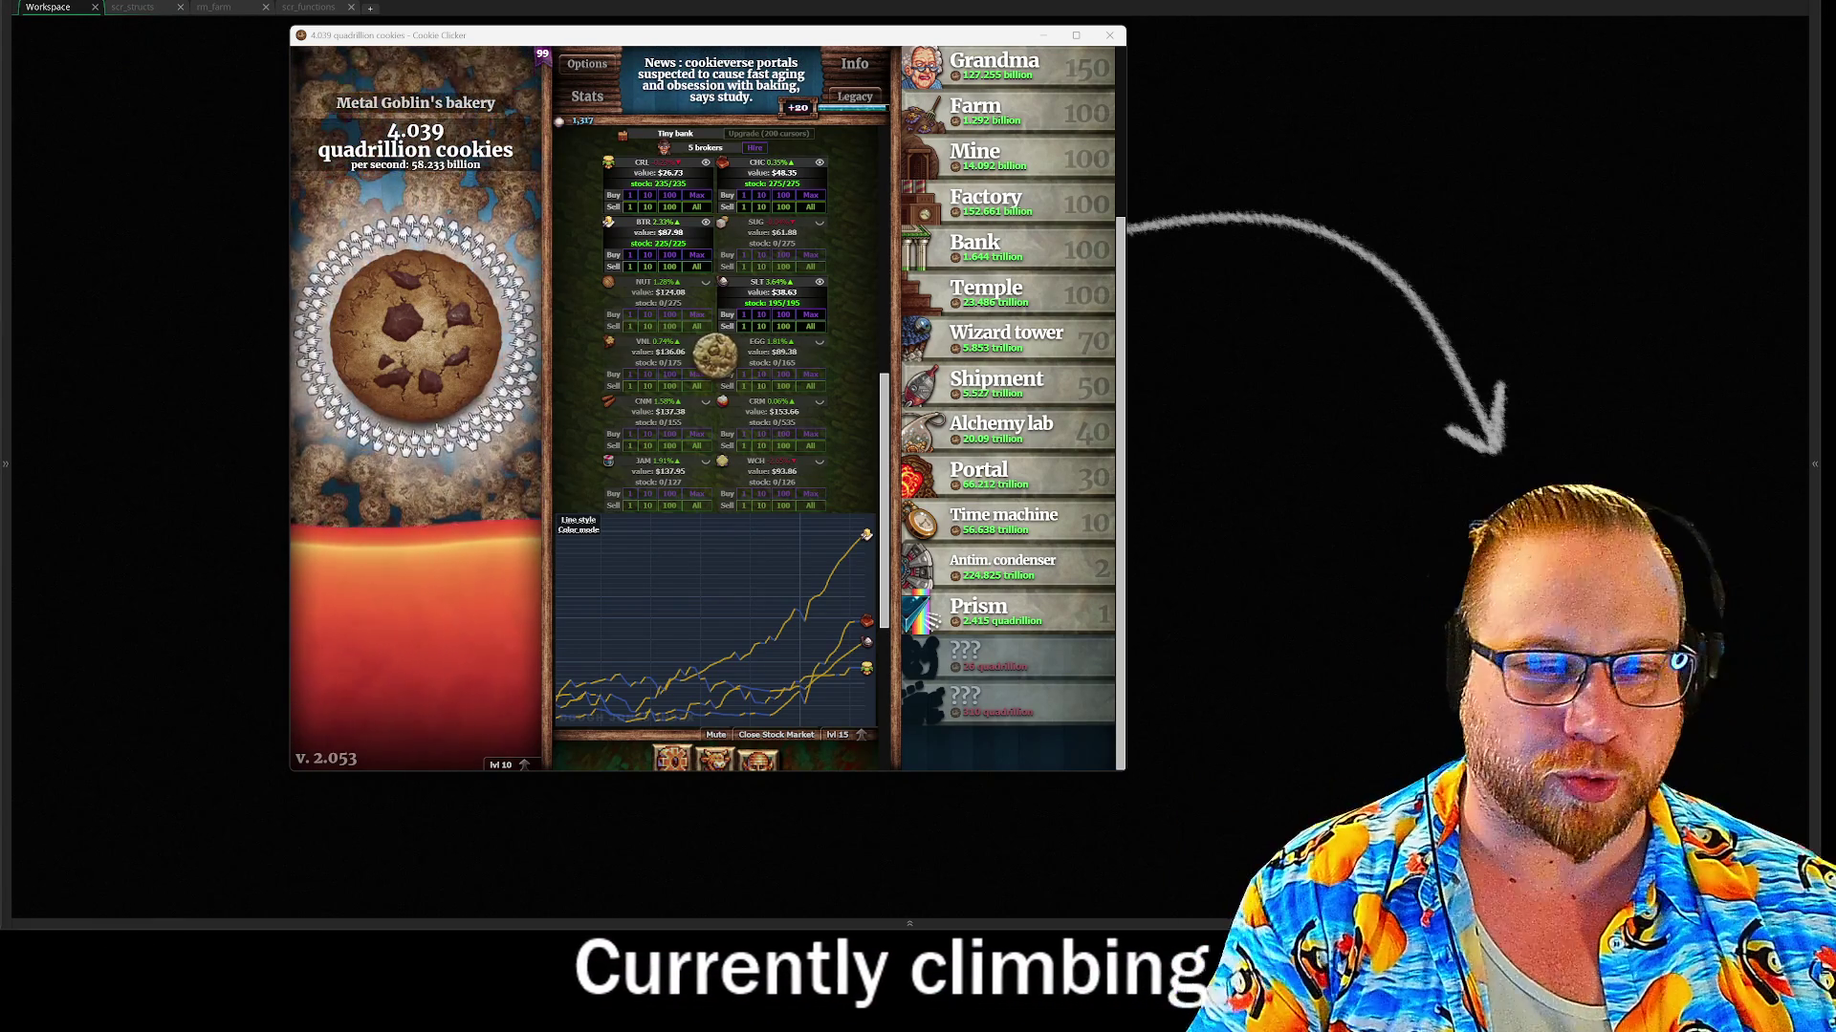
Collect the golden cookie for a Frenzy and harvest the mature Gildmillet in the garden
{"action": "left_click", "coordinate": [715, 356]}
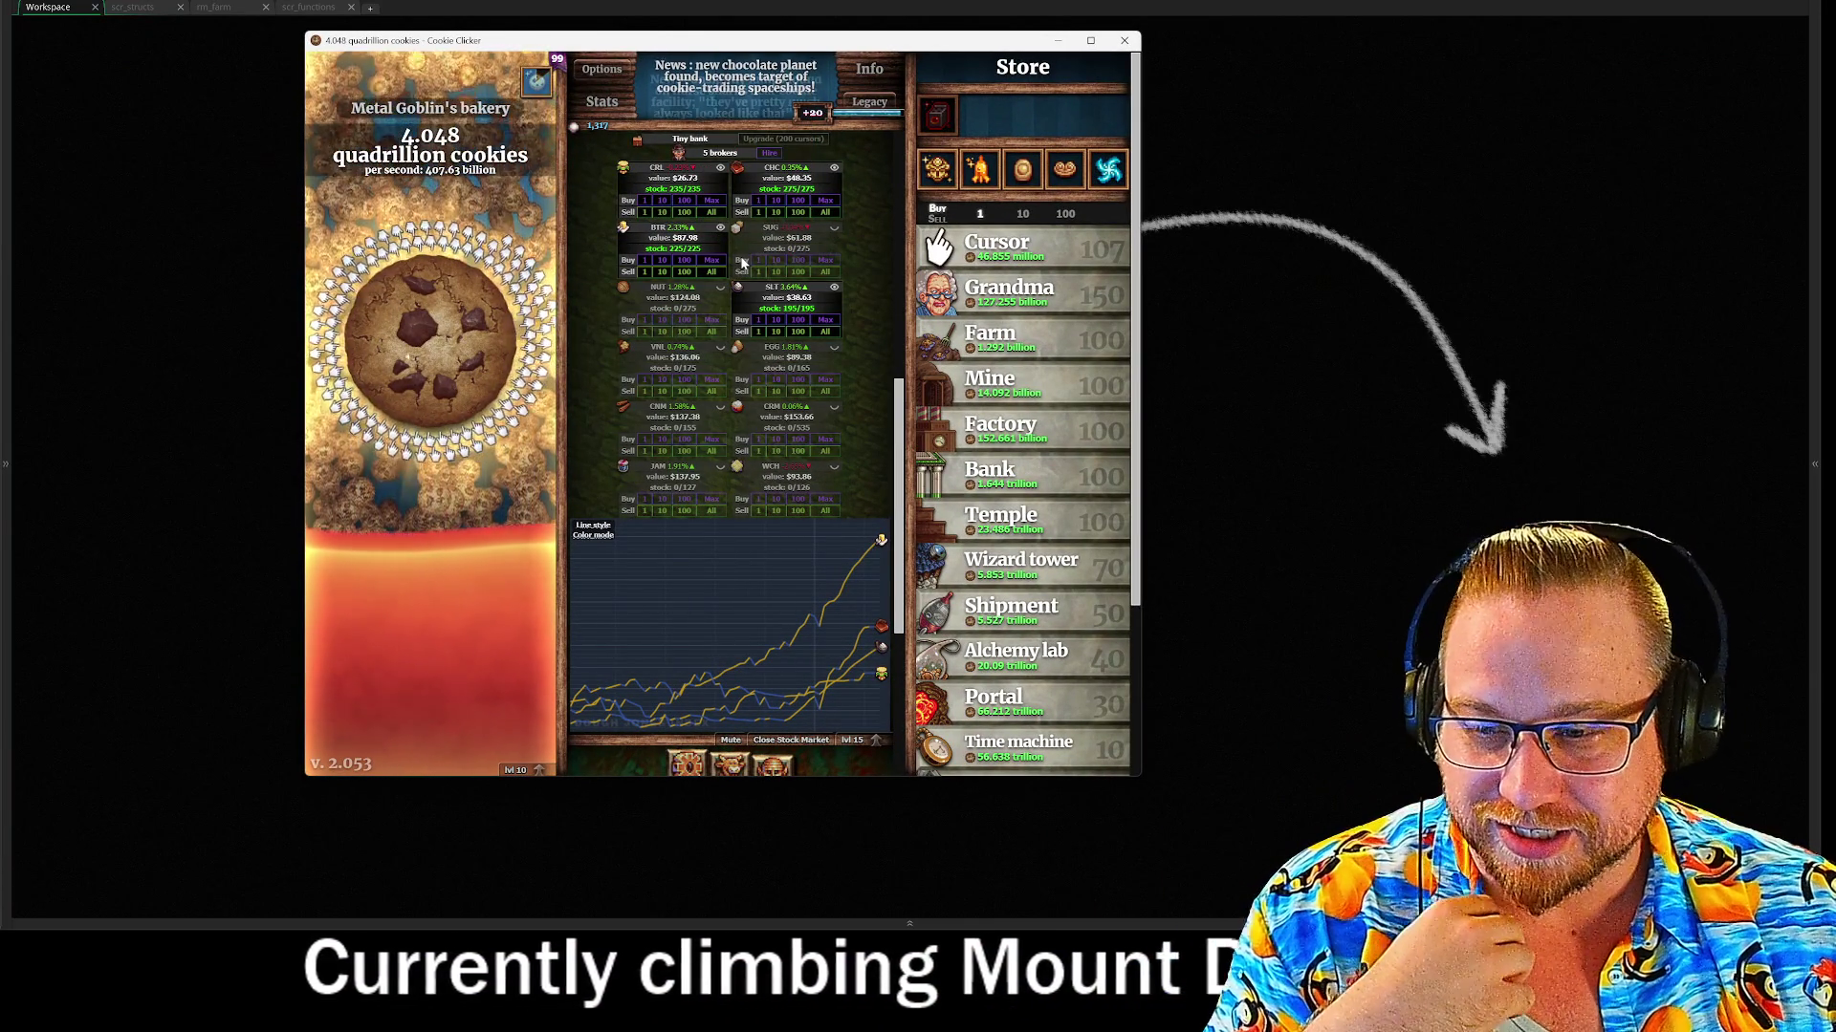
{"action": "mouse_move", "coordinate": [920, 332]}
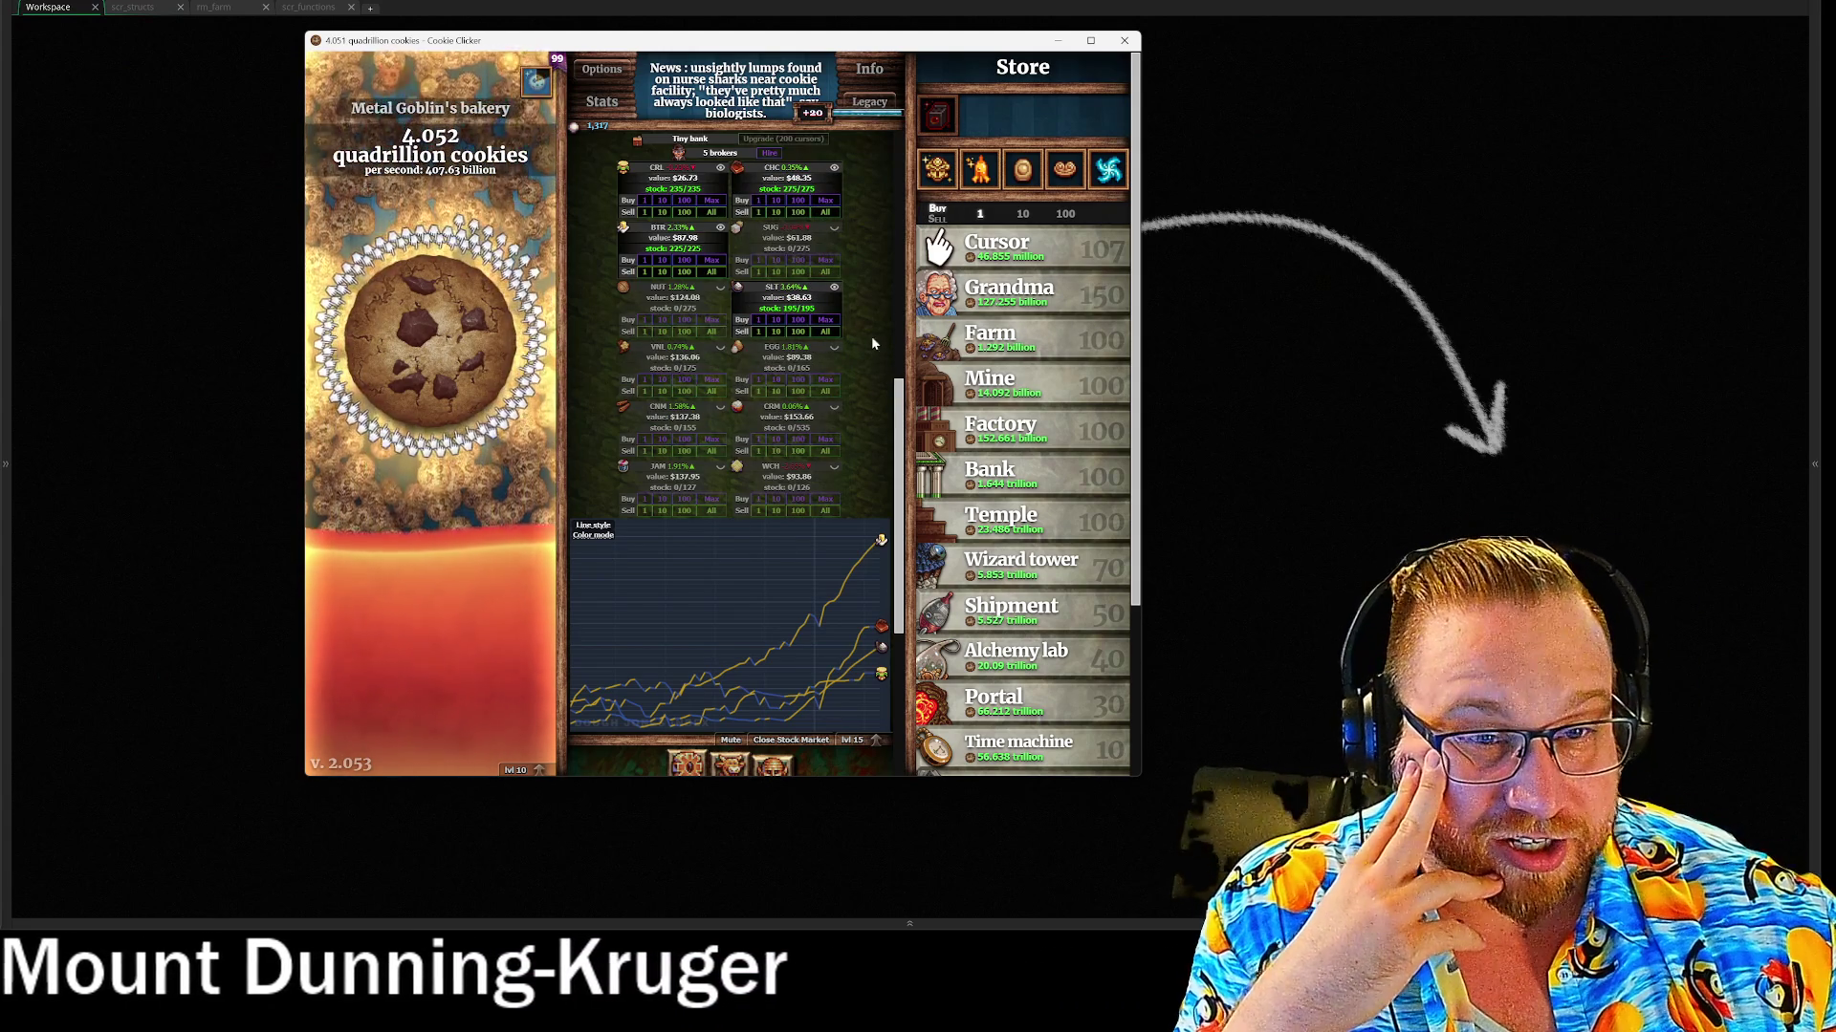
{"action": "scroll", "coordinate": [872, 359], "scroll_direction": "up", "scroll_amount": 6}
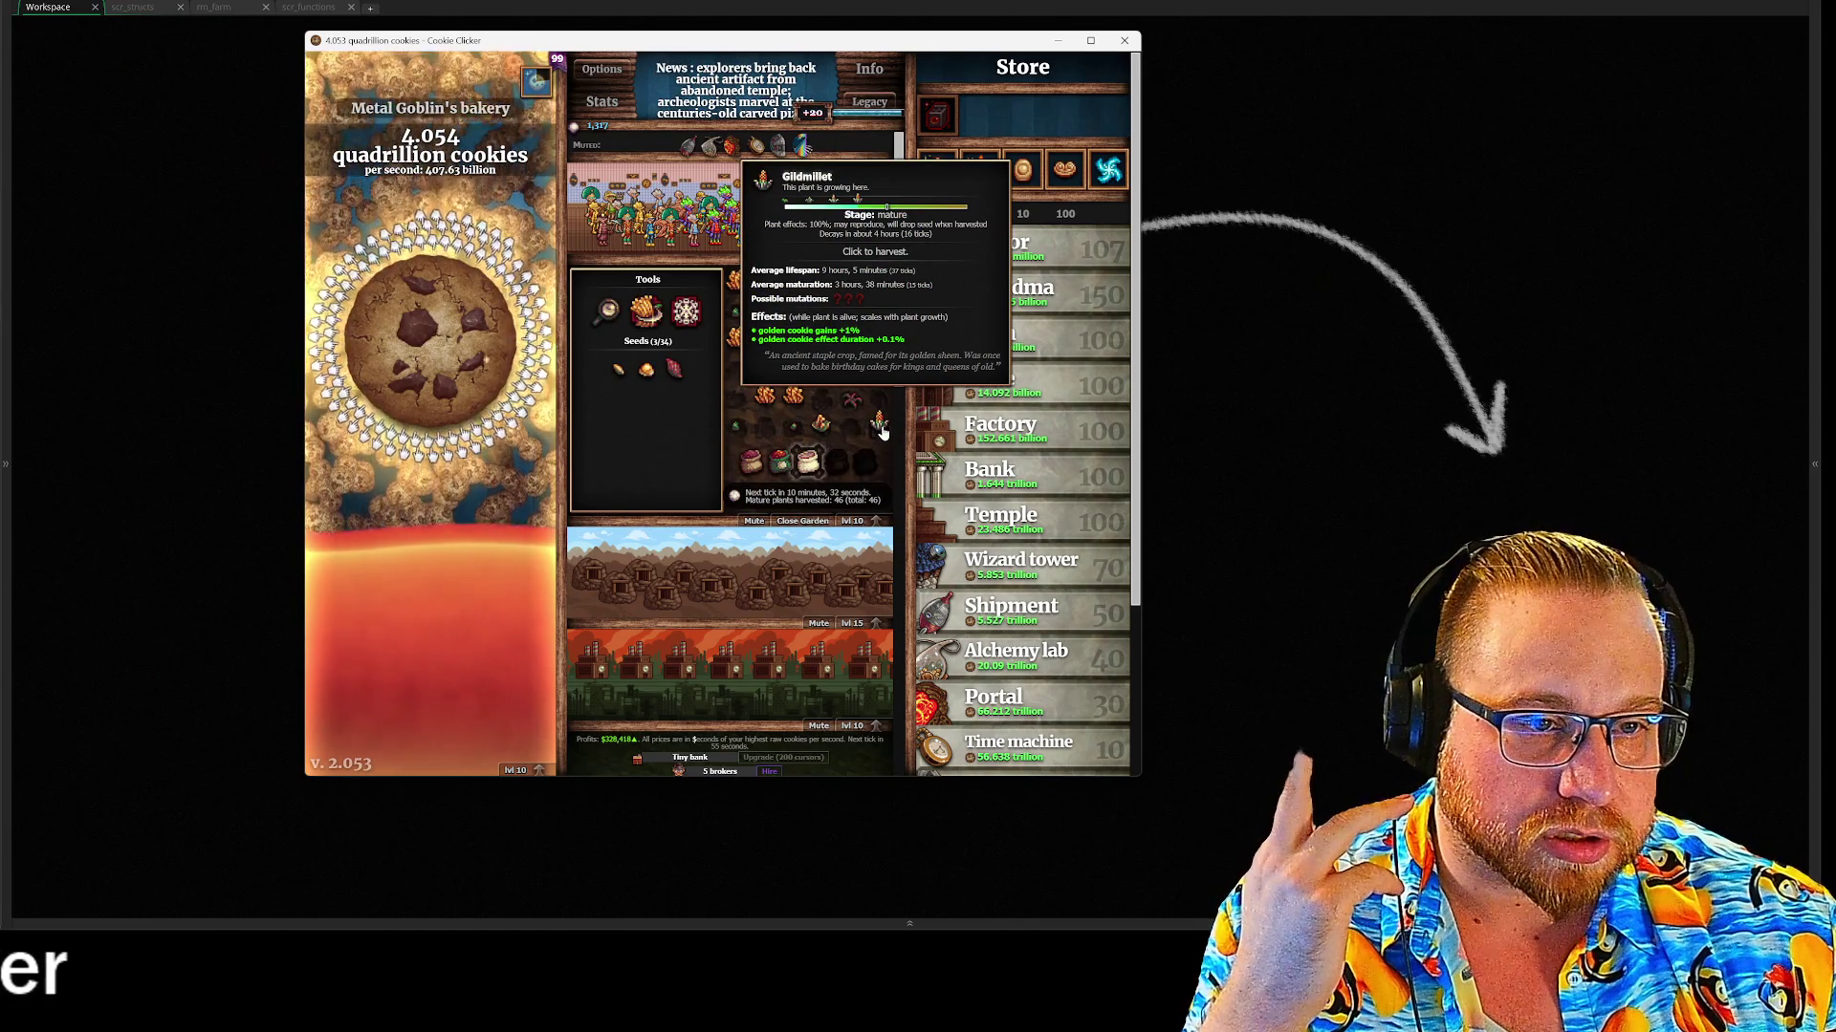
{"action": "left_click", "coordinate": [881, 430]}
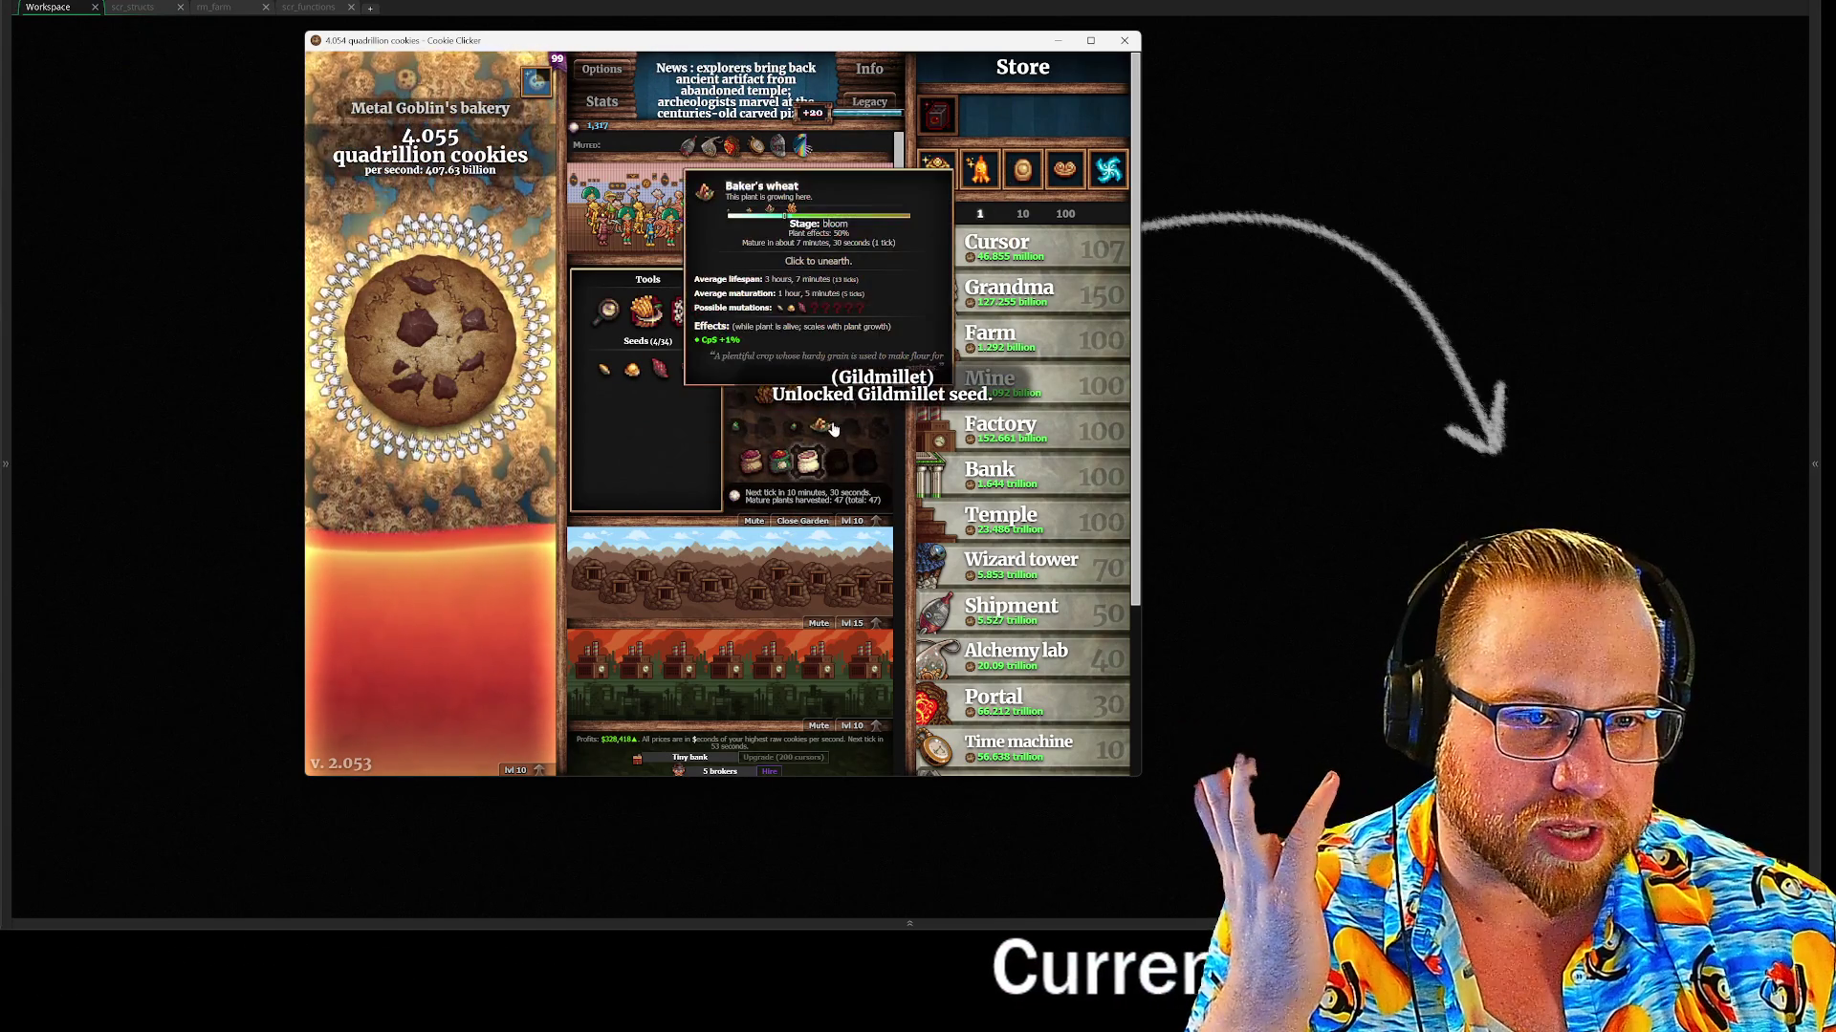
Open the game statistics, then close them to return to the minigames
{"action": "scroll", "coordinate": [832, 430], "scroll_direction": "down", "scroll_amount": 6}
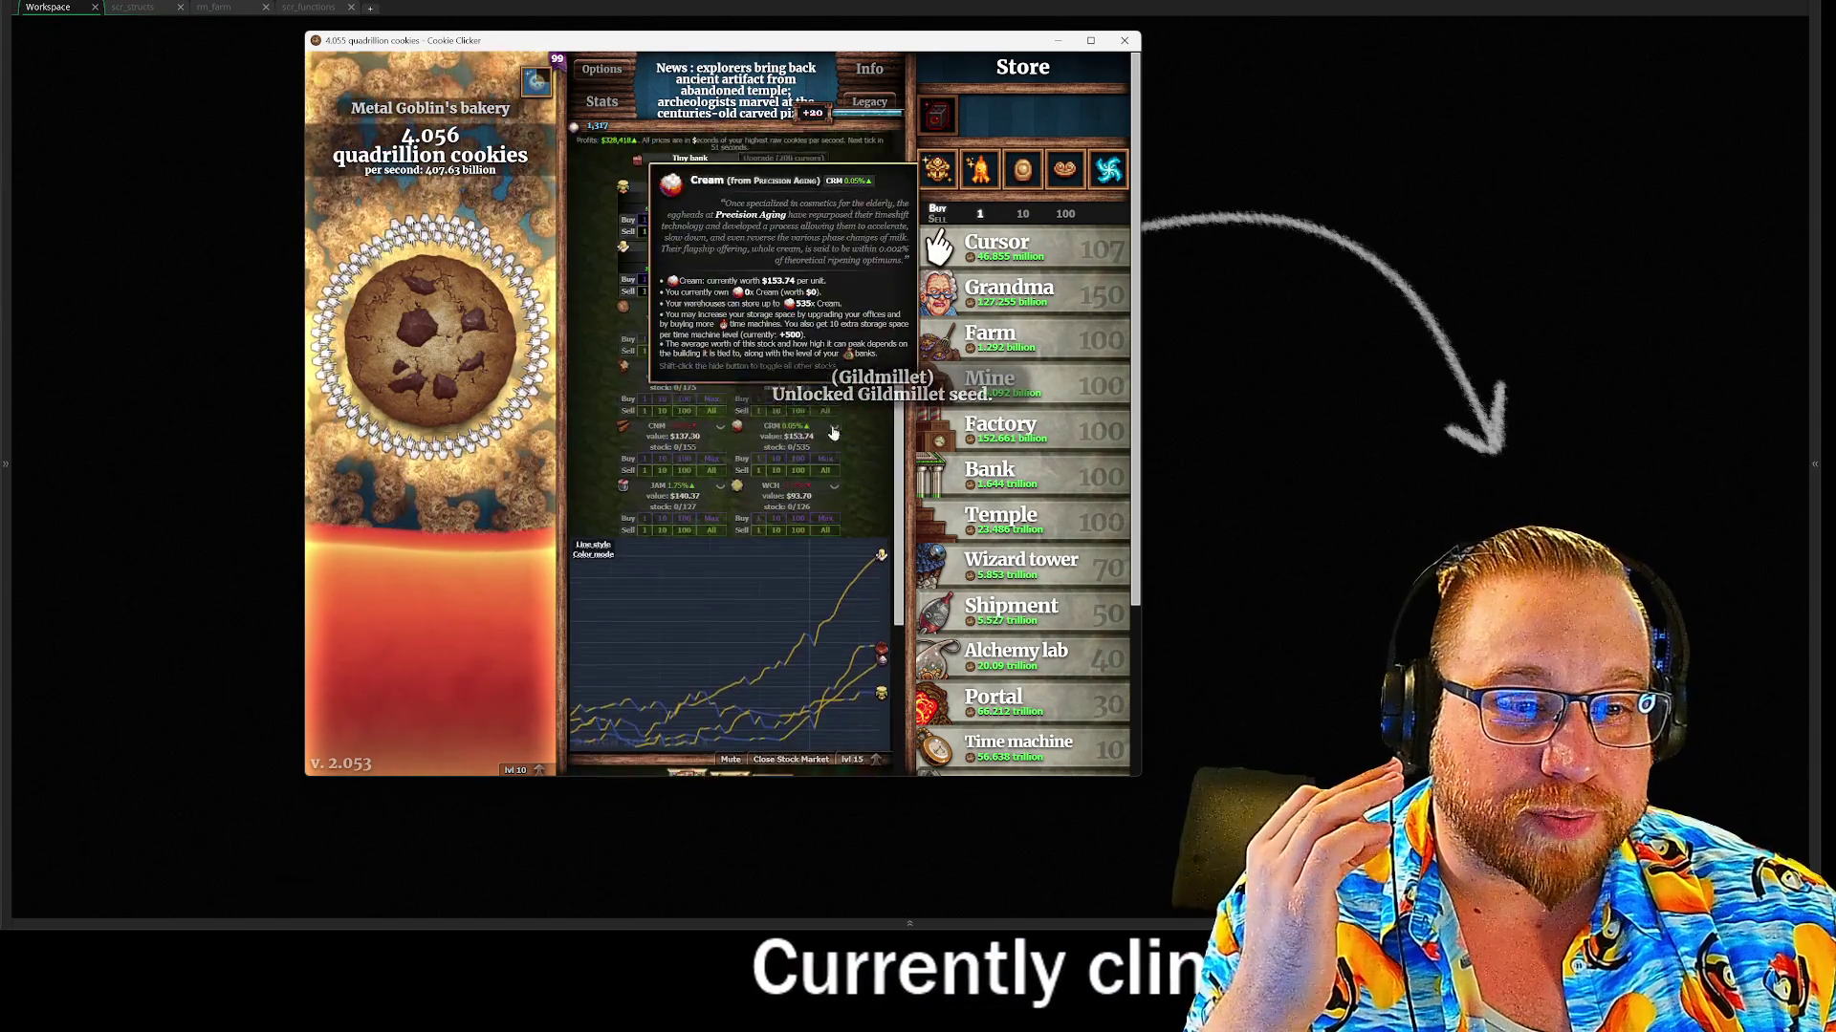
{"action": "scroll", "coordinate": [1023, 431], "scroll_direction": "down", "scroll_amount": 3}
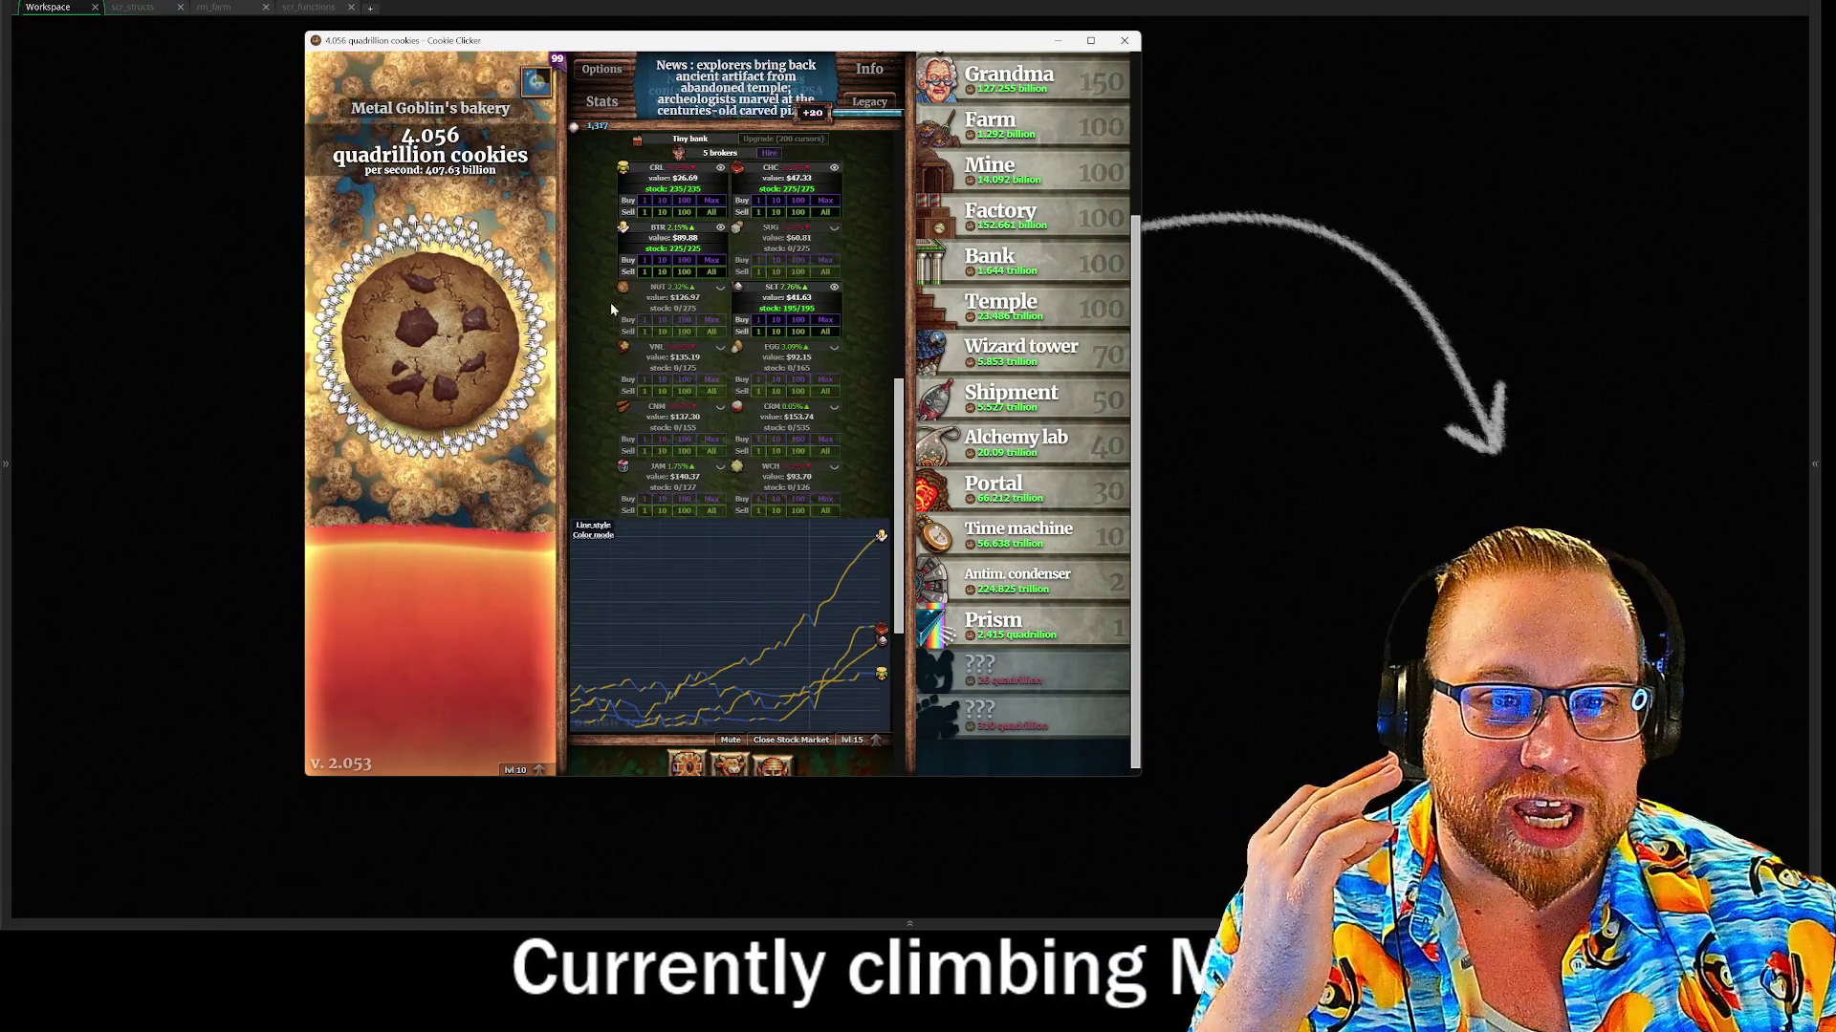
{"action": "left_click", "coordinate": [599, 101]}
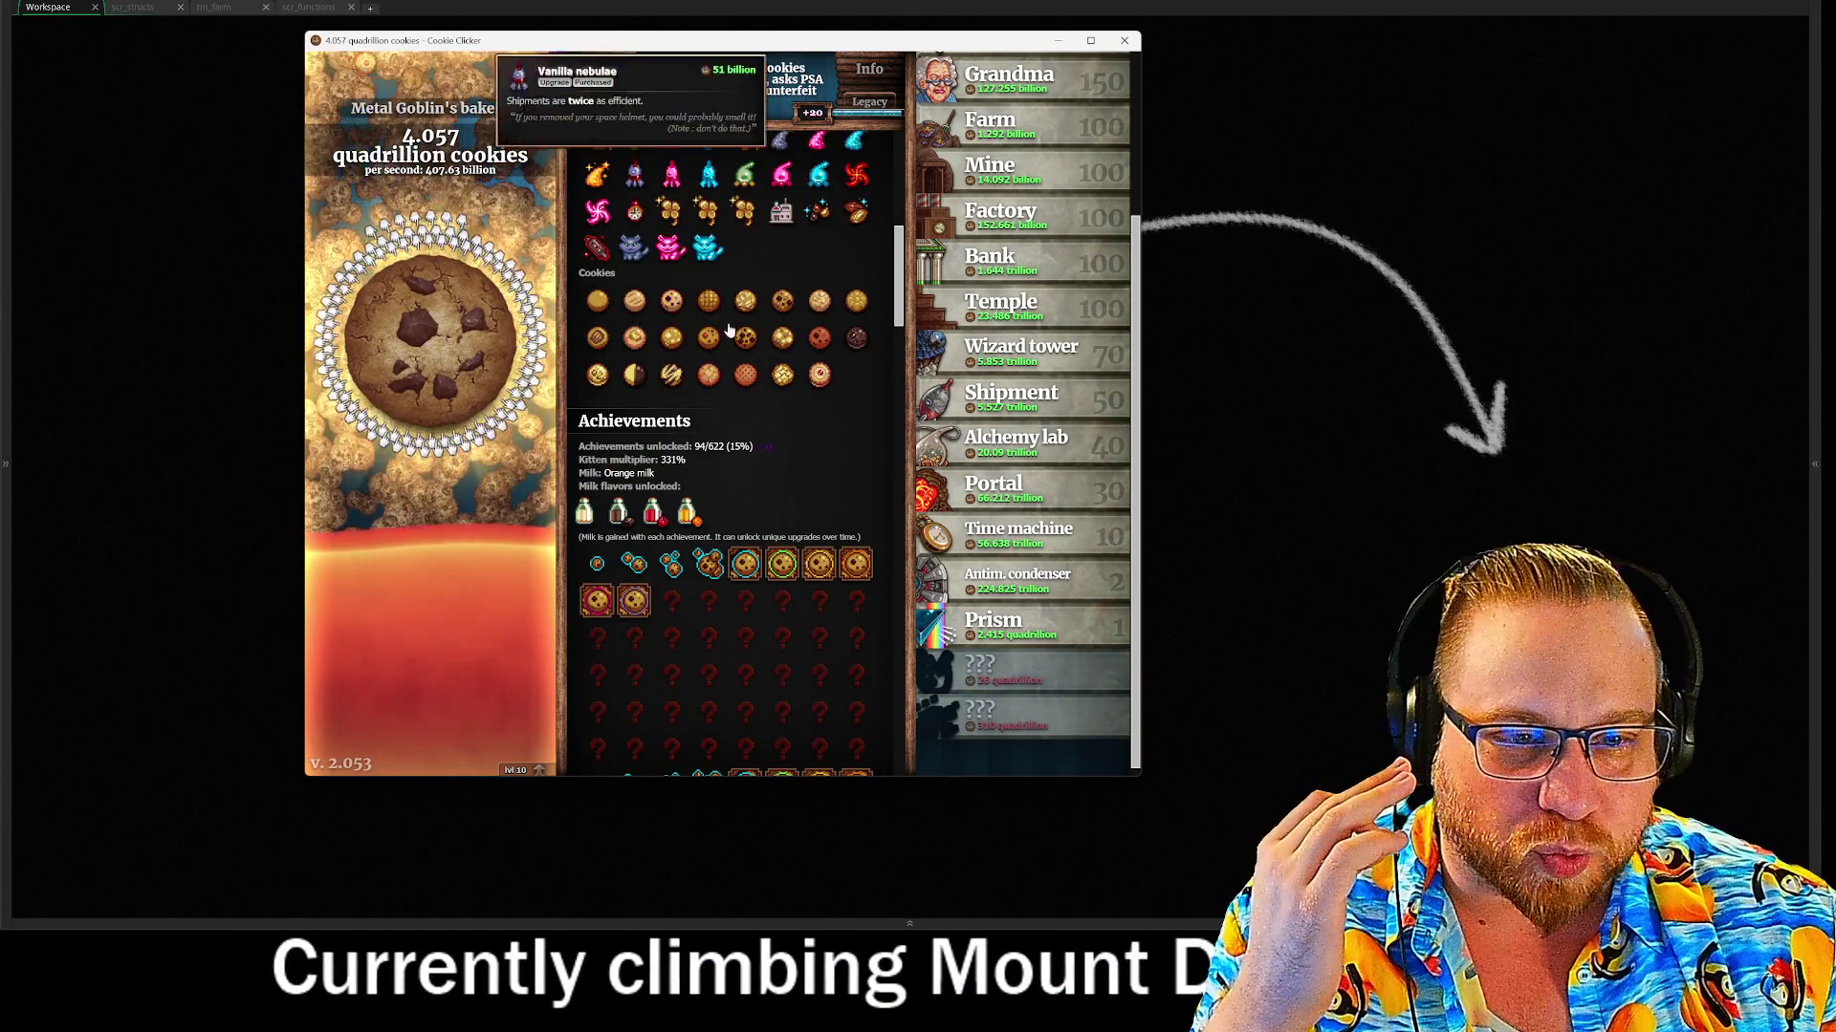
{"action": "scroll", "coordinate": [751, 358], "scroll_direction": "down", "scroll_amount": 3}
{"action": "scroll", "coordinate": [750, 348], "scroll_direction": "up", "scroll_amount": 3}
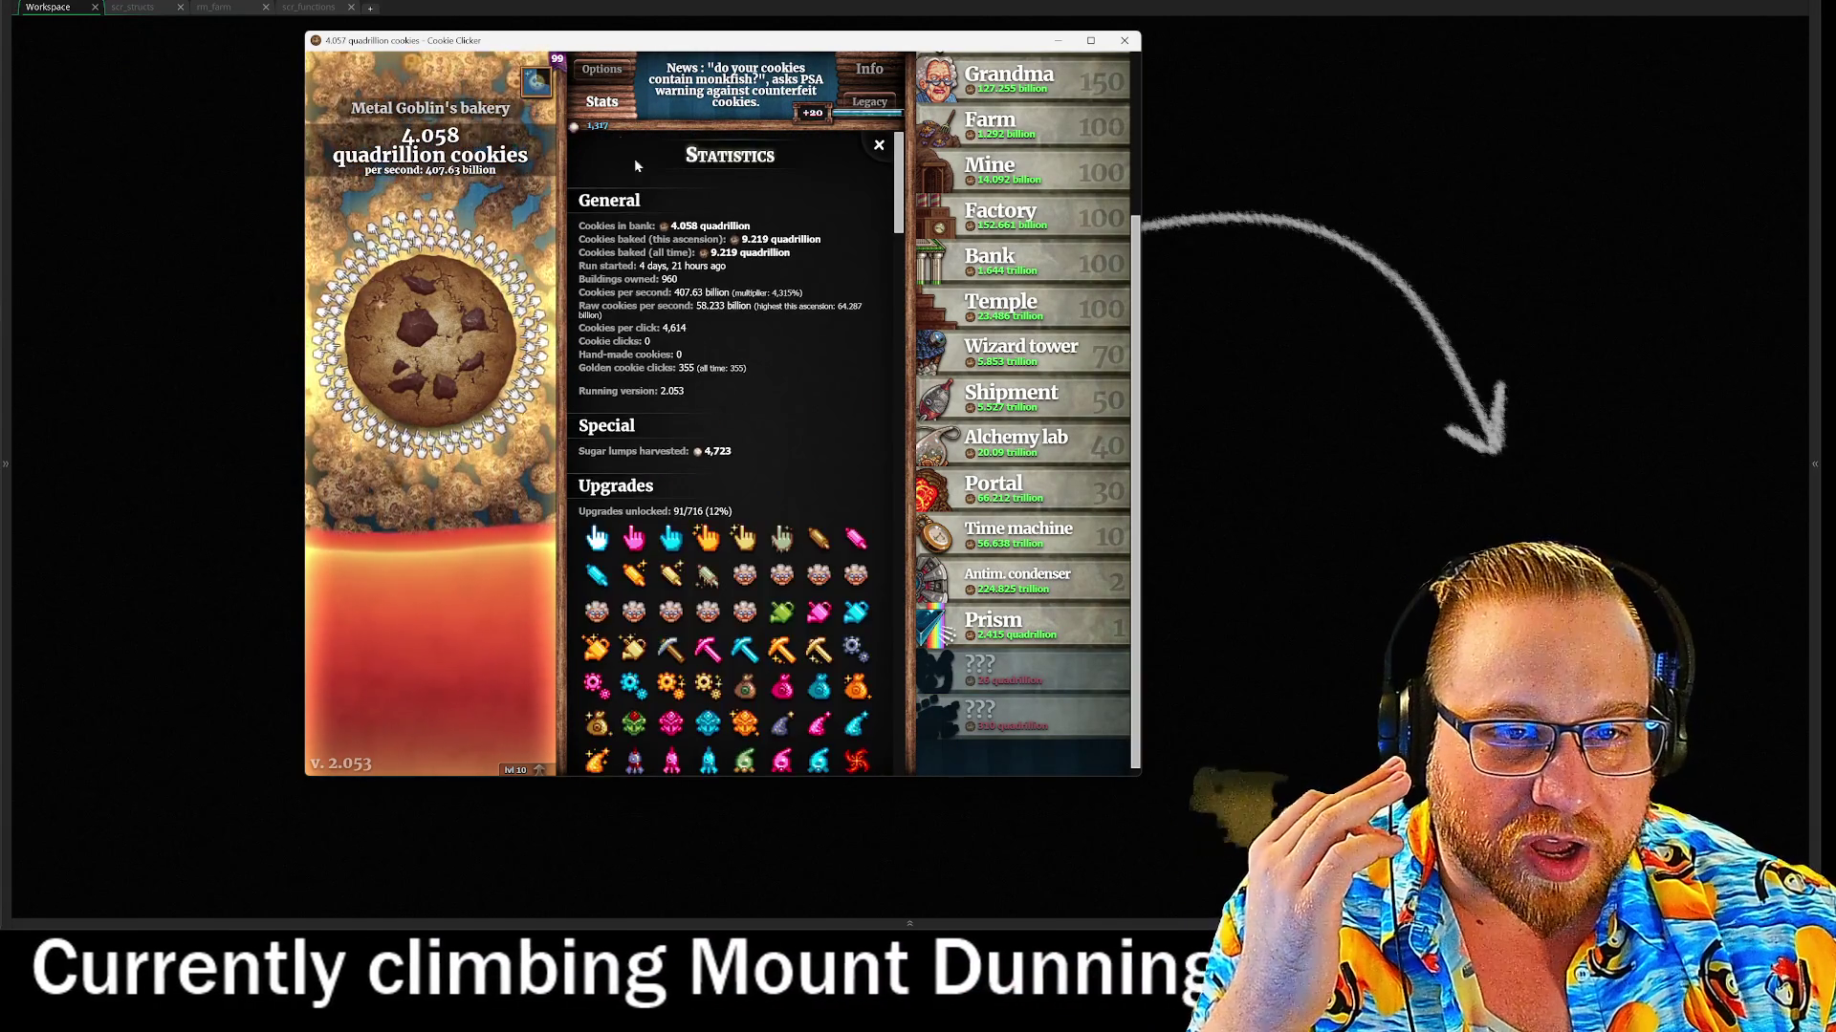
{"action": "left_click", "coordinate": [601, 101]}
{"action": "scroll", "coordinate": [853, 451], "scroll_direction": "down", "scroll_amount": 10}
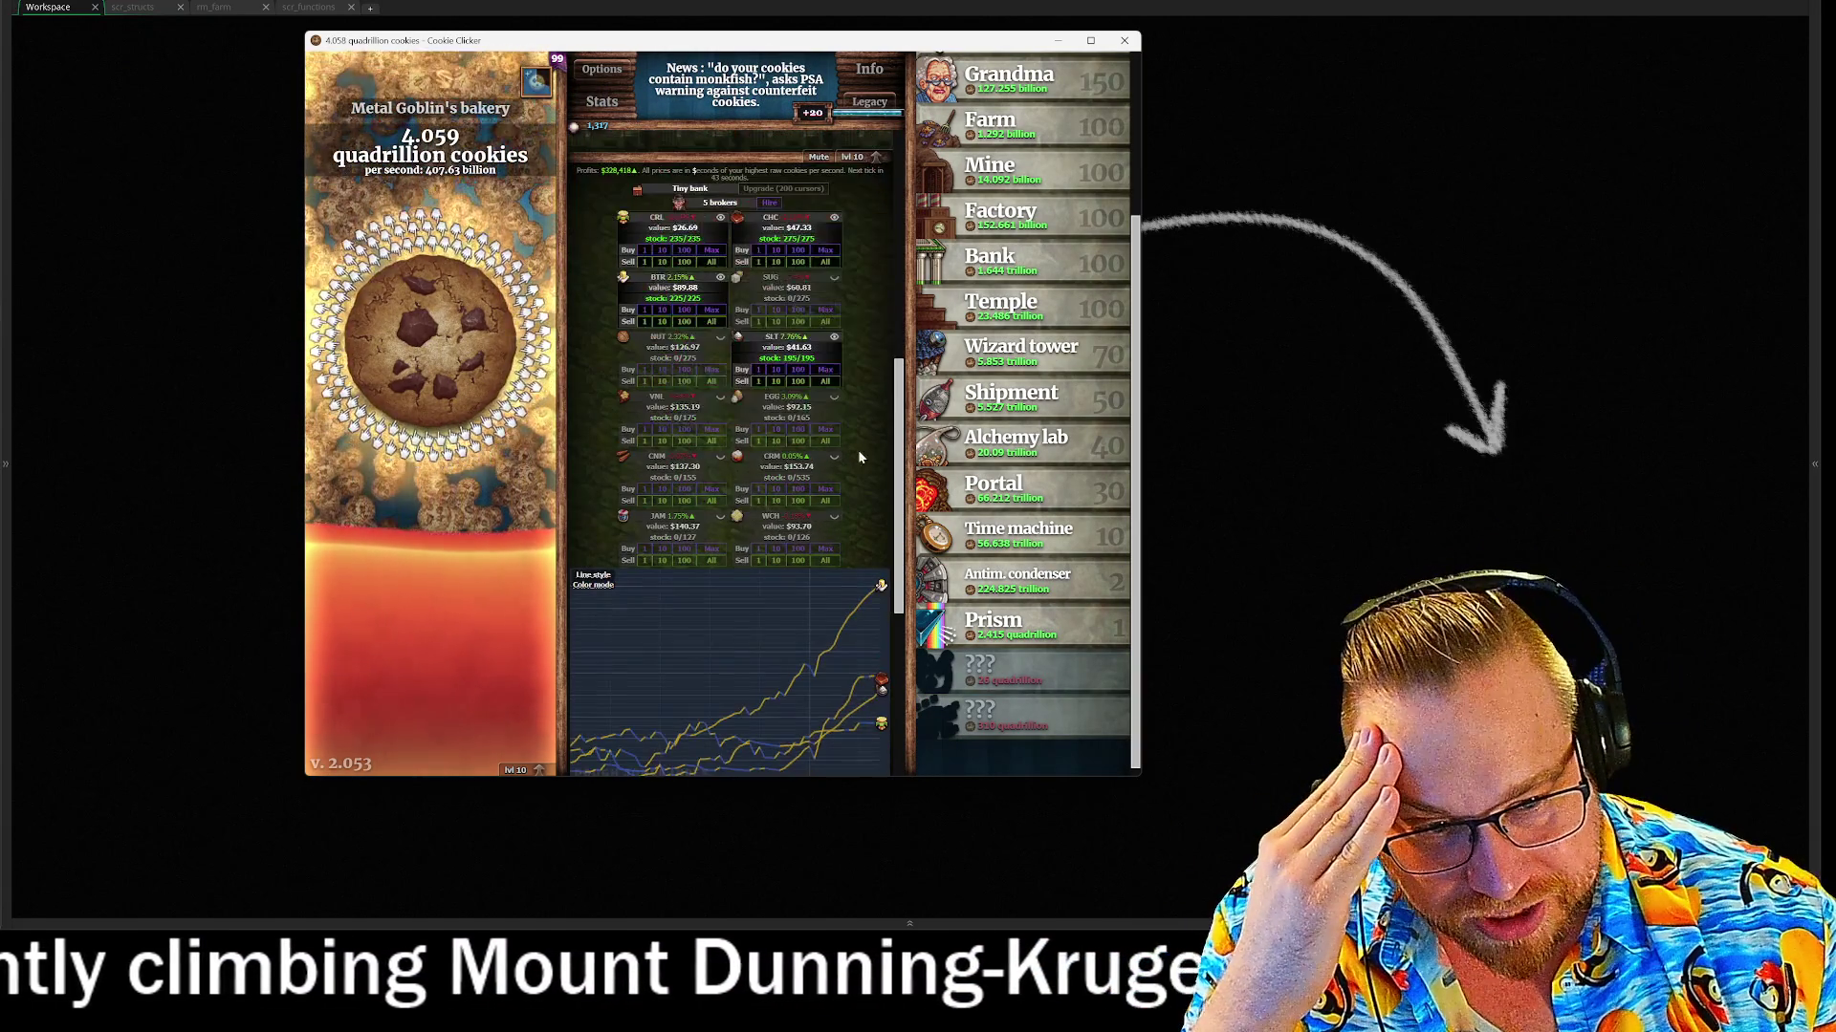
{"action": "left_click_drag", "start_coordinate": [899, 471], "coordinate": [895, 478]}
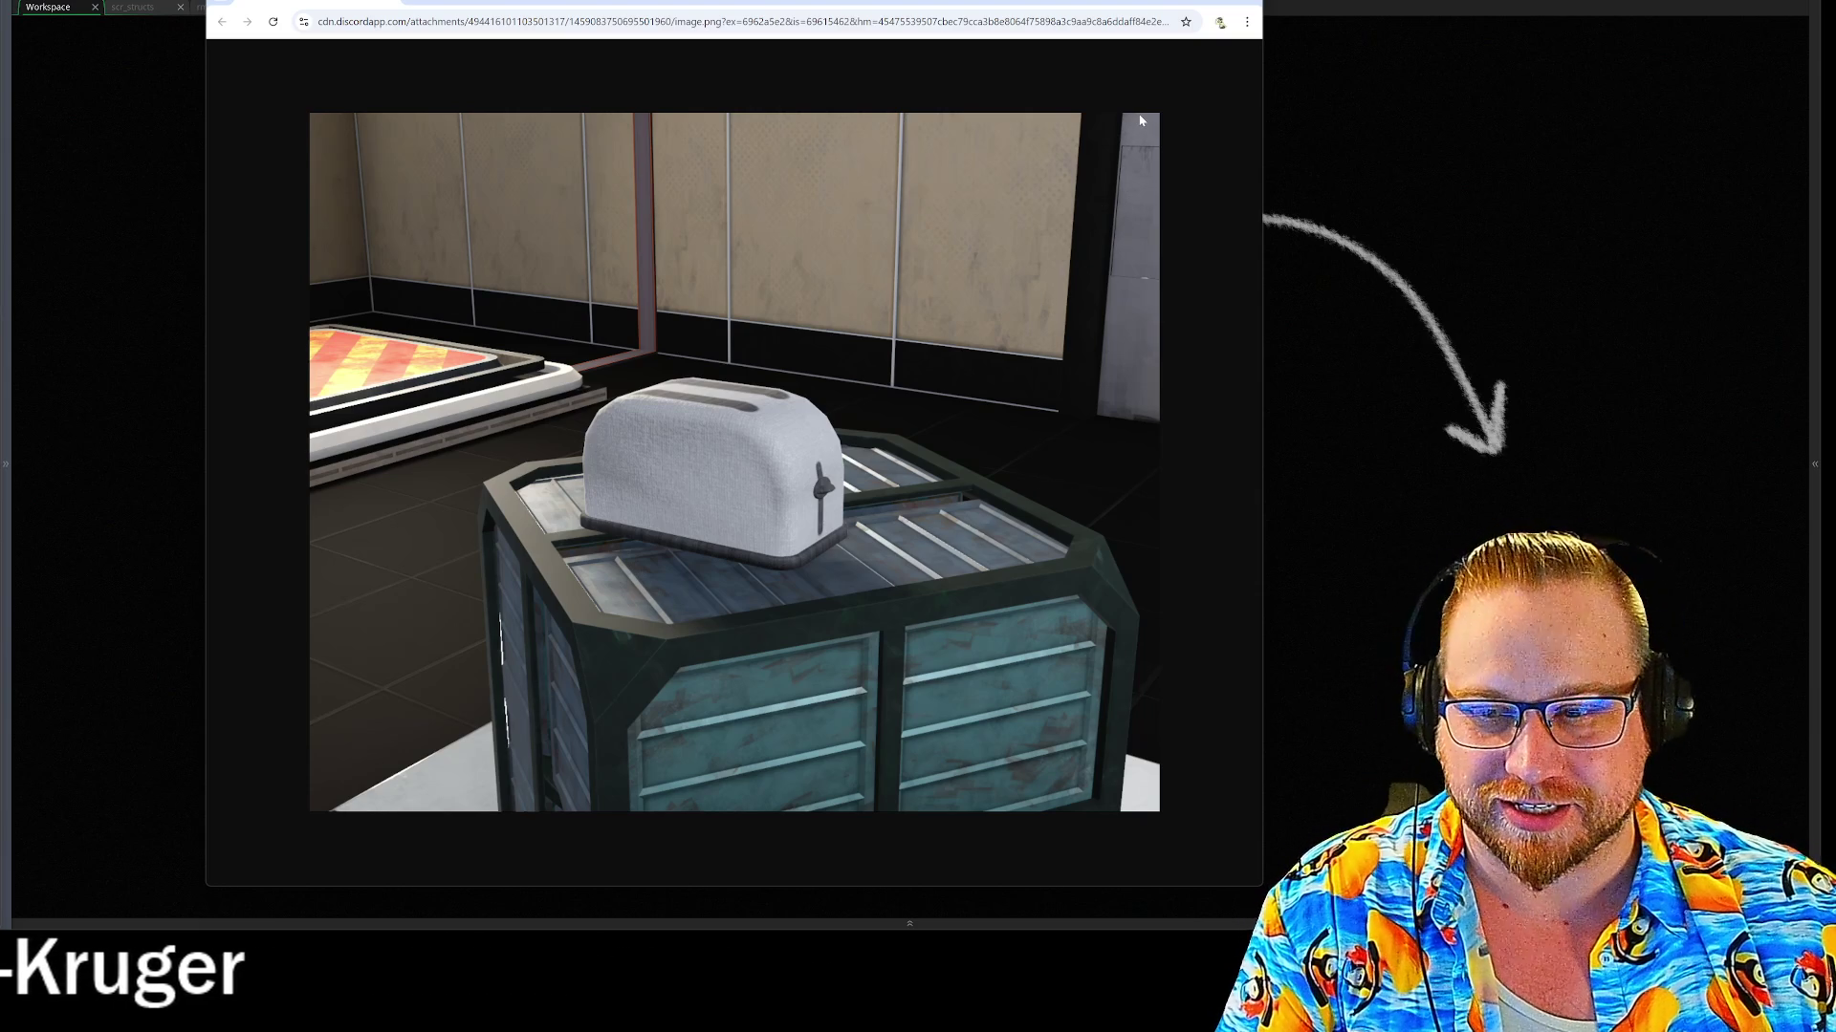
Close the toaster image window in Chrome
{"action": "left_click", "coordinate": [1227, 4]}
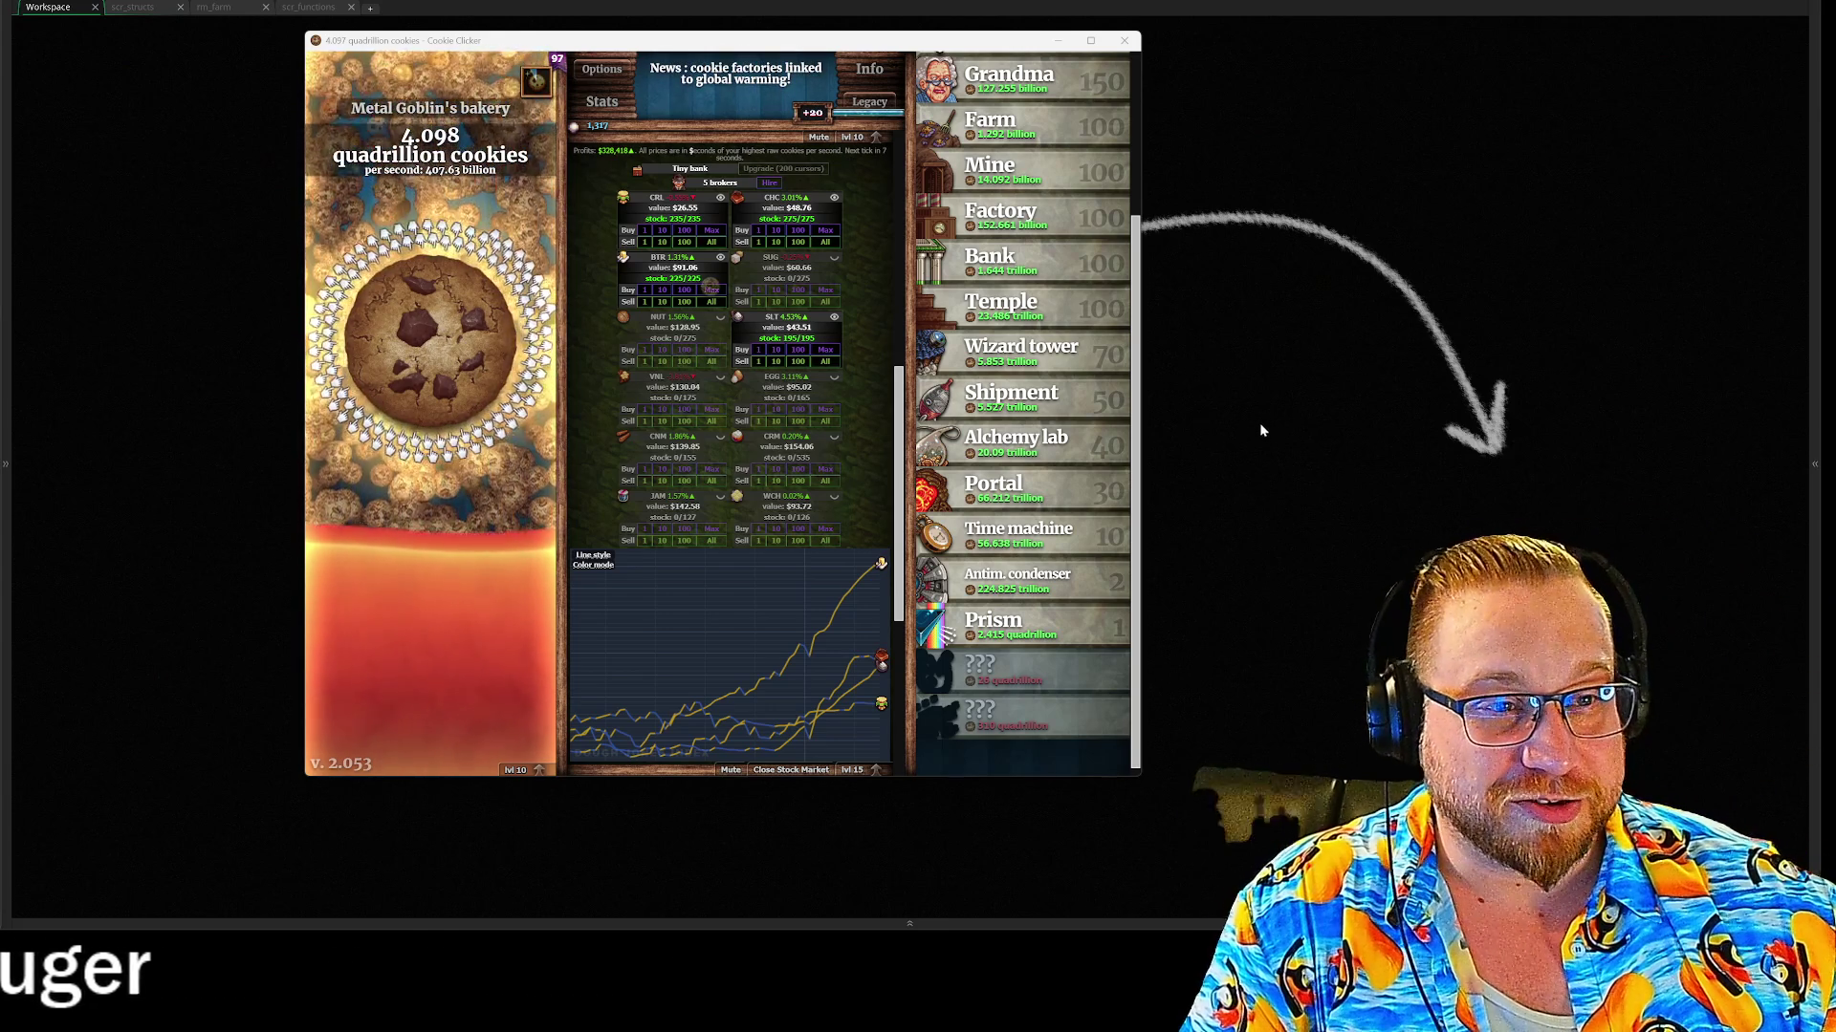
Collect the golden cookie in the Stock Market panel for a Juicy profits buff
{"action": "scroll", "coordinate": [1023, 478], "scroll_direction": "up", "scroll_amount": 3}
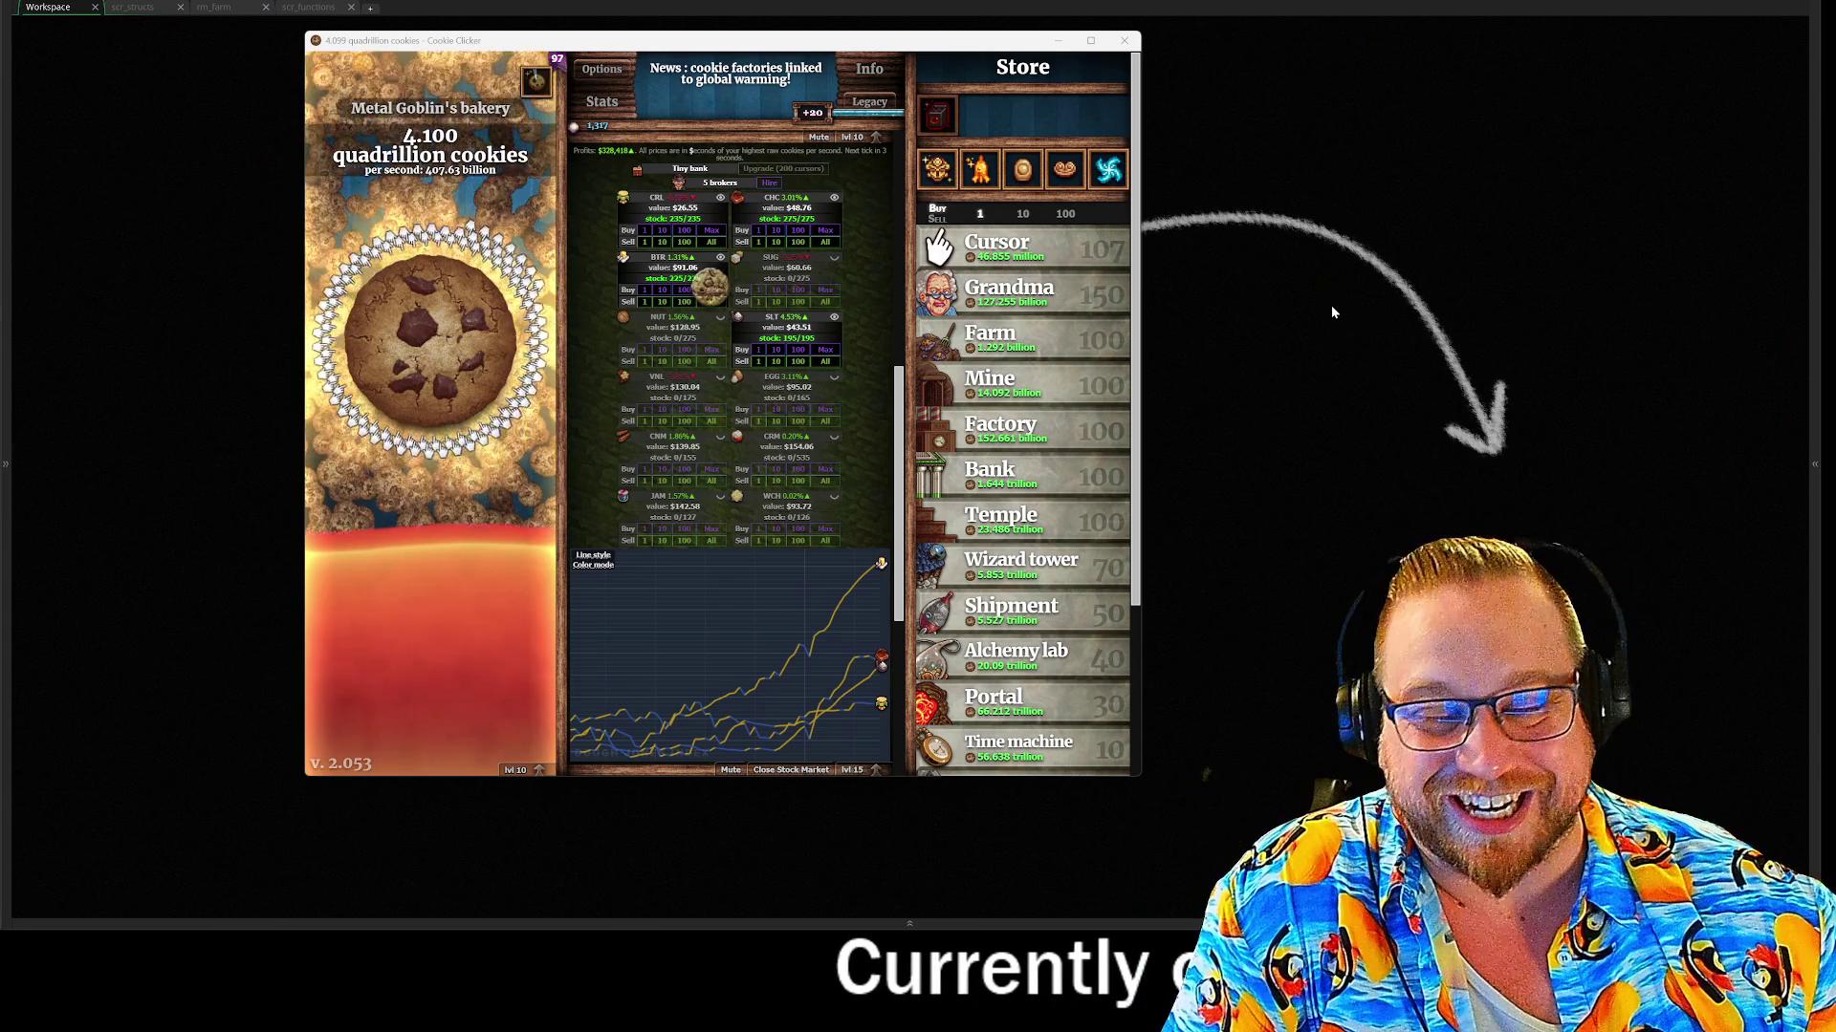
{"action": "left_click", "coordinate": [709, 285]}
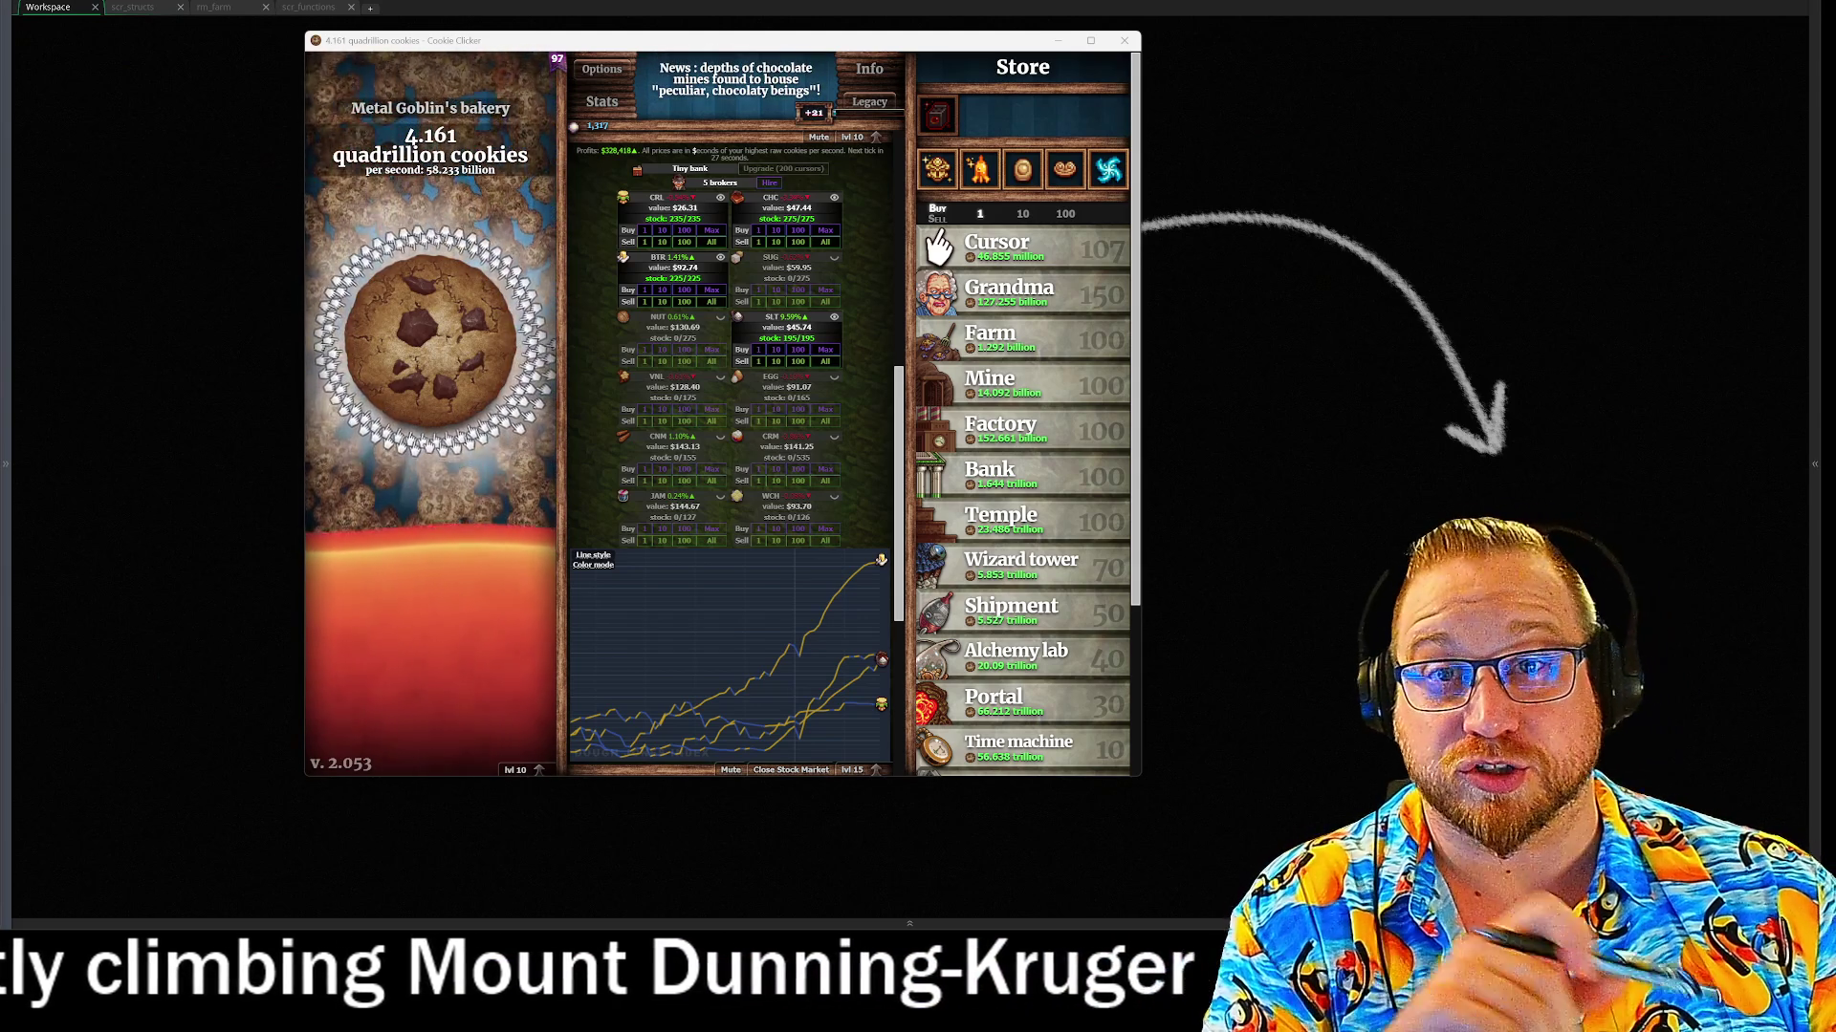
{"action": "mouse_move", "coordinate": [813, 334]}
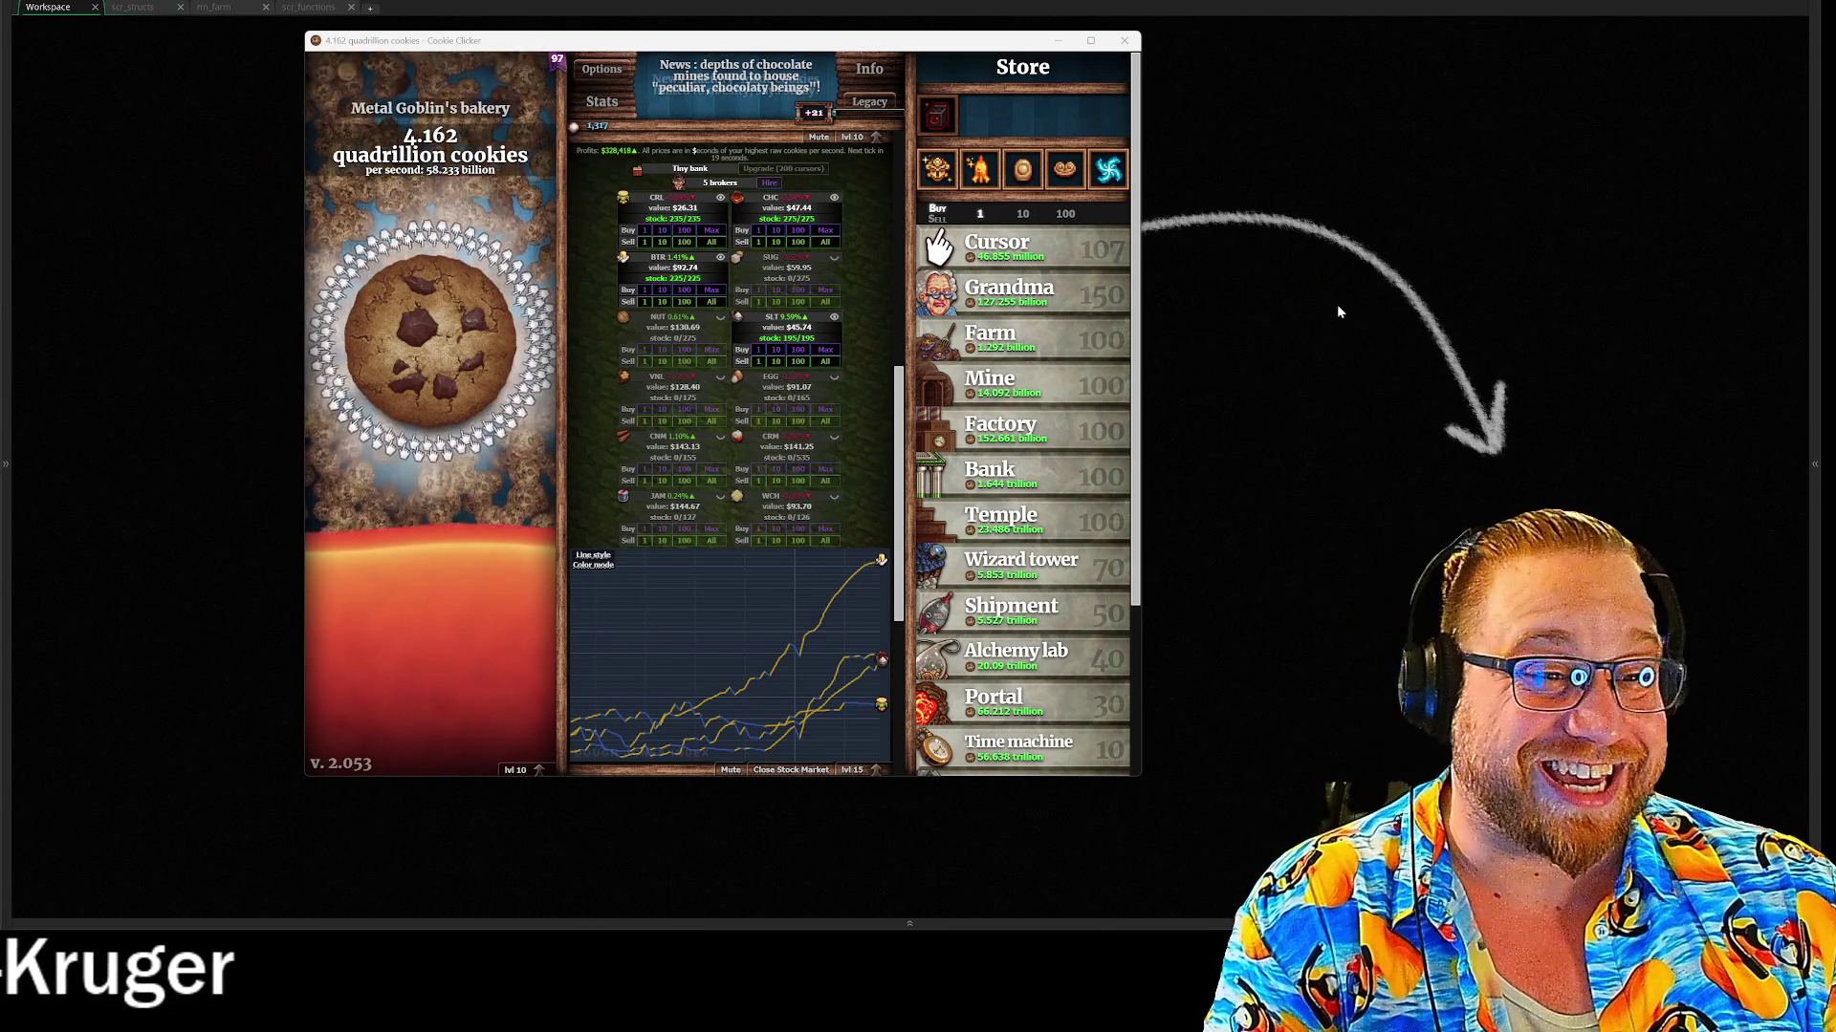
Switch from Cookie Clicker back to GameMaker, restoring the panels around the workspace with F12
{"action": "scroll", "coordinate": [1023, 478], "scroll_direction": "down", "scroll_amount": 3}
{"action": "scroll", "coordinate": [1023, 478], "scroll_direction": "up", "scroll_amount": 3}
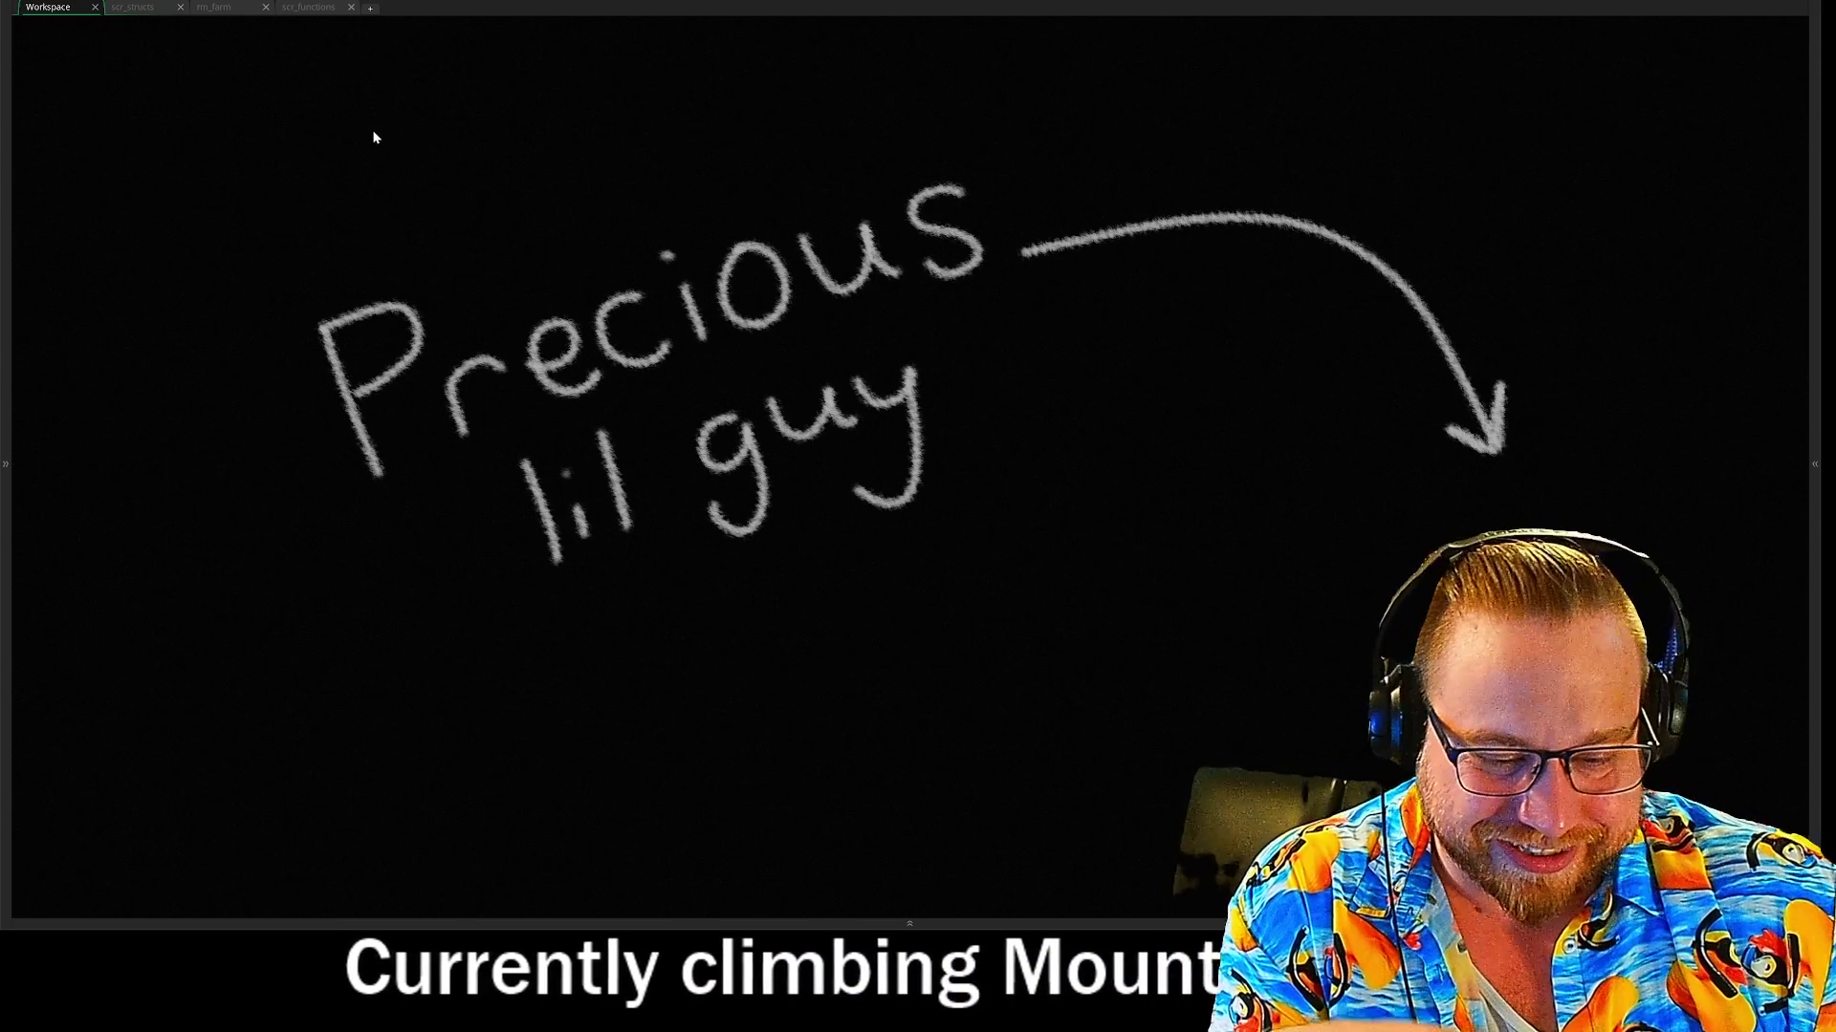
{"action": "key", "text": "F12"}
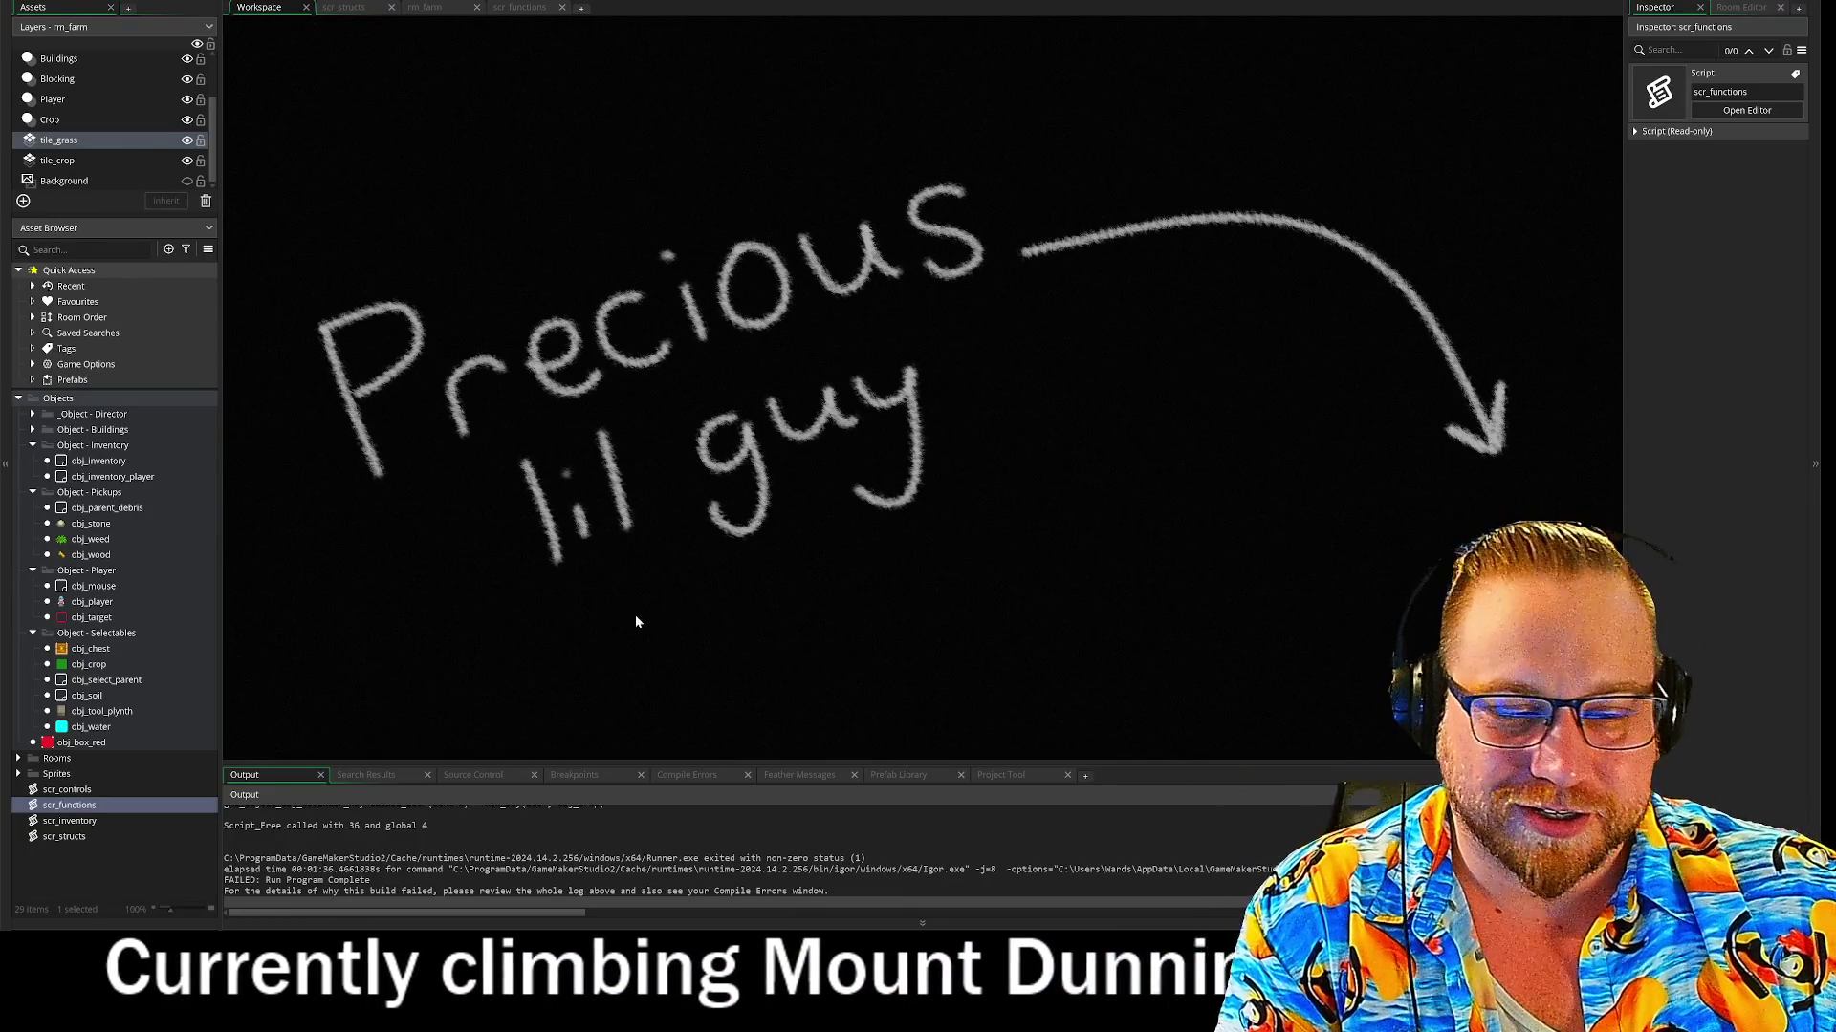
{"action": "left_click_drag", "start_coordinate": [808, 763], "coordinate": [807, 814]}
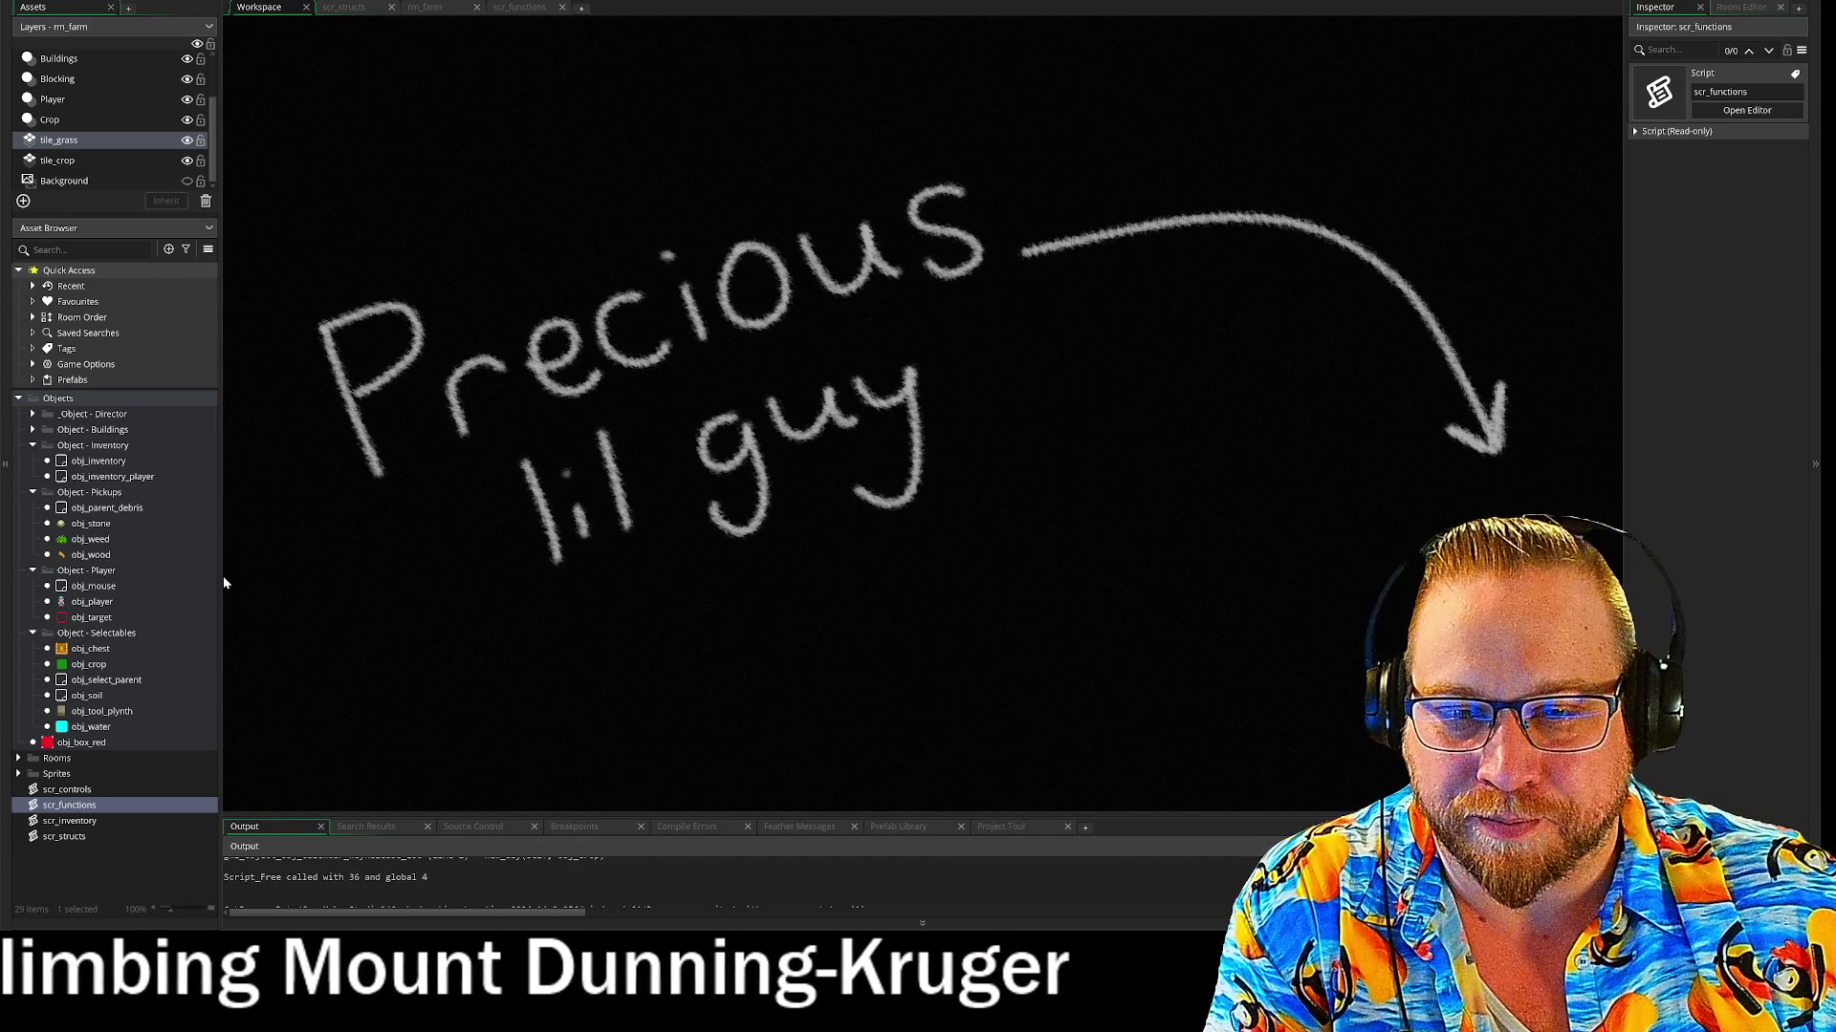
{"action": "left_click_drag", "start_coordinate": [224, 583], "coordinate": [181, 584]}
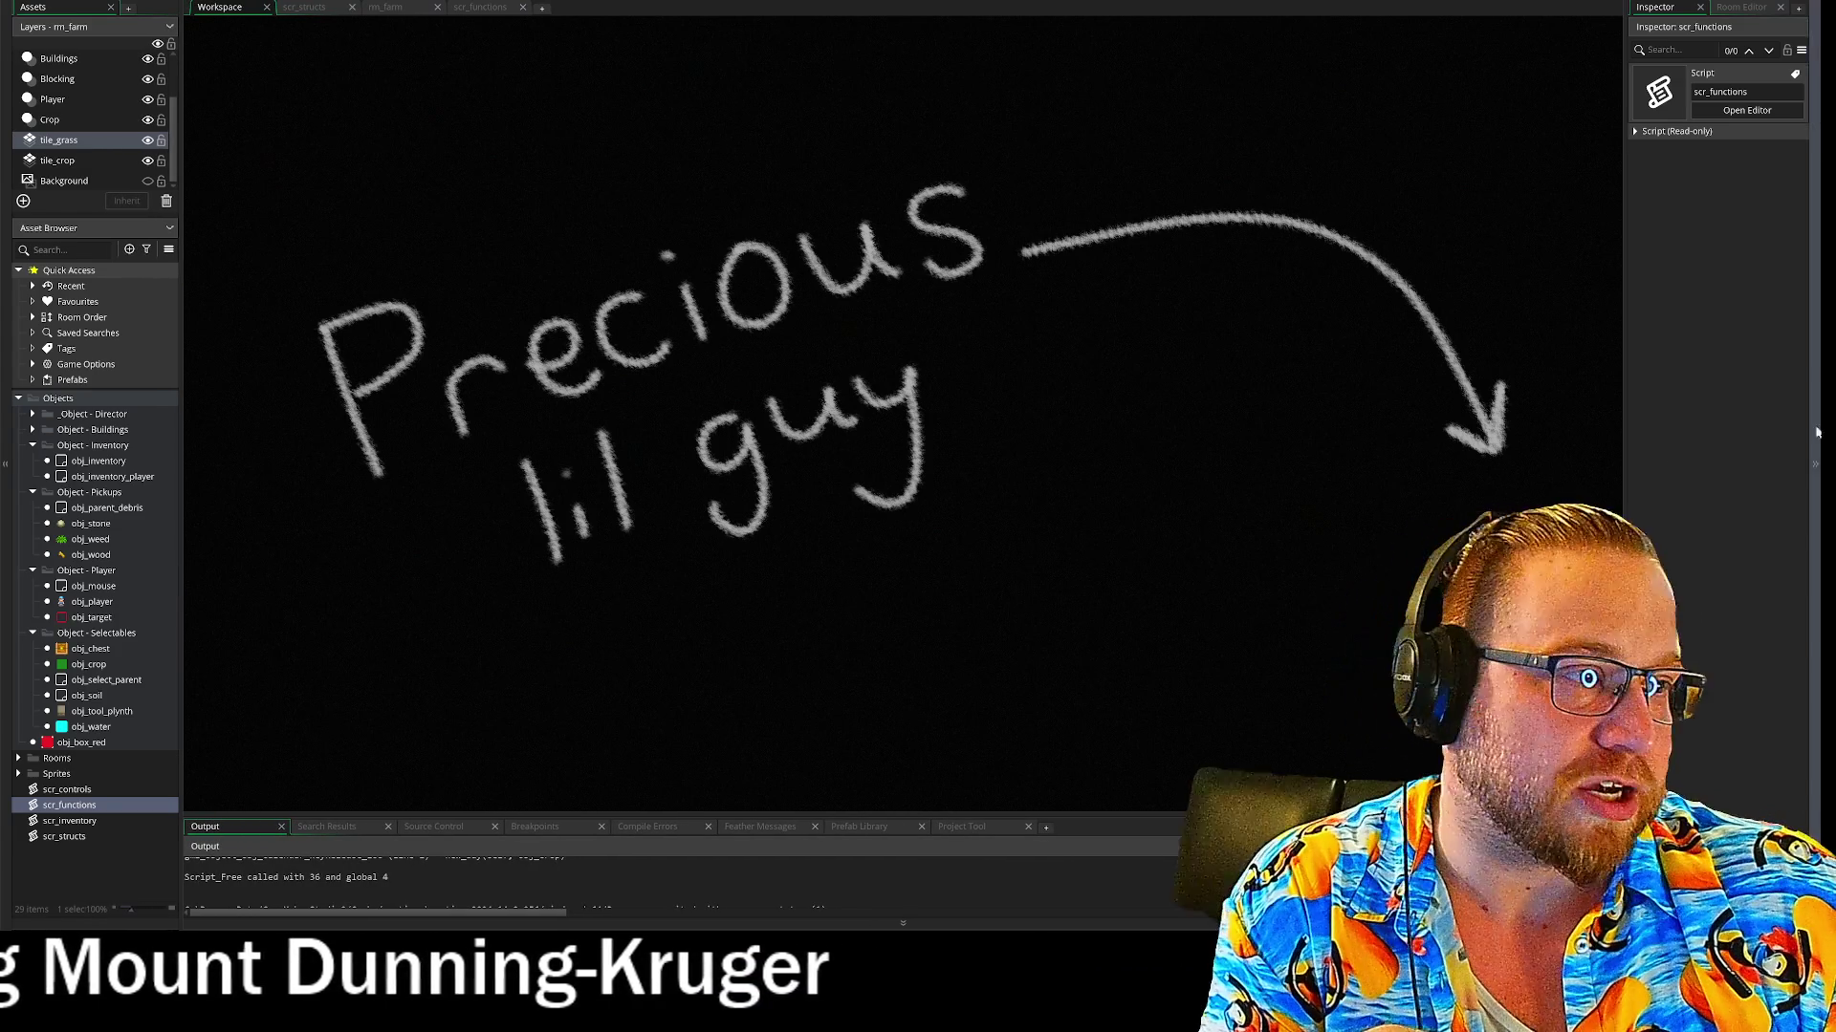
{"action": "left_click_drag", "start_coordinate": [1625, 459], "coordinate": [1668, 459]}
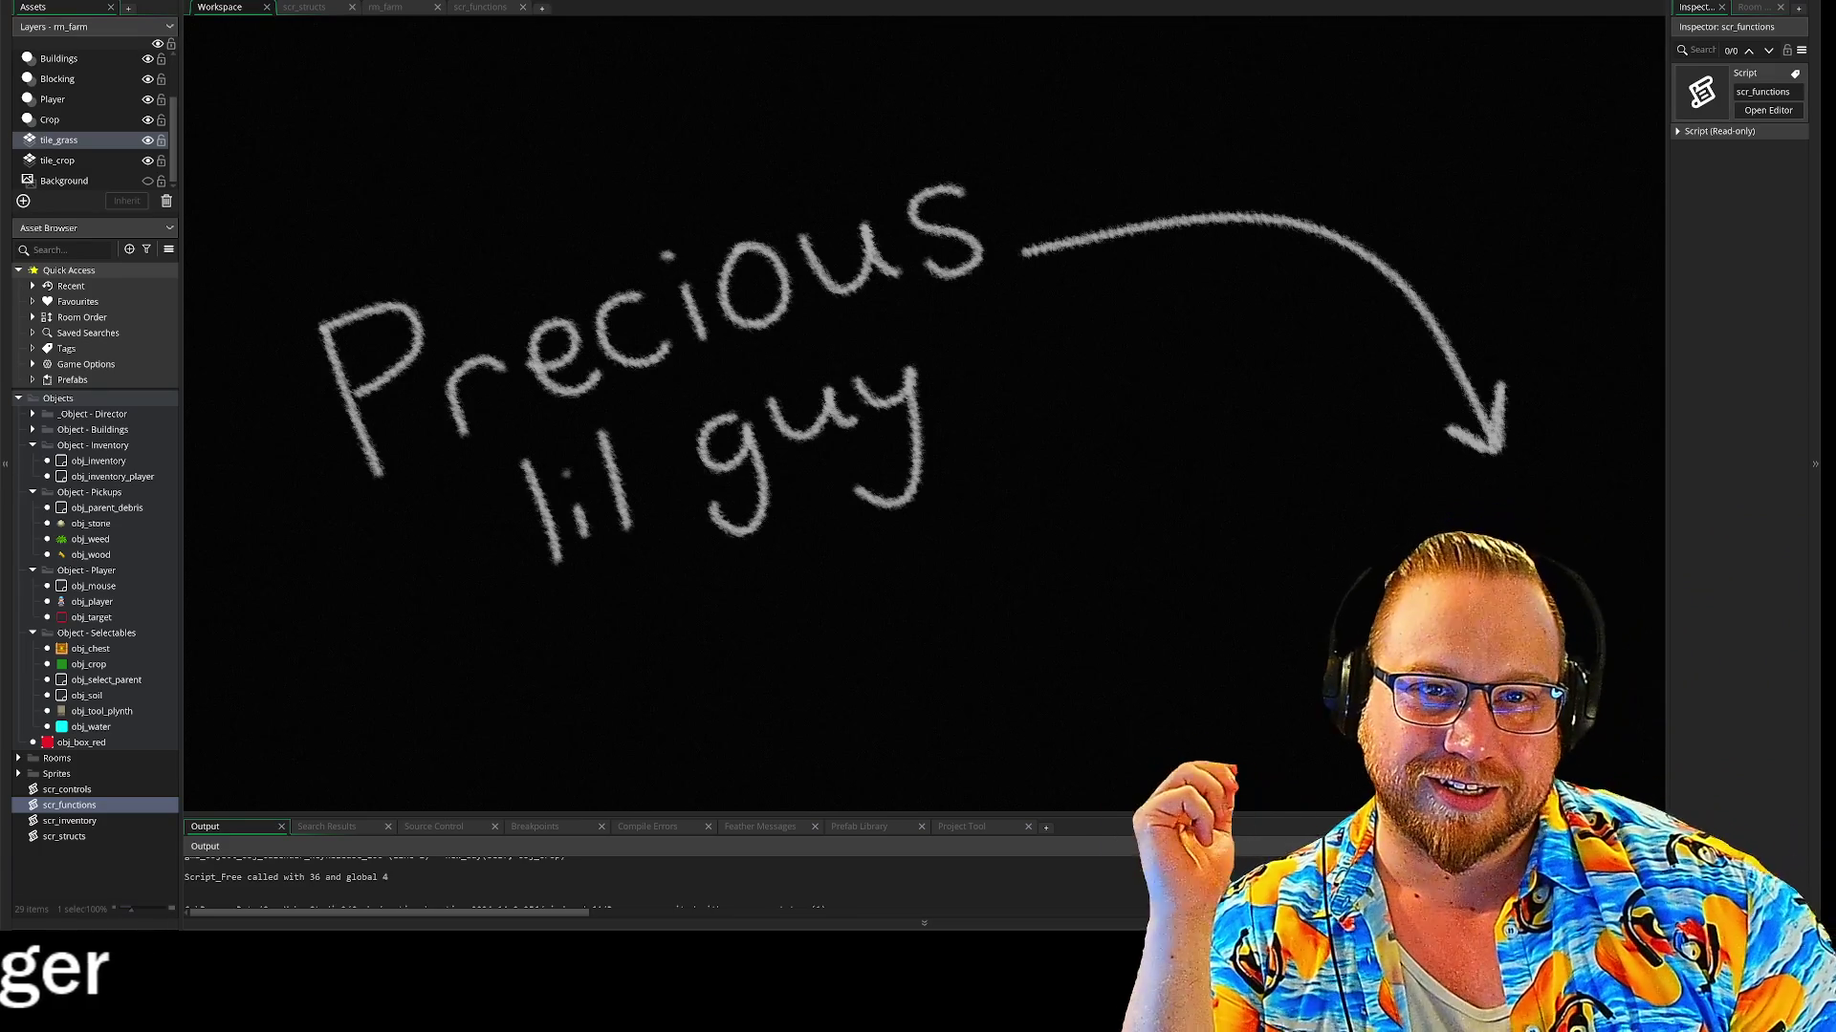
{"action": "left_click", "coordinate": [490, 11]}
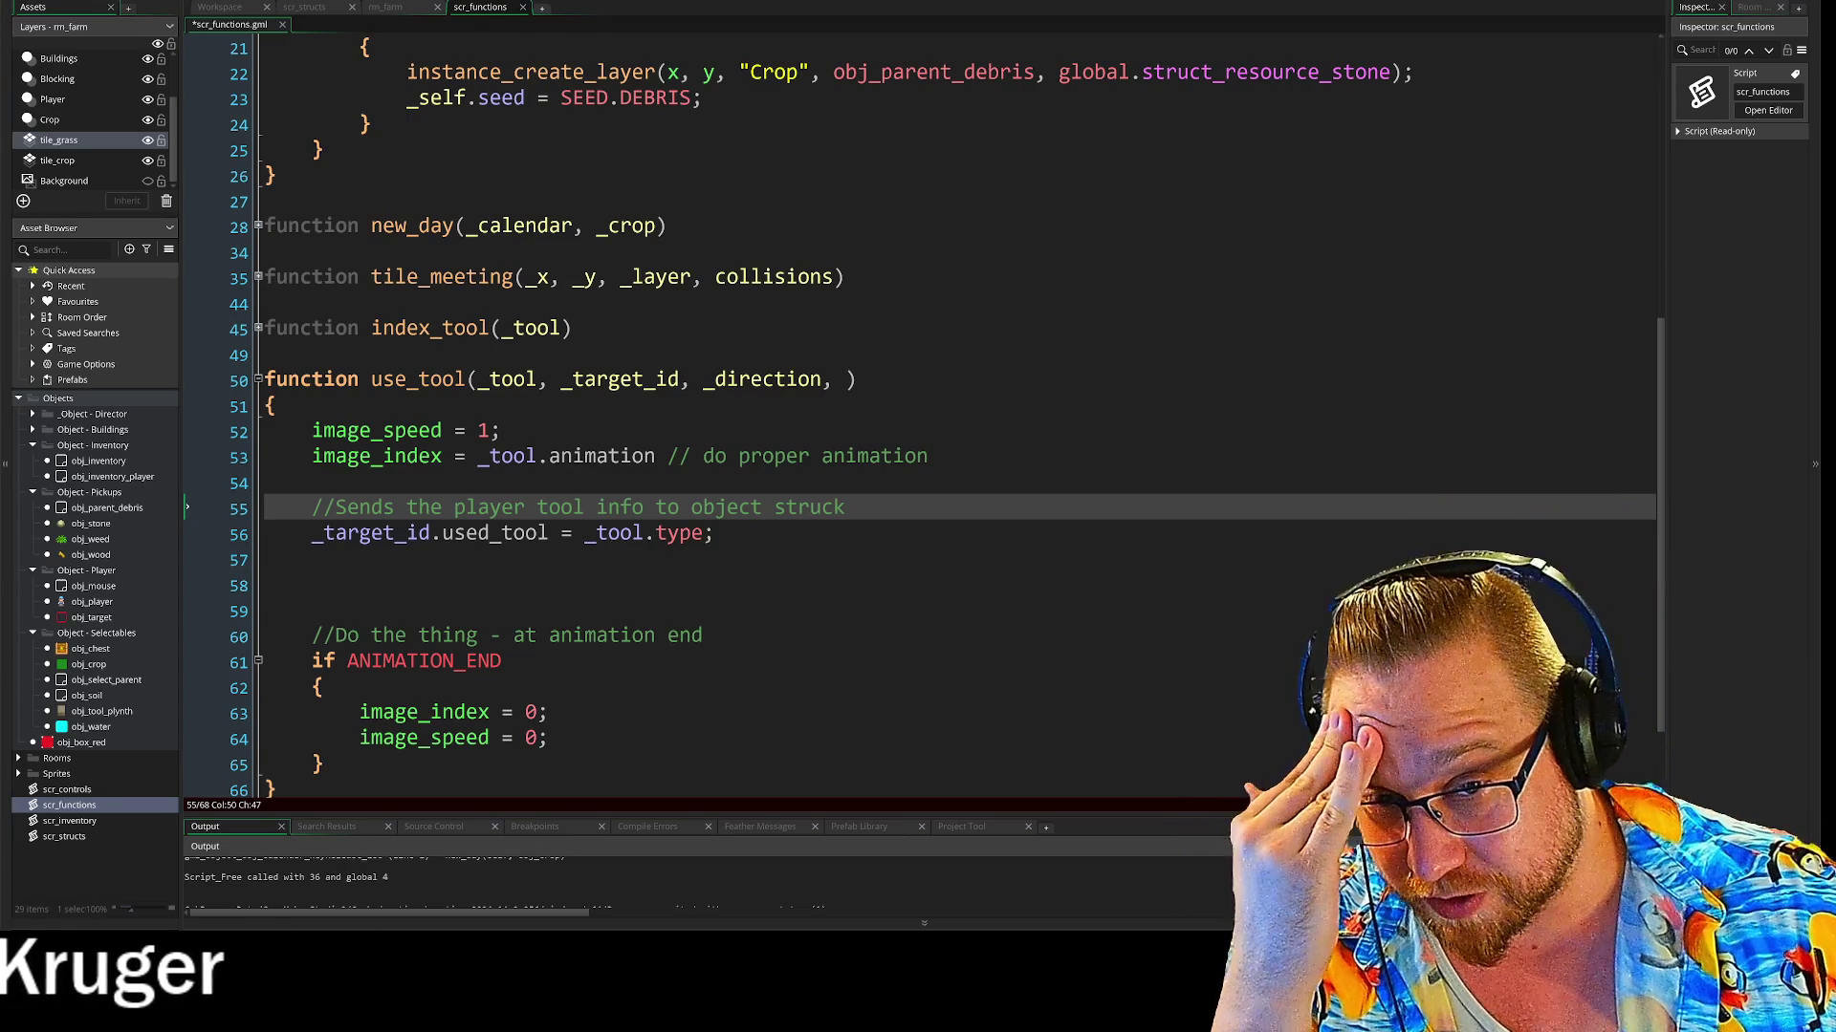
{"action": "scroll", "coordinate": [918, 411], "scroll_direction": "down", "scroll_amount": 2}
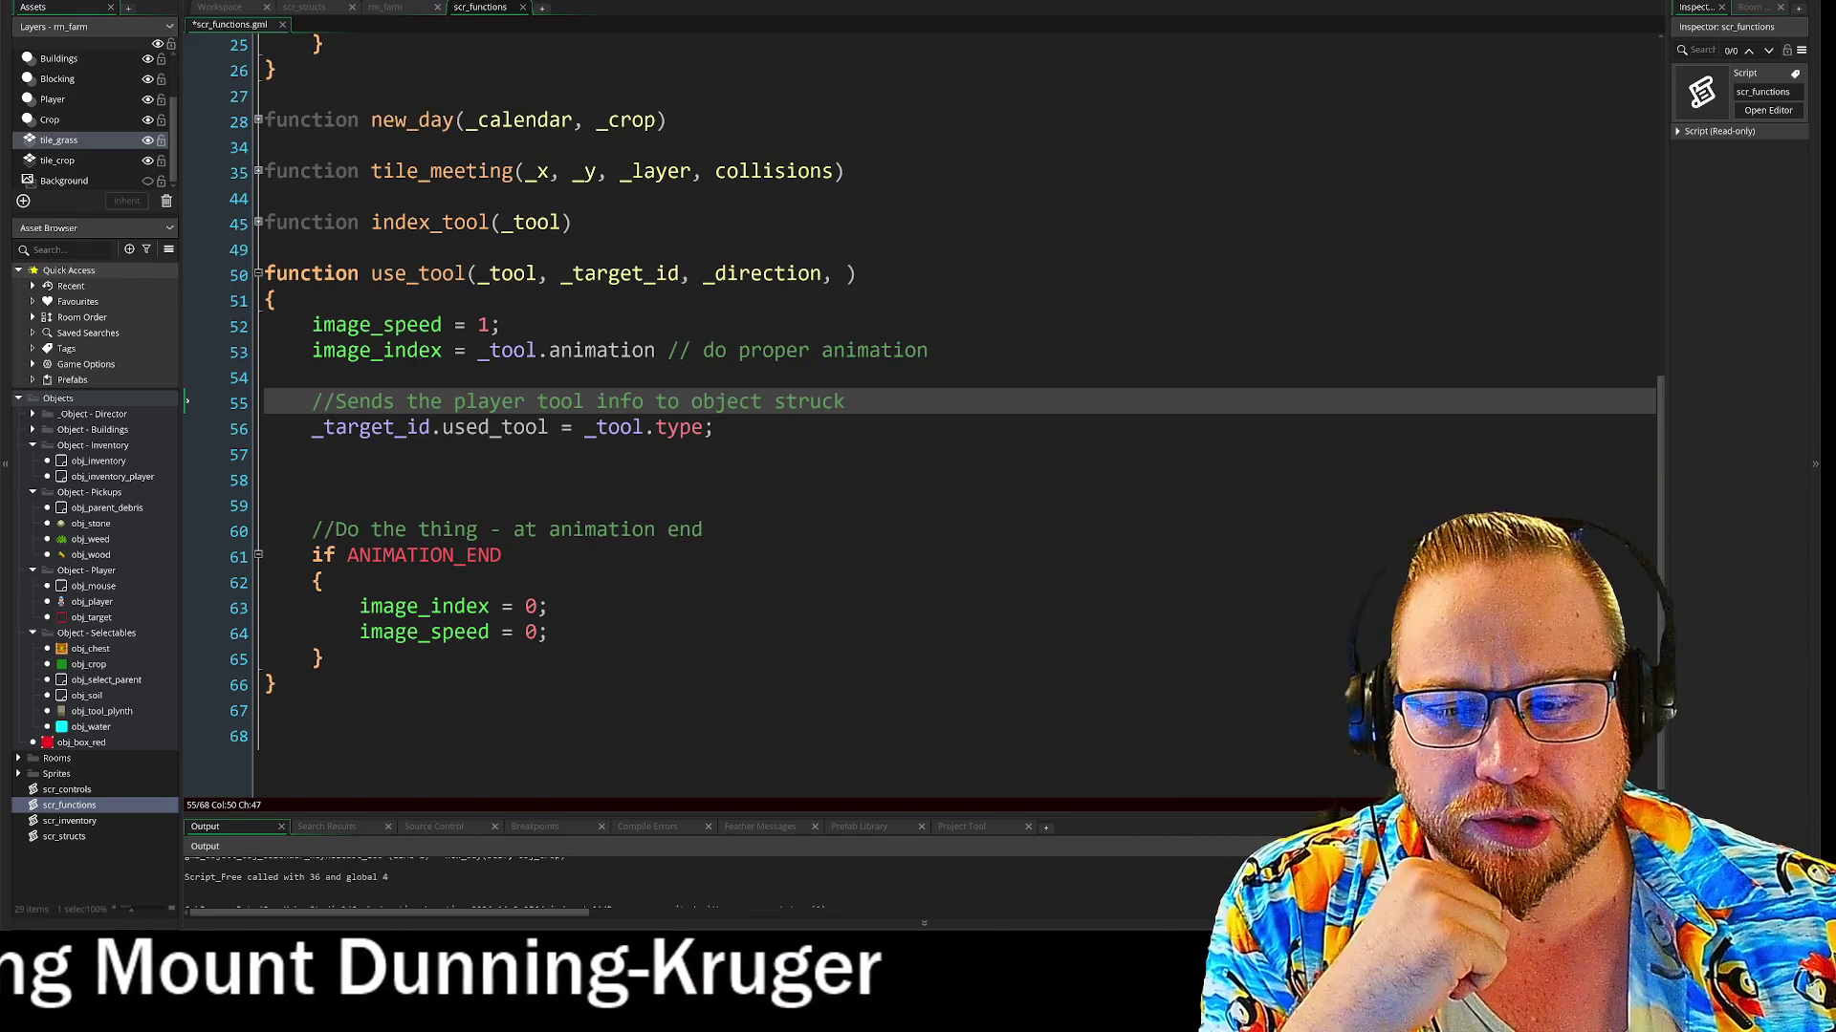
{"action": "scroll", "coordinate": [918, 412], "scroll_direction": "up", "scroll_amount": 2}
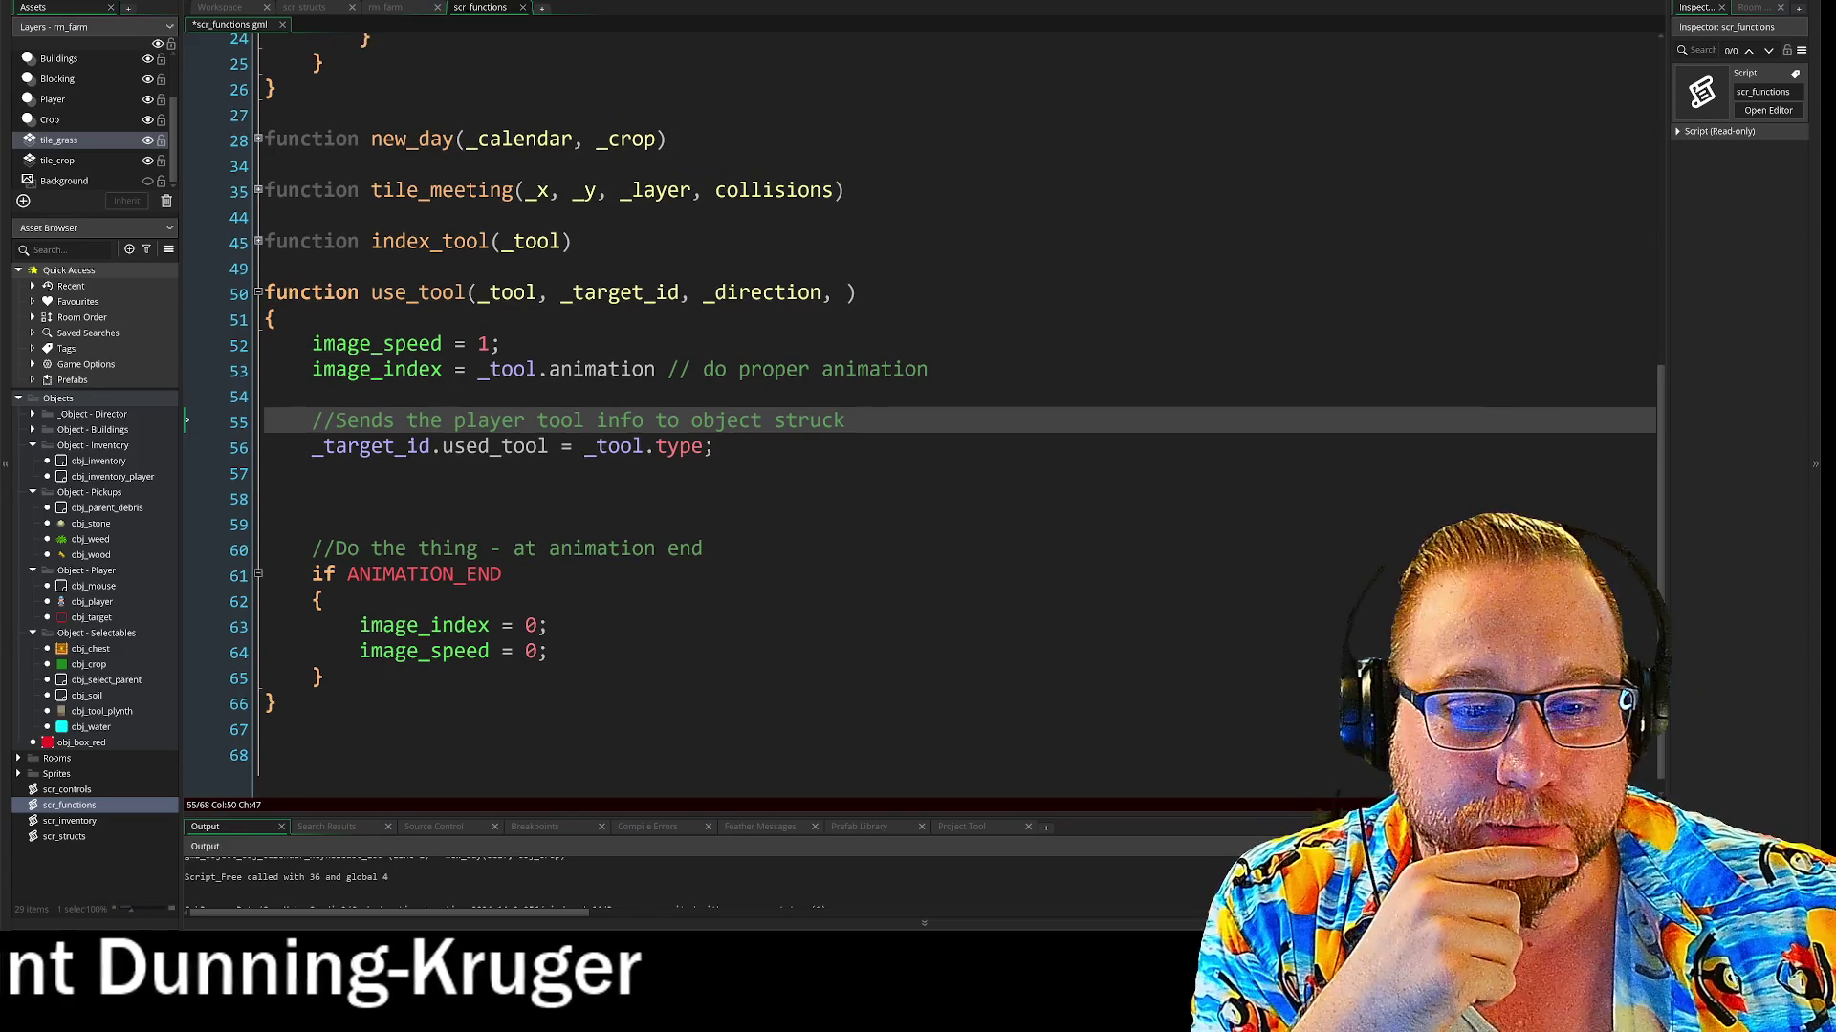
{"action": "scroll", "coordinate": [918, 411], "scroll_direction": "down", "scroll_amount": 2}
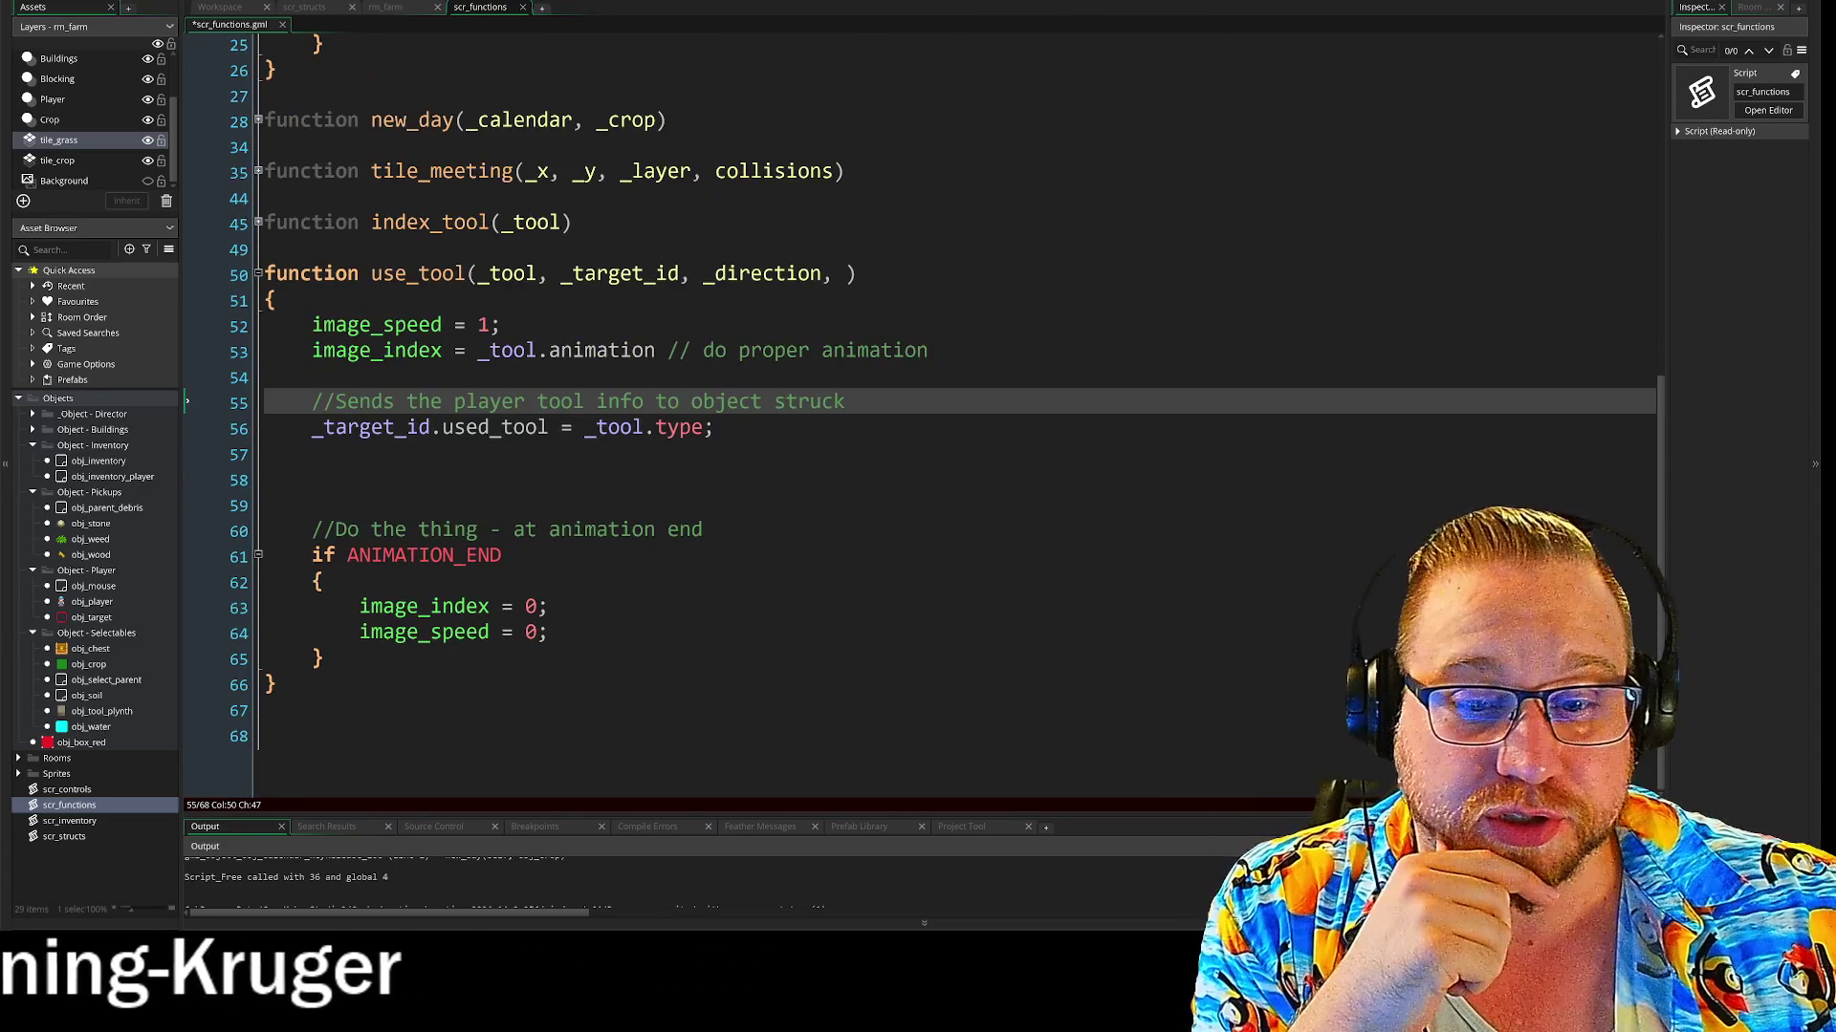
{"action": "left_click", "coordinate": [383, 736]}
Add an empty line at the end of scr_functions, then review index_tool and line 53's animation field
{"action": "key", "text": "Return"}
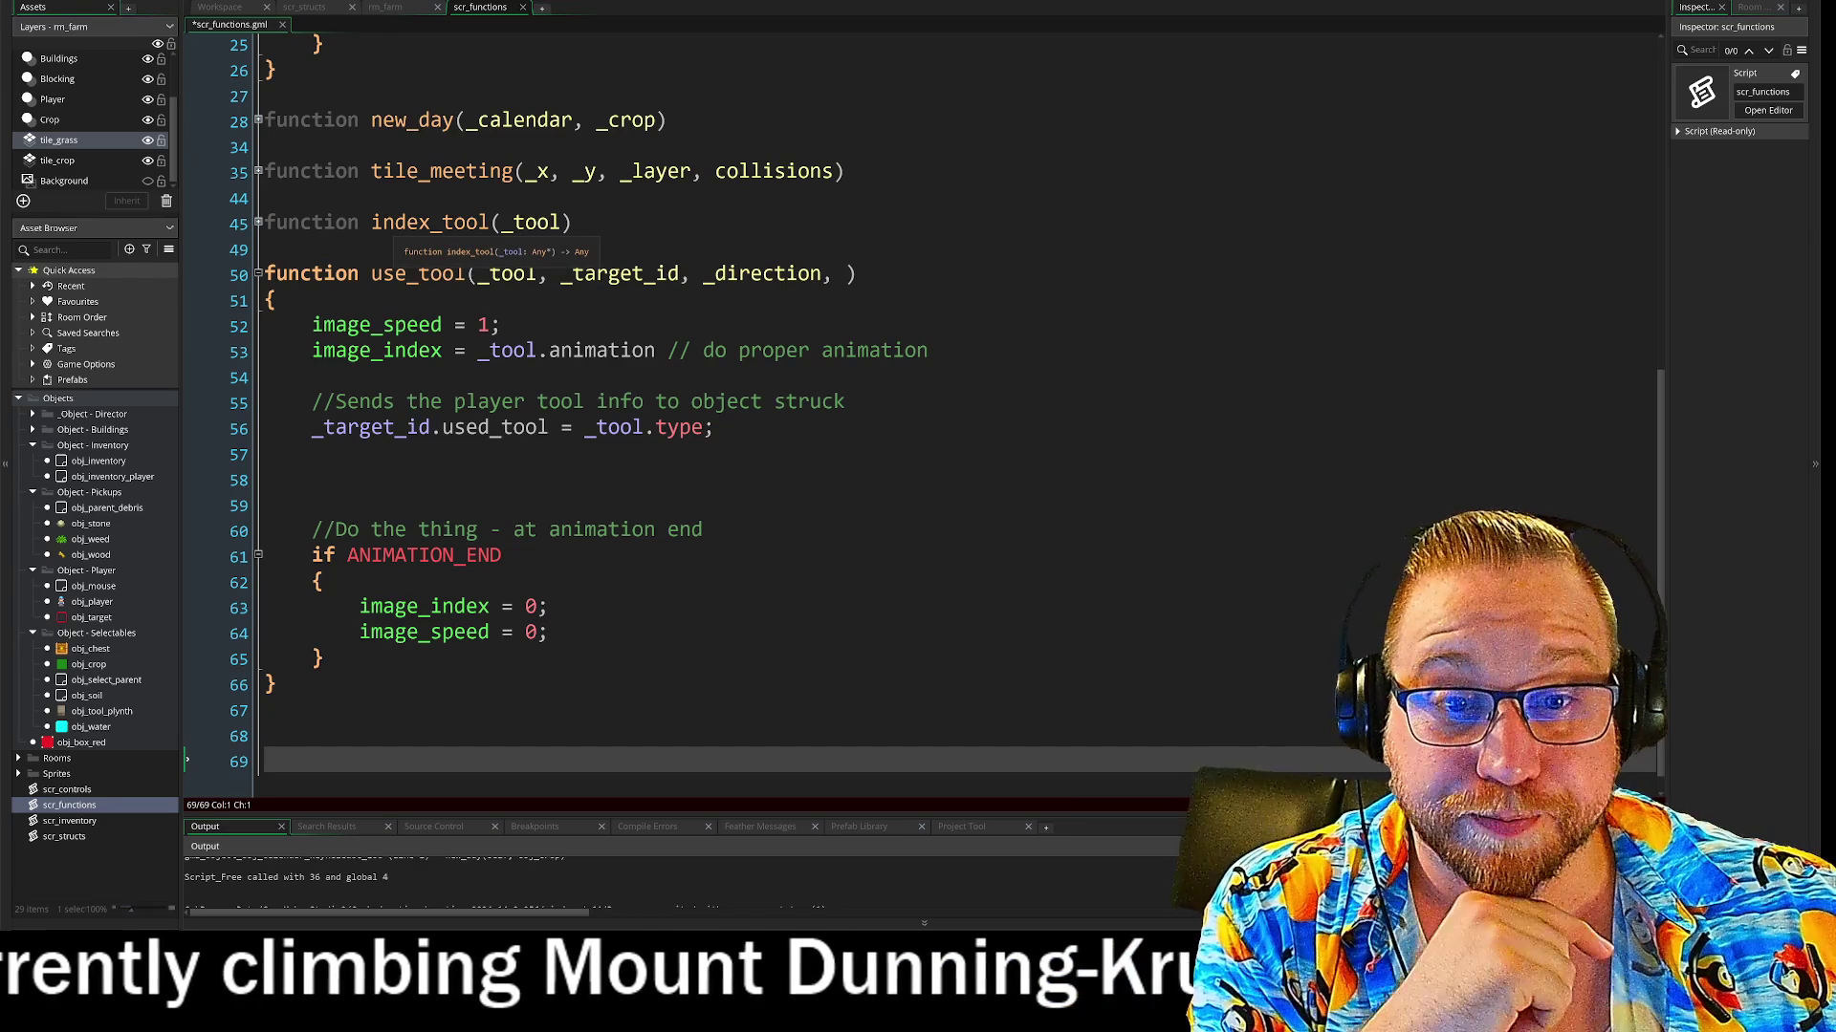
{"action": "left_click", "coordinate": [371, 221]}
{"action": "key", "text": "Left"}
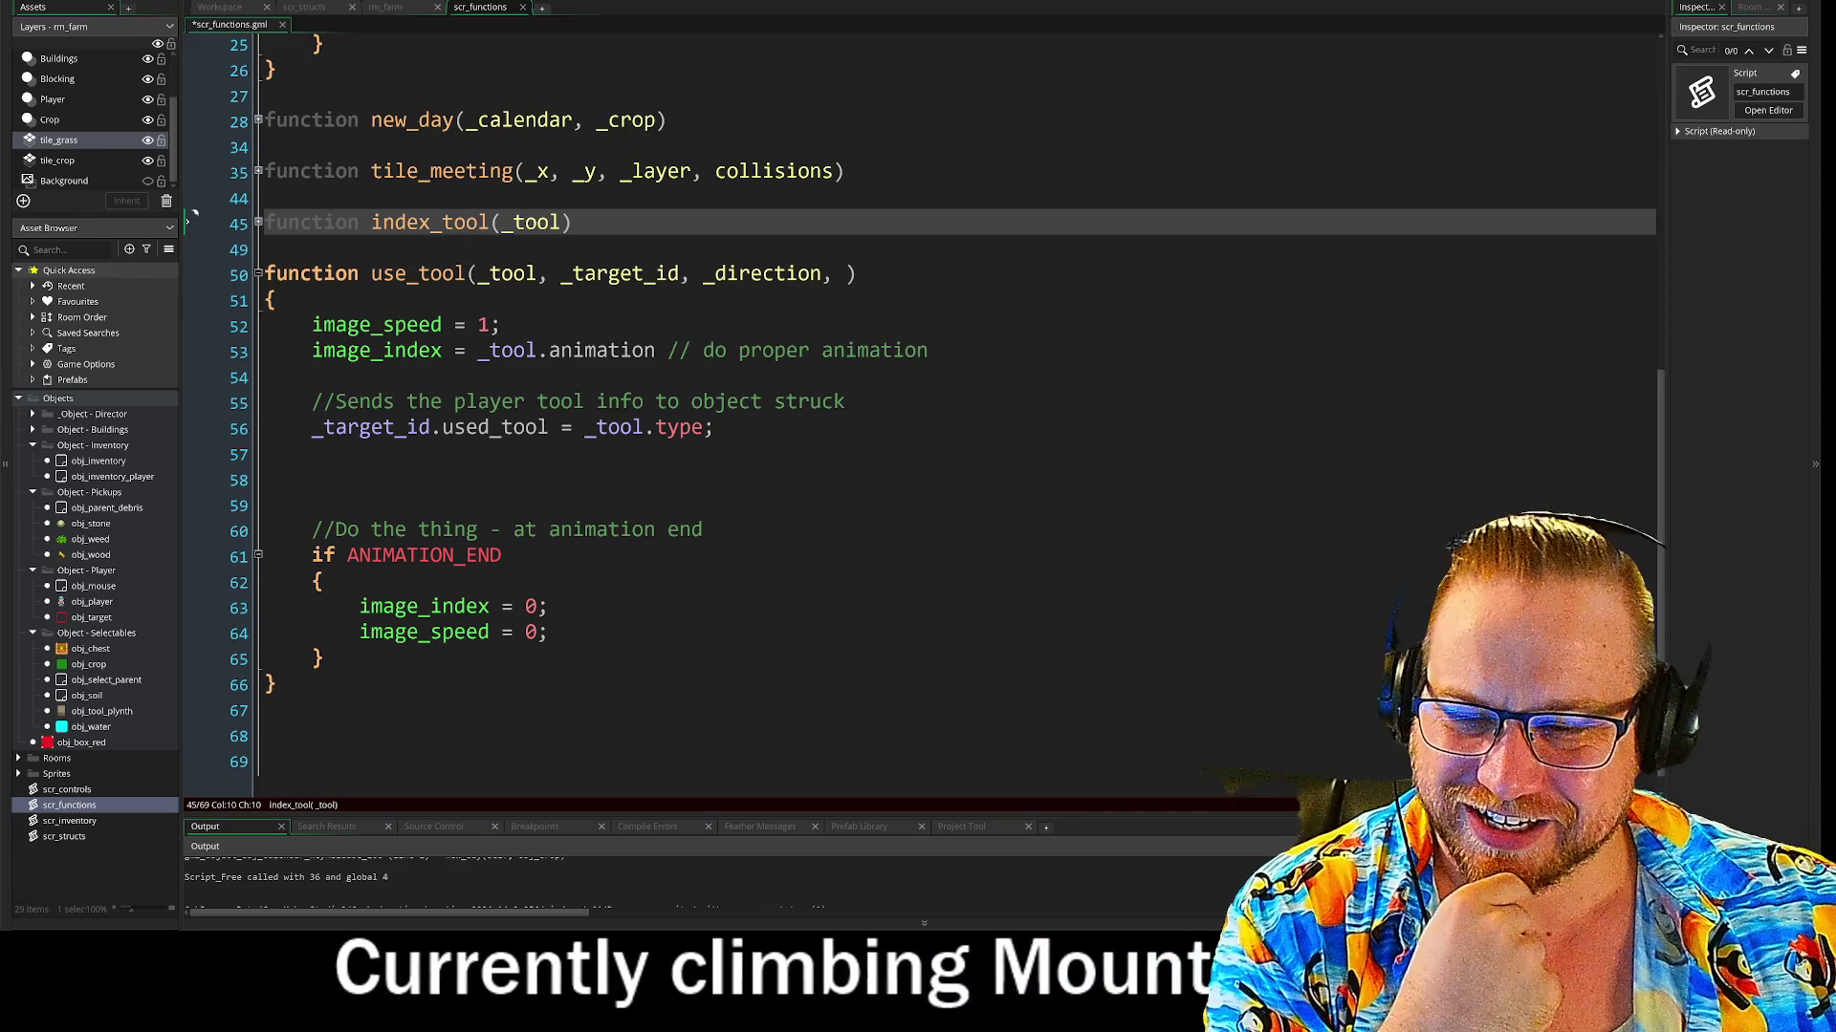
{"action": "left_click", "coordinate": [188, 197]}
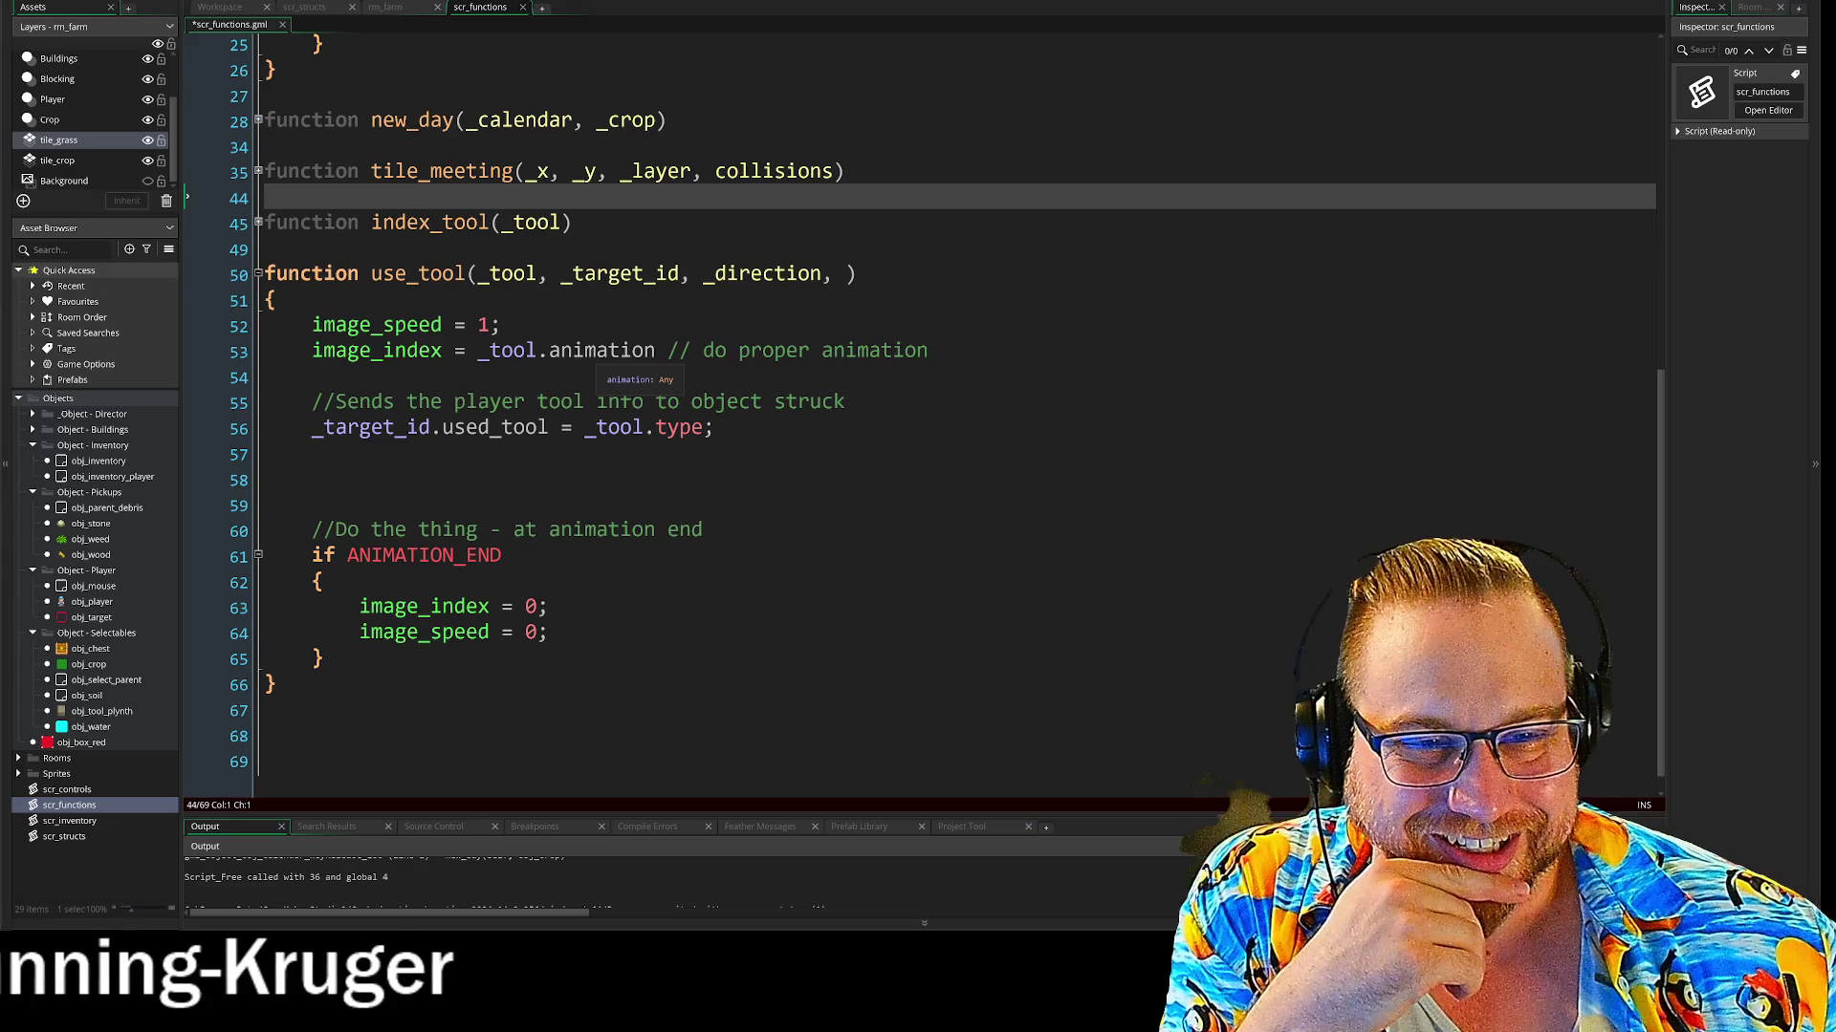
{"action": "left_click", "coordinate": [656, 350]}
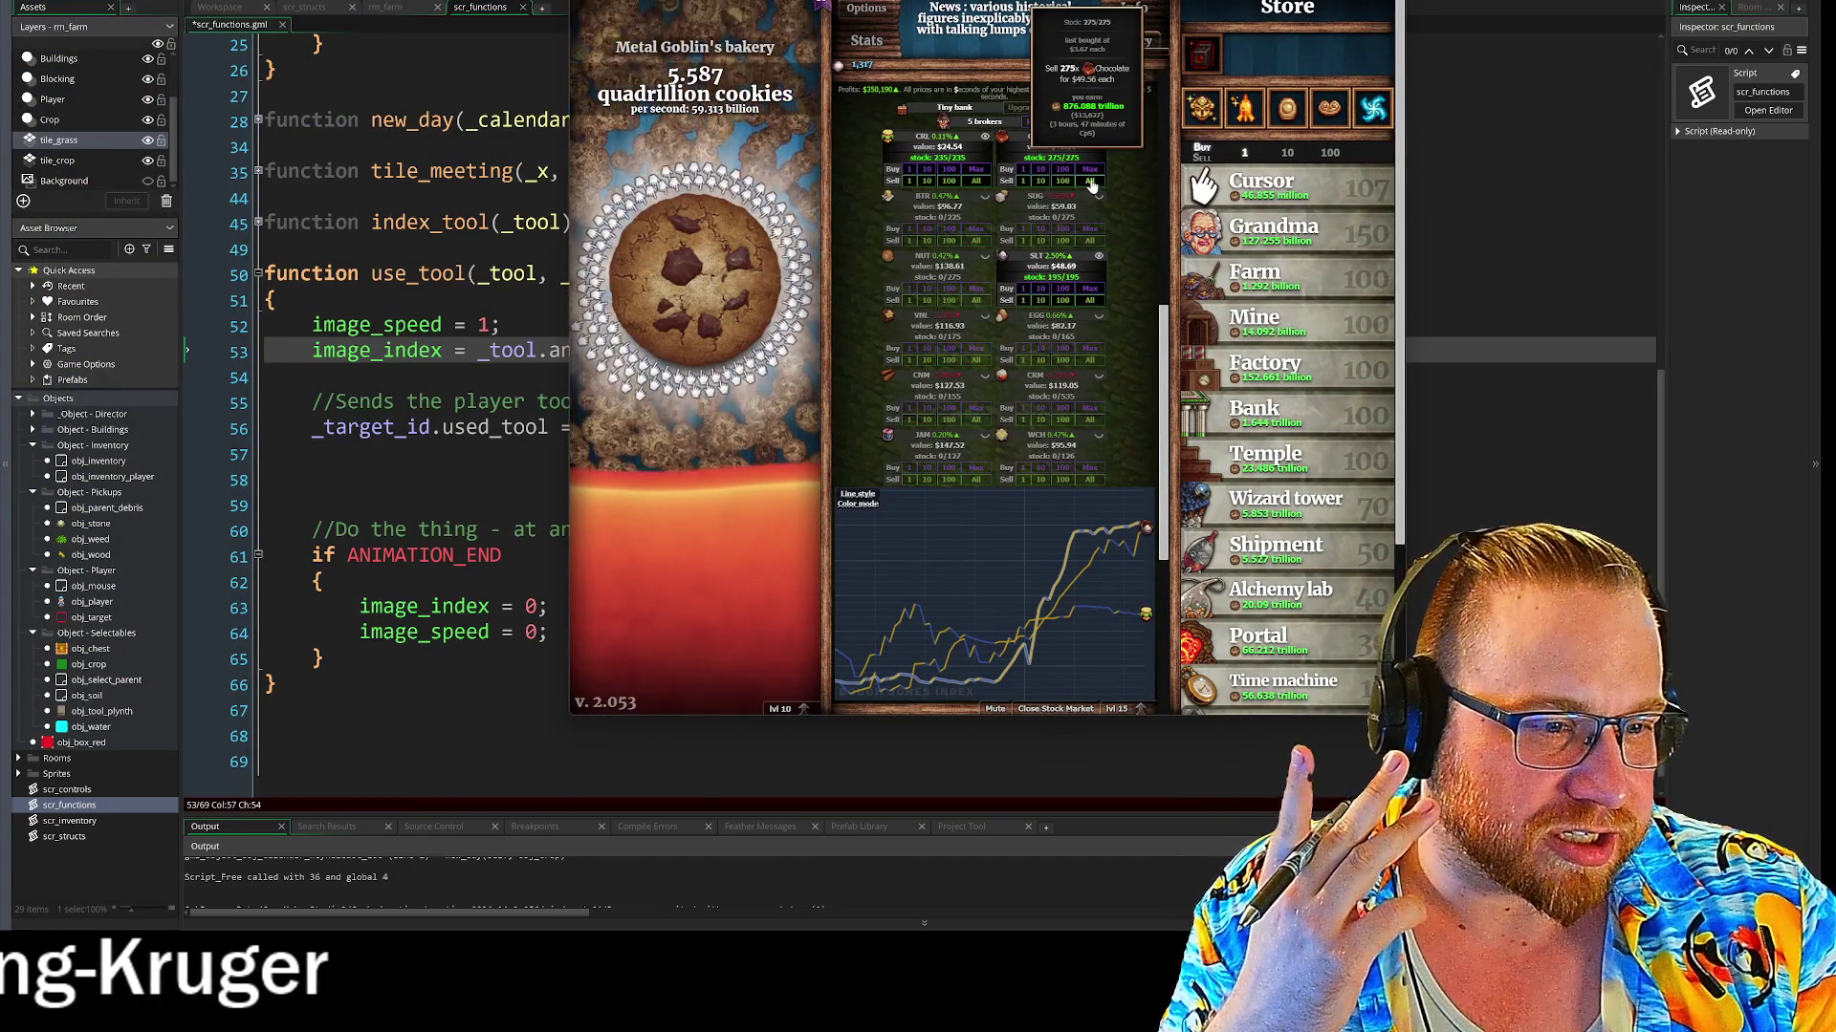
Sell all CHC stock, collect the golden cookie, and switch back to the GameMaker code
{"action": "left_click", "coordinate": [1090, 181]}
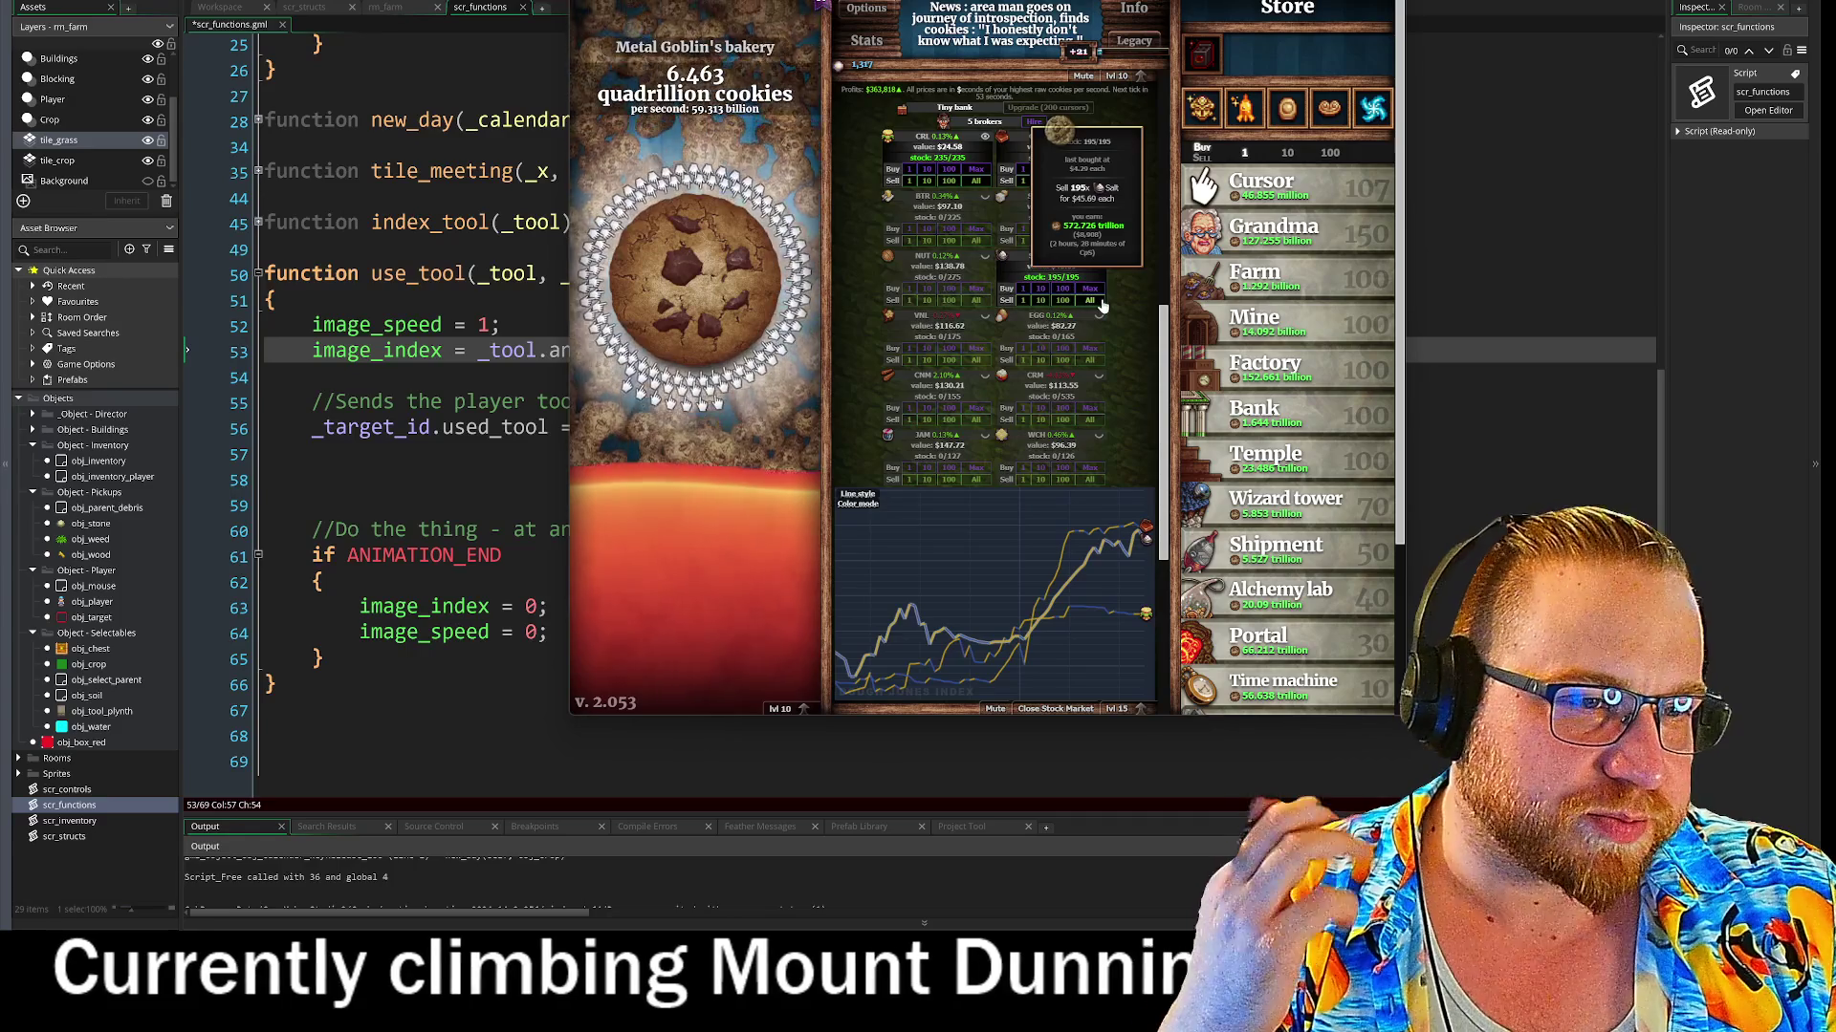
{"action": "left_click", "coordinate": [1063, 136]}
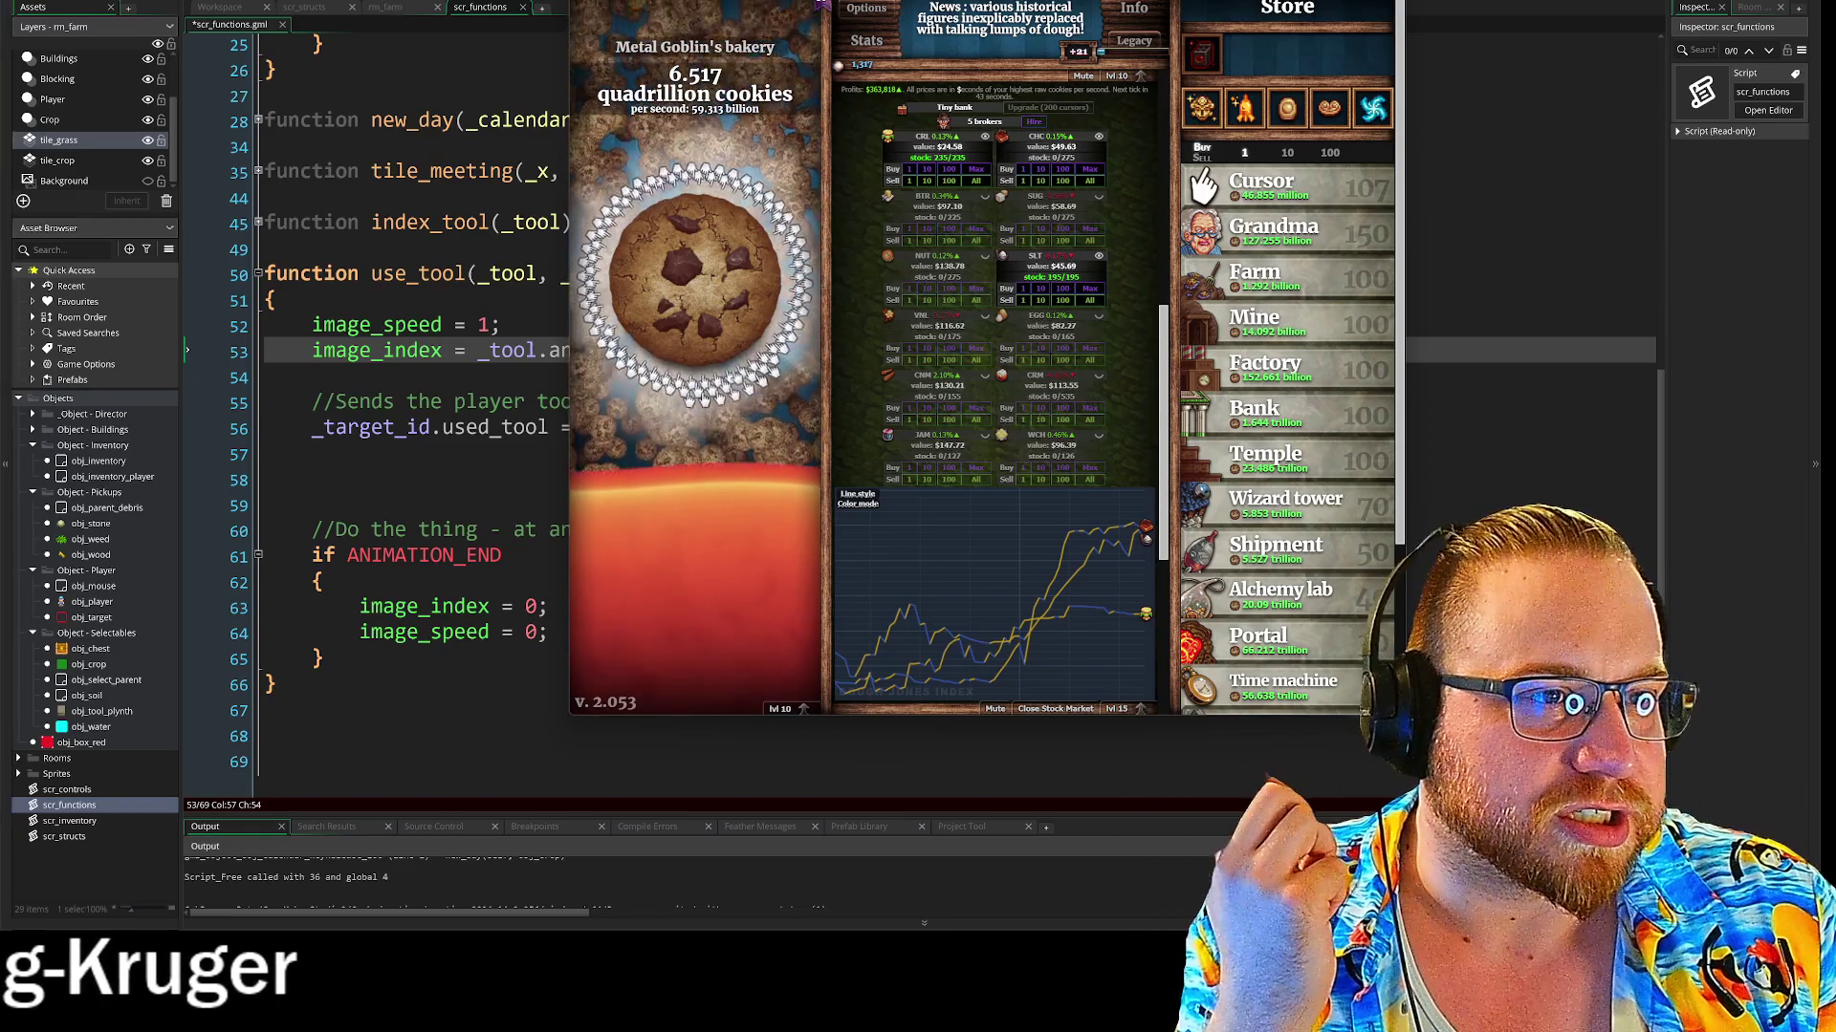
{"action": "key", "text": "alt+Tab"}
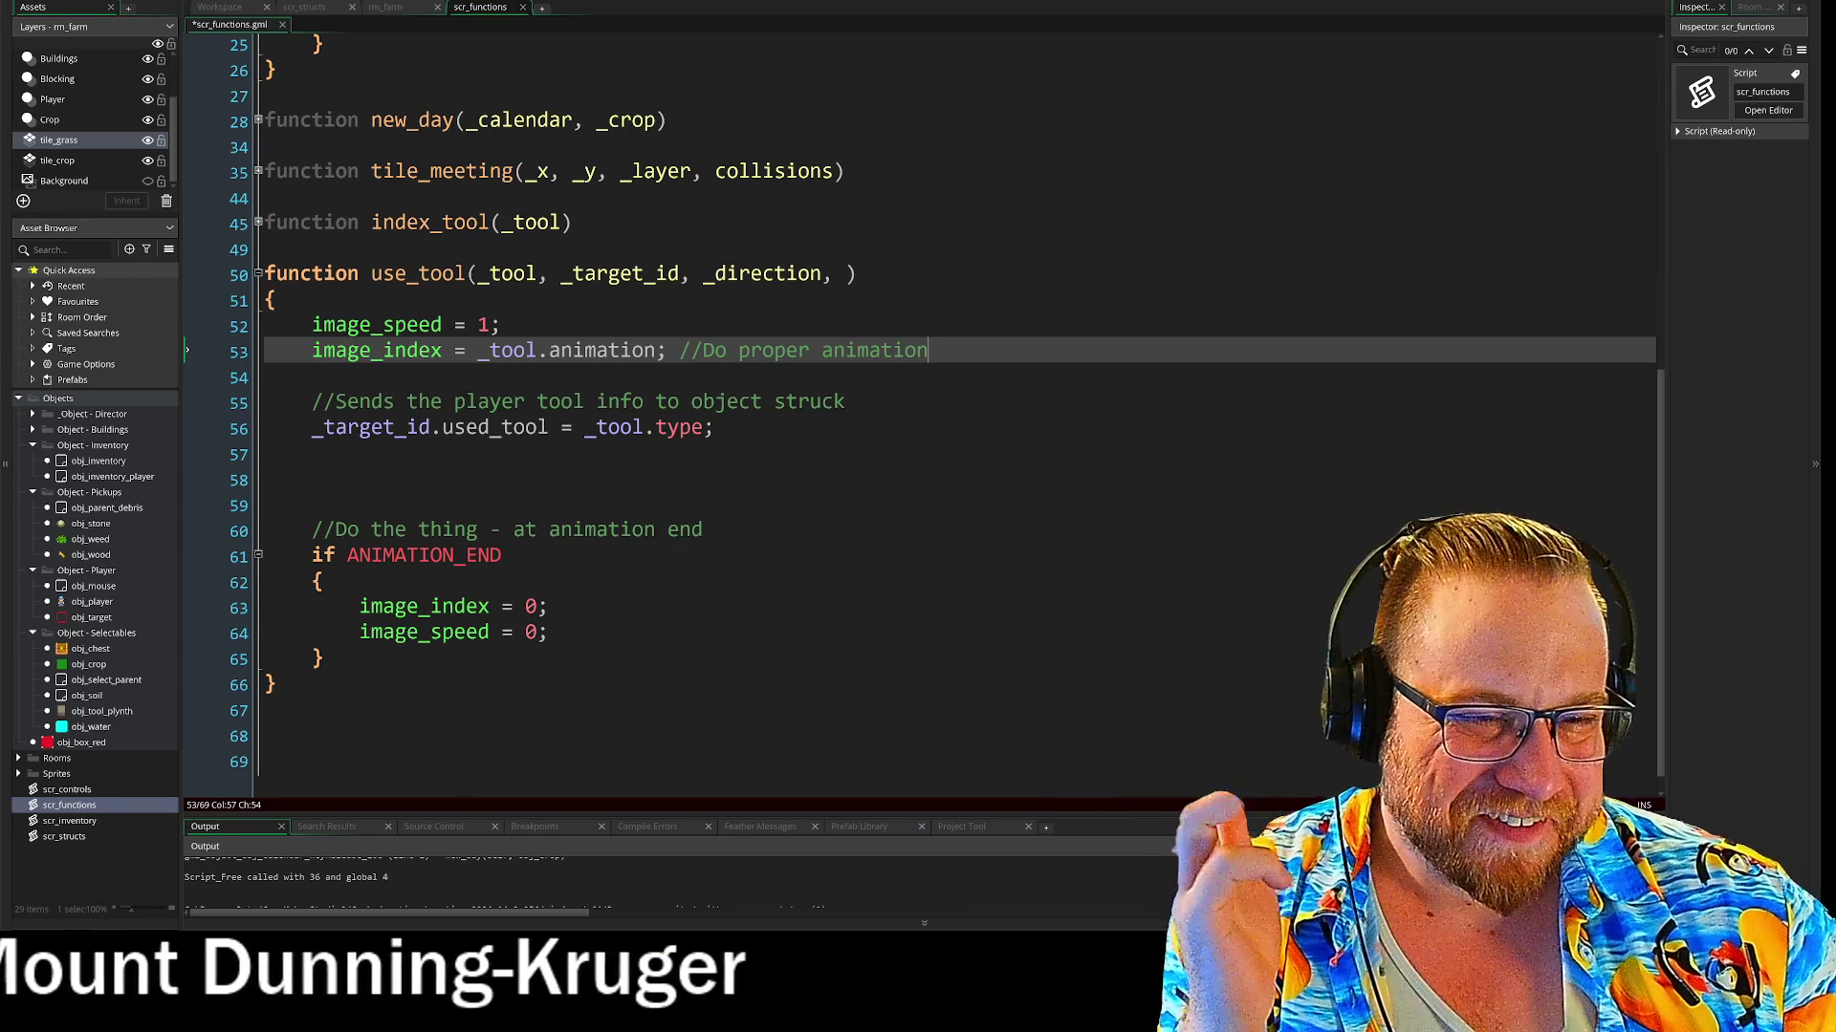
Expand the collapsed index_tool function at line 45 to reveal its return tool.type body
{"action": "scroll", "coordinate": [918, 411], "scroll_direction": "up", "scroll_amount": 3}
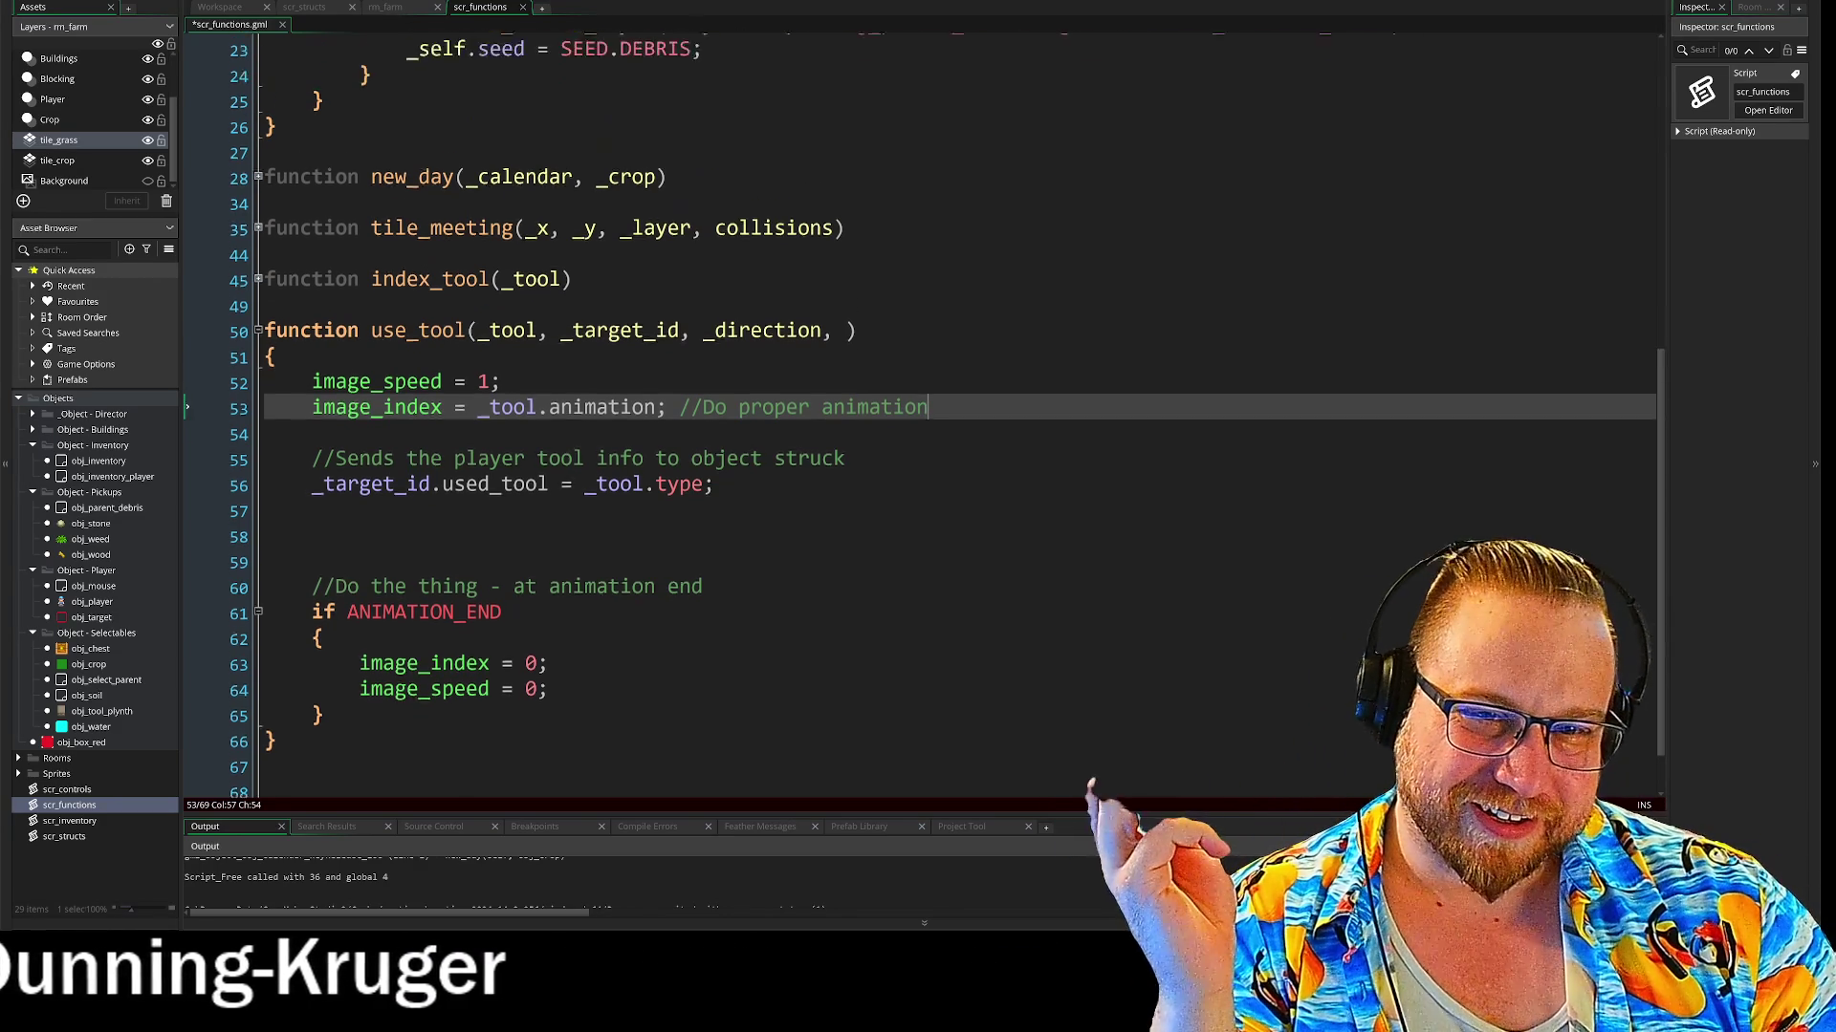
{"action": "scroll", "coordinate": [918, 411], "scroll_direction": "up", "scroll_amount": 5}
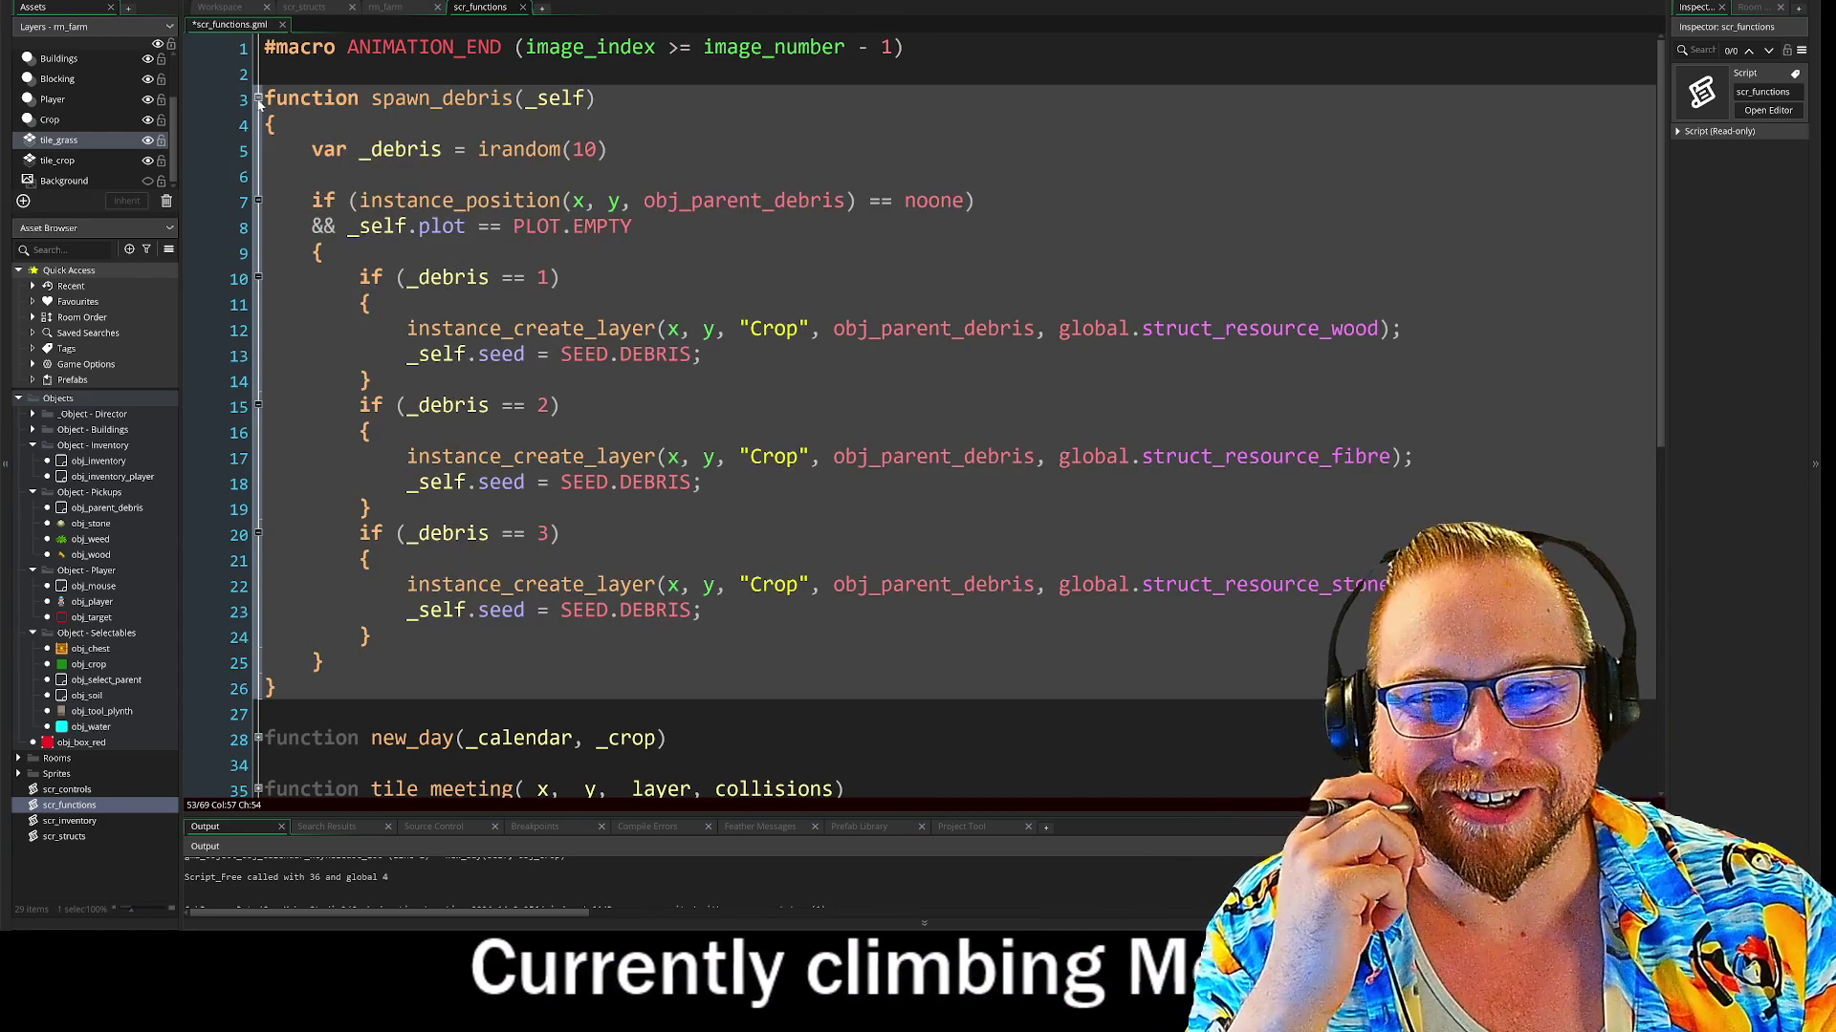
{"action": "scroll", "coordinate": [918, 411], "scroll_direction": "down", "scroll_amount": 5}
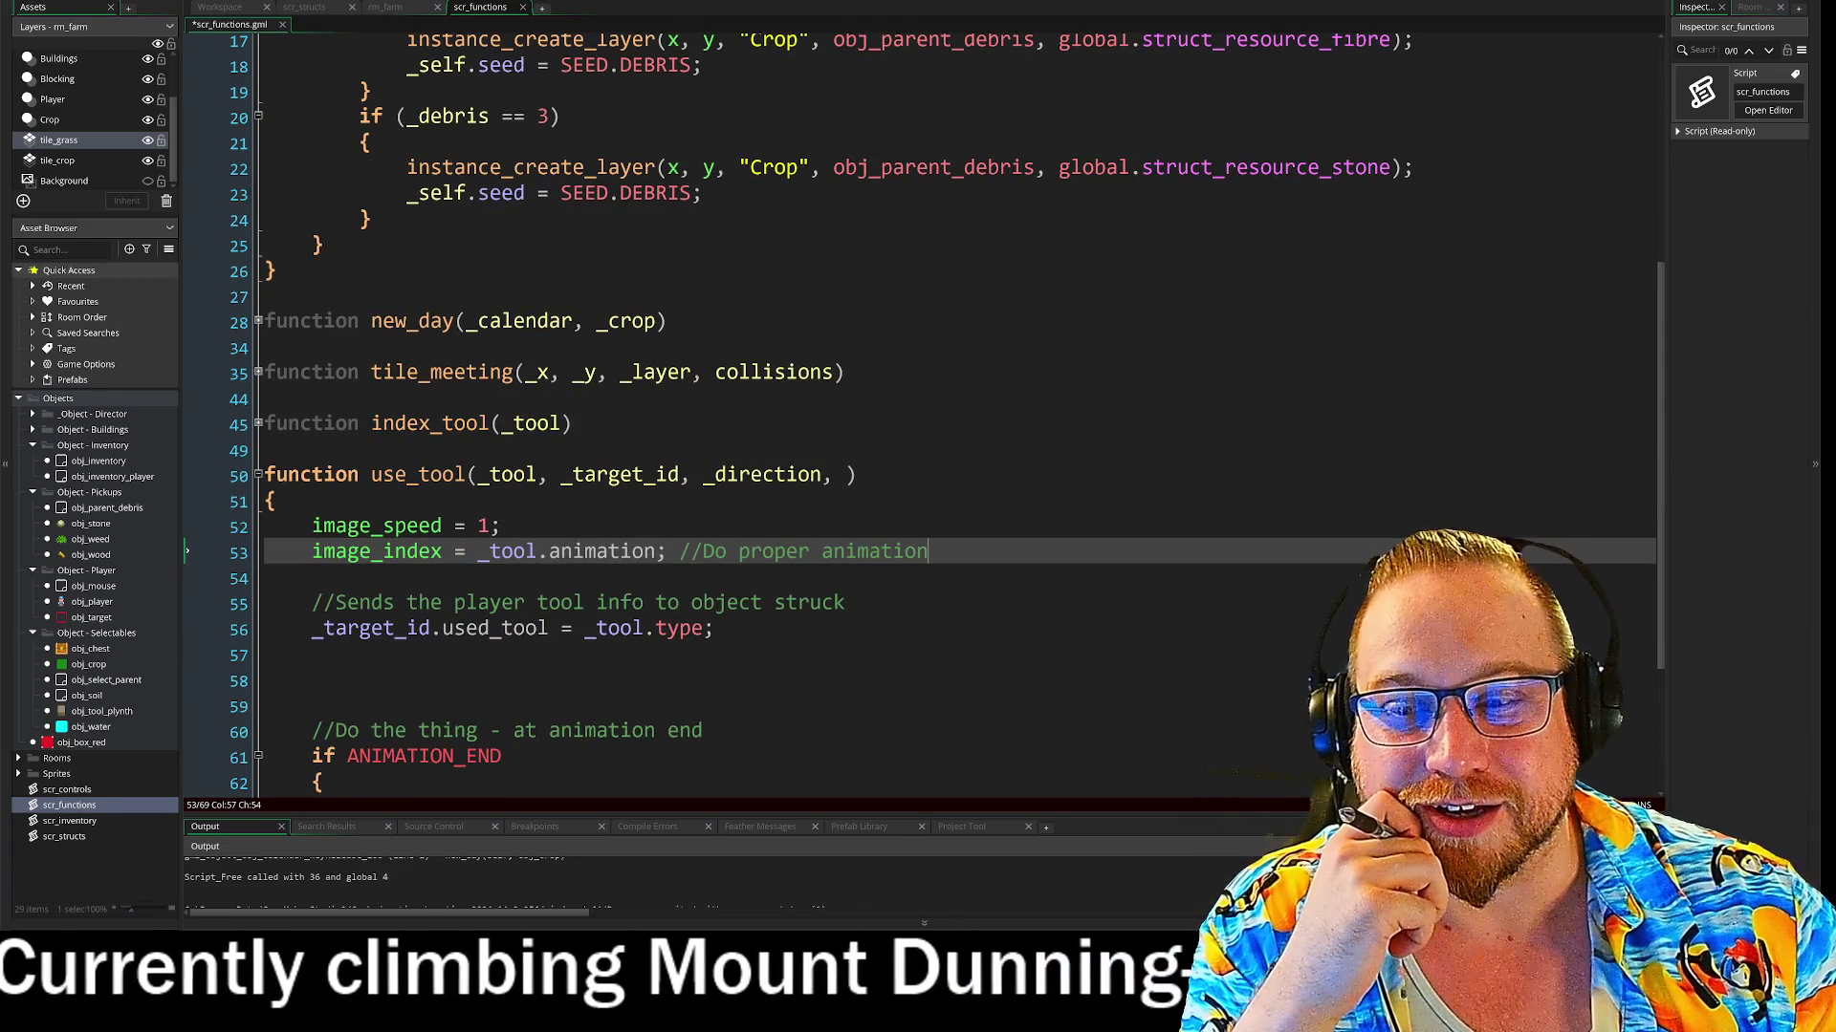
{"action": "scroll", "coordinate": [918, 411], "scroll_direction": "down", "scroll_amount": 1}
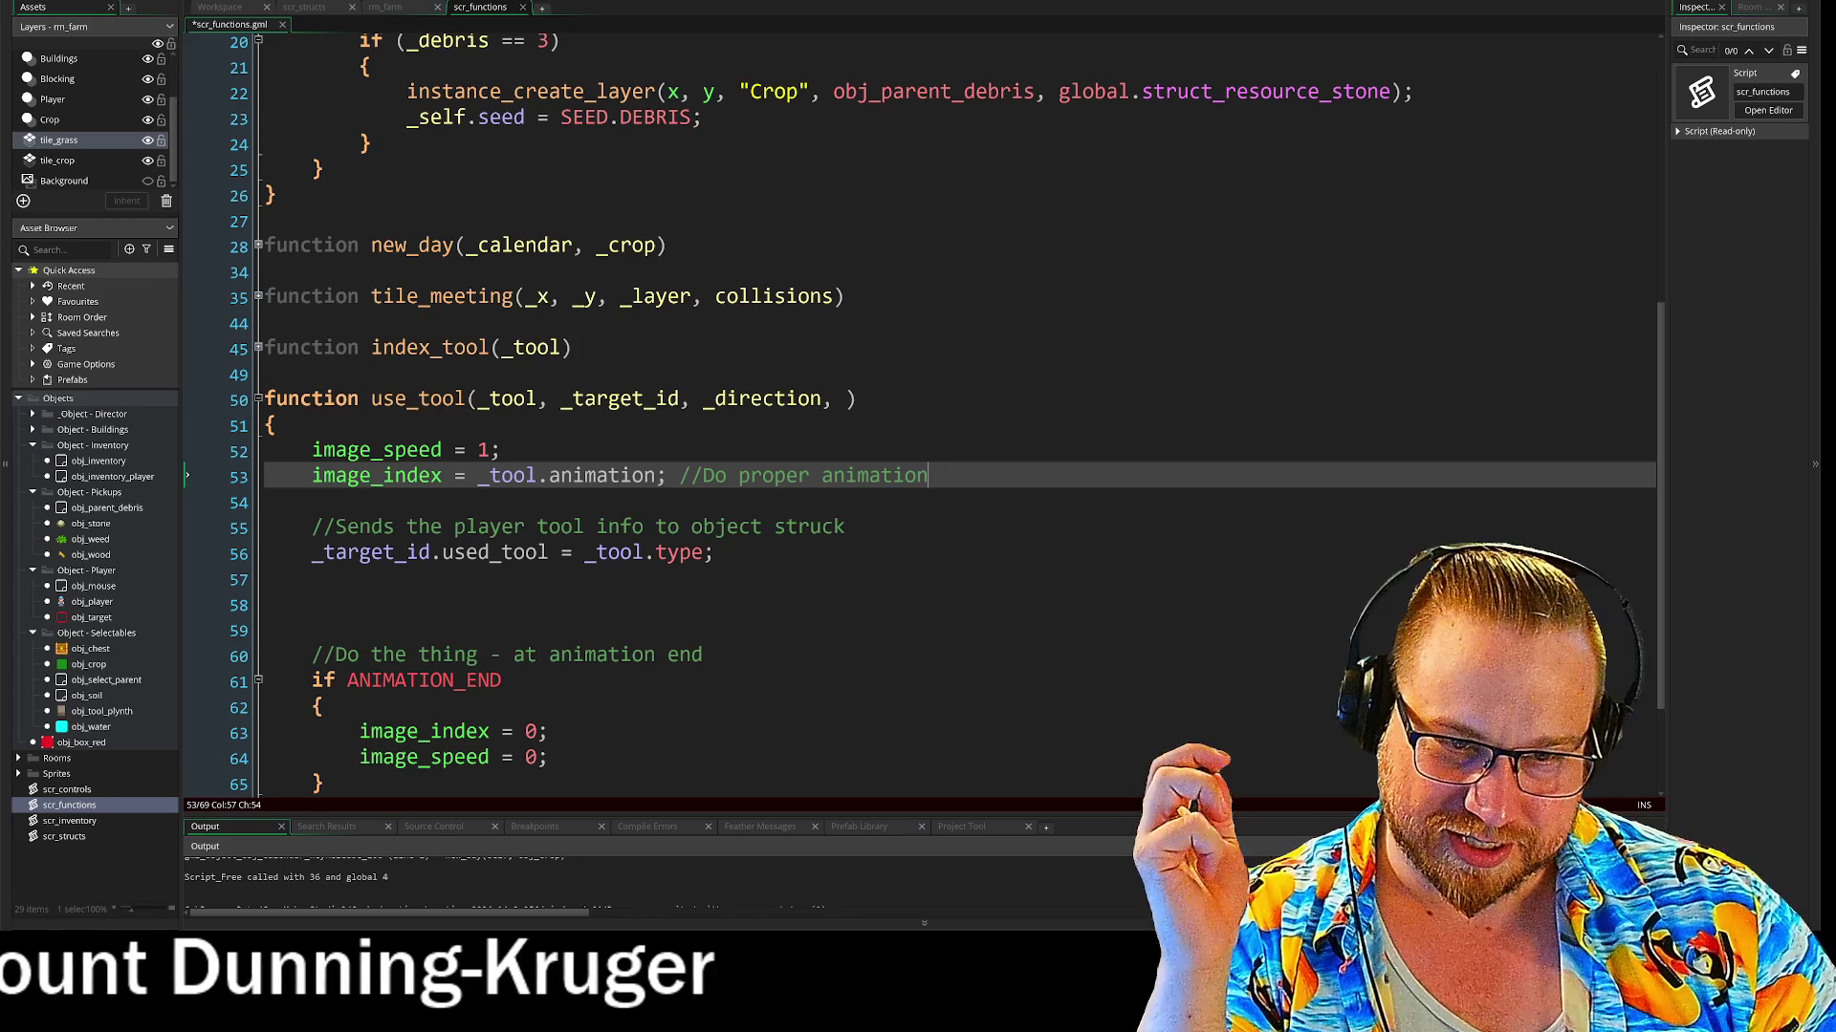
{"action": "left_click", "coordinate": [549, 553]}
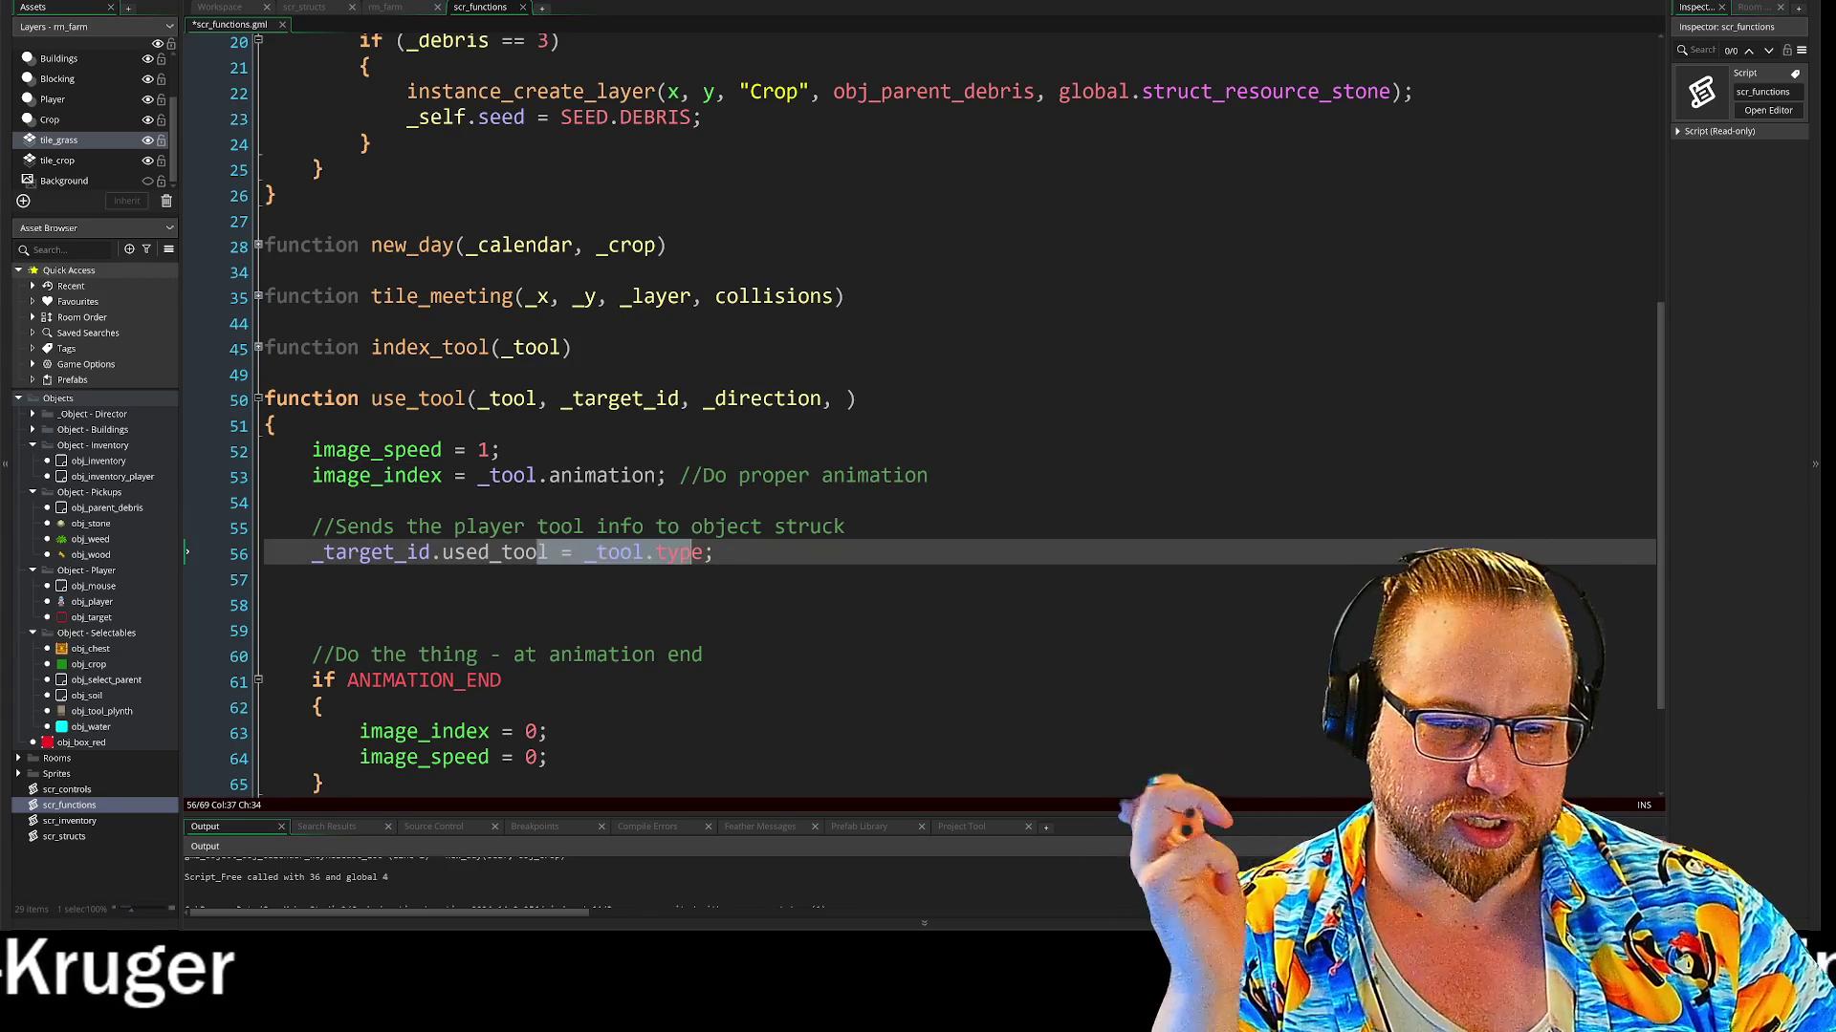
{"action": "left_click", "coordinate": [846, 527]}
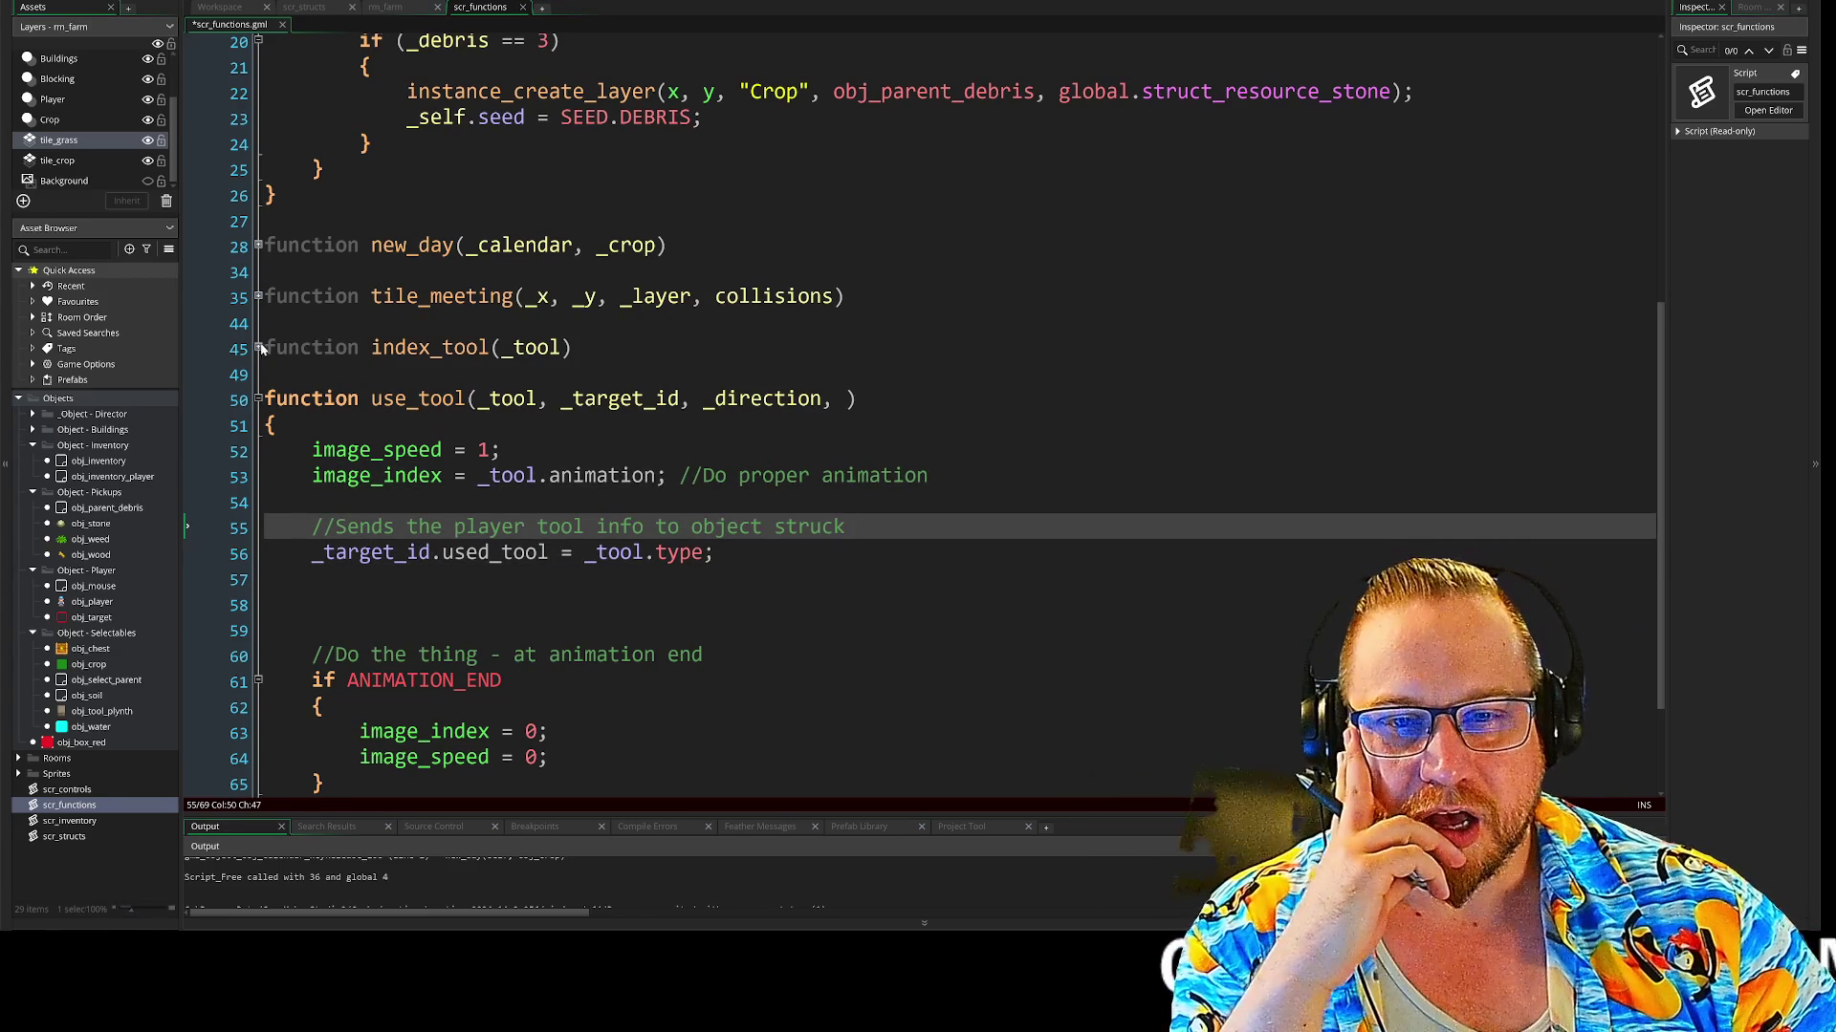
{"action": "left_click", "coordinate": [257, 347]}
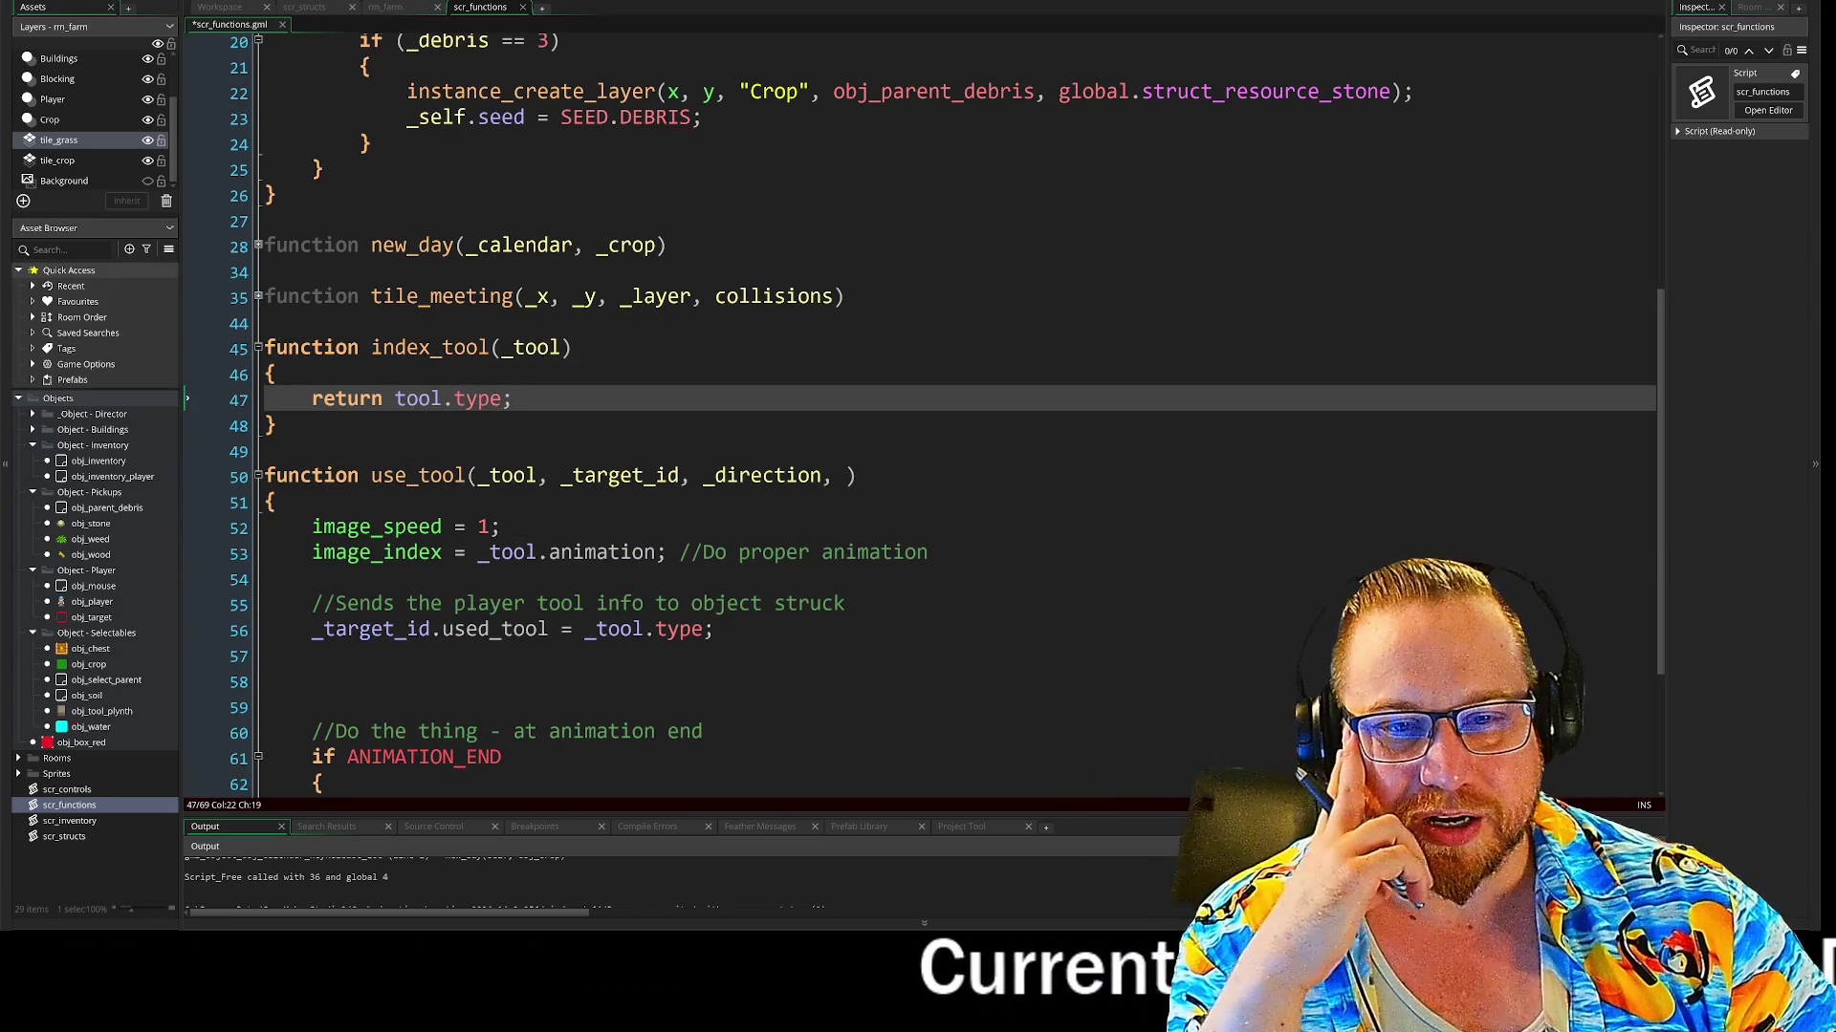
{"action": "key", "text": "Up"}
{"action": "key", "text": "Up"}
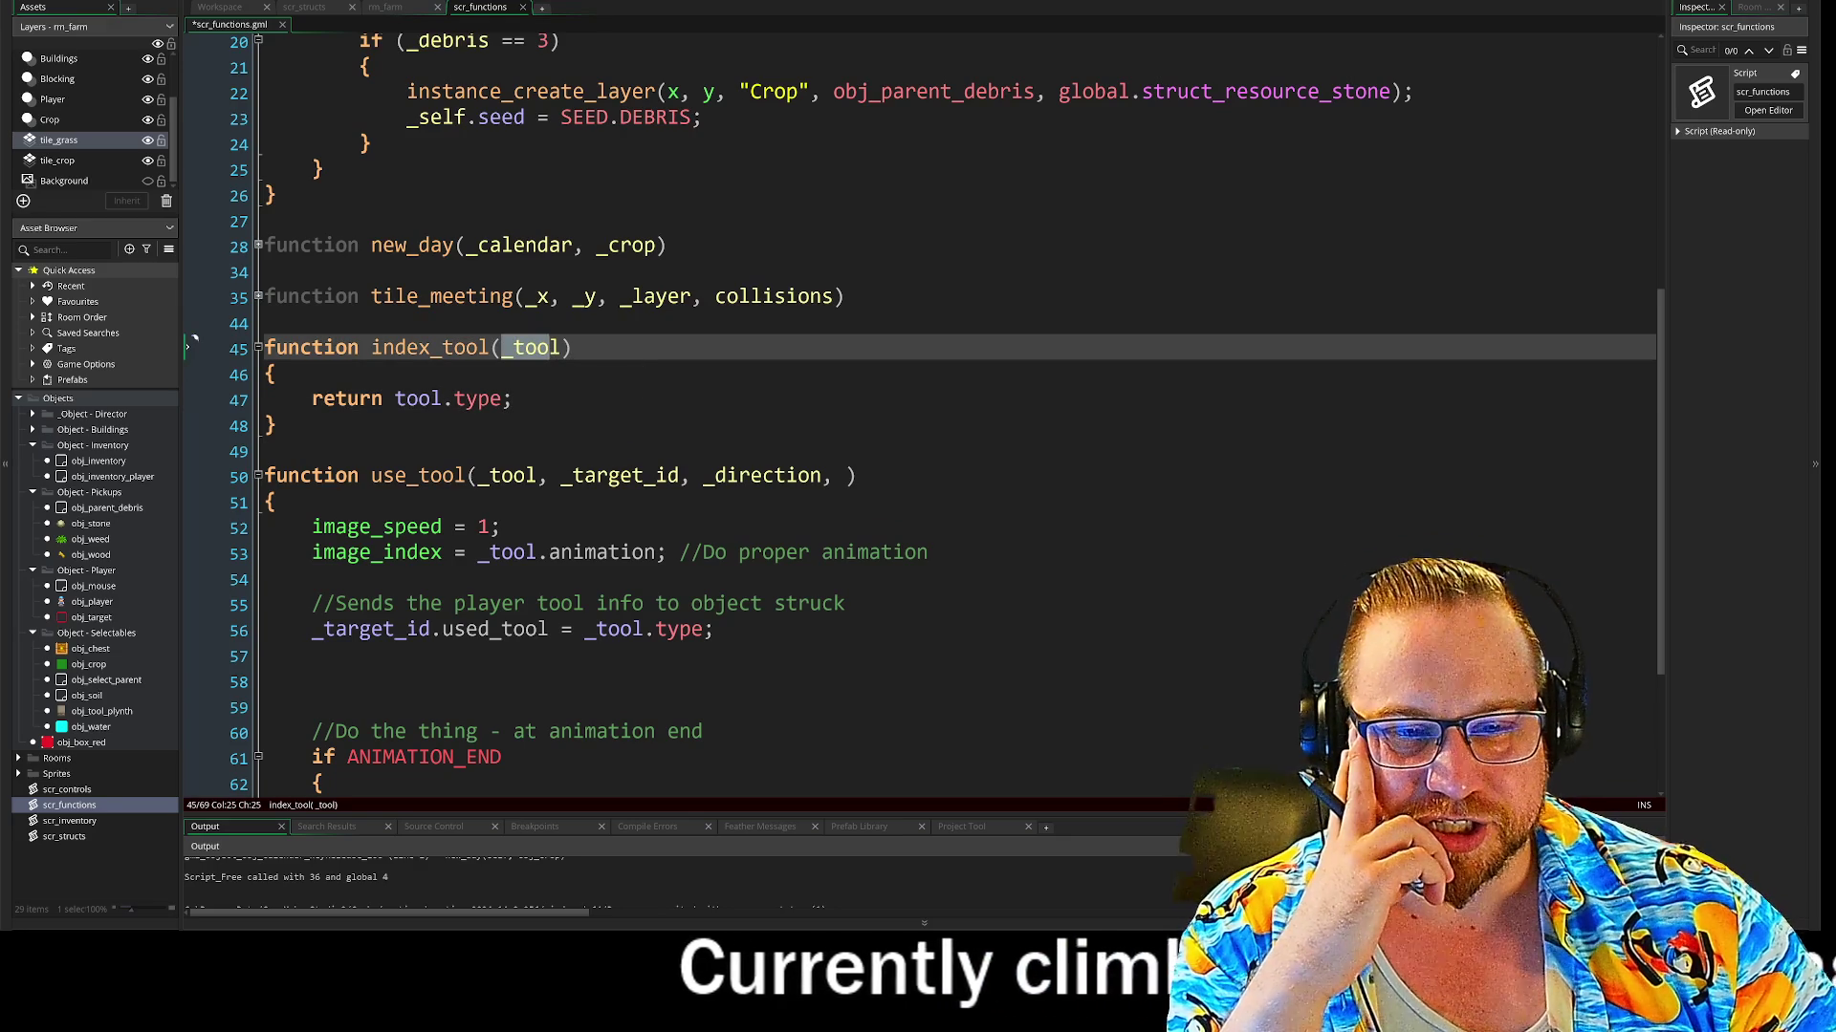
Inspect use_tool's _tool, _target_id and _direction parameters and where they are used on line 56
{"action": "scroll", "coordinate": [918, 517], "scroll_direction": "down", "scroll_amount": 1}
{"action": "double_click", "coordinate": [603, 571]}
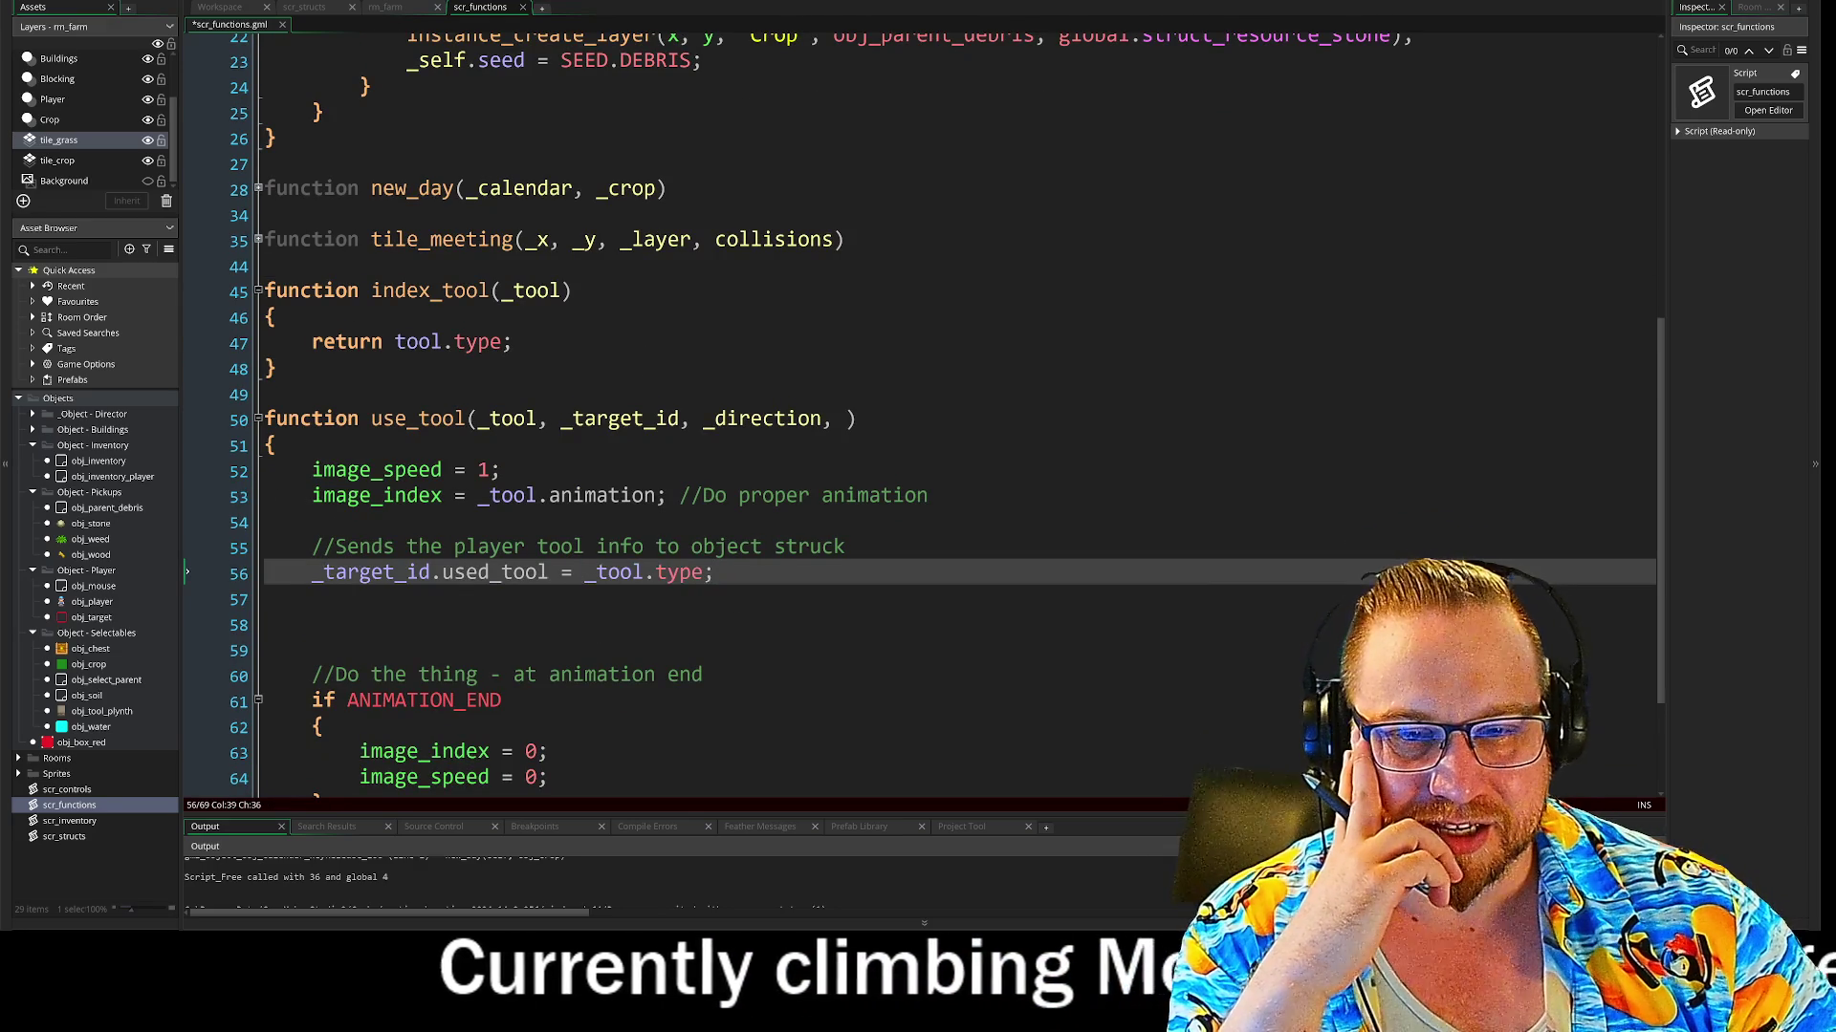
{"action": "left_click", "coordinate": [499, 469]}
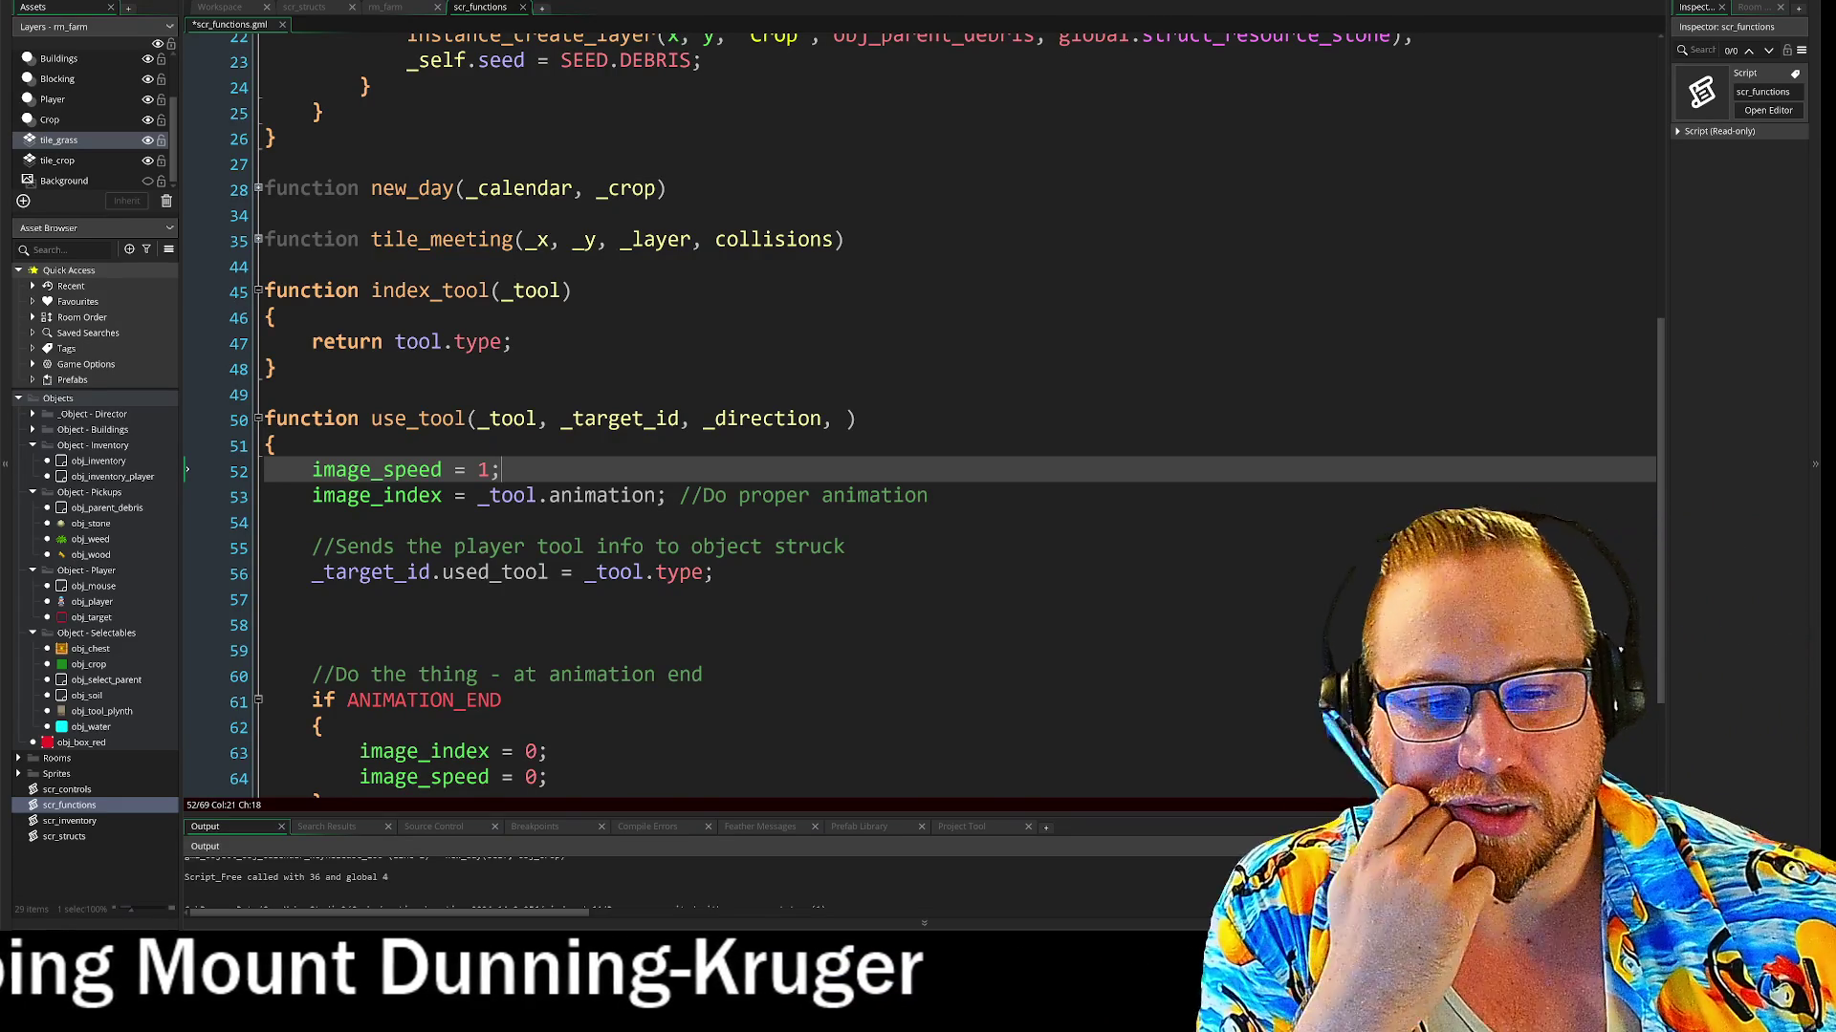
{"action": "double_click", "coordinate": [619, 419]}
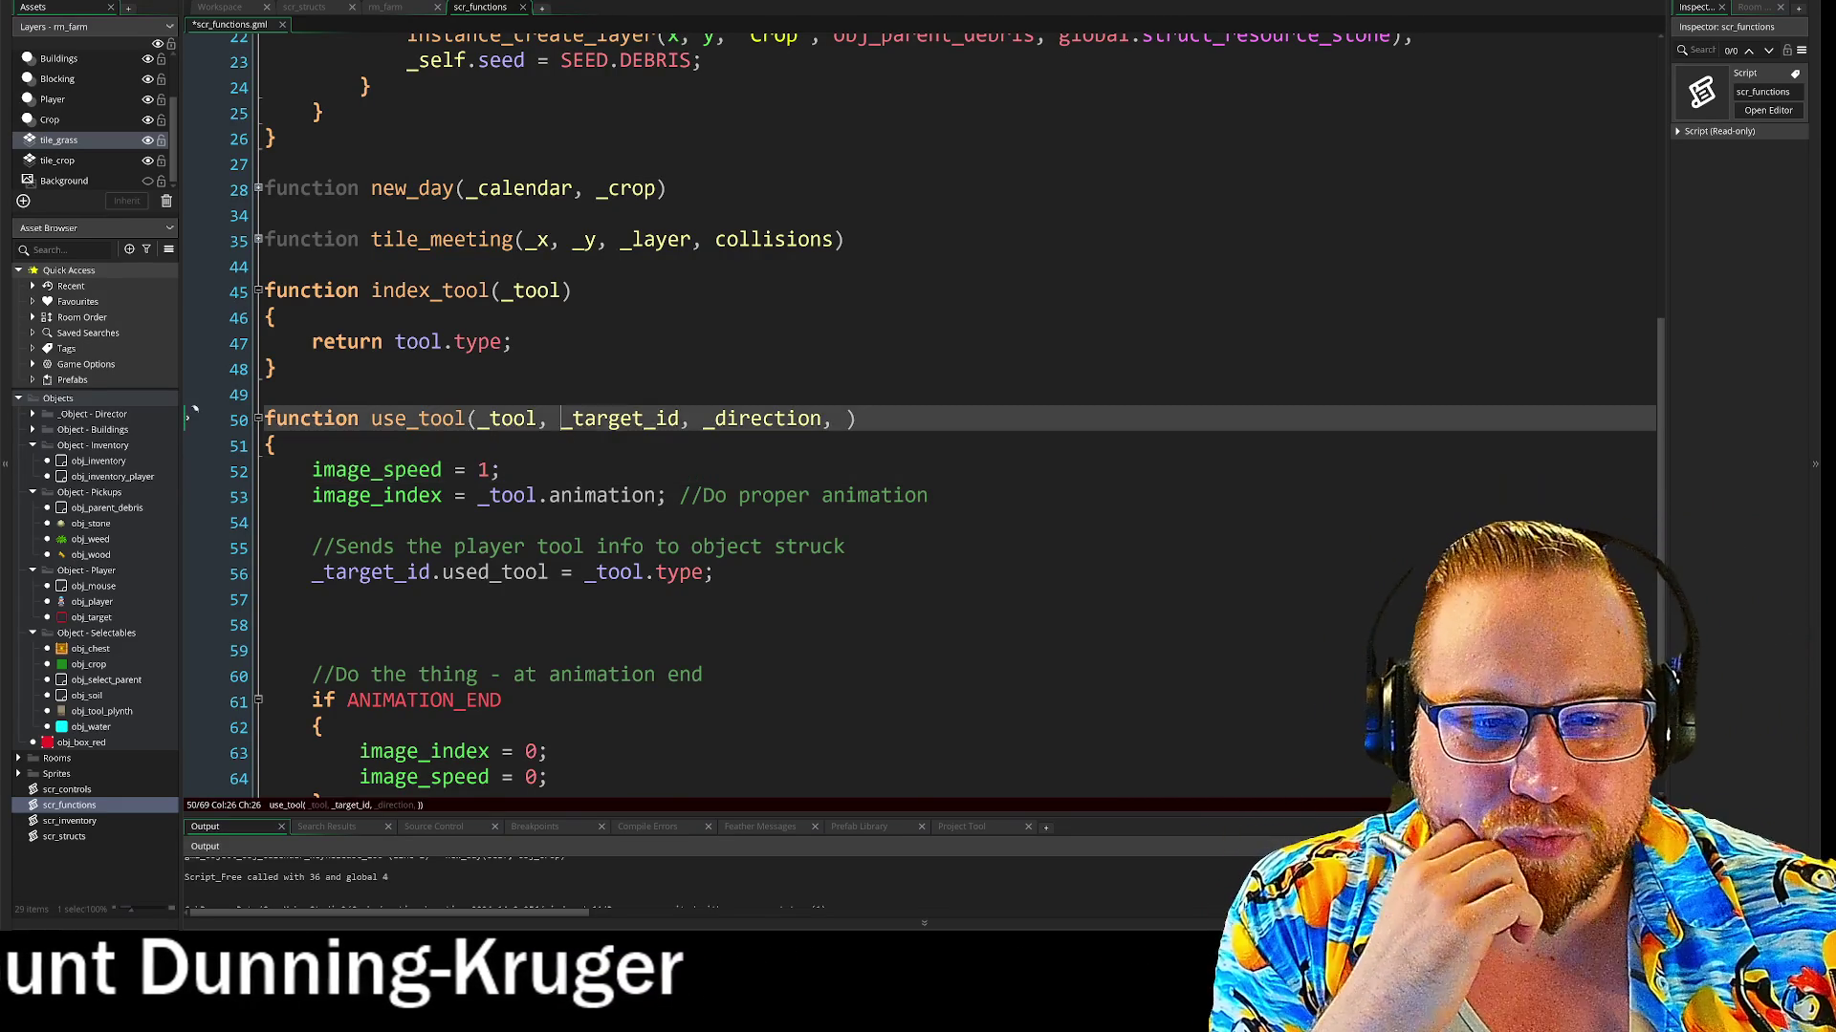
{"action": "left_click", "coordinate": [348, 574]}
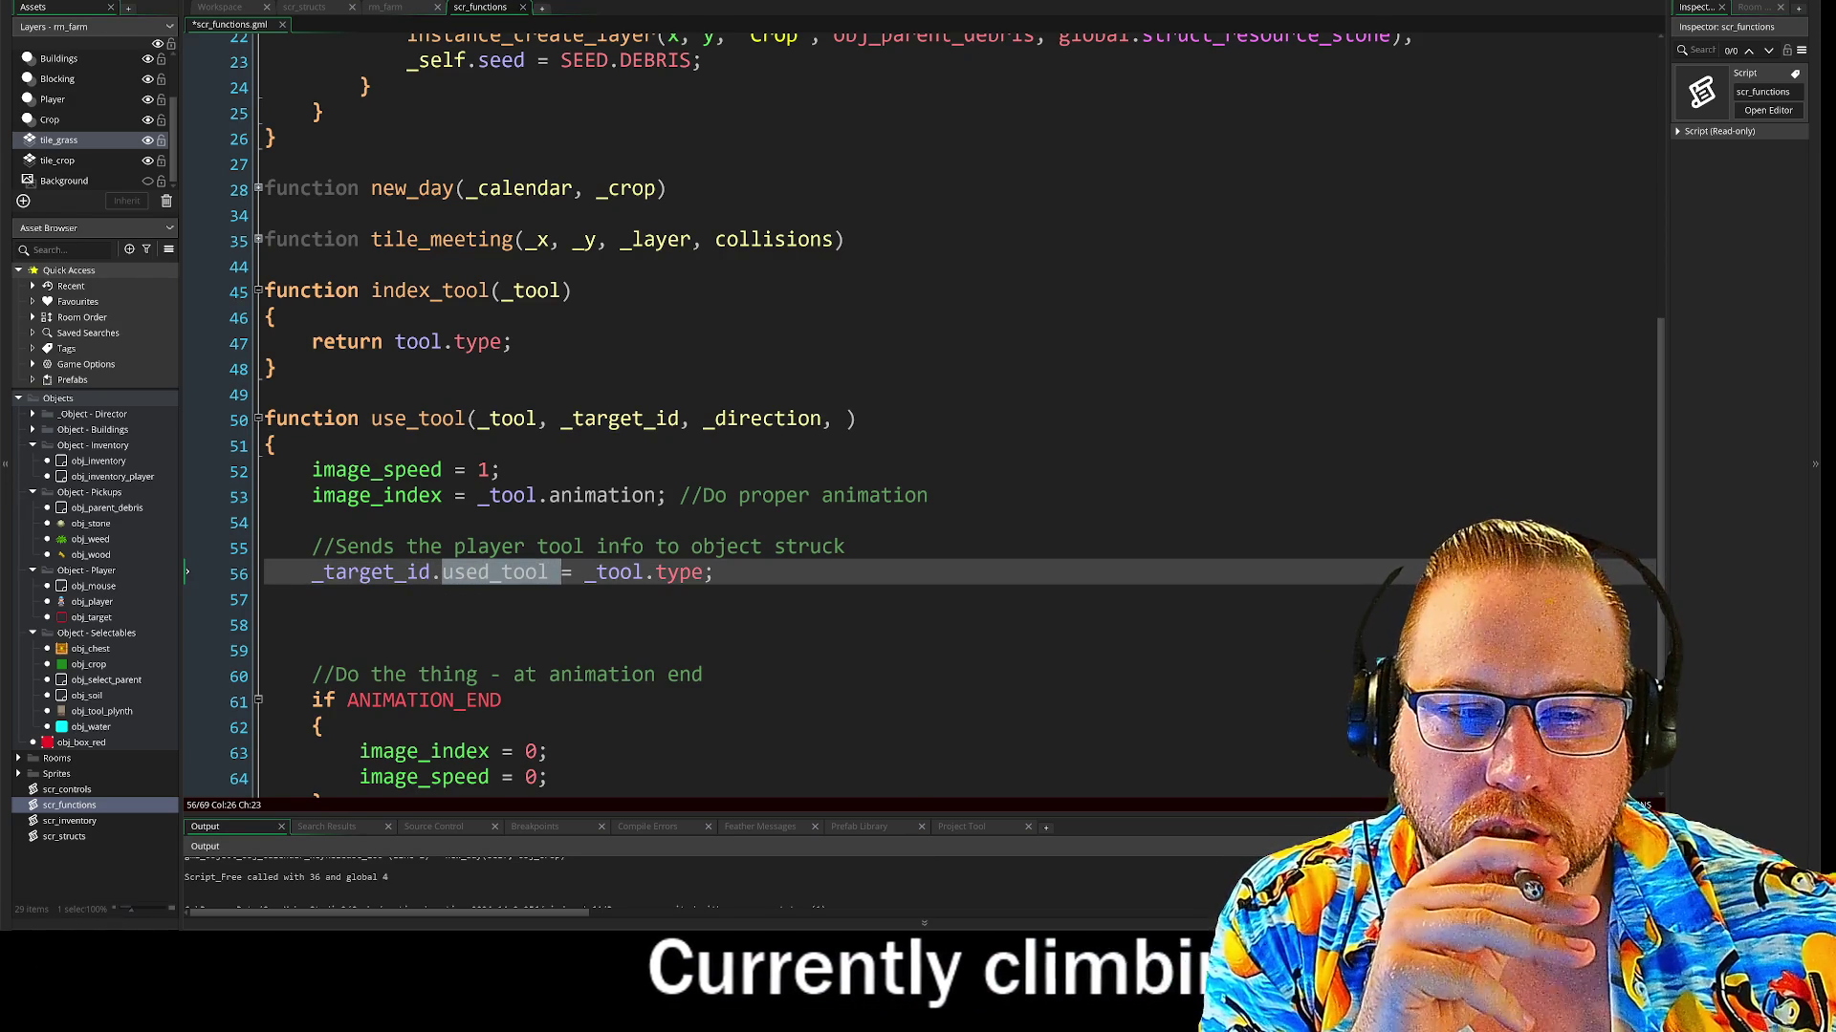
{"action": "left_click", "coordinate": [453, 573]}
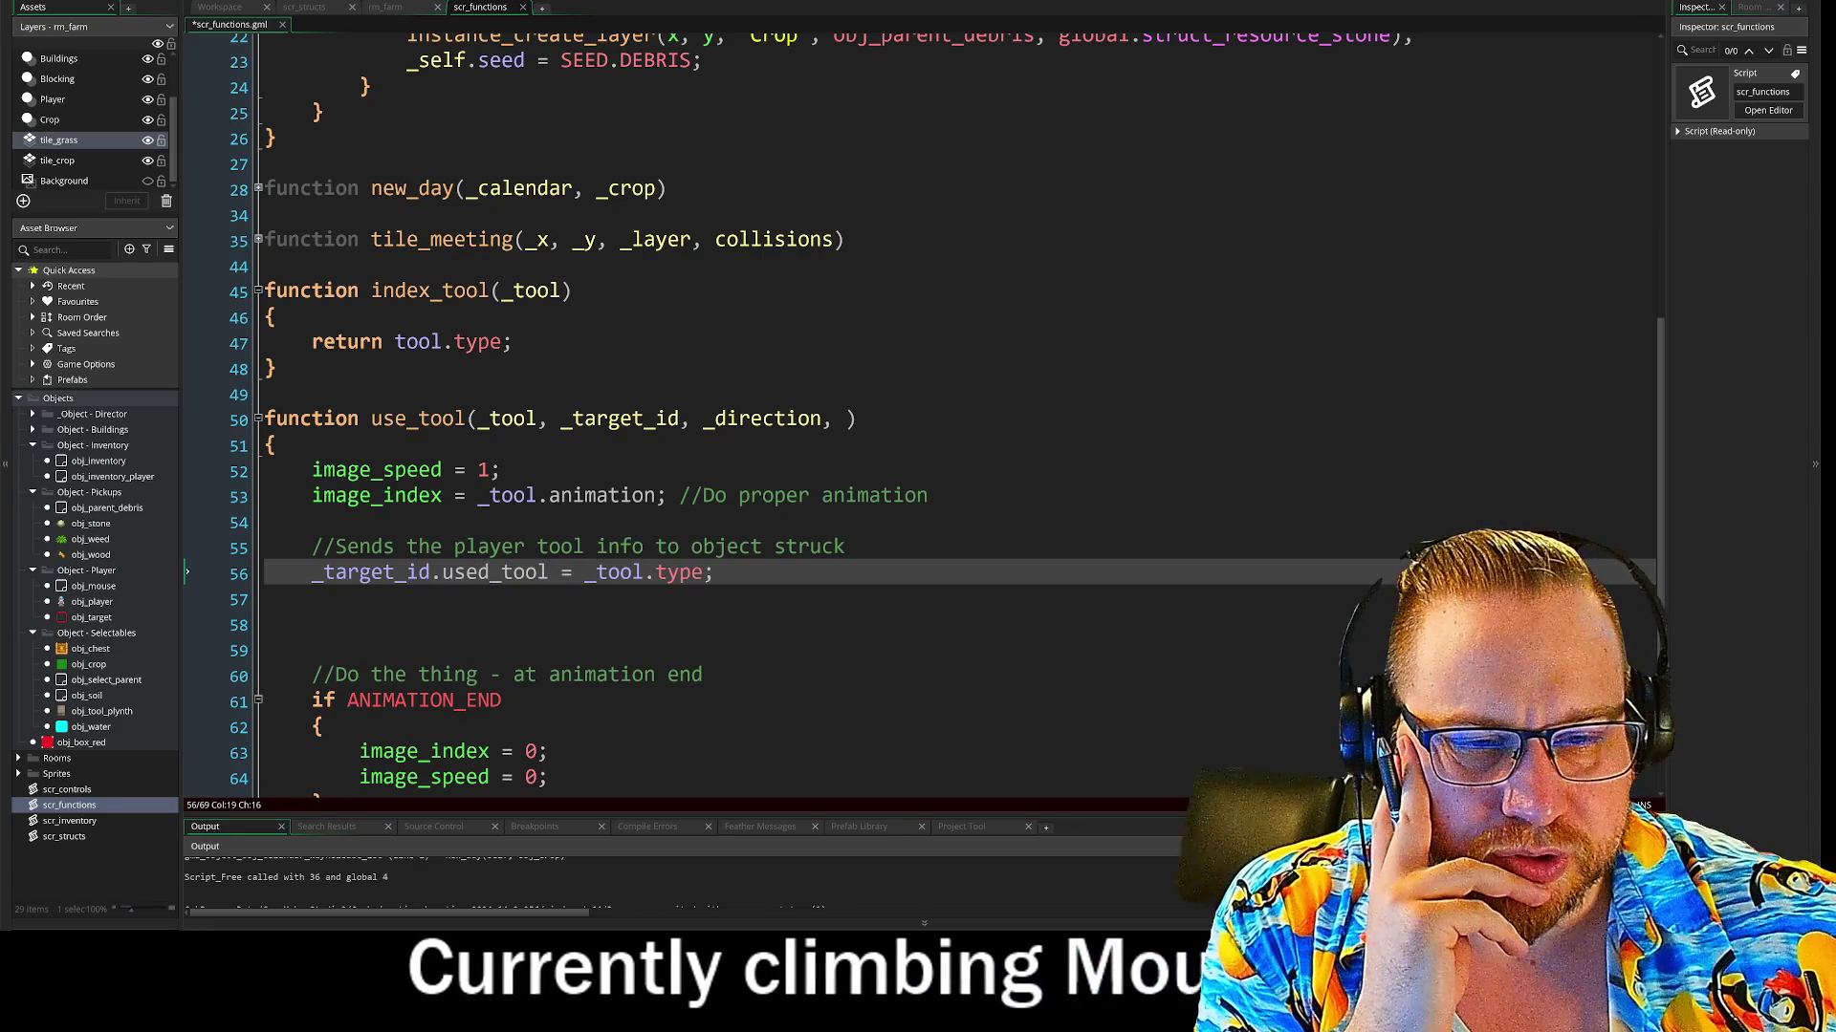
{"action": "left_click_drag", "start_coordinate": [453, 573], "coordinate": [496, 574]}
{"action": "key", "text": "Up"}
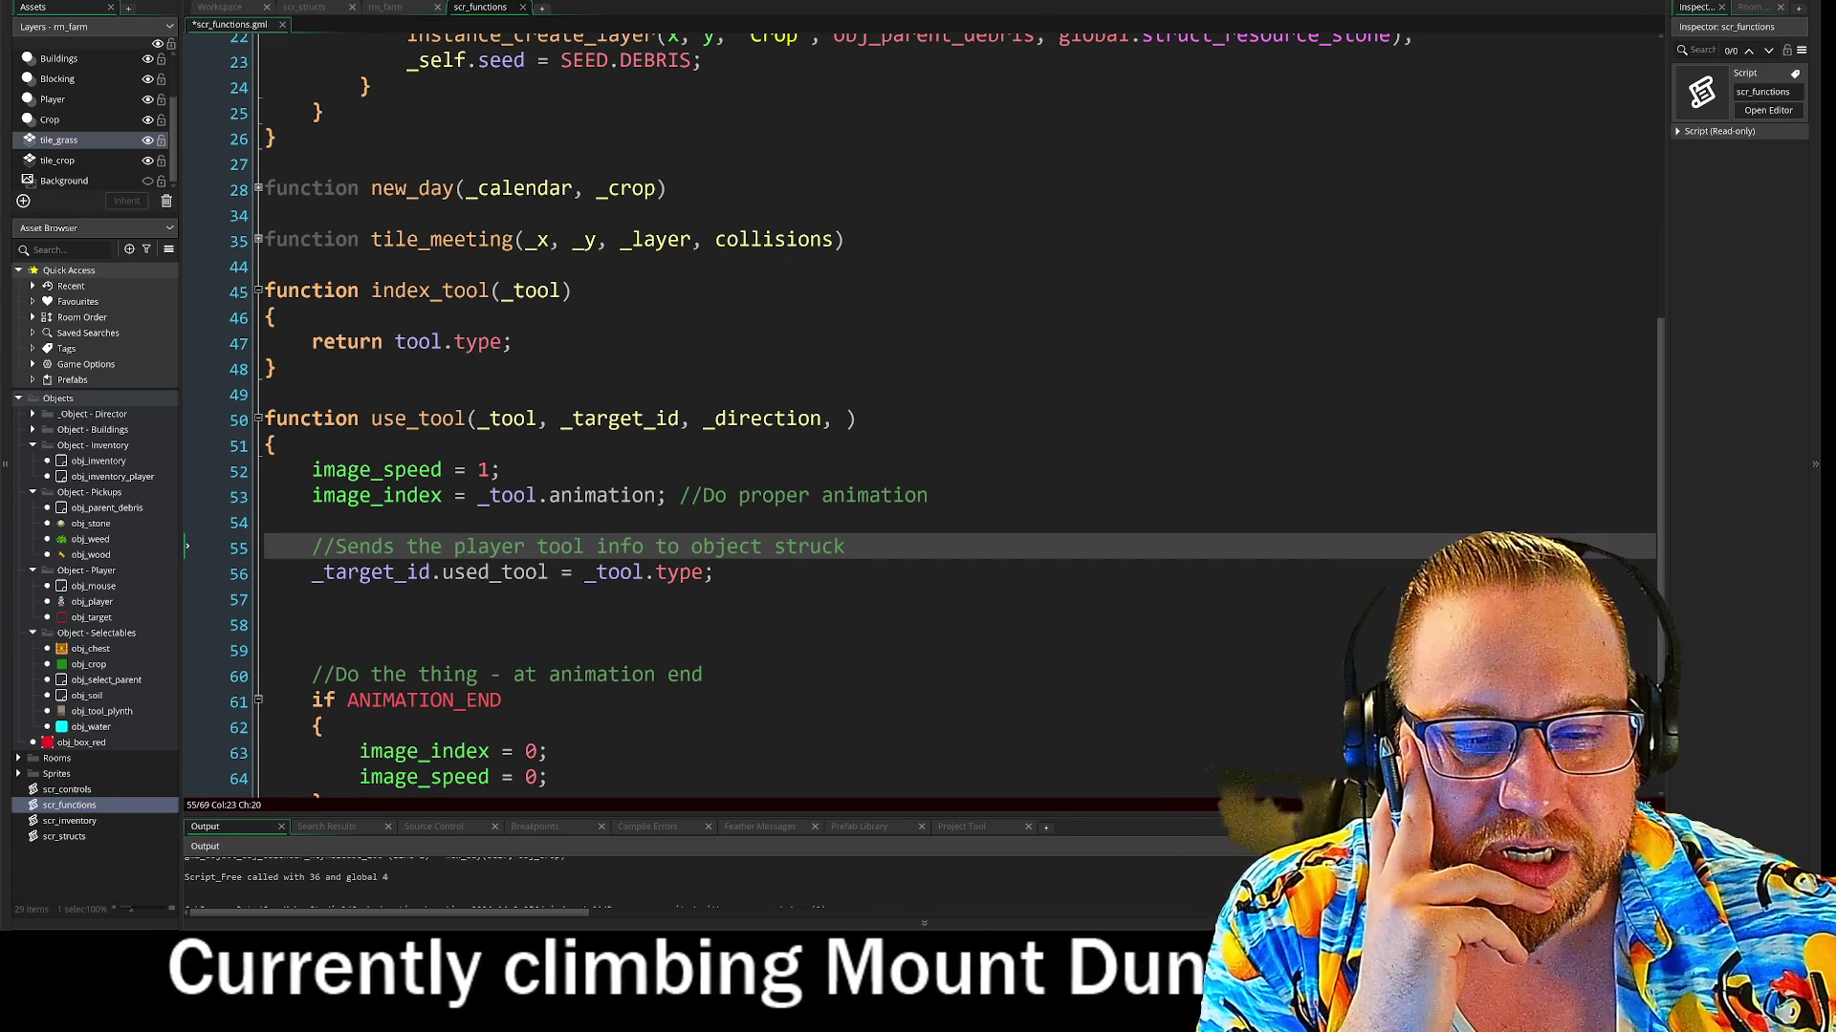
{"action": "left_click_drag", "start_coordinate": [563, 419], "coordinate": [714, 420]}
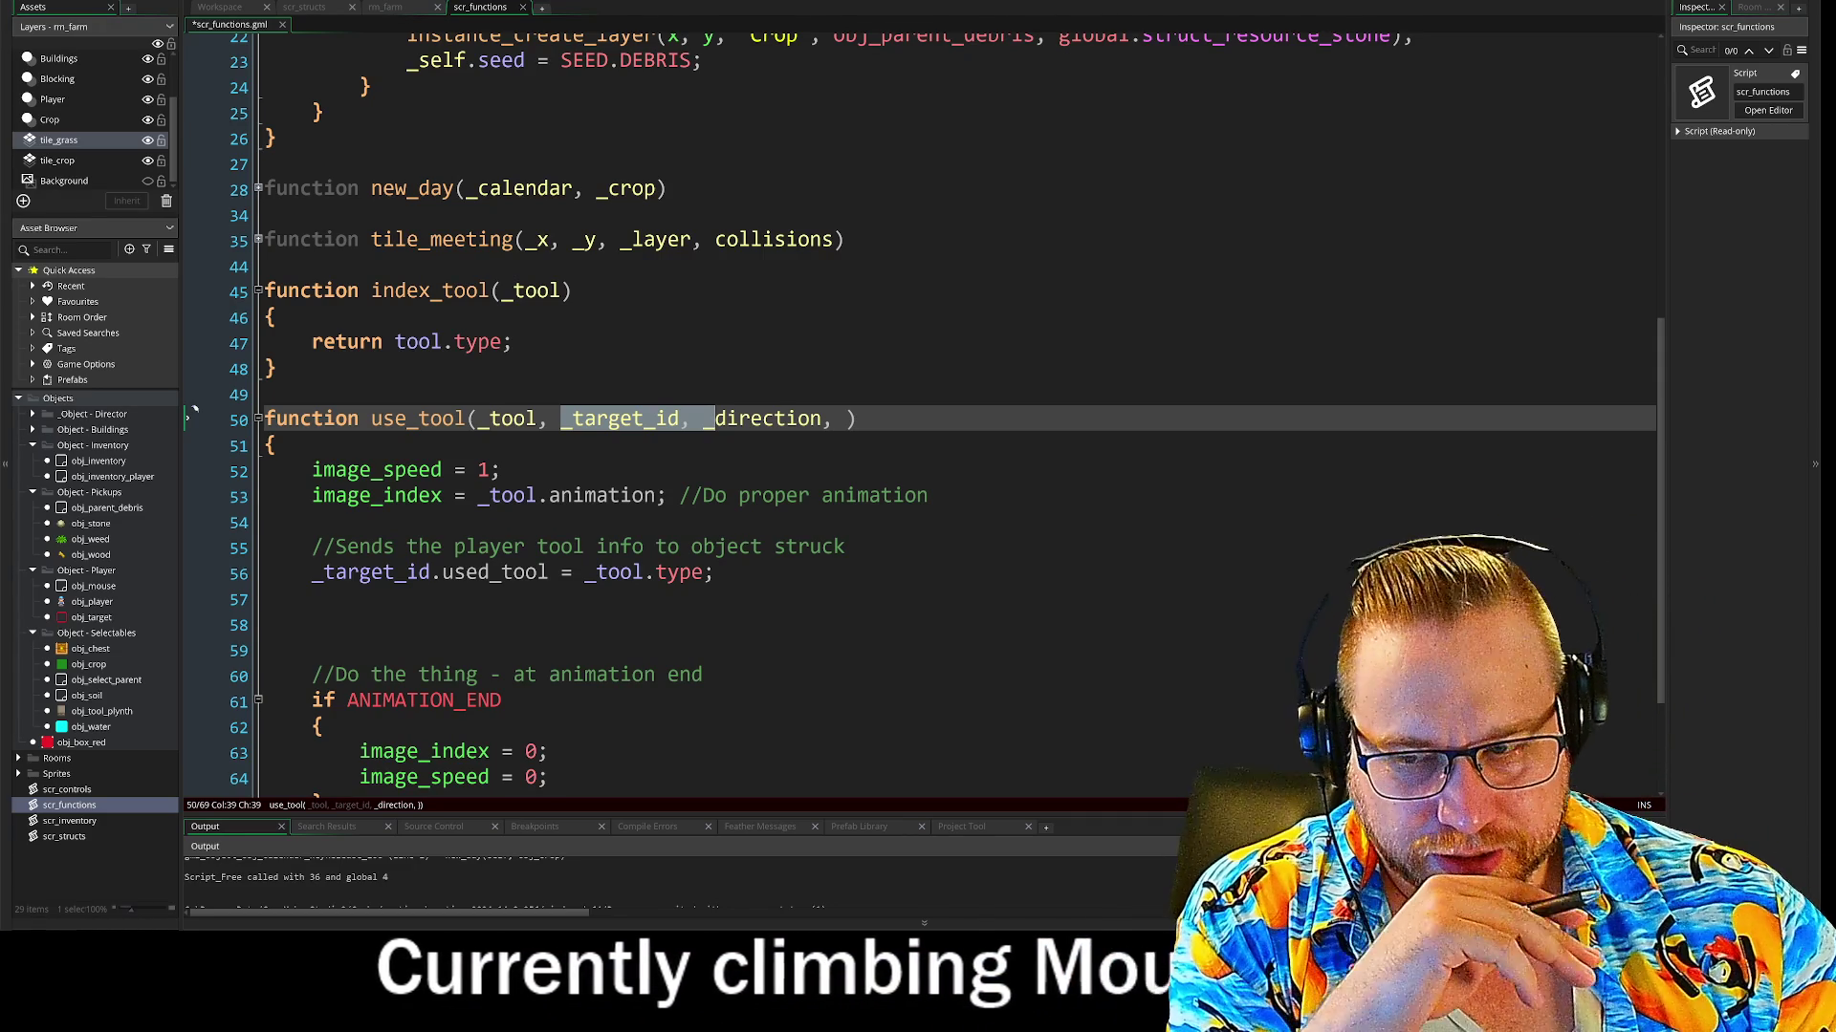
{"action": "left_click_drag", "start_coordinate": [705, 418], "coordinate": [820, 423]}
{"action": "left_click", "coordinate": [834, 422]}
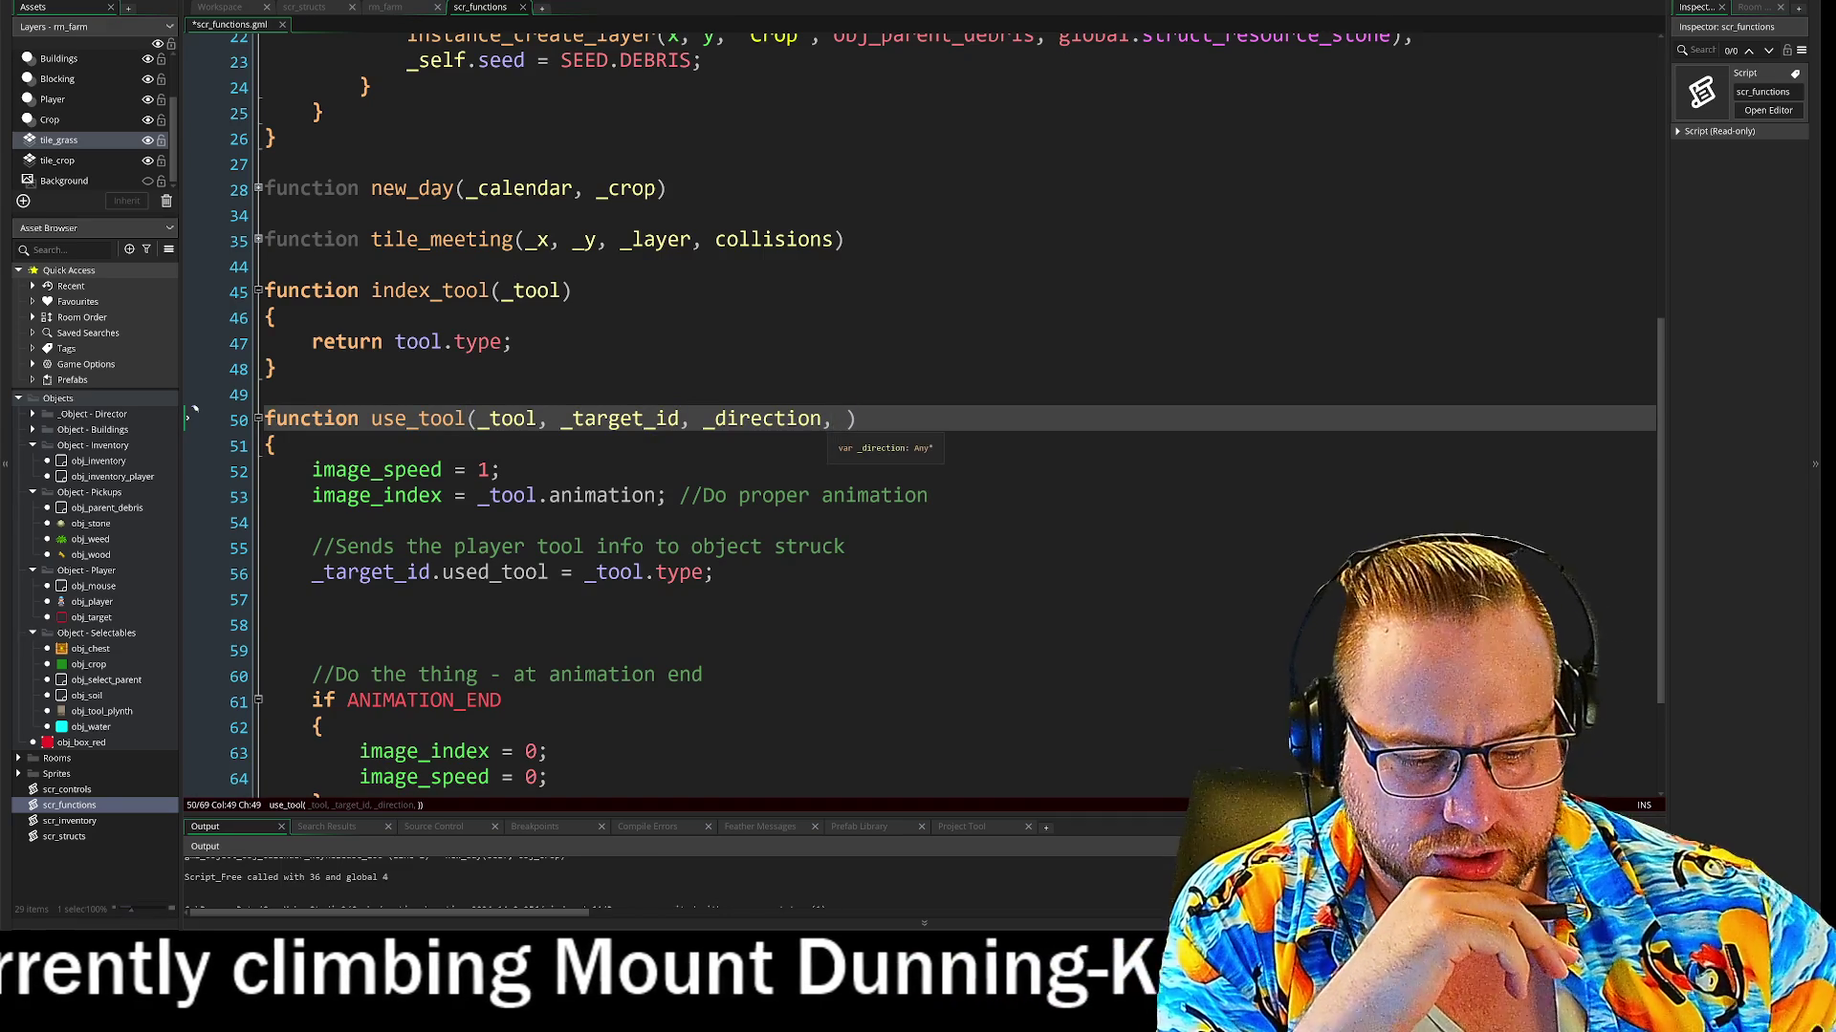
Delete the stray trailing ', ' after _direction in use_tool's parameter list
{"action": "key", "text": "BackSpace"}
{"action": "key", "text": "Delete"}
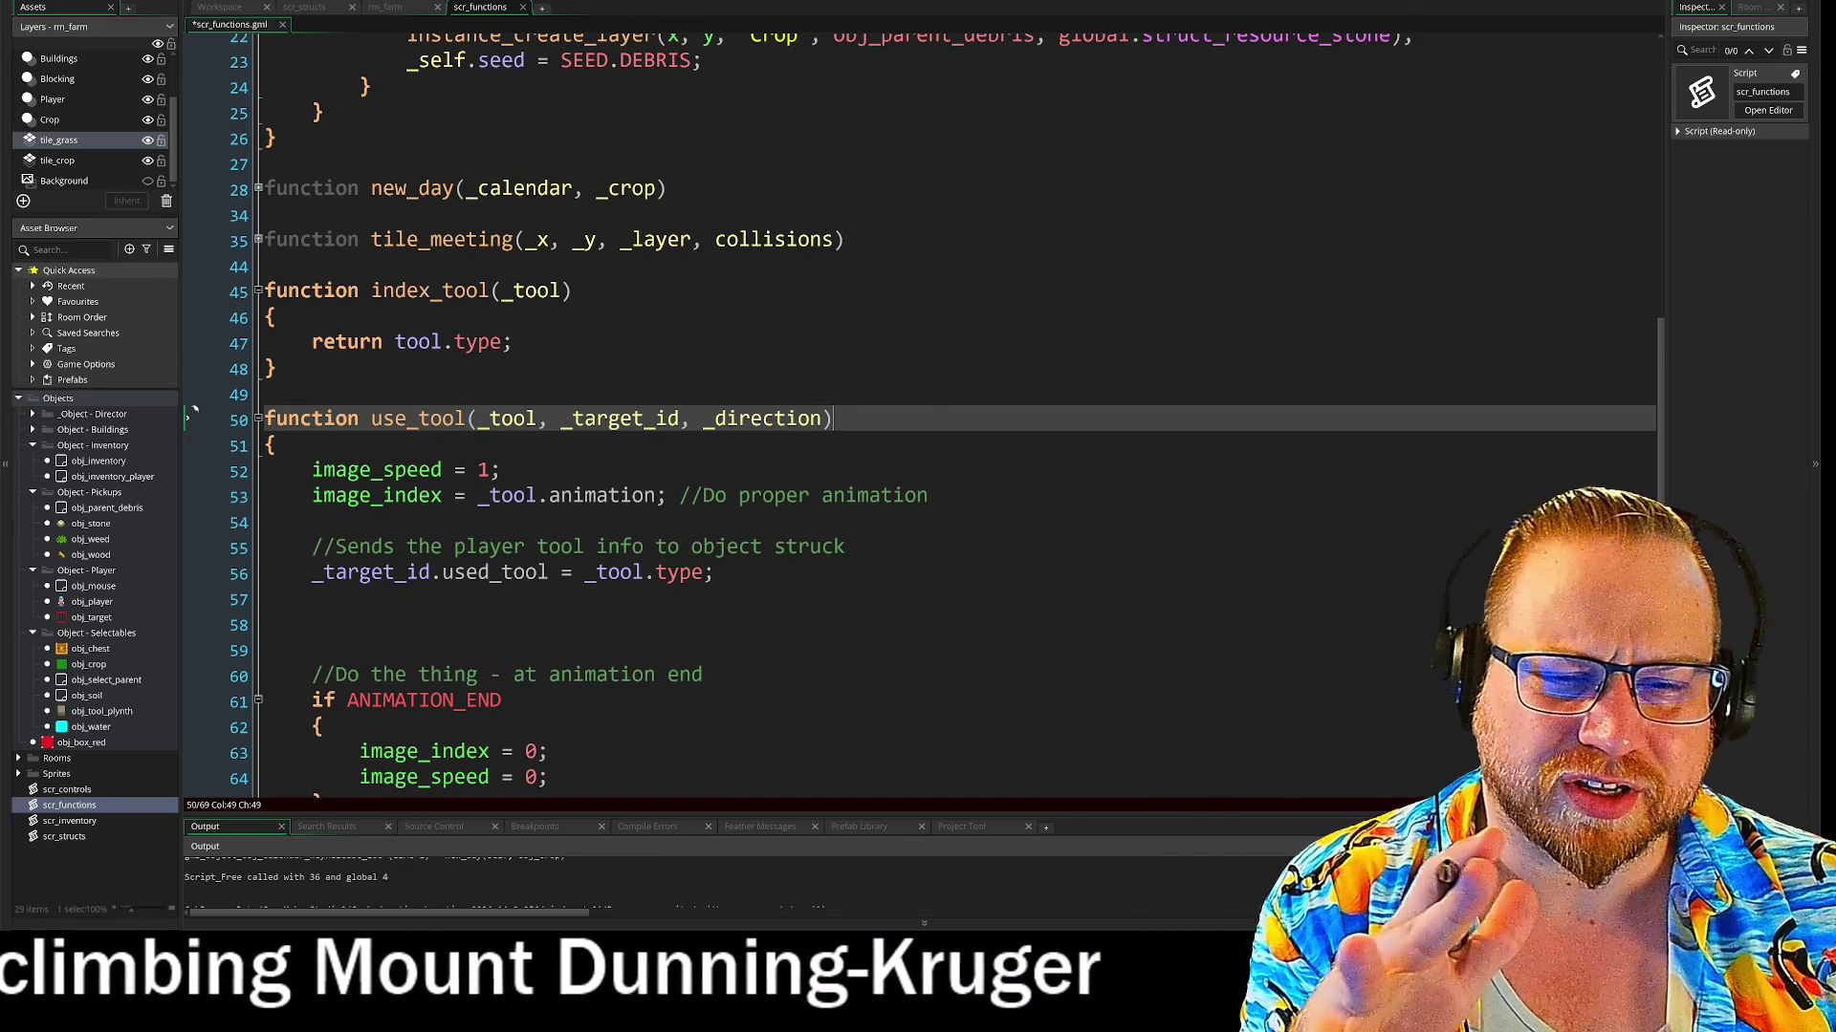
{"action": "key", "text": "End"}
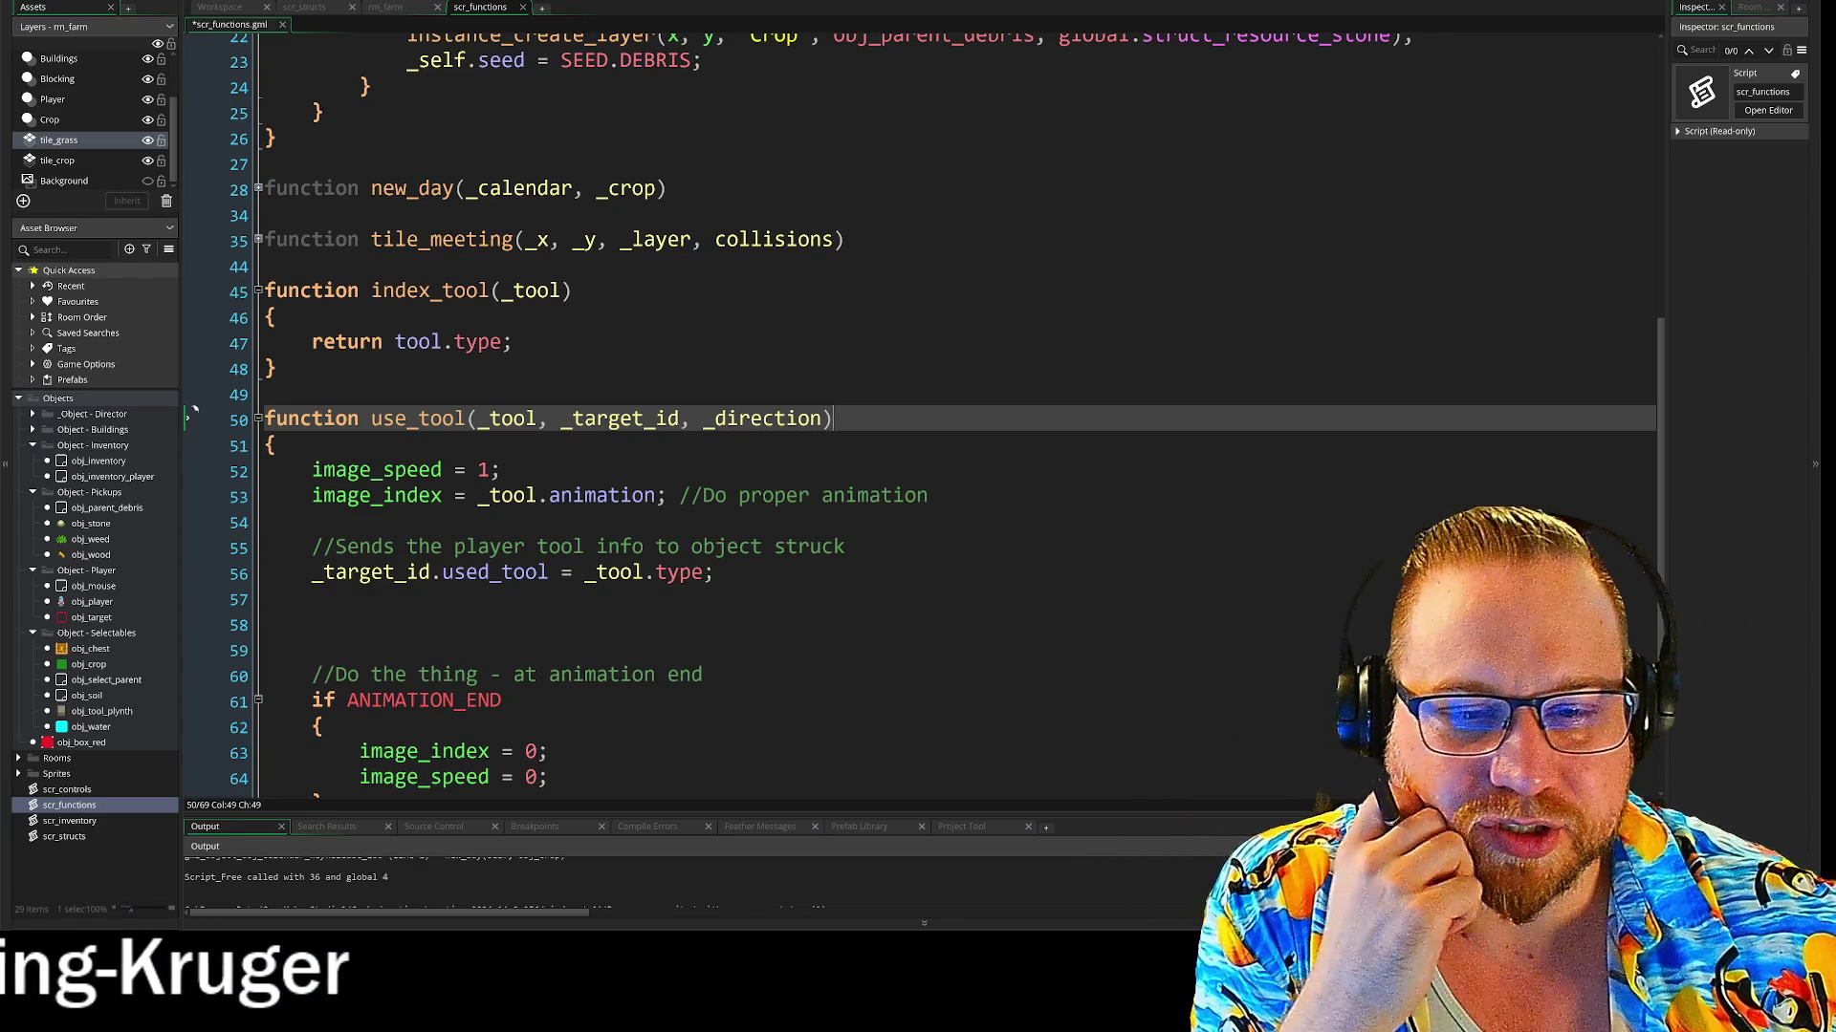
Recheck line 53's animation field, then open scr_structs and expand its Tool Structs region
{"action": "left_click", "coordinate": [548, 495]}
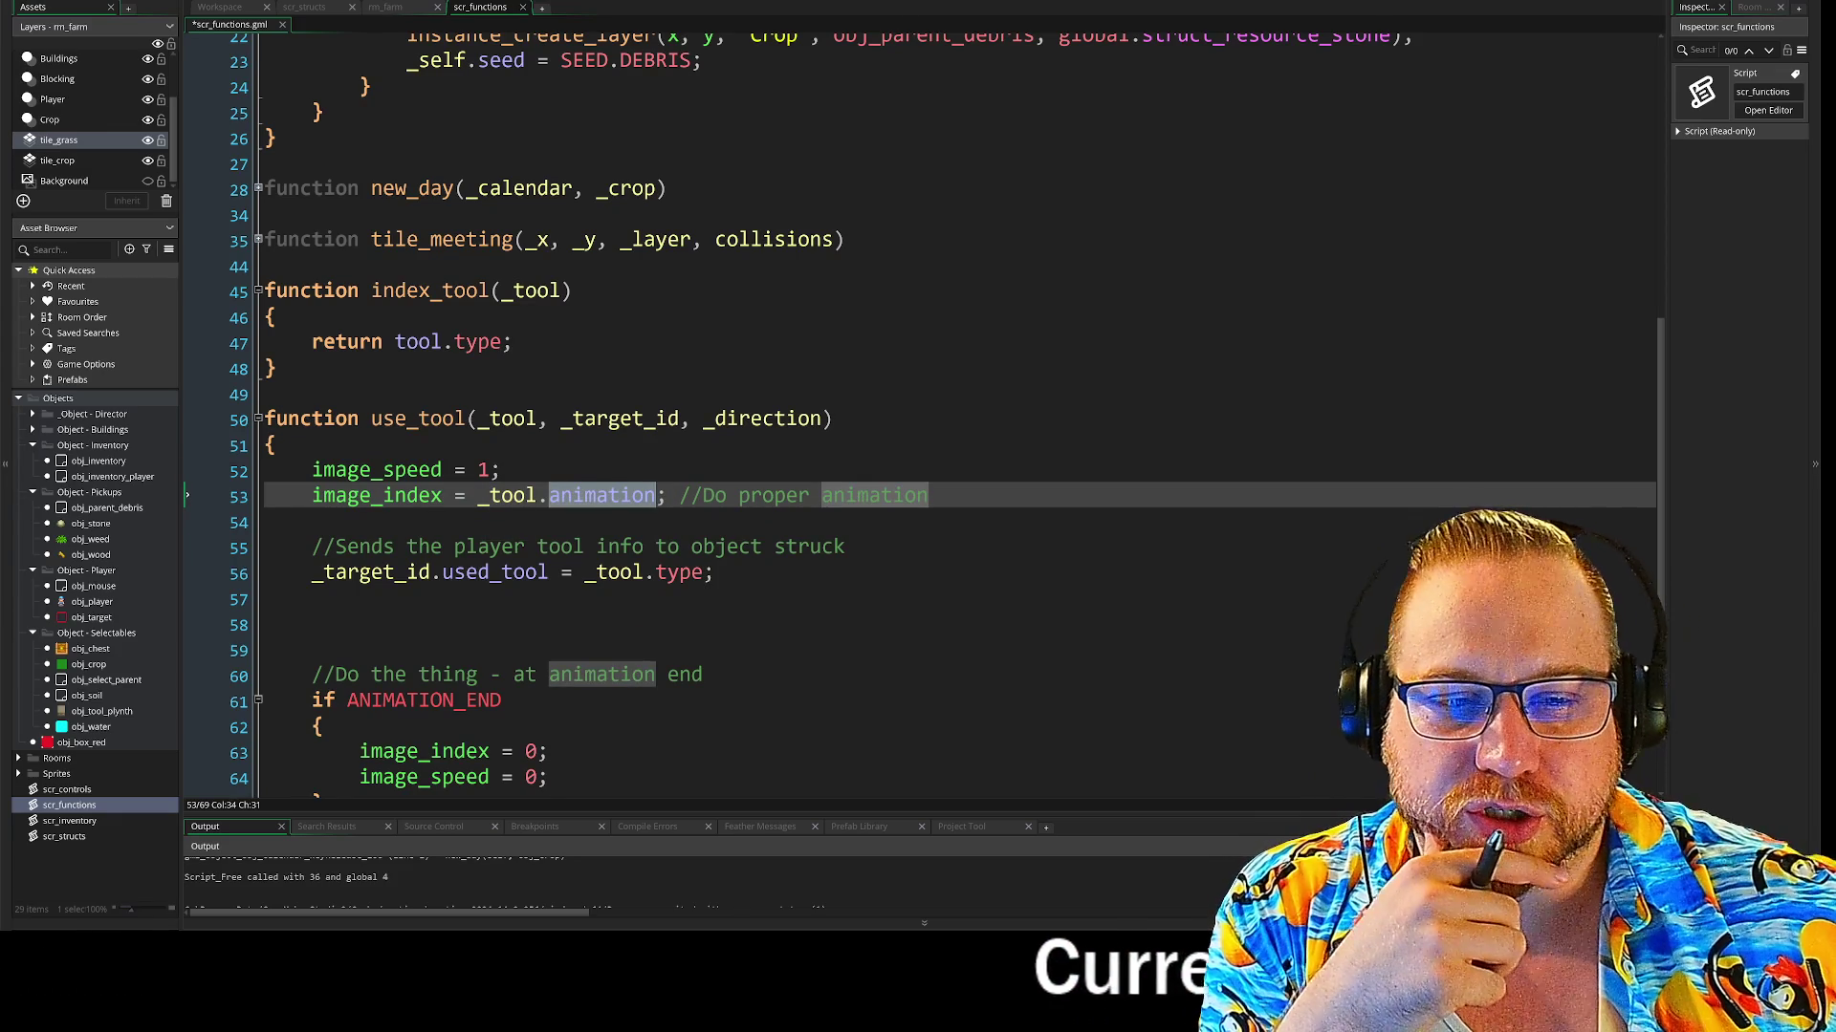
{"action": "left_click", "coordinate": [517, 421]}
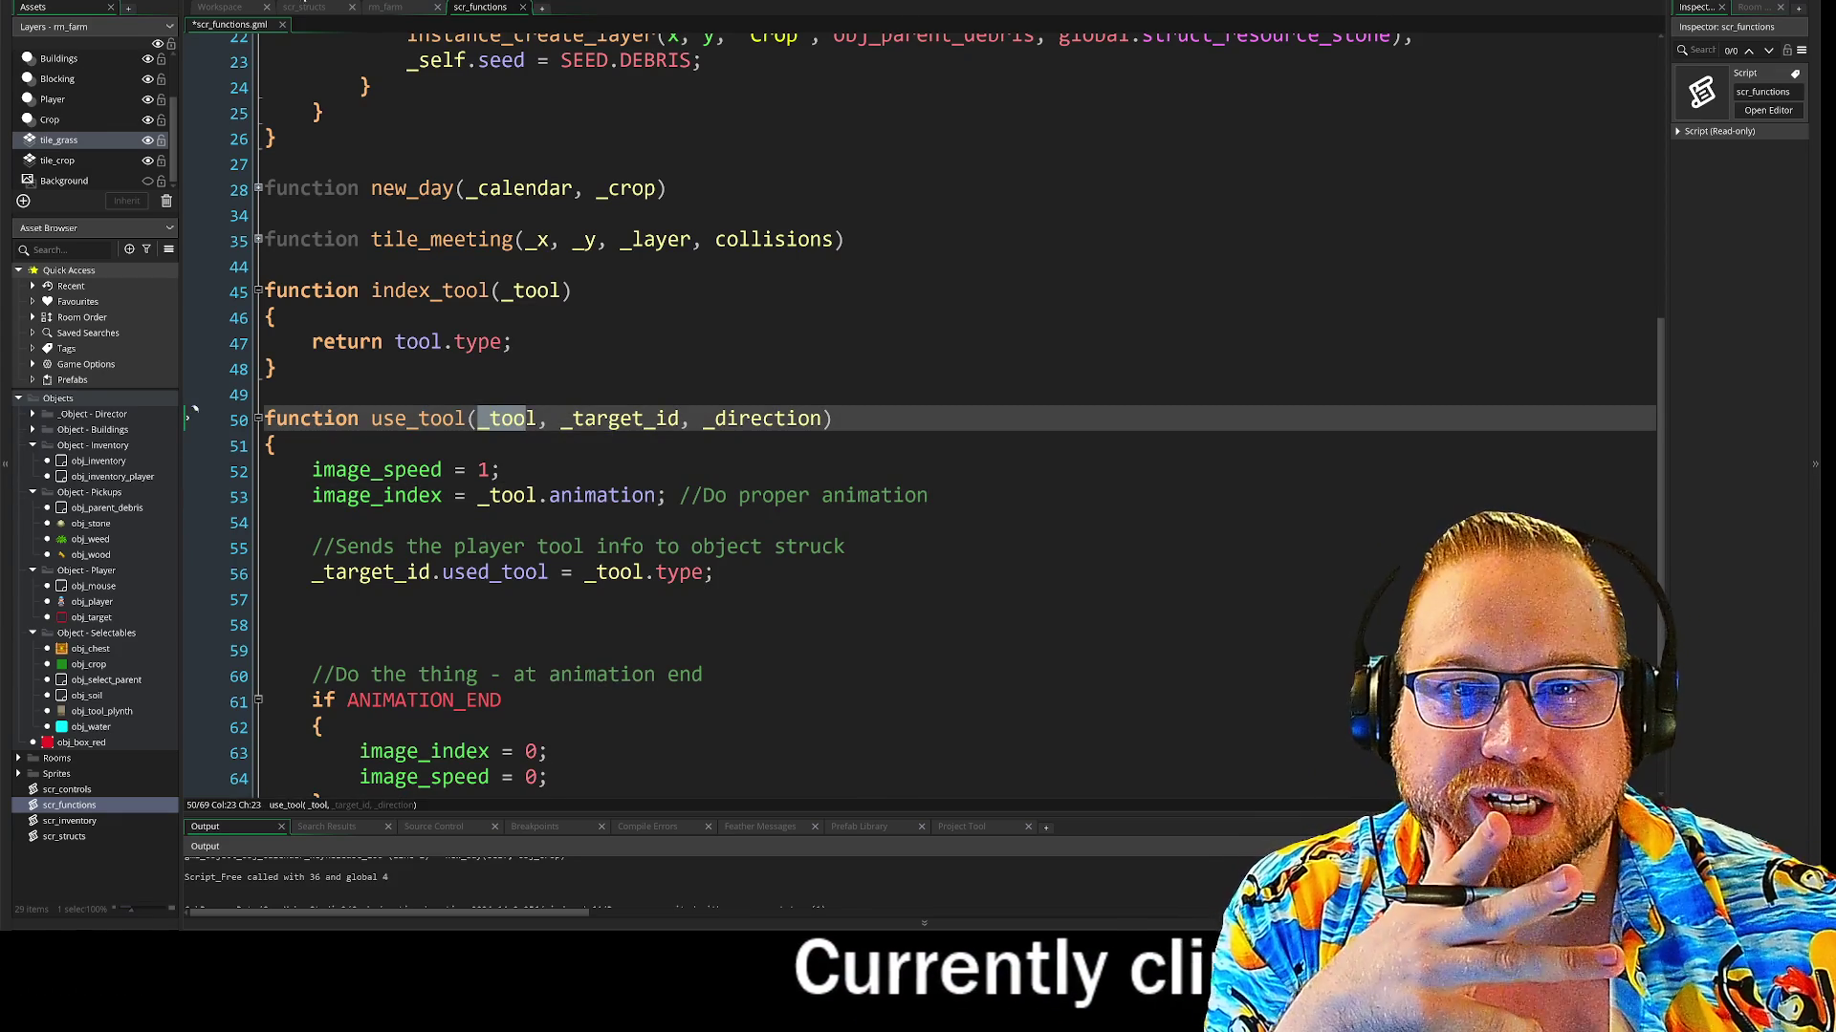
{"action": "left_click", "coordinate": [302, 8]}
{"action": "left_click", "coordinate": [258, 46]}
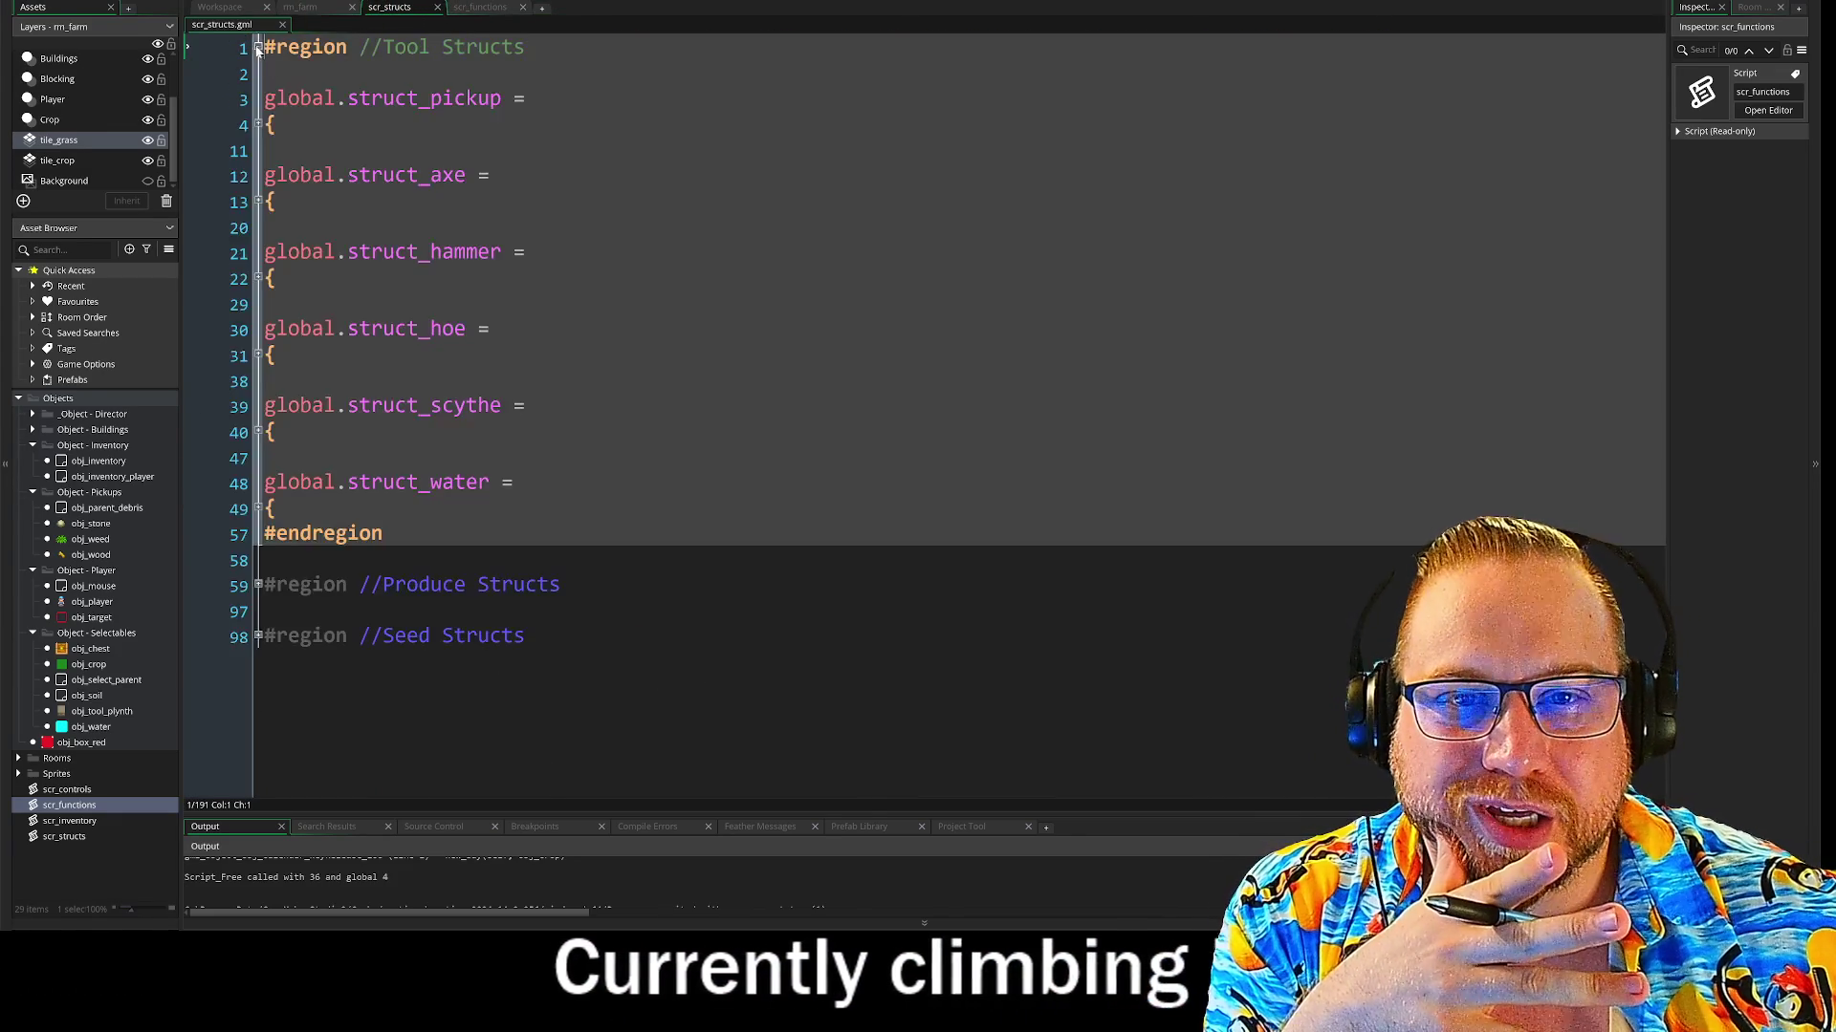
Unfold struct_pickup to show its item_sprite, type, action_use and max_stack fields
{"action": "left_click", "coordinate": [258, 124]}
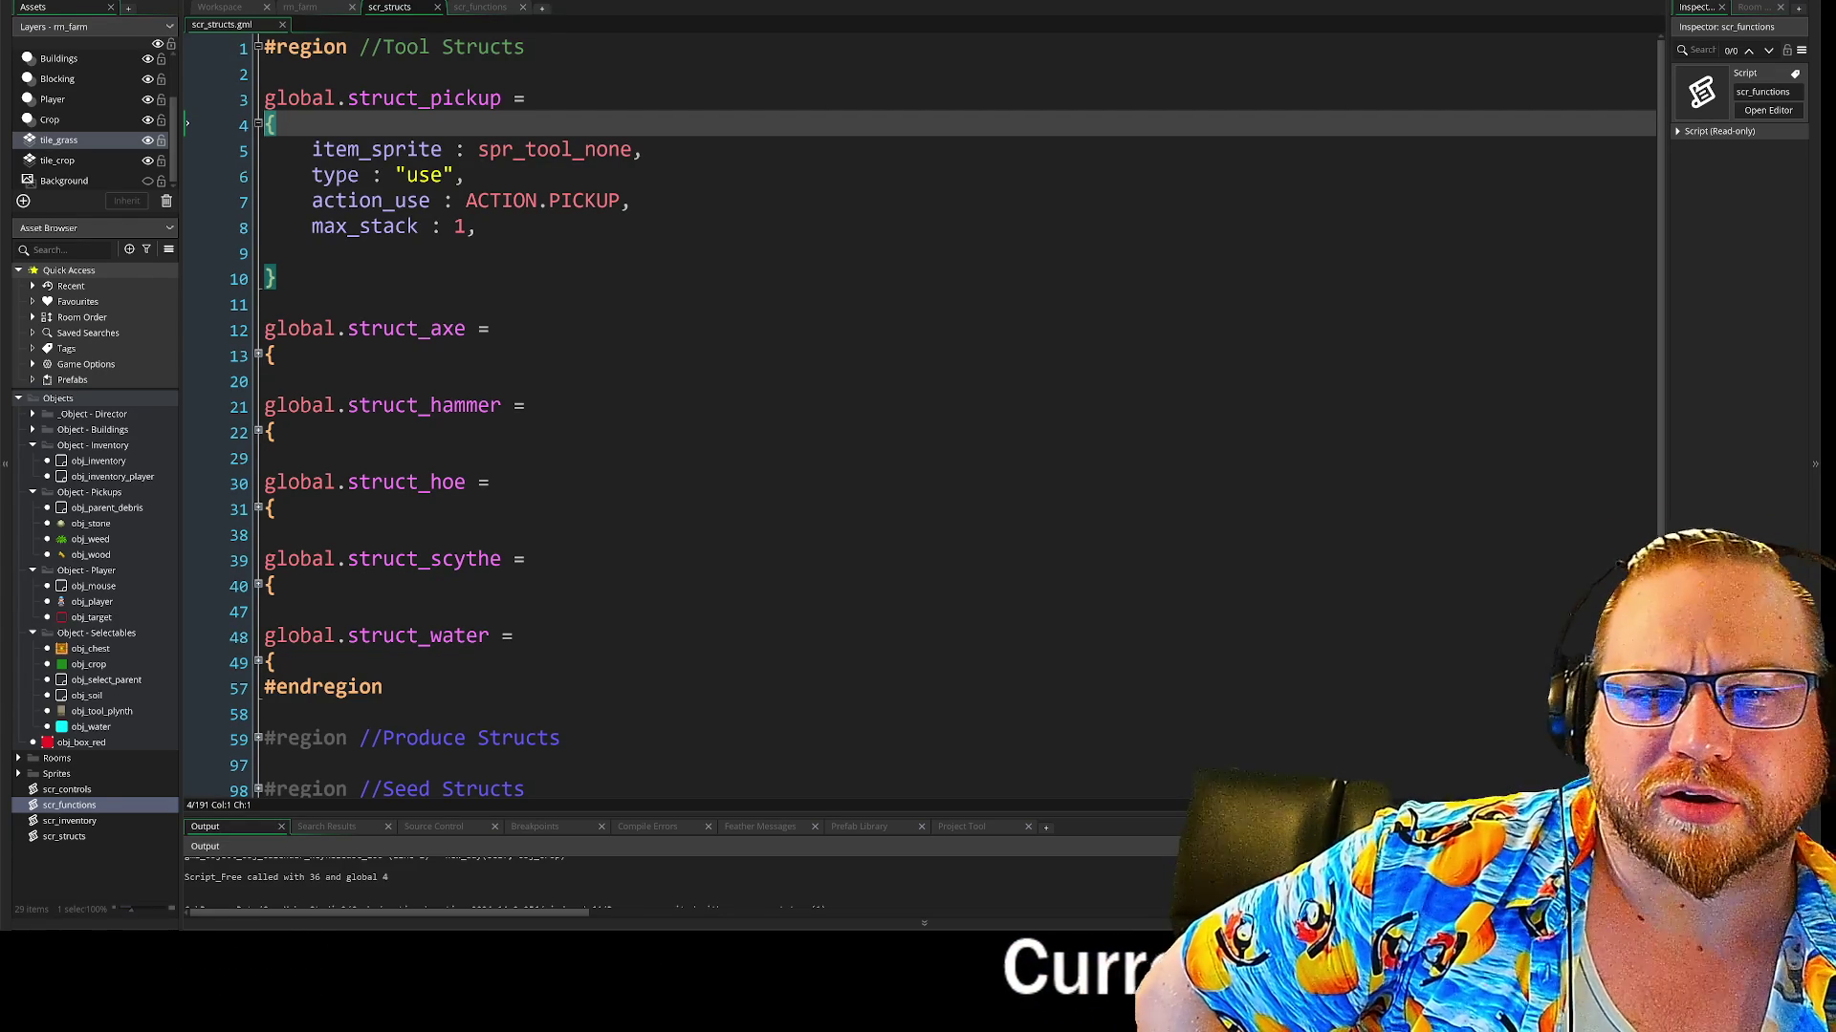
{"action": "left_click", "coordinate": [644, 150]}
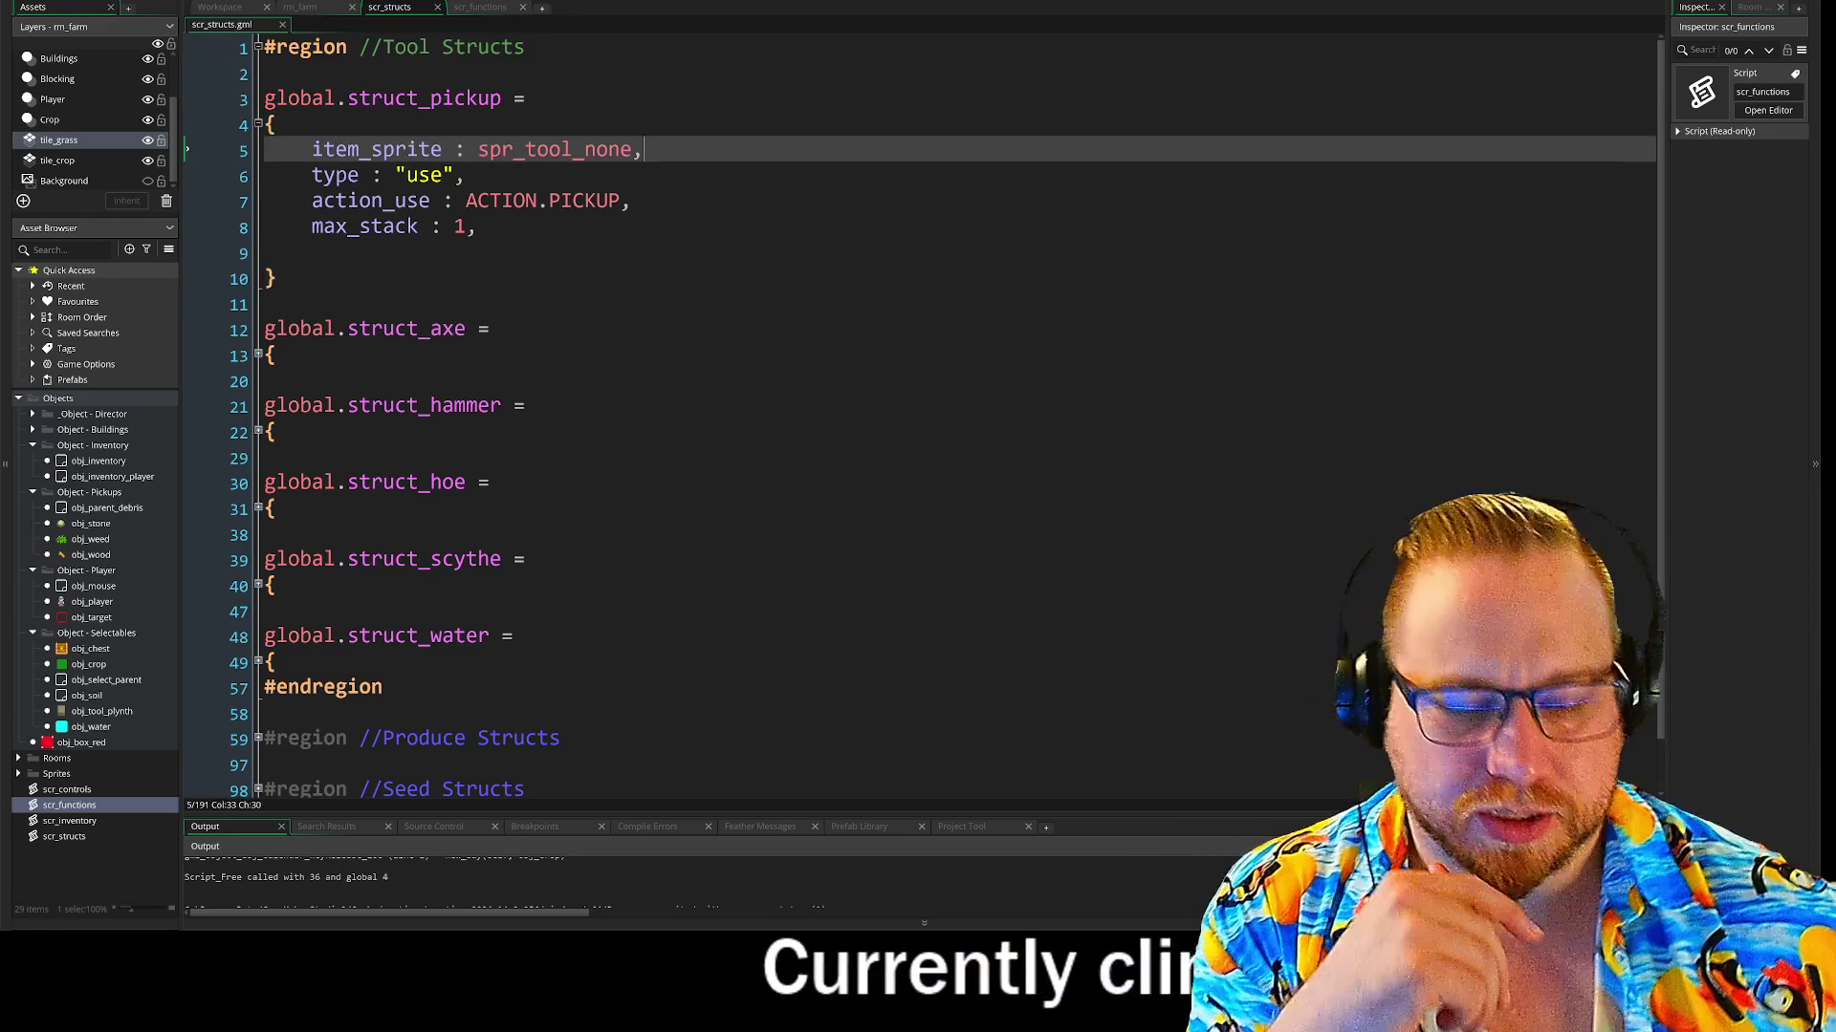
Add an ani_up field to struct_pickup and paste three copies of it below
{"action": "key", "text": "Return"}
{"action": "type", "text": "i_up :"}
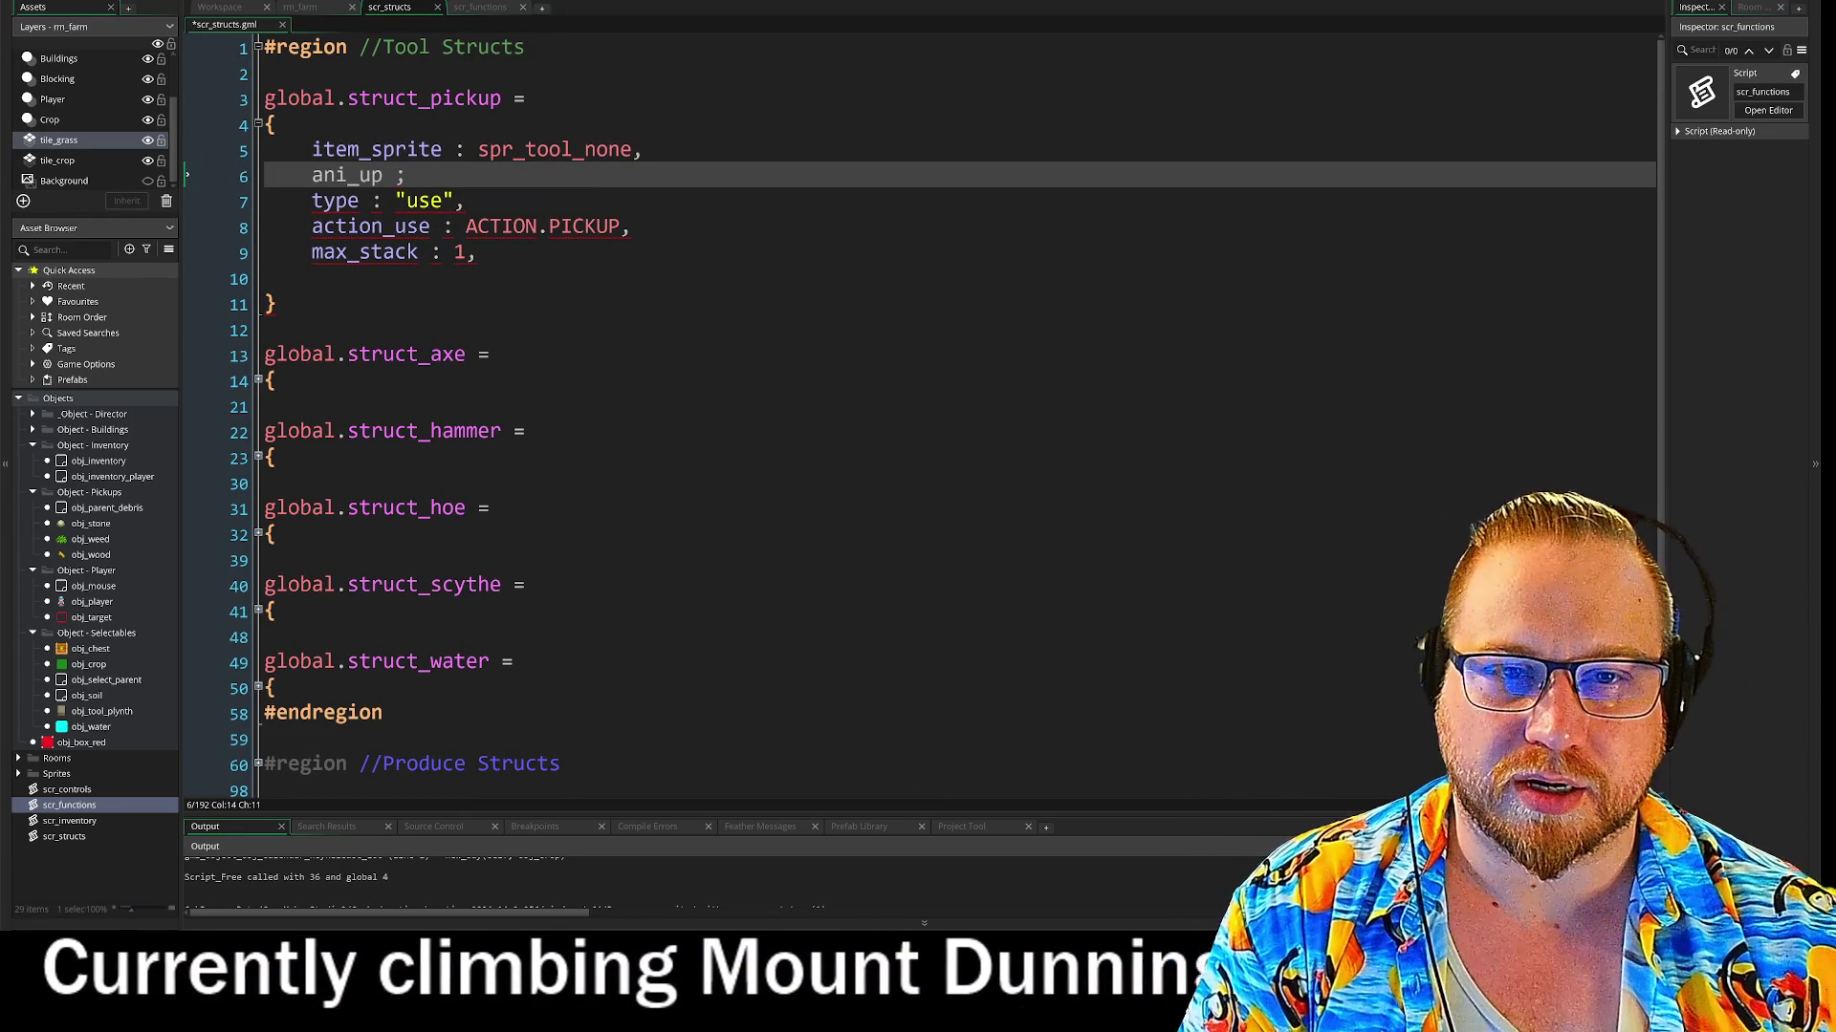
{"action": "key", "text": "Return"}
{"action": "left_click_drag", "start_coordinate": [409, 176], "coordinate": [324, 187]}
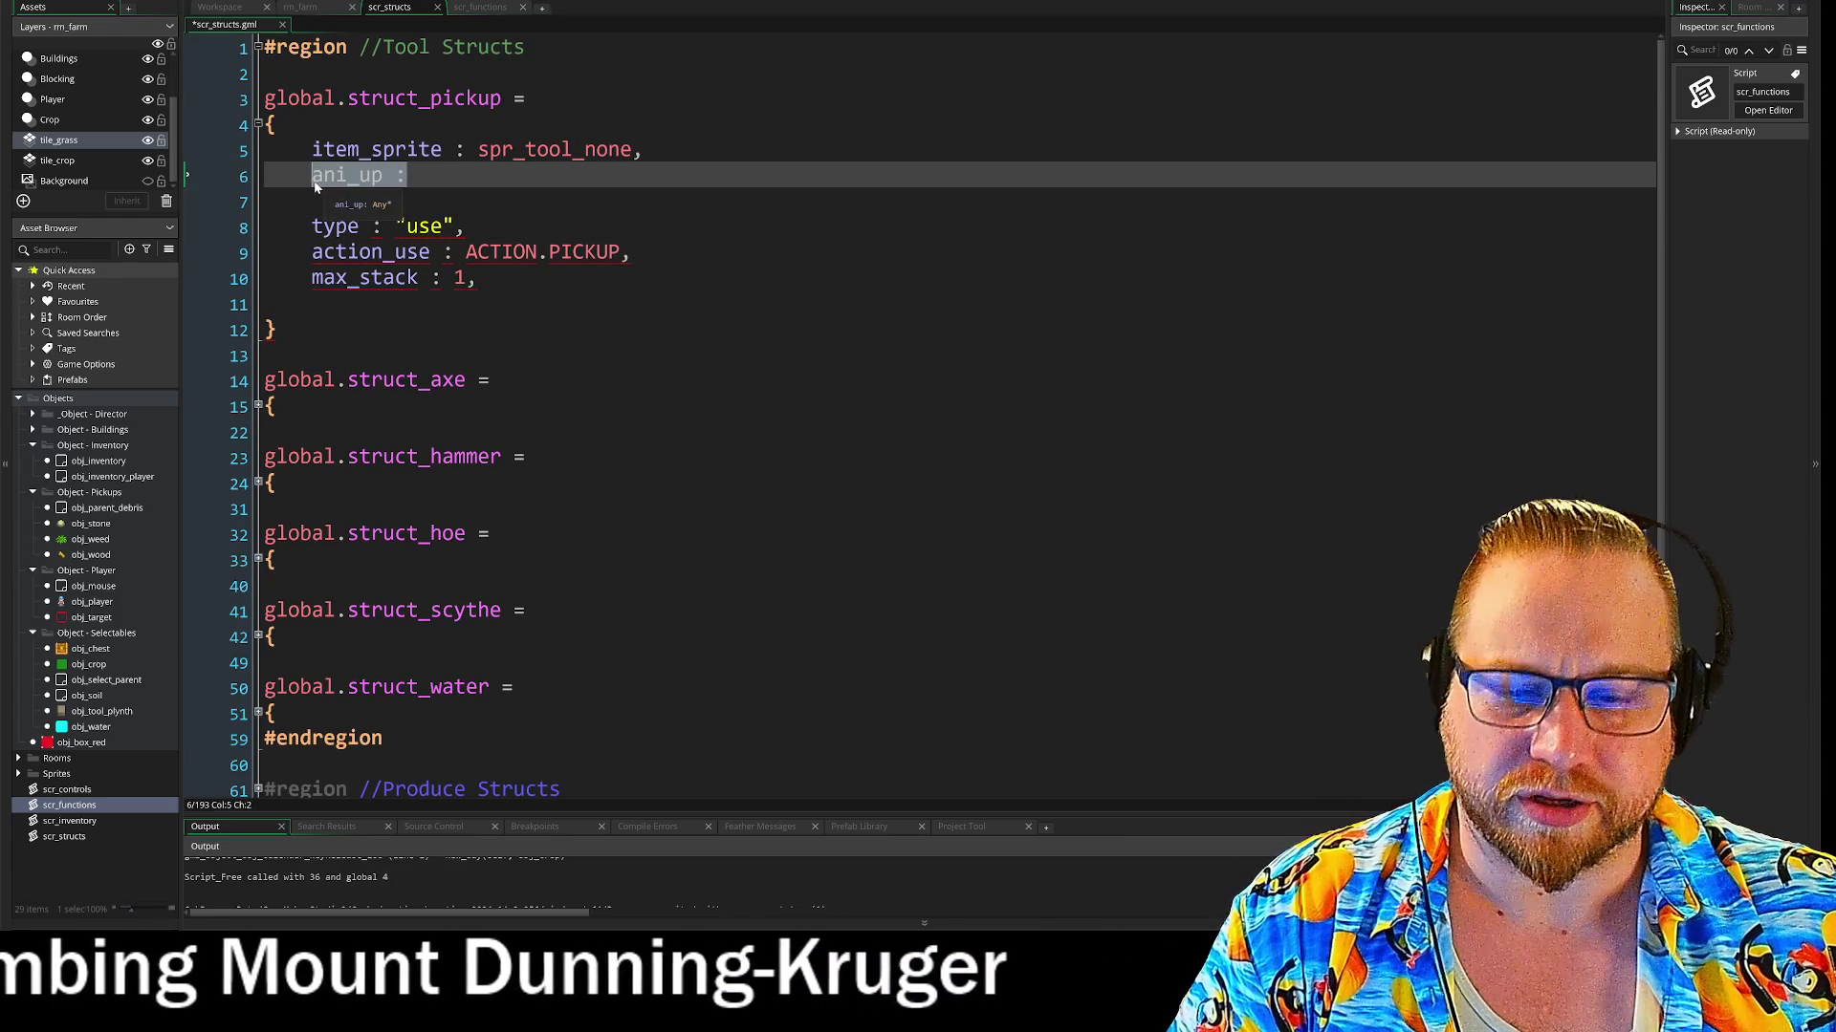
{"action": "key", "text": "Down"}
{"action": "type", "text": "ani_up :"}
{"action": "key", "text": "Return"}
{"action": "type", "text": "ani_up :"}
{"action": "key", "text": "Return"}
{"action": "type", "text": "ani_up :"}
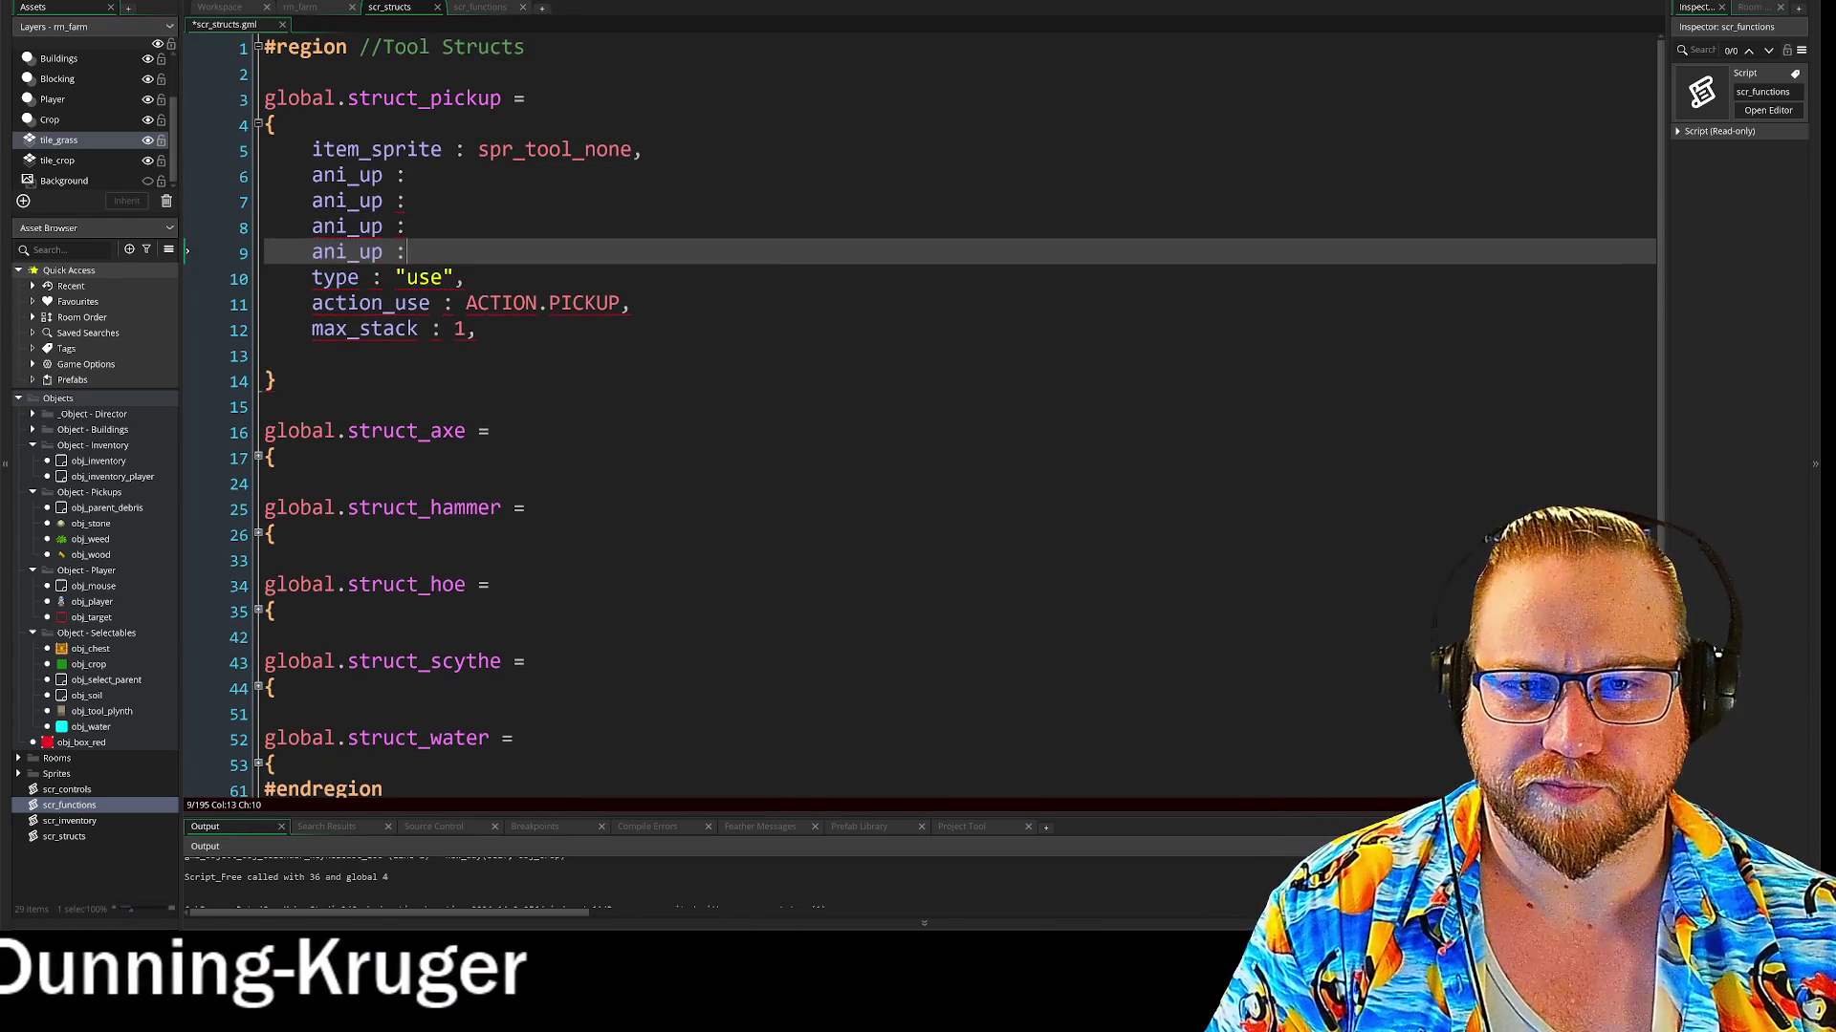
{"action": "key", "text": "Up"}
{"action": "key", "text": "Up"}
{"action": "key", "text": "Up"}
Rename the copies to ani_down, ani_left and ani_right, align the colons and add trailing commas
{"action": "key", "text": "Down"}
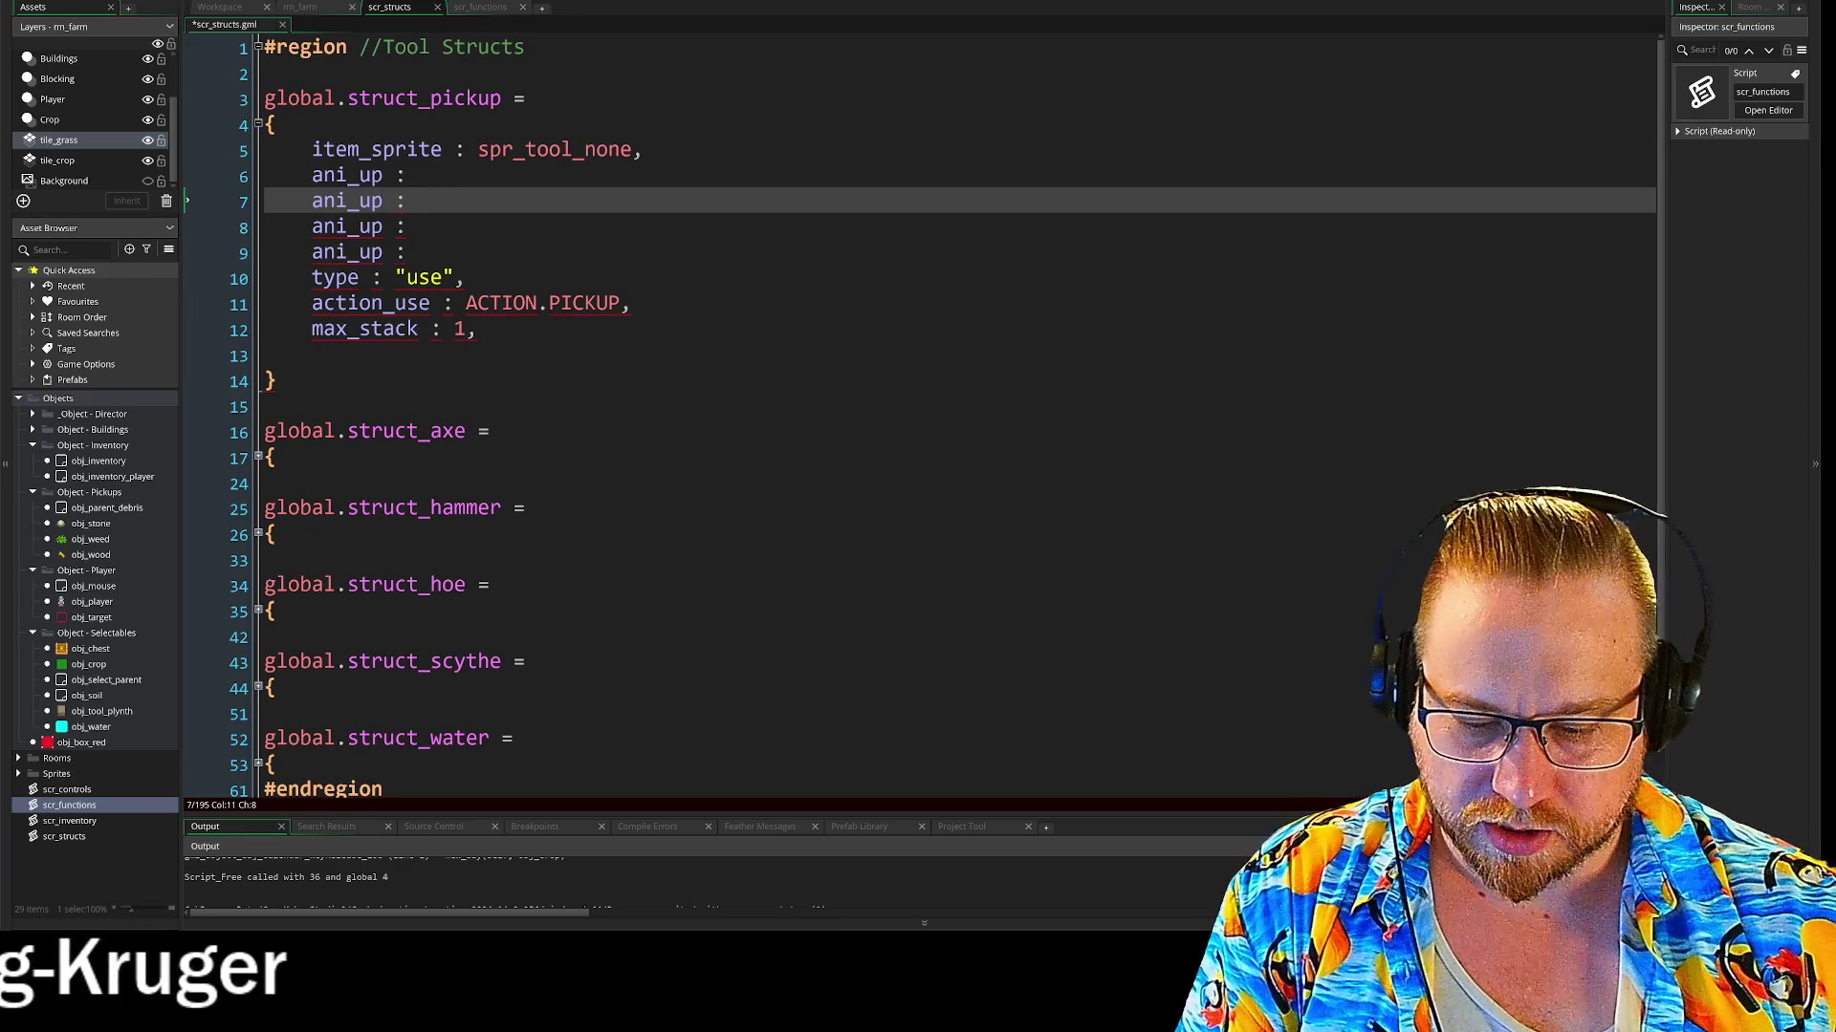
{"action": "left_click", "coordinate": [407, 227]}
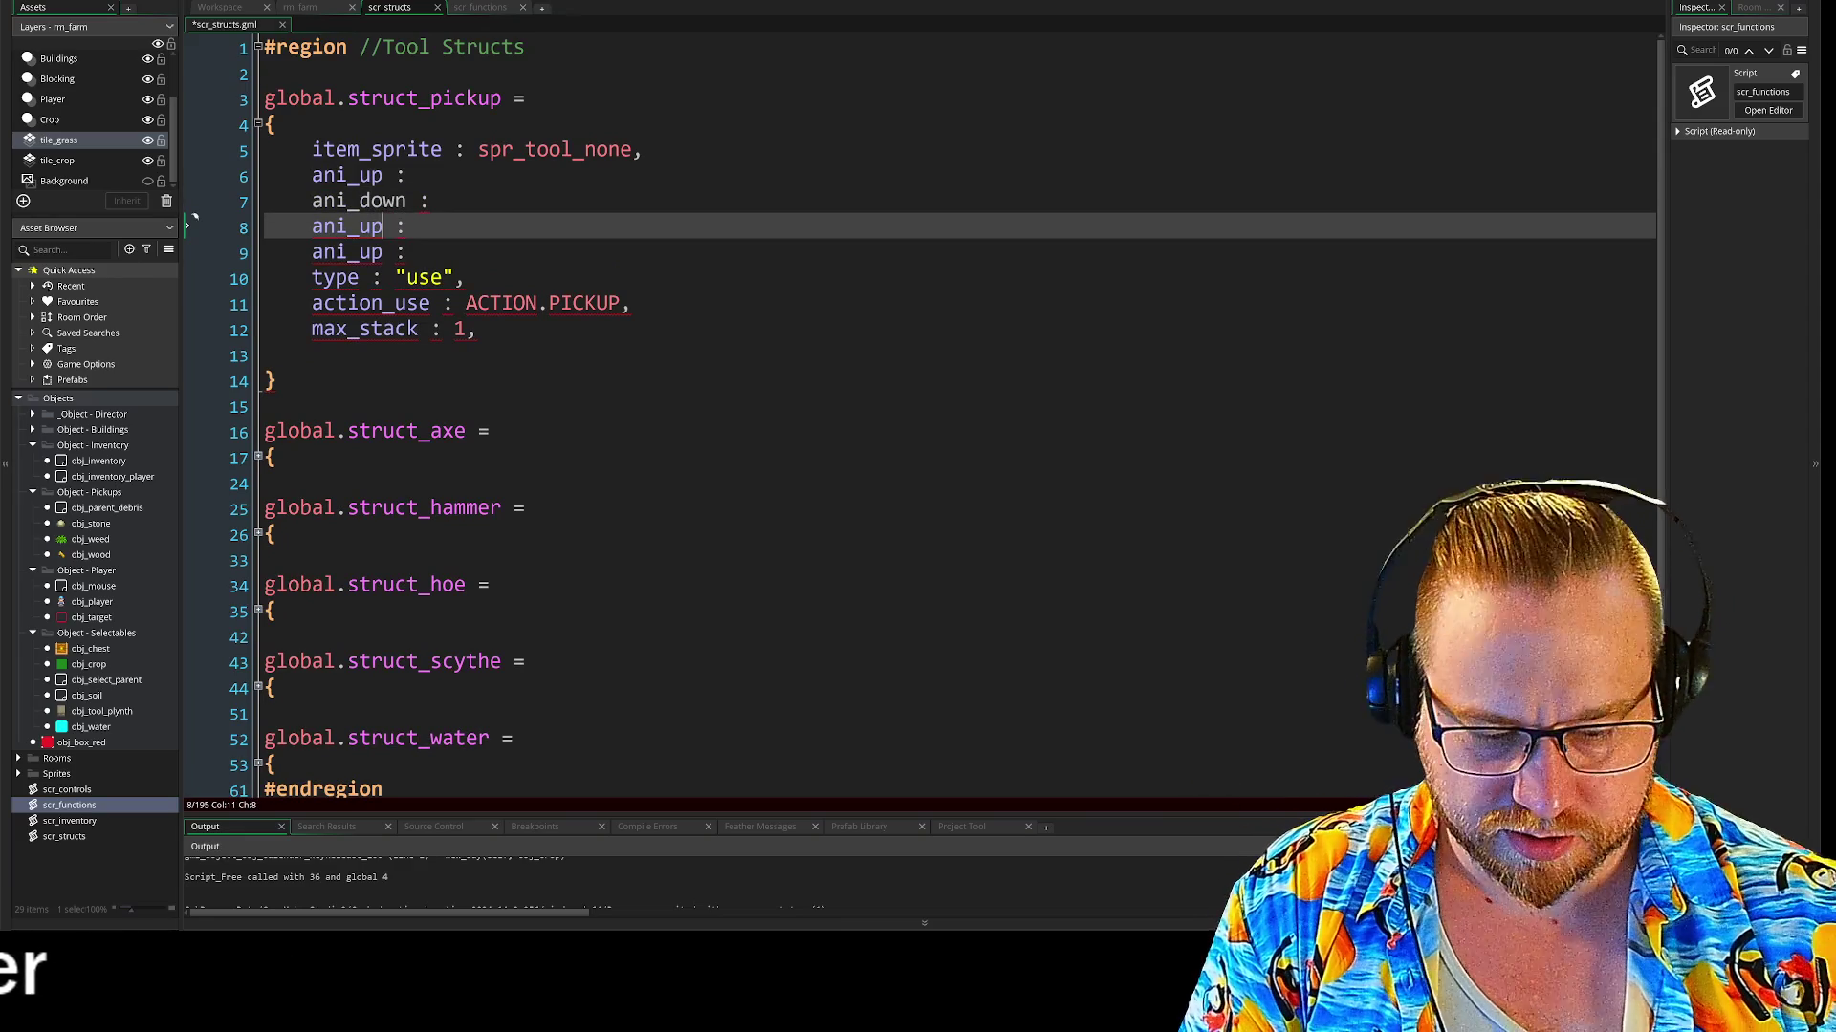
{"action": "type", "text": "left"}
{"action": "left_click", "coordinate": [383, 253]}
{"action": "type", "text": "right"}
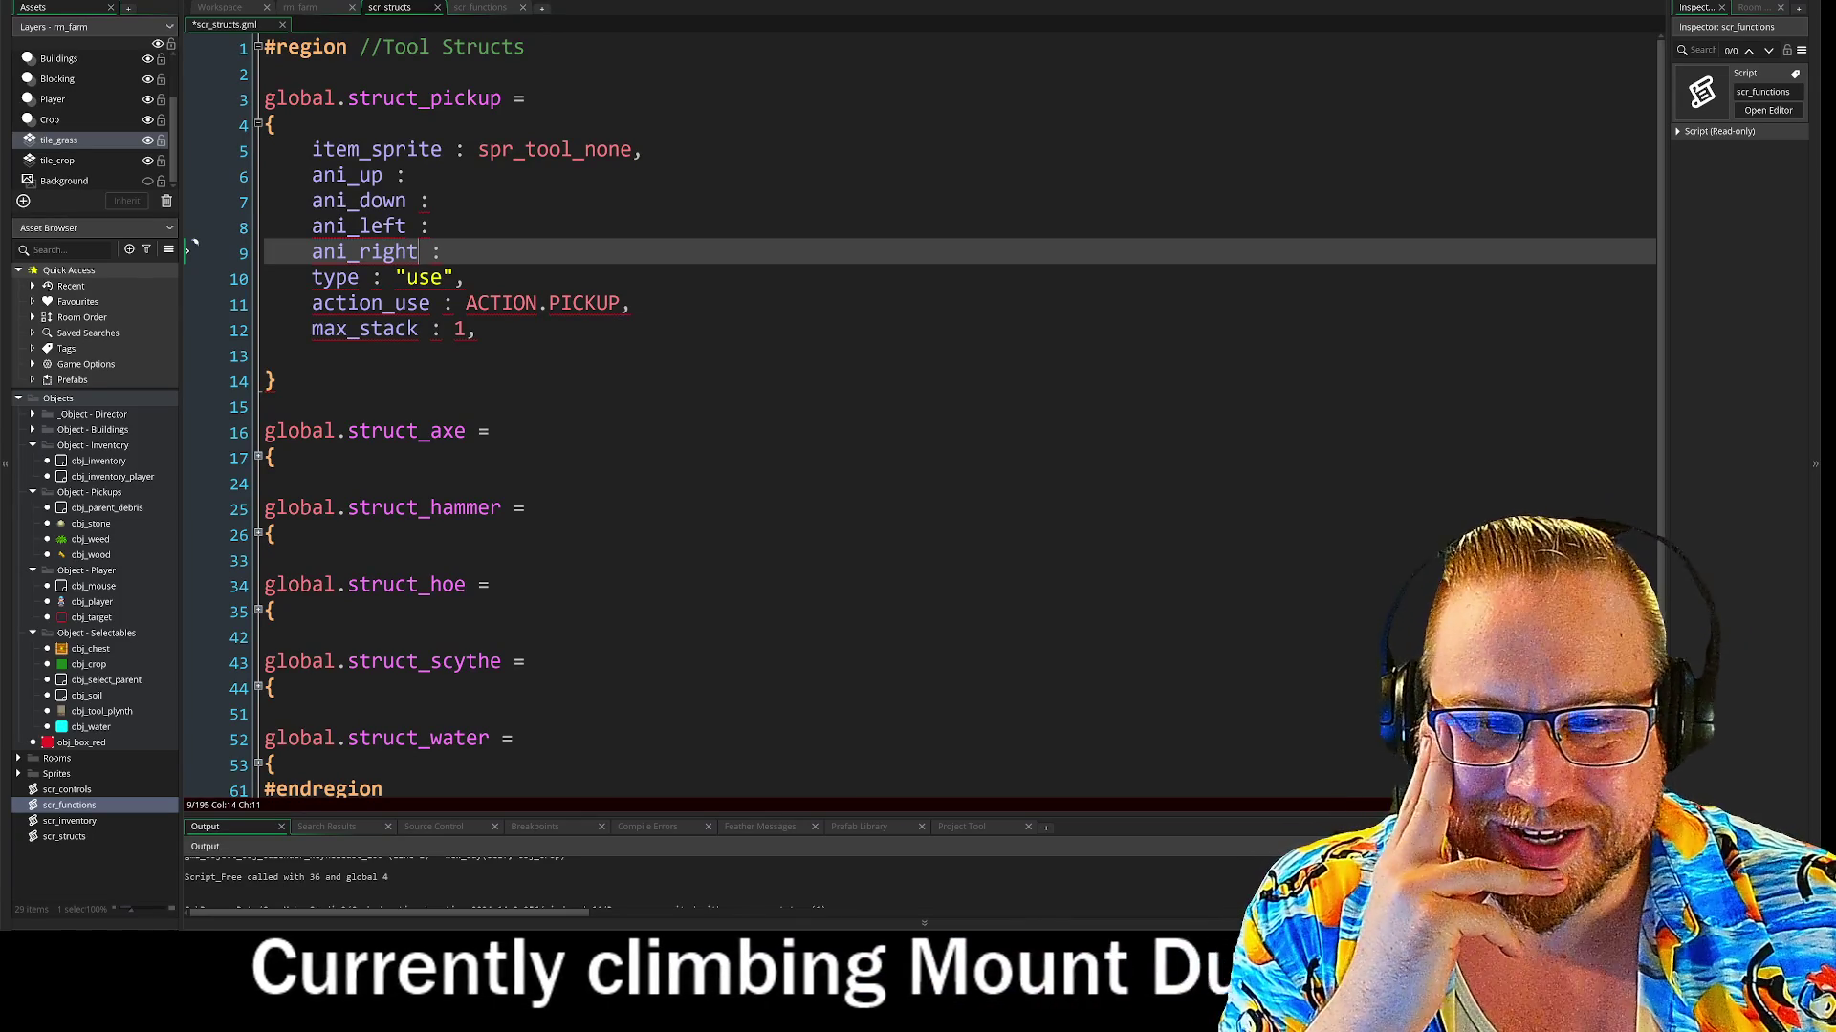
{"action": "left_click", "coordinate": [392, 175]}
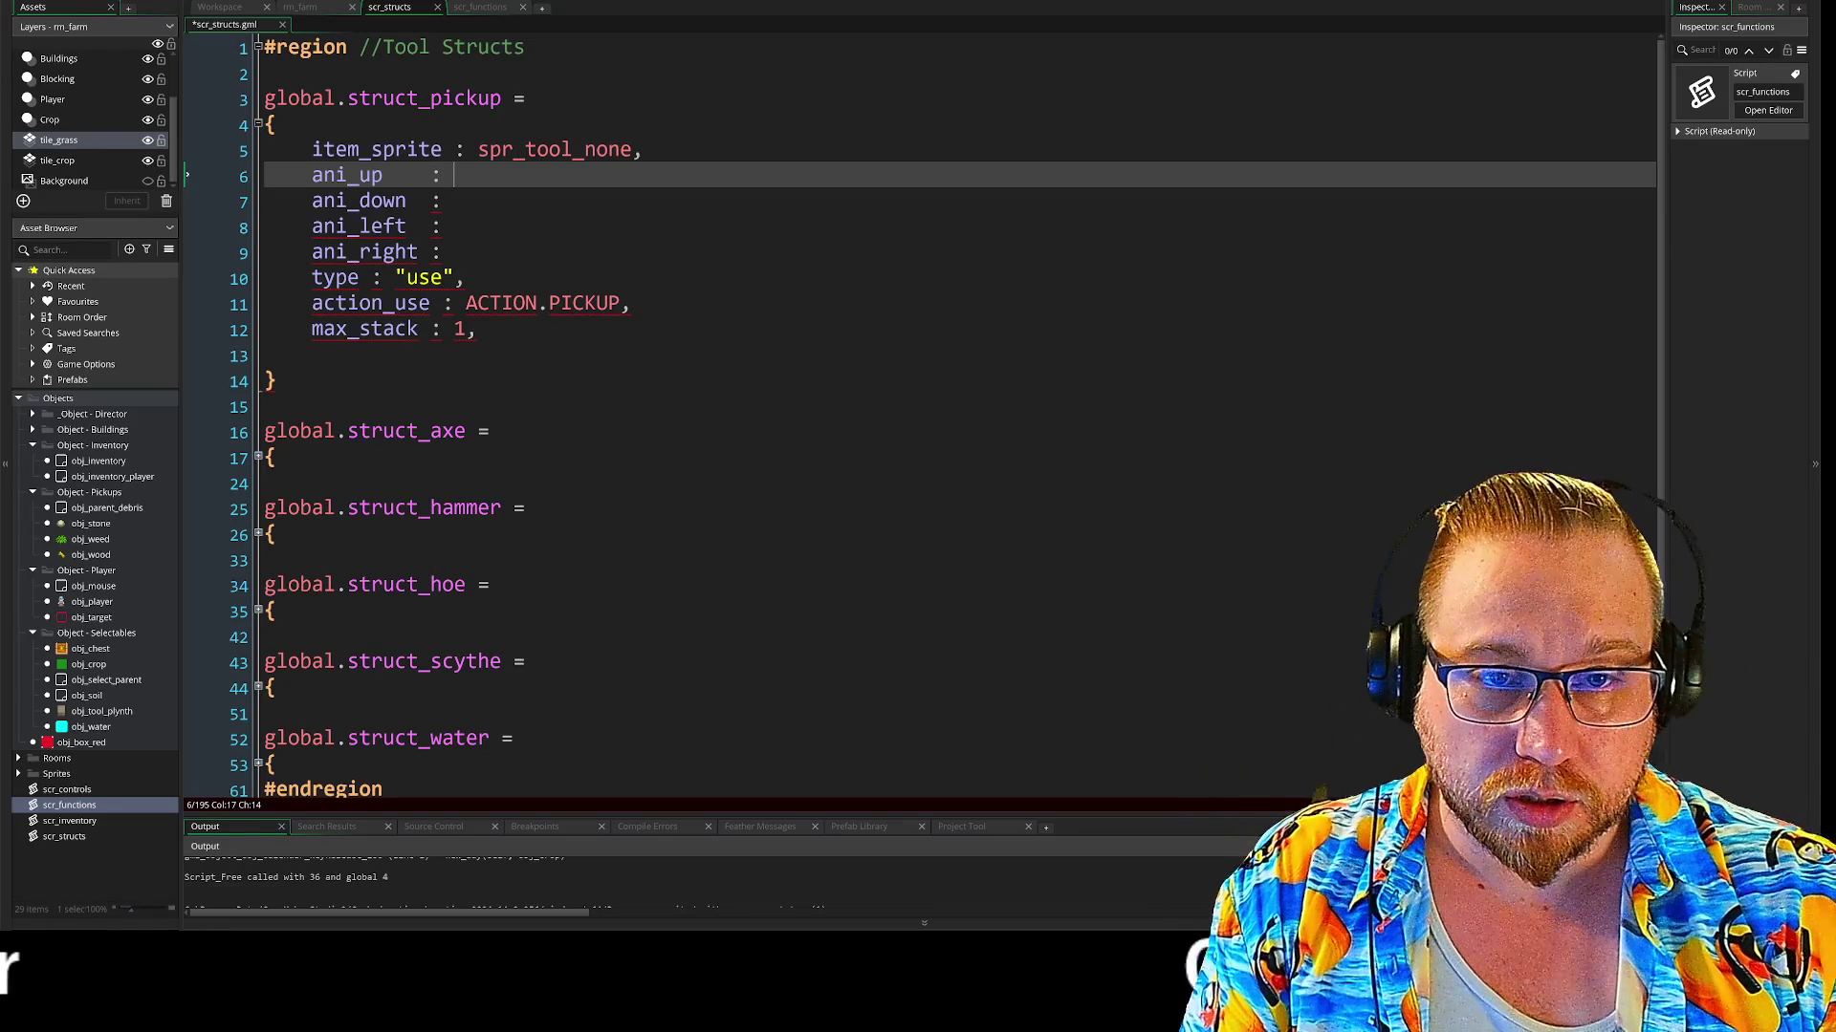
{"action": "type", "text": ","}
{"action": "left_click", "coordinate": [442, 201]}
{"action": "type", "text": ","}
{"action": "key", "text": "Down"}
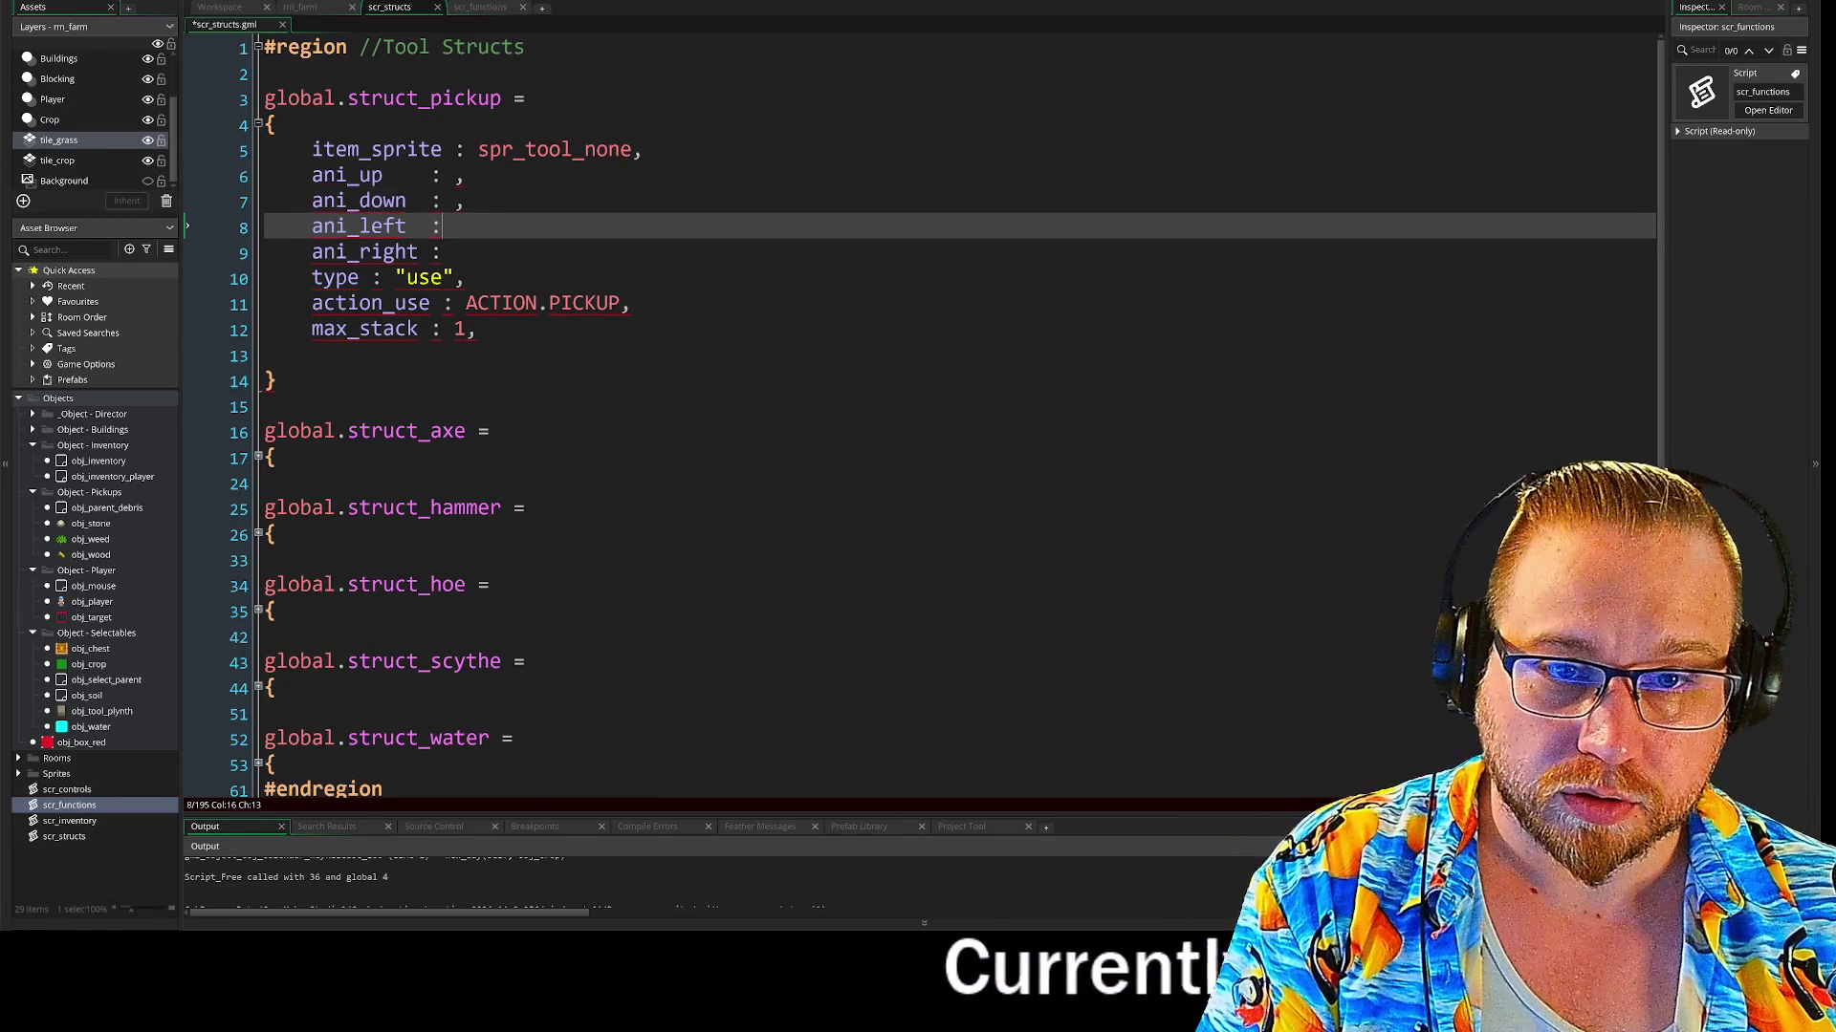
{"action": "type", "text": ","}
{"action": "key", "text": "Down"}
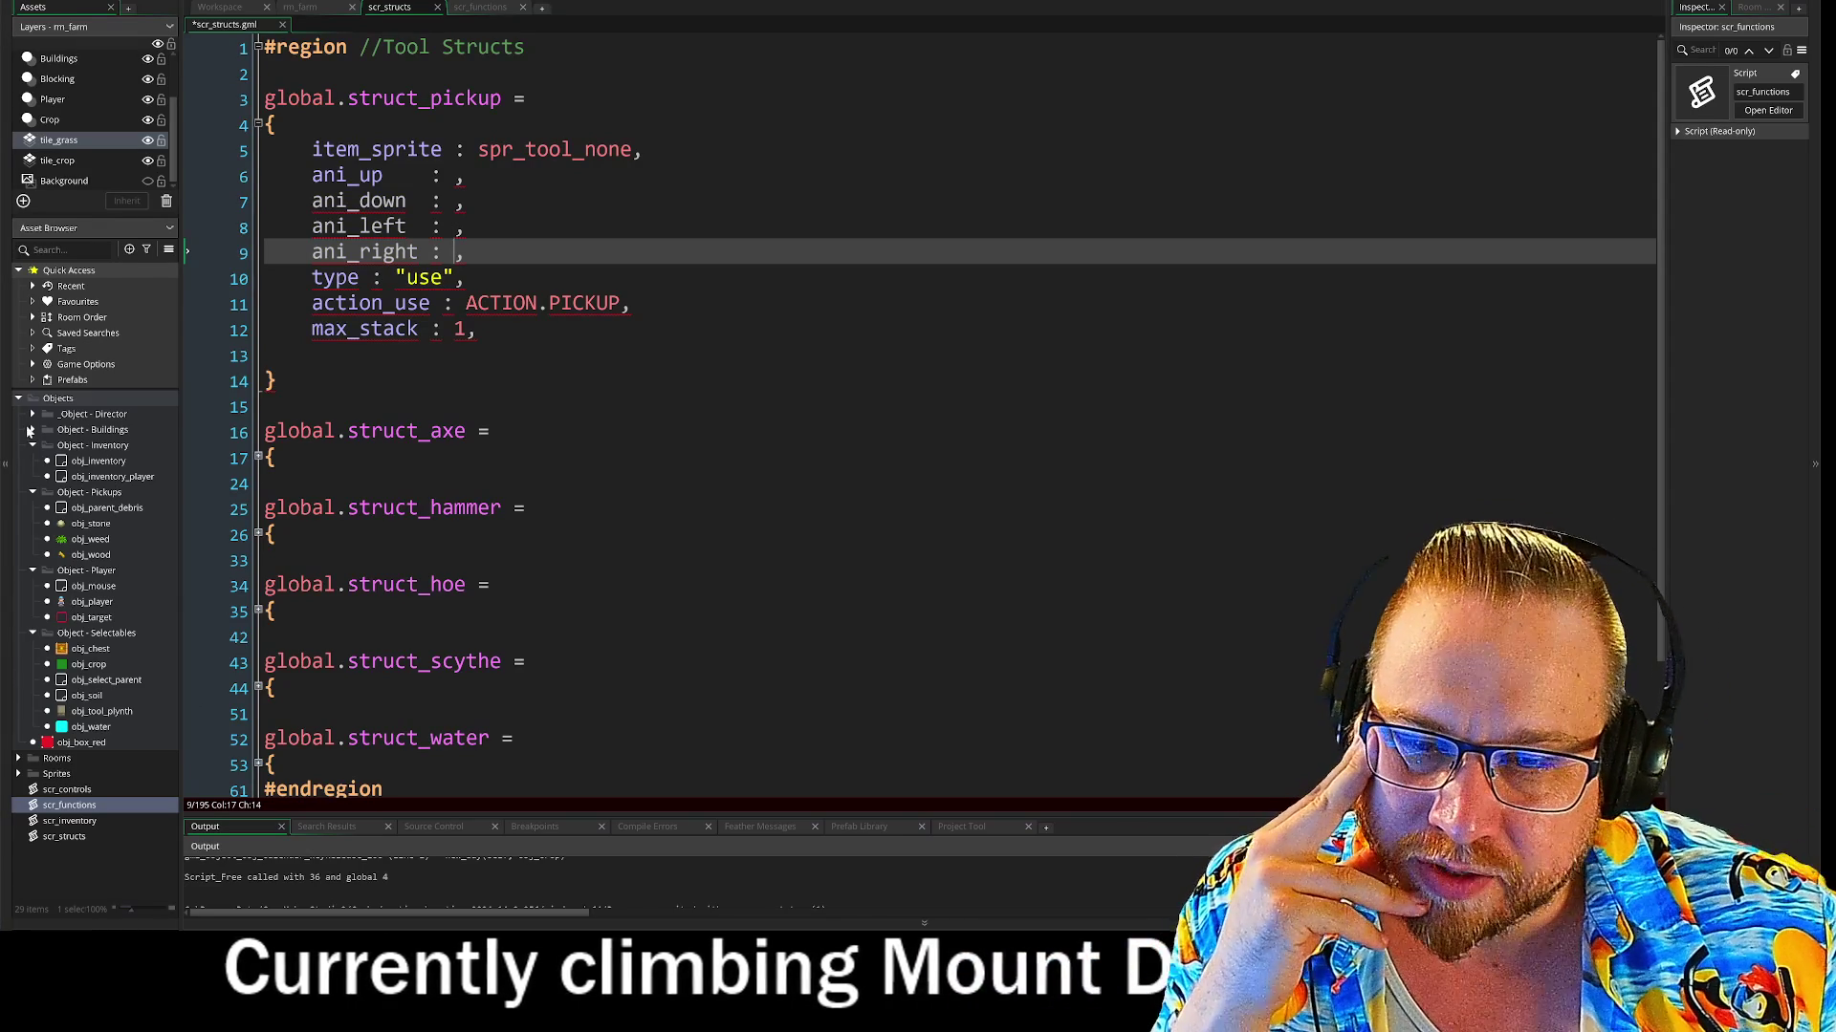
{"action": "left_click", "coordinate": [21, 401]}
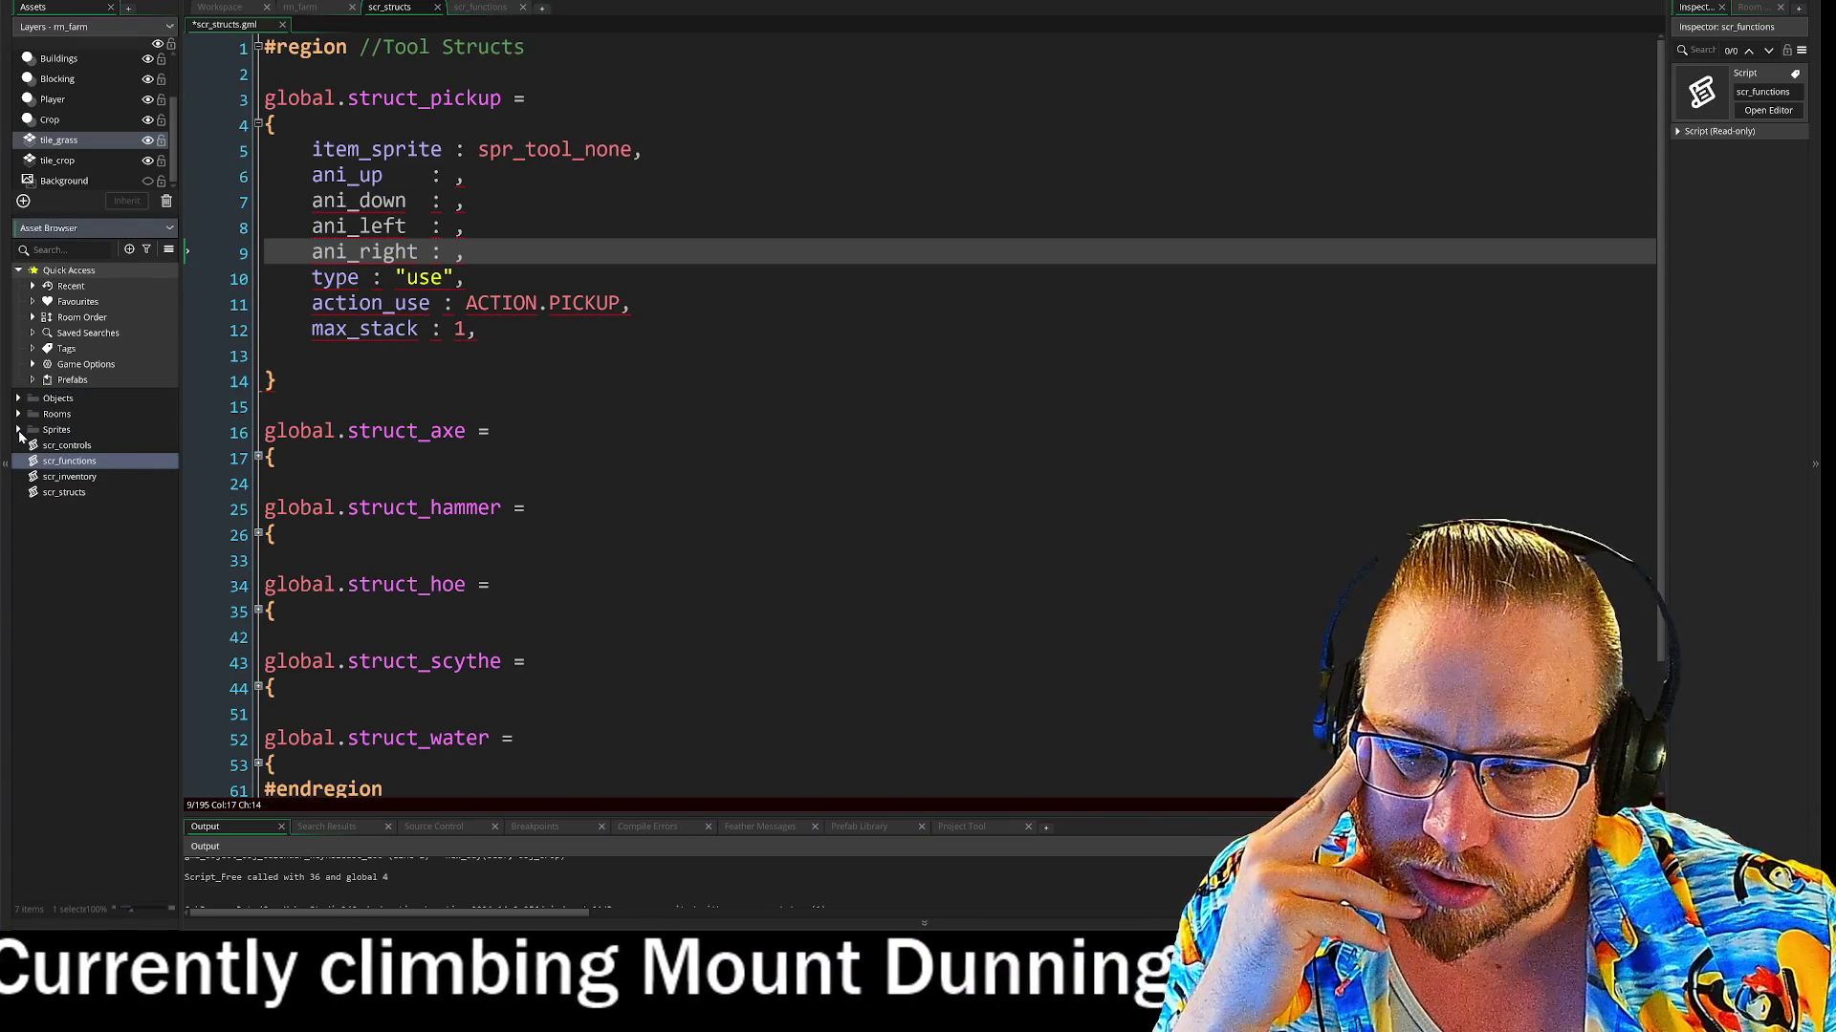
Expand Sprites, then Sprites - Player, then the Scythe folder to list the four spr_man_scythe sprites
{"action": "left_click", "coordinate": [19, 431]}
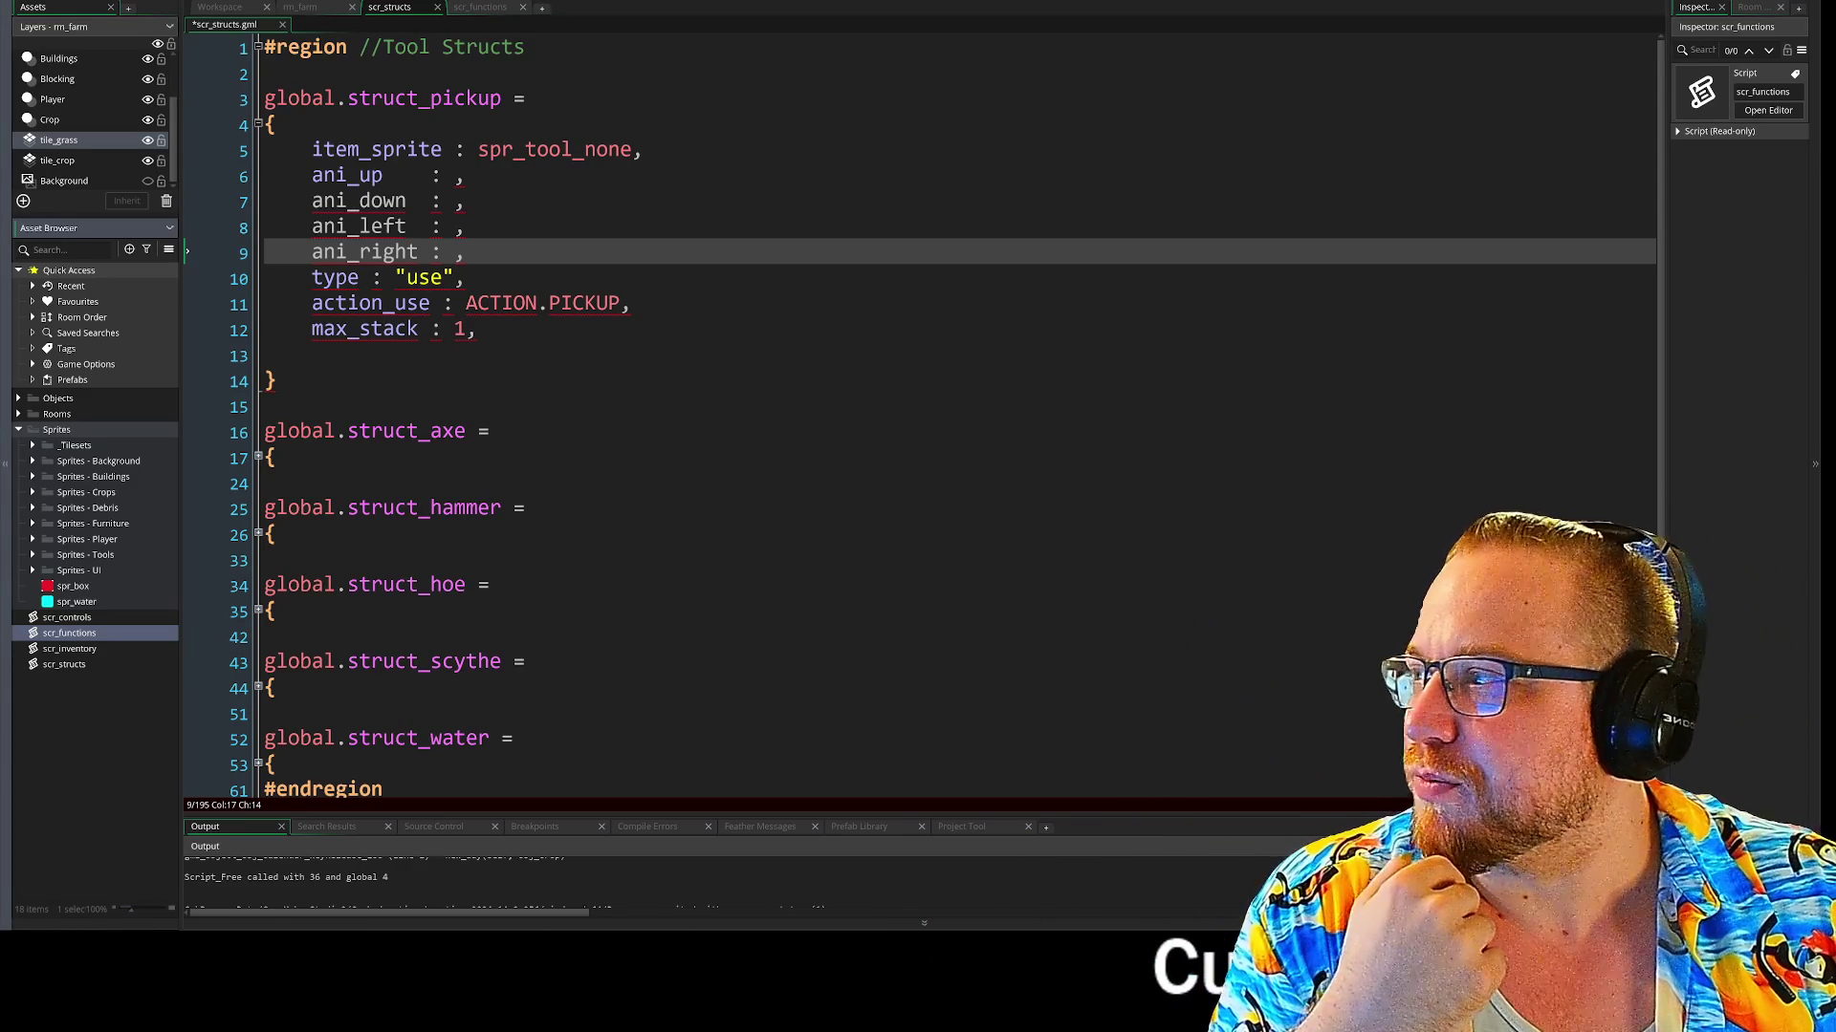
{"action": "left_click", "coordinate": [457, 174]}
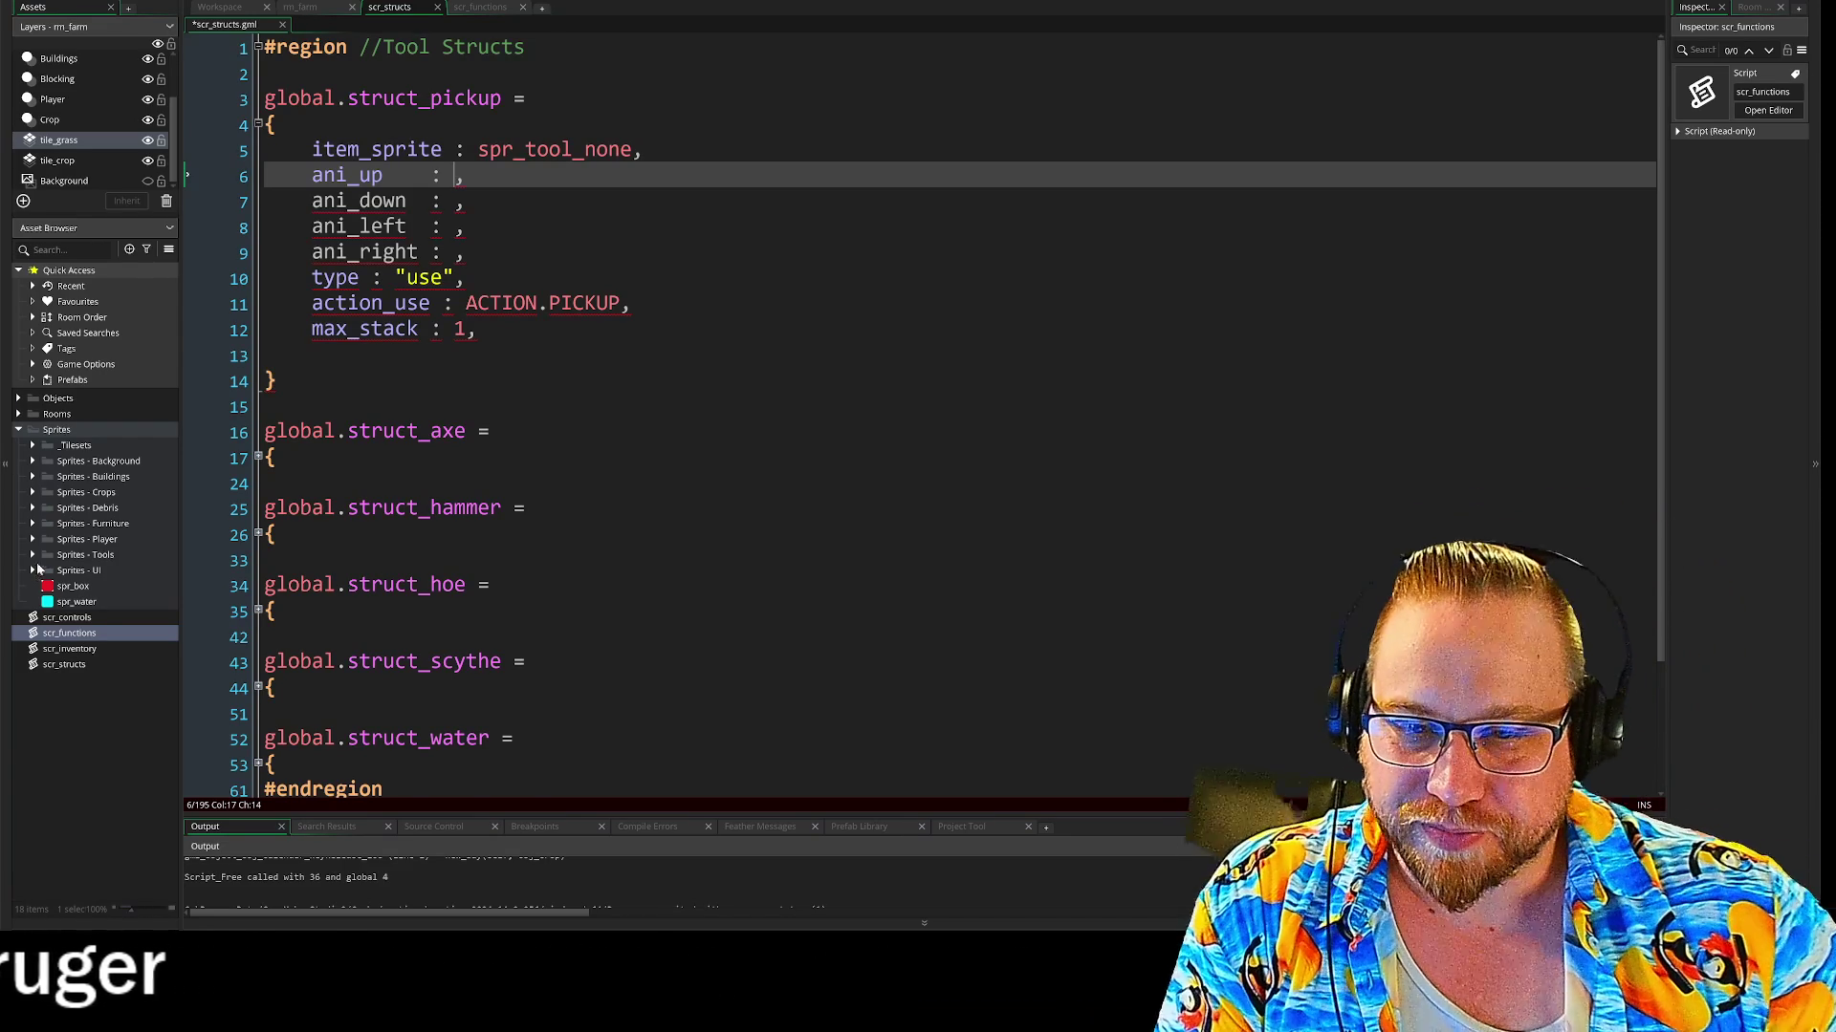
{"action": "left_click", "coordinate": [31, 541]}
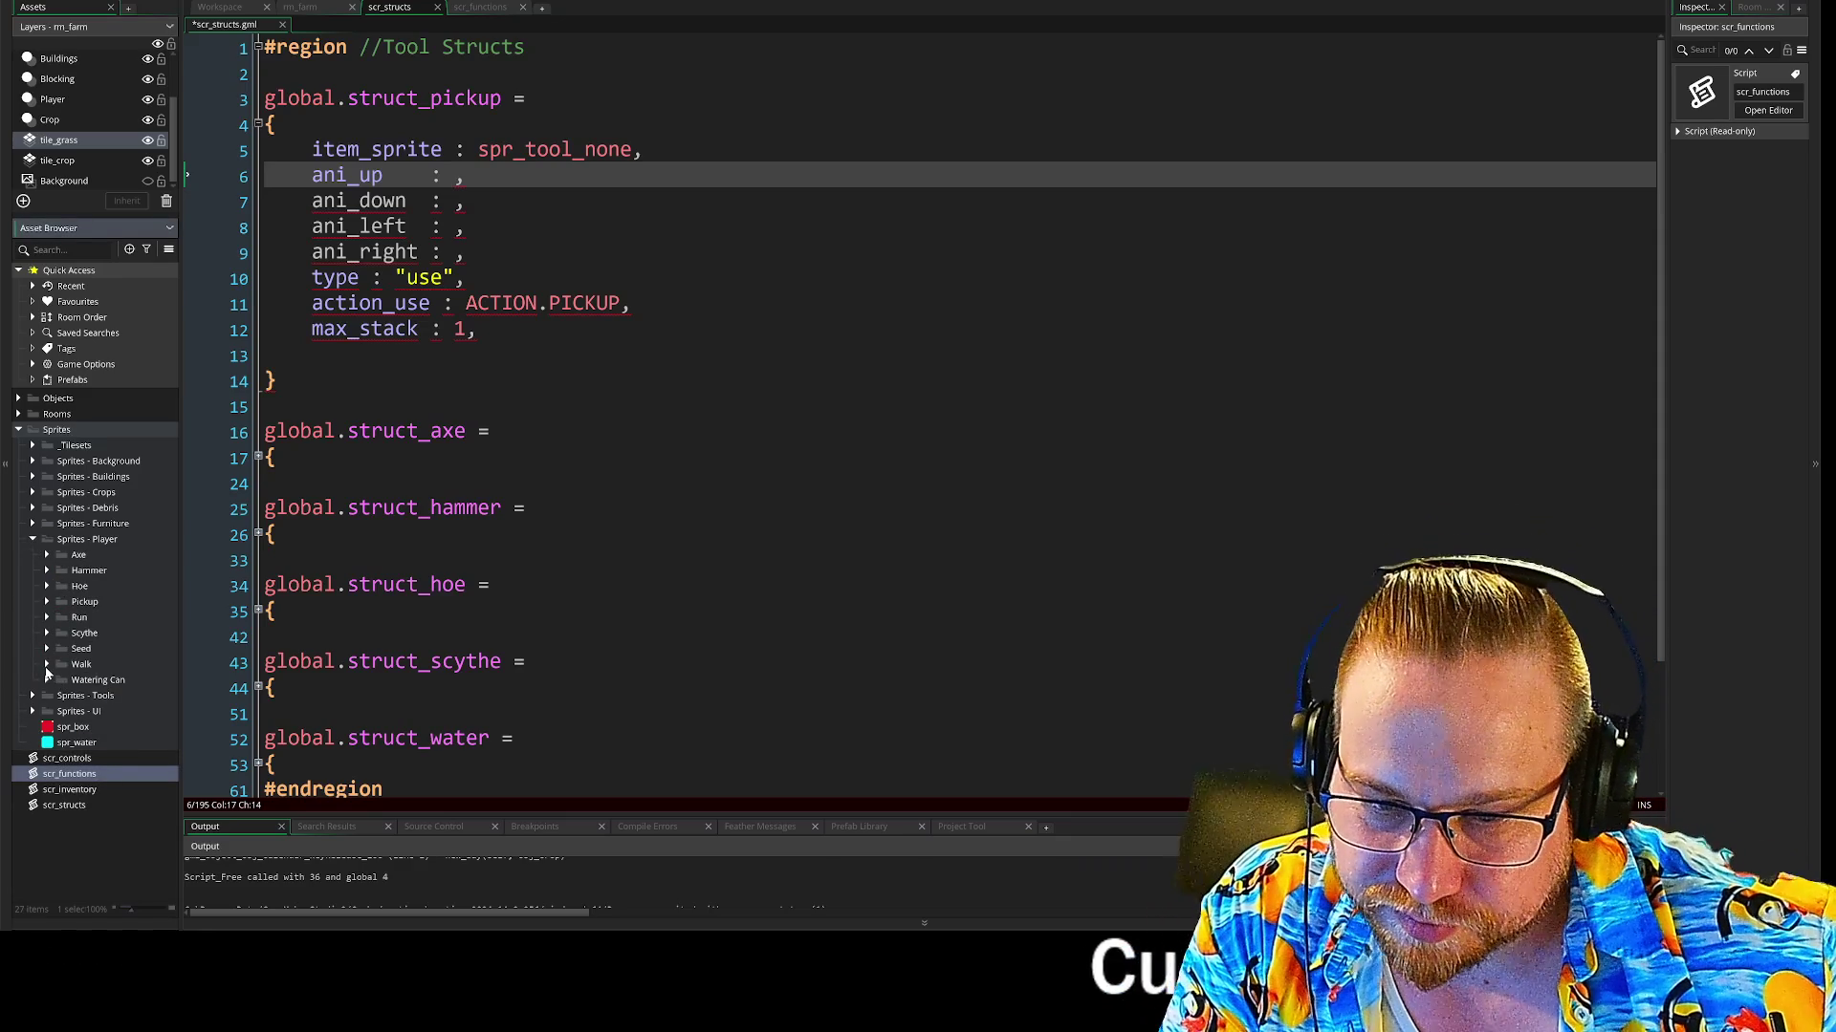
{"action": "left_click", "coordinate": [47, 602]}
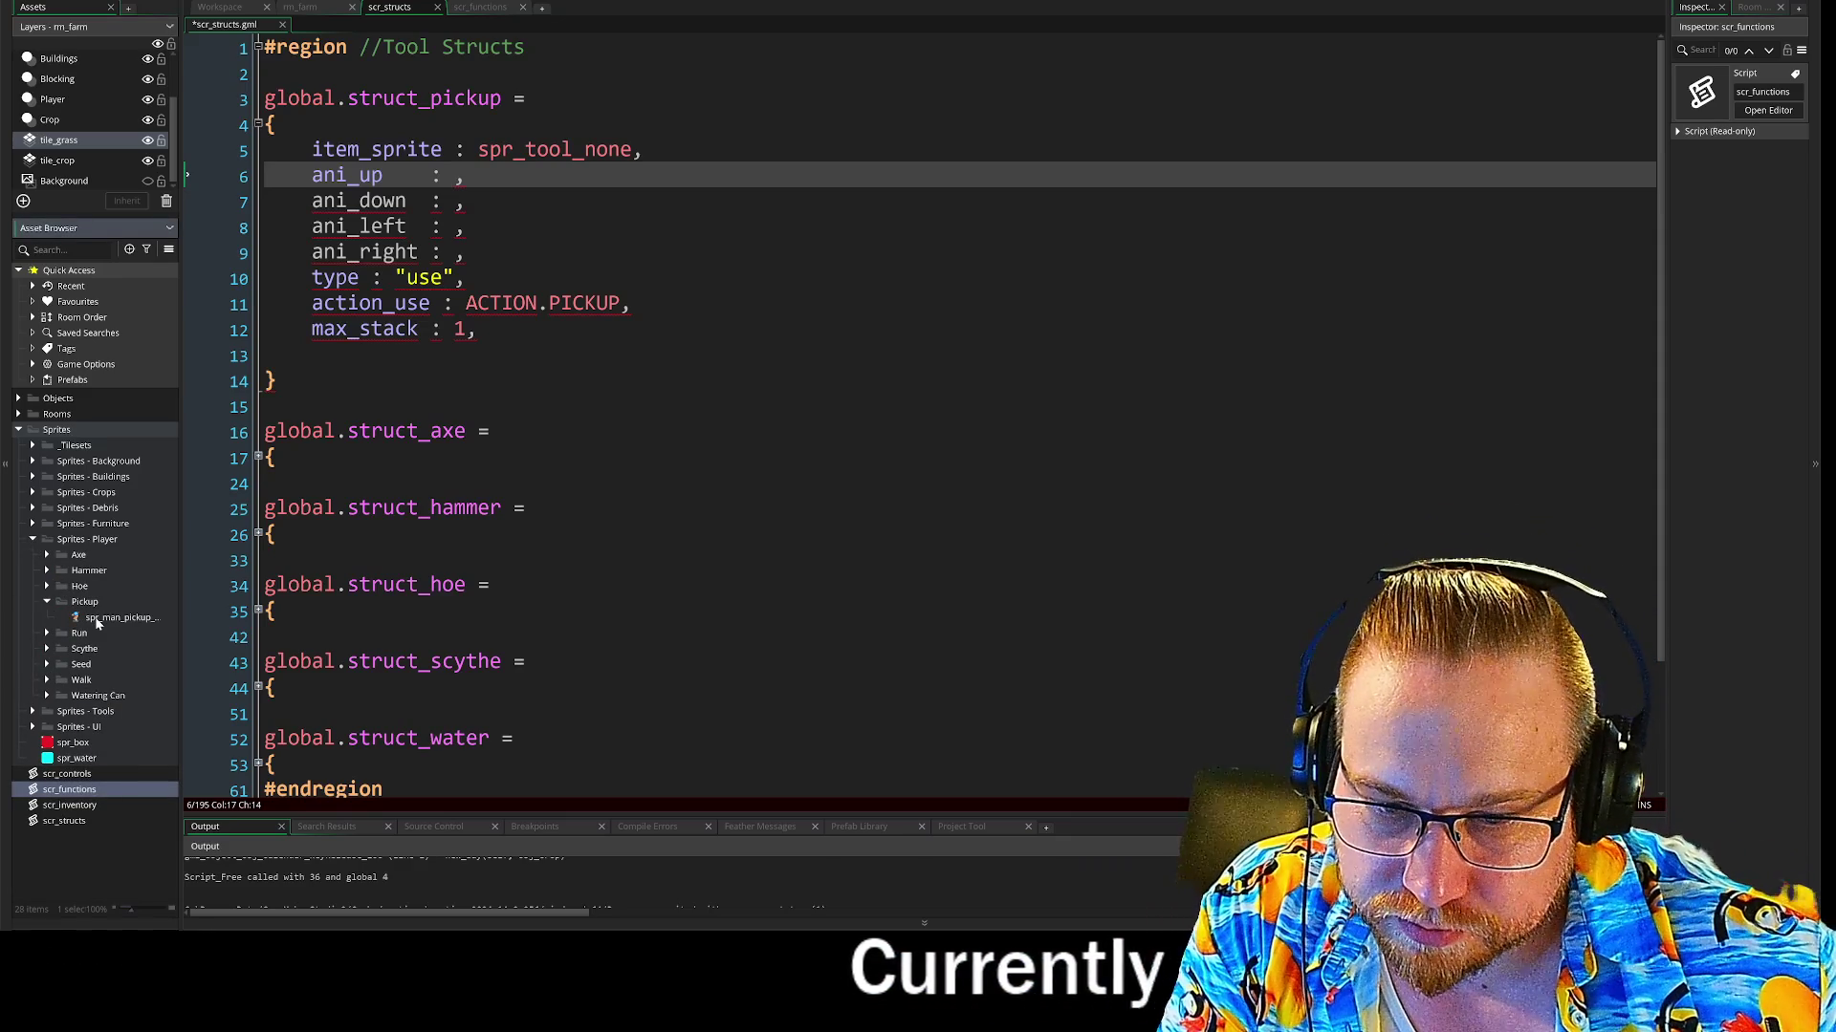
{"action": "left_click", "coordinate": [47, 602]}
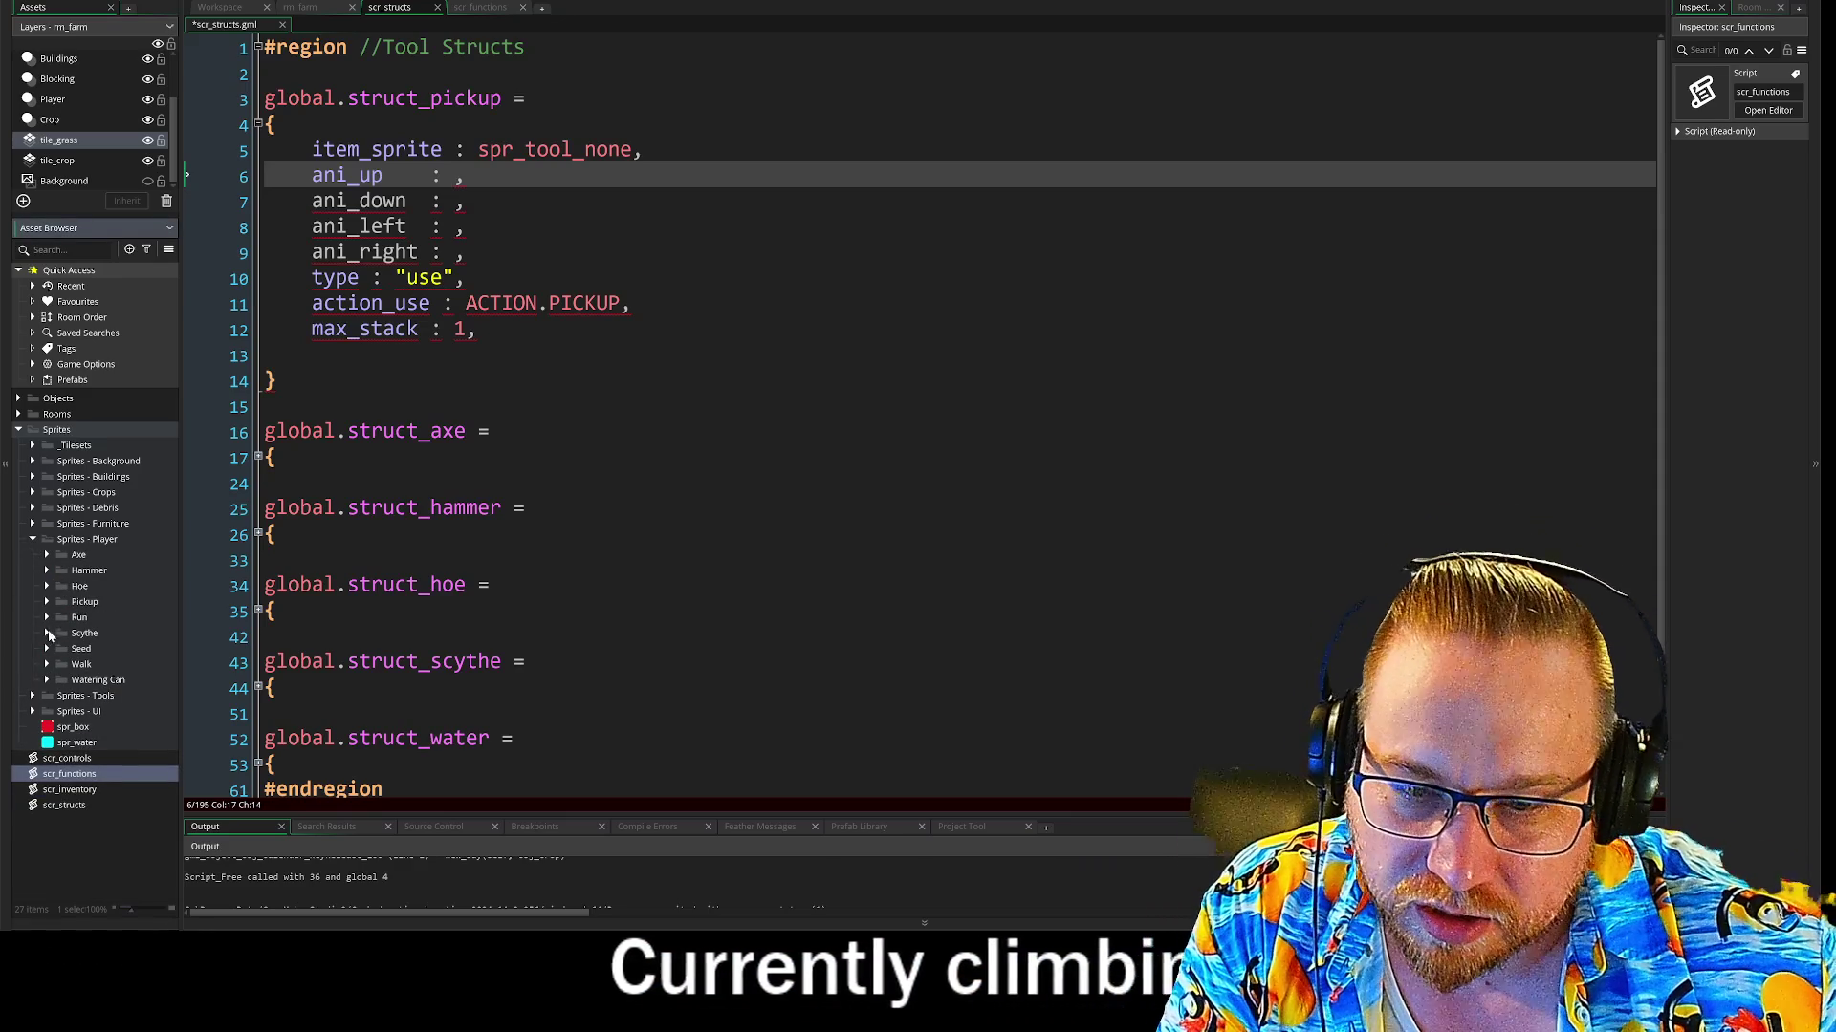
{"action": "left_click", "coordinate": [47, 634]}
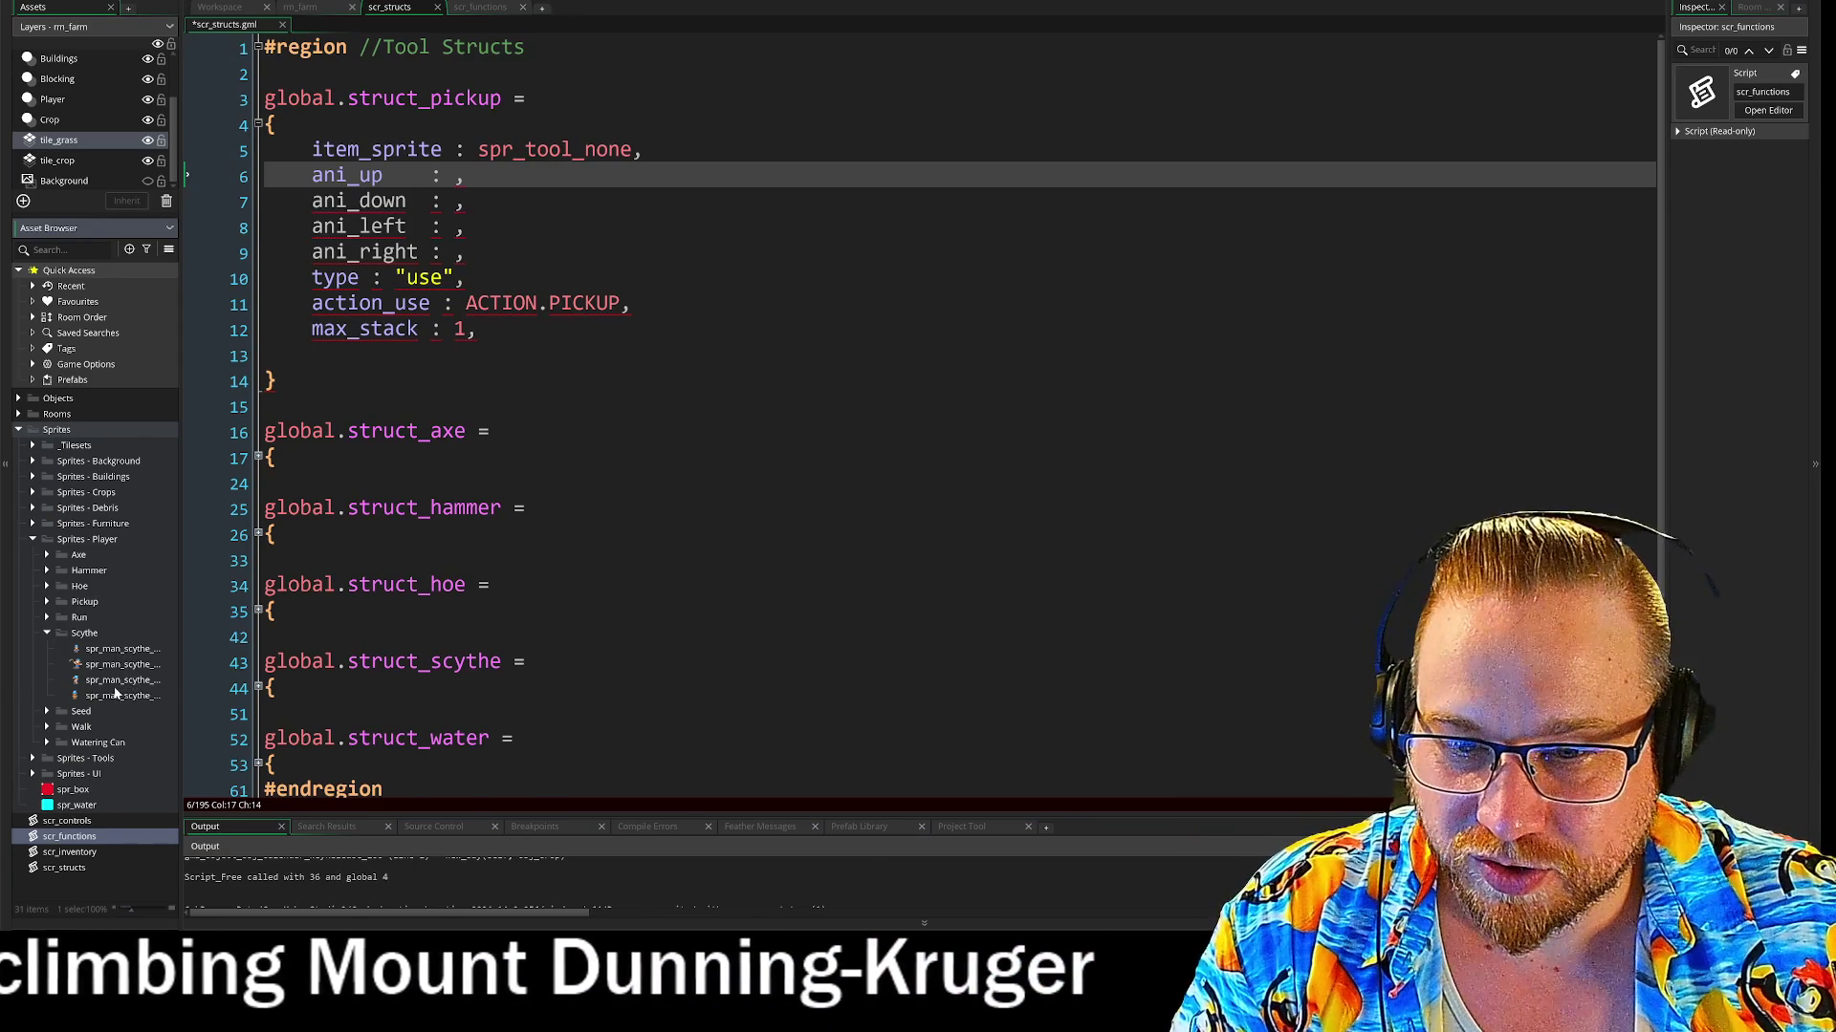
Preview the spr_man_scythe_side swing animation, then start the ani_up value with a spr_man_s prefix in scr_structs
{"action": "double_click", "coordinate": [123, 680]}
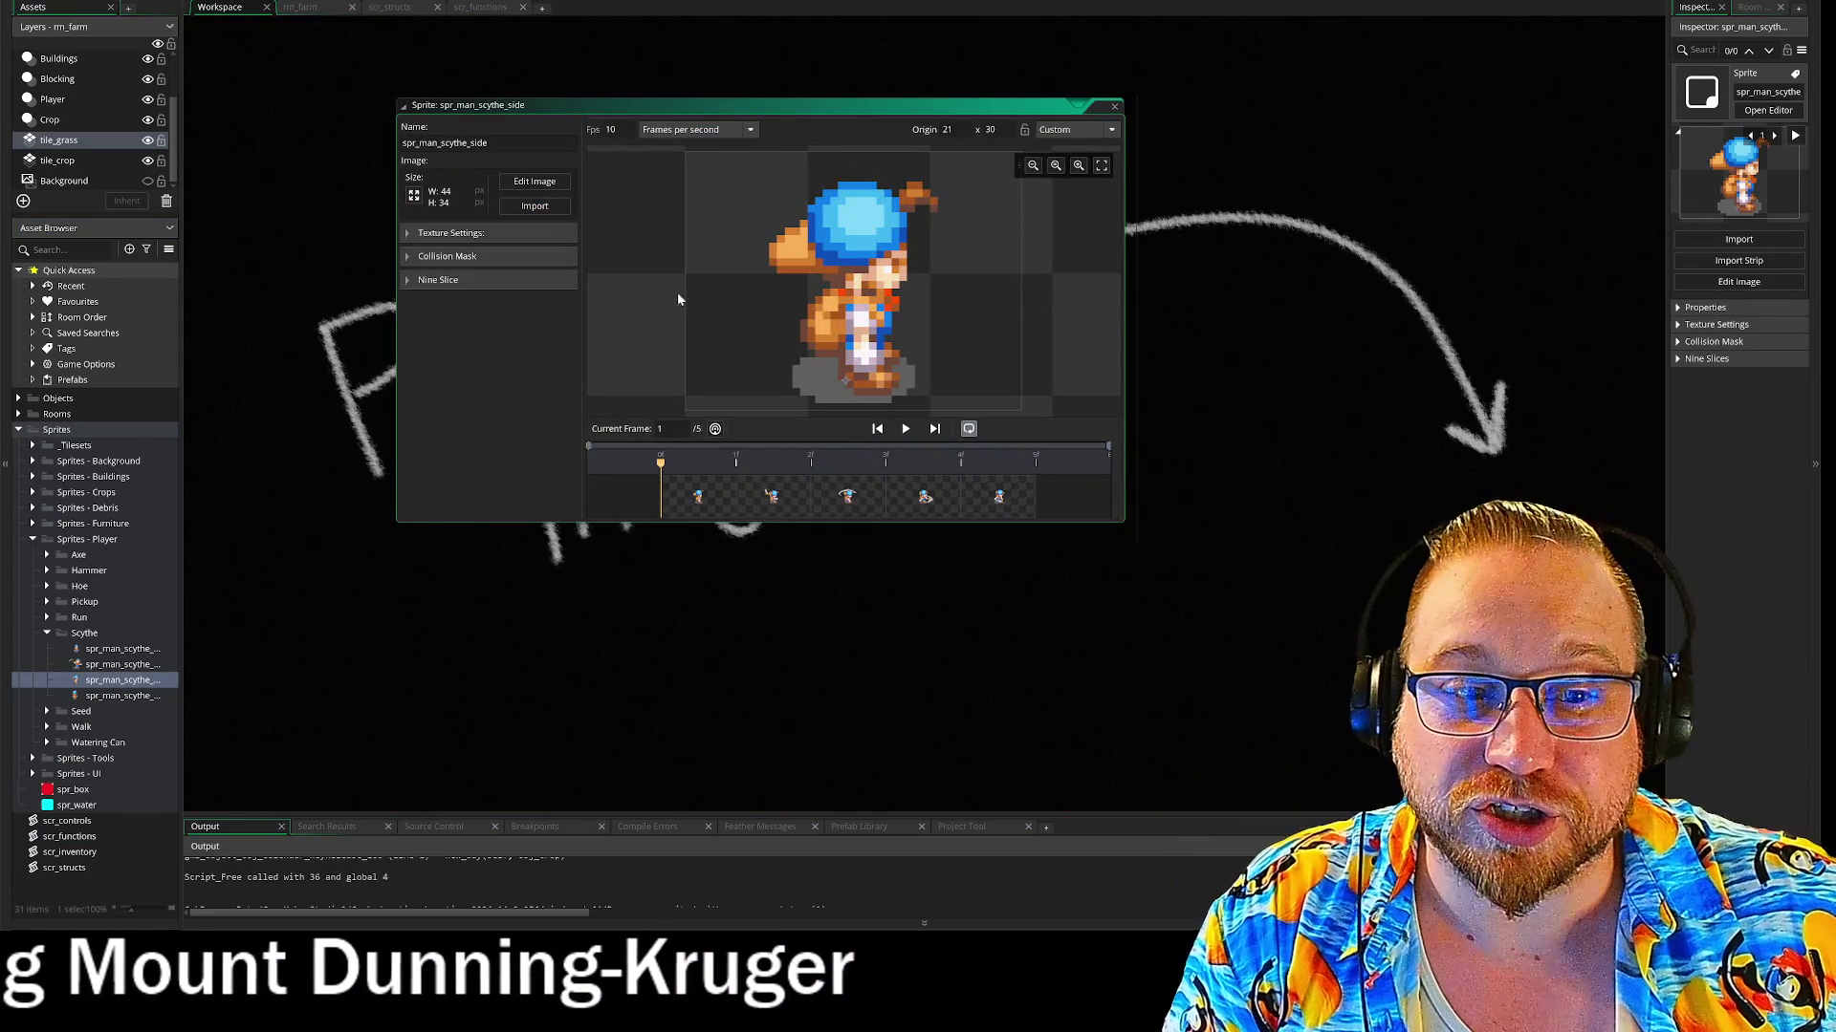
{"action": "left_click", "coordinate": [906, 430]}
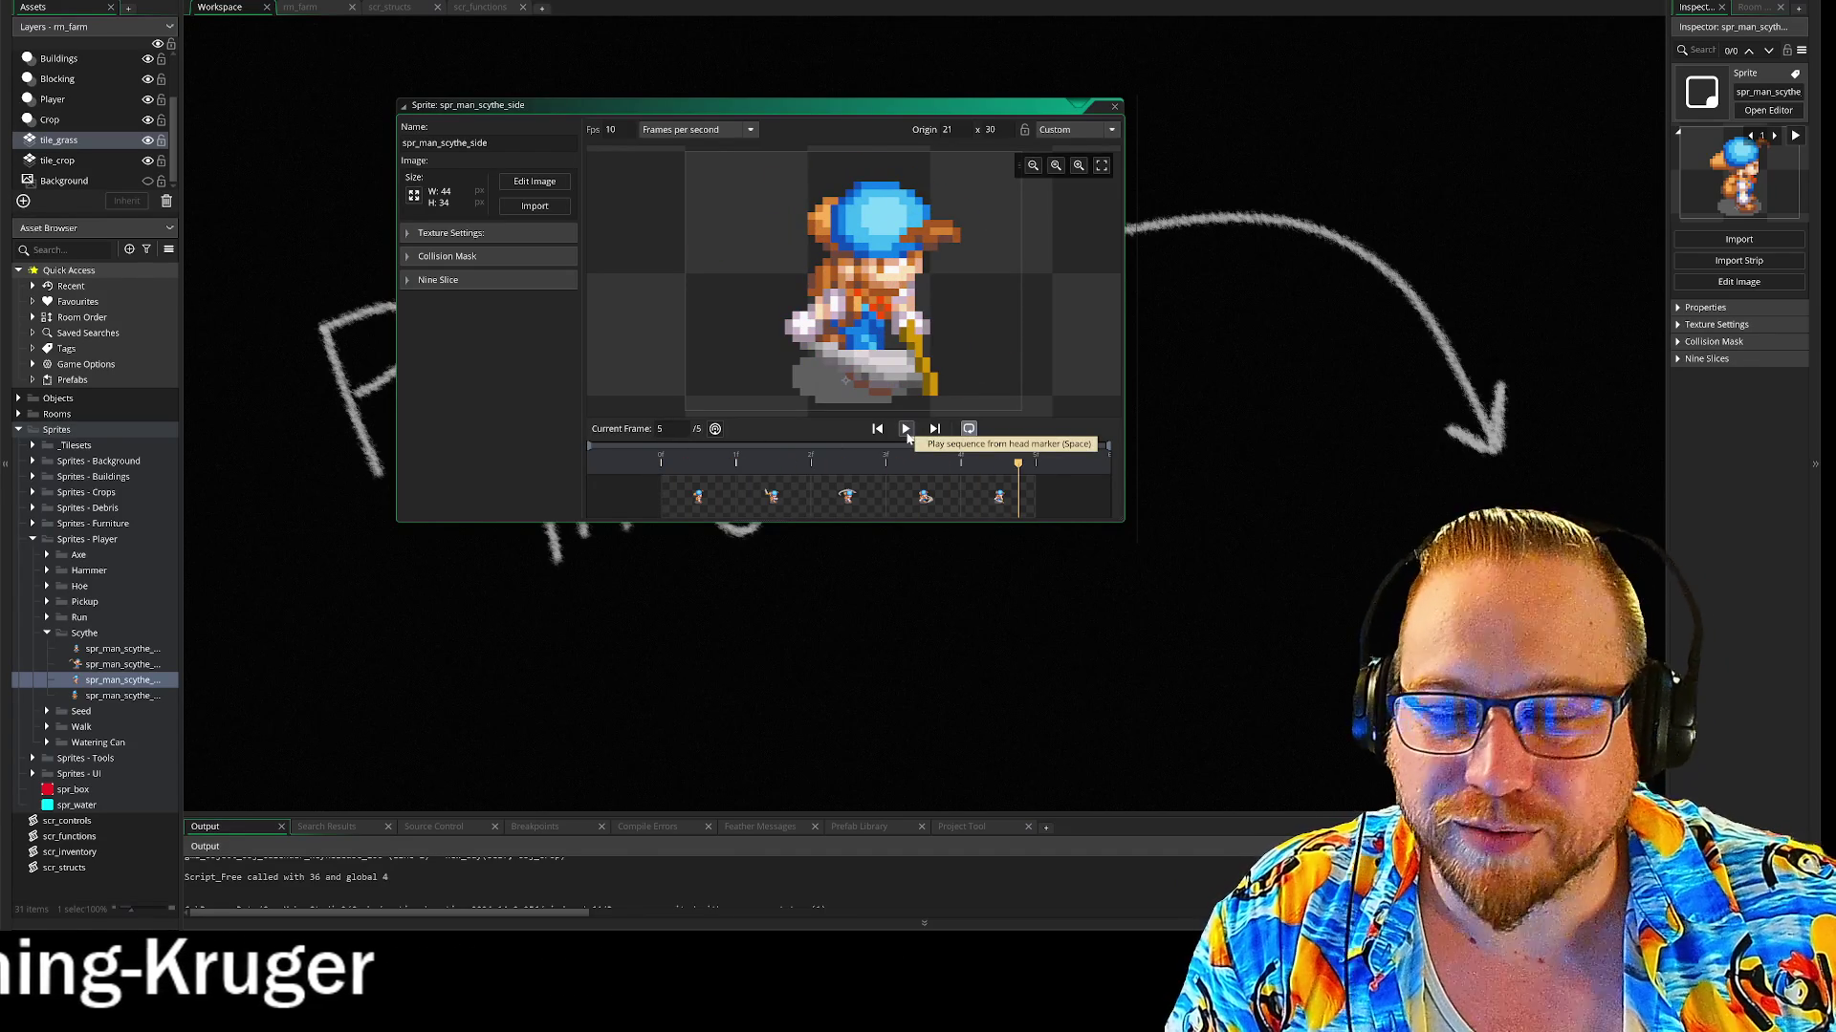
{"action": "left_click", "coordinate": [1116, 106]}
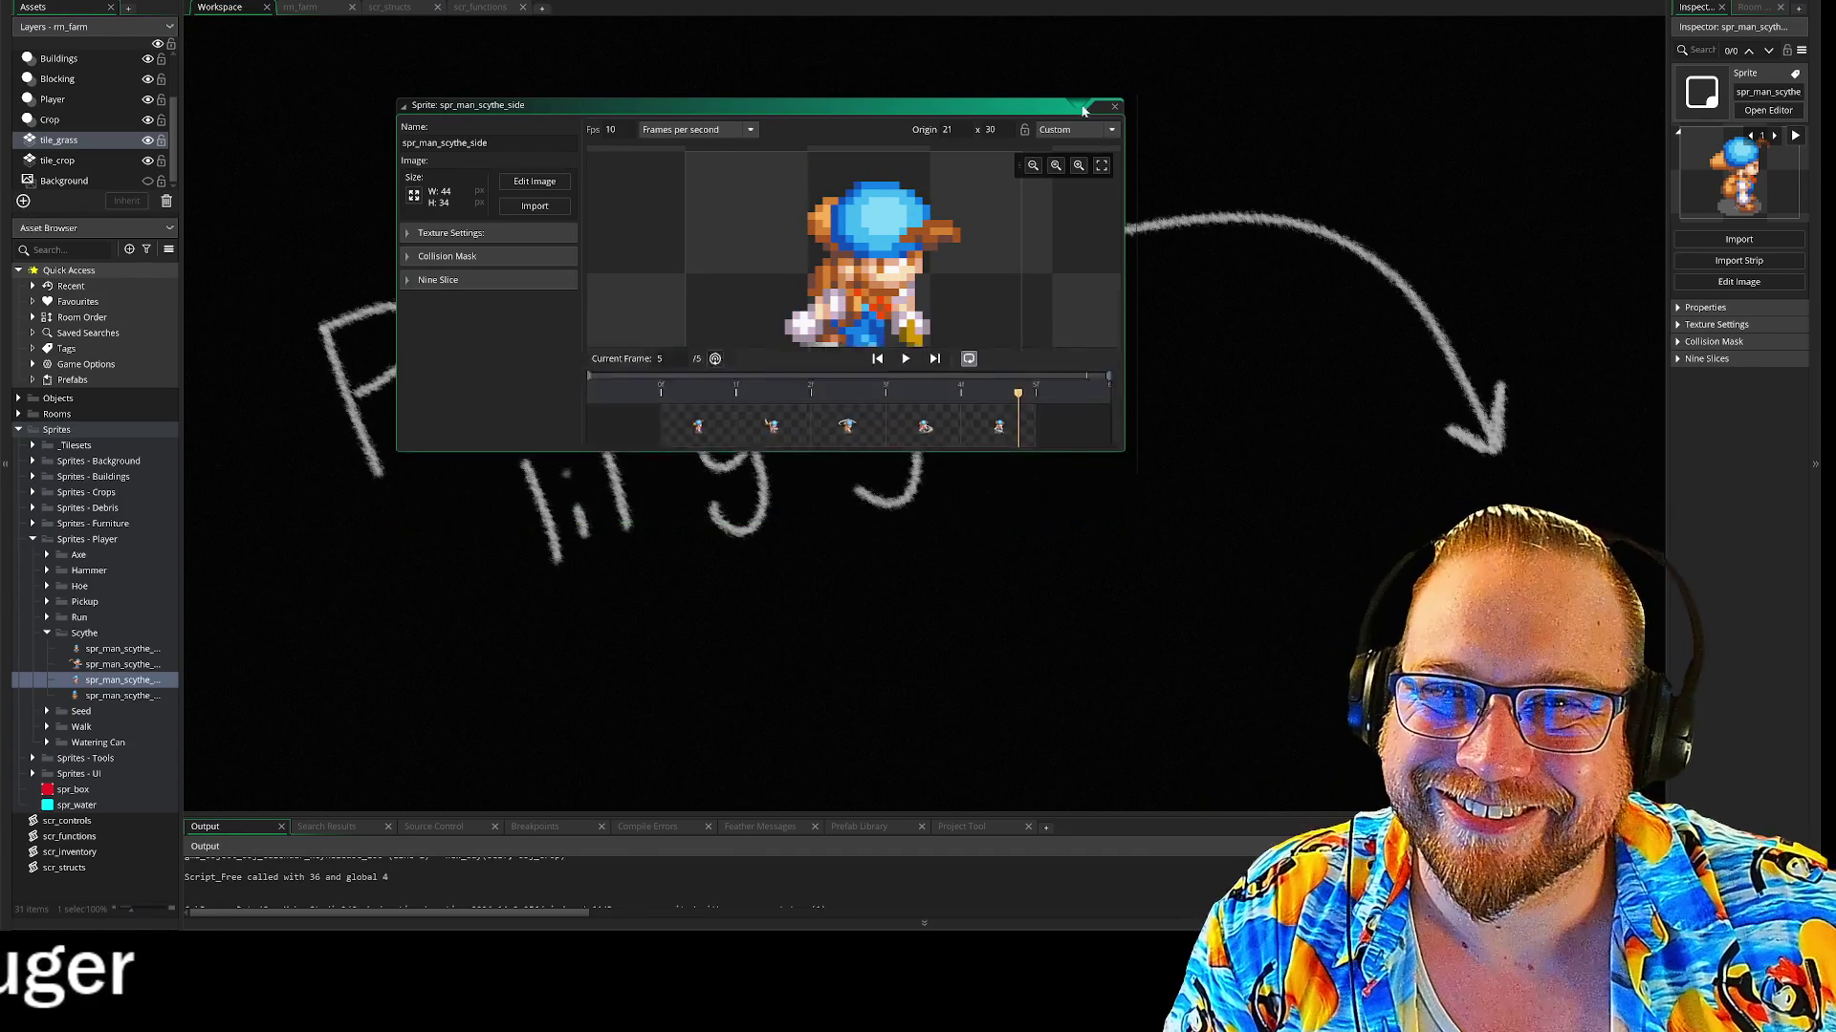
{"action": "left_click", "coordinate": [407, 9]}
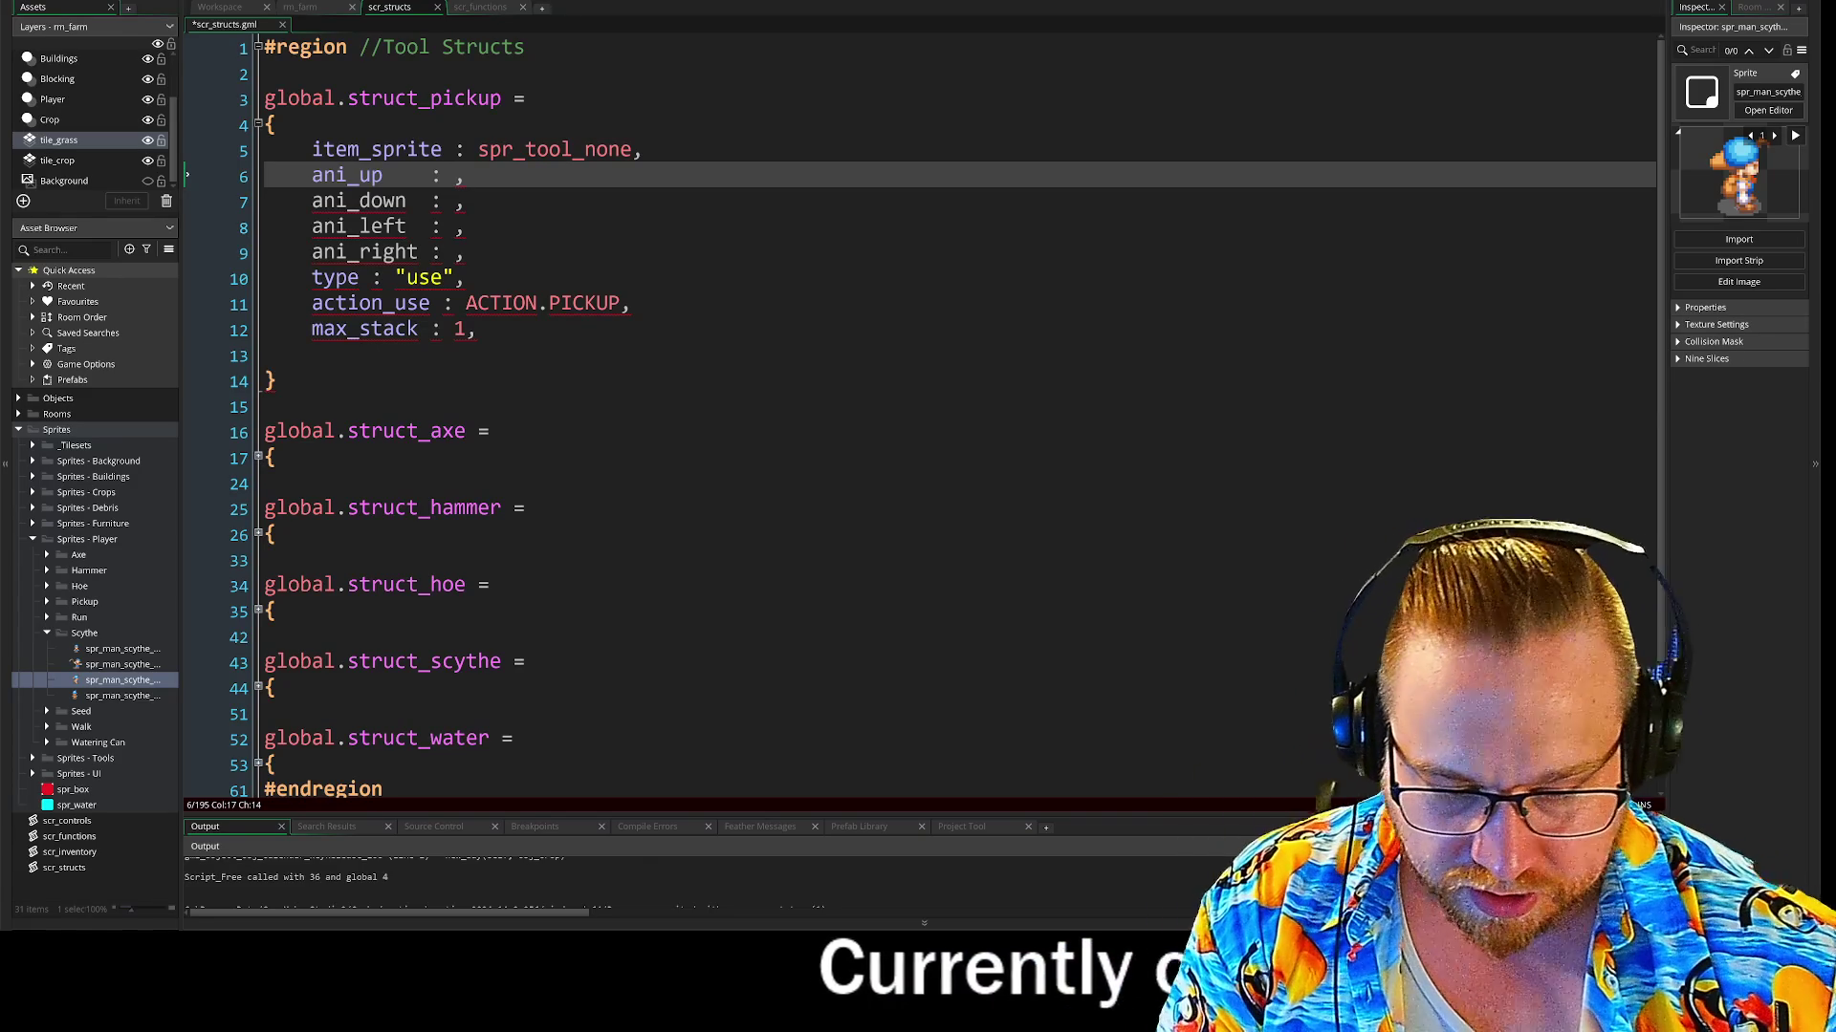
{"action": "type", "text": "spr"}
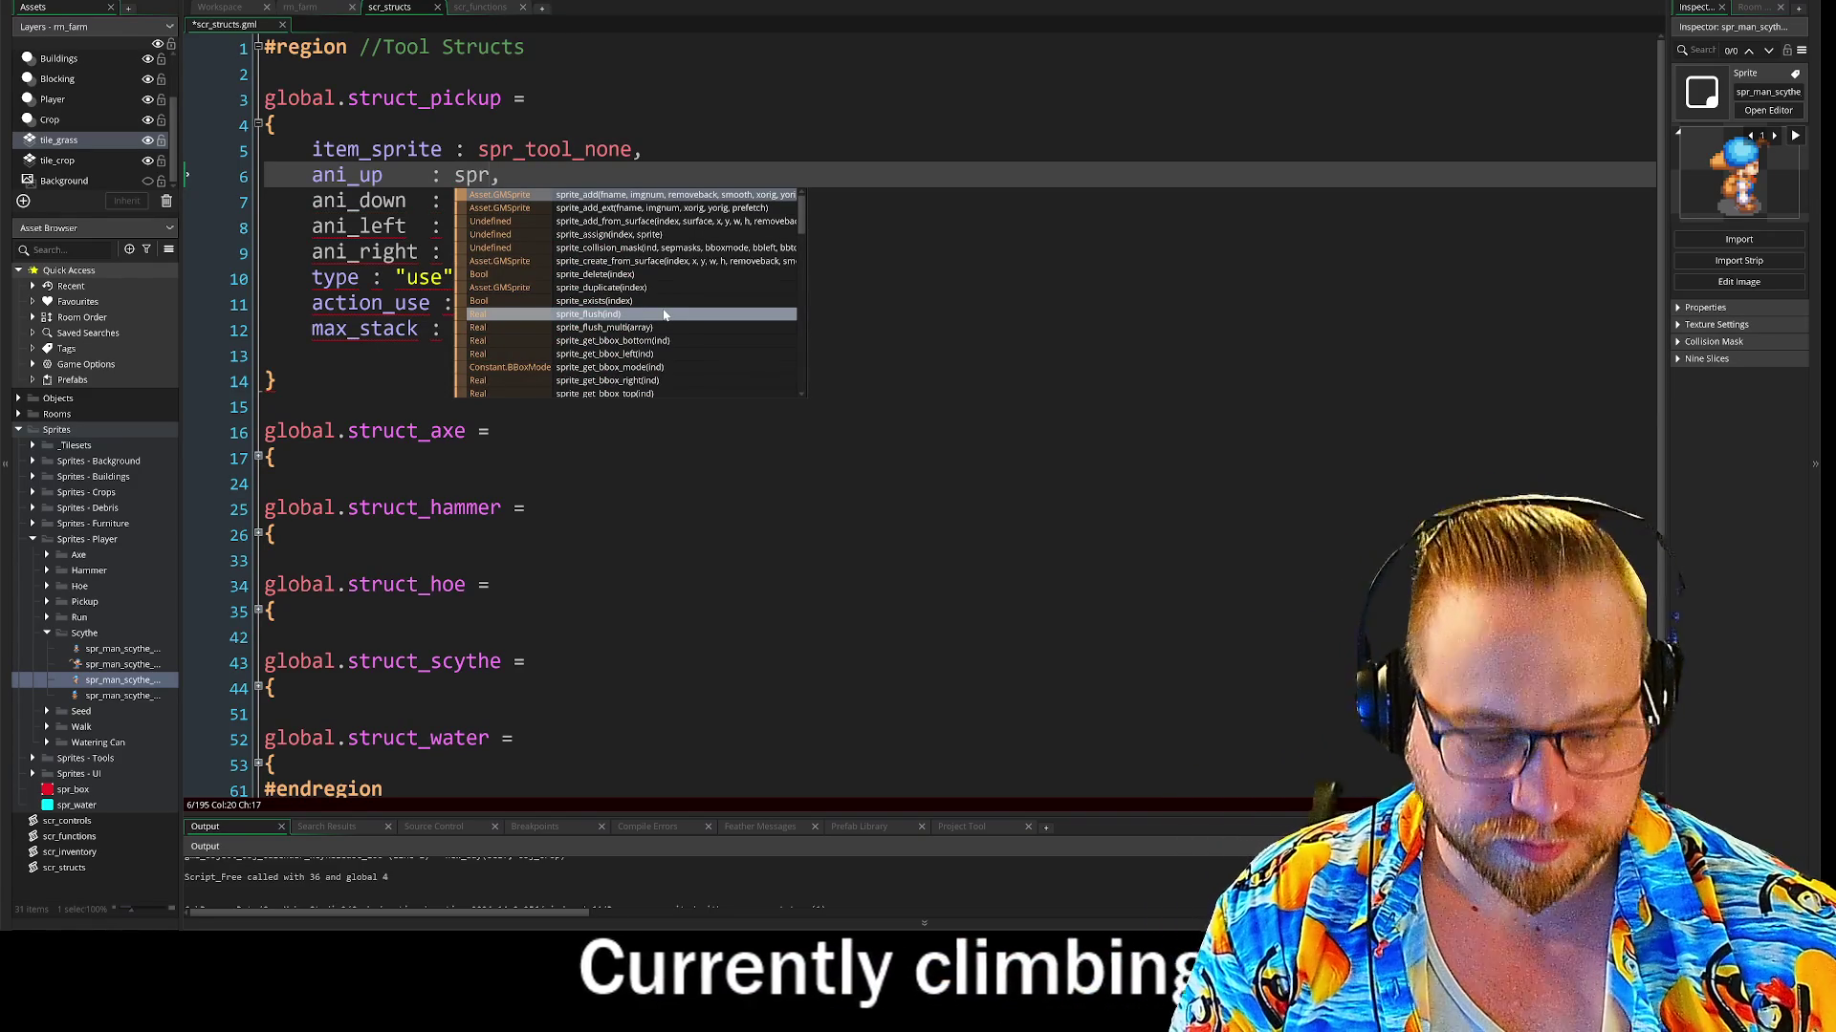
{"action": "type", "text": "_man"}
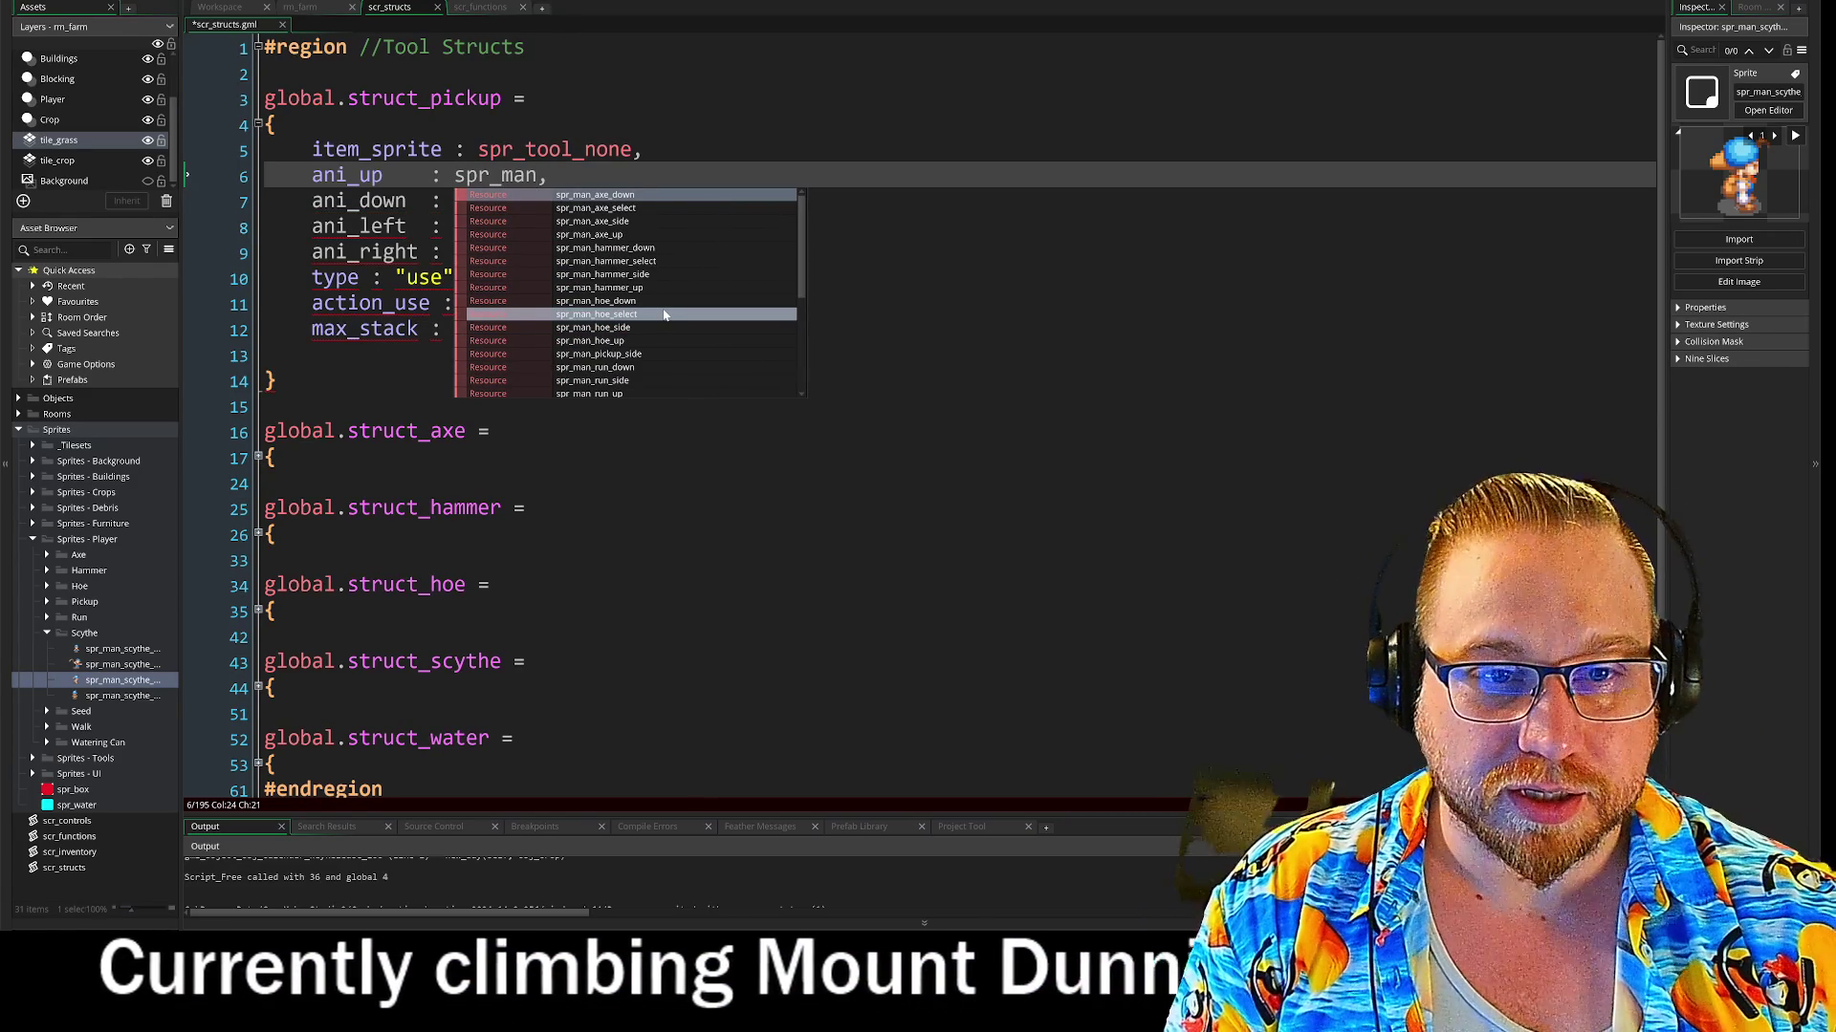
{"action": "type", "text": "_s"}
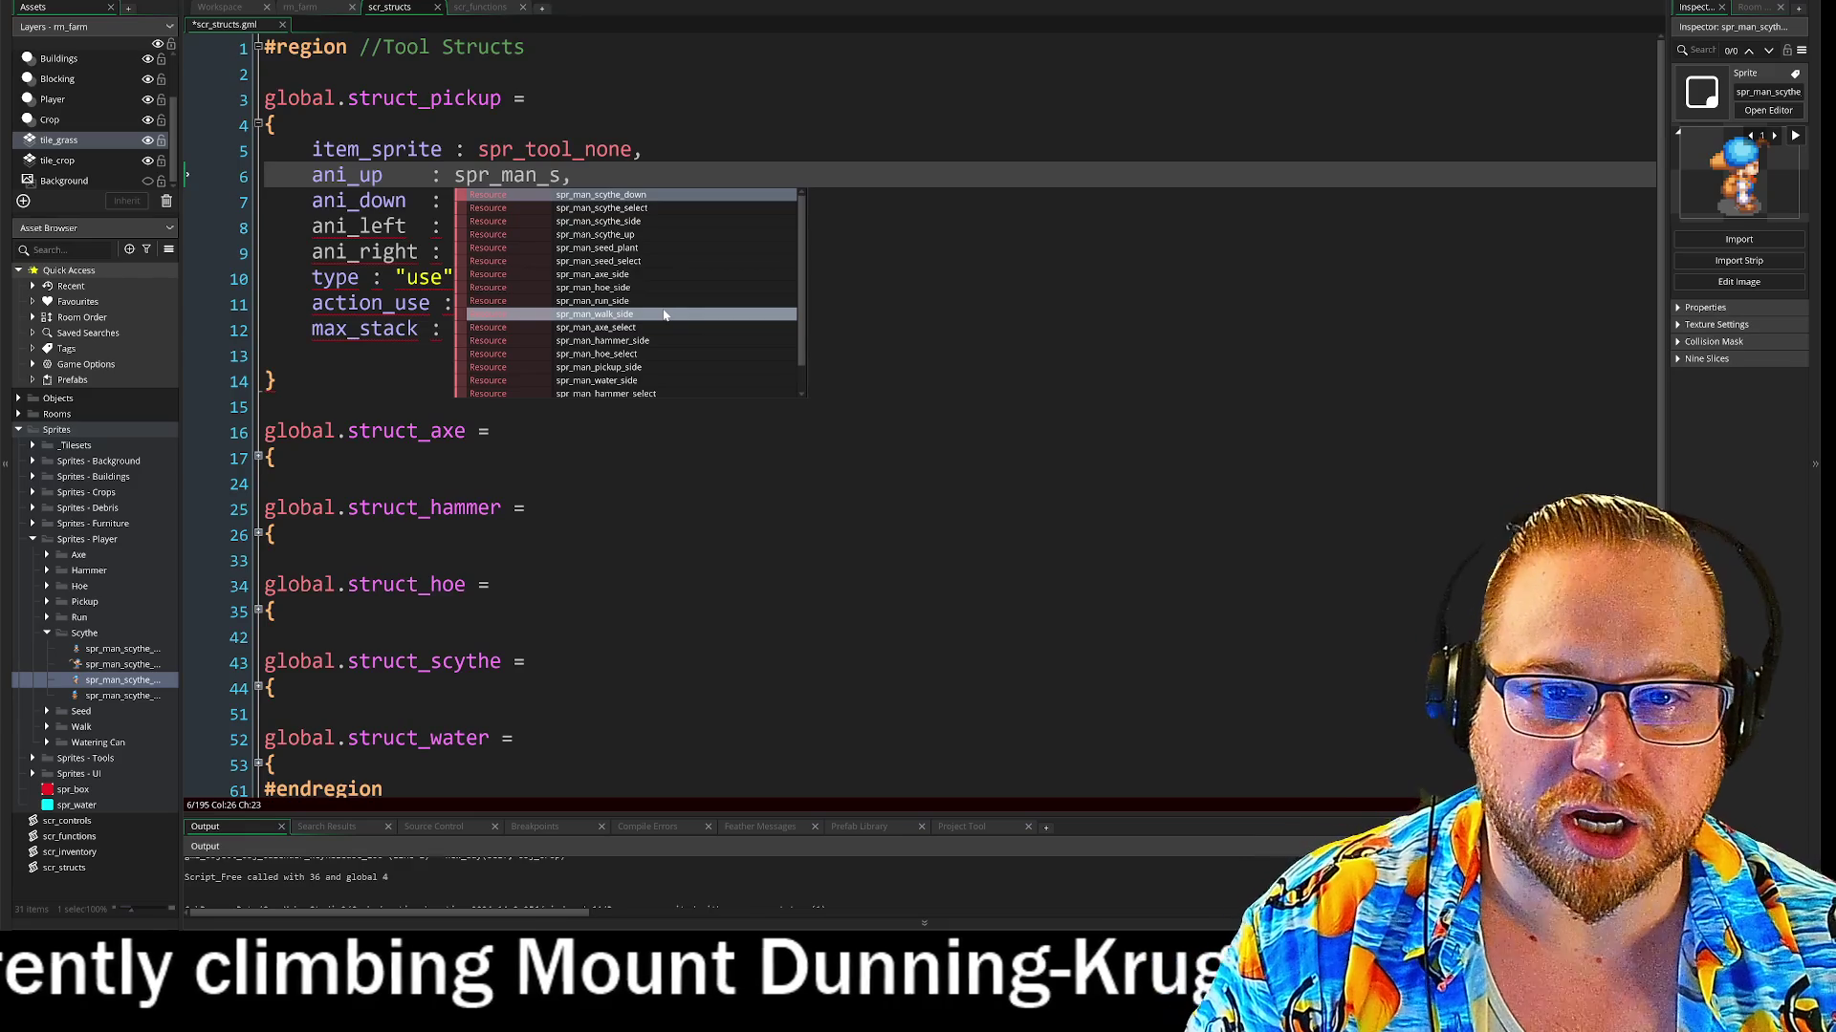
Set ani_up to spr_man_scythe_up and paste the spr_man_scythe_ prefix onto the other animation lines
{"action": "key", "text": "Down"}
{"action": "key", "text": "Down"}
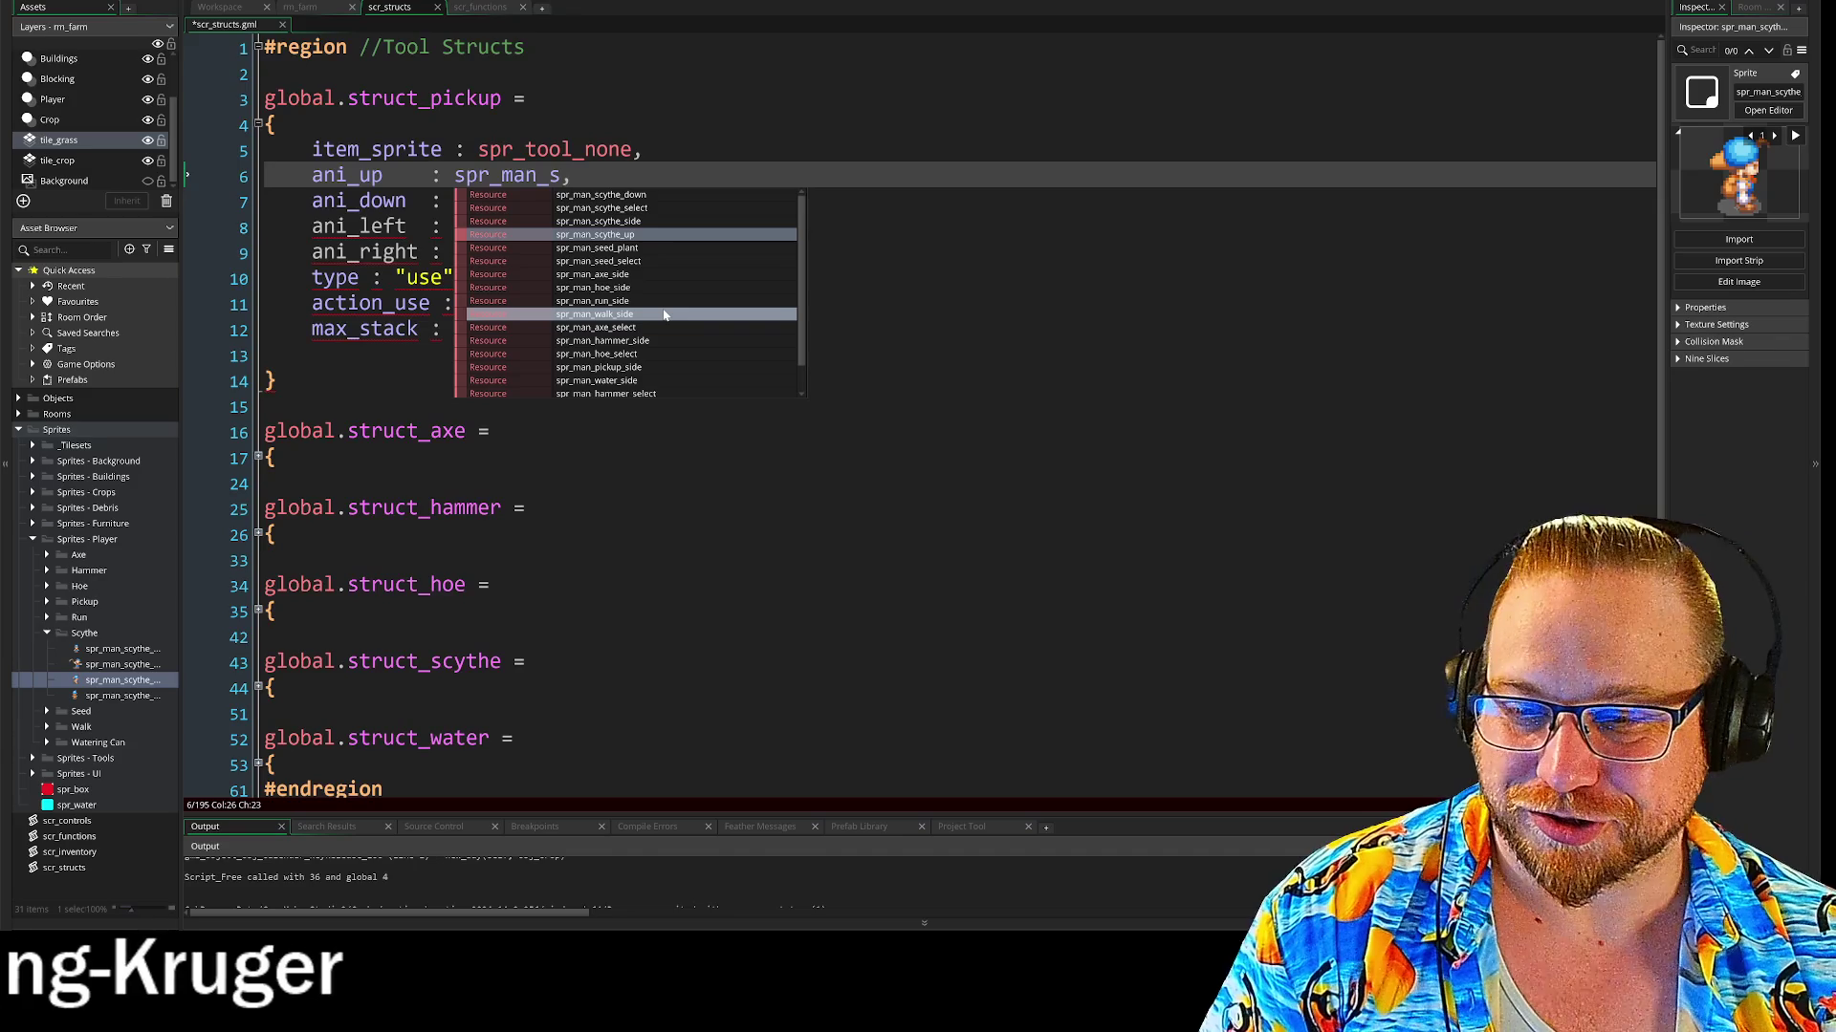
{"action": "key", "text": "Return"}
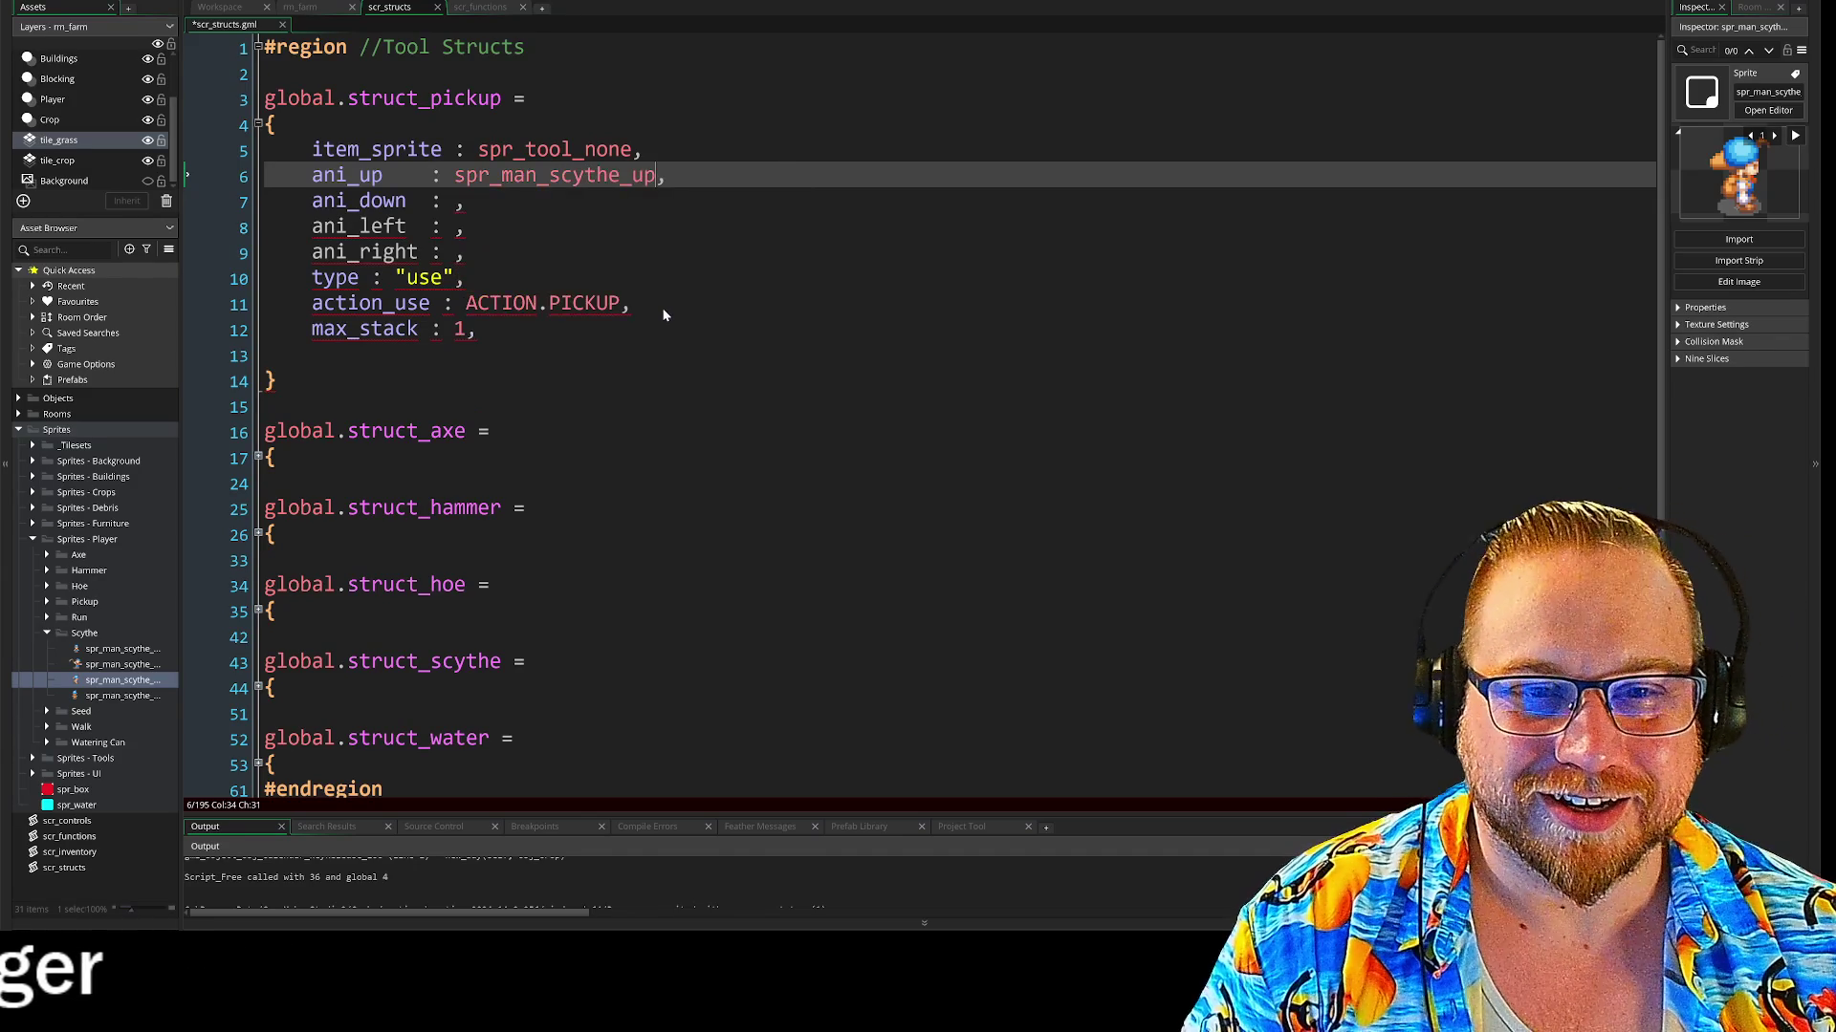
{"action": "left_click_drag", "start_coordinate": [455, 175], "coordinate": [524, 175]}
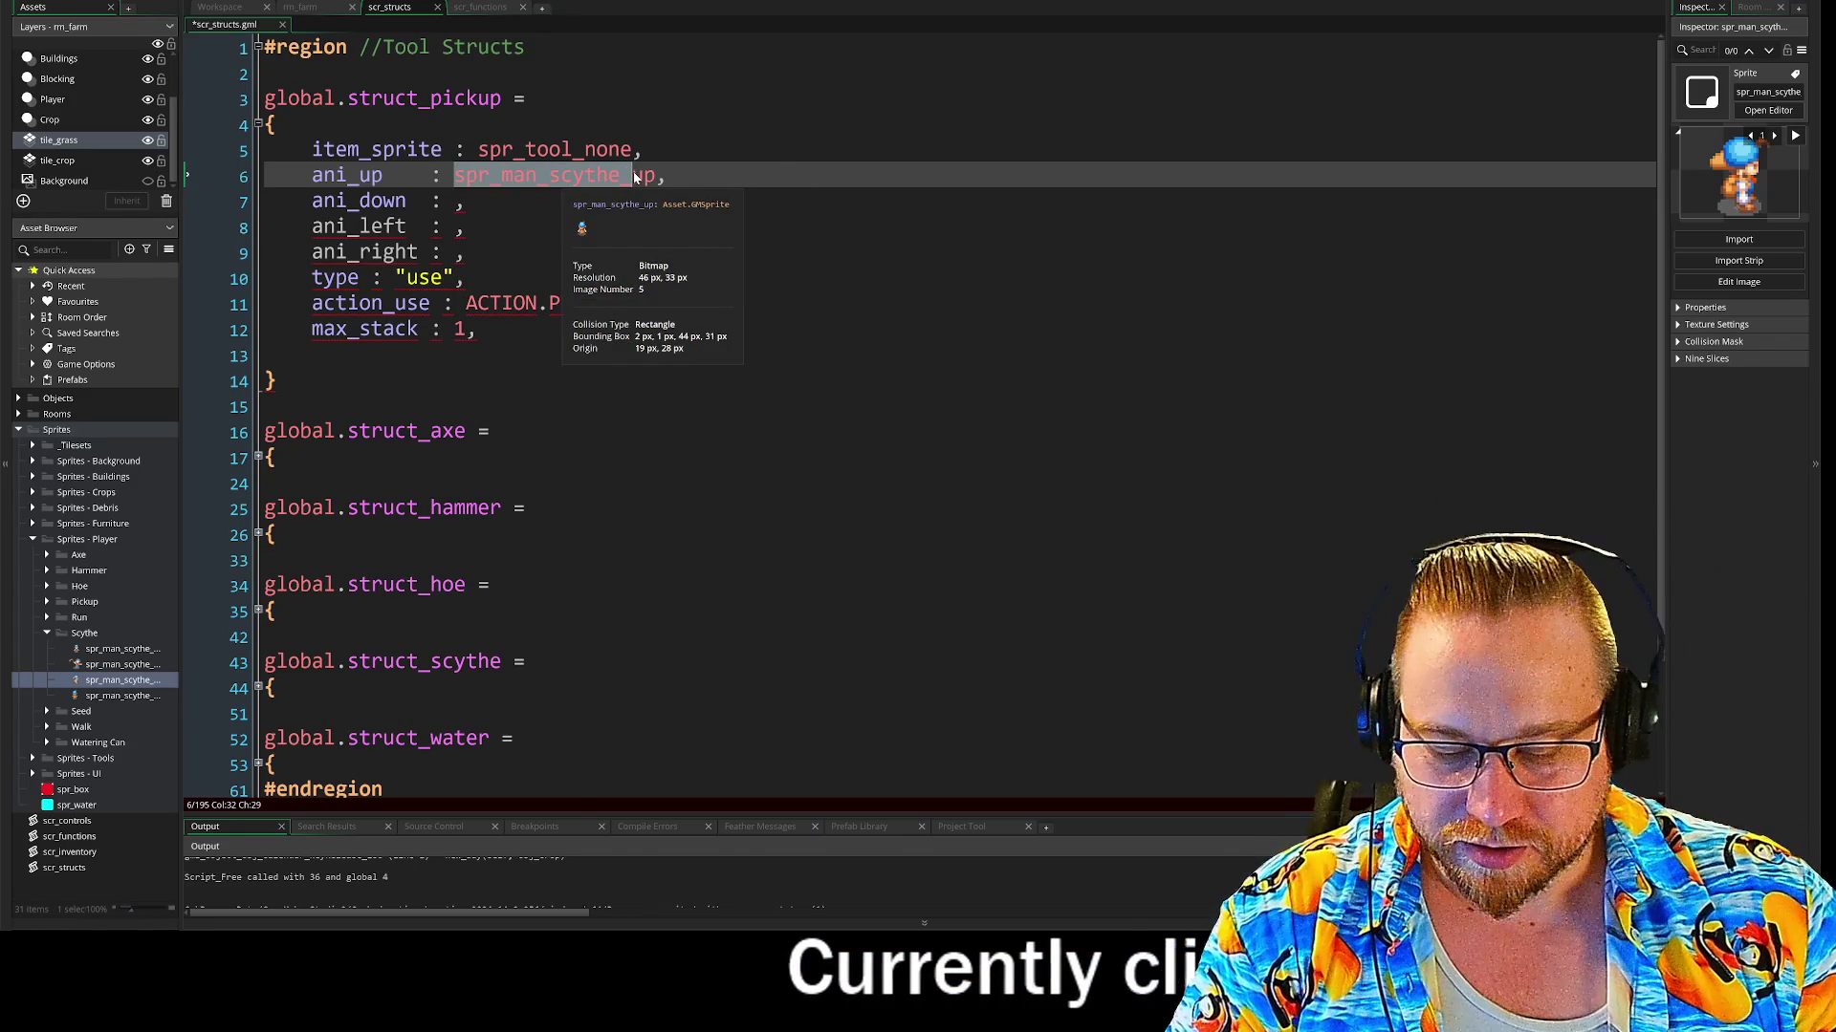
{"action": "left_click", "coordinate": [456, 201]}
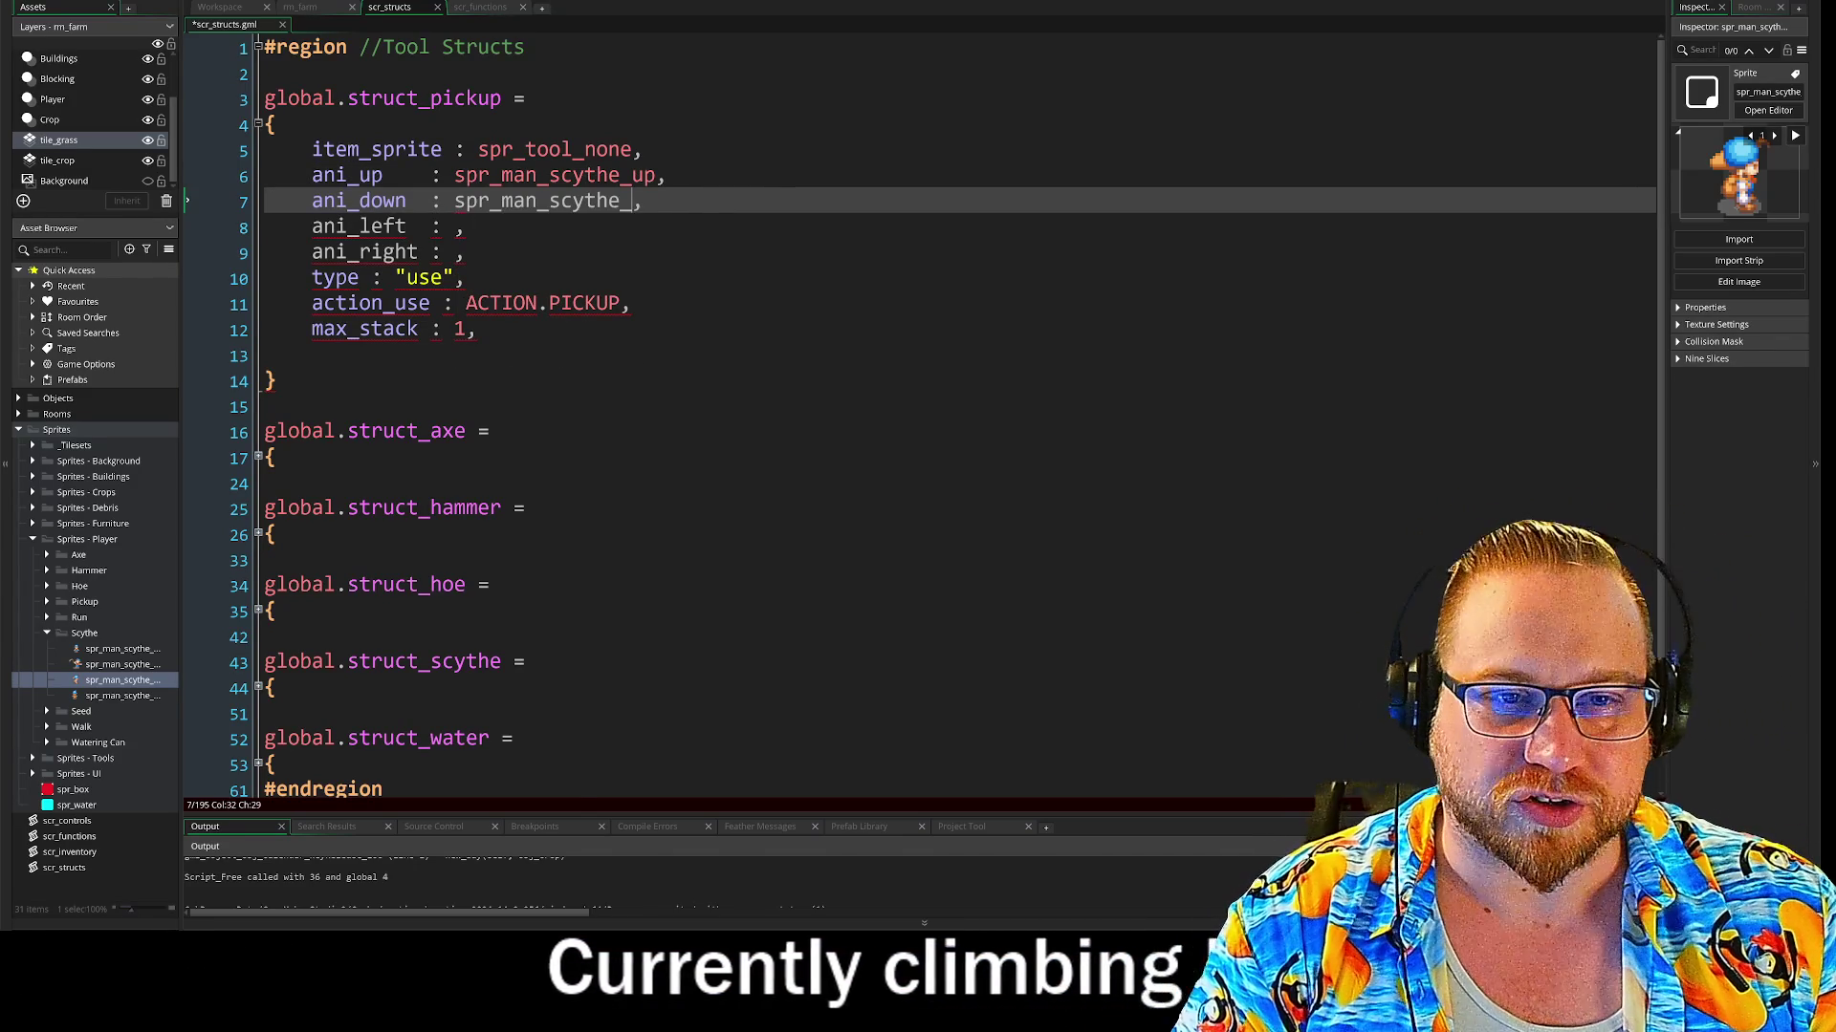
{"action": "left_click", "coordinate": [455, 227]}
{"action": "type", "text": "spr_man_scythe_"}
{"action": "left_click", "coordinate": [455, 252]}
{"action": "type", "text": "spr_man_scythe_"}
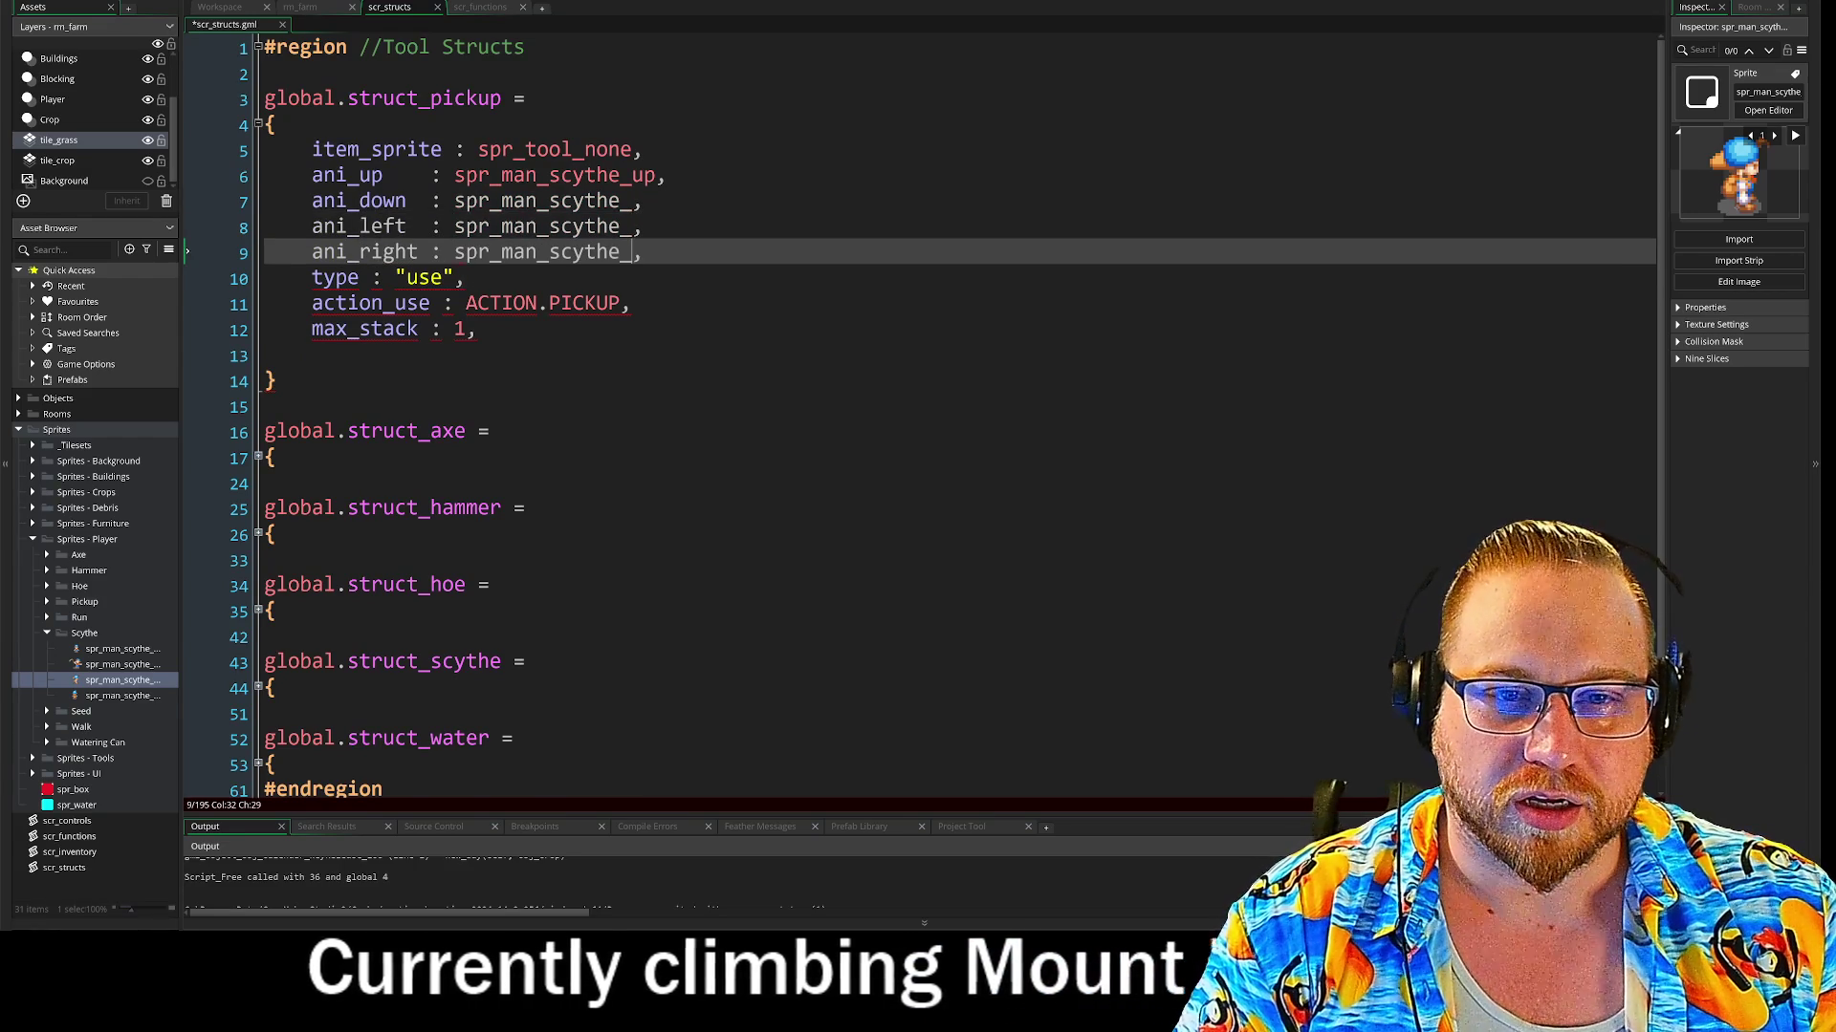
Complete the down, left and right sprite names, then begin changing left to side
{"action": "left_click", "coordinate": [641, 200]}
{"action": "type", "text": "down"}
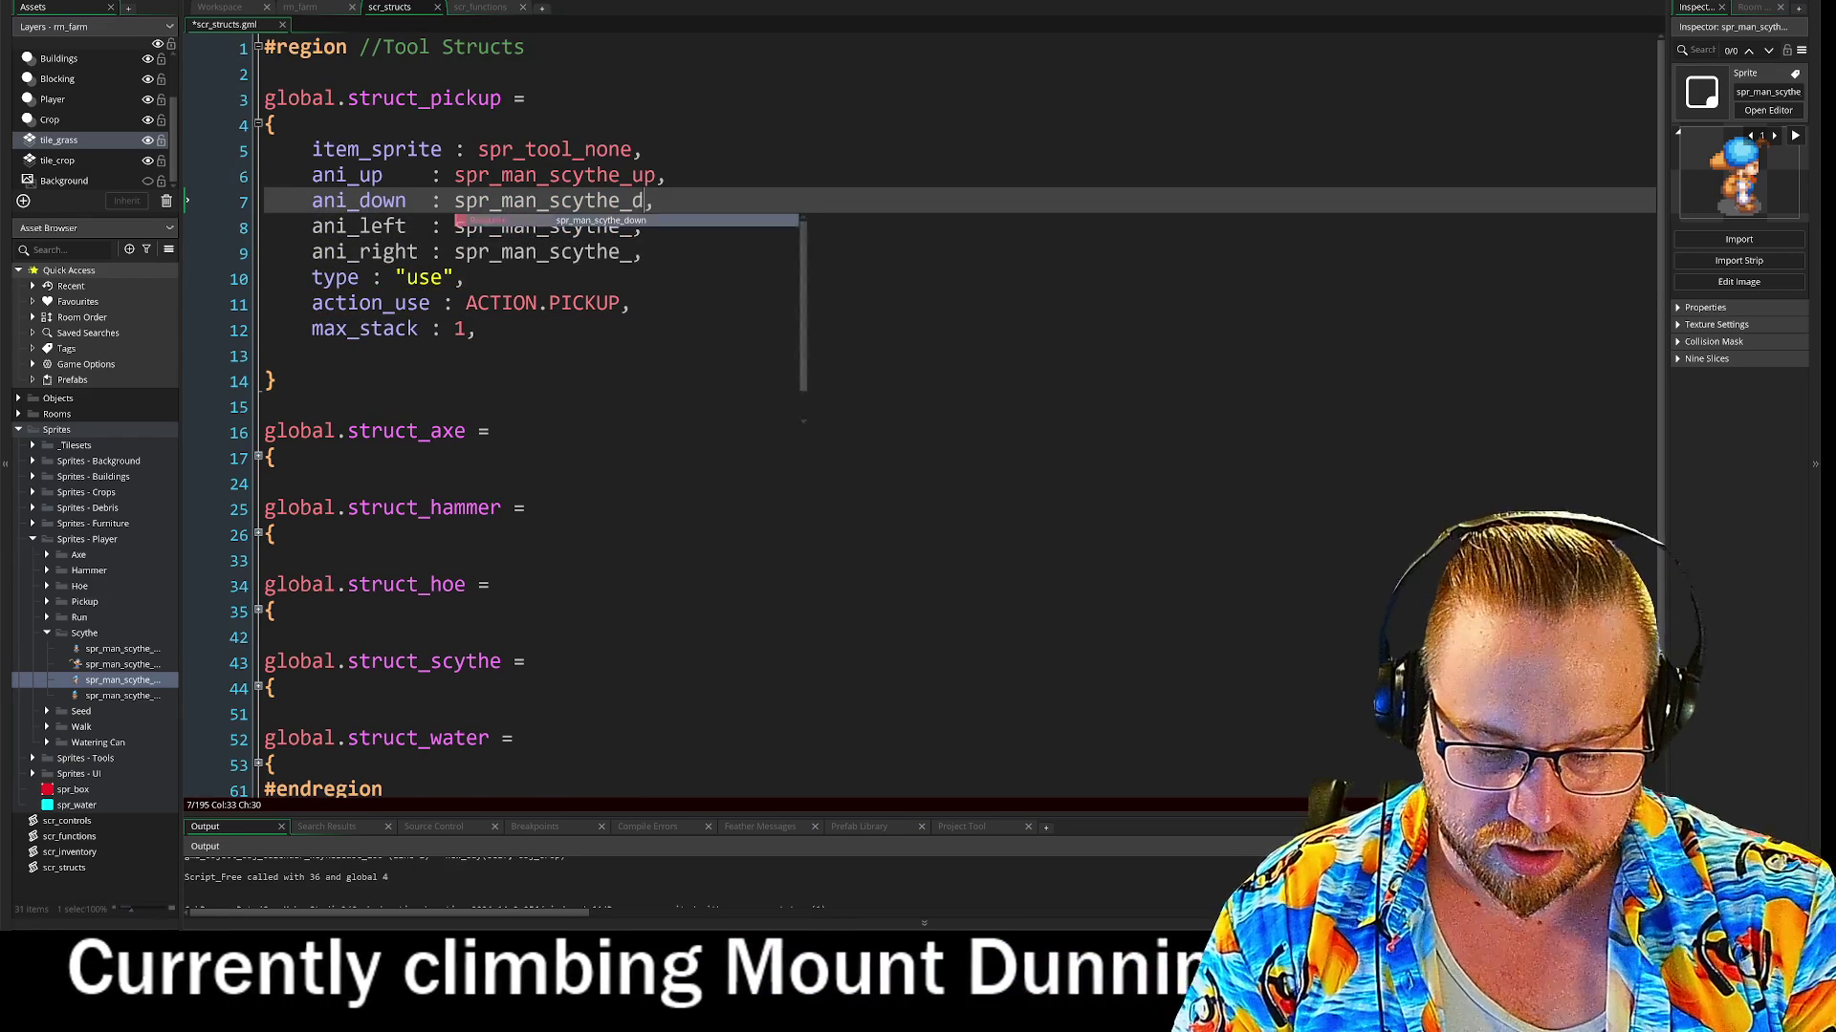
{"action": "key", "text": "Down"}
{"action": "key", "text": "Left"}
{"action": "type", "text": "l"}
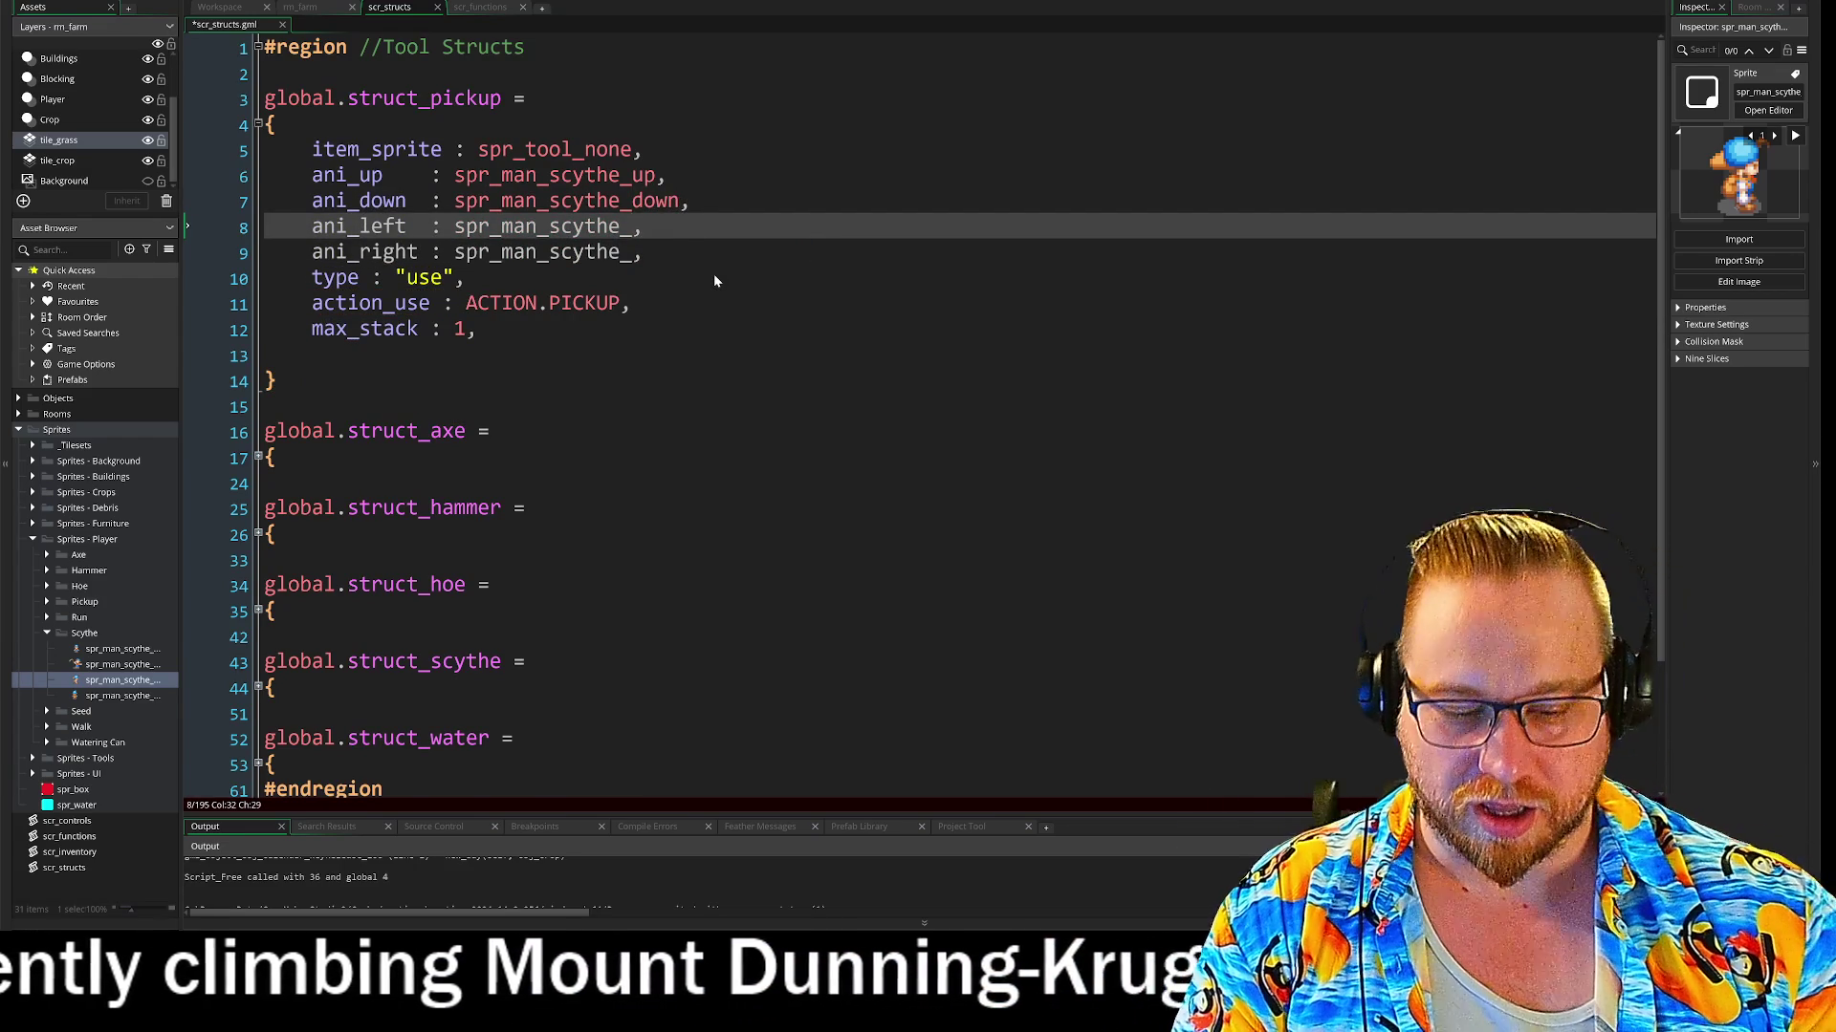
{"action": "type", "text": "eft"}
{"action": "key", "text": "Down"}
{"action": "key", "text": "Left"}
{"action": "type", "text": "r"}
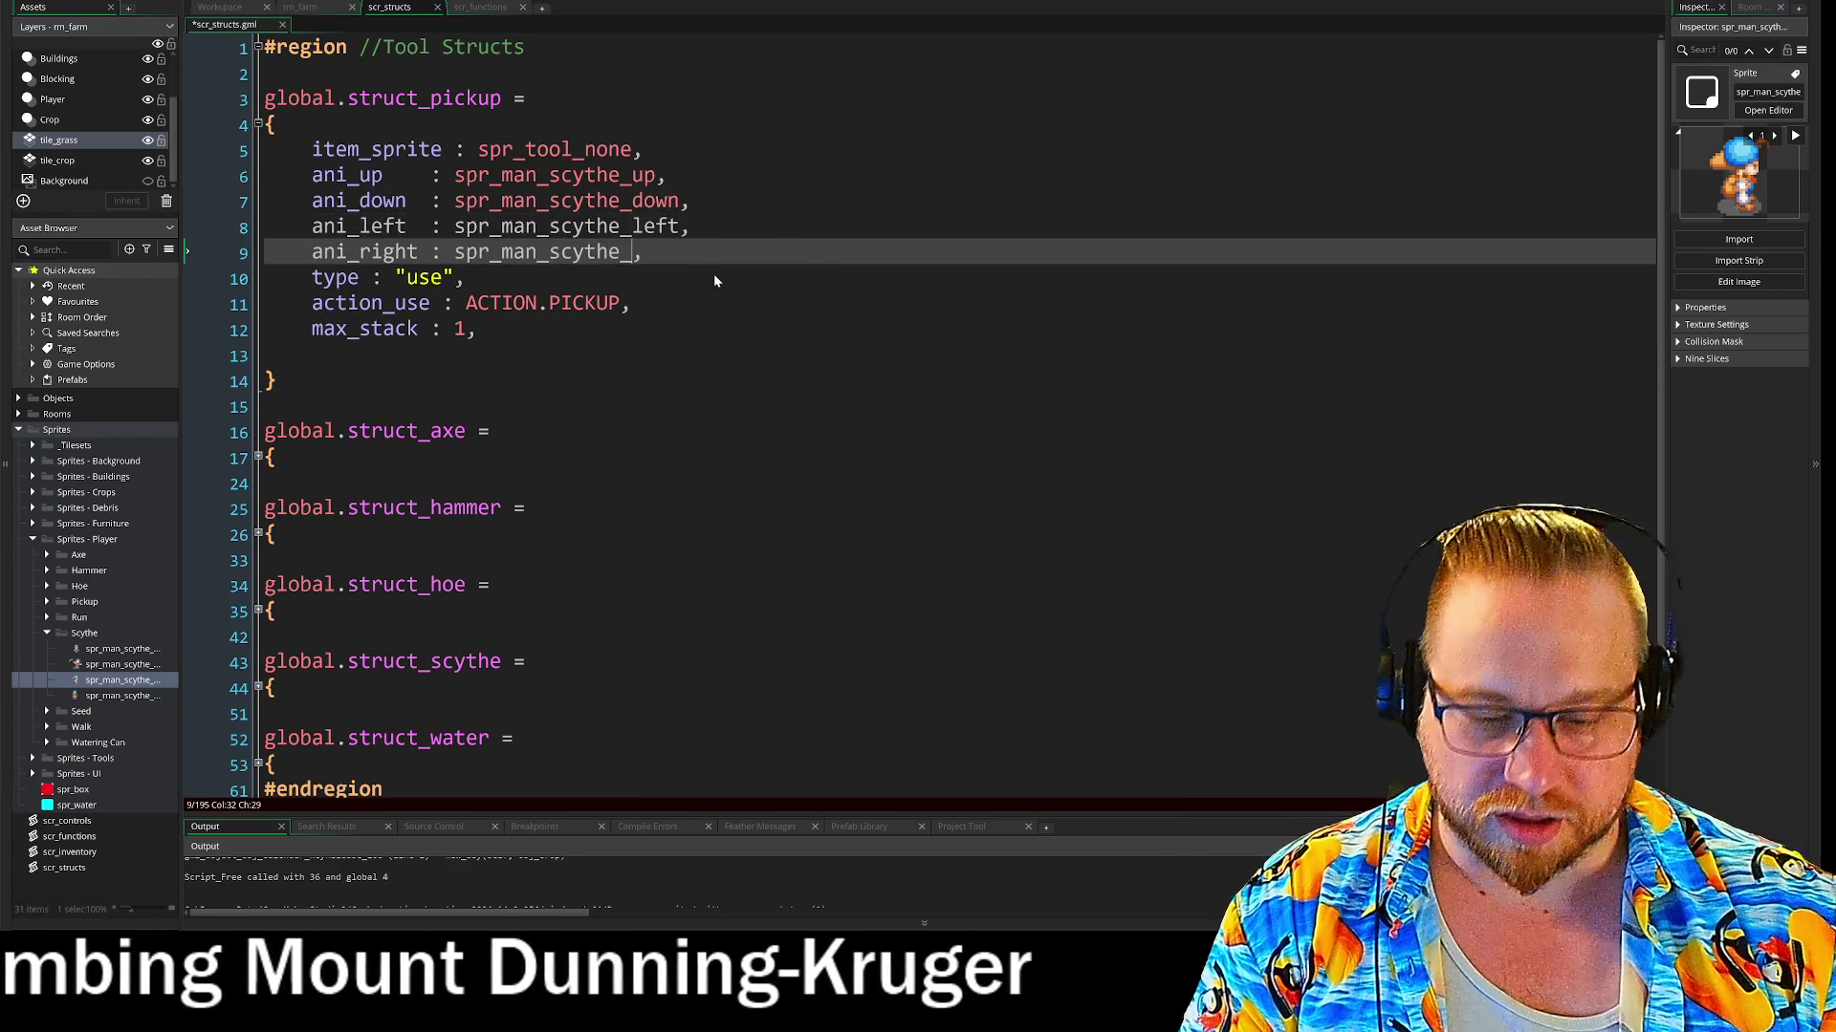
{"action": "type", "text": "ight"}
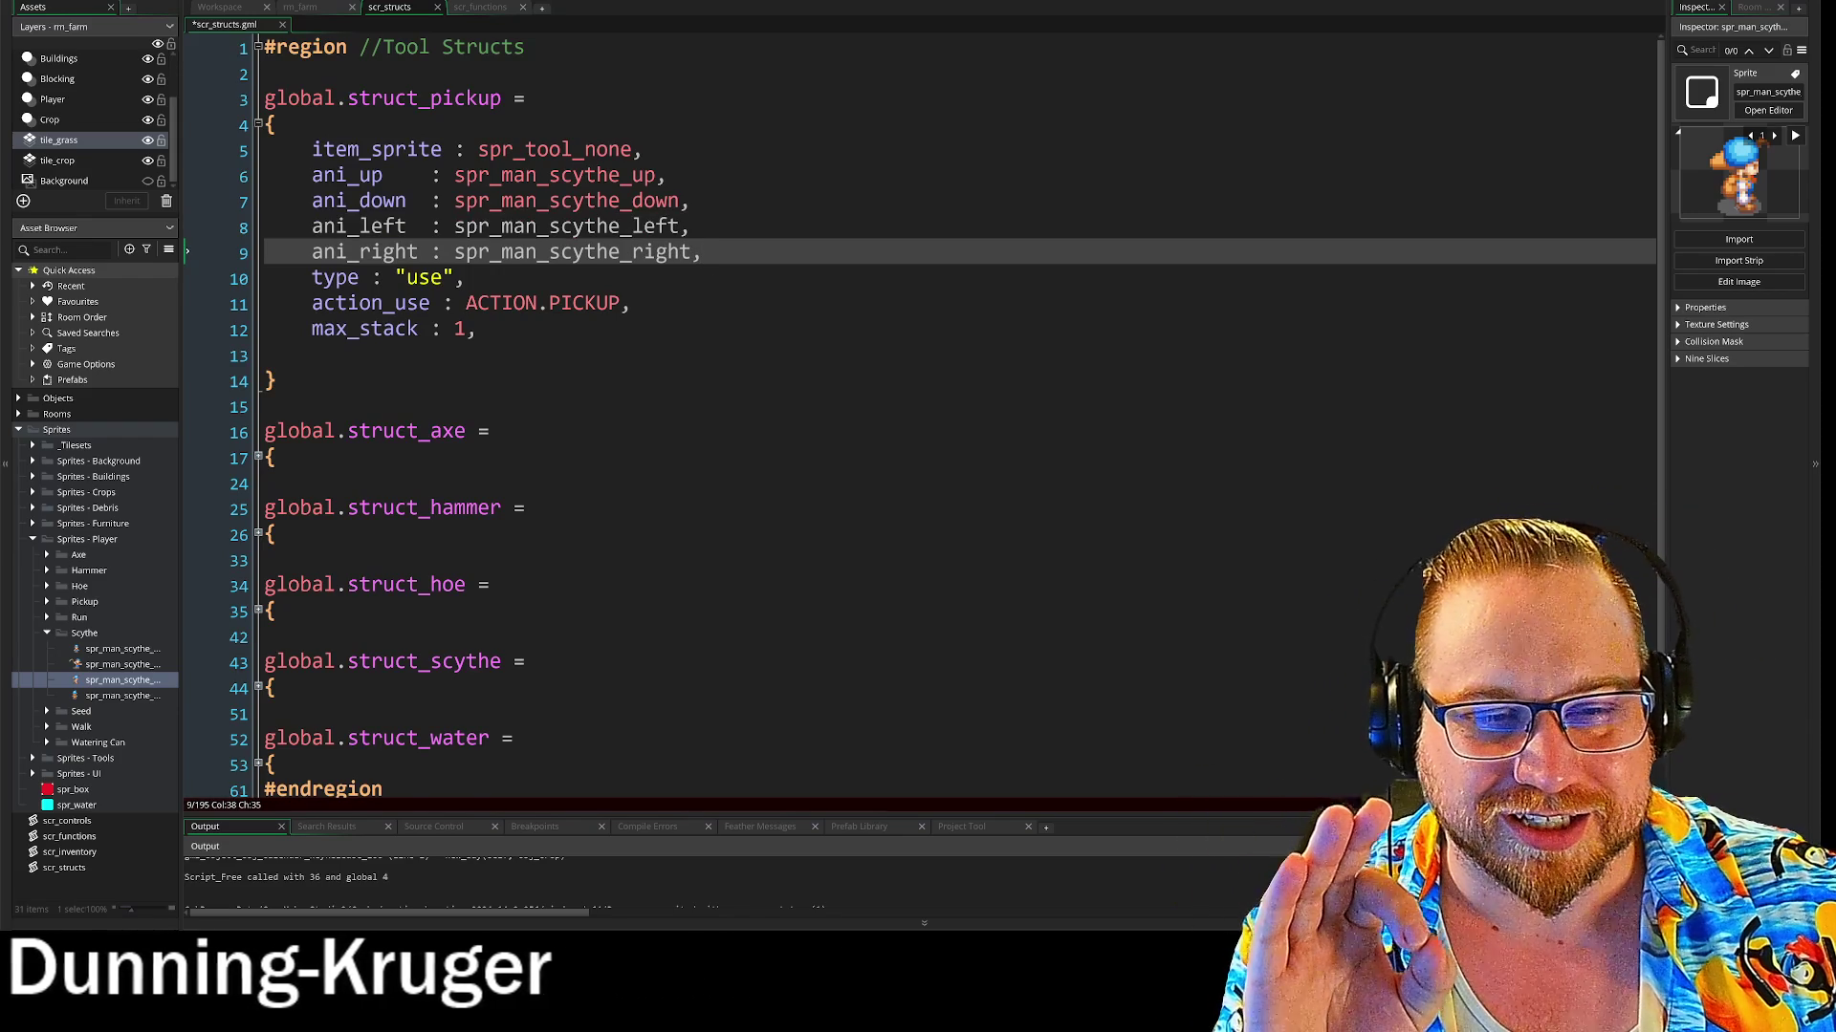
{"action": "key", "text": "Up"}
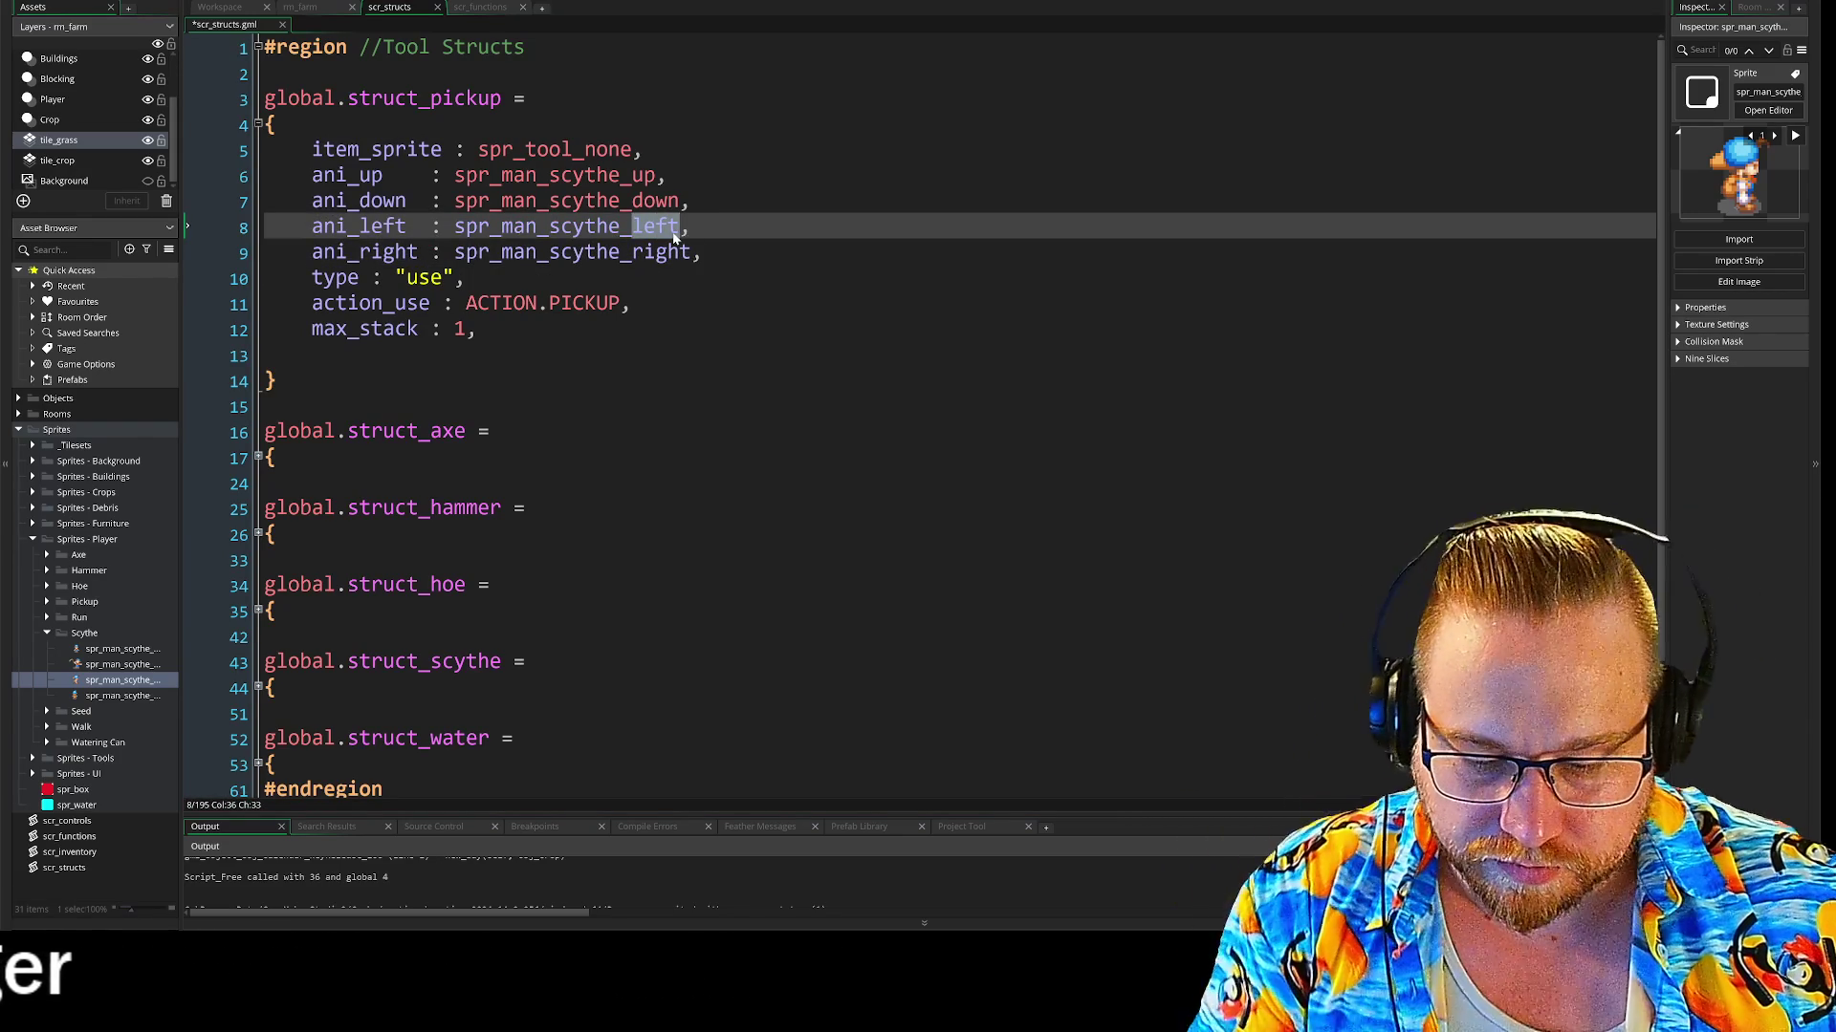
{"action": "type", "text": "id"}
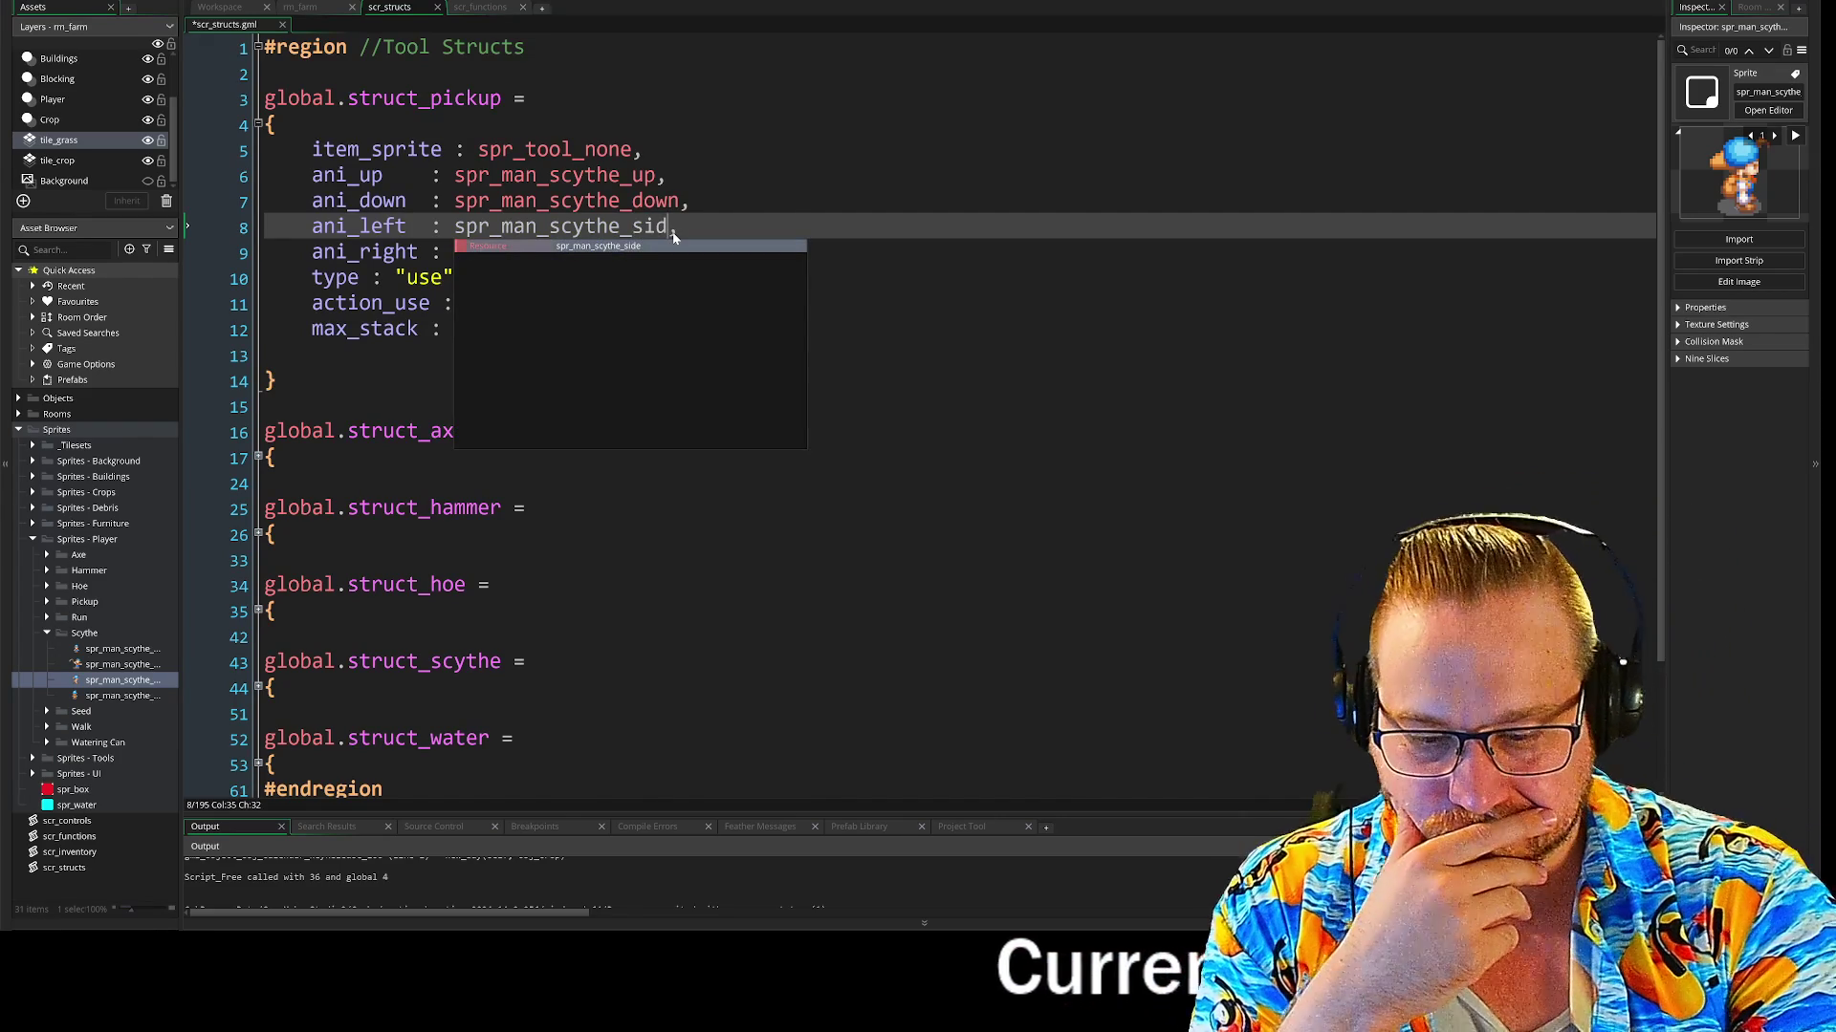
{"action": "type", "text": "e"}
{"action": "left_click", "coordinate": [702, 252]}
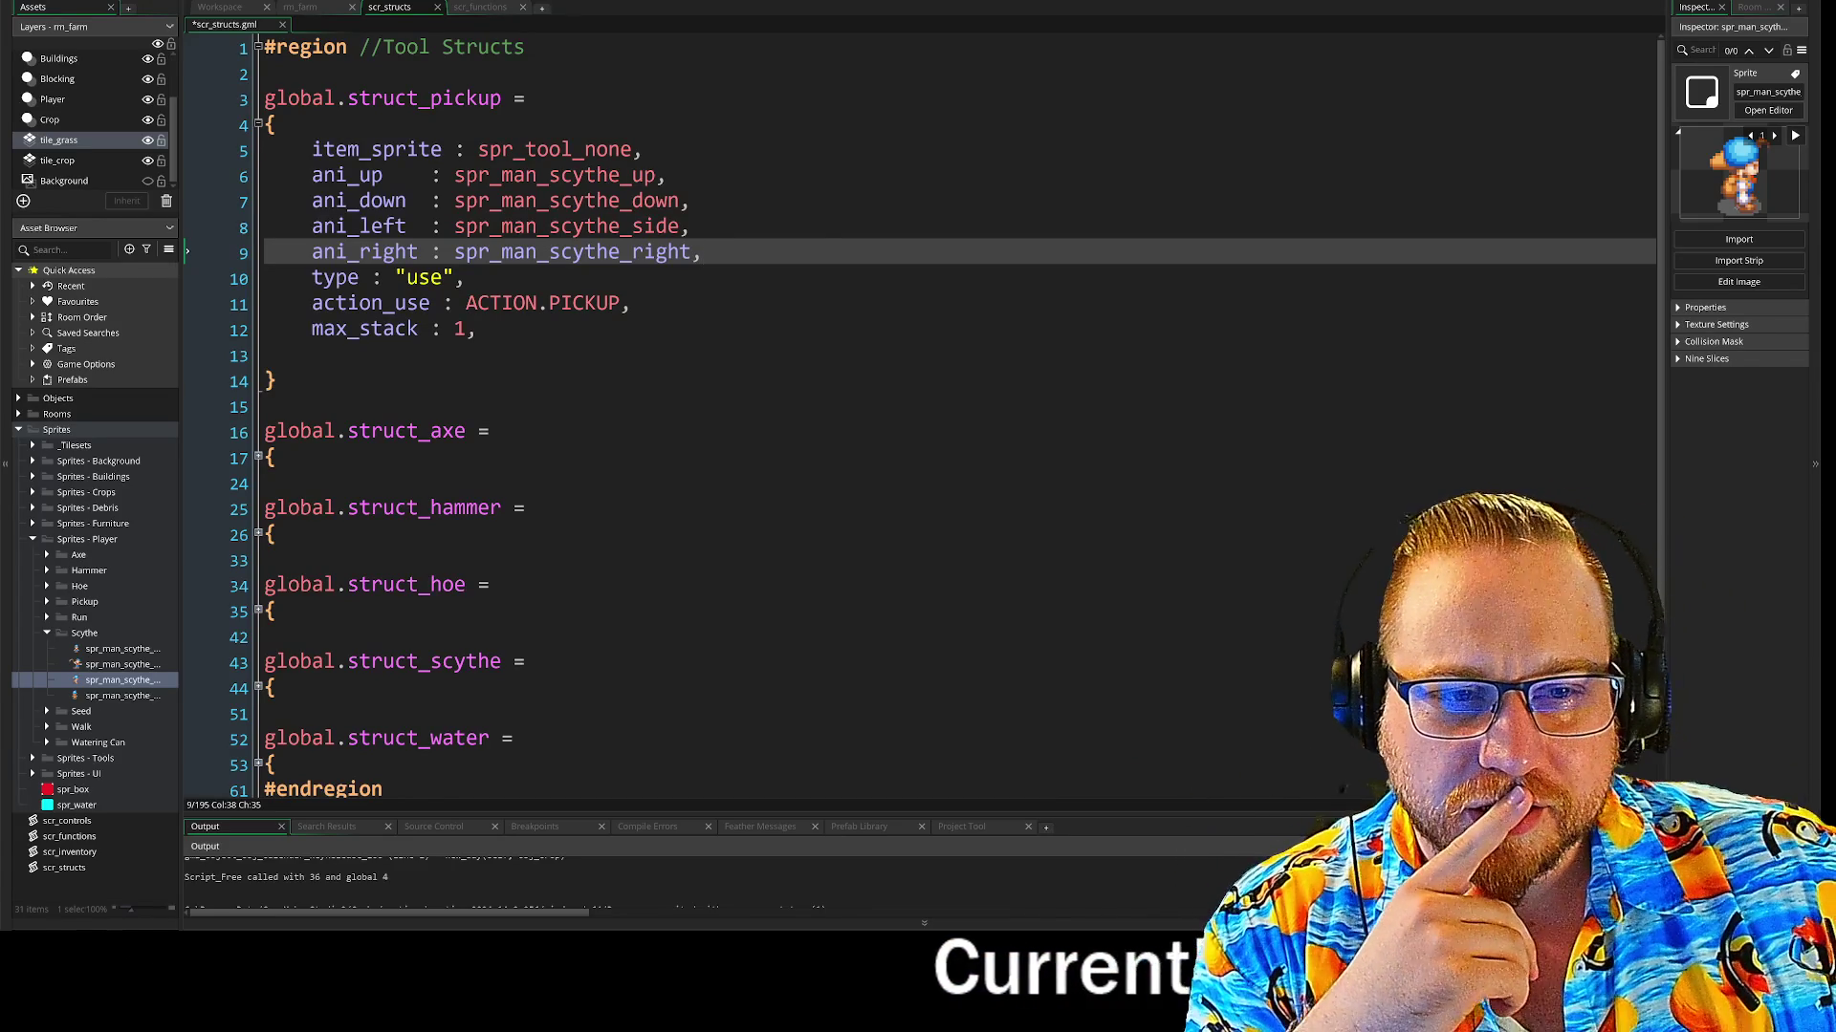
Select 'side' in the ani_left sprite name and open spr_man_scythe_side in the sprite editor
{"action": "mouse_move", "coordinate": [639, 227]}
{"action": "left_click_drag", "start_coordinate": [633, 230], "coordinate": [679, 233]}
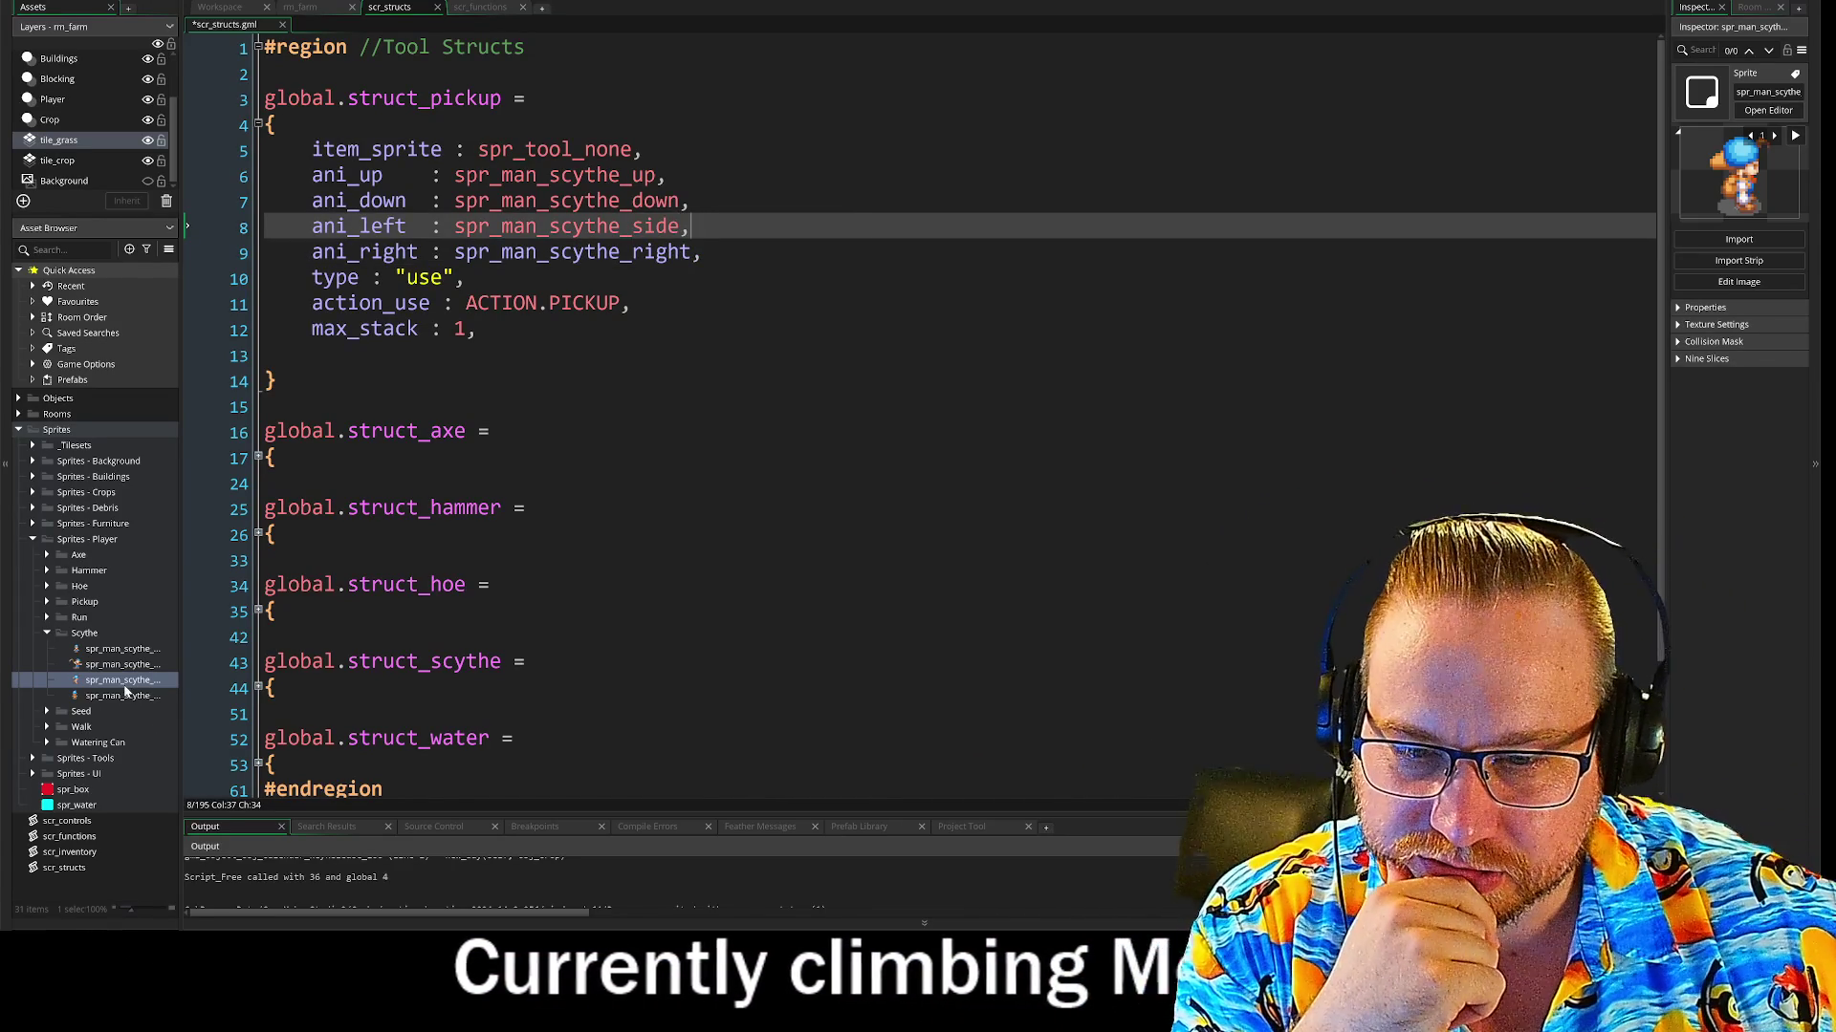
{"action": "double_click", "coordinate": [126, 682]}
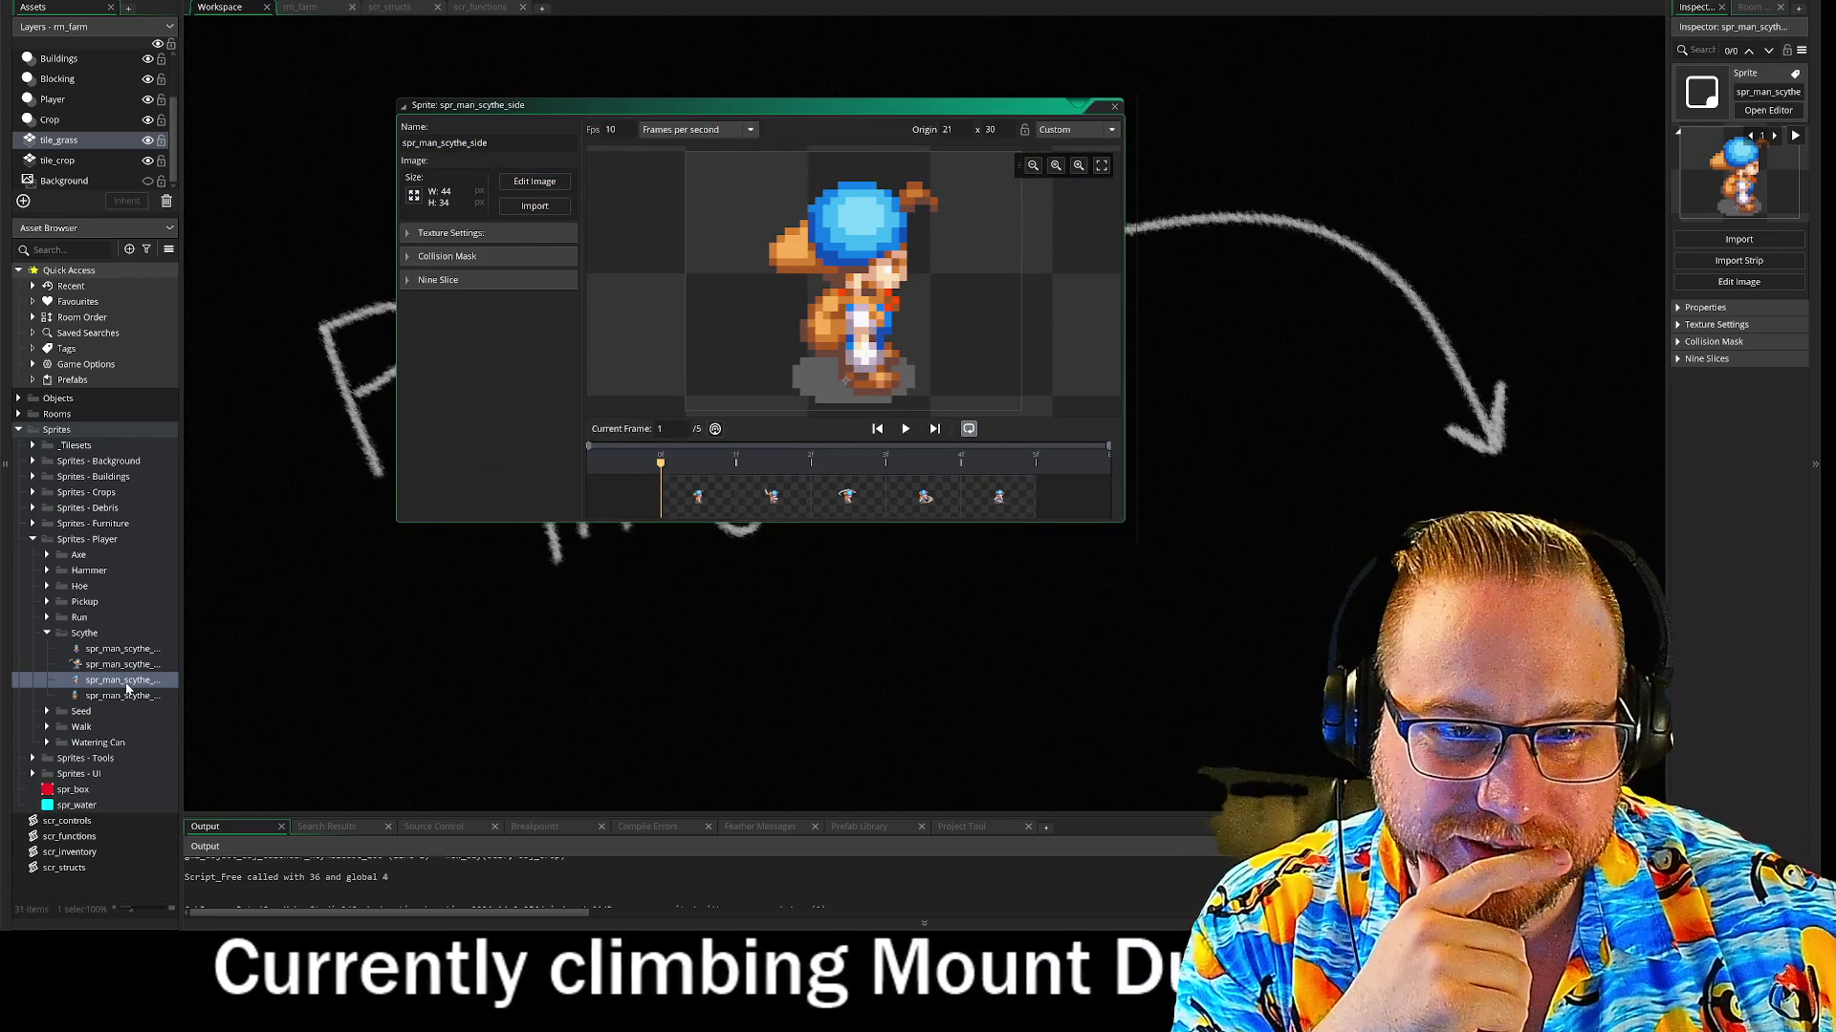
Duplicate spr_man_scythe_side and rename the copies to spr_man_scythe_left and spr_man_scythe_right
{"action": "right_click", "coordinate": [126, 682]}
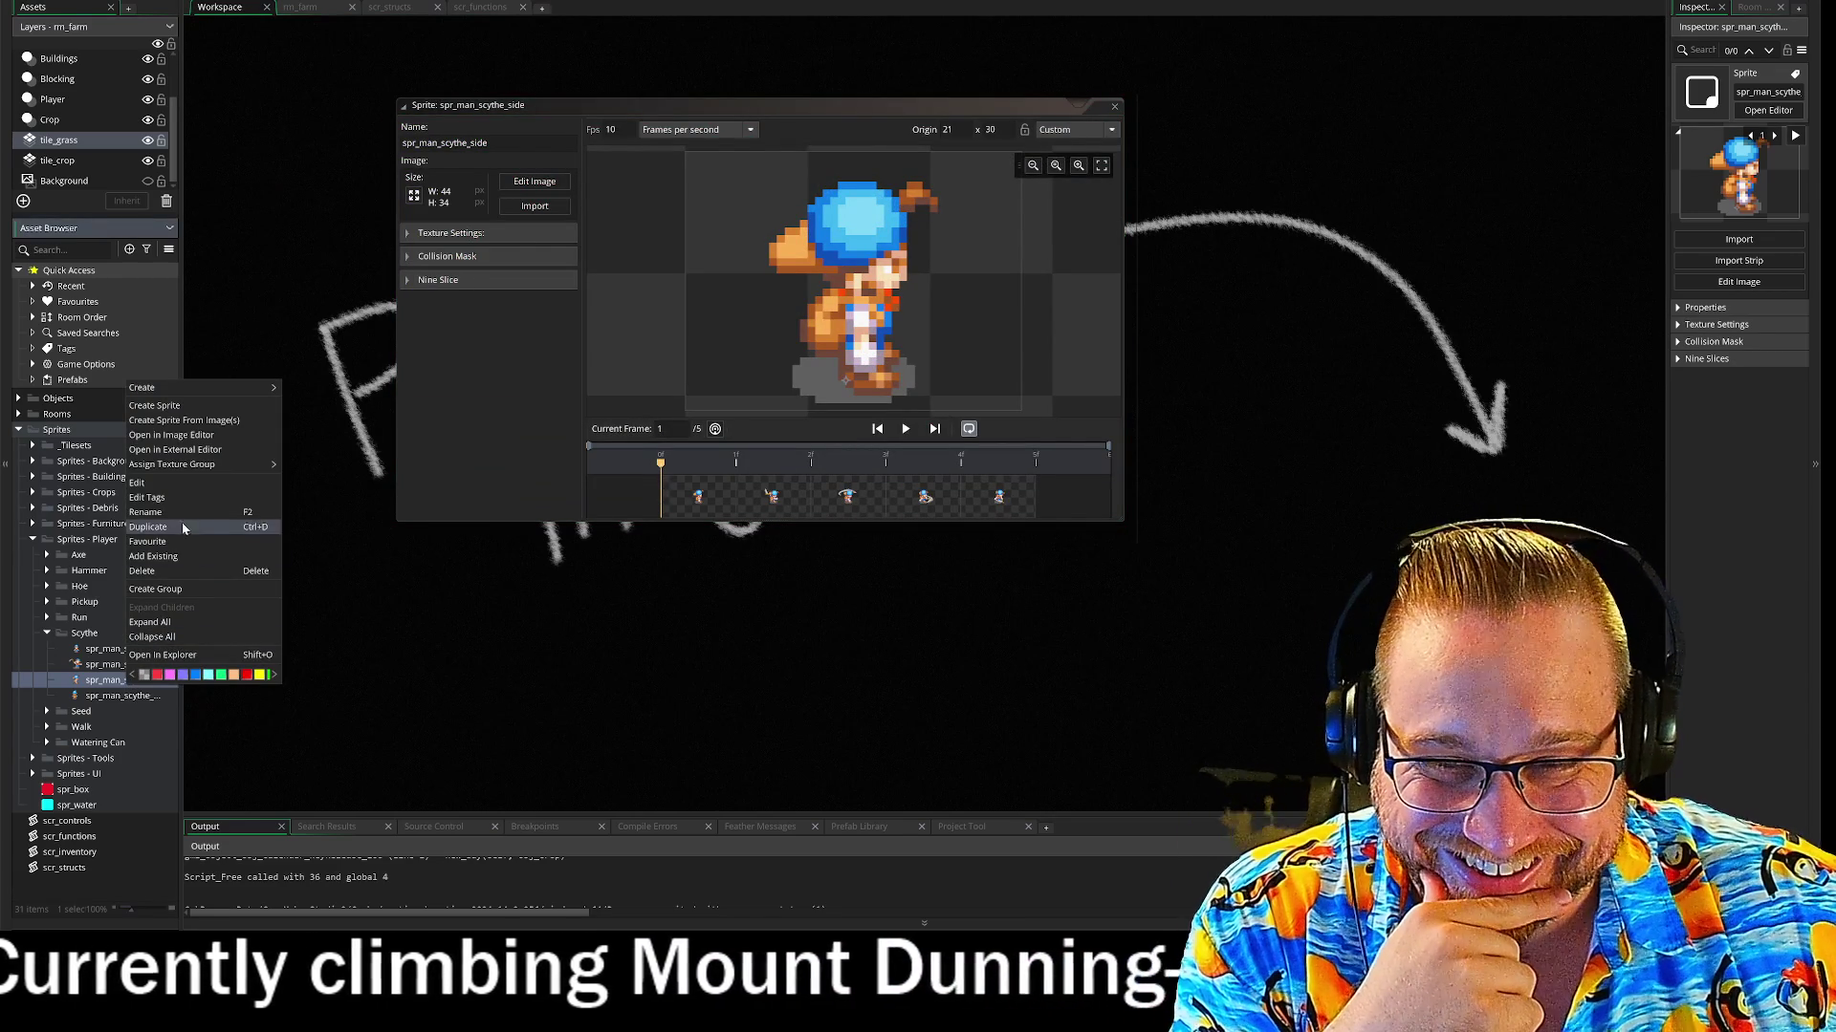
{"action": "left_click", "coordinate": [175, 530]}
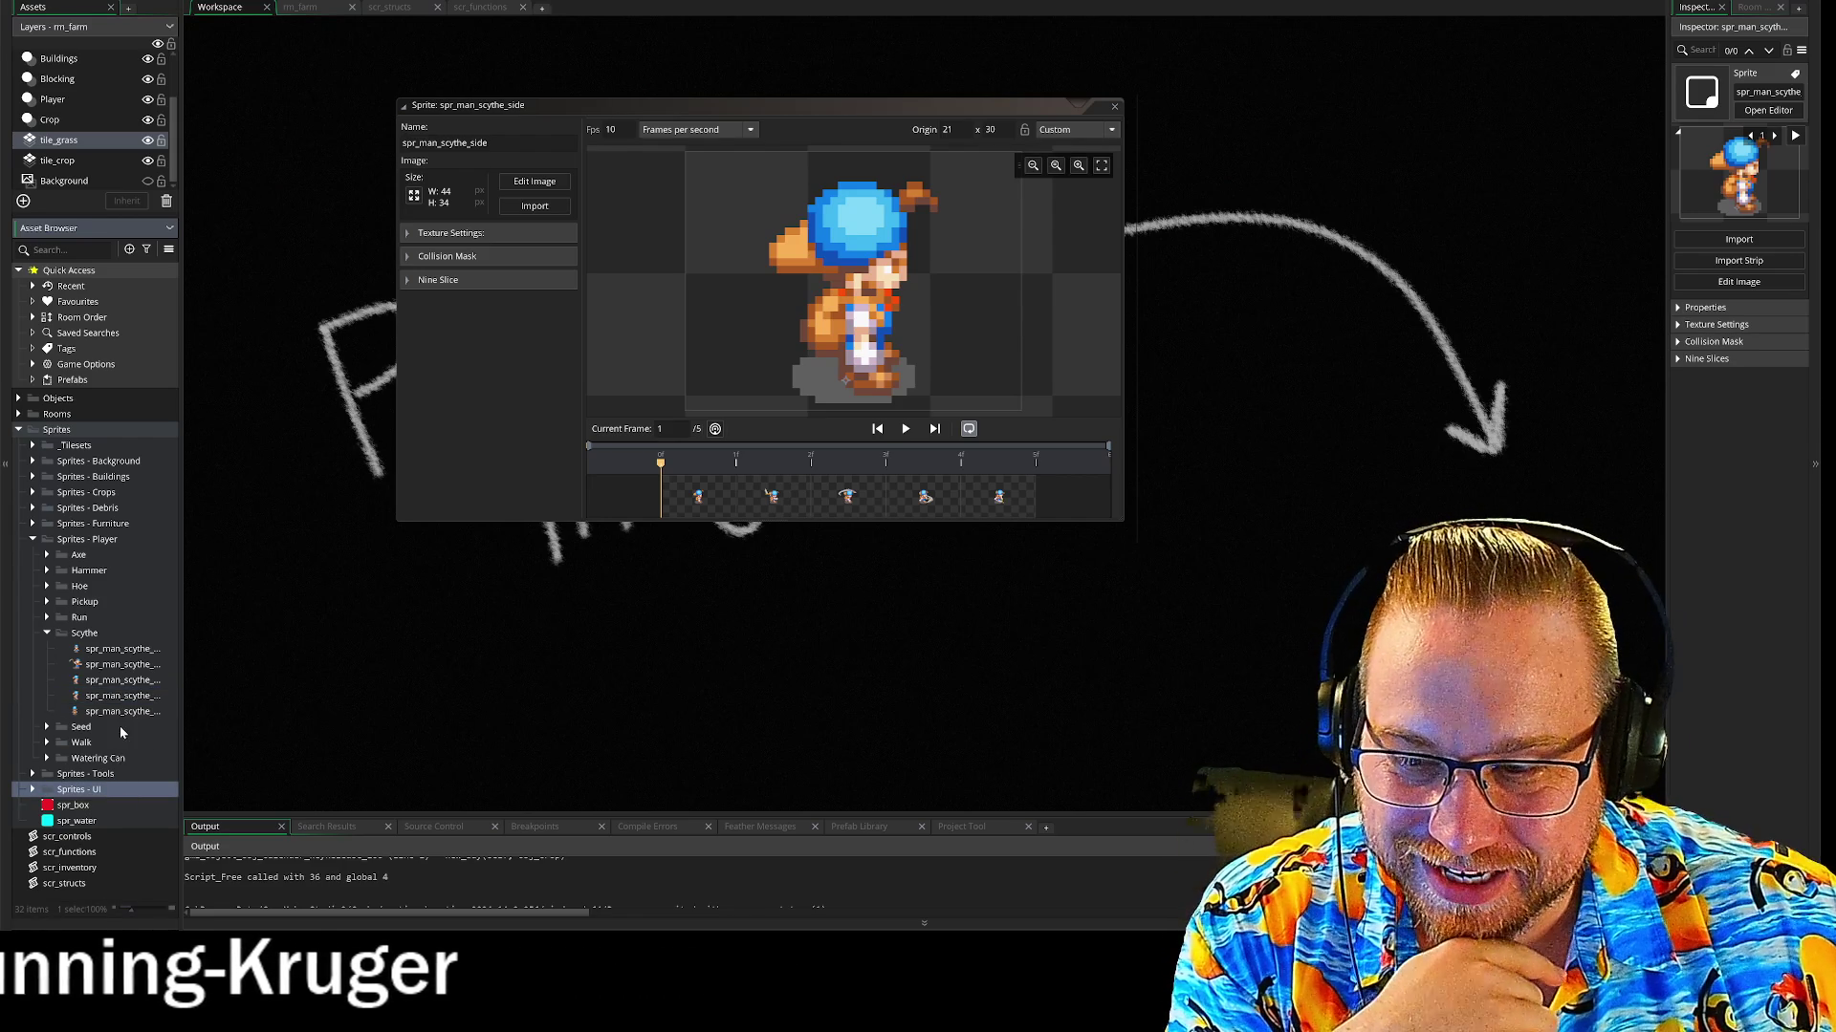
{"action": "double_click", "coordinate": [116, 696]}
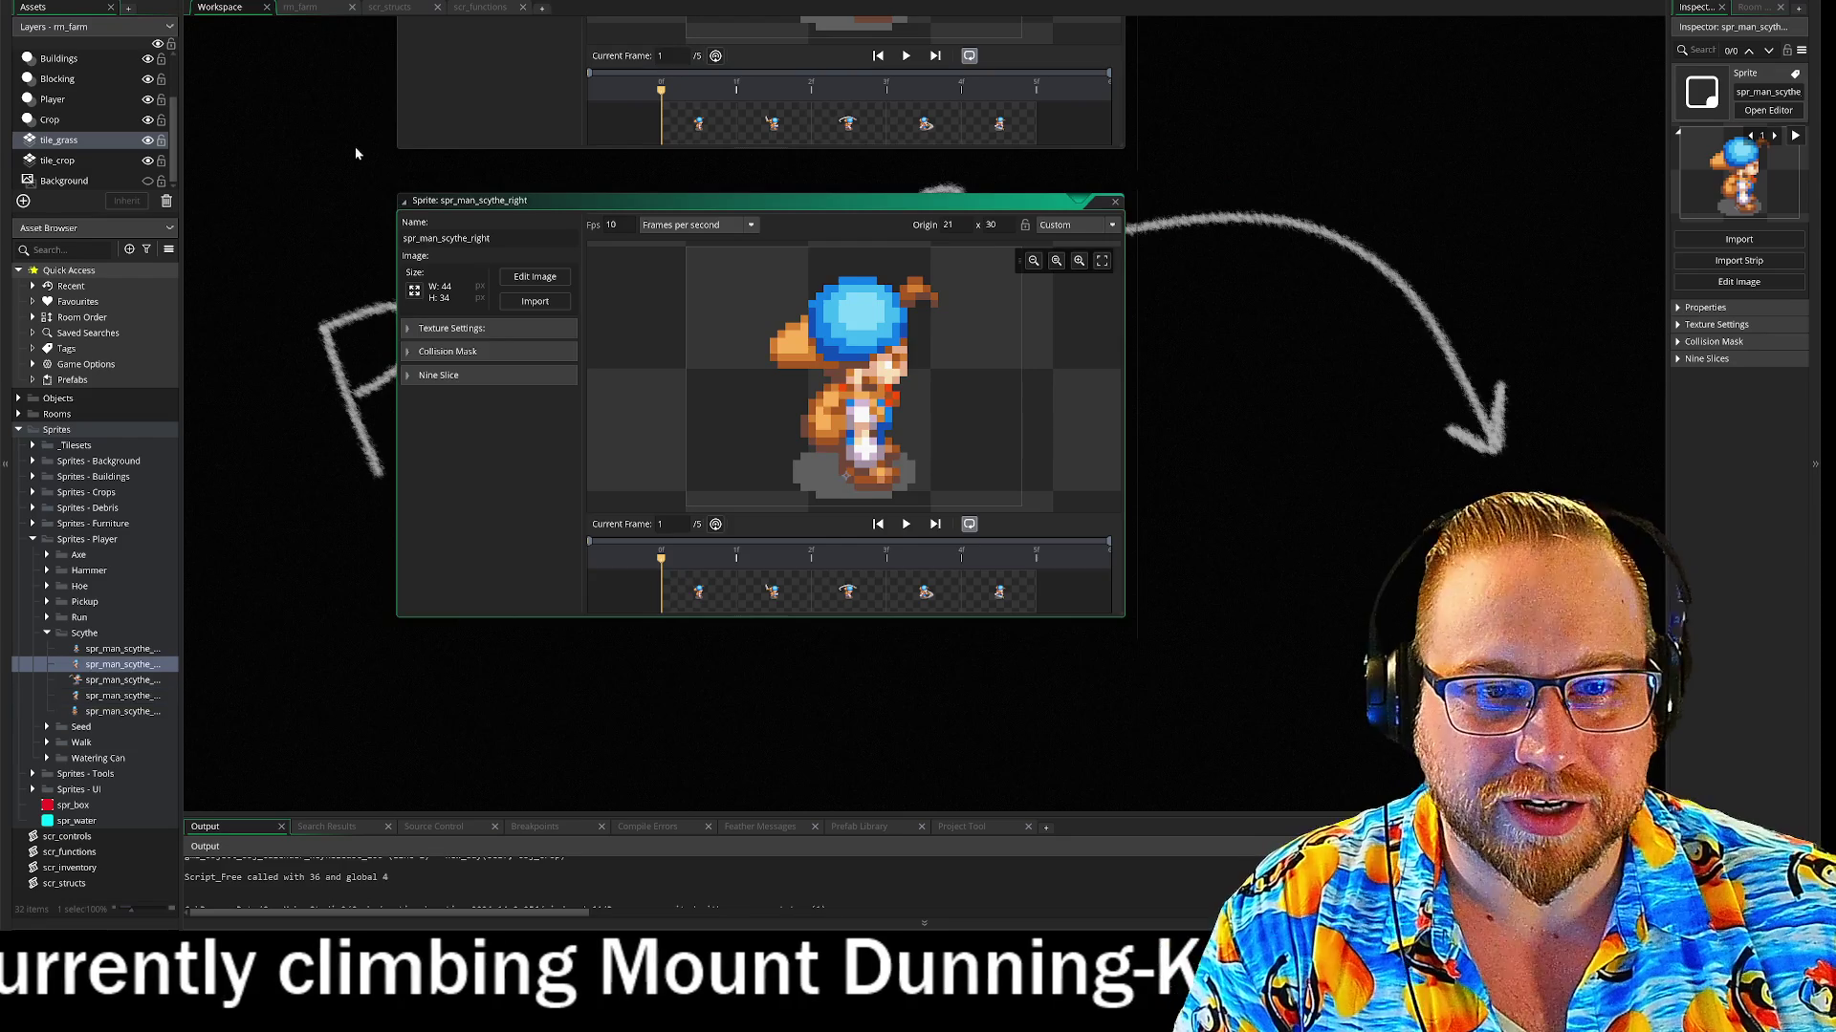
{"action": "scroll", "coordinate": [346, 485], "scroll_direction": "up", "scroll_amount": 3}
{"action": "left_click", "coordinate": [479, 122]}
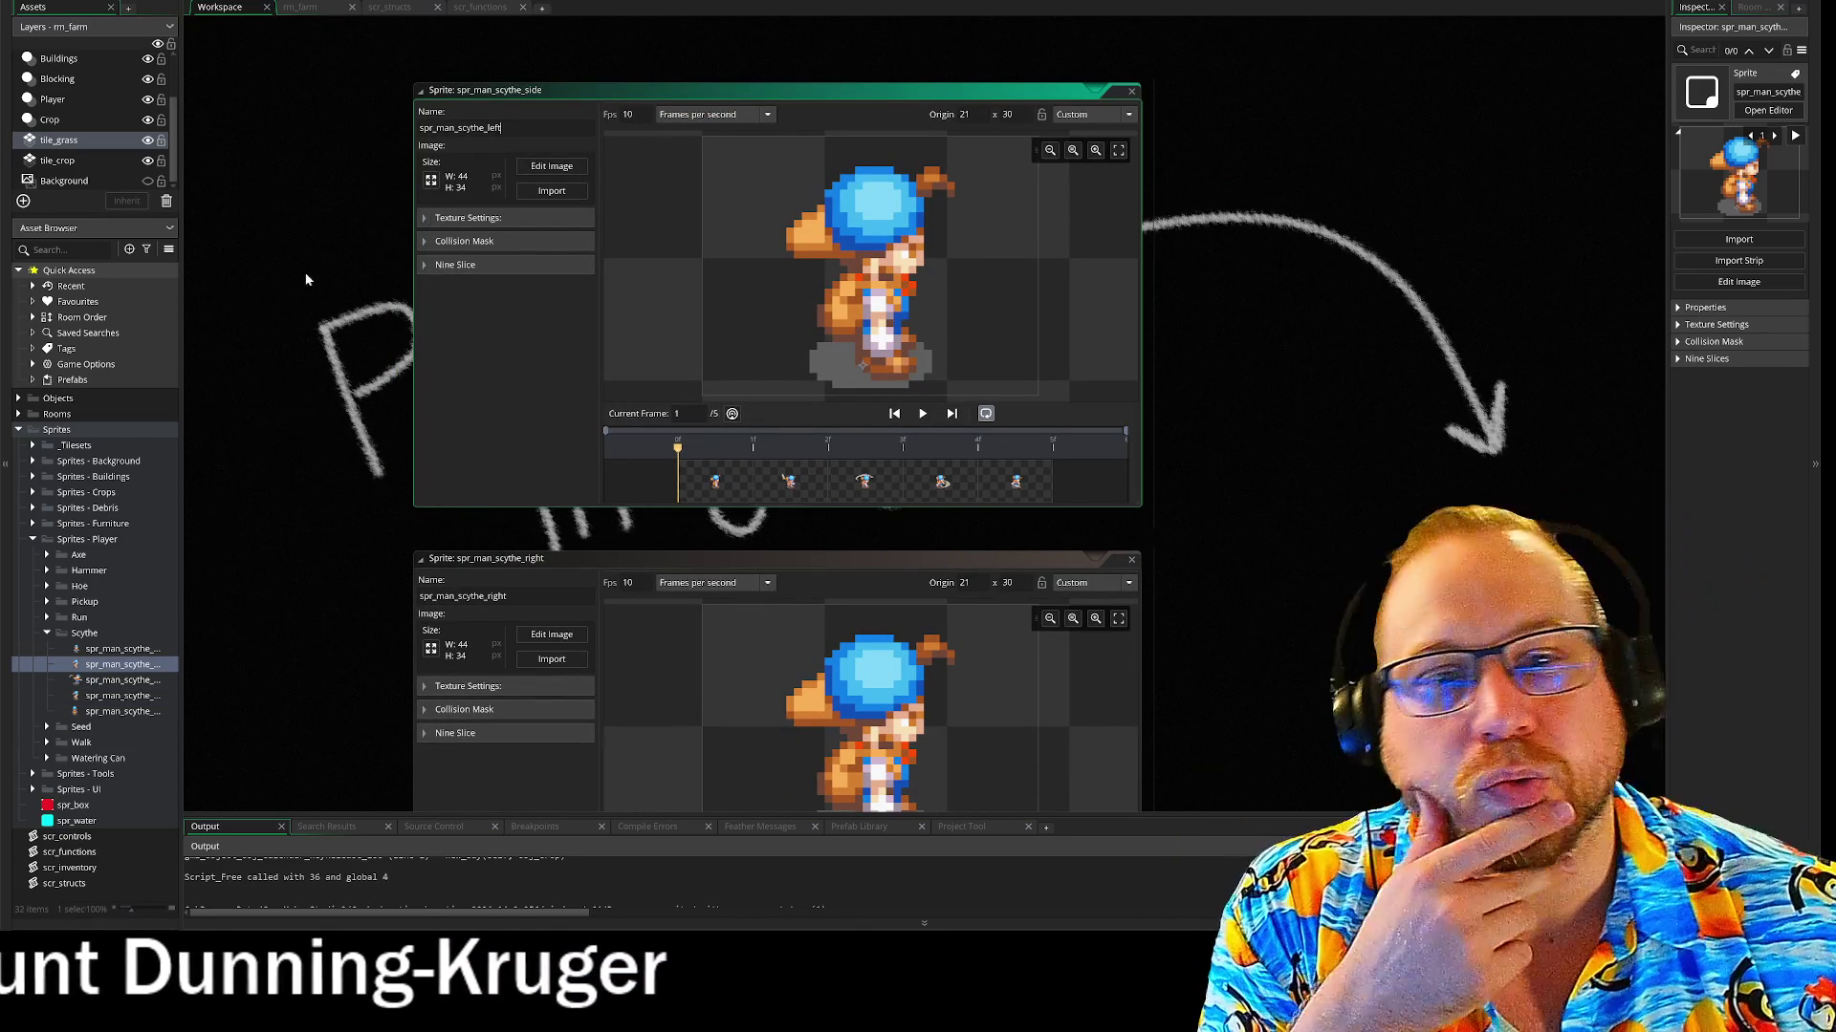
{"action": "left_click", "coordinate": [389, 7]}
Bring both sprite windows into view and open spr_man_scythe_left's frames in the image editor
{"action": "left_click", "coordinate": [299, 7]}
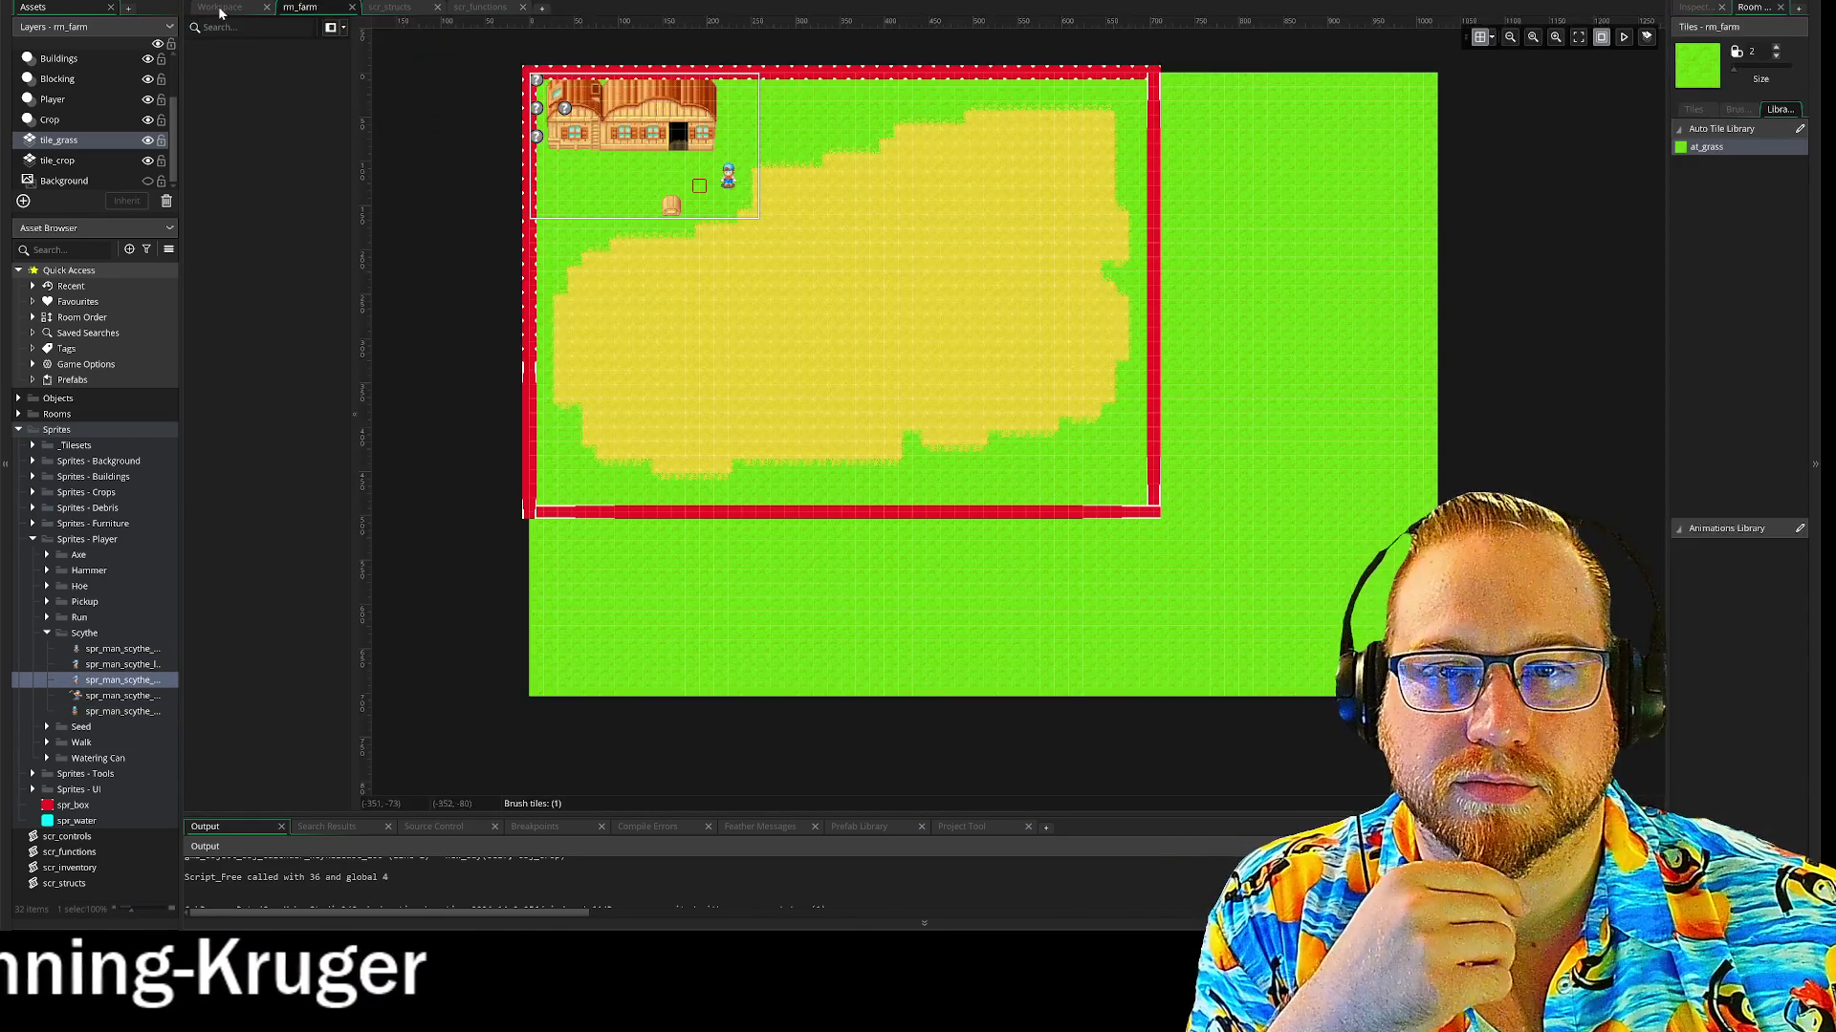
{"action": "left_click", "coordinate": [219, 6]}
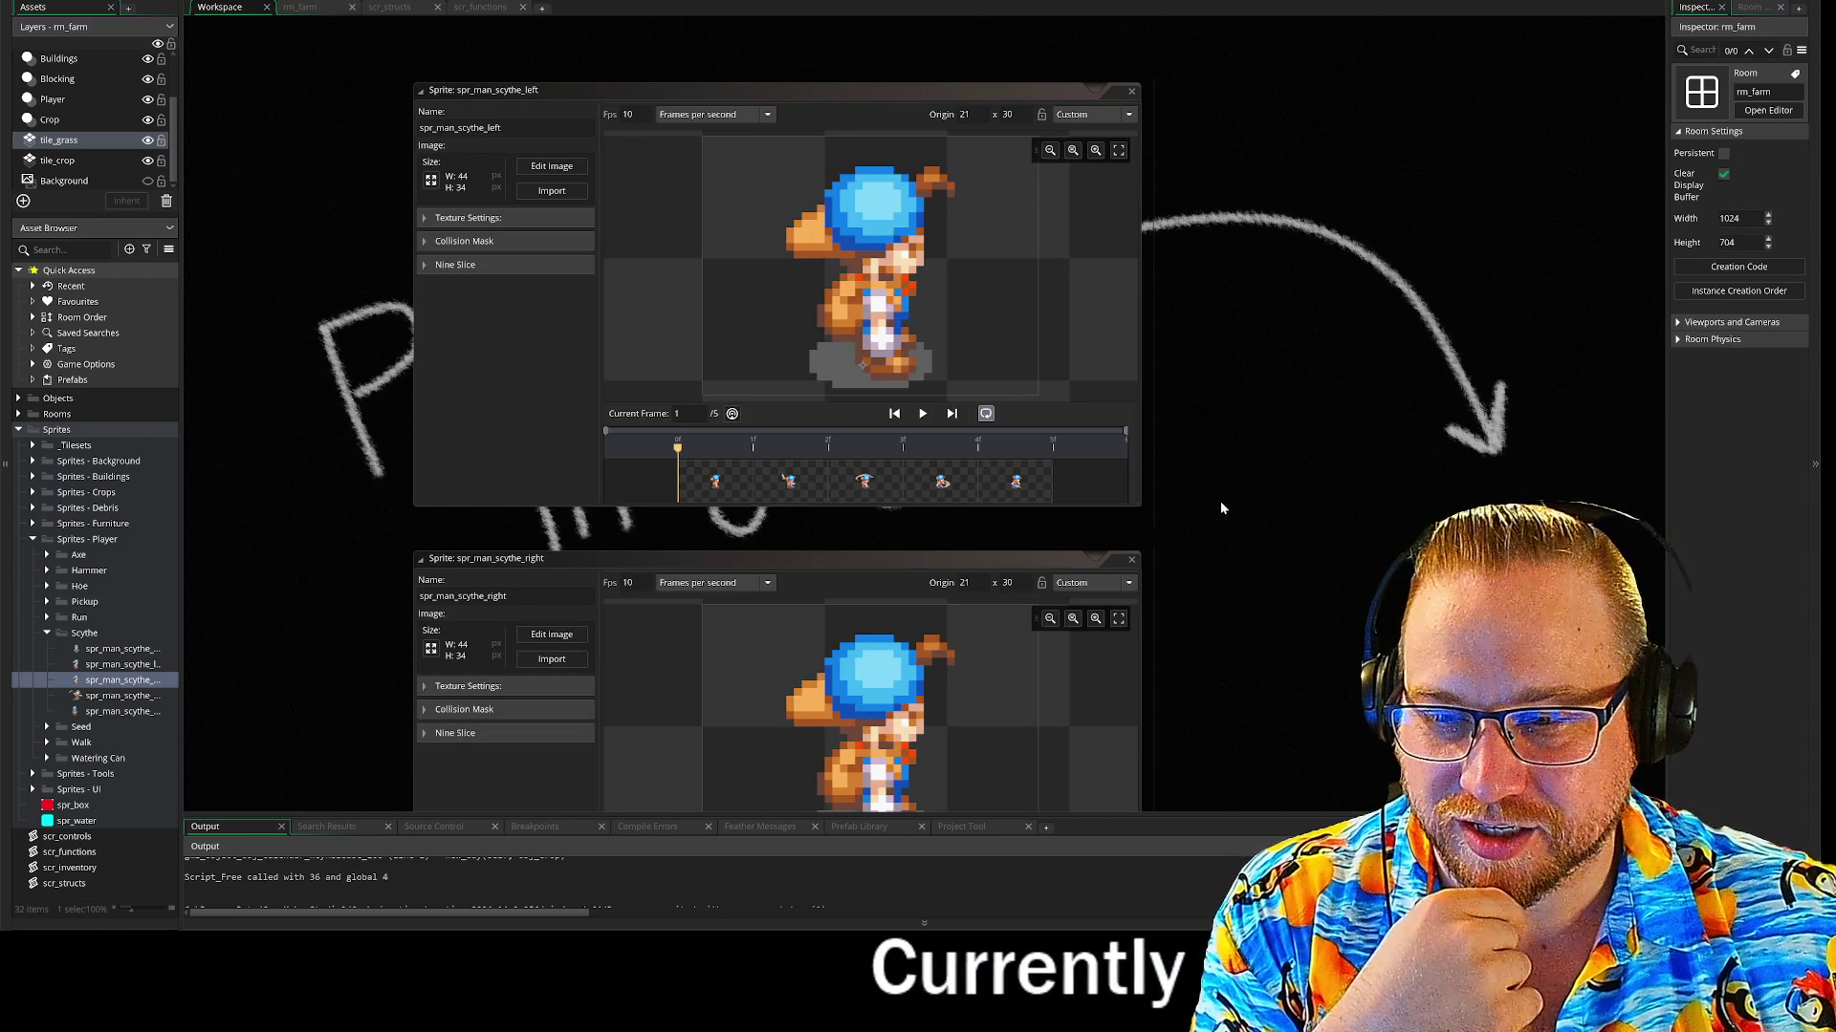
{"action": "left_click_drag", "start_coordinate": [1288, 592], "coordinate": [1240, 526]}
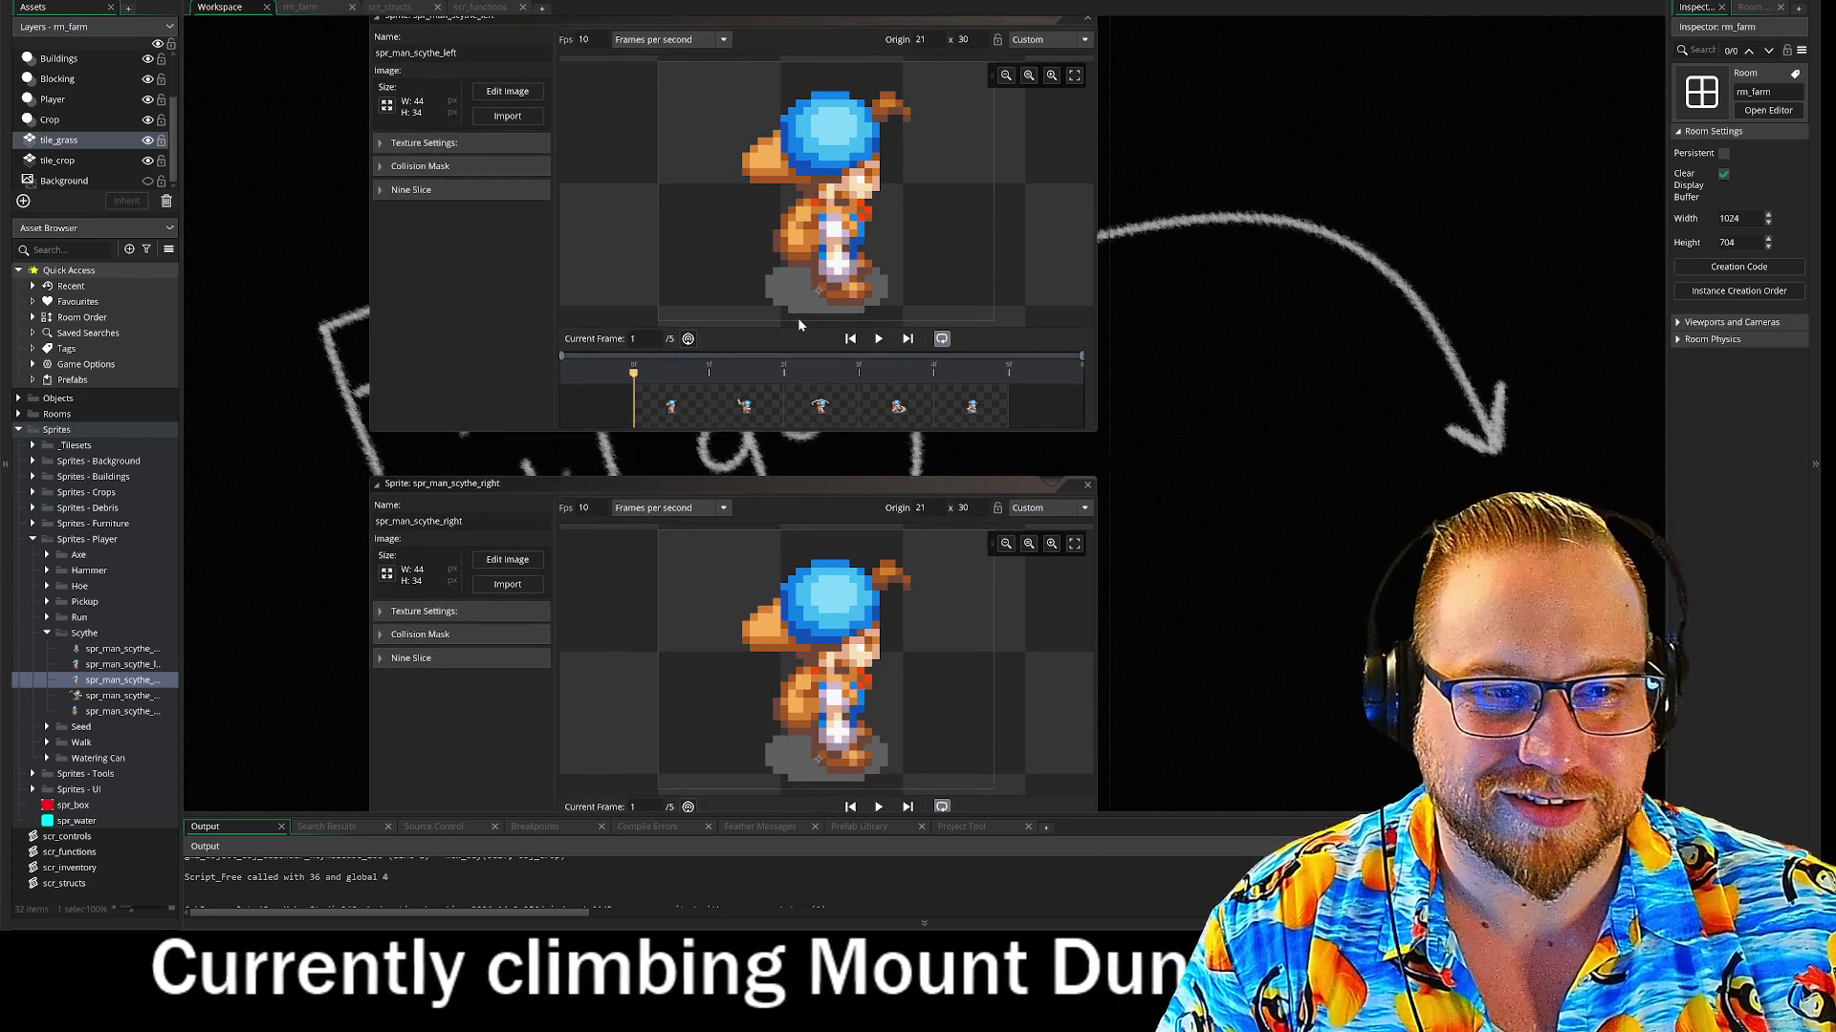
{"action": "left_click", "coordinate": [502, 92]}
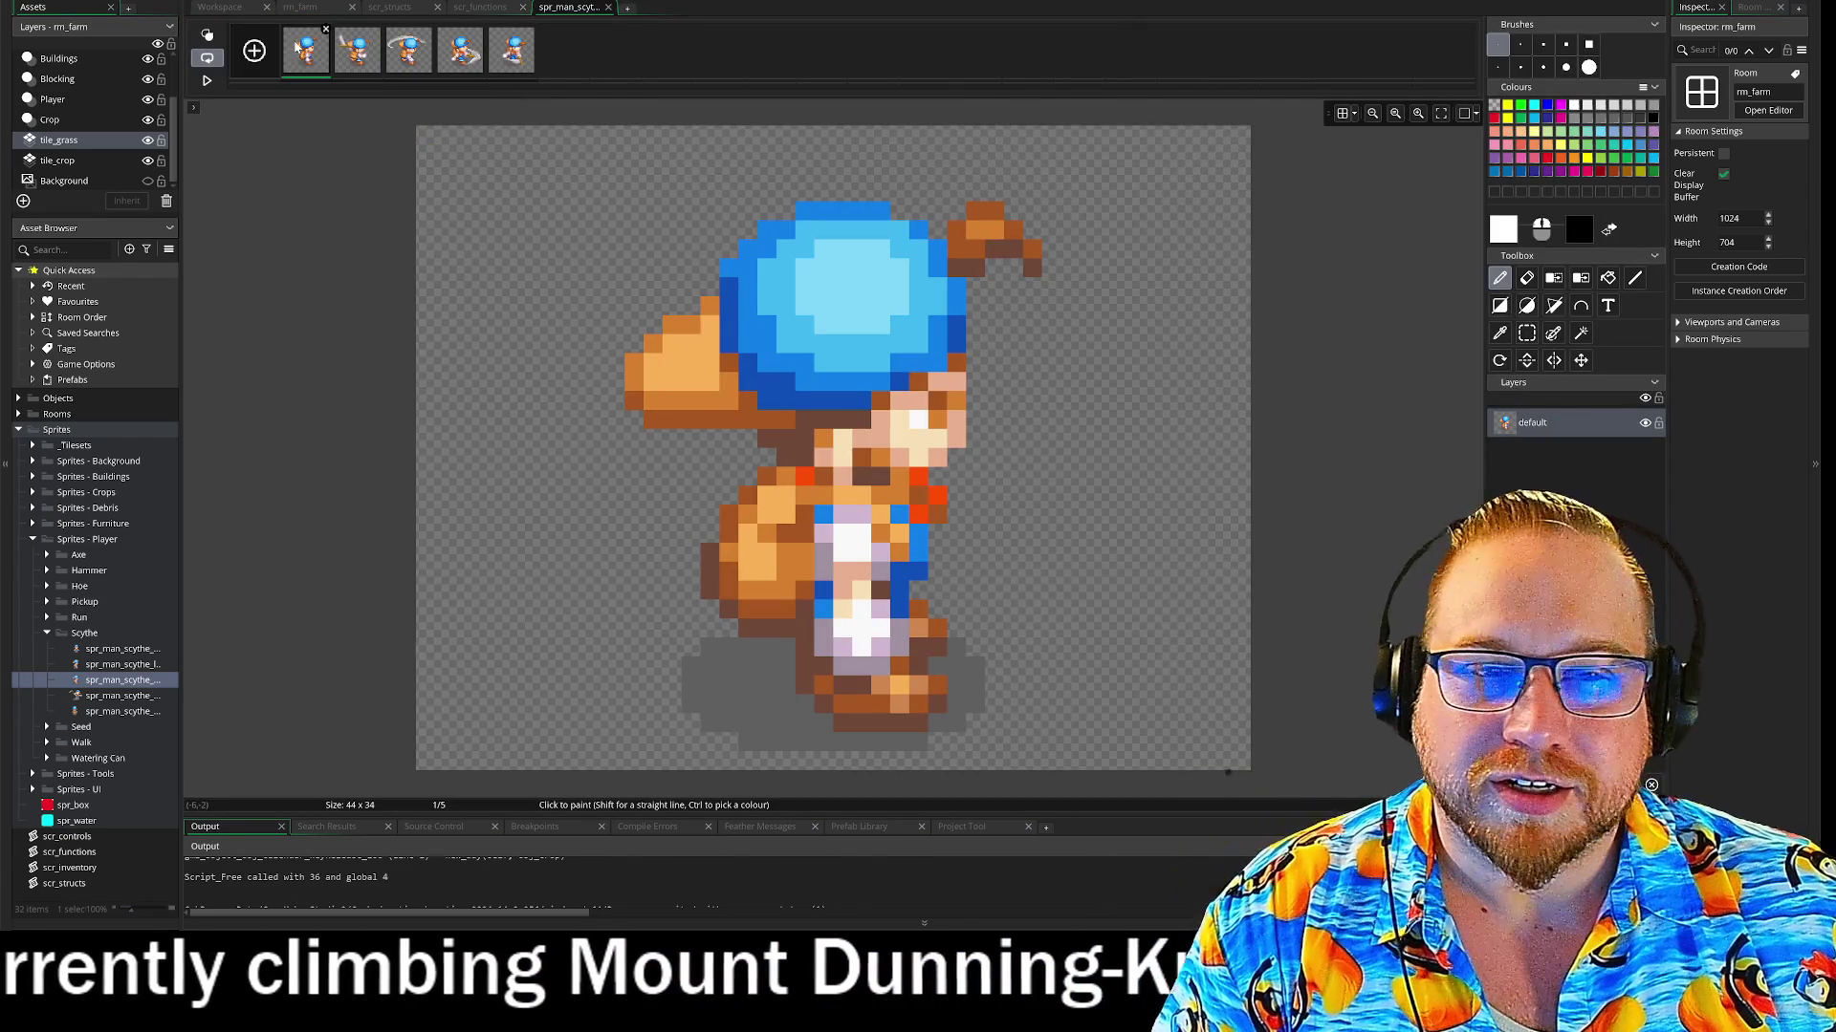
Rectangle-select frame 1, copy it as a brush, add a new Layer 1, and move to frame 2
{"action": "right_click", "coordinate": [321, 59]}
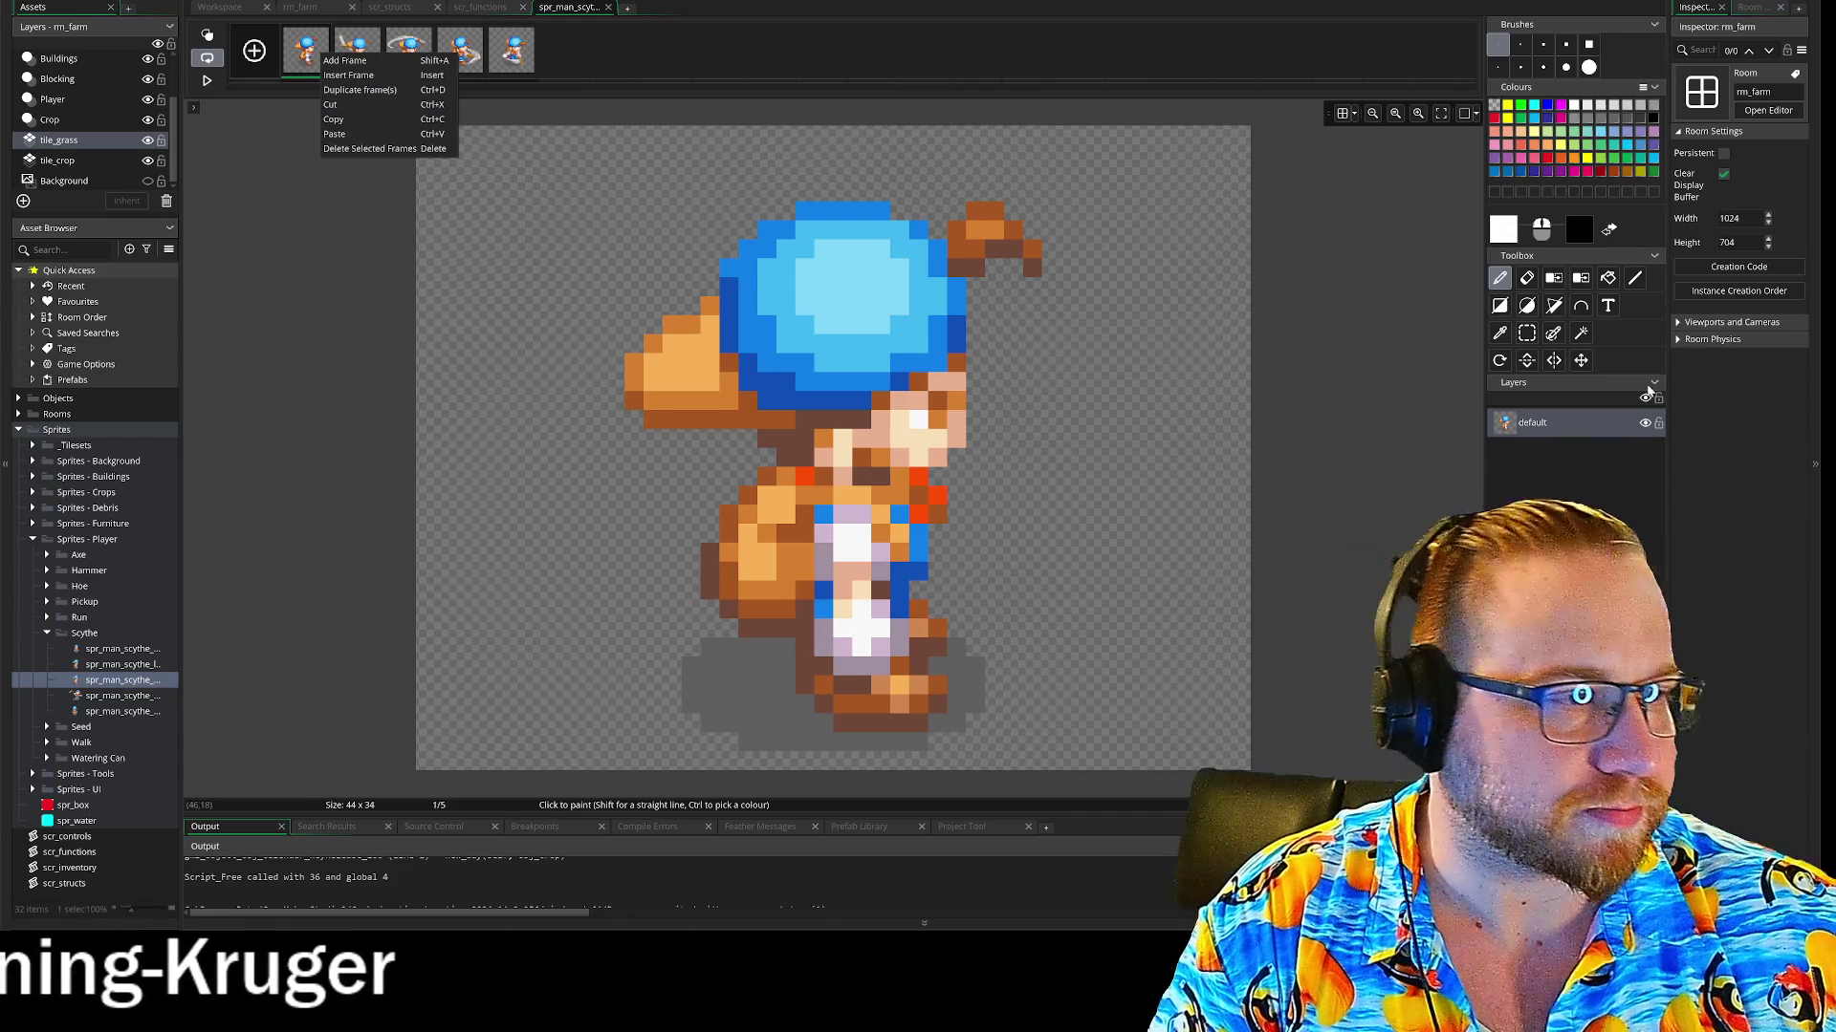
{"action": "left_click", "coordinate": [1527, 332]}
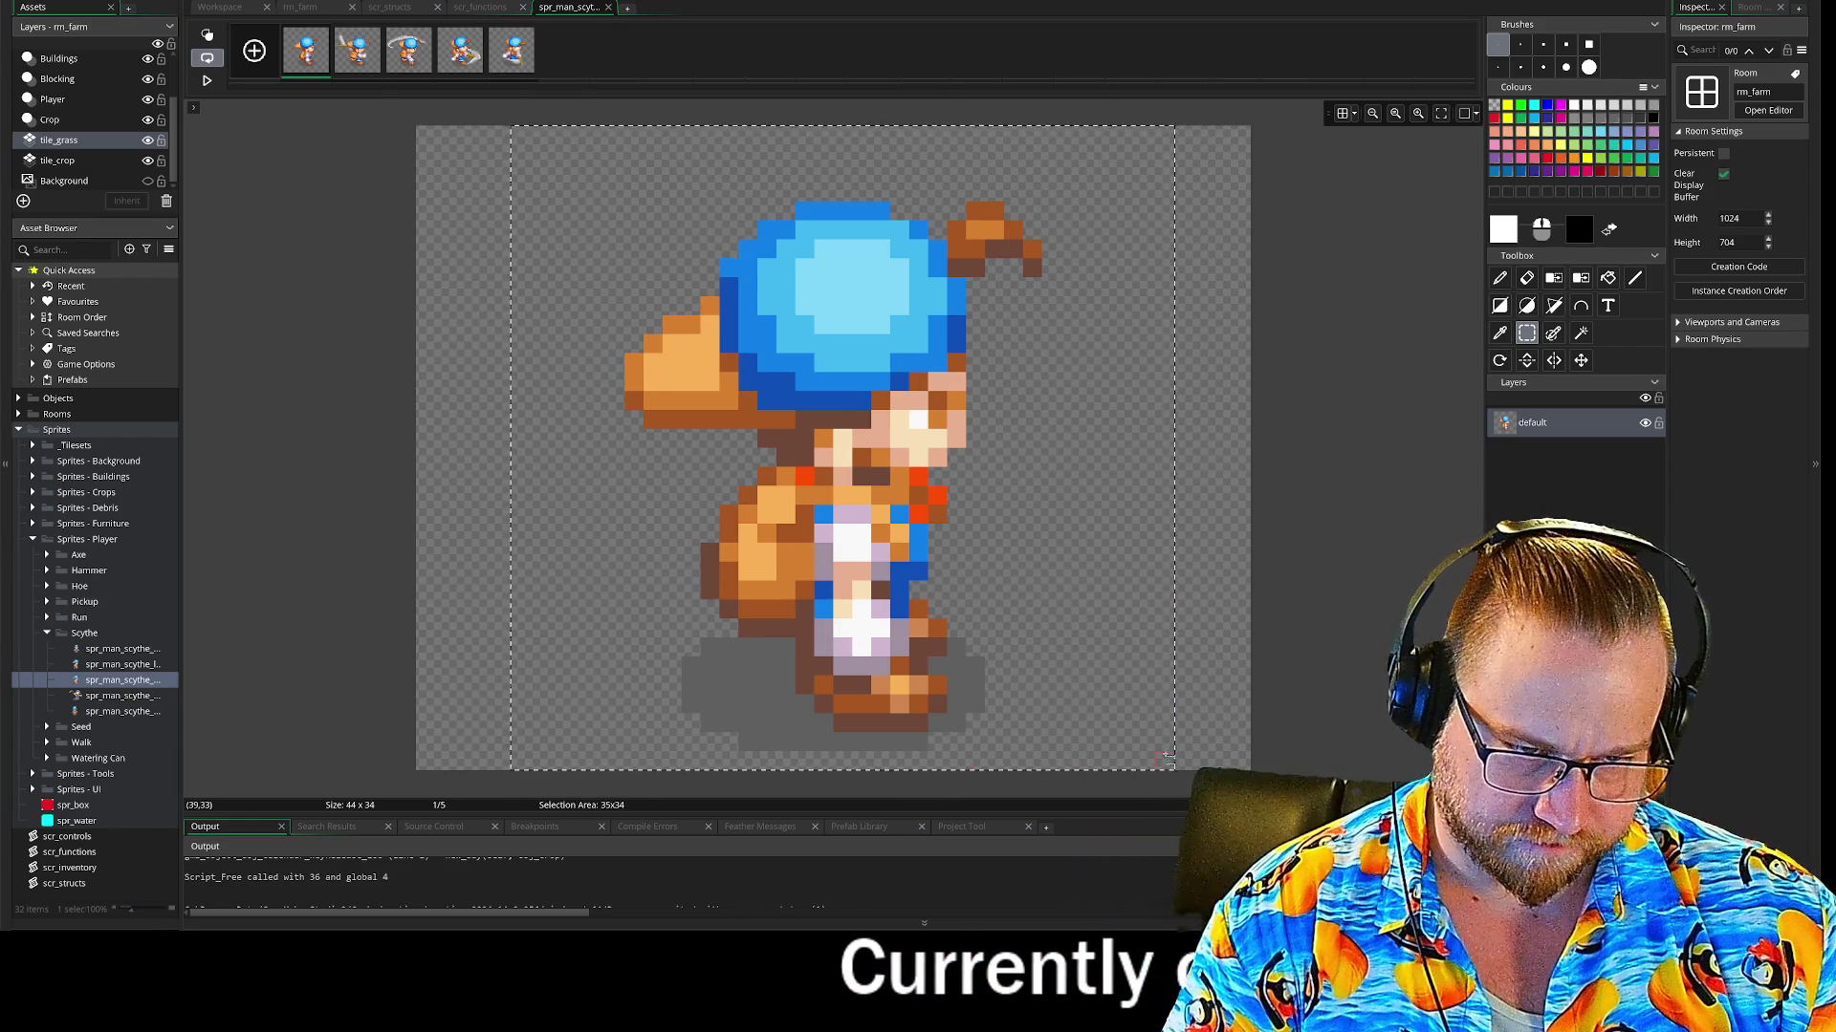
{"action": "key", "text": "ctrl+b"}
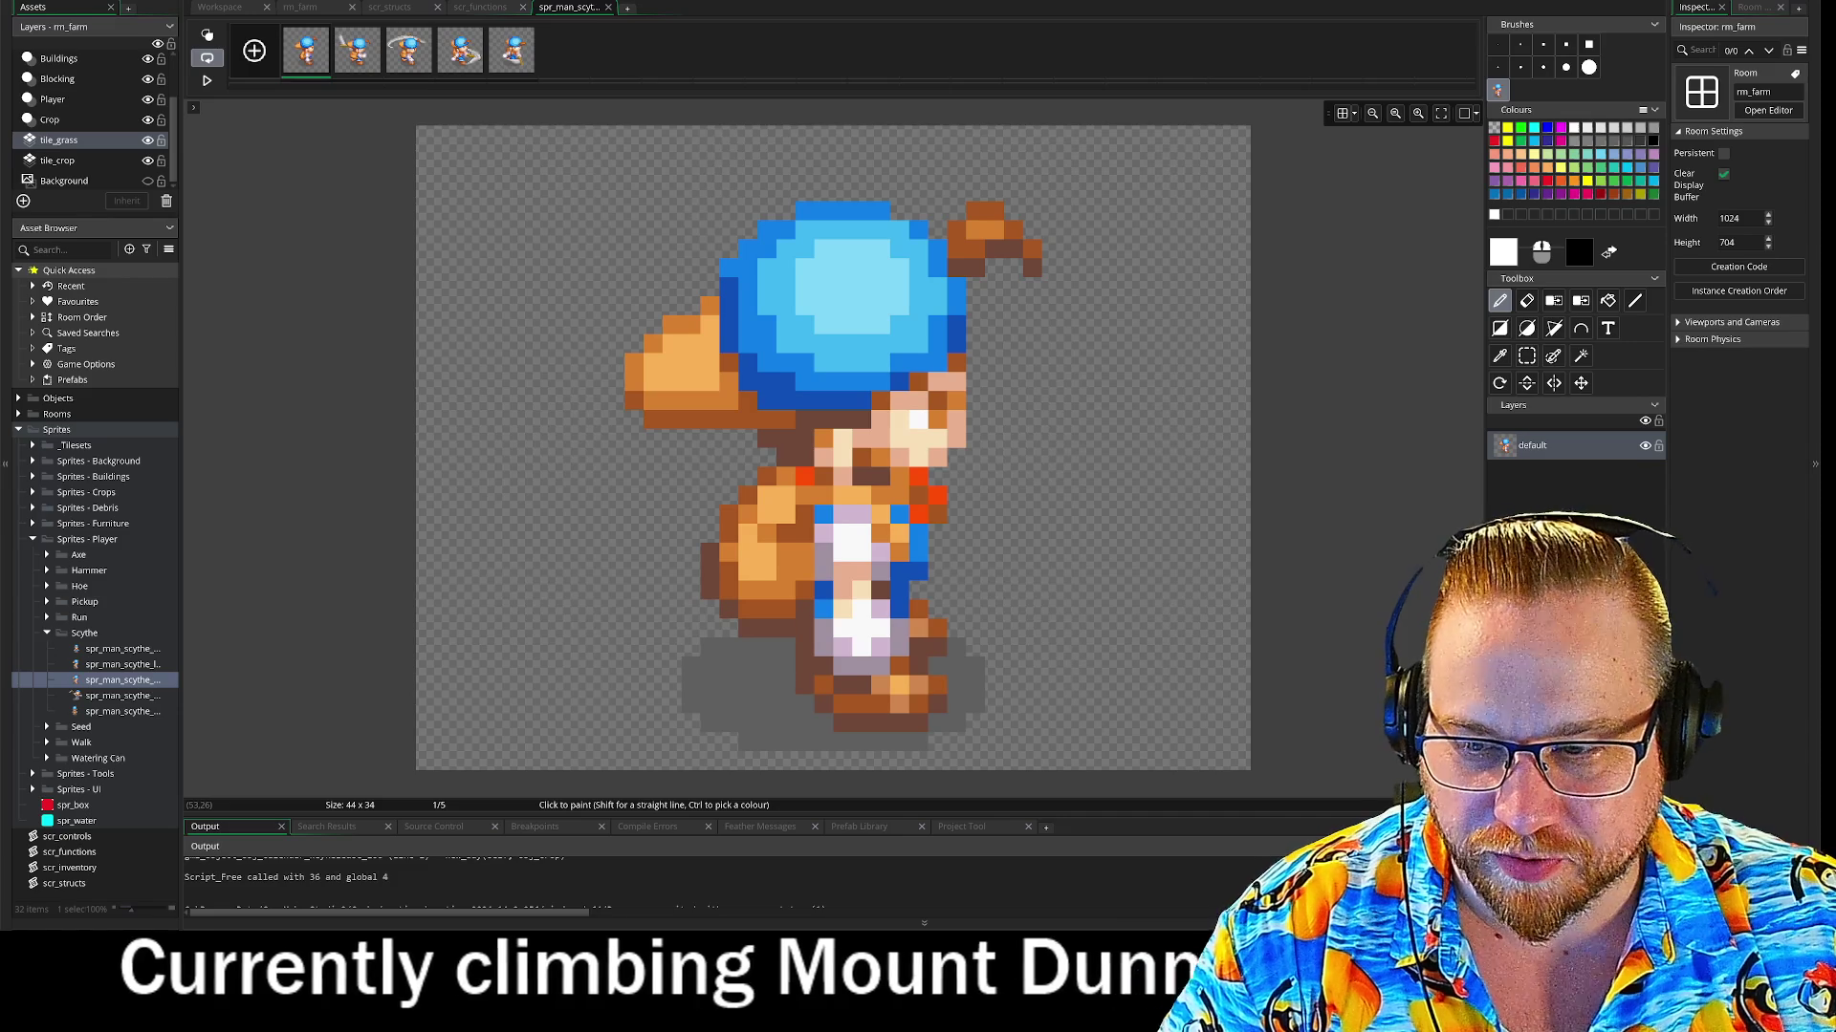
{"action": "key", "text": "ctrl+shift+n"}
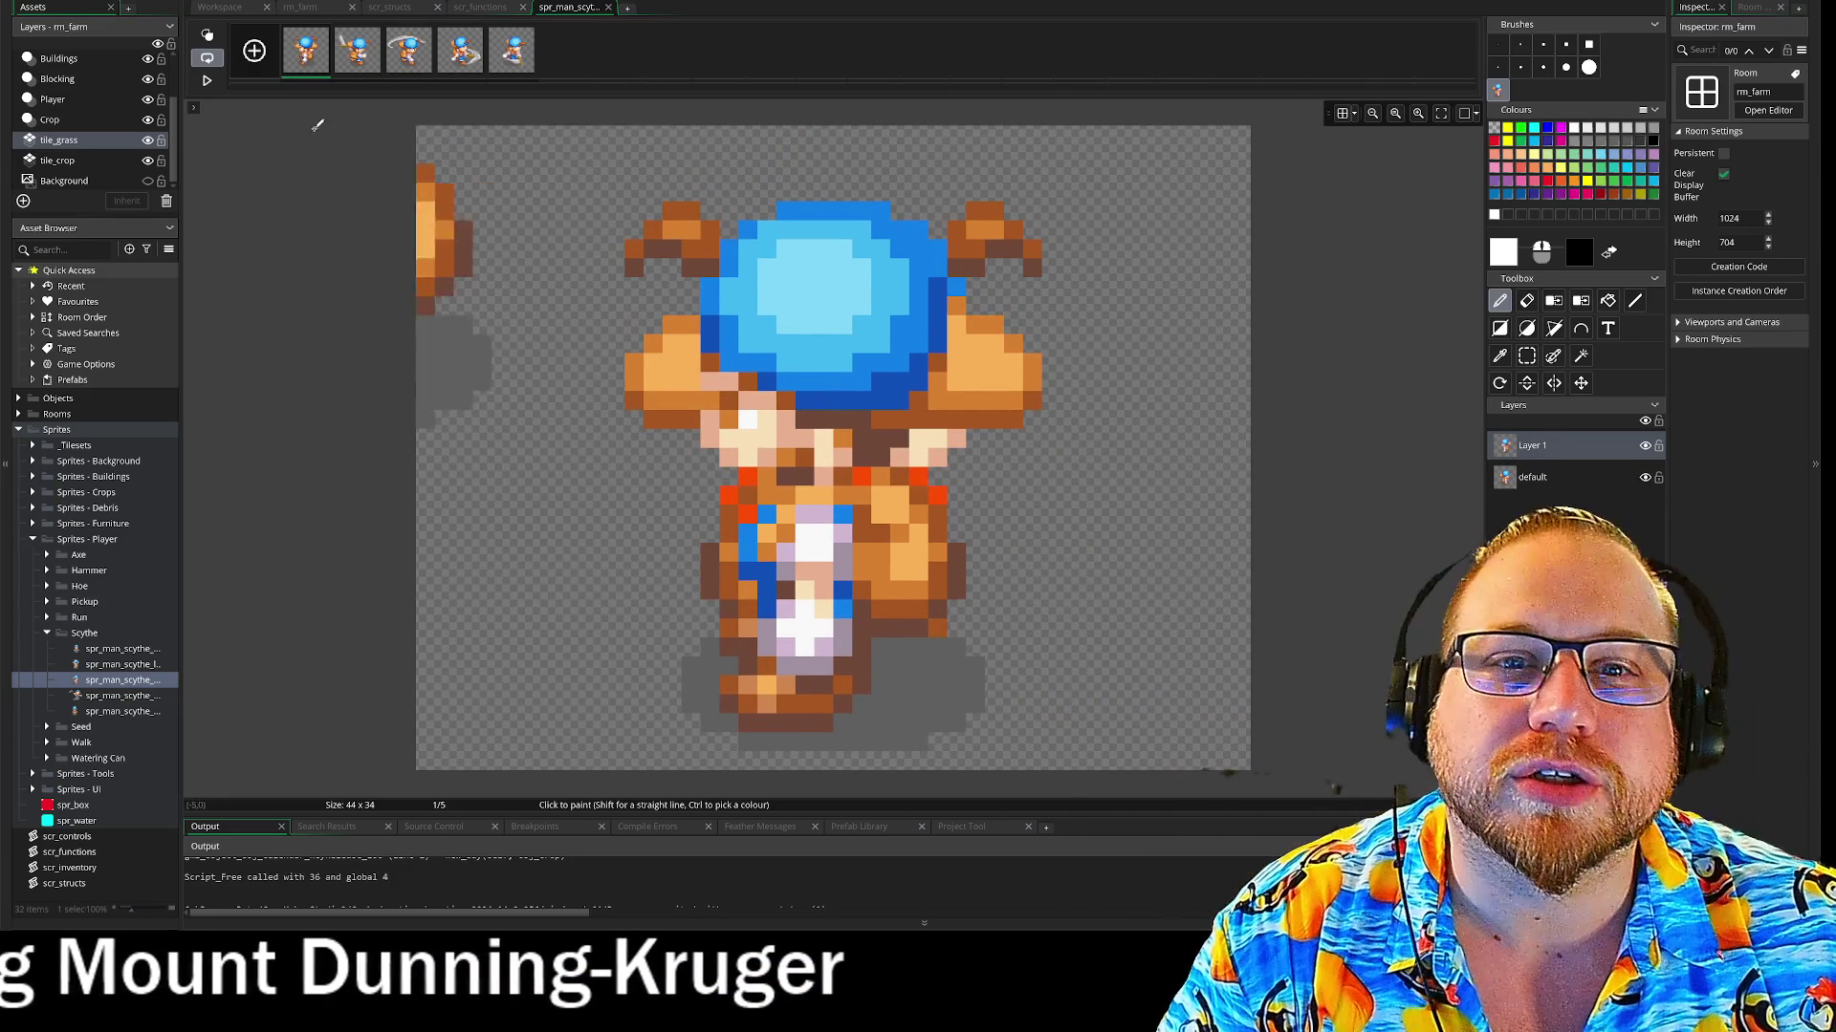
{"action": "left_click", "coordinate": [354, 67]}
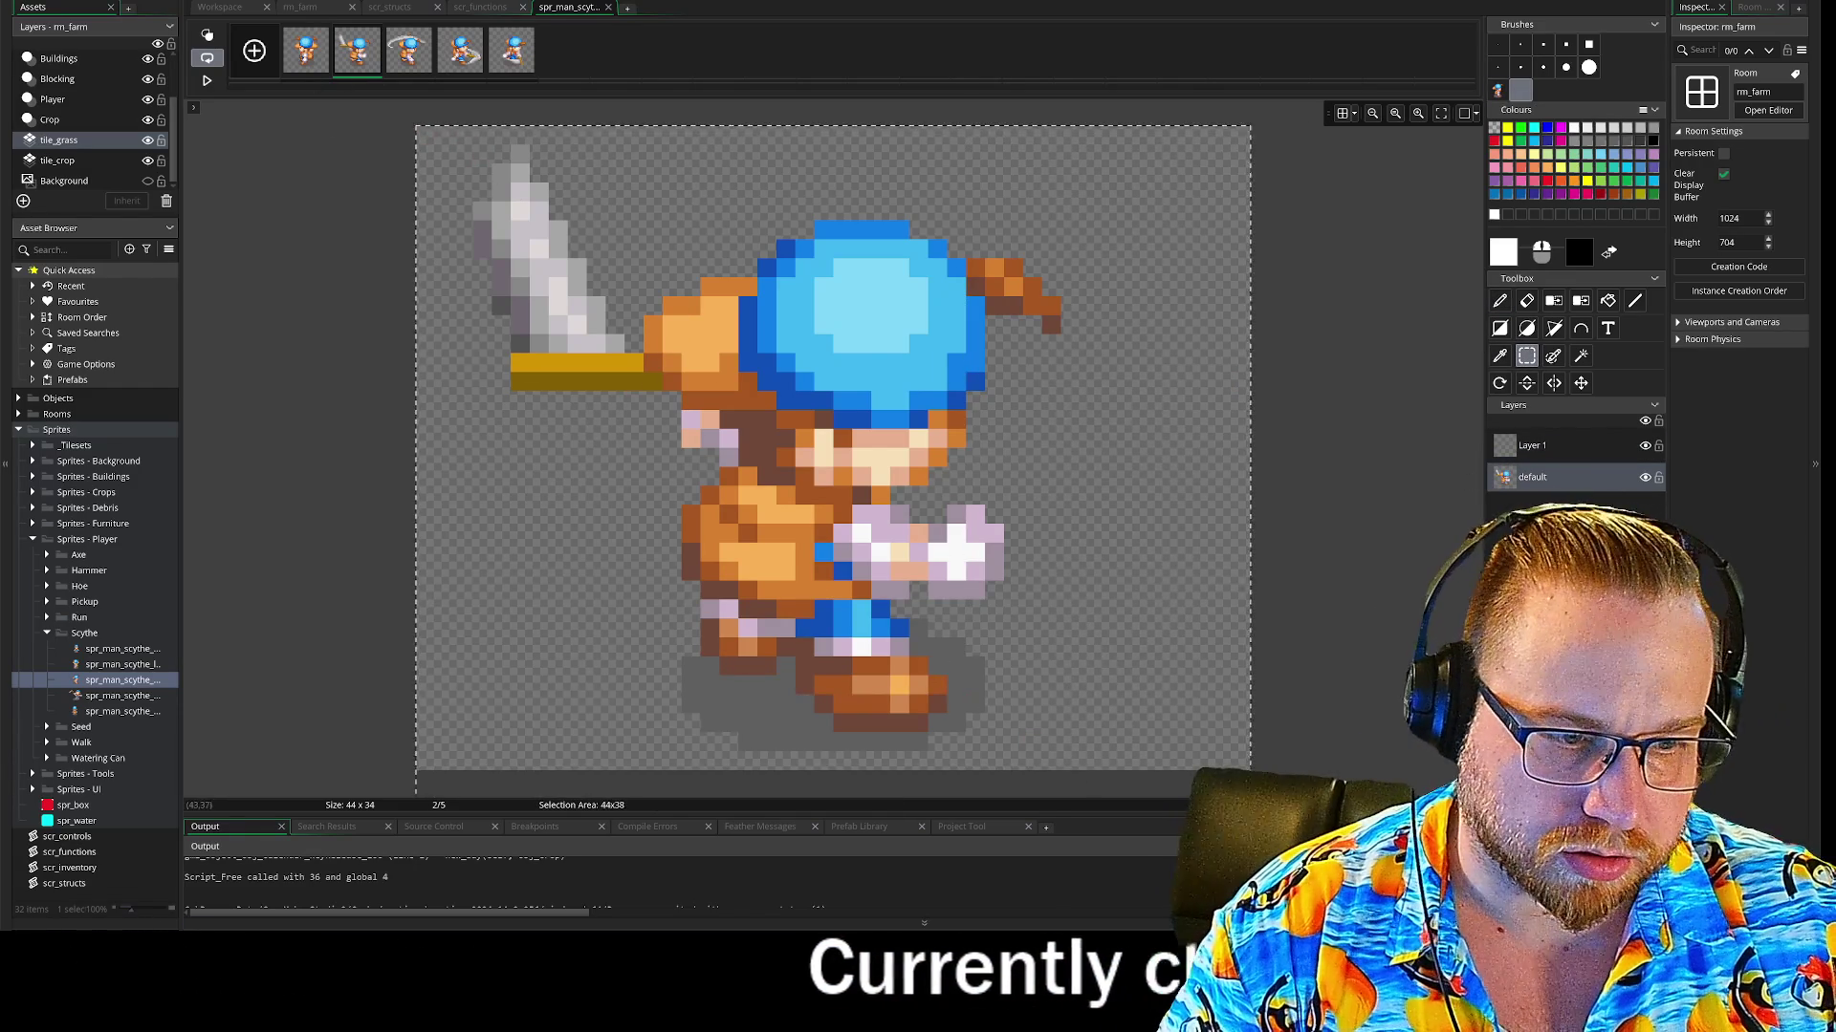
Stamp the mirrored copy of frame 2 onto the canvas and onto Layer 1
{"action": "key", "text": "ctrl+c"}
{"action": "key", "text": "ctrl+v"}
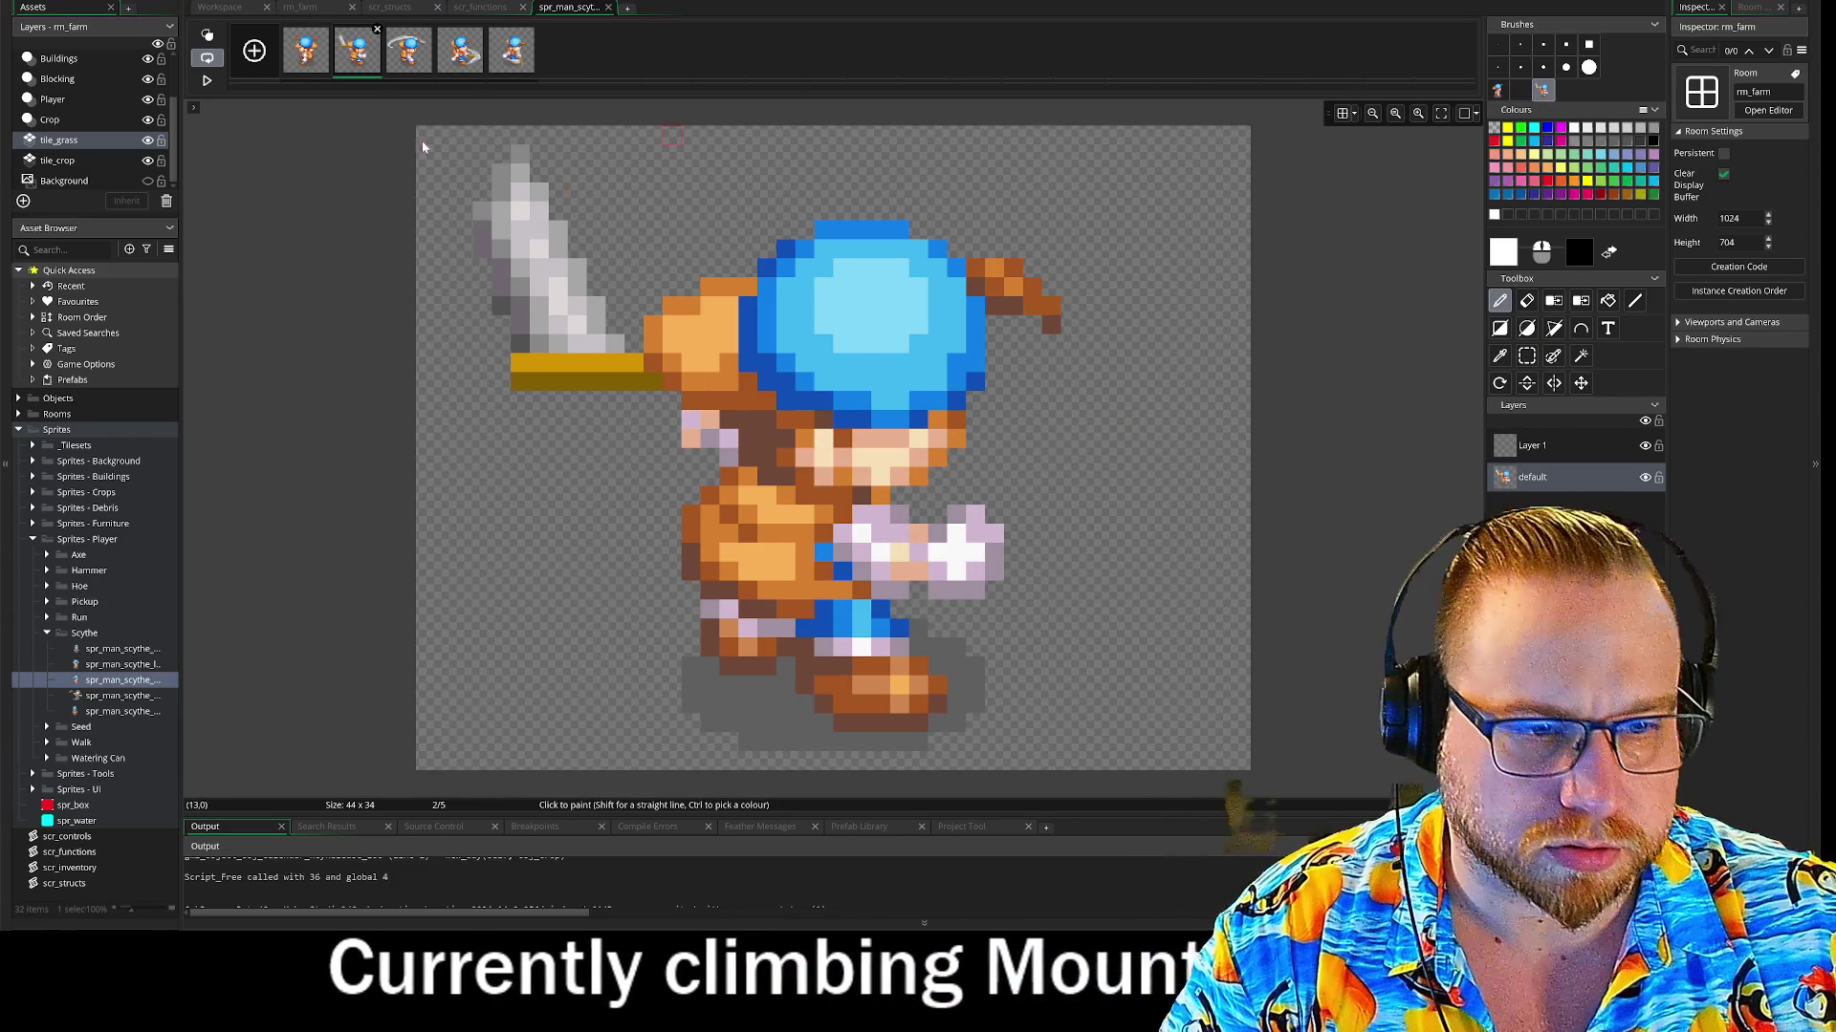
{"action": "left_click", "coordinate": [841, 383]}
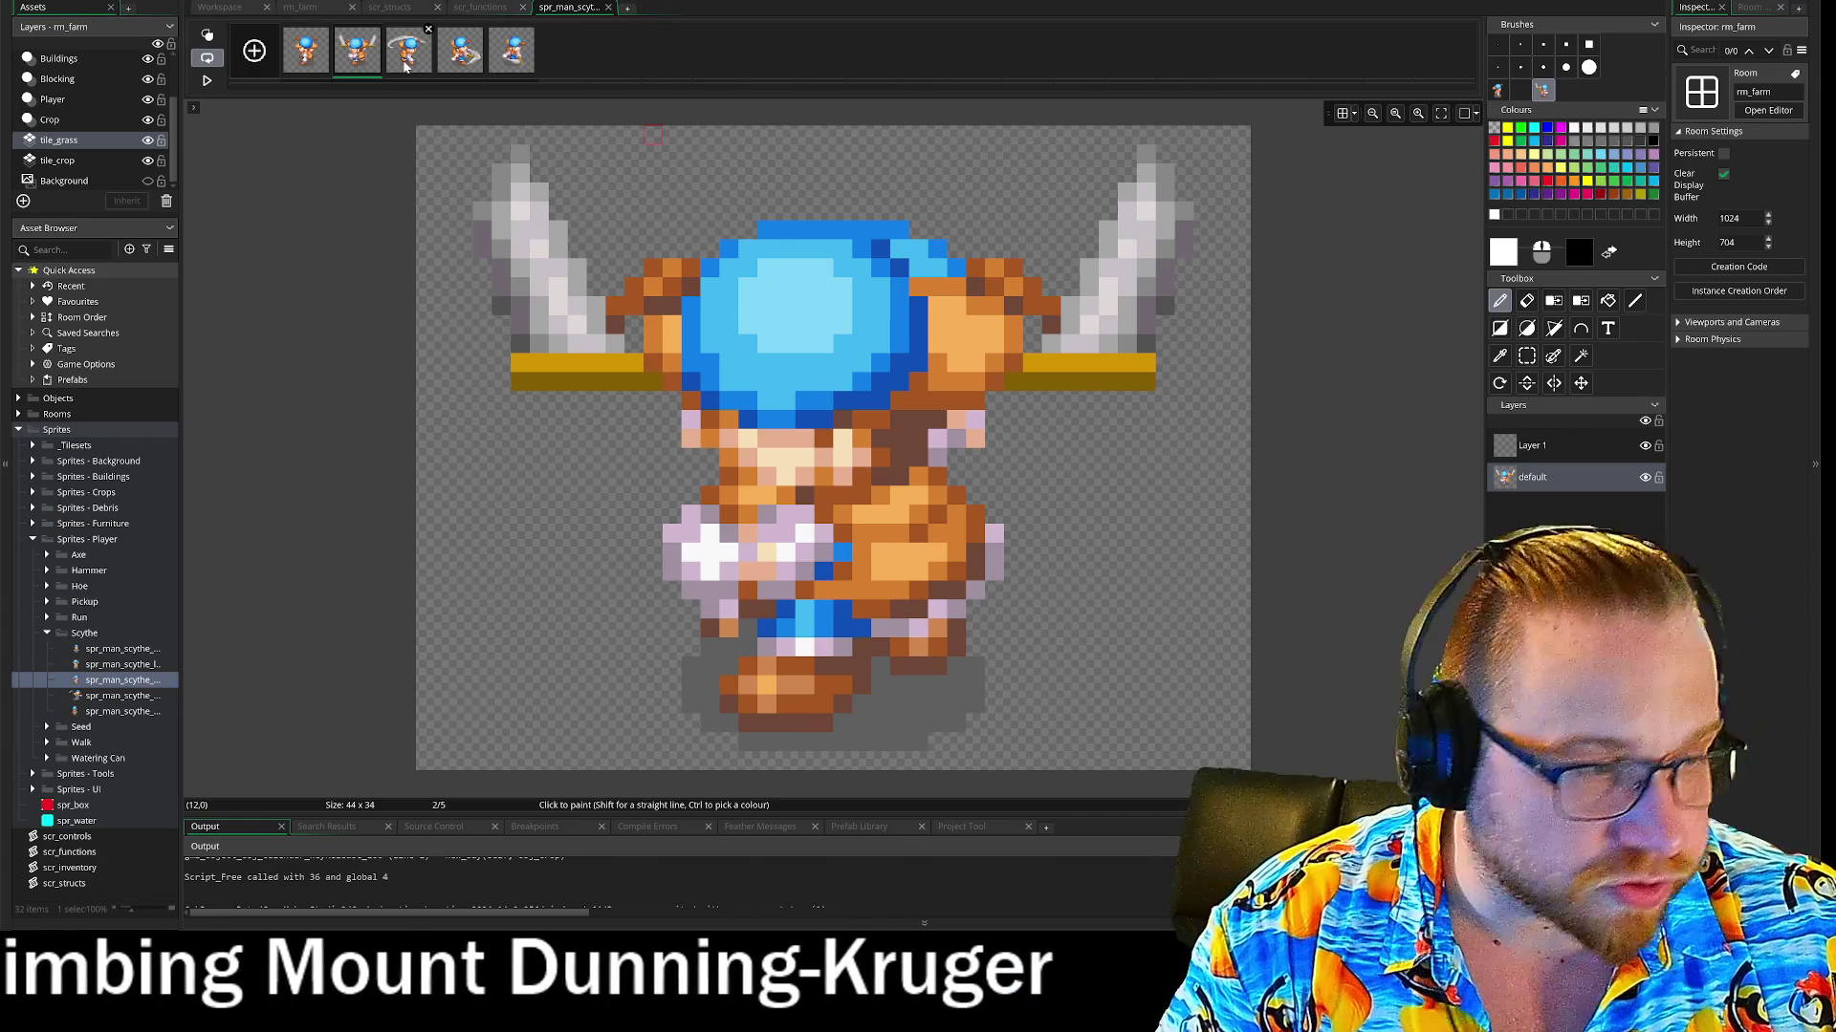
{"action": "left_click", "coordinate": [1549, 445]}
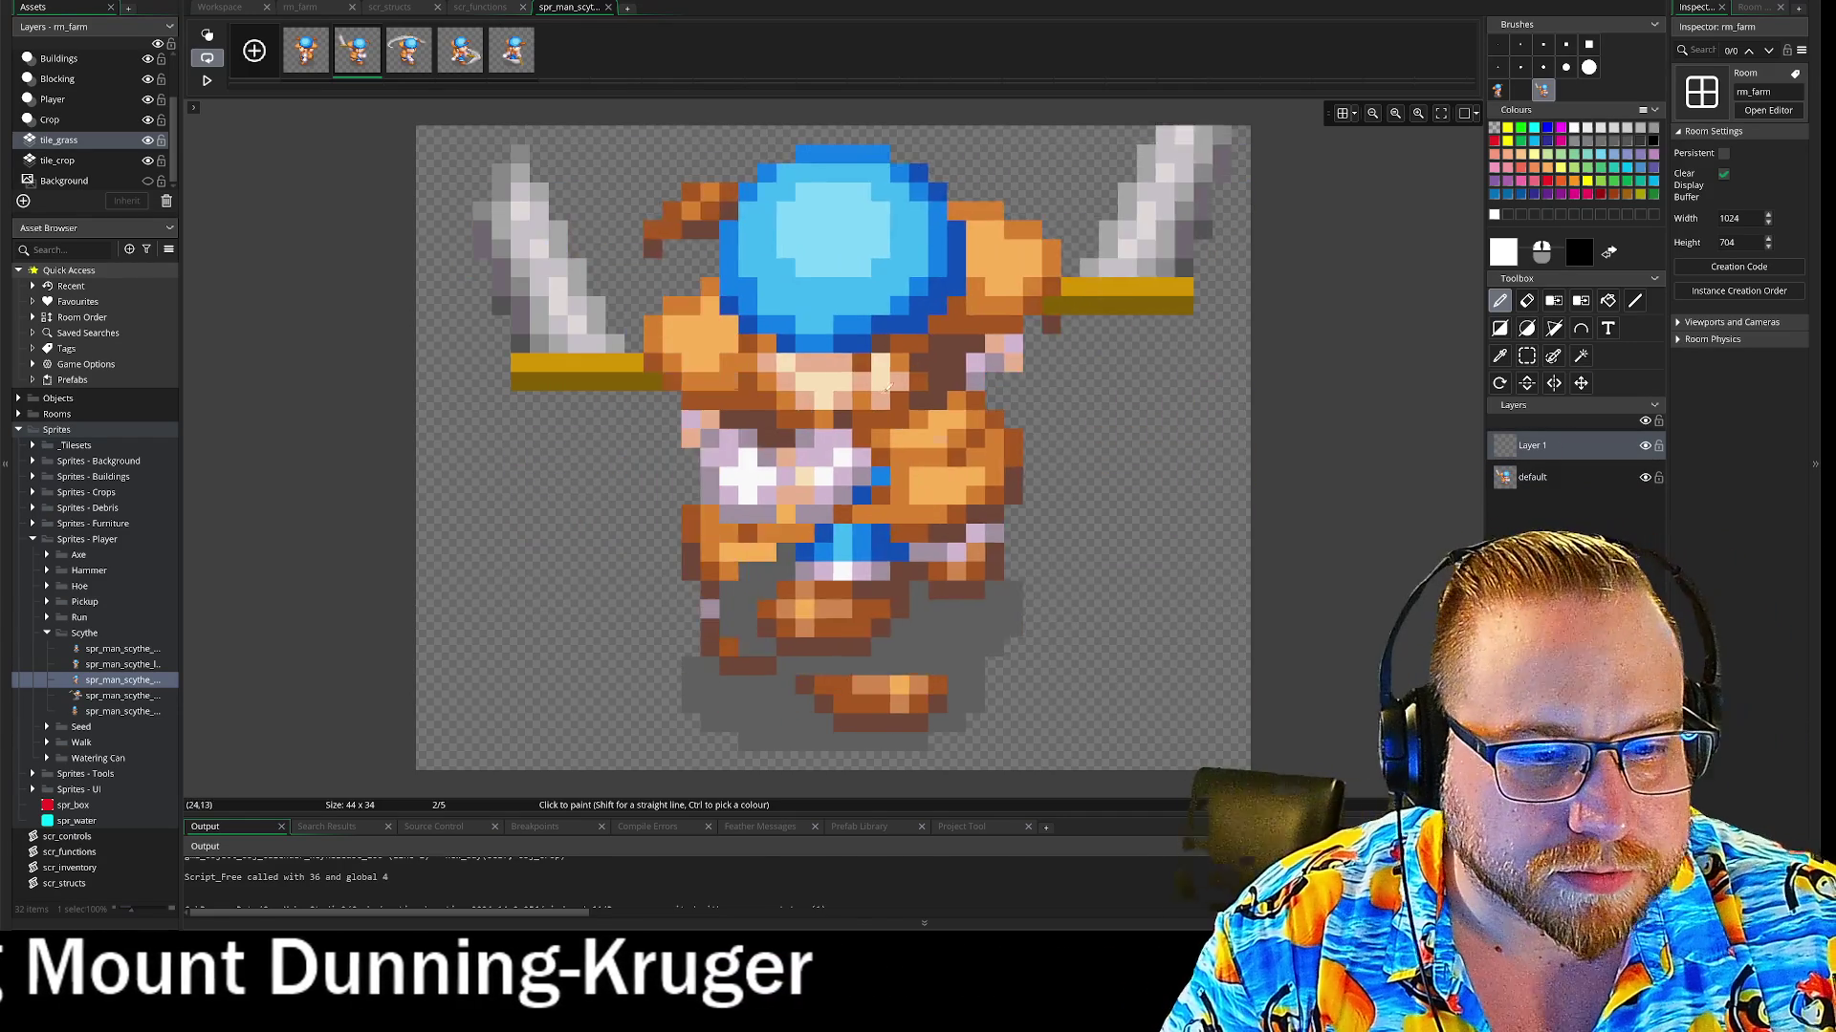
{"action": "left_click", "coordinate": [863, 439]}
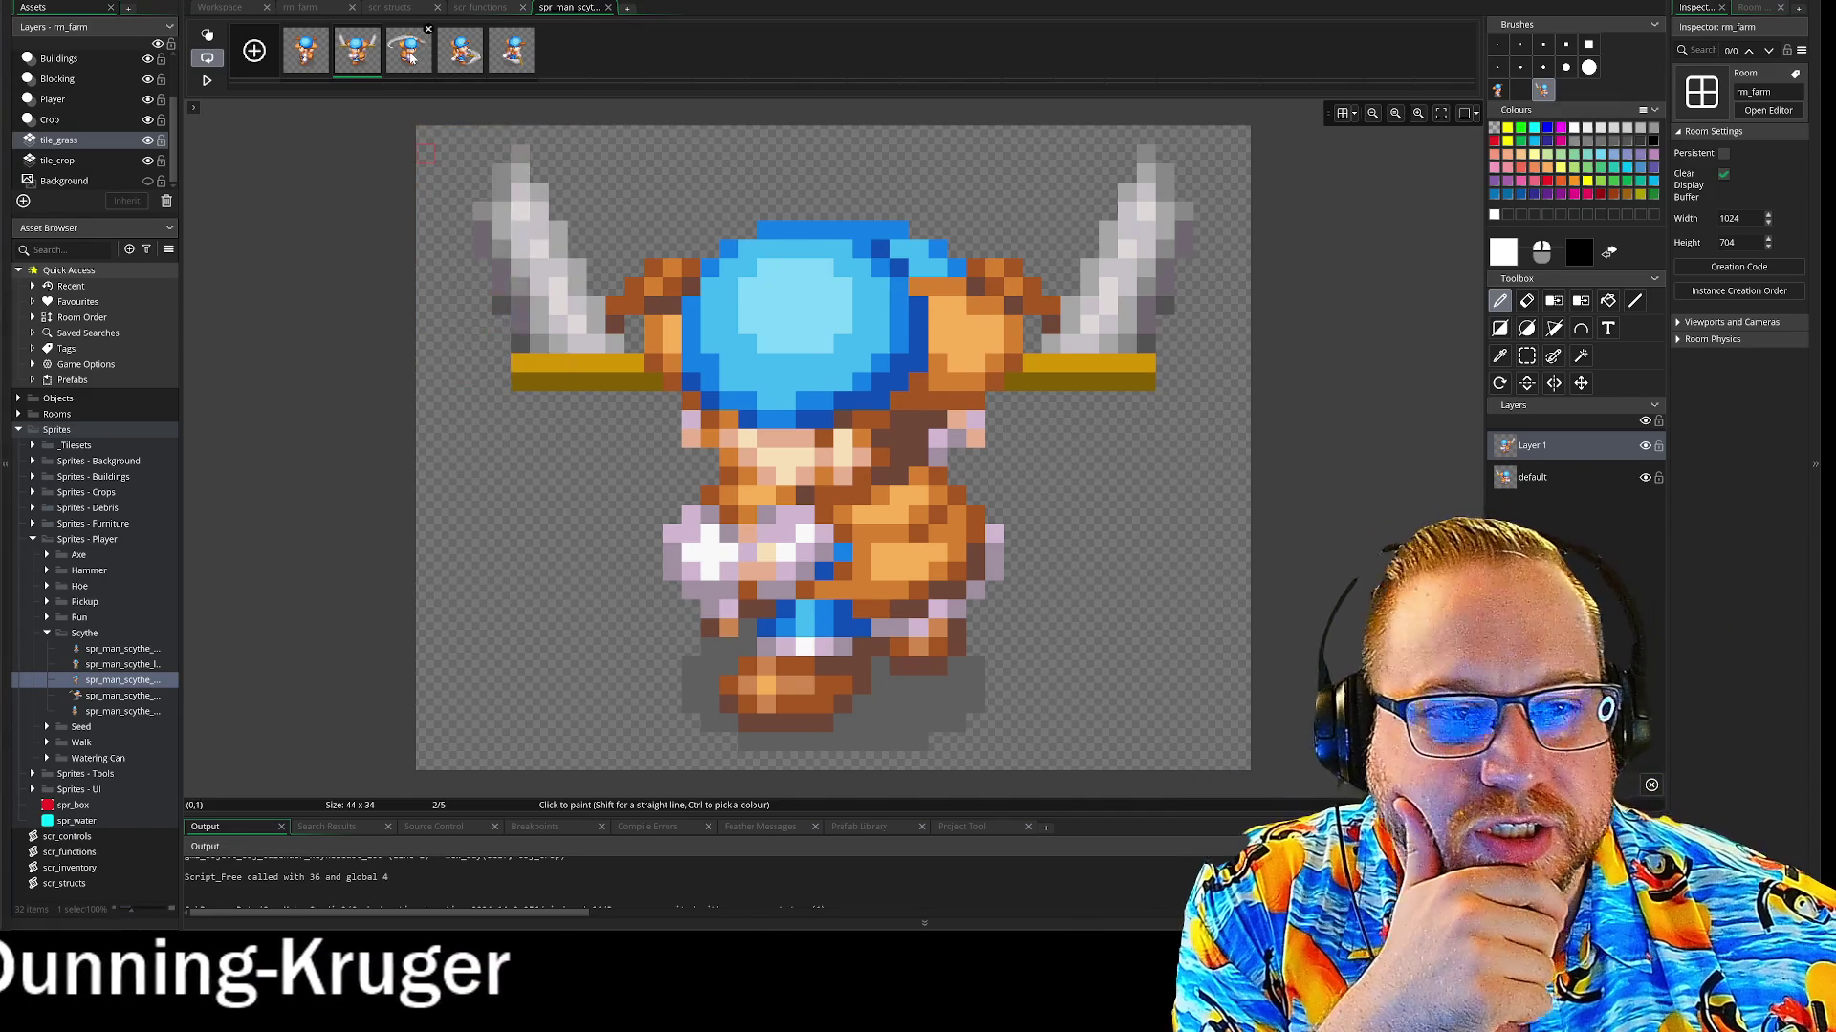
On frame 3, make the figure a brush and stamp a mirrored copy onto Layer 1
{"action": "key", "text": "period"}
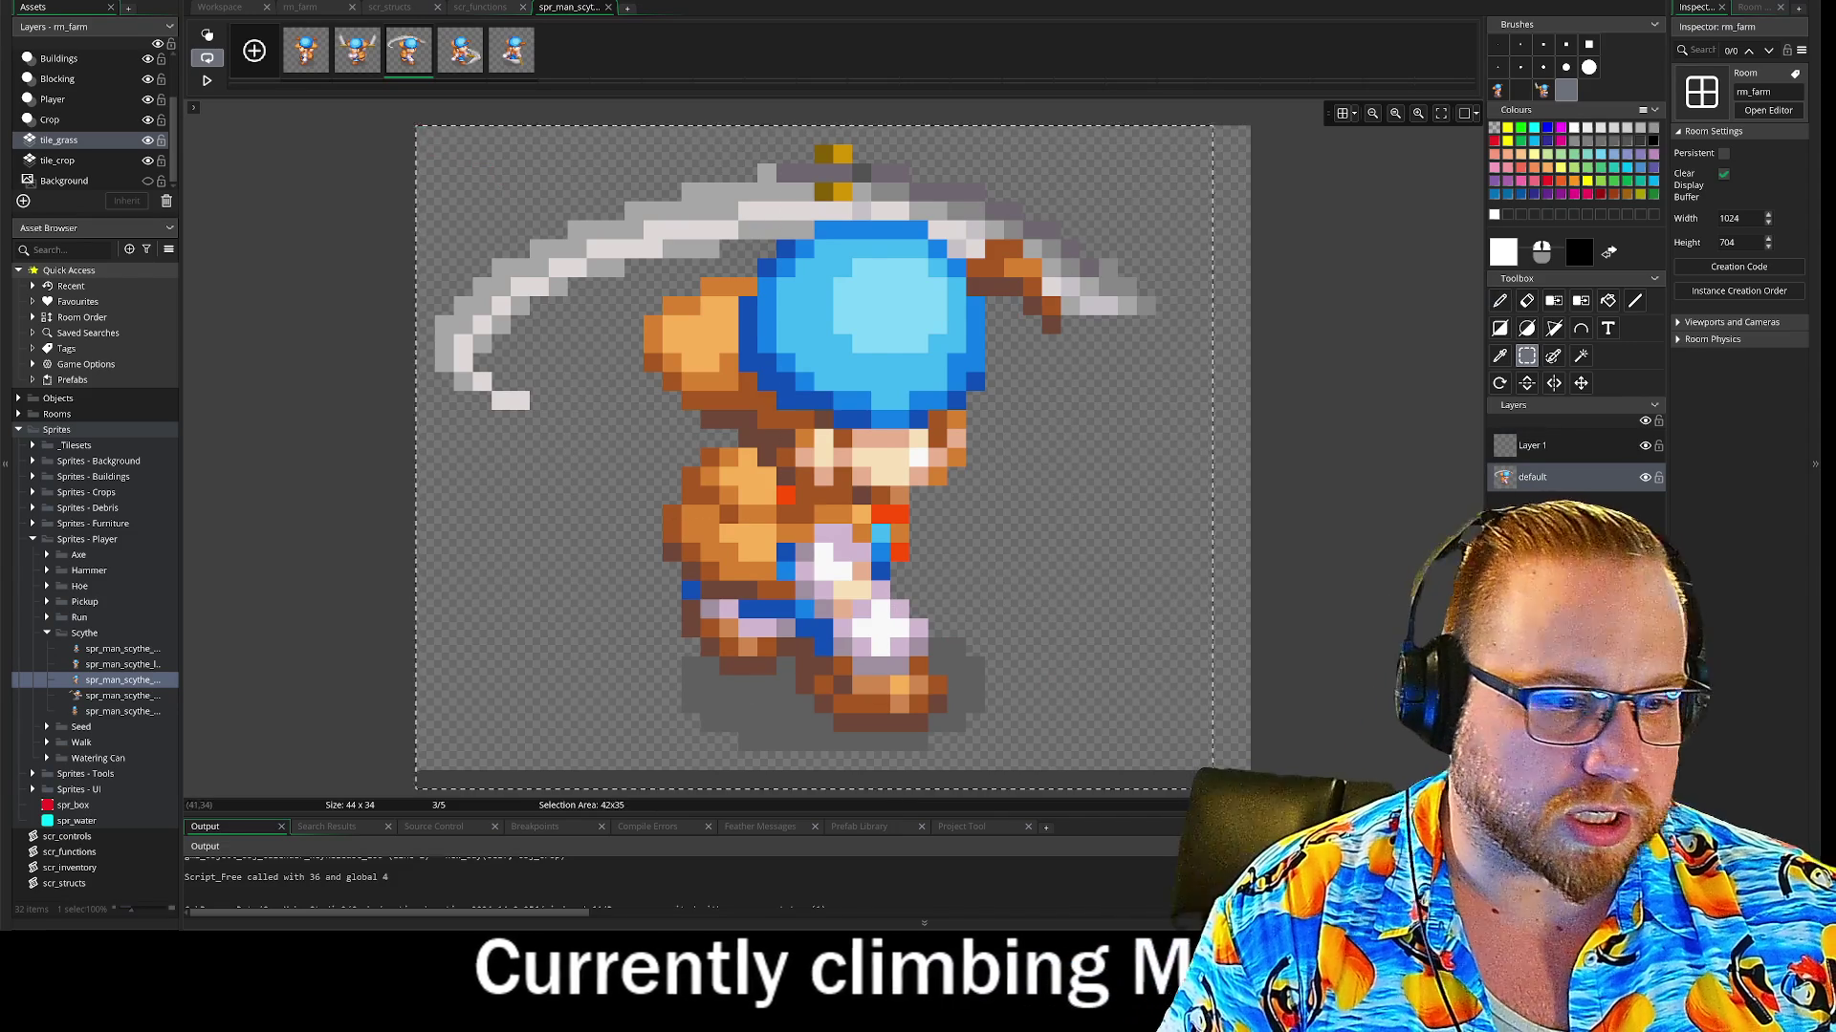
{"action": "key", "text": "ctrl+b"}
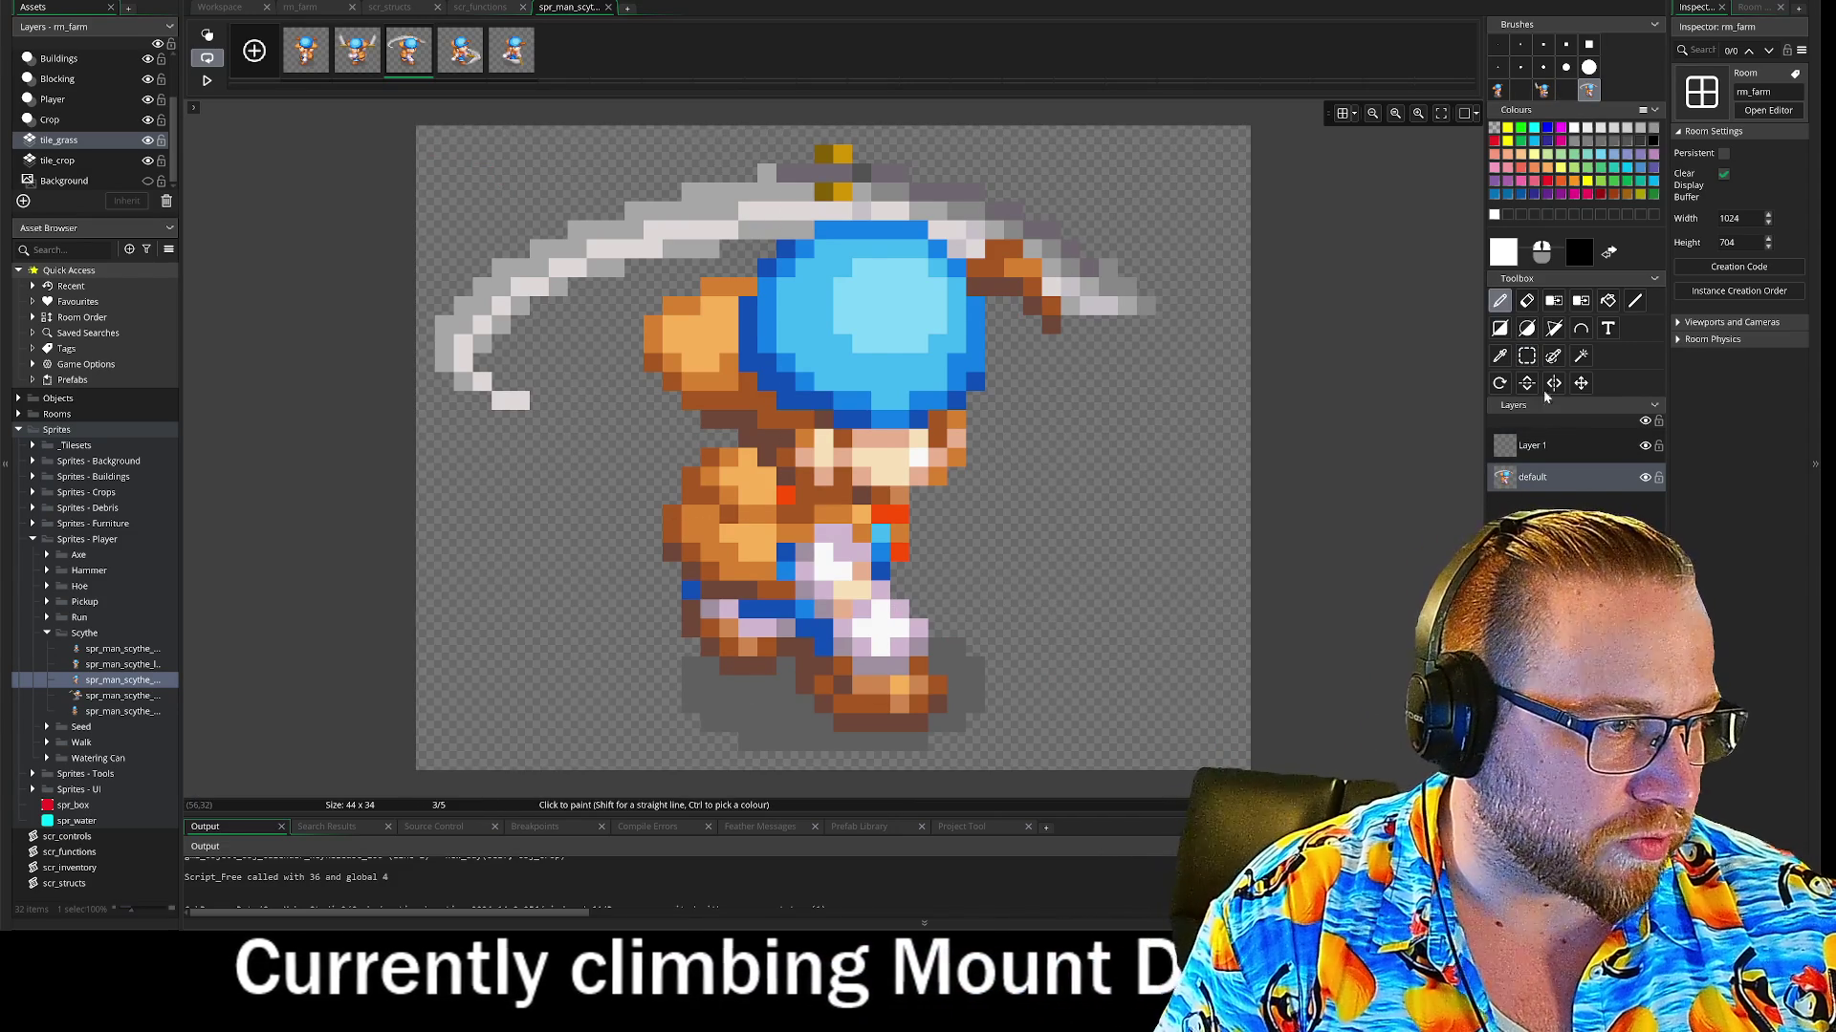
{"action": "left_click", "coordinate": [872, 457]}
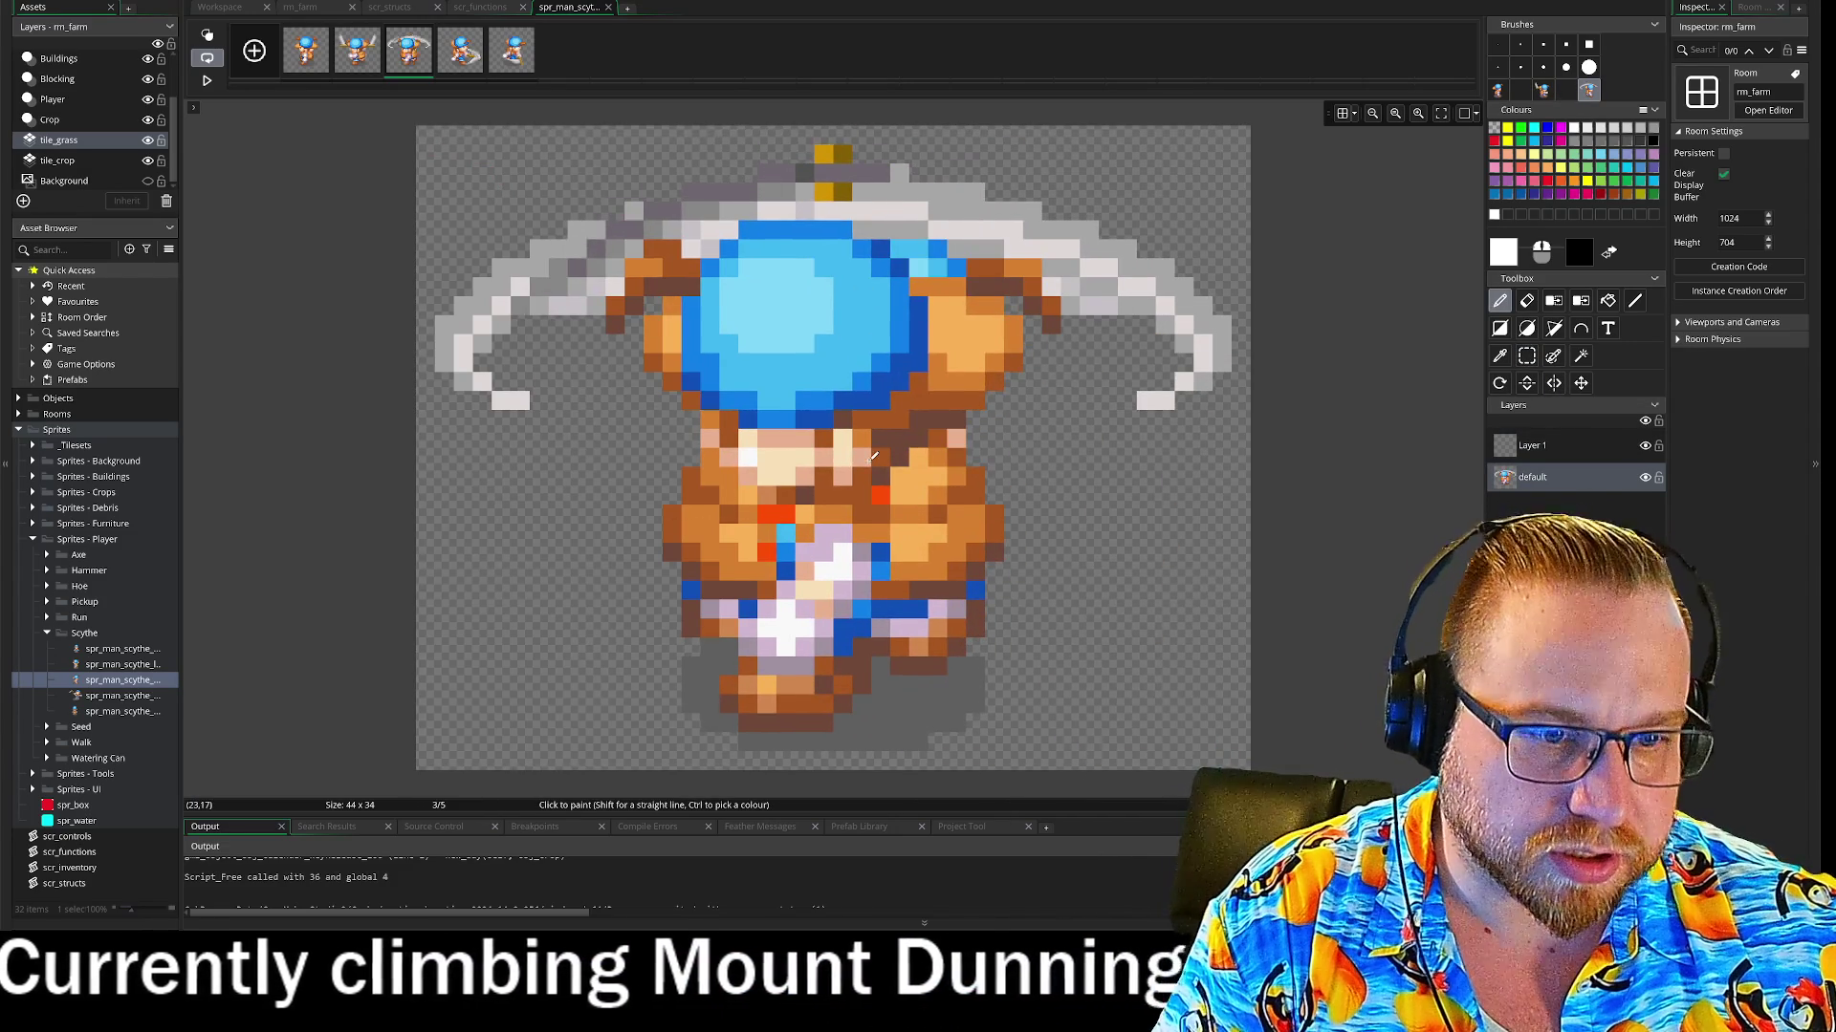
{"action": "left_click", "coordinate": [460, 51]}
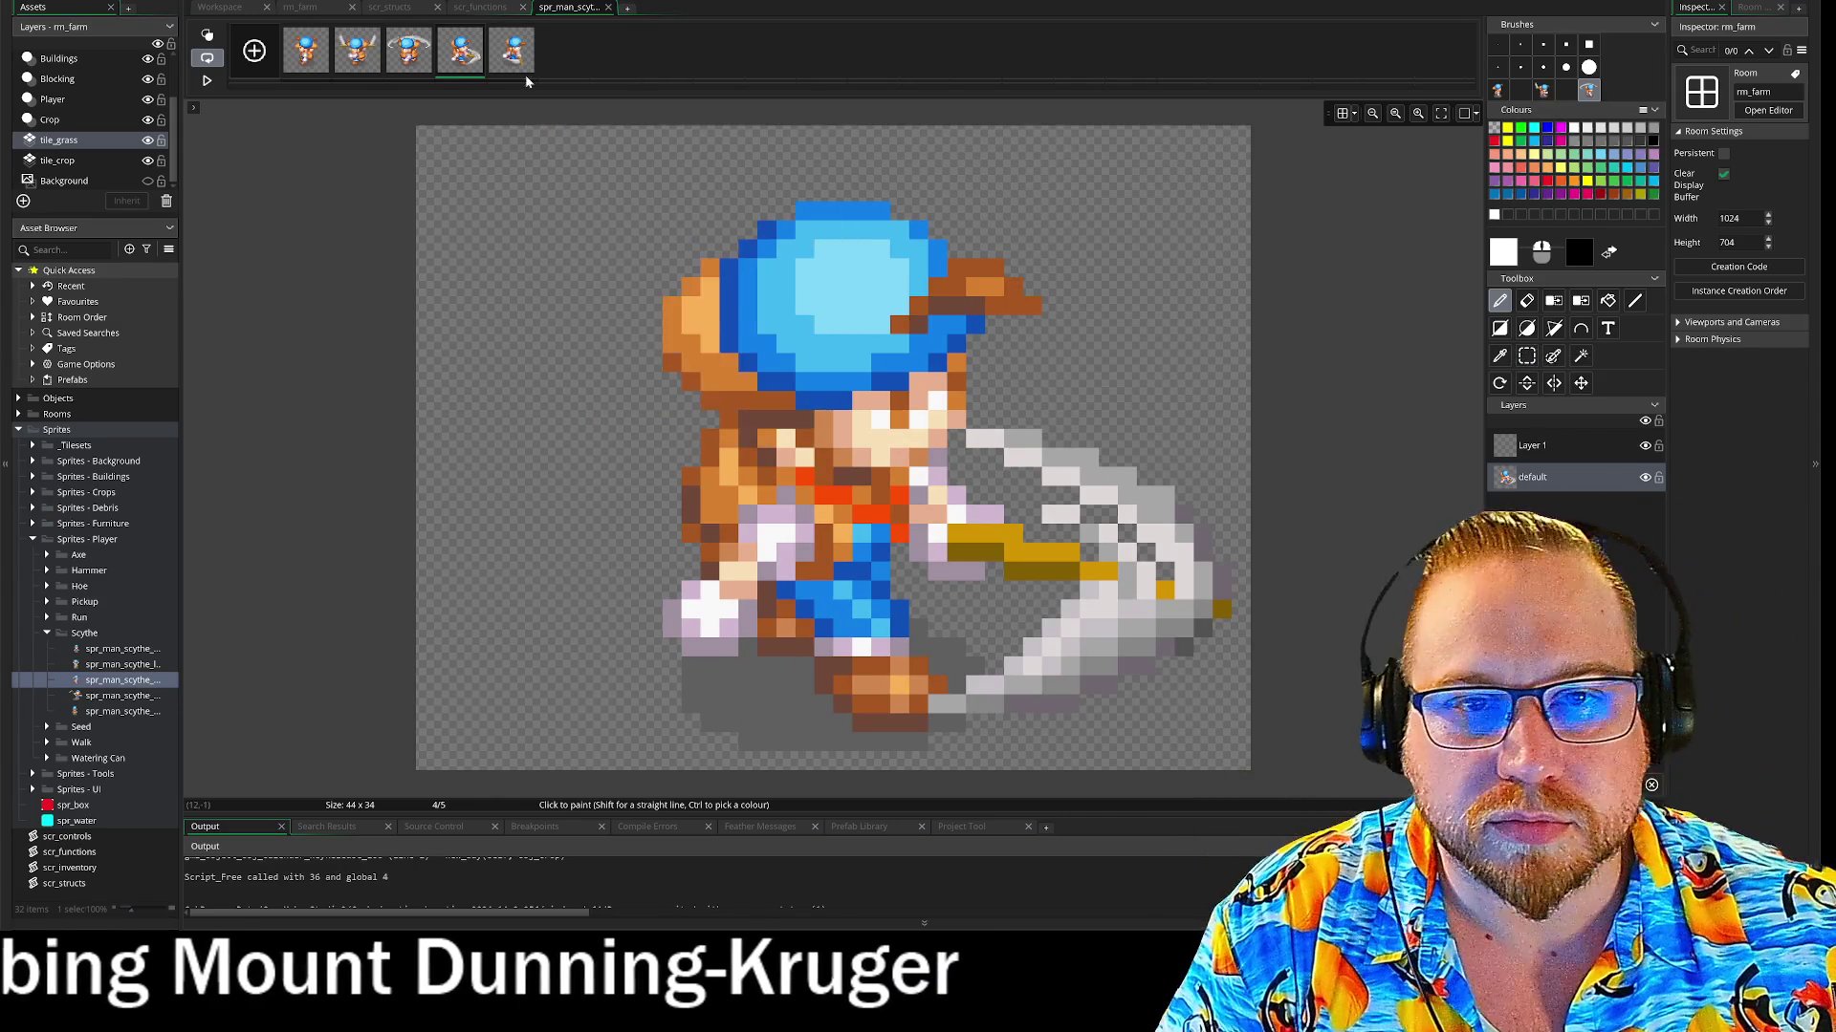
{"action": "left_click", "coordinate": [408, 51]}
{"action": "left_click", "coordinate": [1531, 445]}
{"action": "scroll", "coordinate": [765, 486], "scroll_direction": "up", "scroll_amount": 2}
{"action": "key", "text": "ctrl+v"}
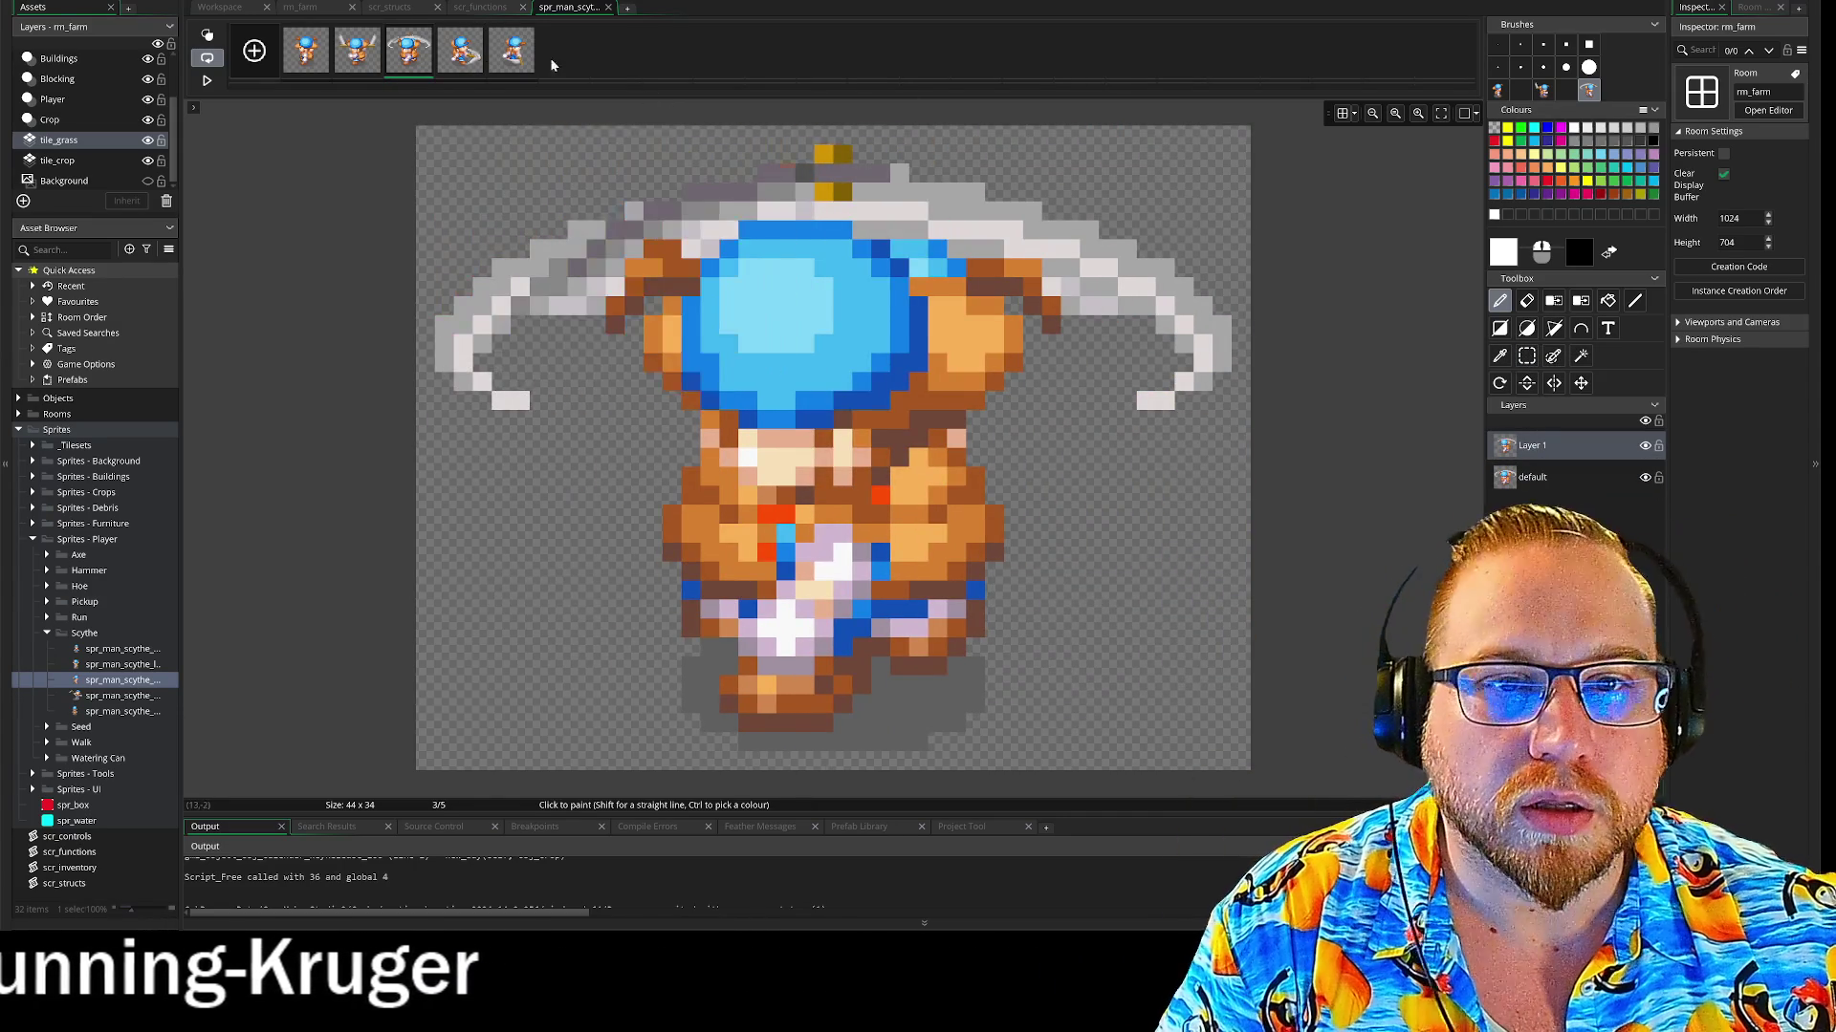
On frame 4, select the whole character as a brush and move Layer 1 below the default layer
{"action": "left_click", "coordinate": [460, 51]}
{"action": "left_click", "coordinate": [1527, 356]}
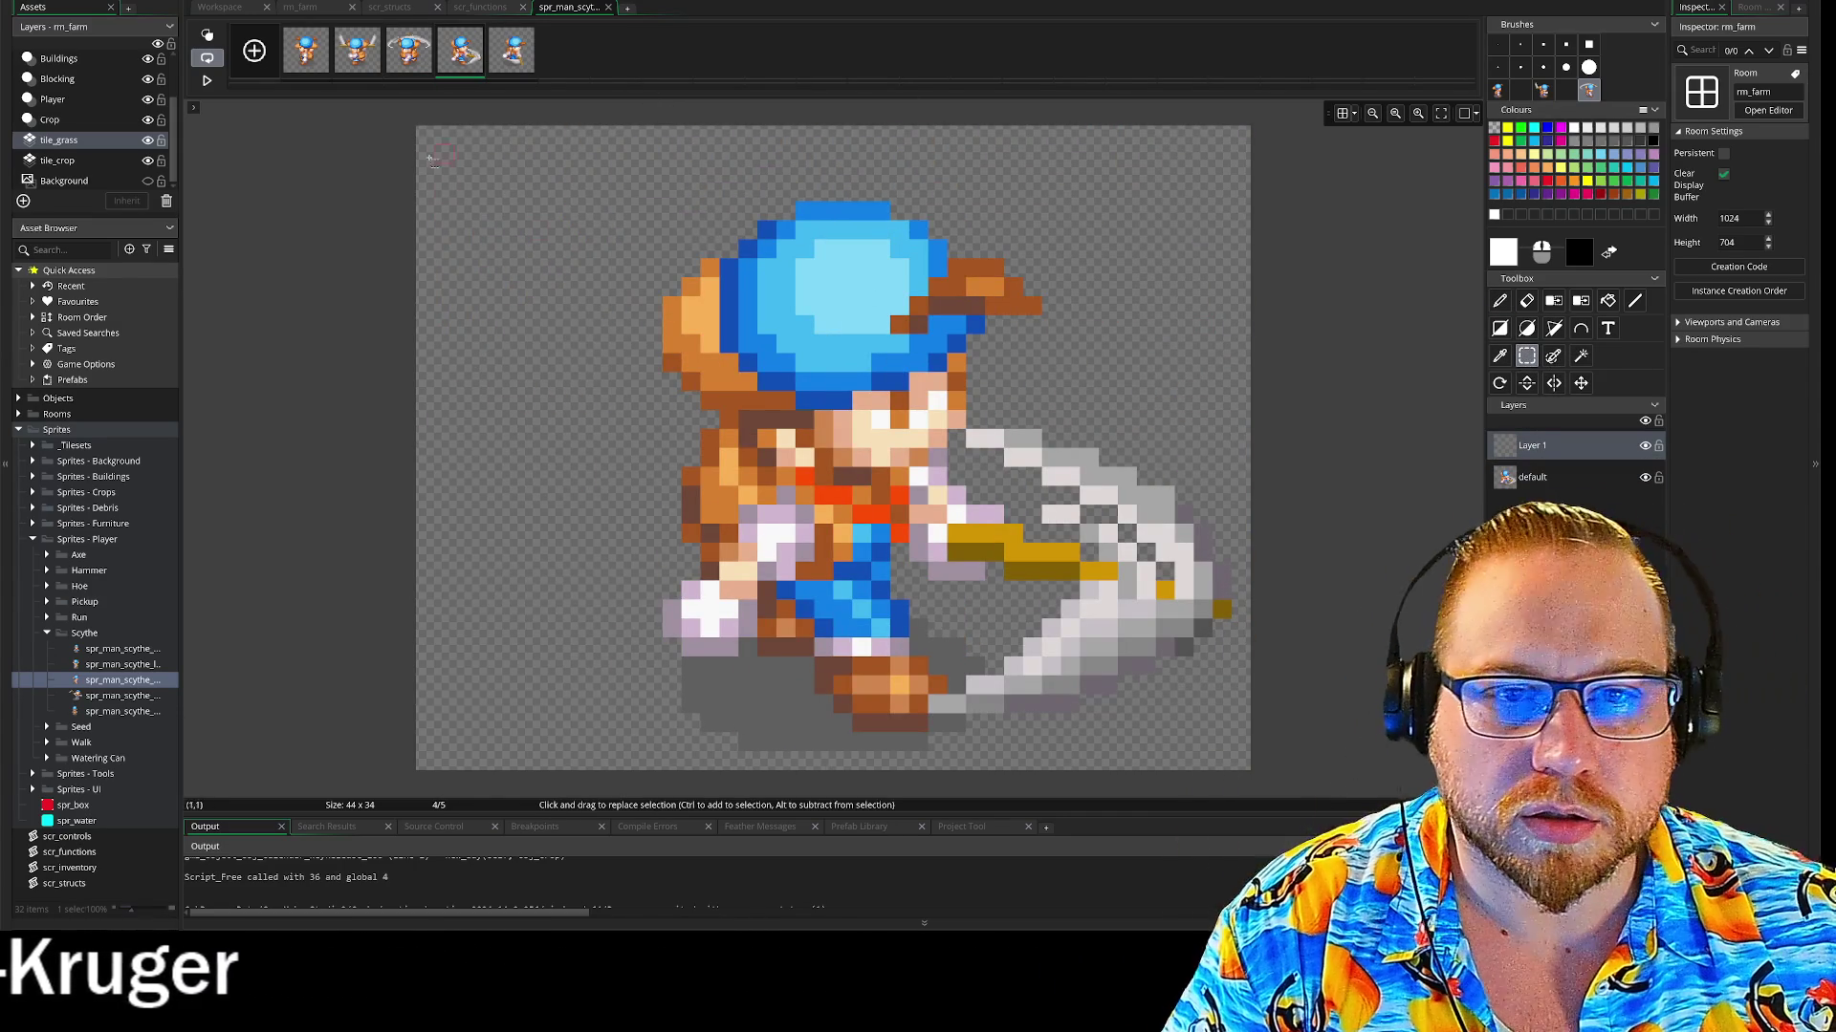
{"action": "left_click", "coordinate": [1499, 300]}
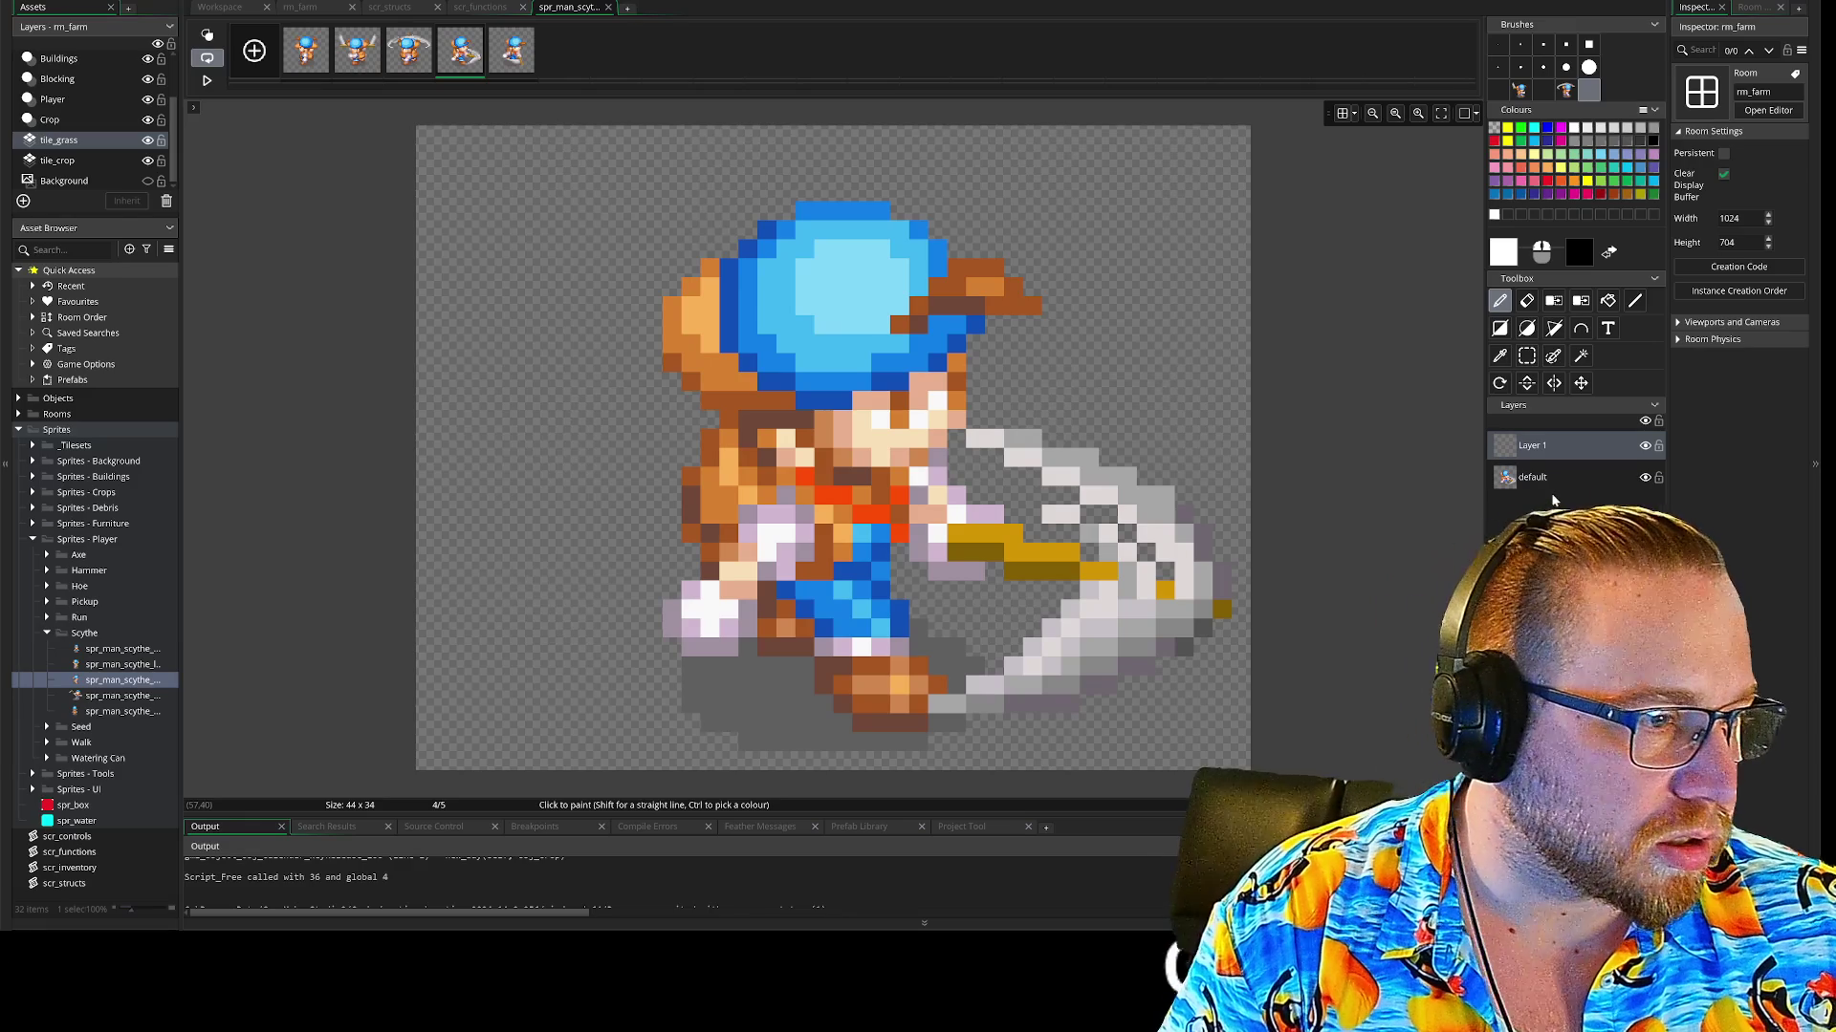
{"action": "left_click", "coordinate": [1546, 480]}
{"action": "left_click", "coordinate": [1526, 356]}
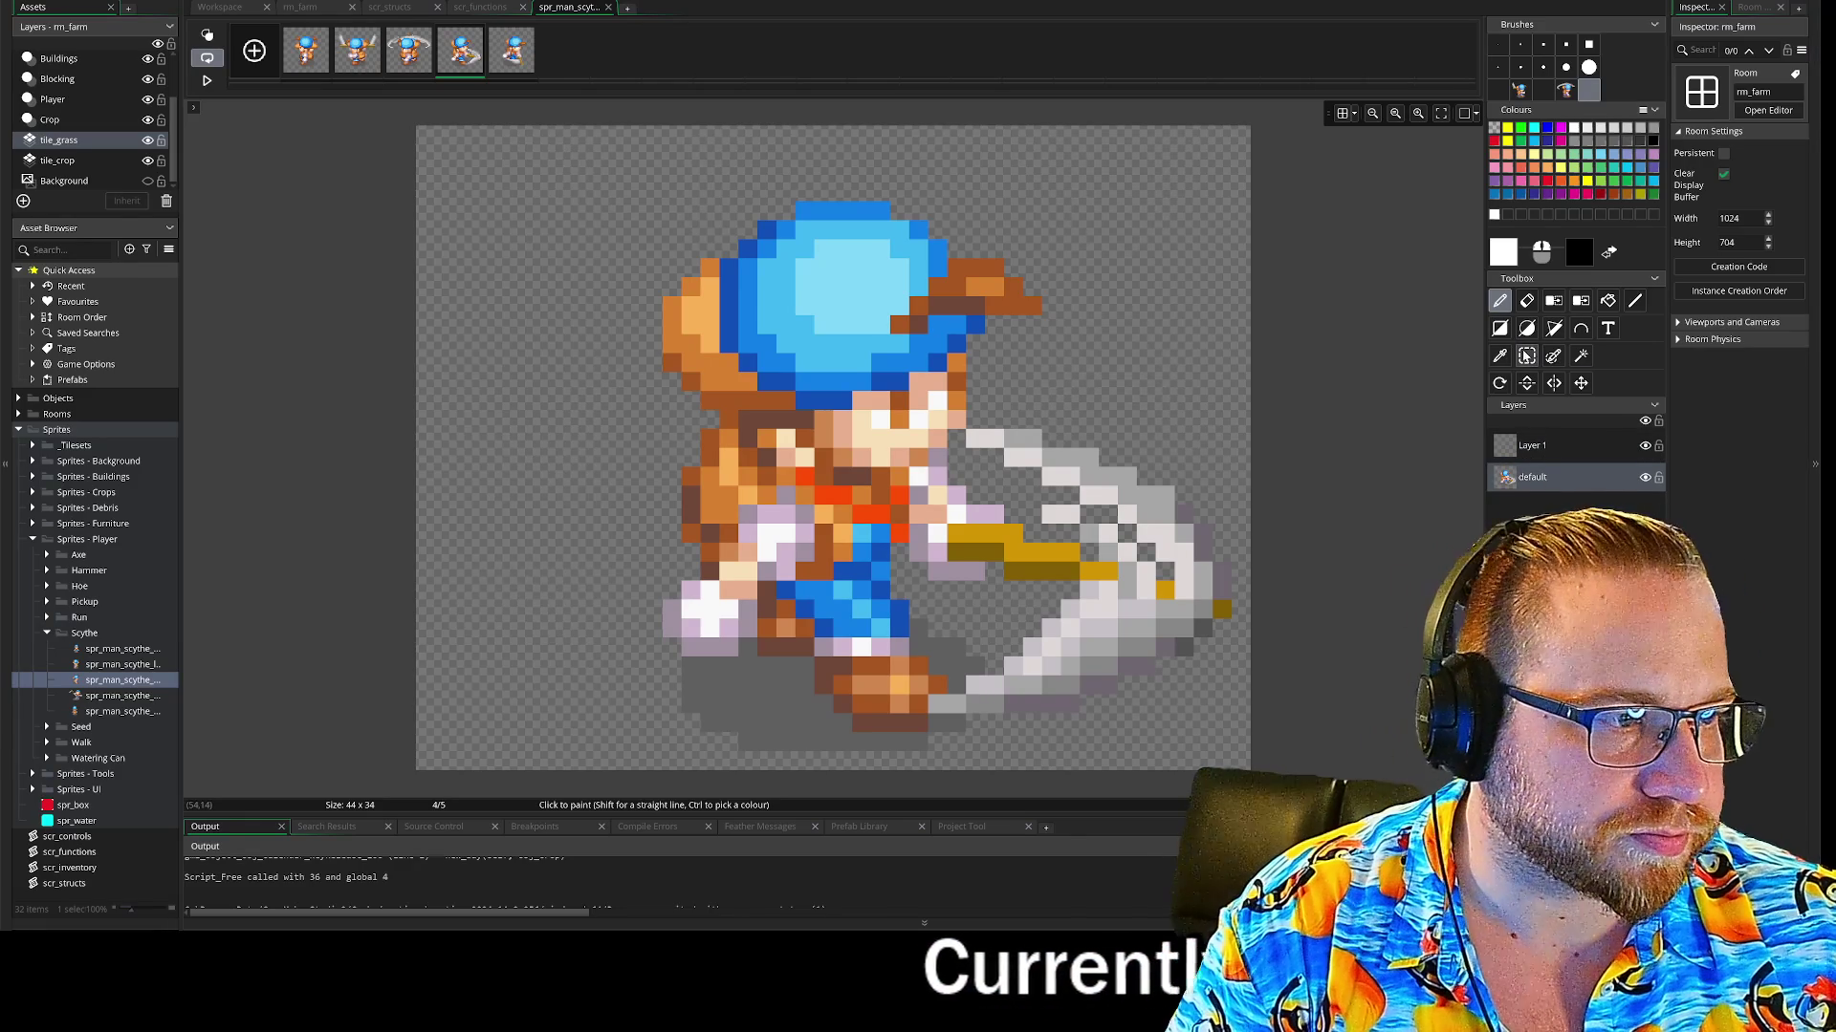
{"action": "left_click_drag", "start_coordinate": [424, 134], "coordinate": [1252, 772]}
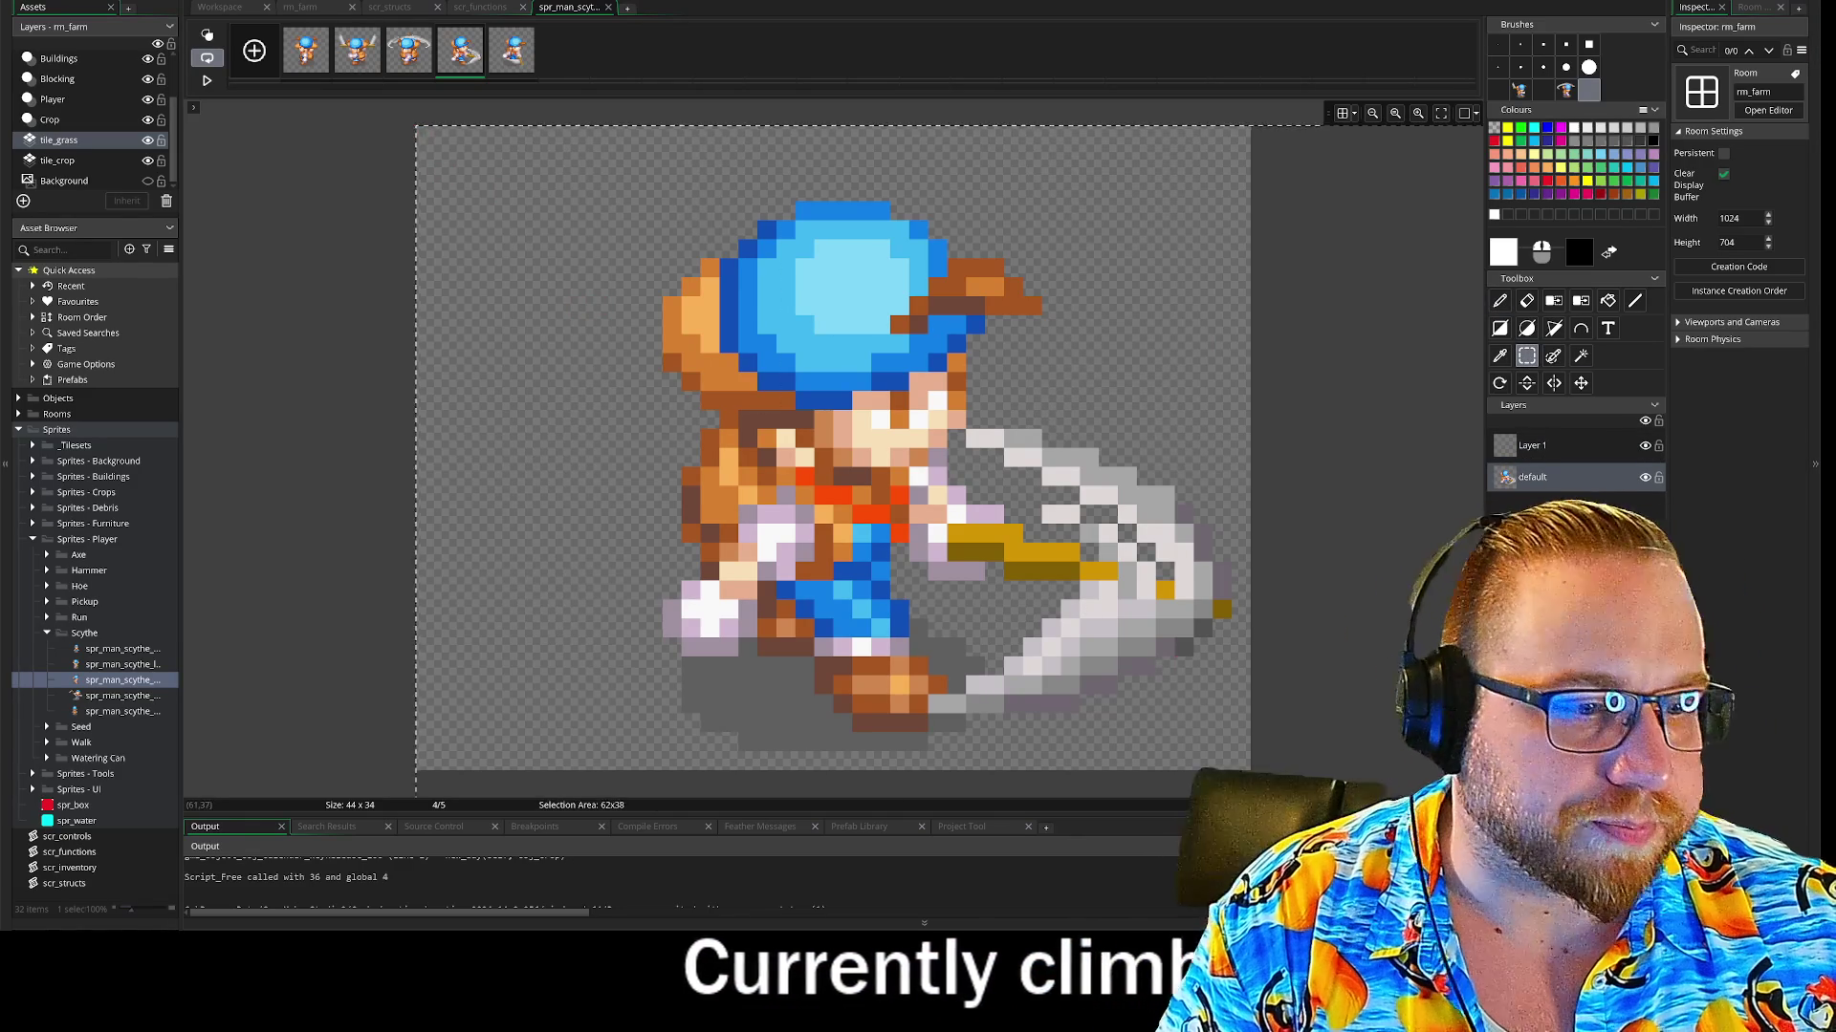
{"action": "key", "text": "ctrl+b"}
{"action": "left_click_drag", "start_coordinate": [1550, 445], "coordinate": [1550, 485]}
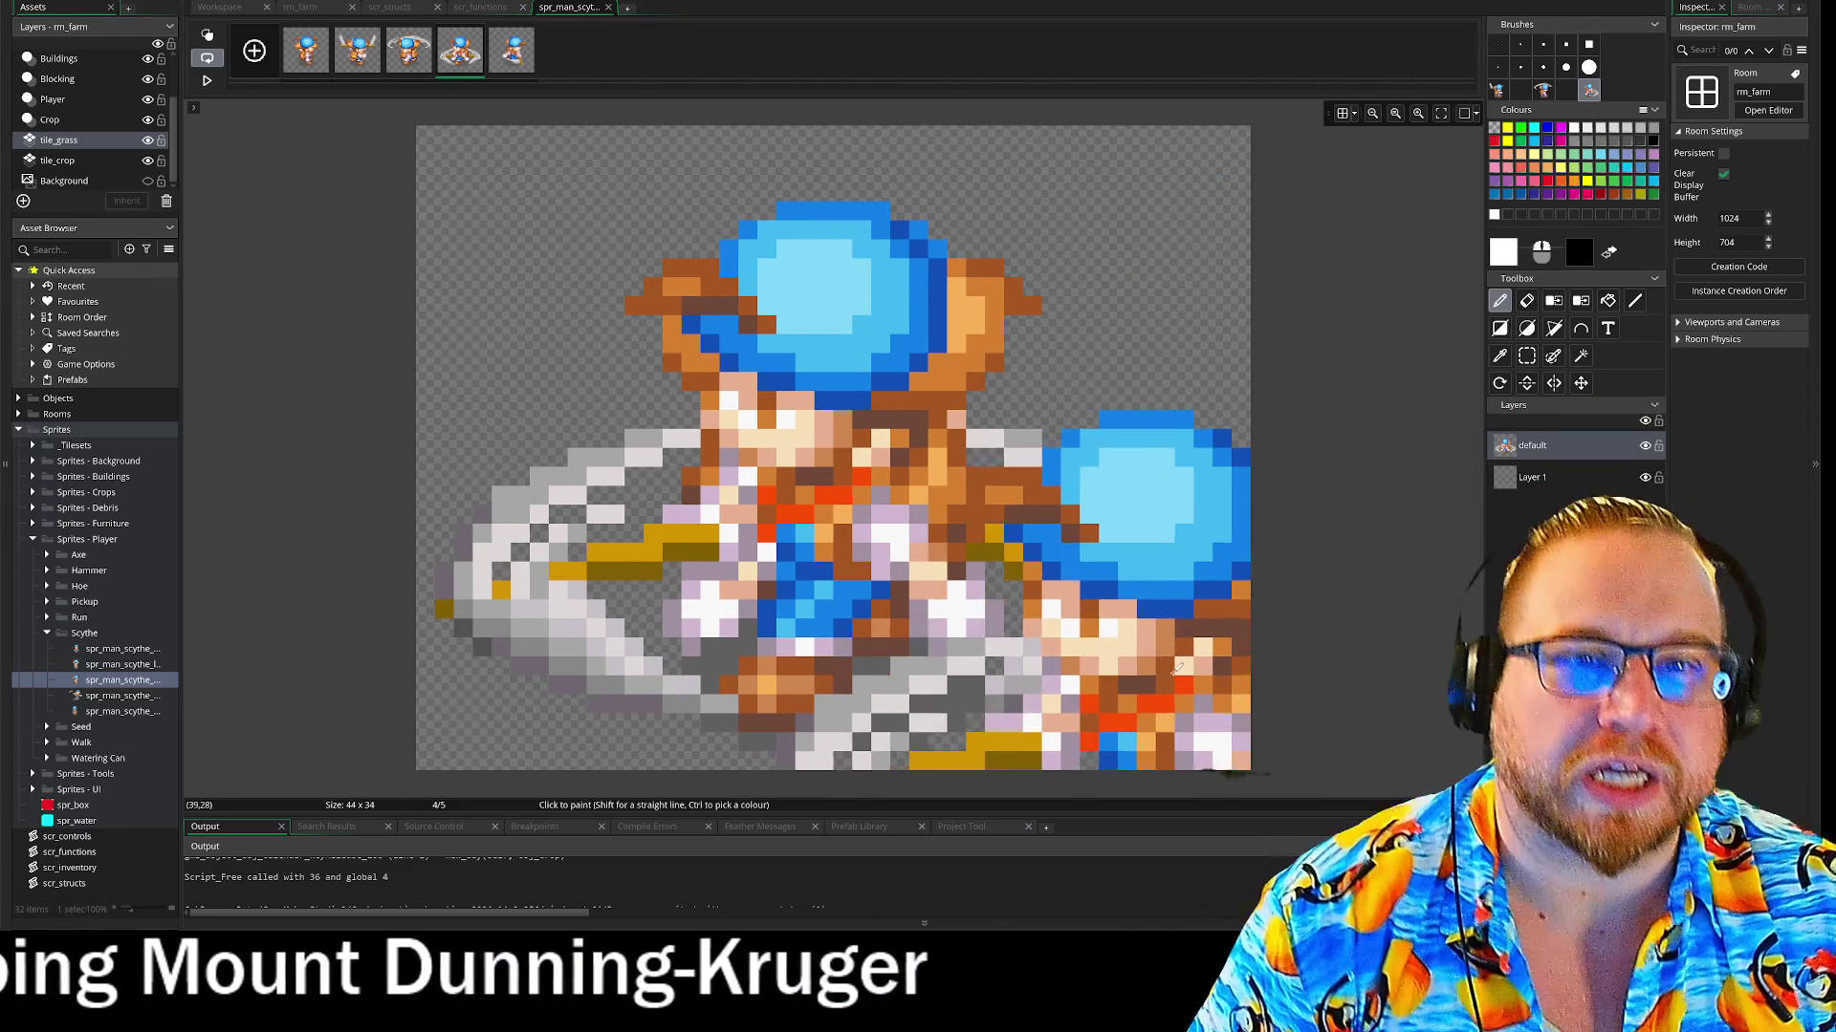
{"action": "key", "text": "Right"}
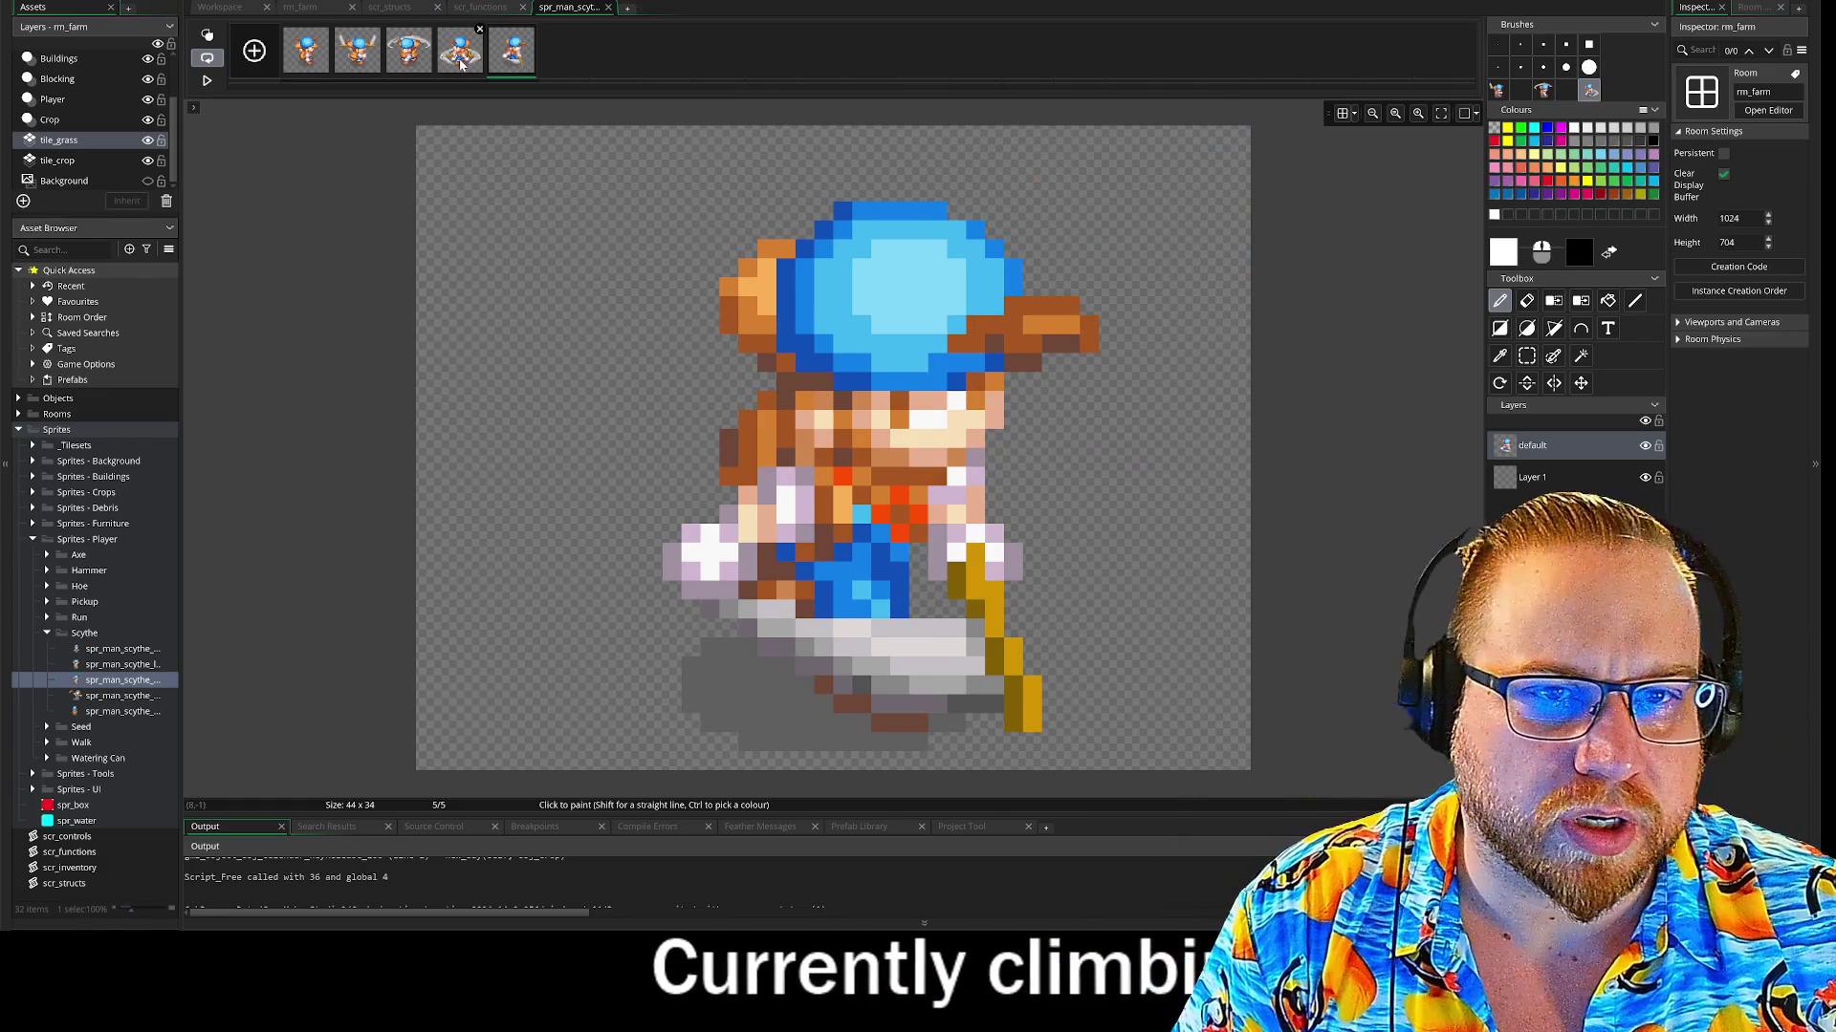
Step through frames 1–5 to review the scythe swing poses
{"action": "left_click", "coordinate": [460, 58]}
{"action": "left_click", "coordinate": [412, 58]}
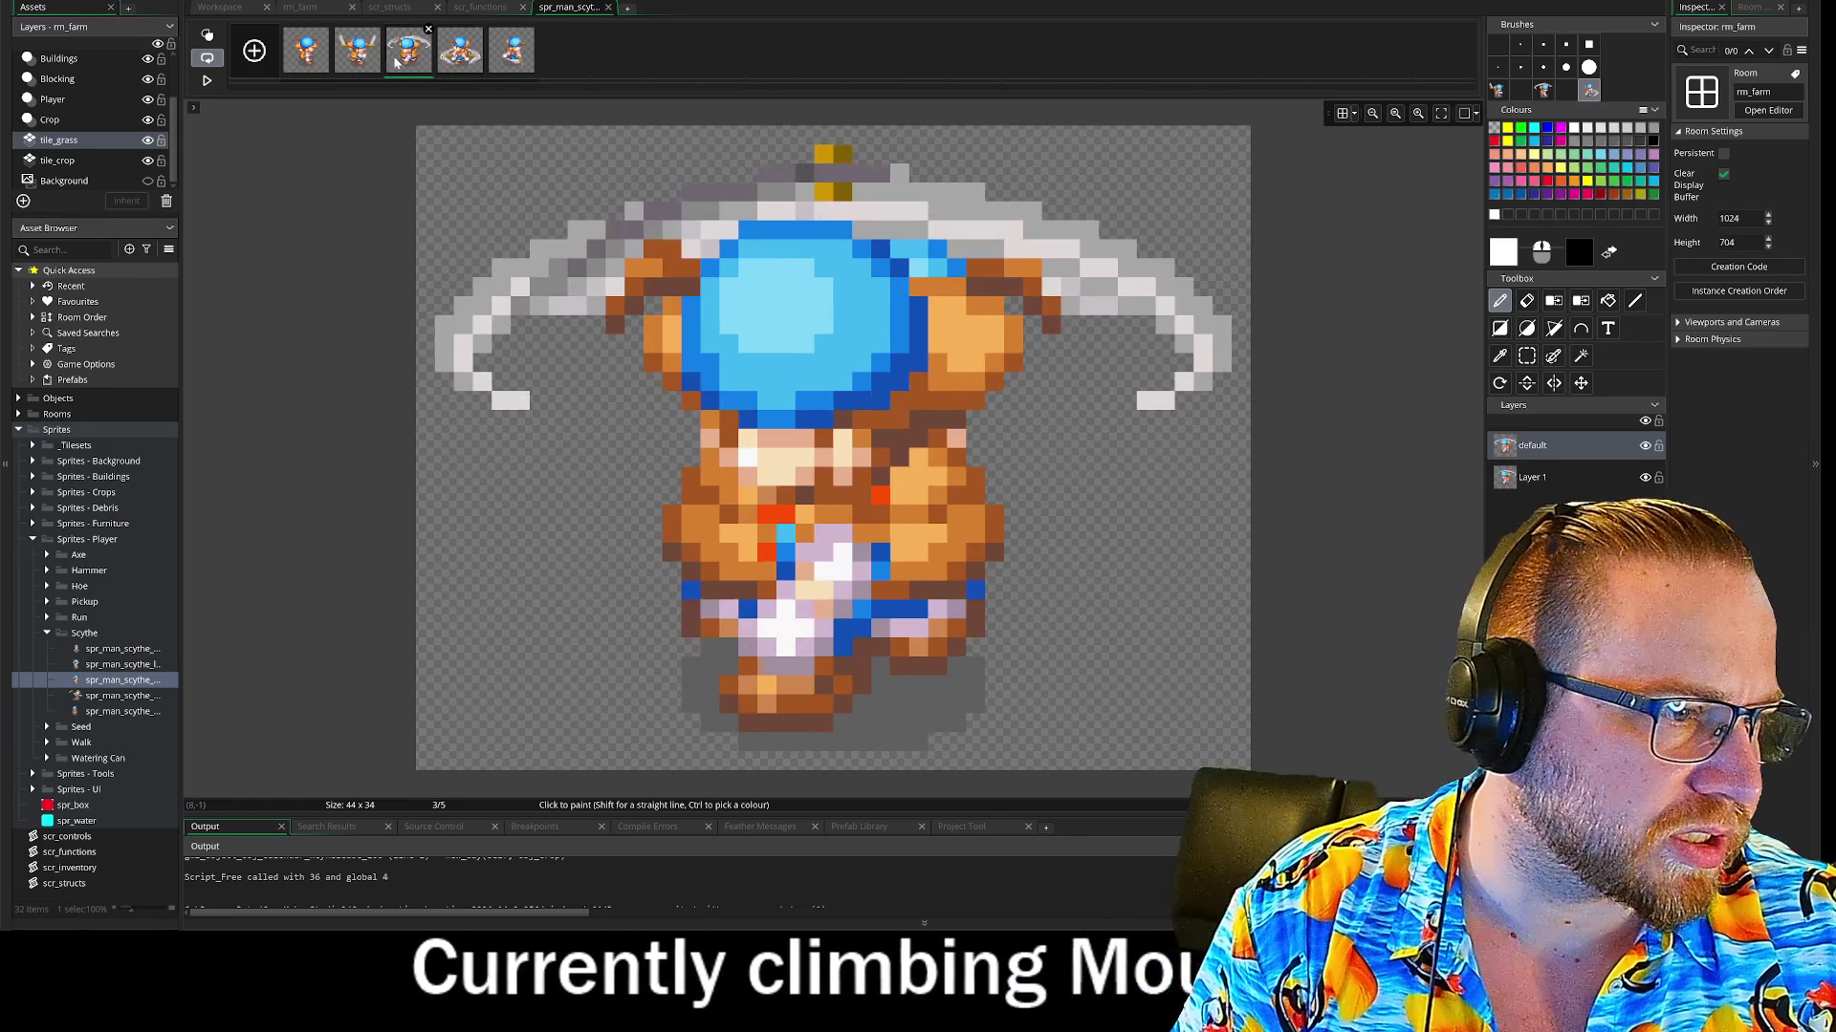
{"action": "left_click", "coordinate": [460, 58]}
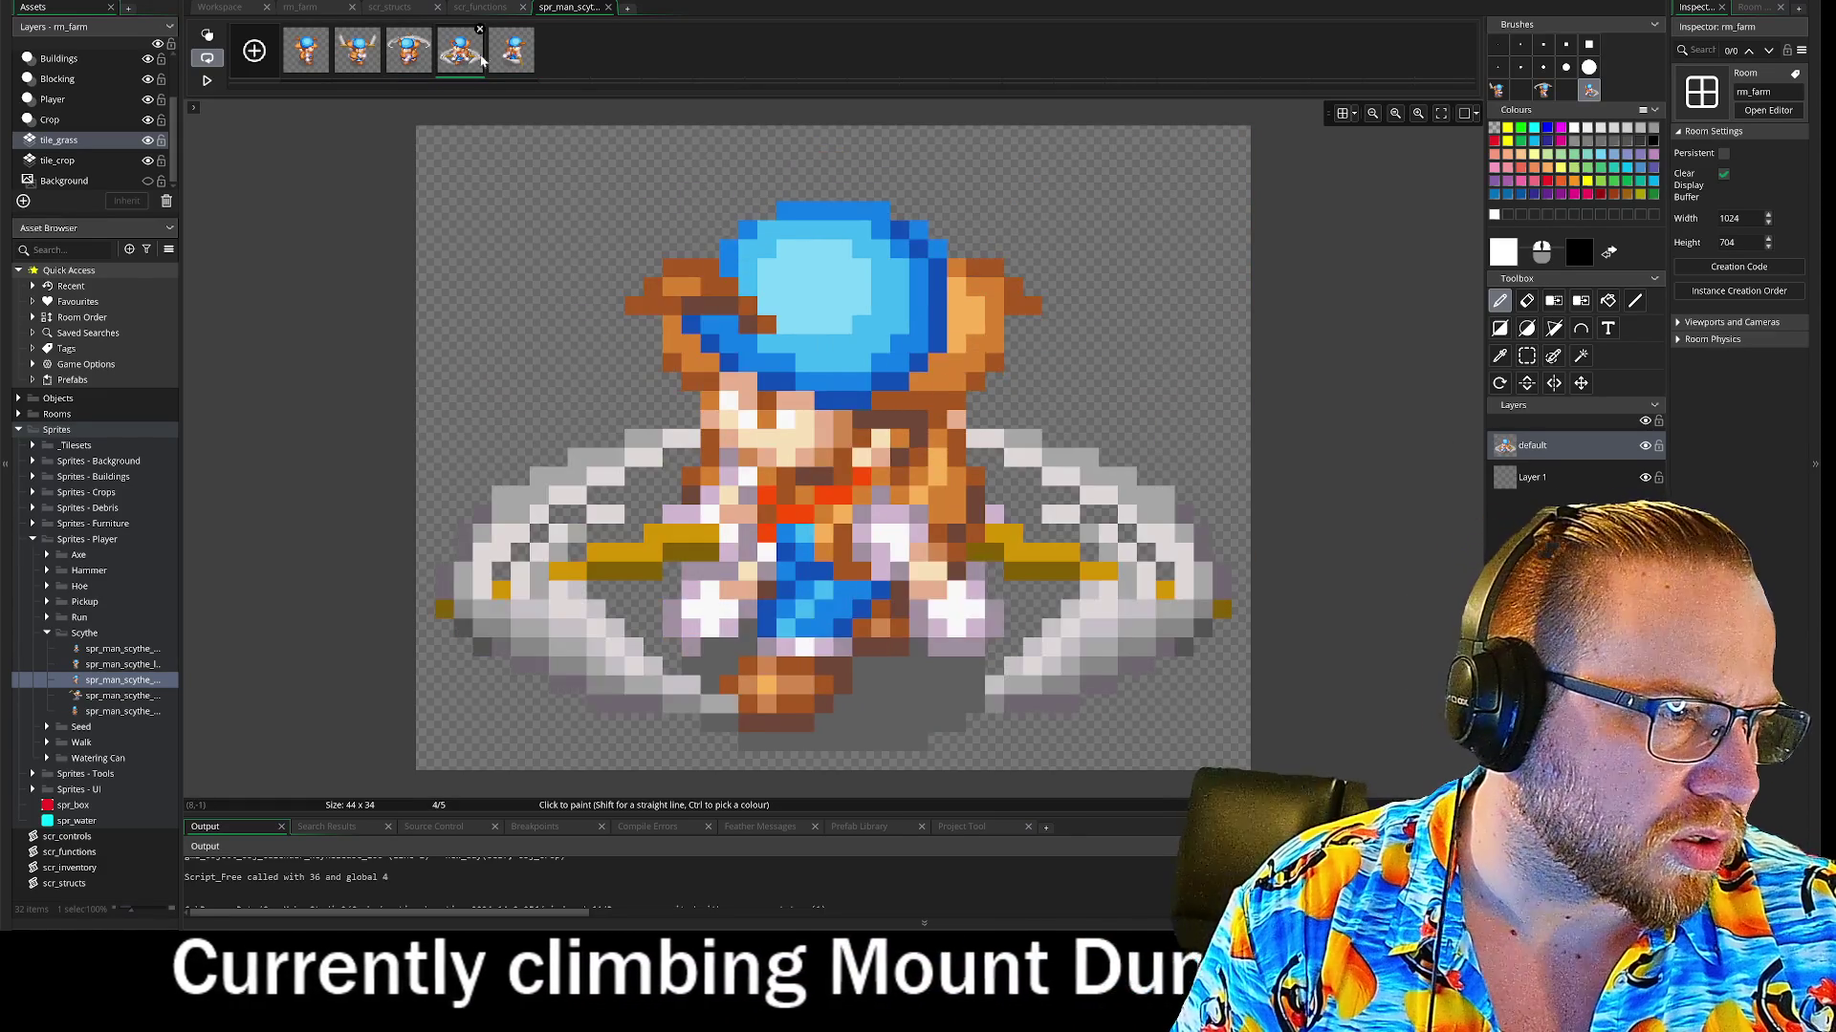
{"action": "left_click", "coordinate": [511, 58]}
{"action": "left_click", "coordinate": [323, 60]}
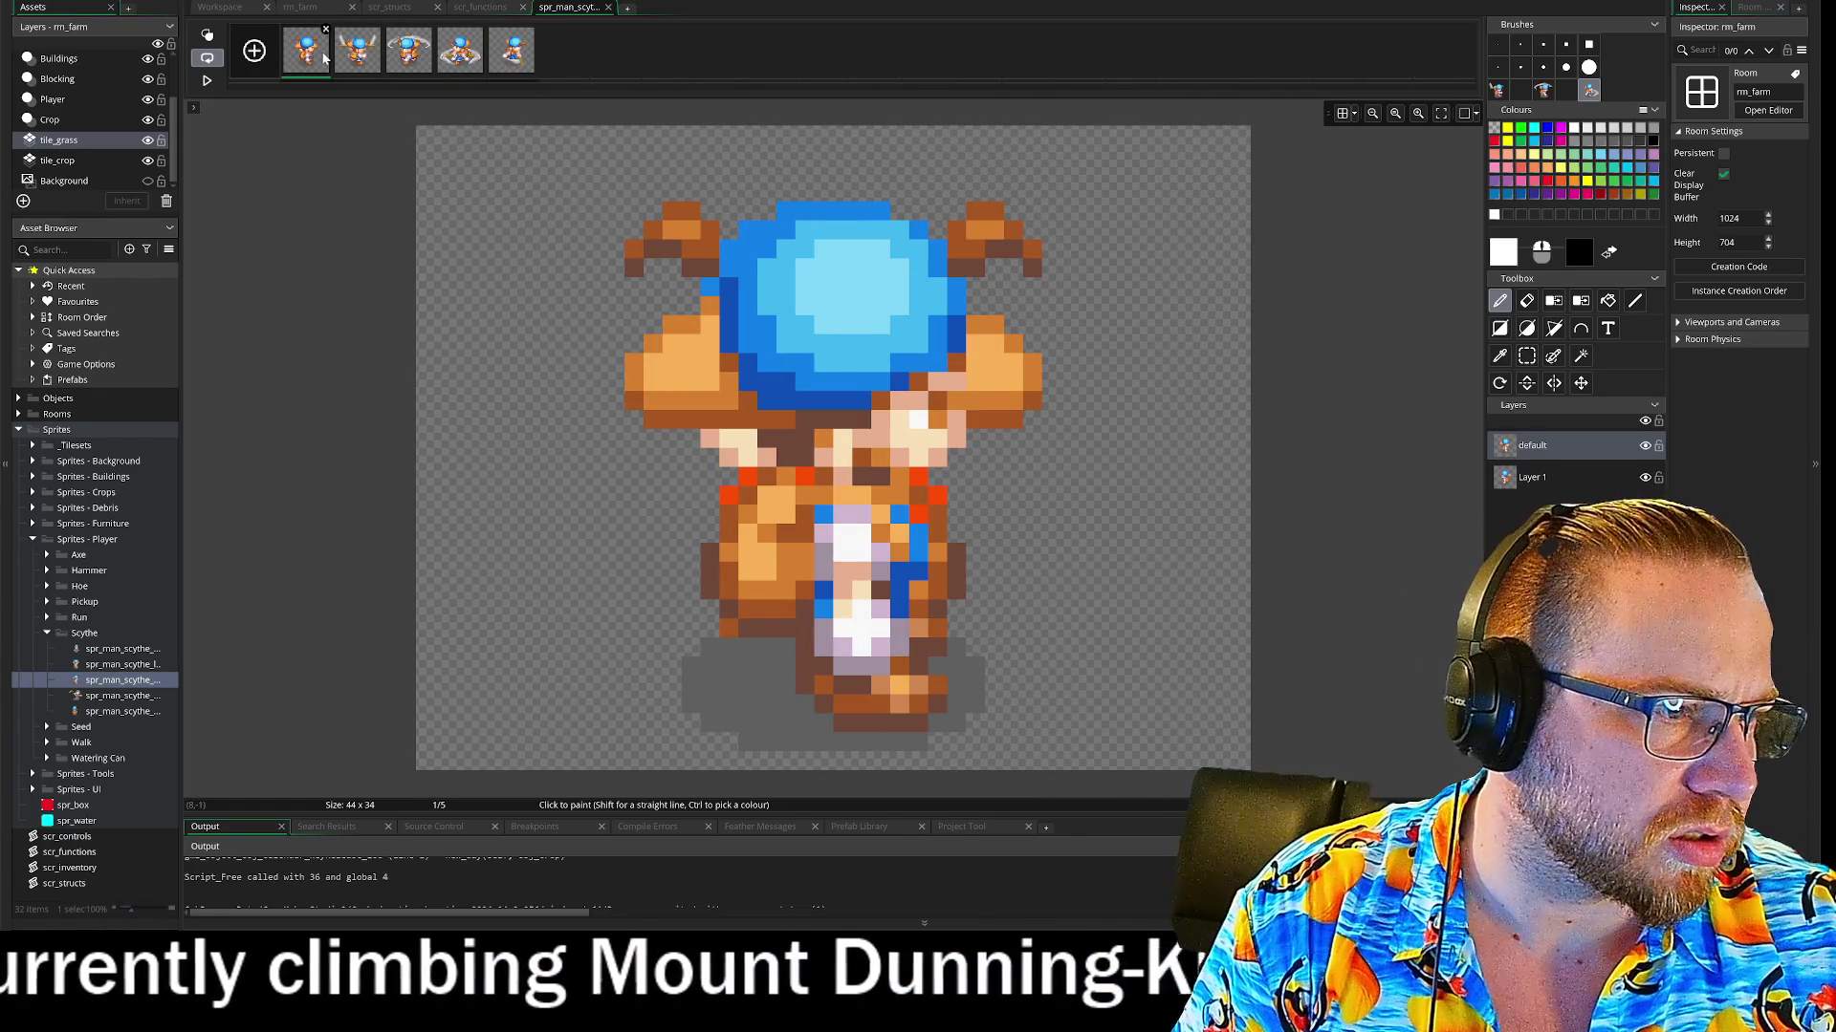
{"action": "left_click", "coordinate": [344, 61]}
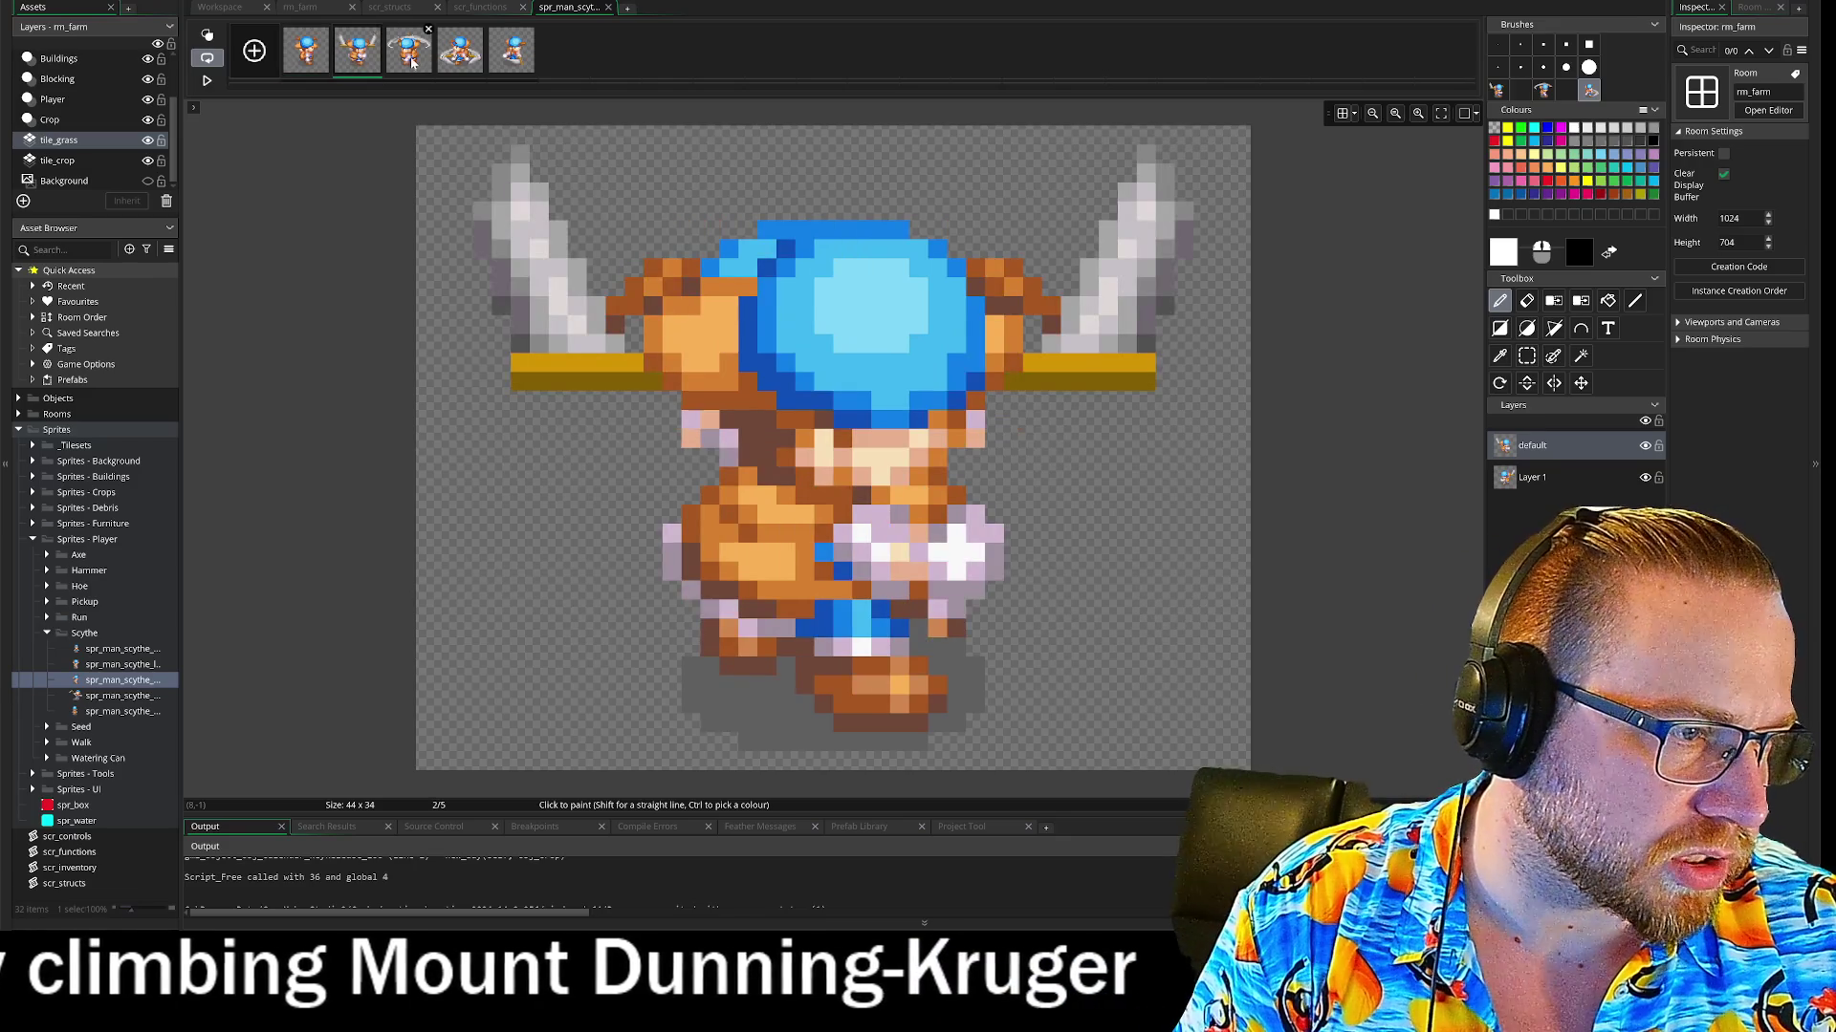
{"action": "left_click", "coordinate": [413, 64]}
{"action": "left_click", "coordinate": [358, 57]}
Move Layer 1 above default and shift frame 5's mirrored copy up and left
{"action": "left_click_drag", "start_coordinate": [1530, 477], "coordinate": [1511, 448]}
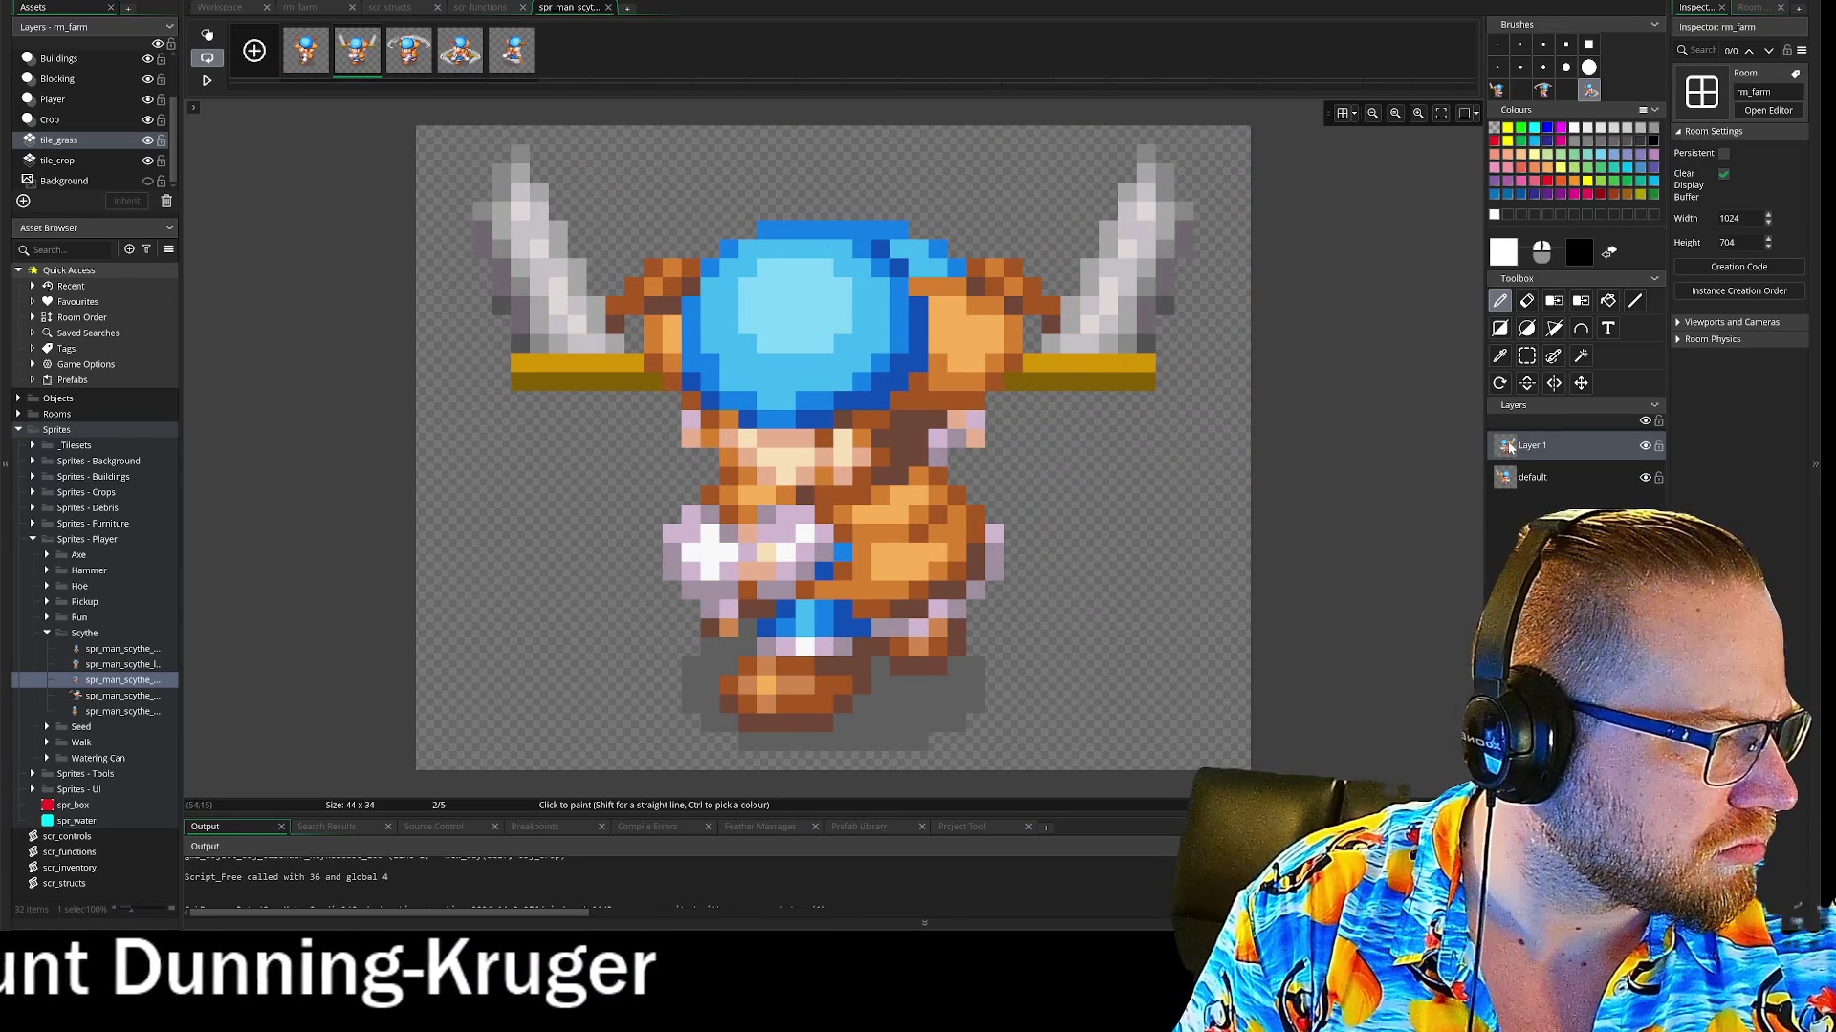
{"action": "key", "text": "Right"}
{"action": "key", "text": "Right"}
{"action": "key", "text": "Right"}
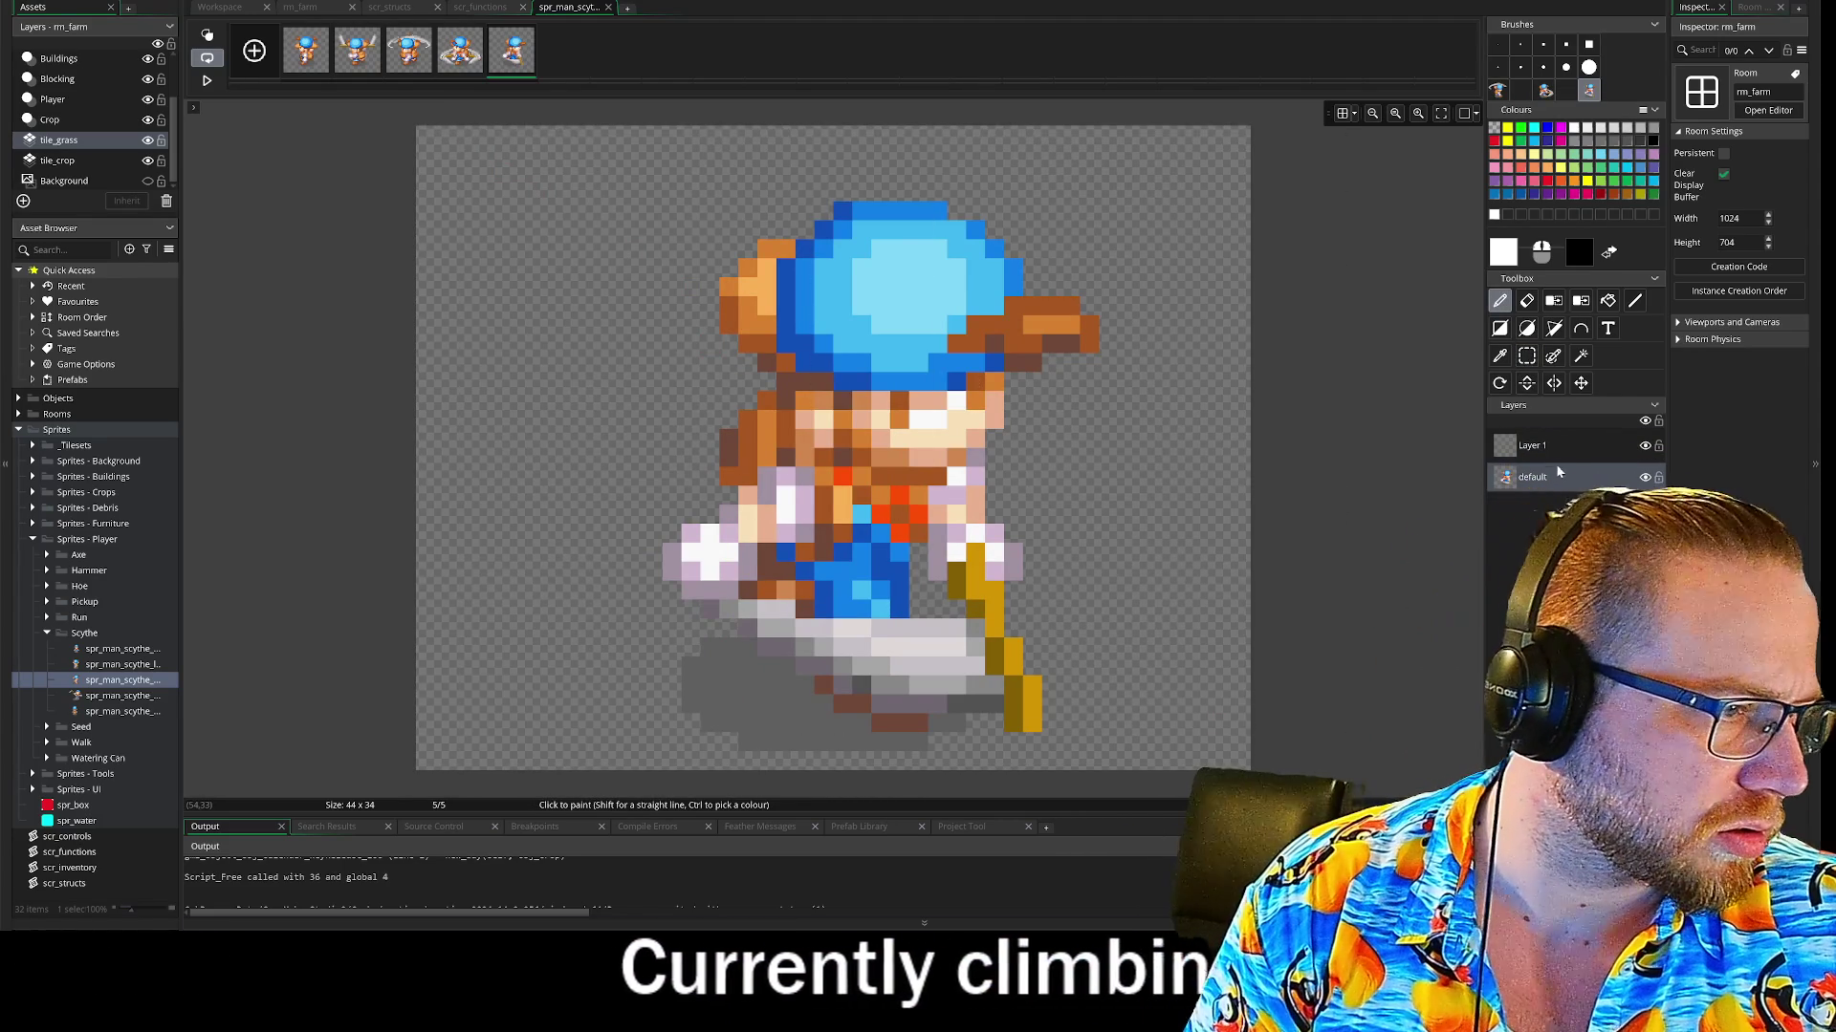
{"action": "left_click", "coordinate": [1530, 446]}
{"action": "mouse_move", "coordinate": [818, 449]}
{"action": "left_mouse_down"}
{"action": "mouse_move", "coordinate": [985, 439]}
{"action": "mouse_move", "coordinate": [756, 421]}
{"action": "mouse_move", "coordinate": [760, 360]}
{"action": "mouse_move", "coordinate": [703, 359]}
{"action": "left_mouse_up"}
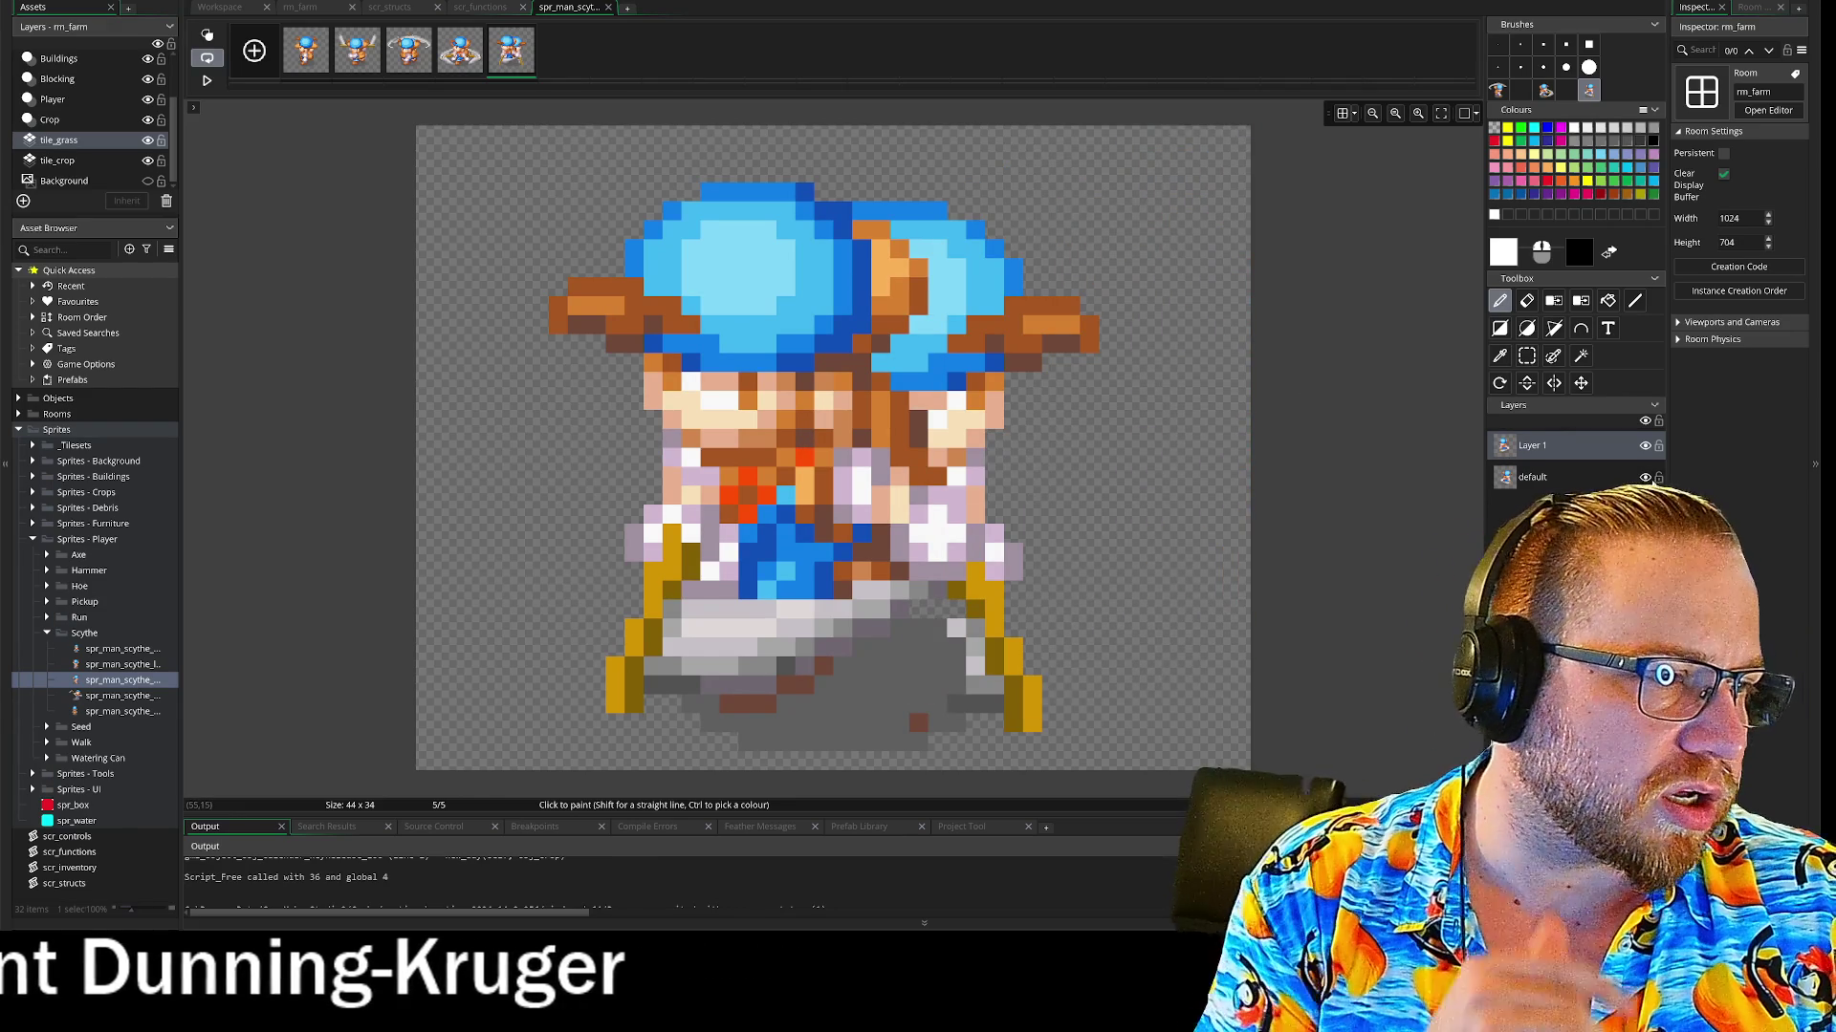
Hide frame 5's default layer so only the mirrored figure shows
{"action": "left_click", "coordinate": [1644, 477]}
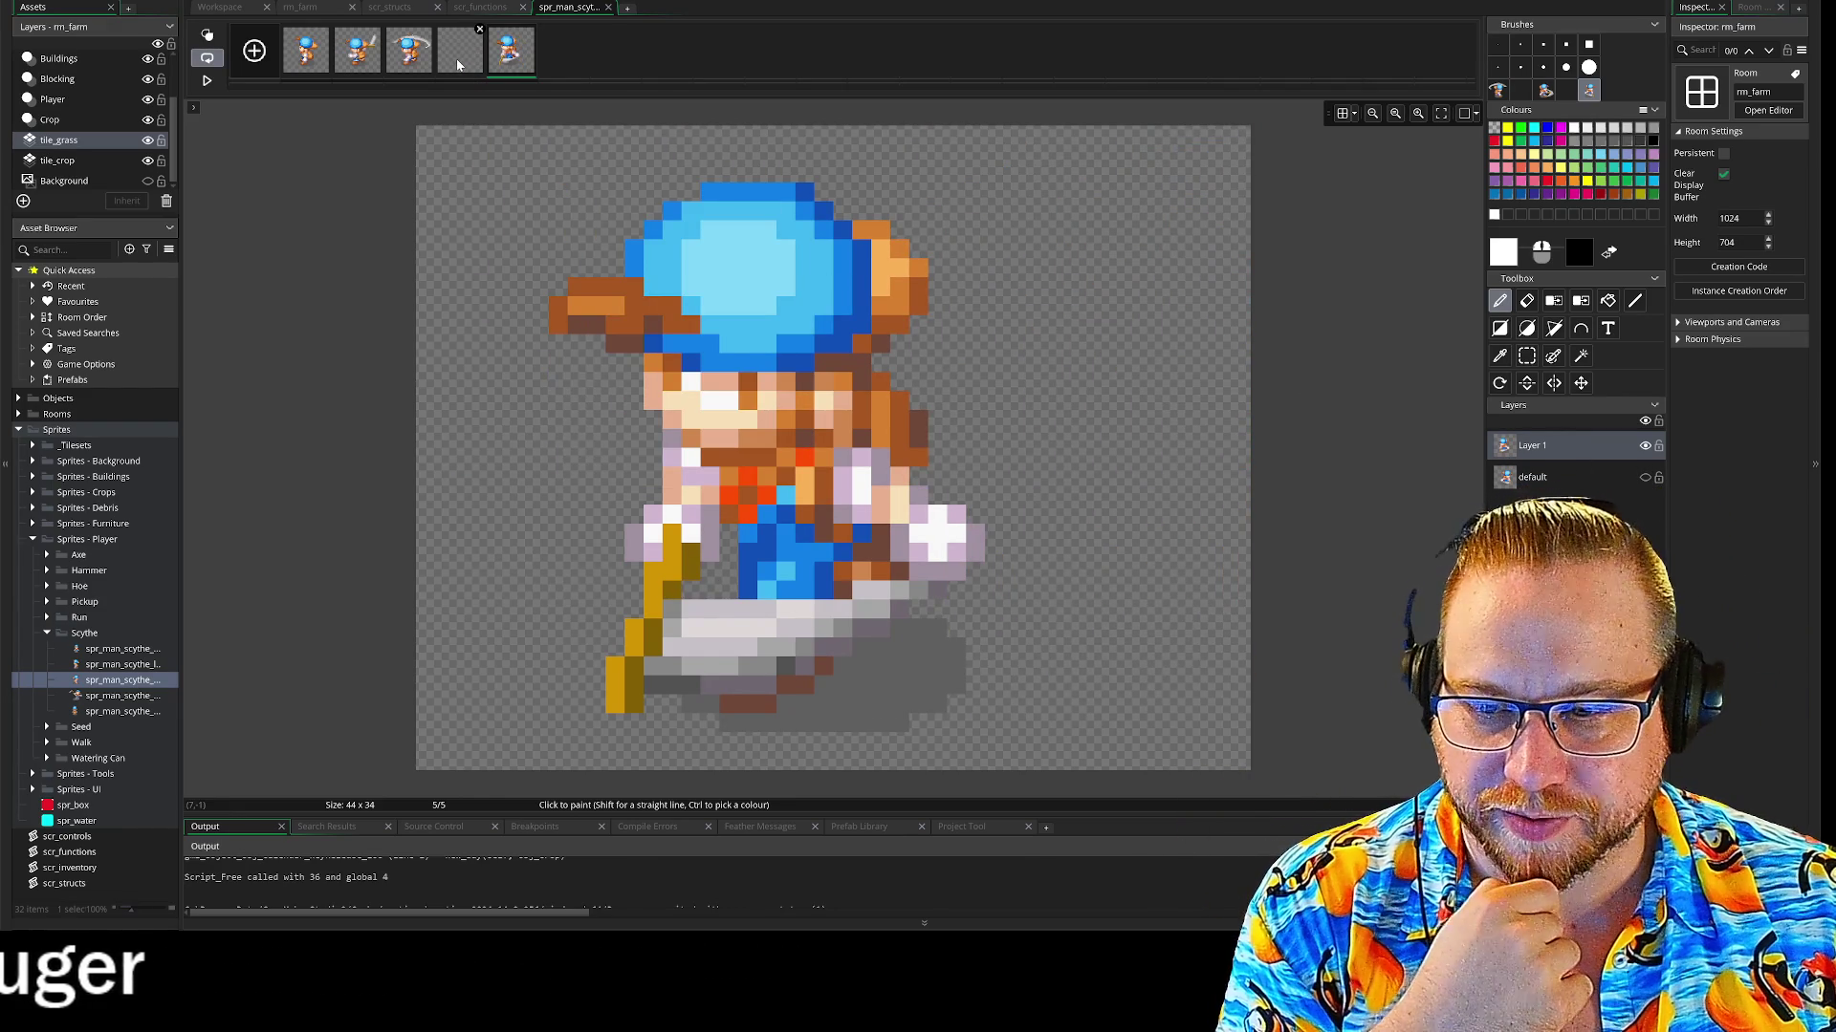
{"action": "left_click", "coordinate": [449, 59]}
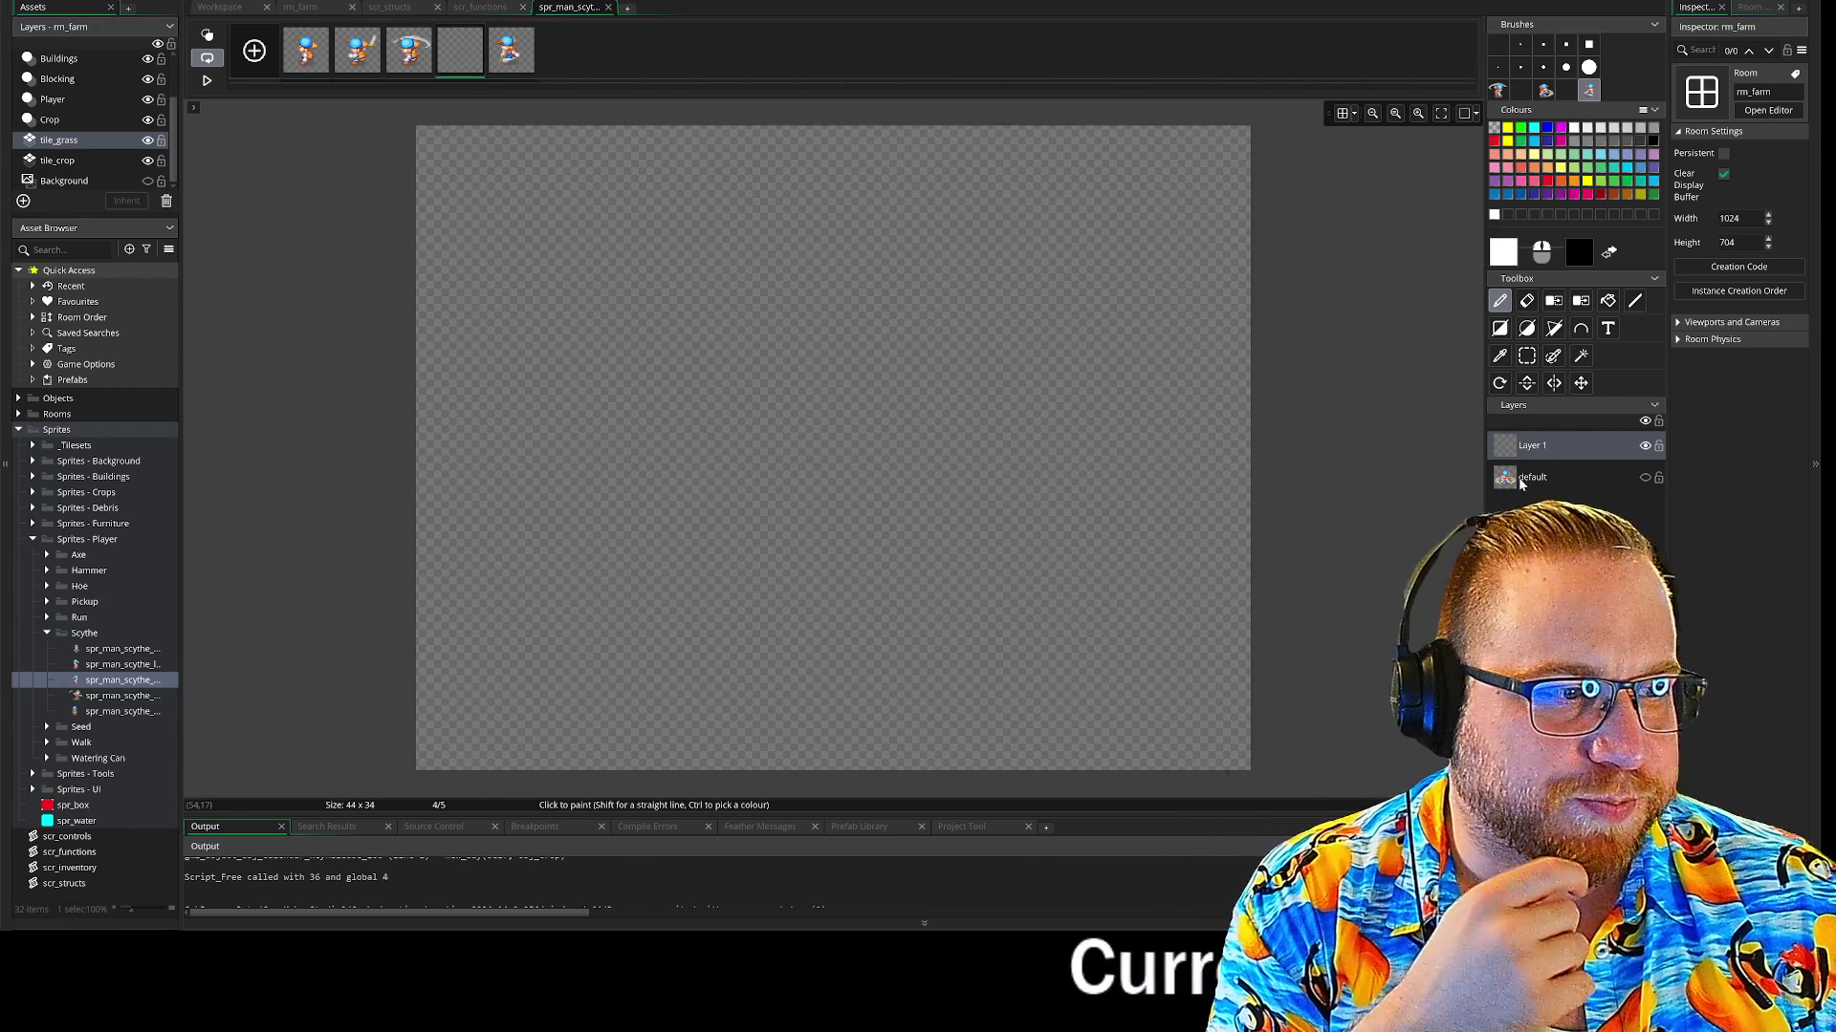
{"action": "left_click", "coordinate": [1522, 477]}
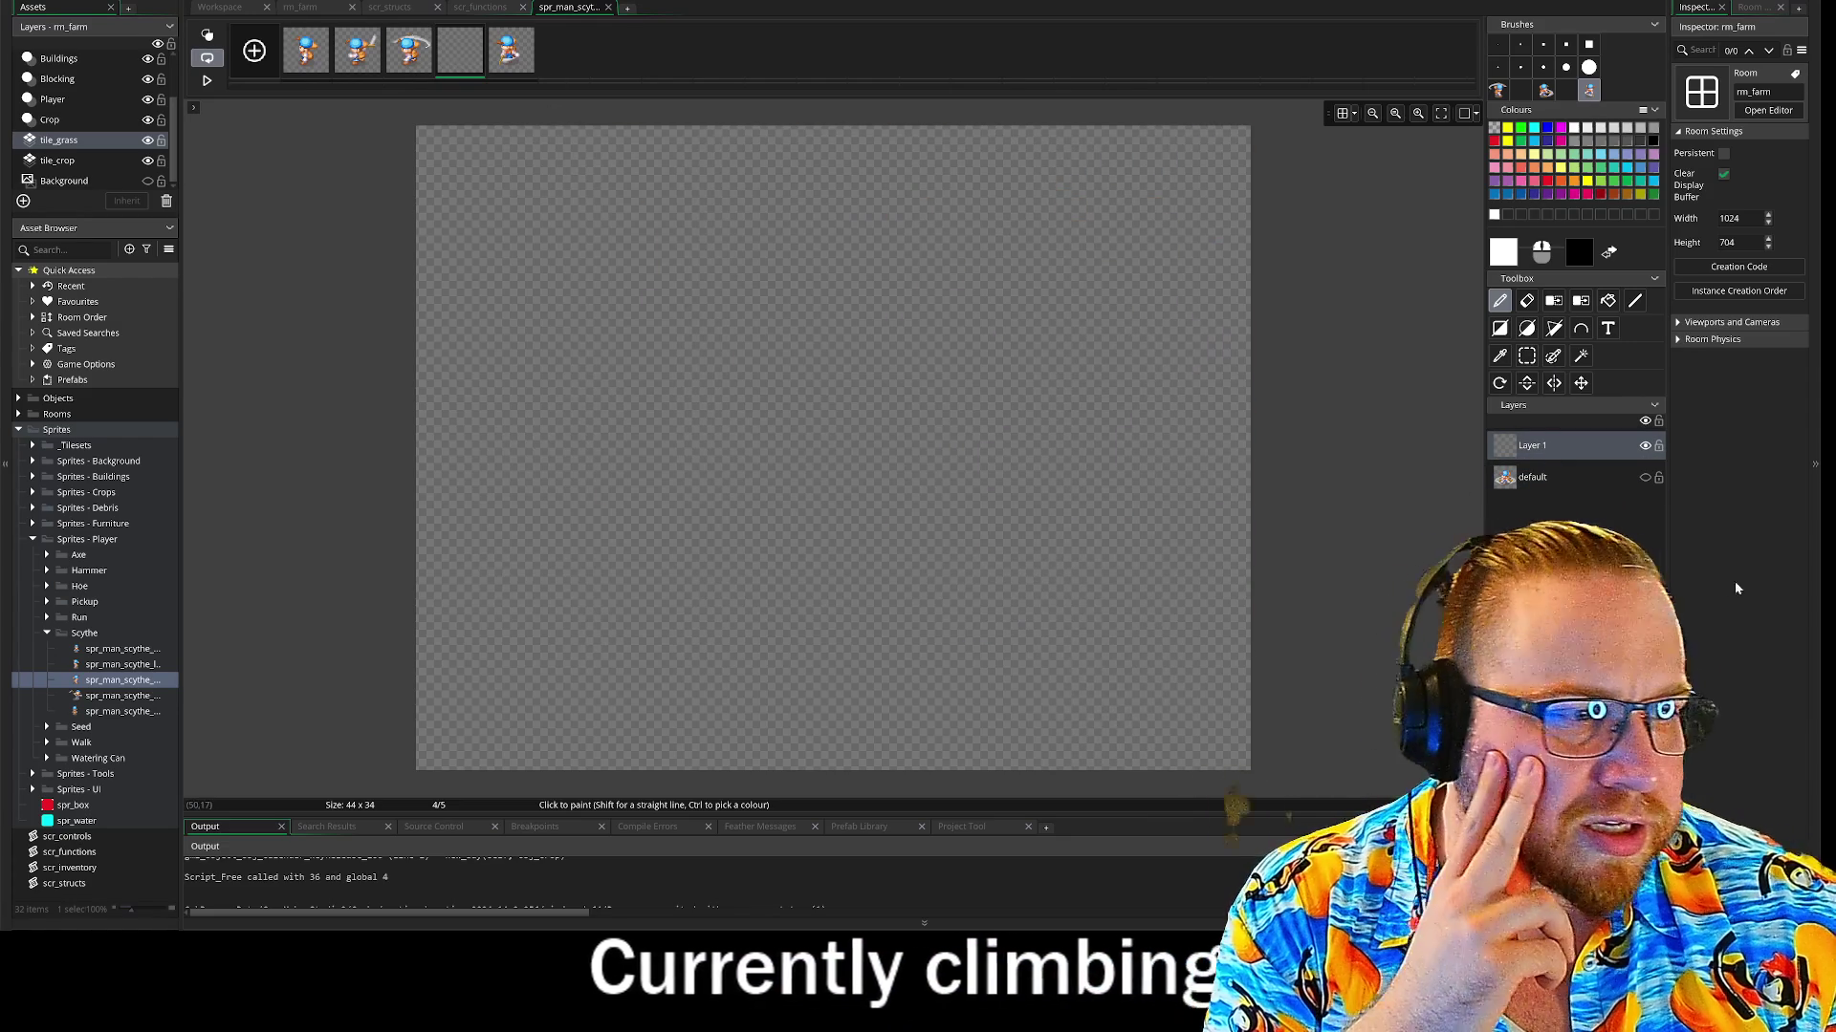
Paste and reposition the character on frame 4's default layer, undo the move, then open spr_man_scythe_select
{"action": "left_click", "coordinate": [1534, 481]}
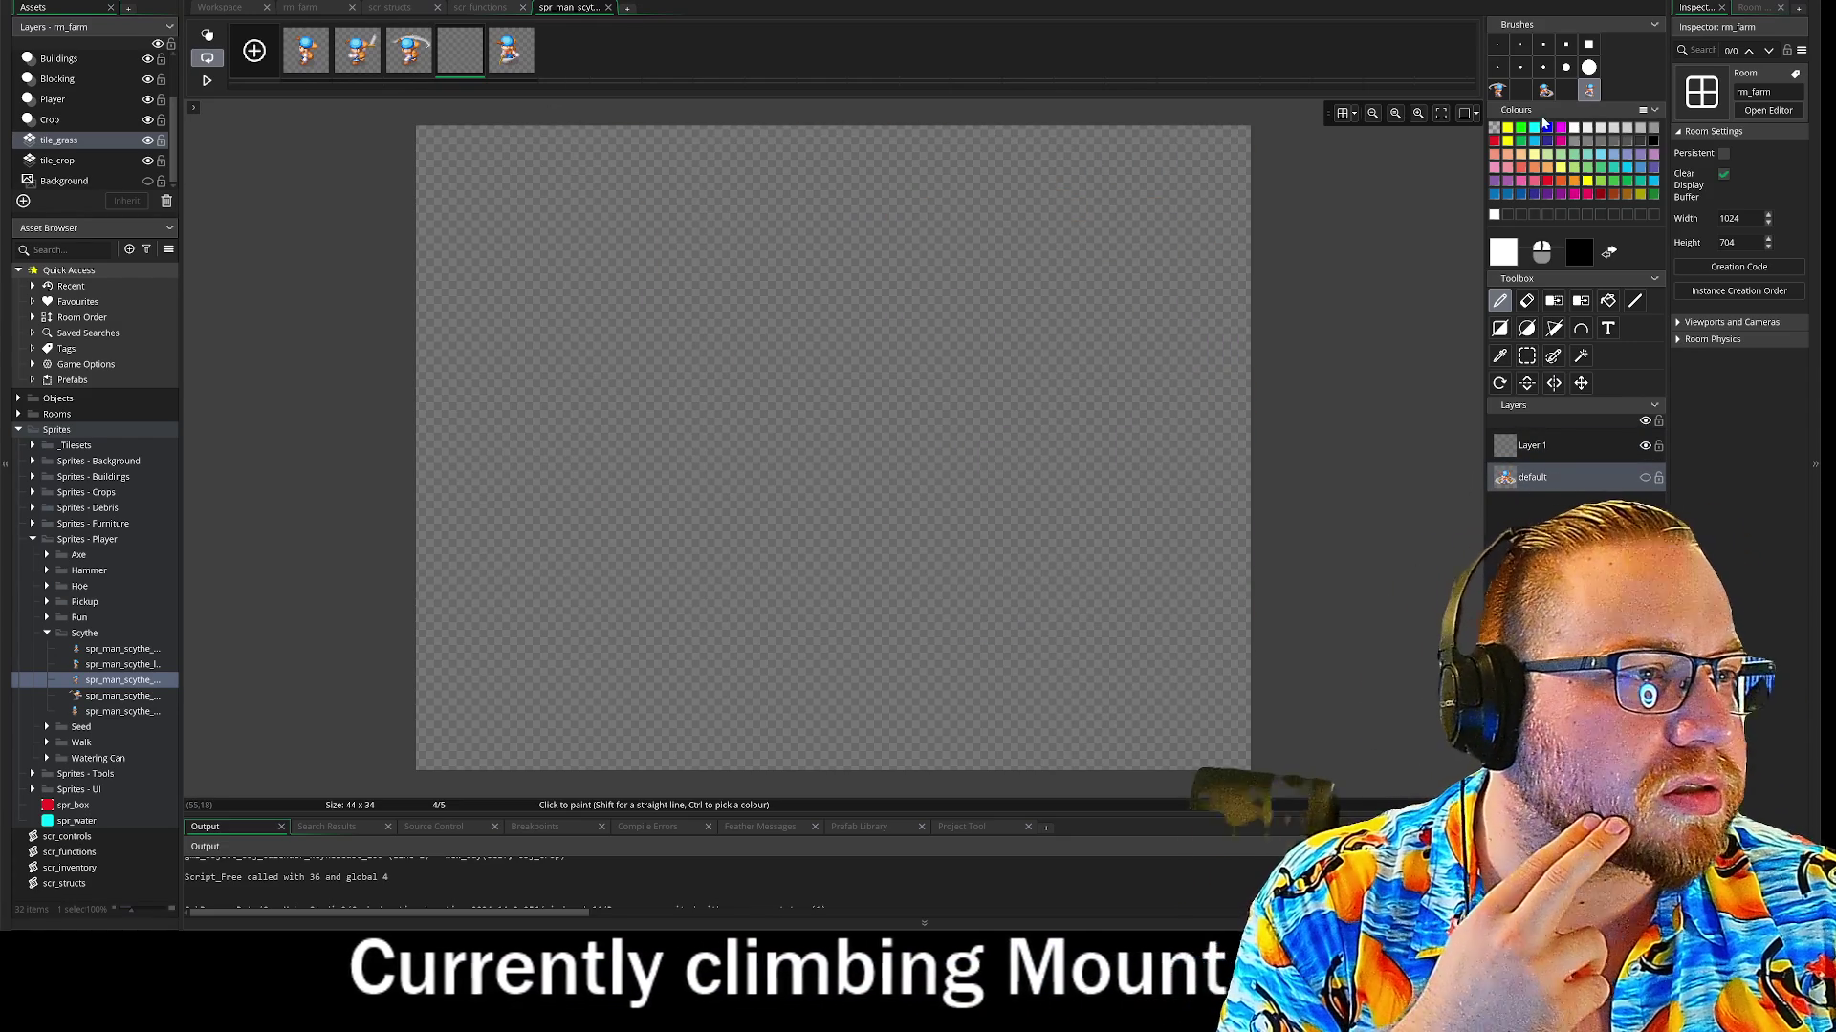
{"action": "key", "text": "ctrl+v"}
{"action": "key", "text": "ctrl+z"}
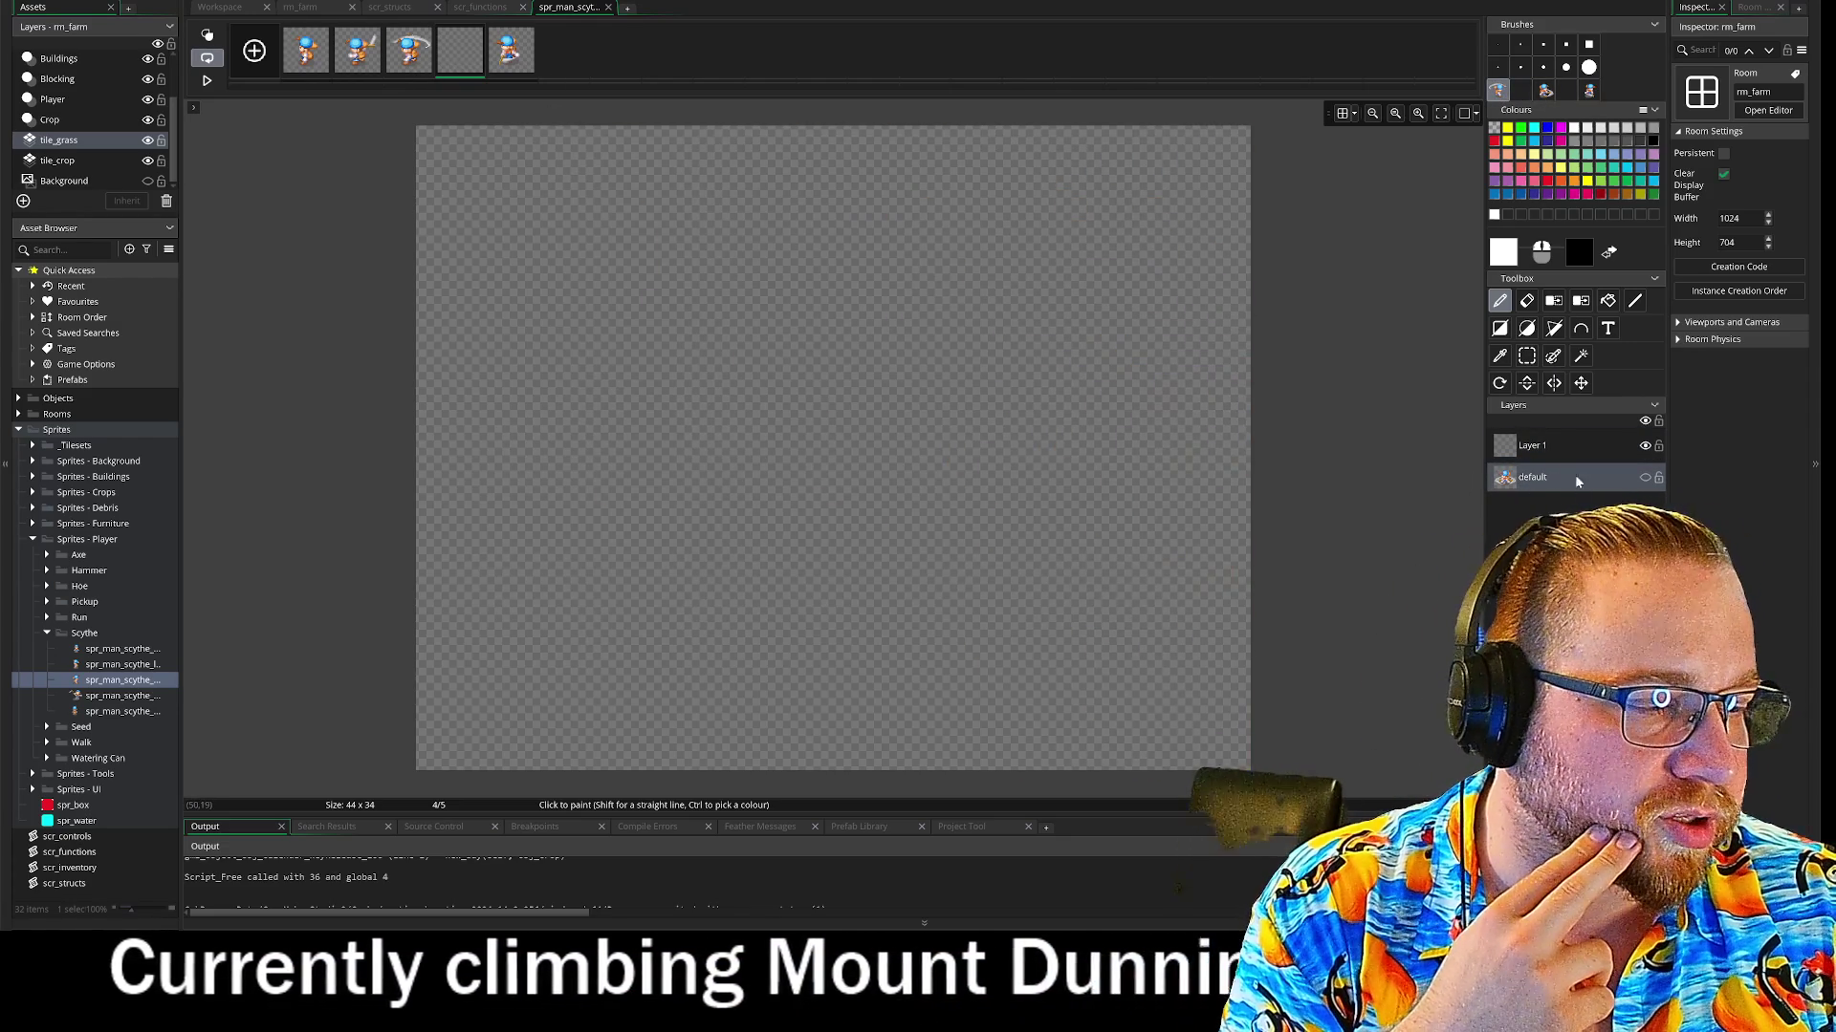
{"action": "key", "text": "ctrl+v"}
{"action": "left_click_drag", "start_coordinate": [886, 554], "coordinate": [847, 456]}
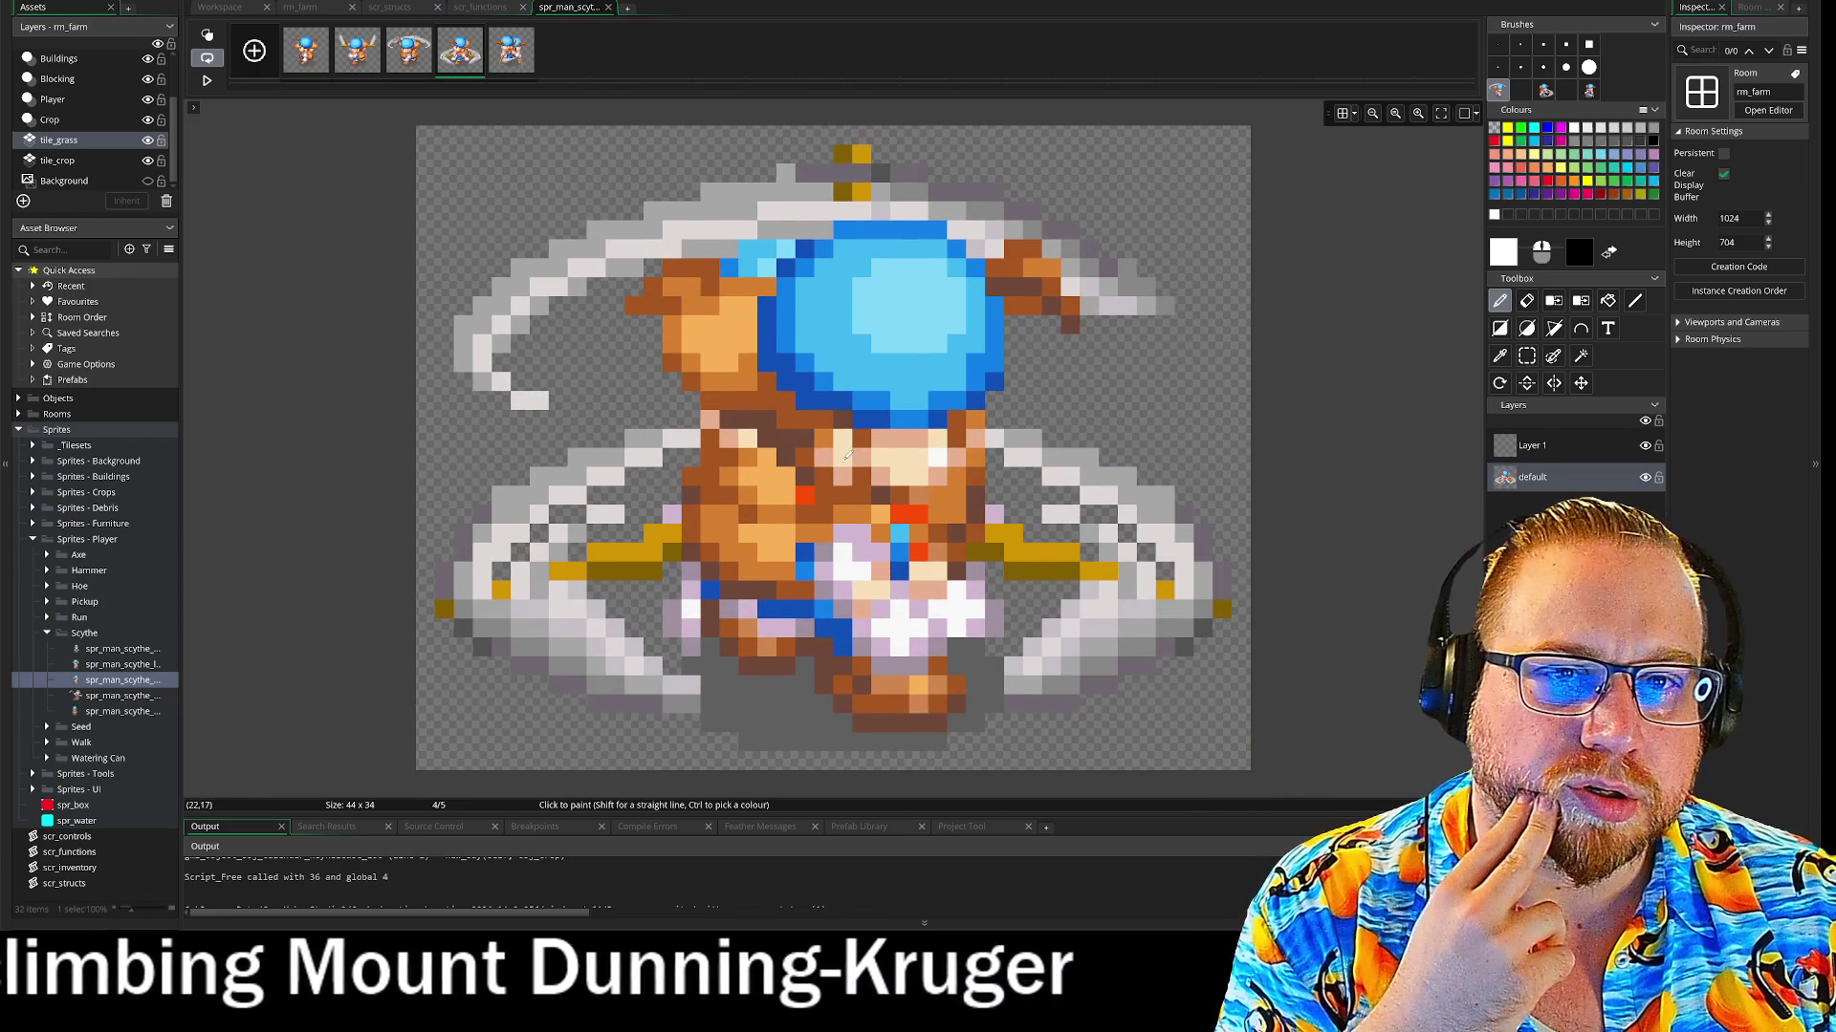
{"action": "key", "text": "ctrl+z"}
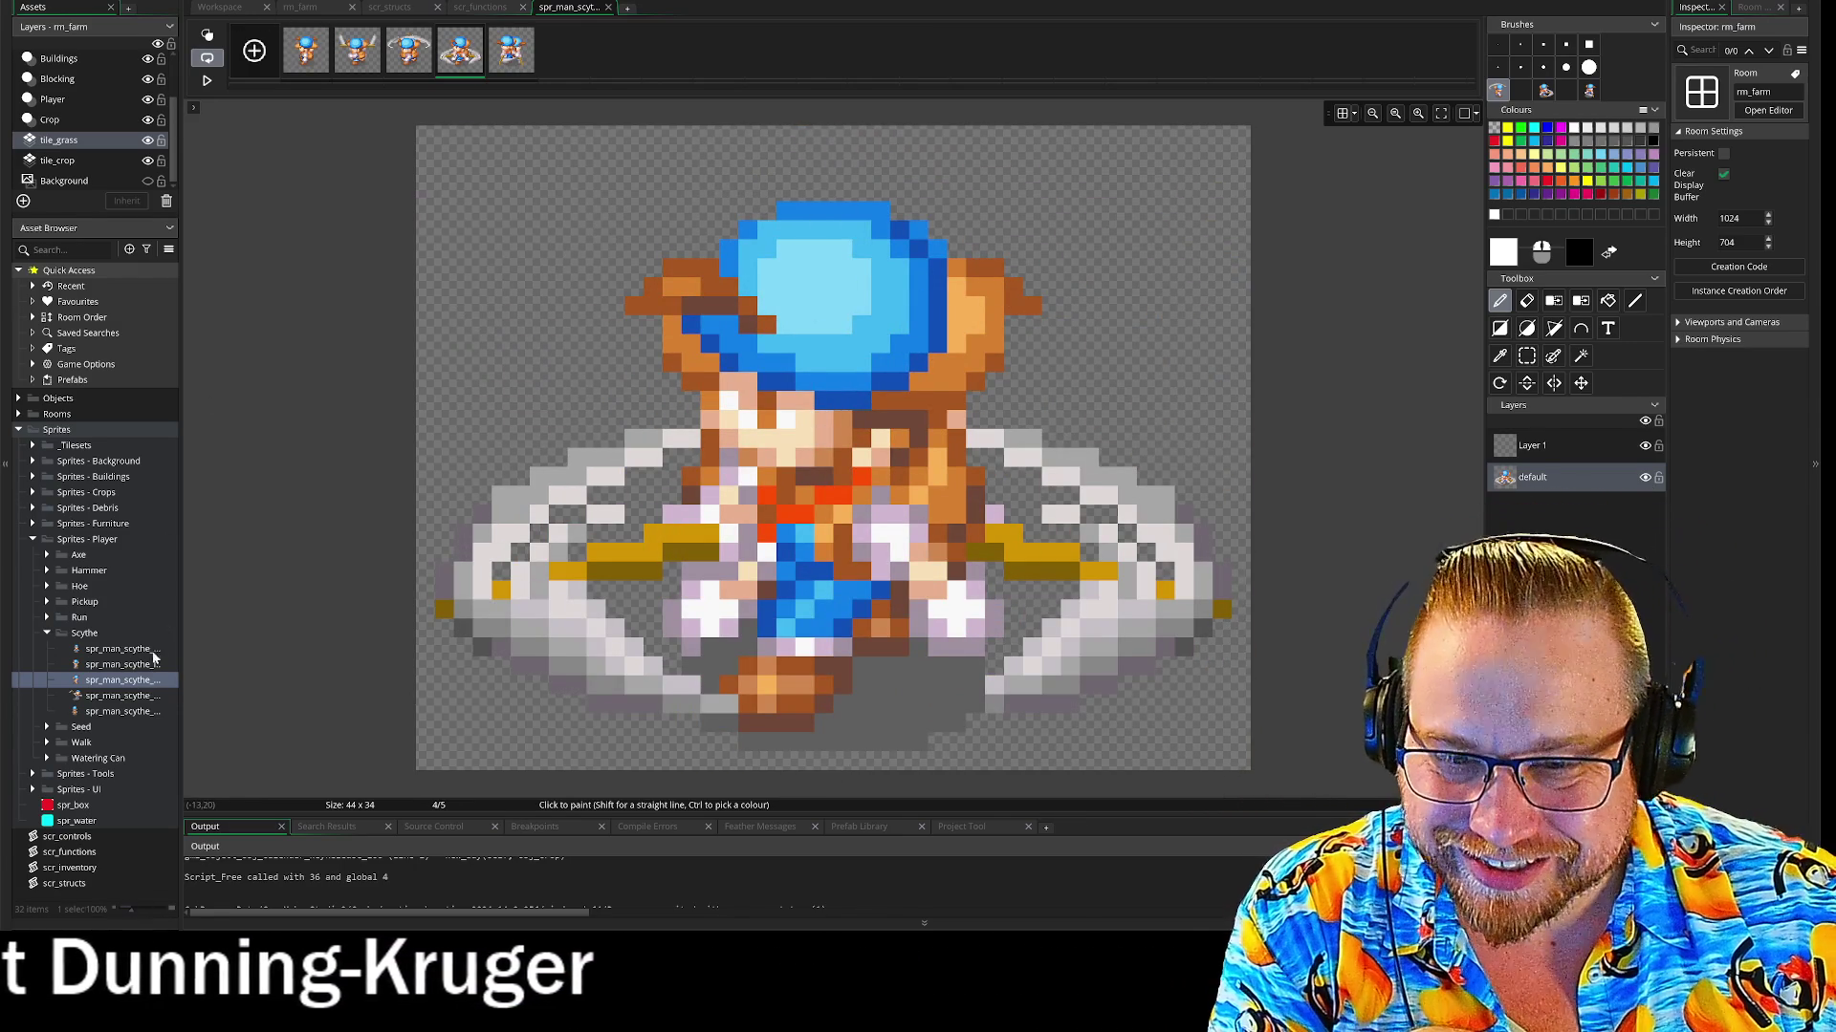
{"action": "double_click", "coordinate": [120, 696]}
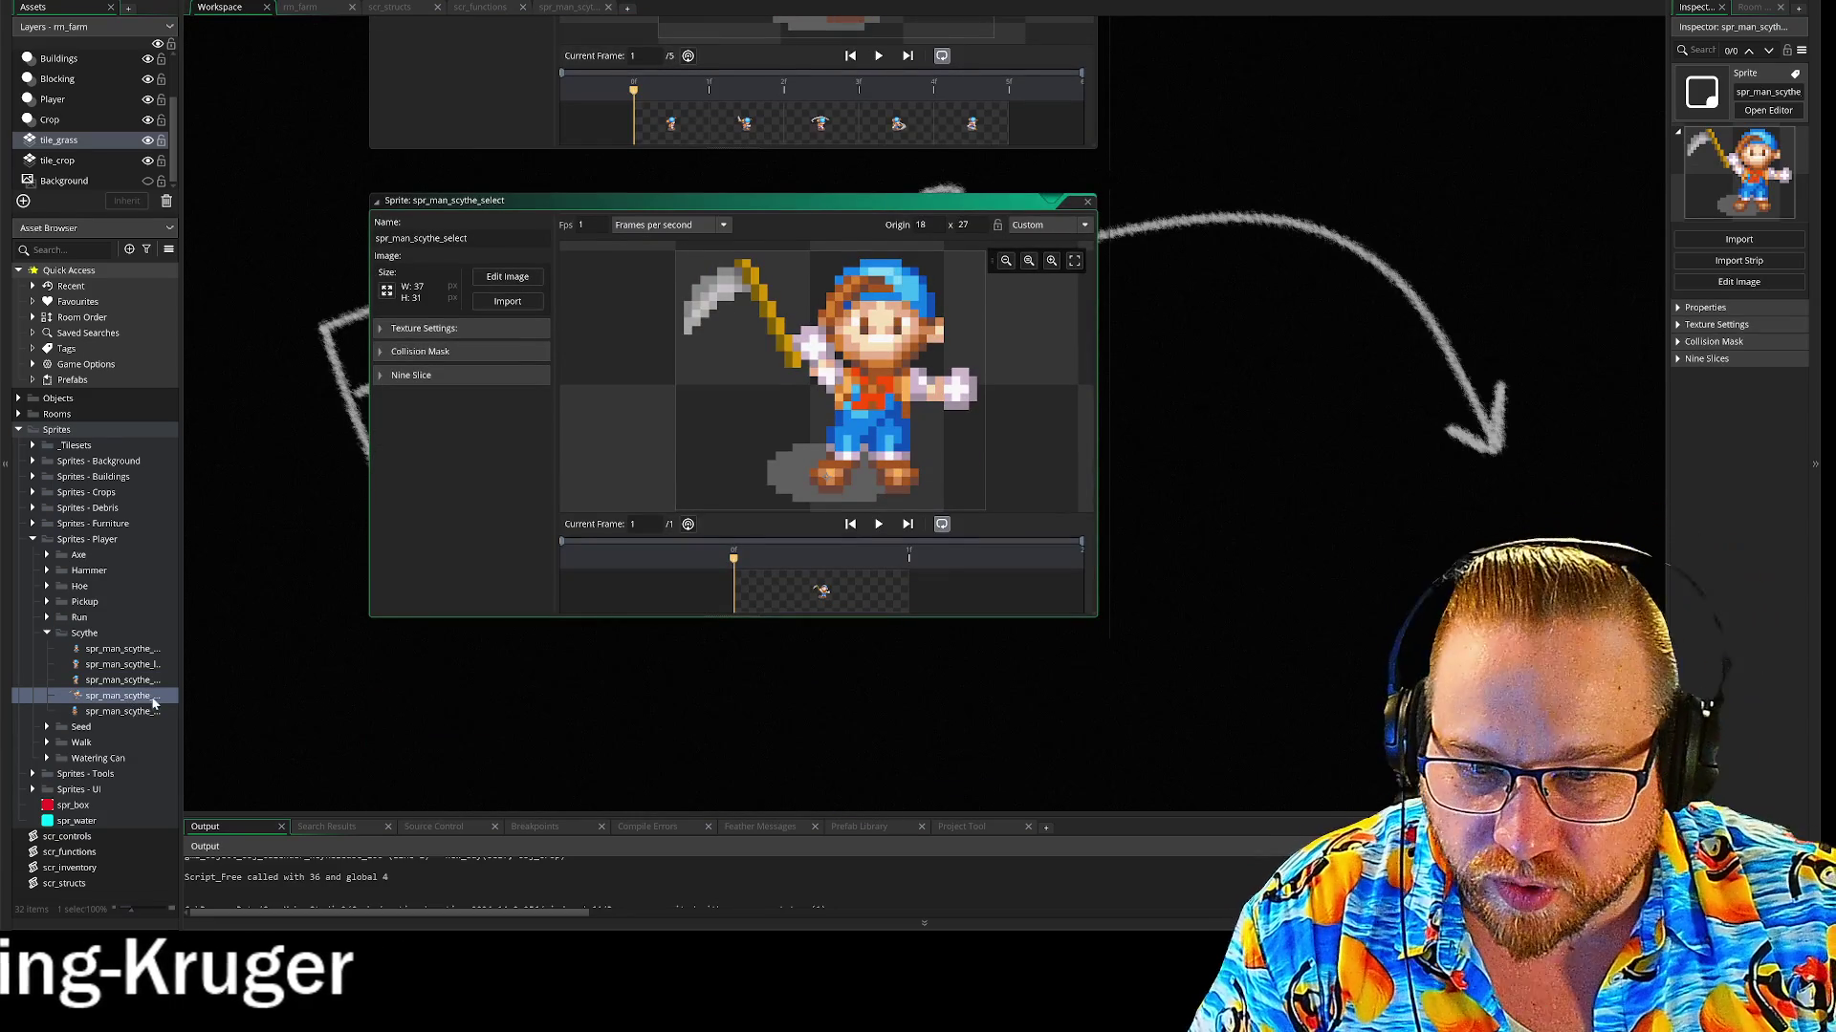
Open spr_man_scythe_up and spr_man_scythe_right, then load the right sprite's frames in the image editor
{"action": "double_click", "coordinate": [119, 666]}
{"action": "double_click", "coordinate": [117, 677]}
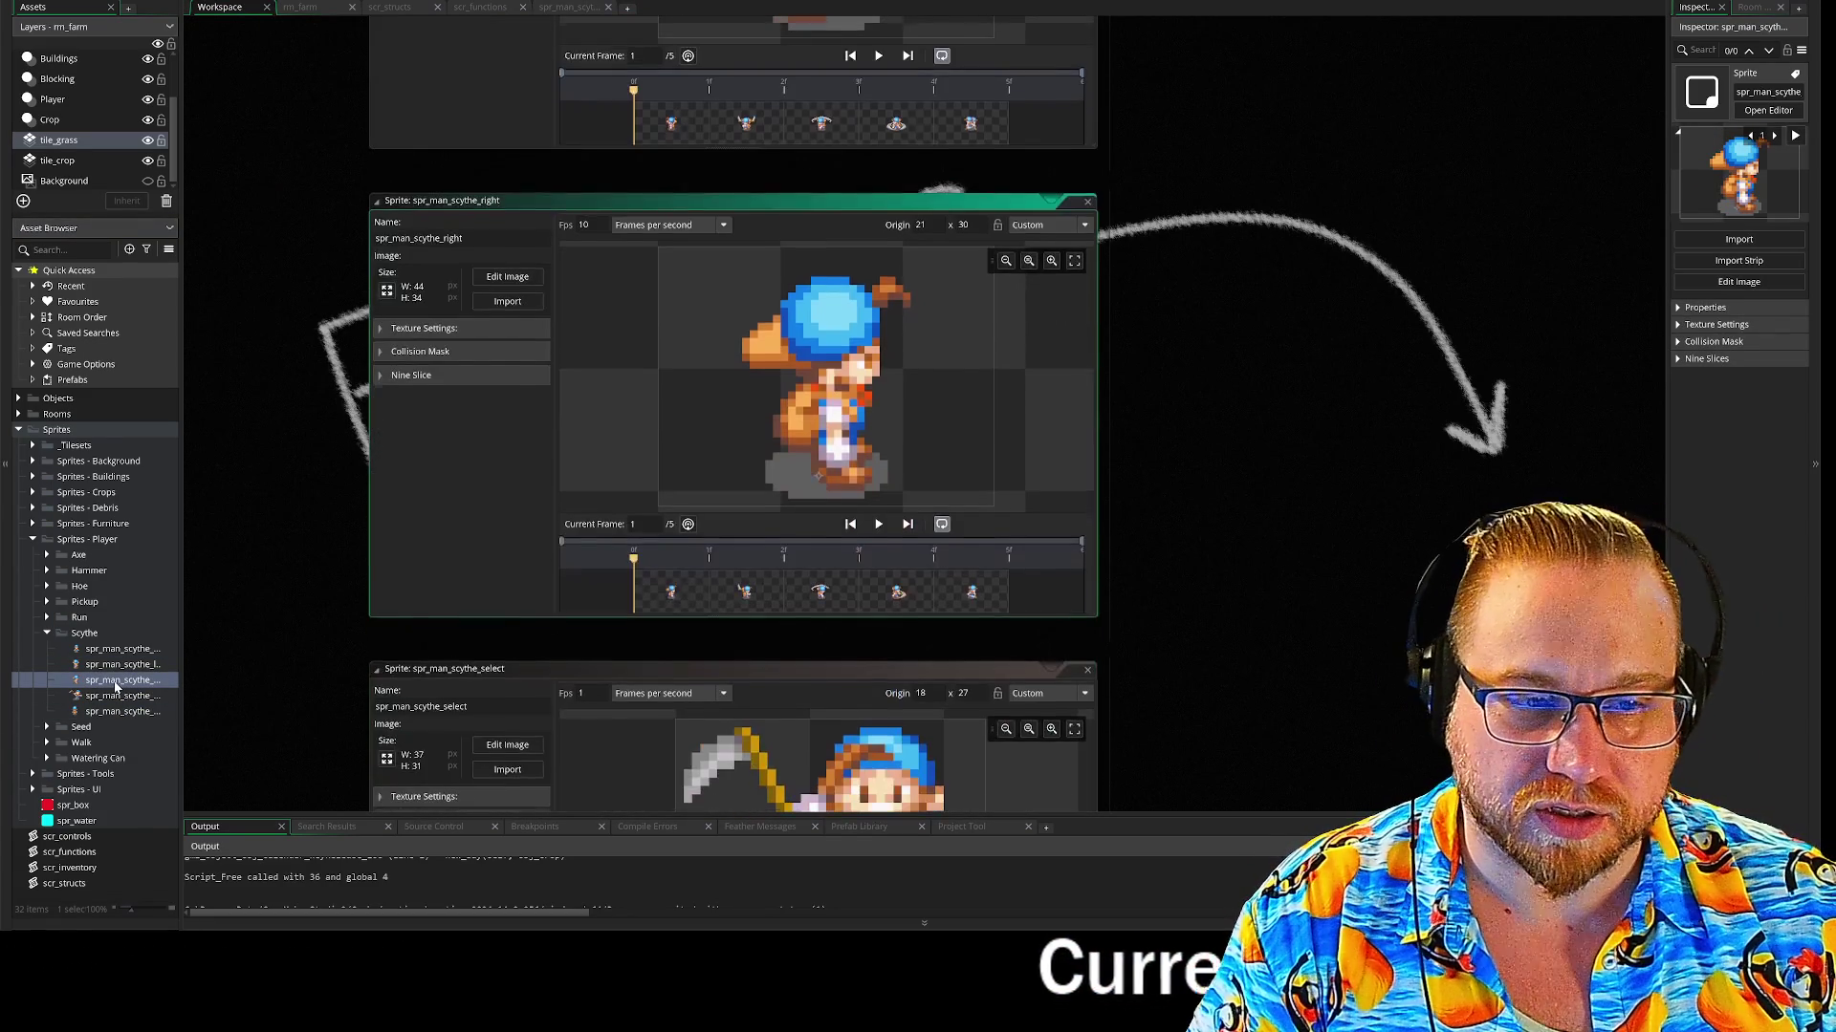
{"action": "left_click", "coordinate": [507, 277]}
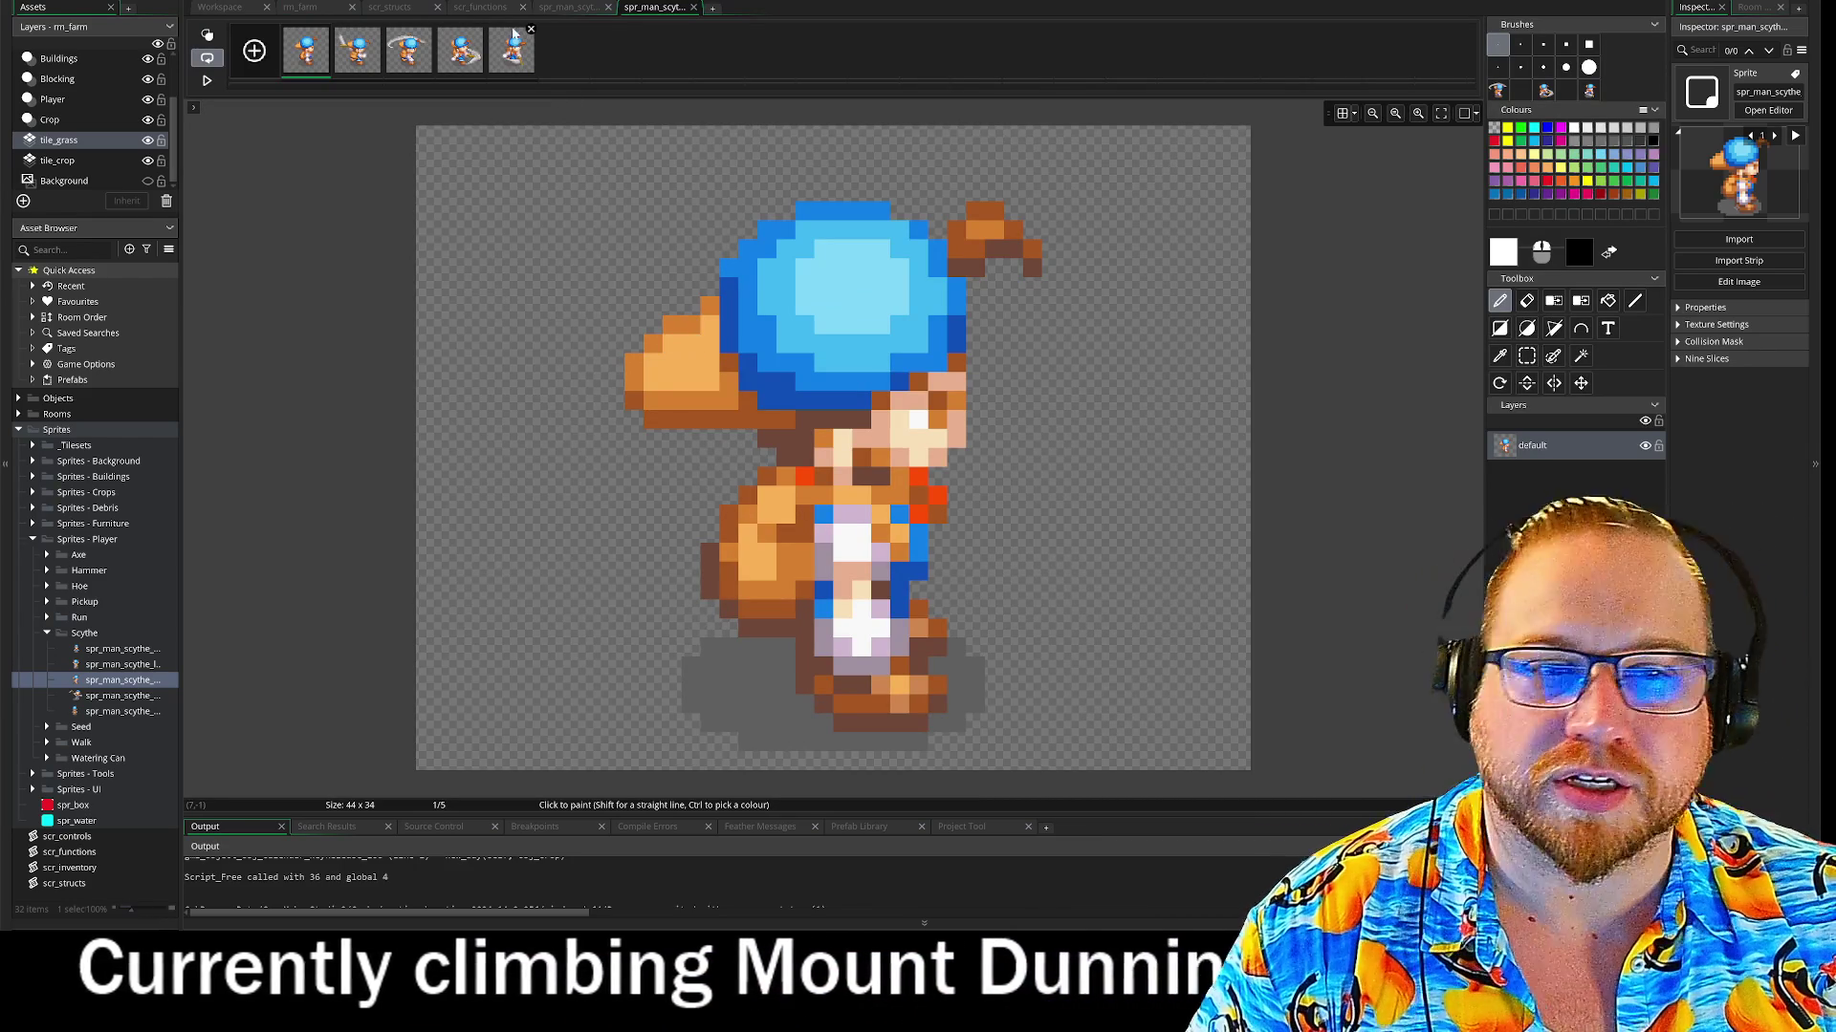
Copy the fourth frame of the scythe swing as a custom brush
{"action": "key", "text": "Right"}
{"action": "key", "text": "Right"}
{"action": "key", "text": "Right"}
{"action": "left_click", "coordinate": [1526, 356]}
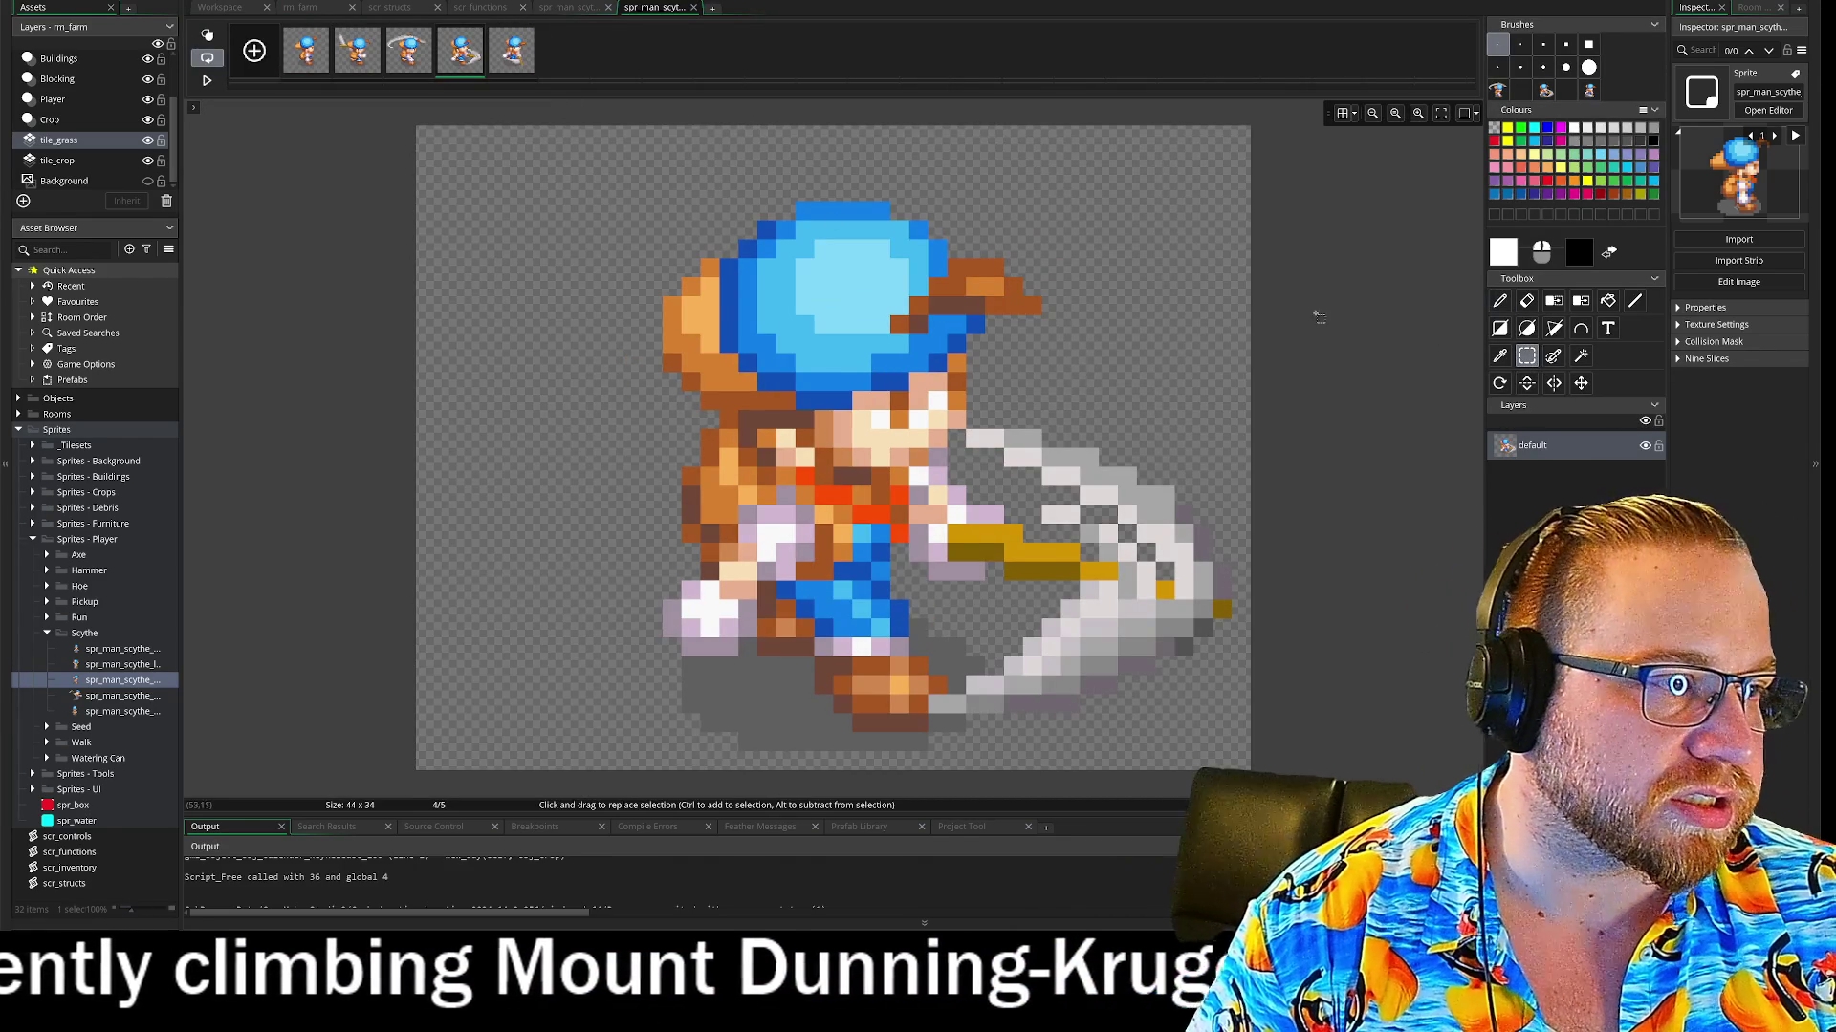
{"action": "key", "text": "ctrl+a"}
{"action": "key", "text": "ctrl+c"}
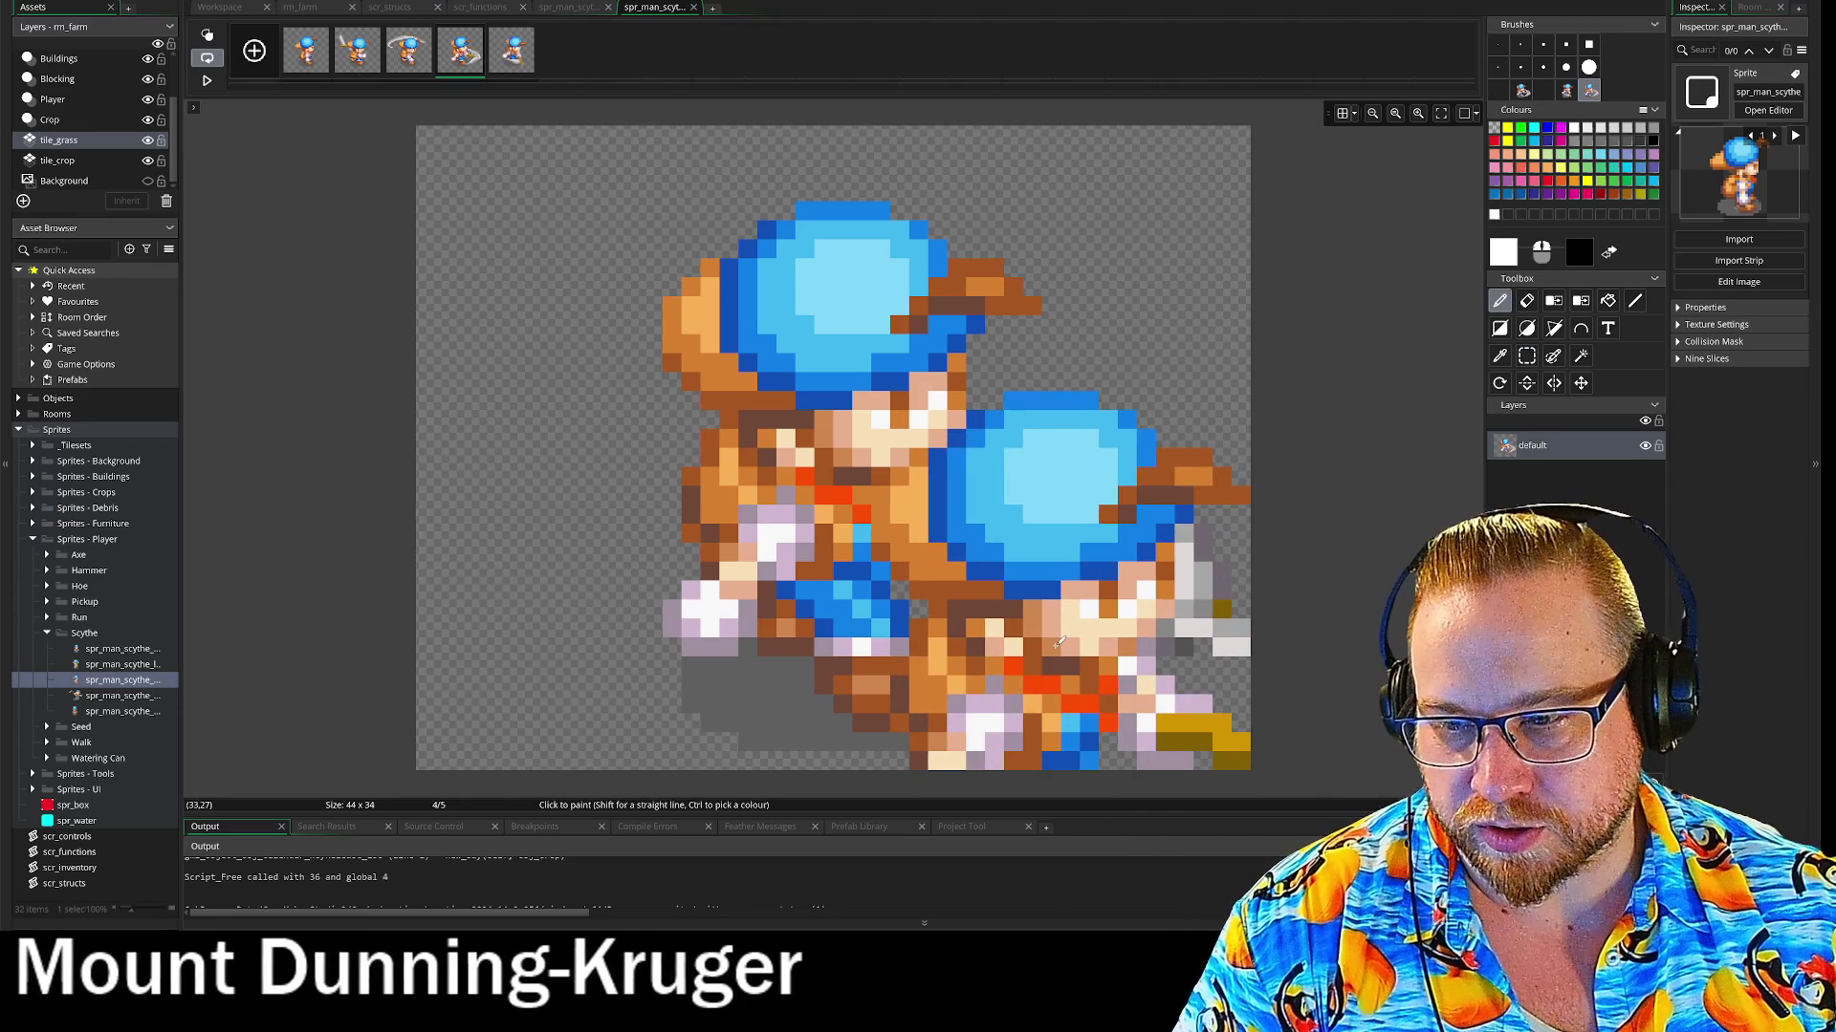
In the other scythe sprite, make Layer 1 active, hide the default layer and preview the swing
{"action": "left_click", "coordinate": [574, 8]}
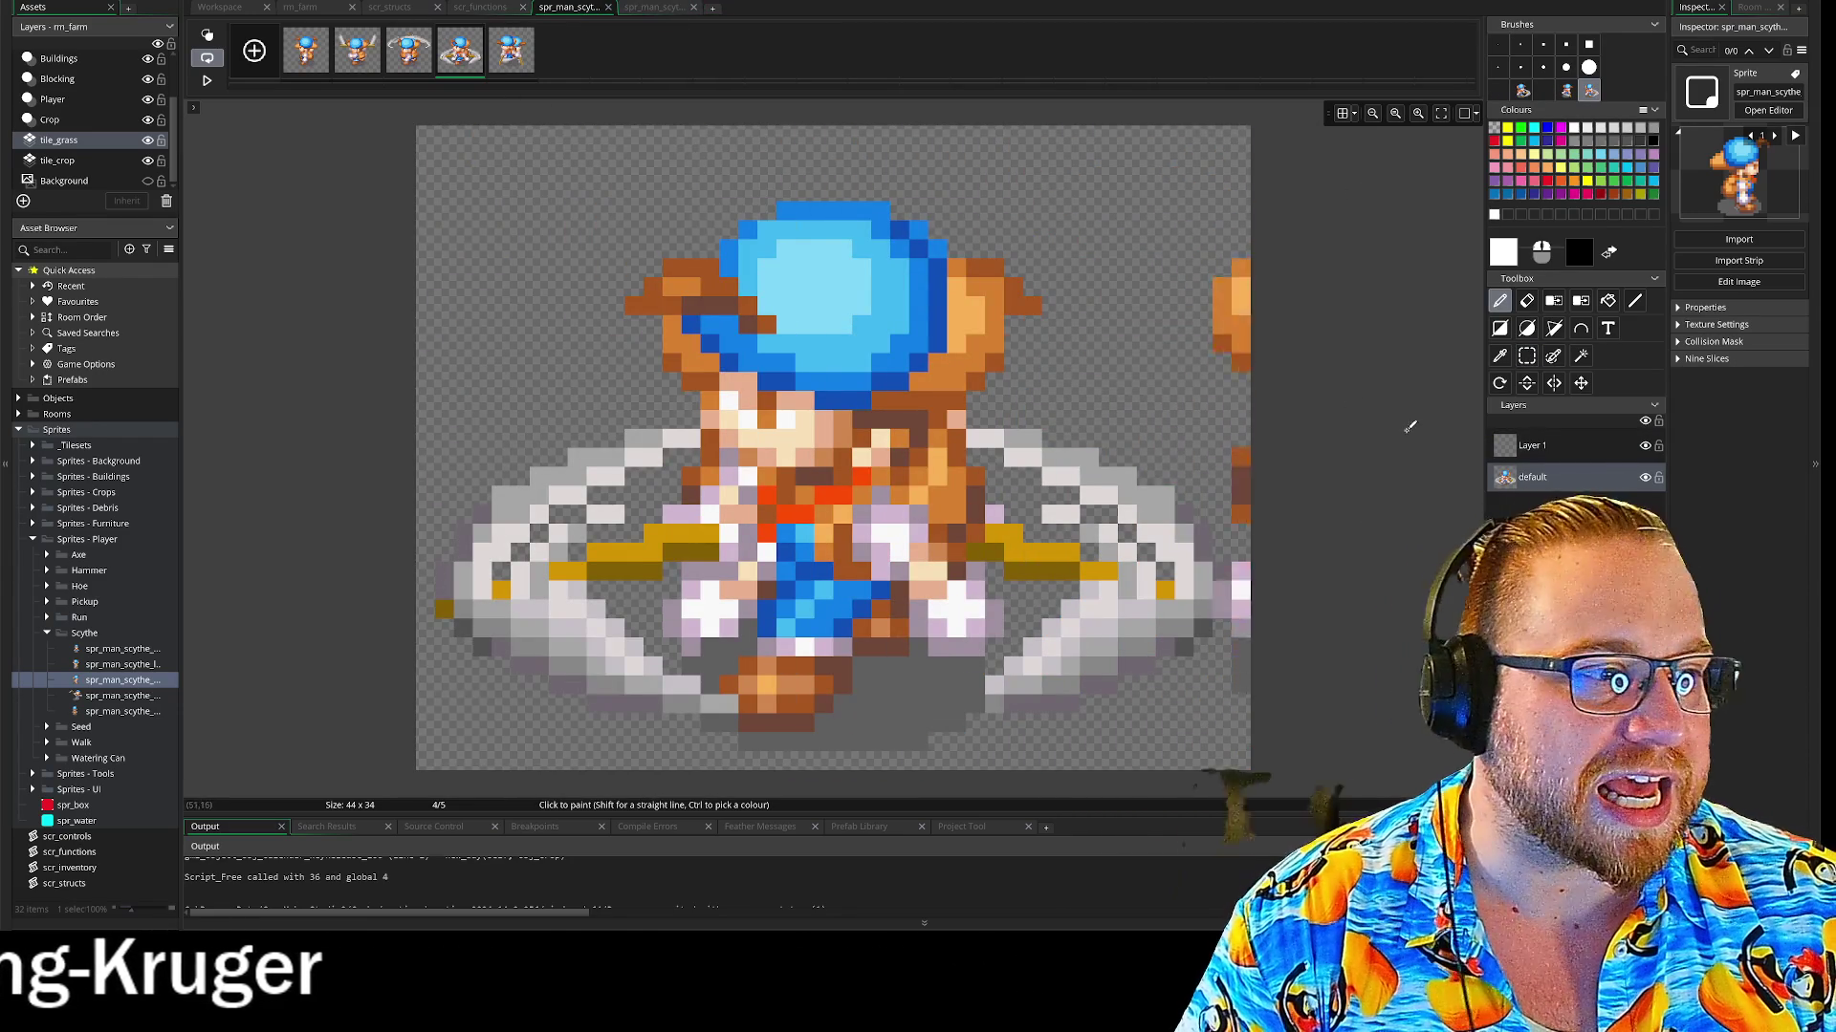
{"action": "left_click", "coordinate": [1526, 455]}
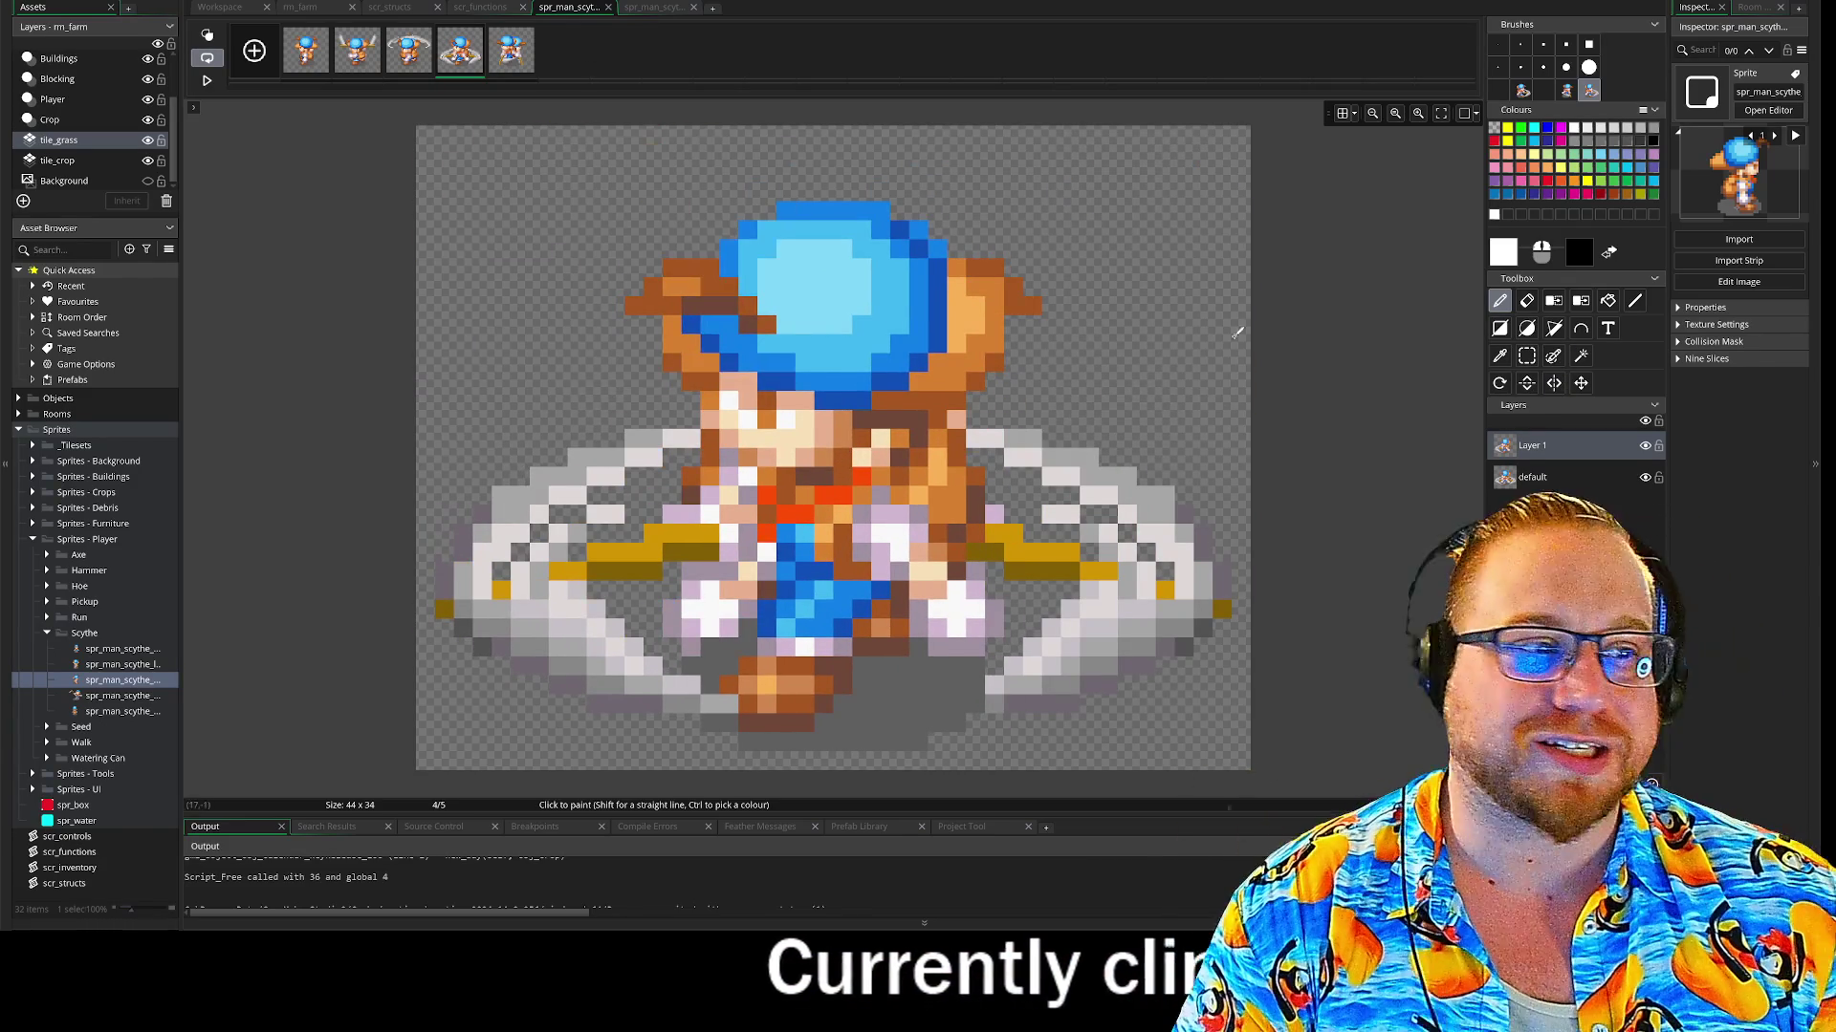
{"action": "left_click", "coordinate": [1643, 478]}
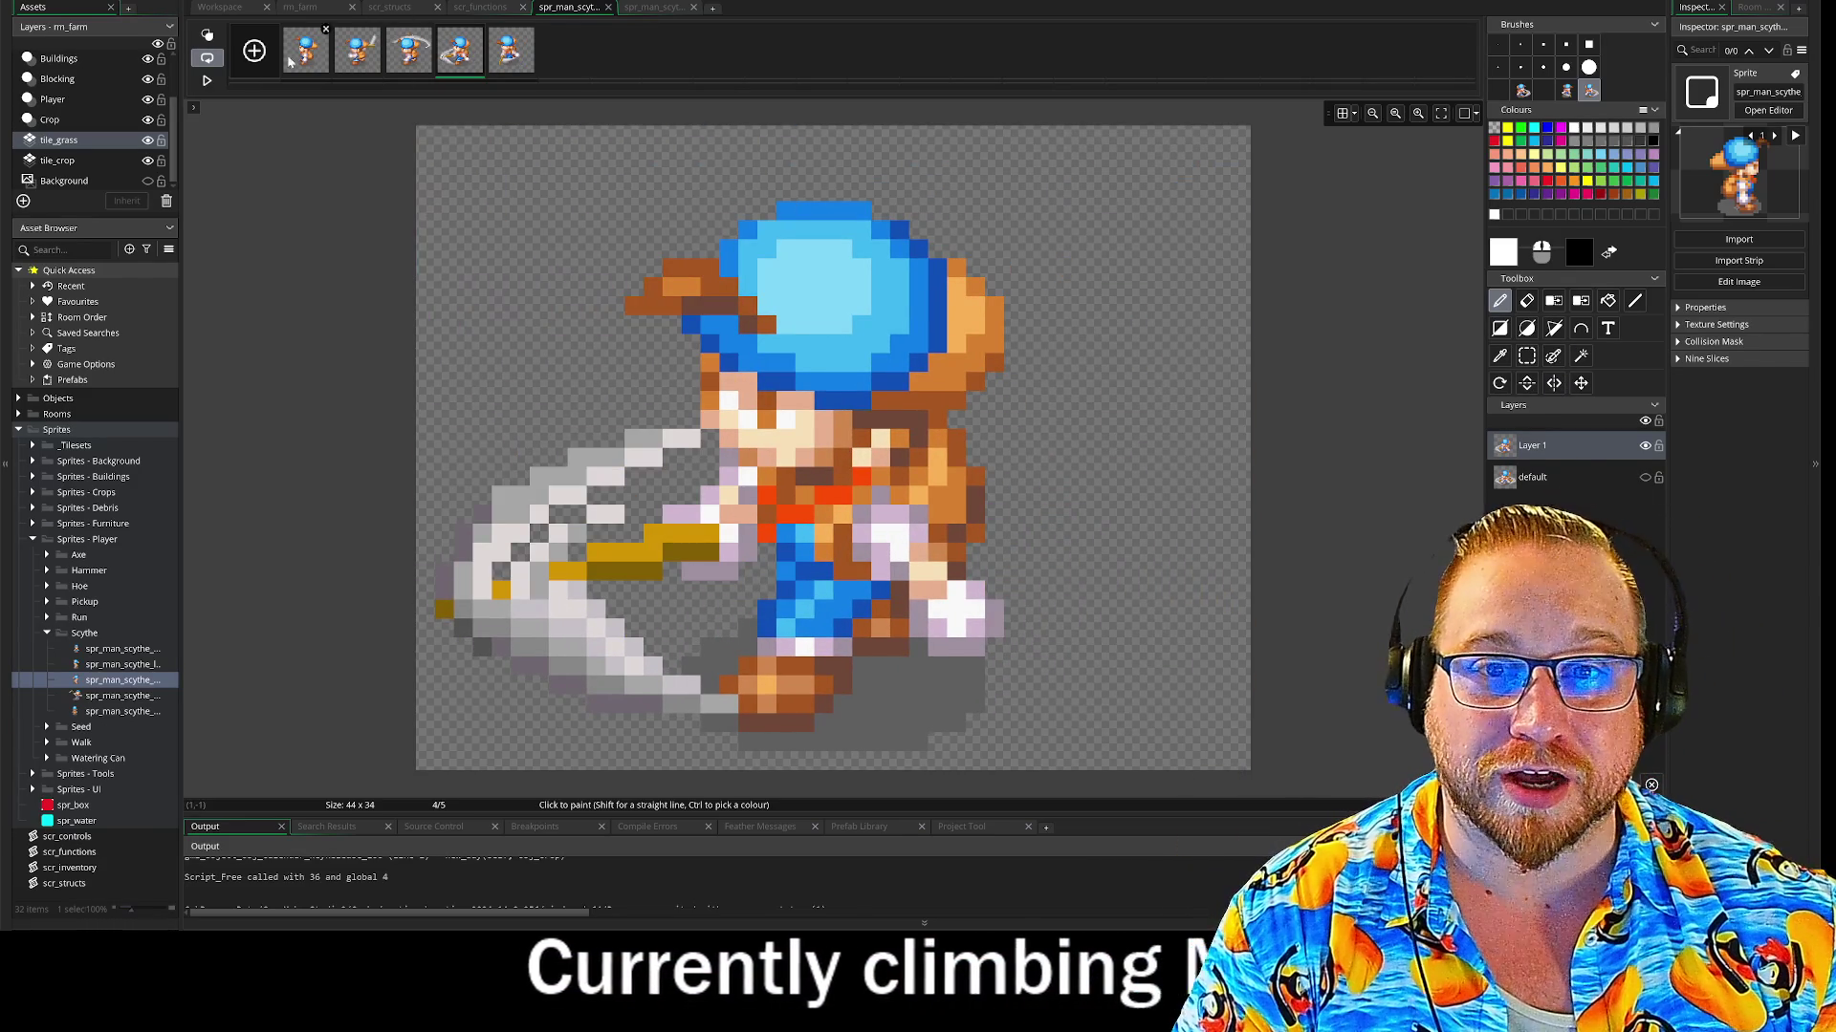
{"action": "left_click", "coordinate": [206, 81]}
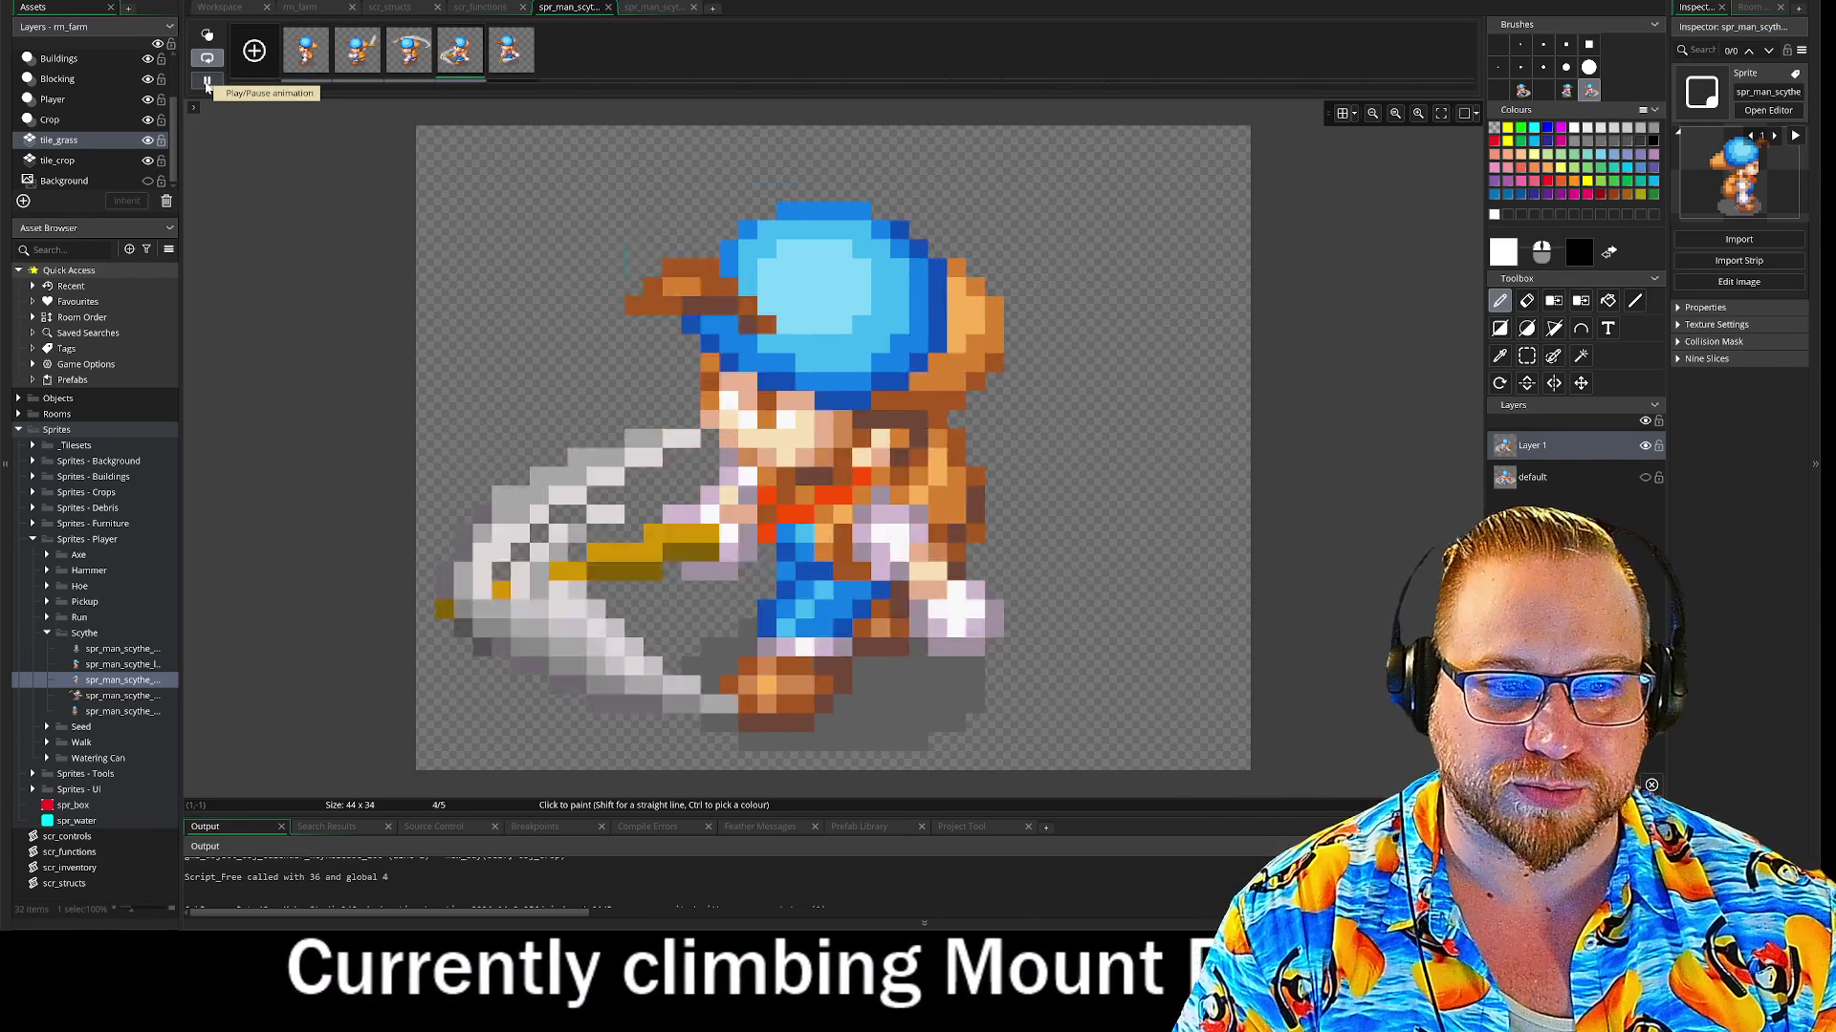
{"action": "left_click", "coordinate": [510, 50]}
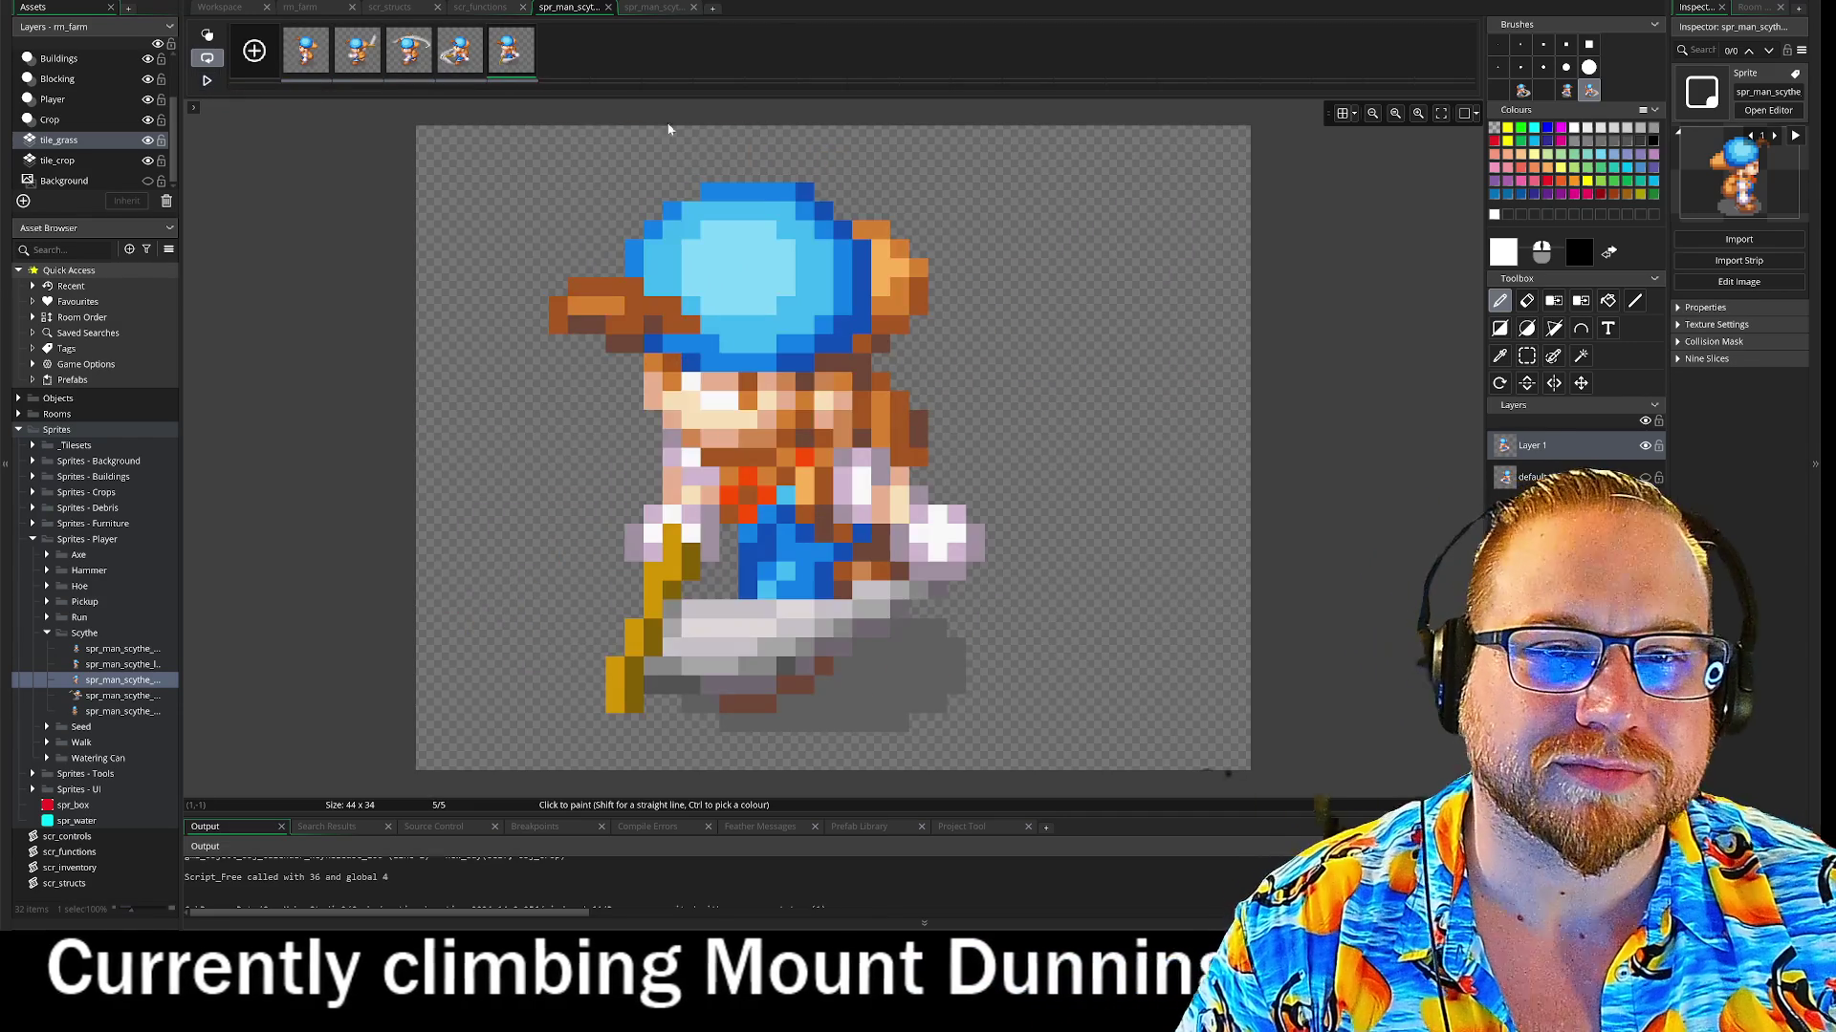
Close the right-facing scythe sprite's image editor and the remaining image editor
{"action": "left_click", "coordinate": [652, 8]}
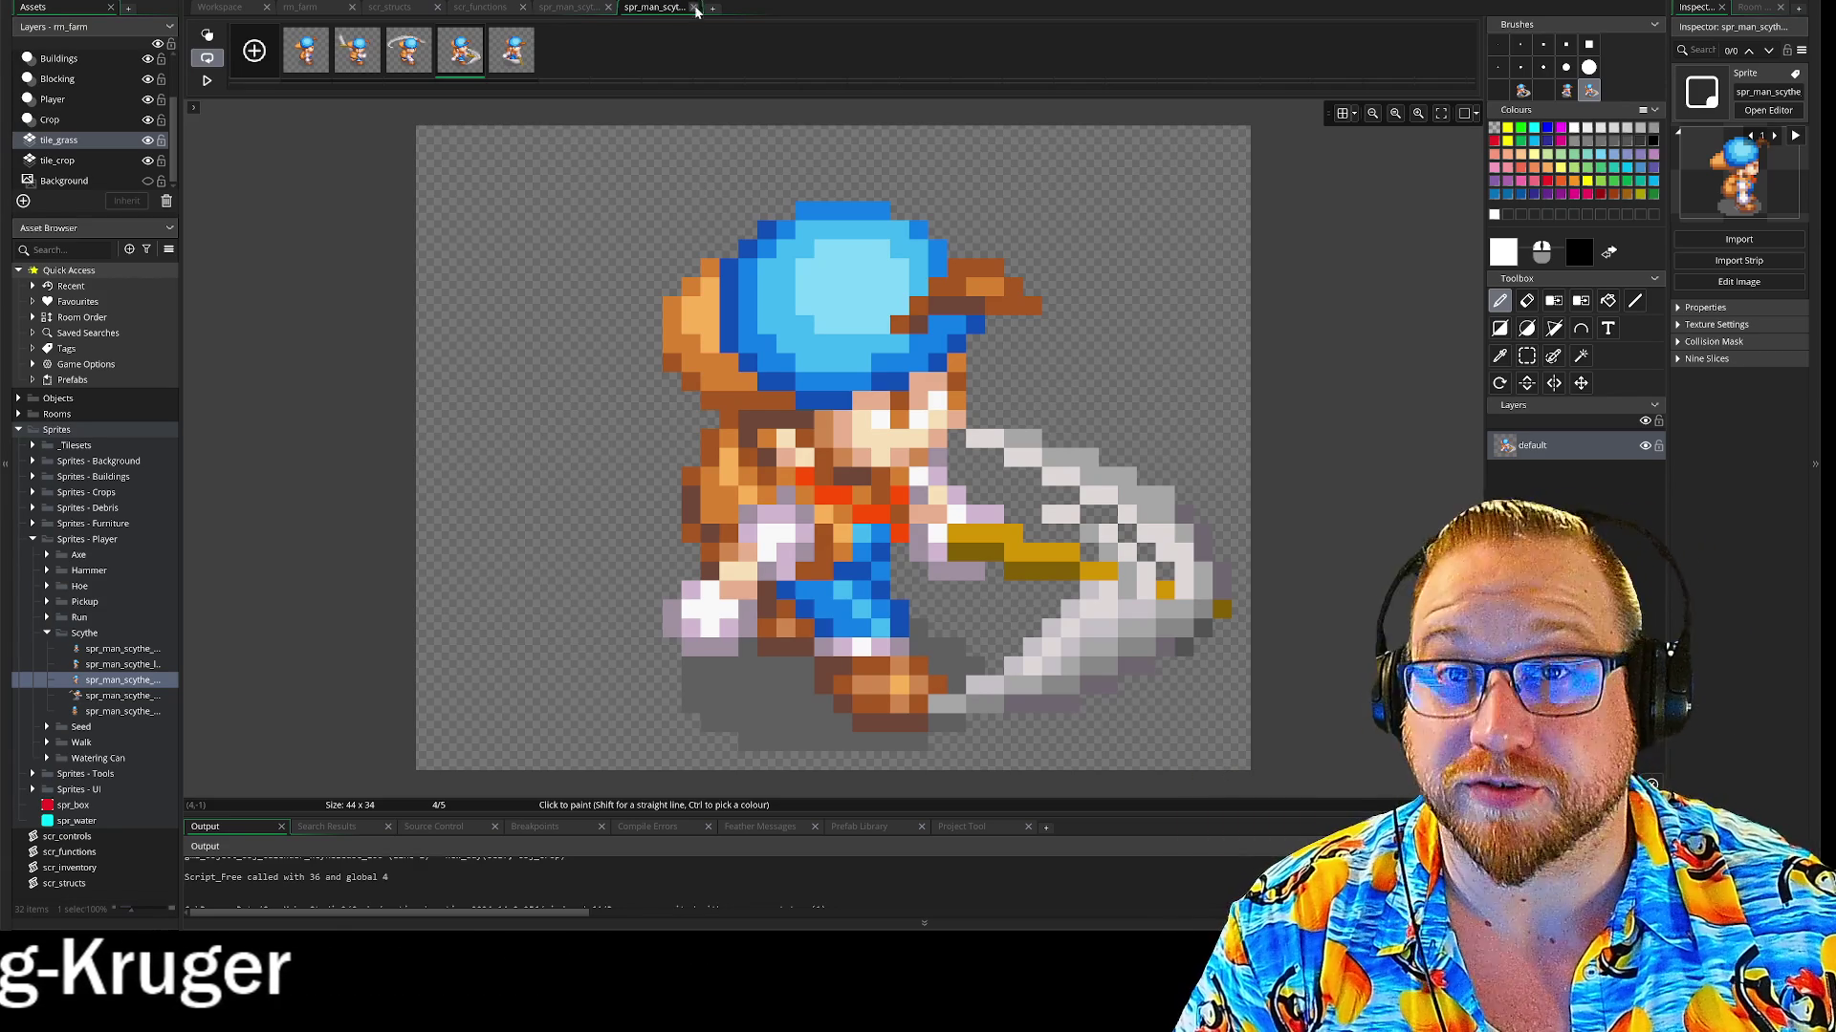
{"action": "left_click", "coordinate": [694, 9]}
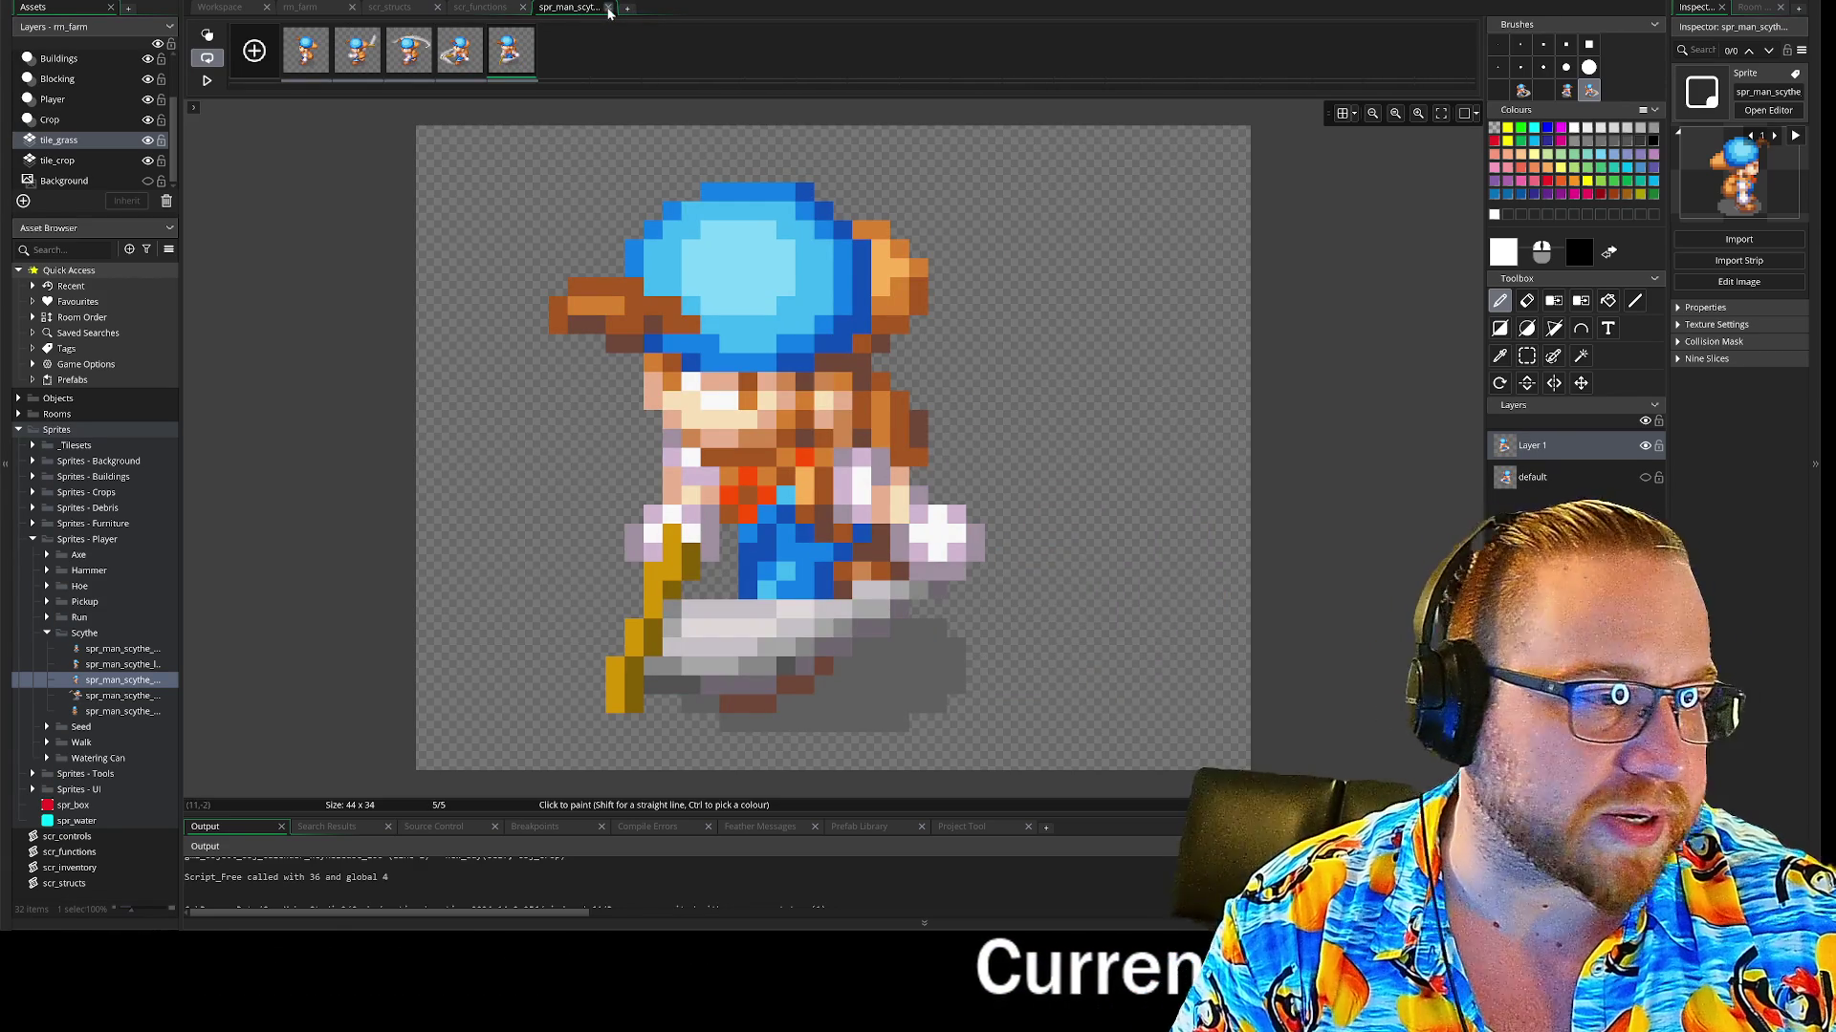
{"action": "left_click", "coordinate": [608, 9]}
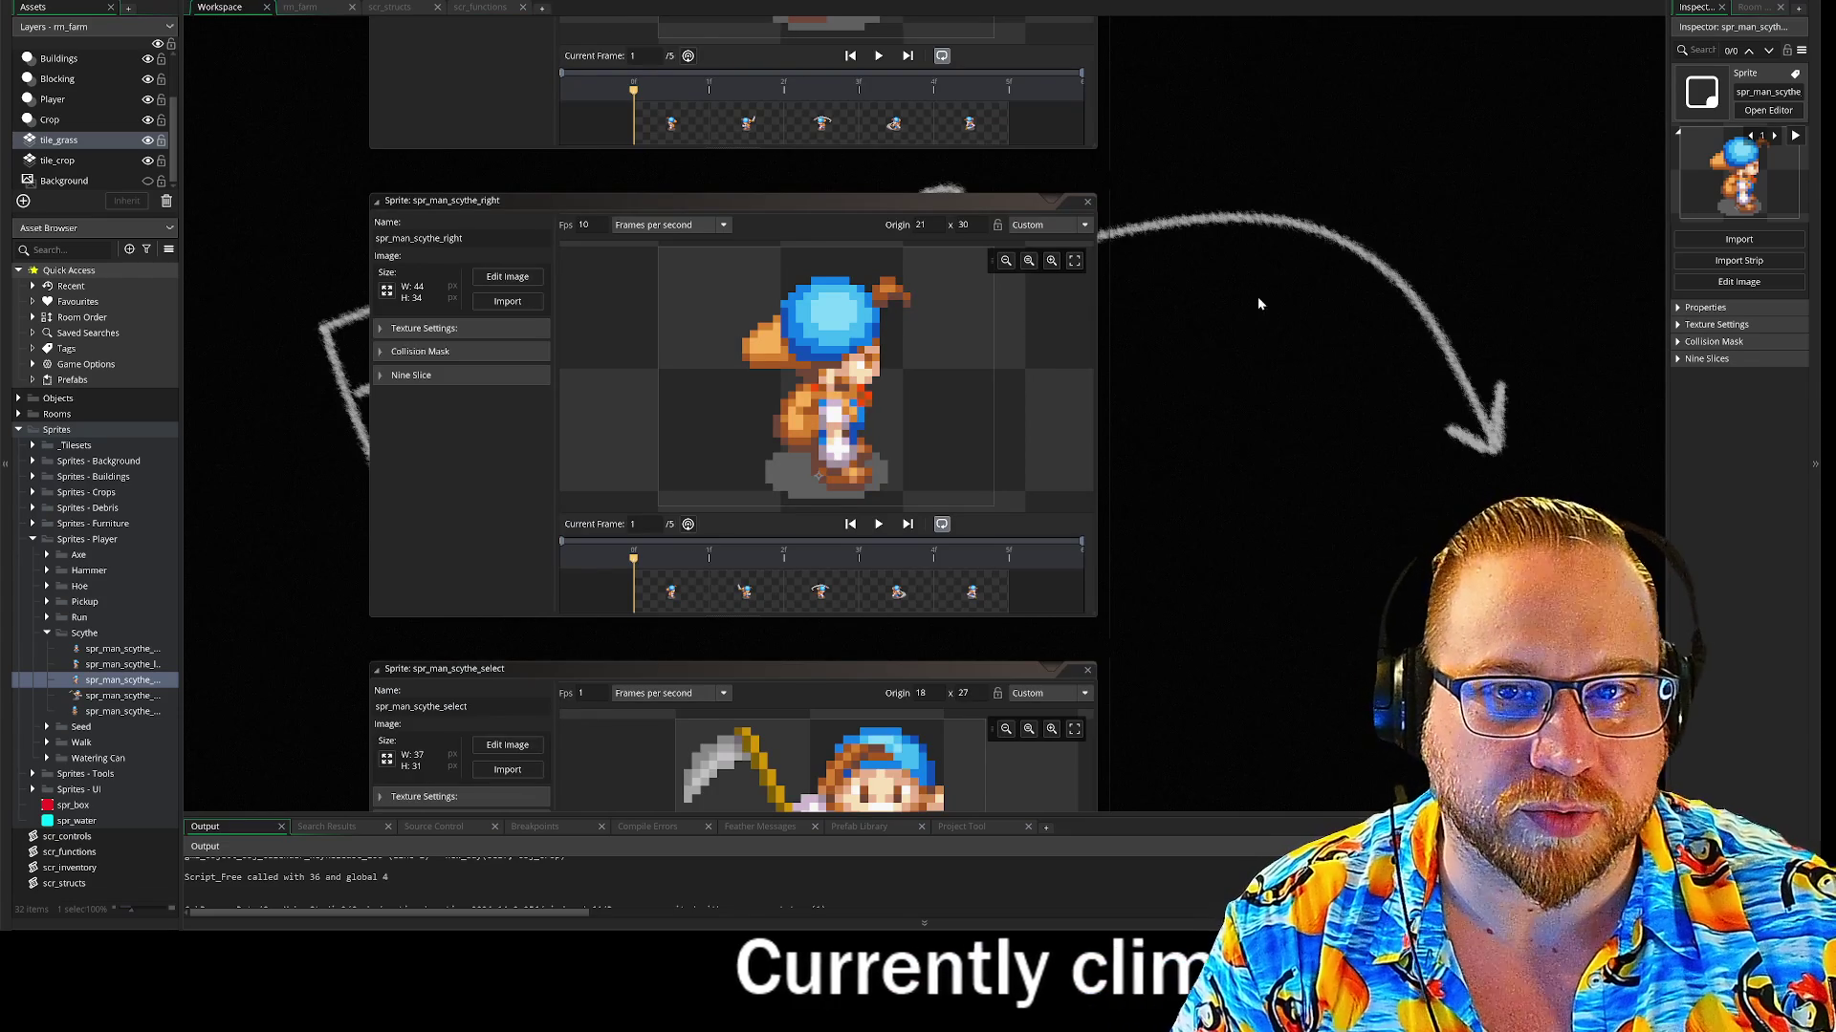
Close the select, up, right and left scythe sprite windows, then collapse Scythe and Sprites - Player
{"action": "scroll", "coordinate": [1325, 566], "scroll_direction": "down", "scroll_amount": 3}
{"action": "left_click", "coordinate": [1072, 427]}
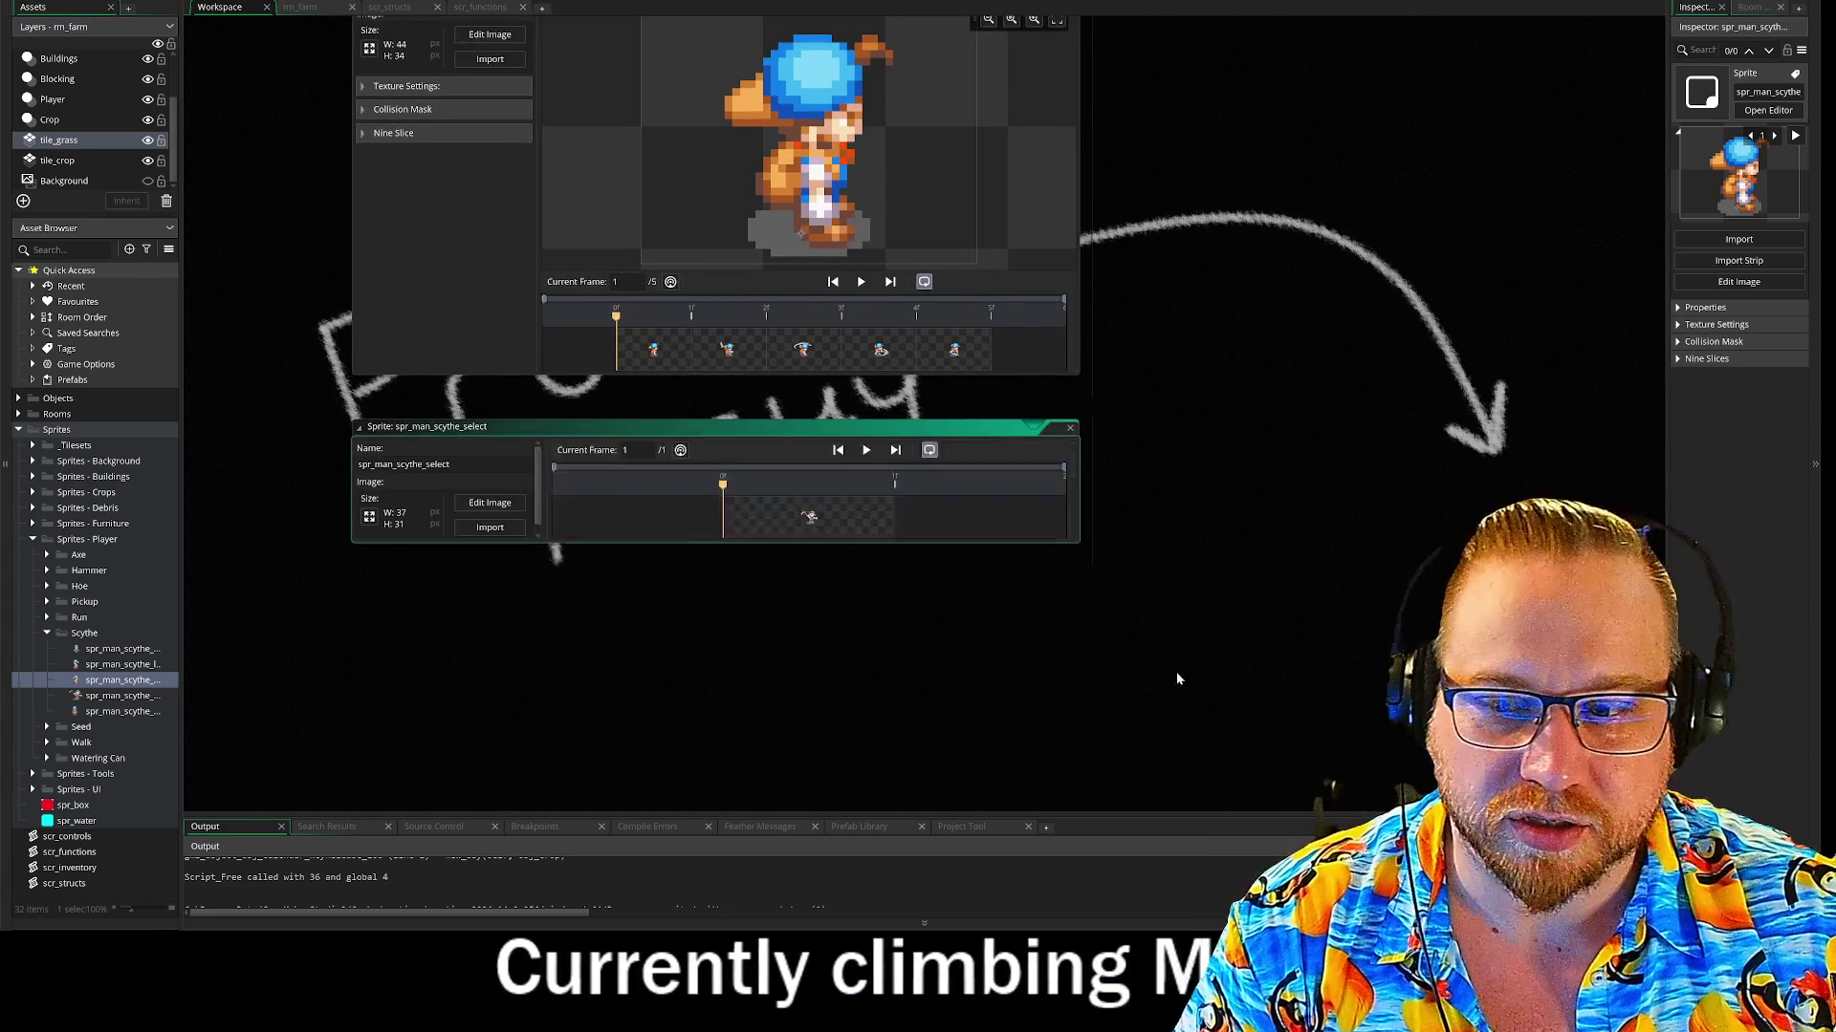
{"action": "left_click", "coordinate": [1076, 446]}
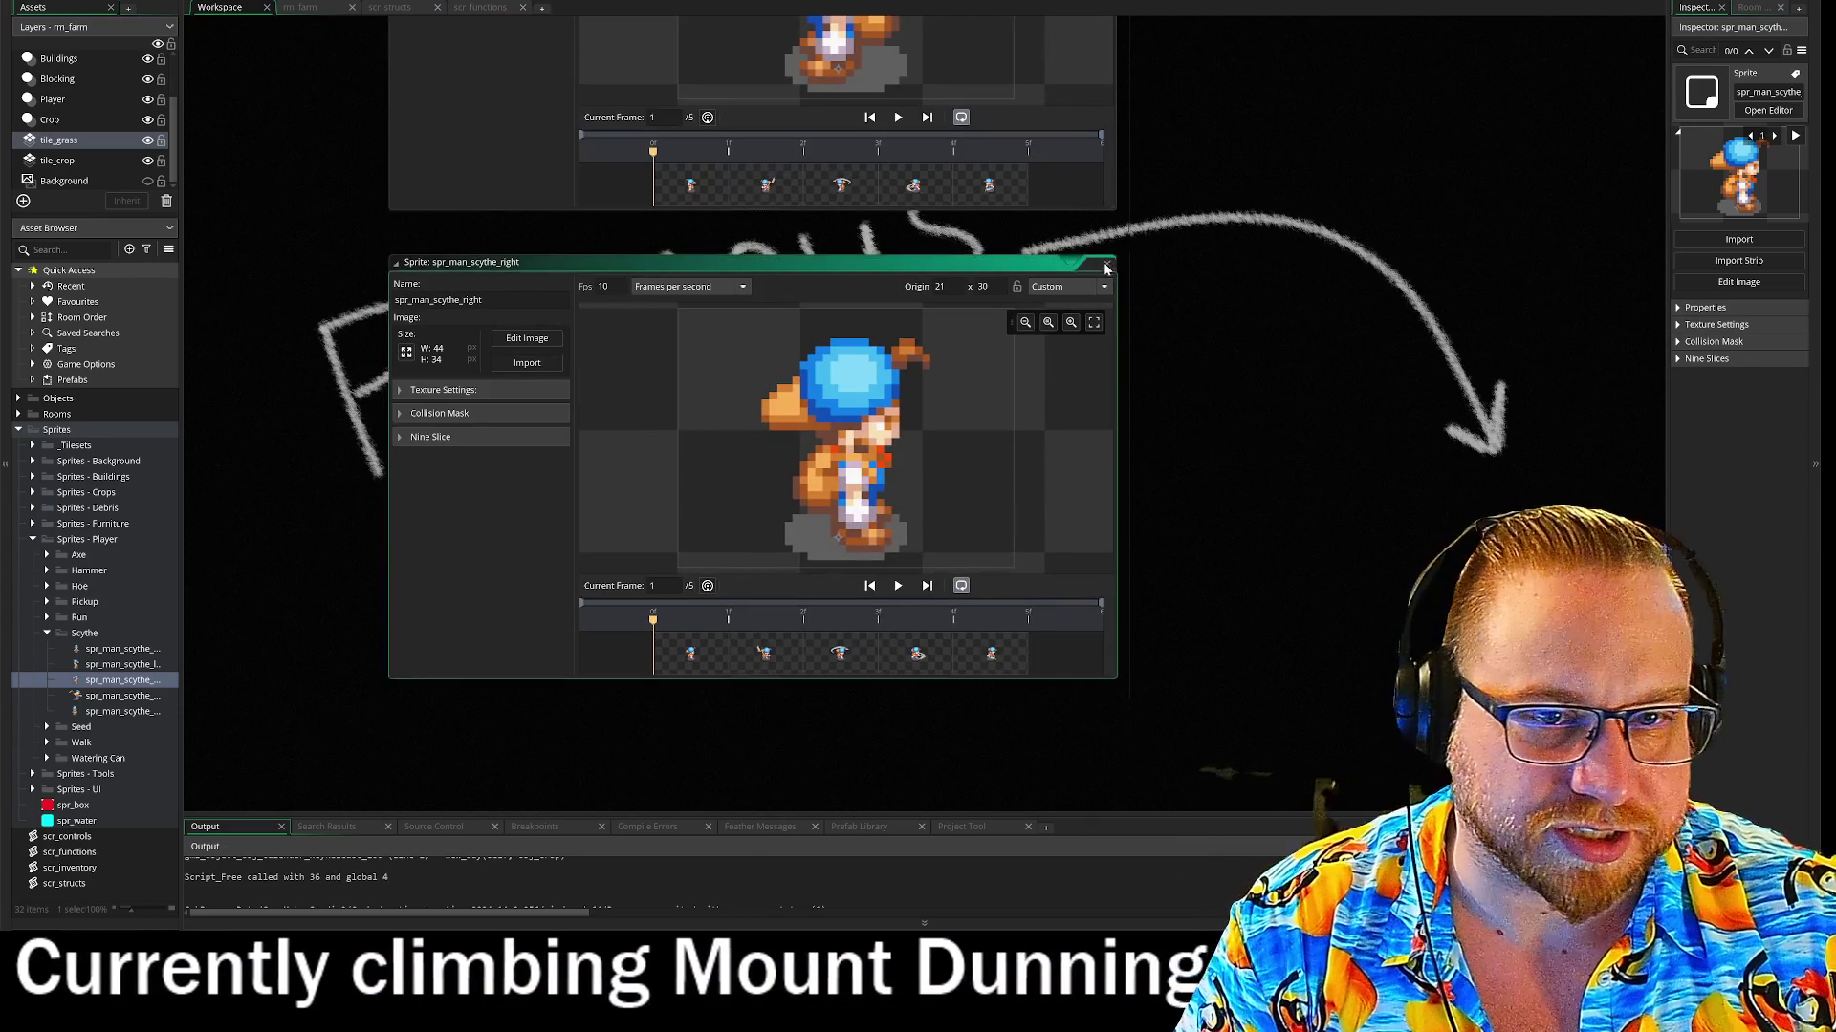
{"action": "left_click", "coordinate": [1107, 265]}
{"action": "left_click", "coordinate": [1148, 312]}
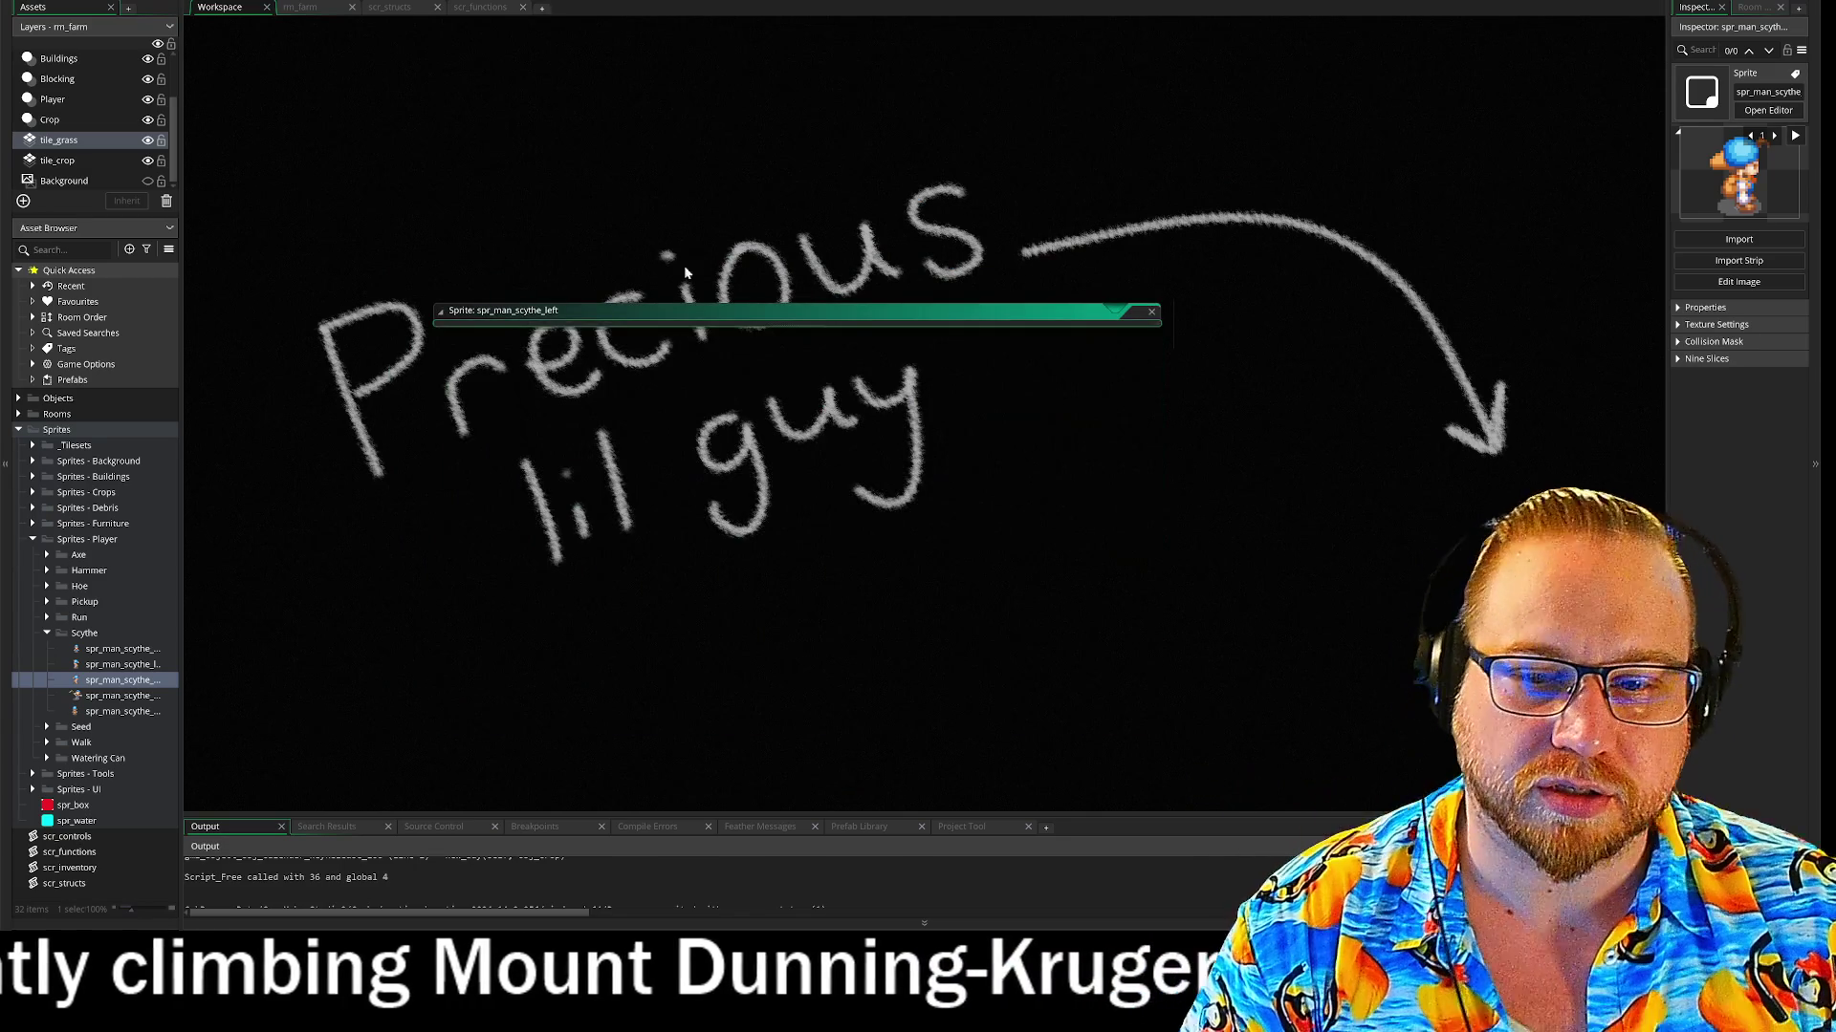
{"action": "left_click", "coordinate": [47, 632]}
{"action": "left_click", "coordinate": [32, 540]}
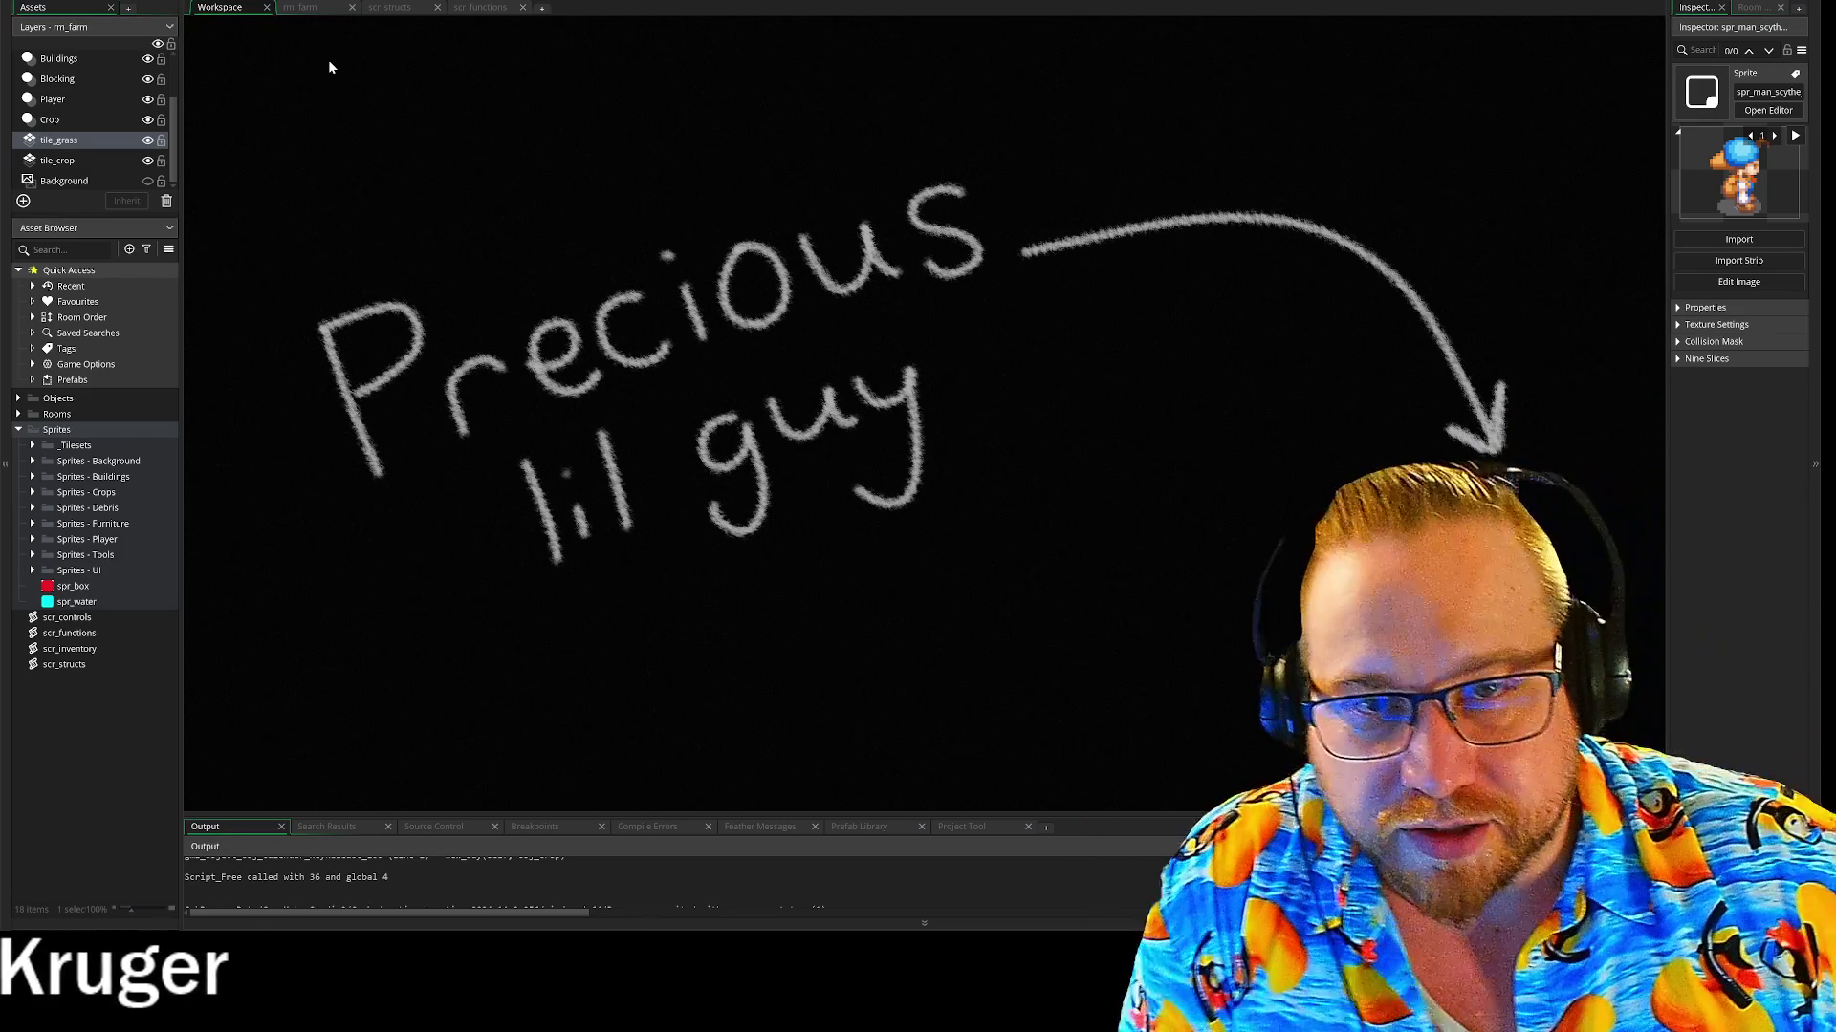
{"action": "left_click", "coordinate": [476, 9]}
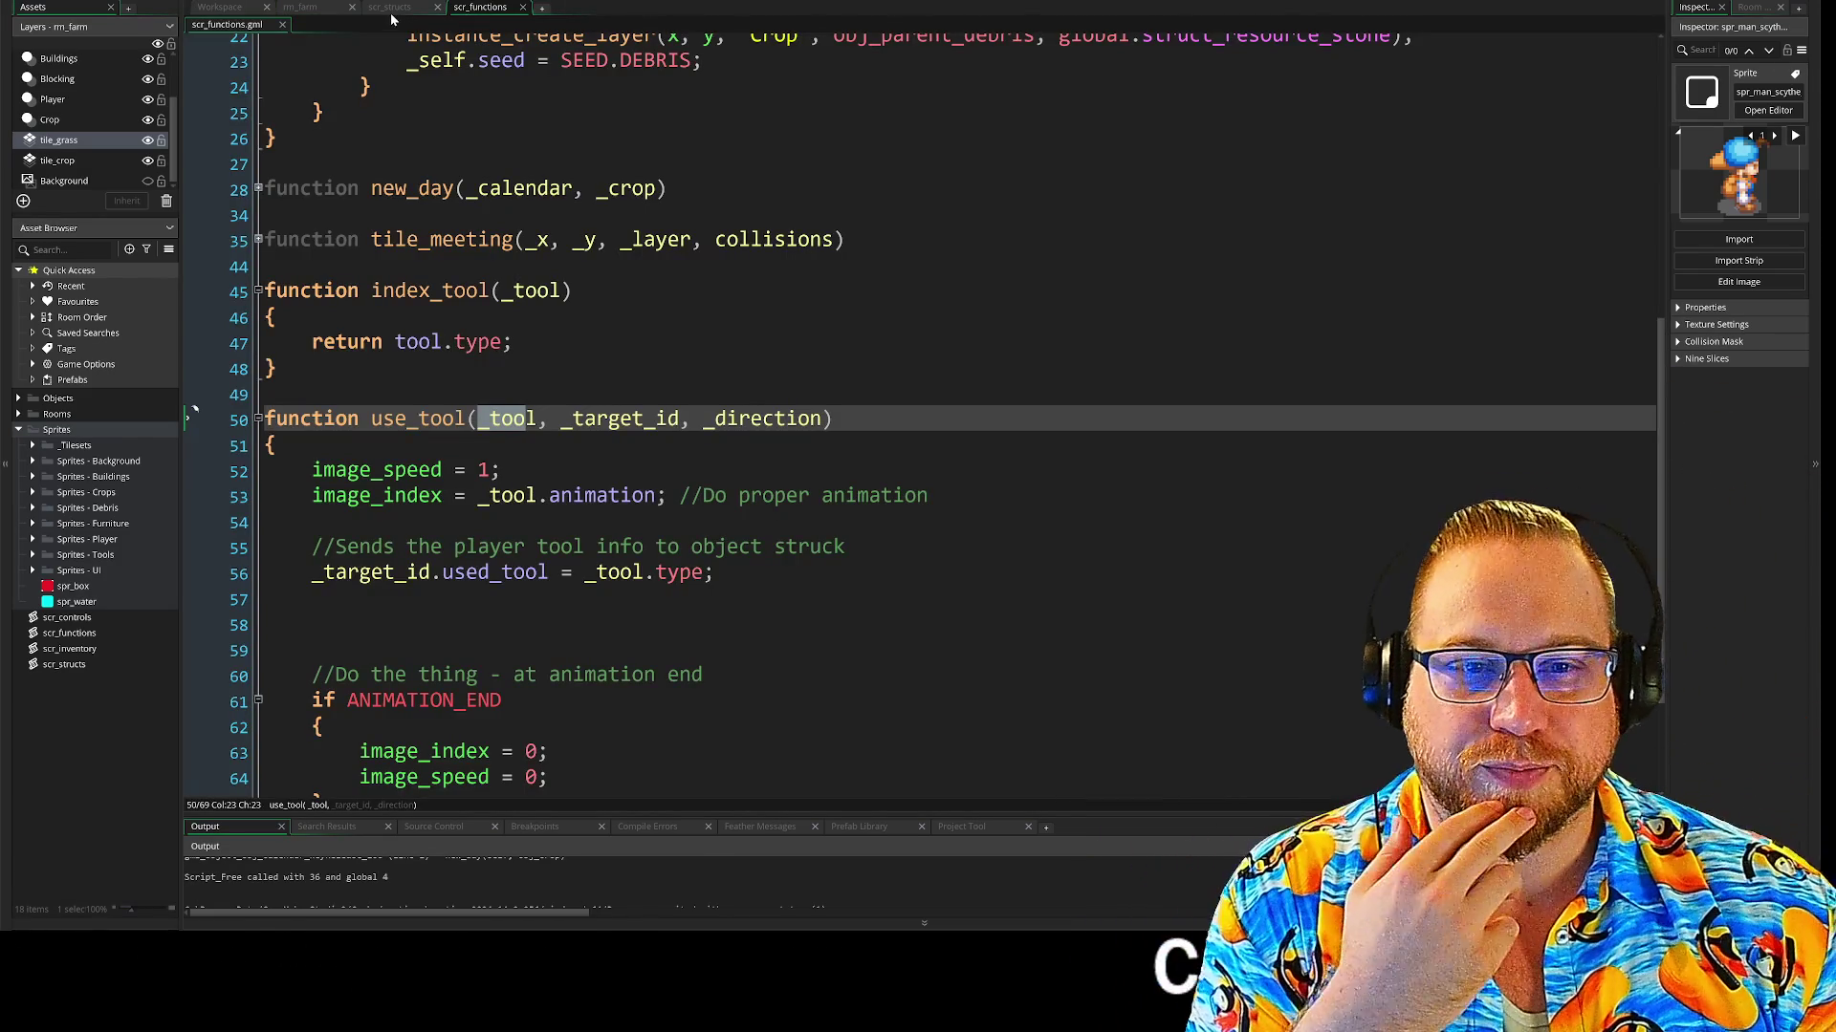
{"action": "key", "text": "Down"}
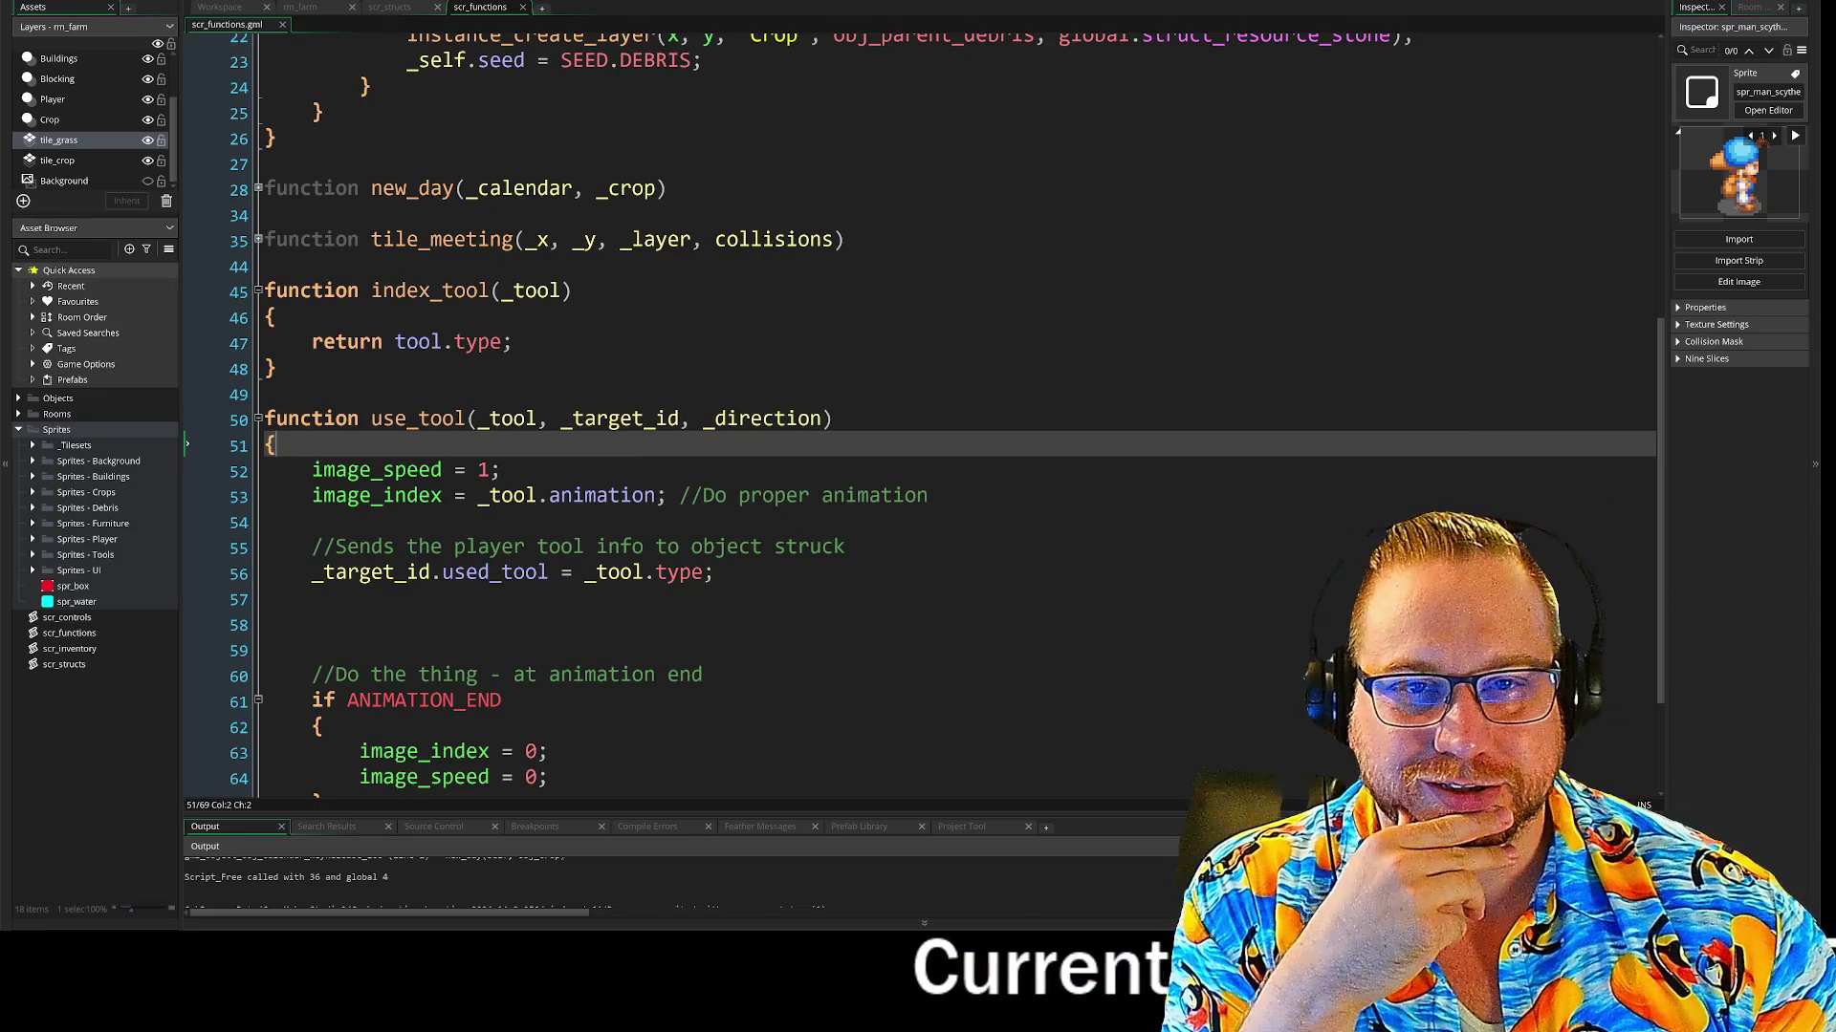
{"action": "left_click", "coordinate": [400, 9]}
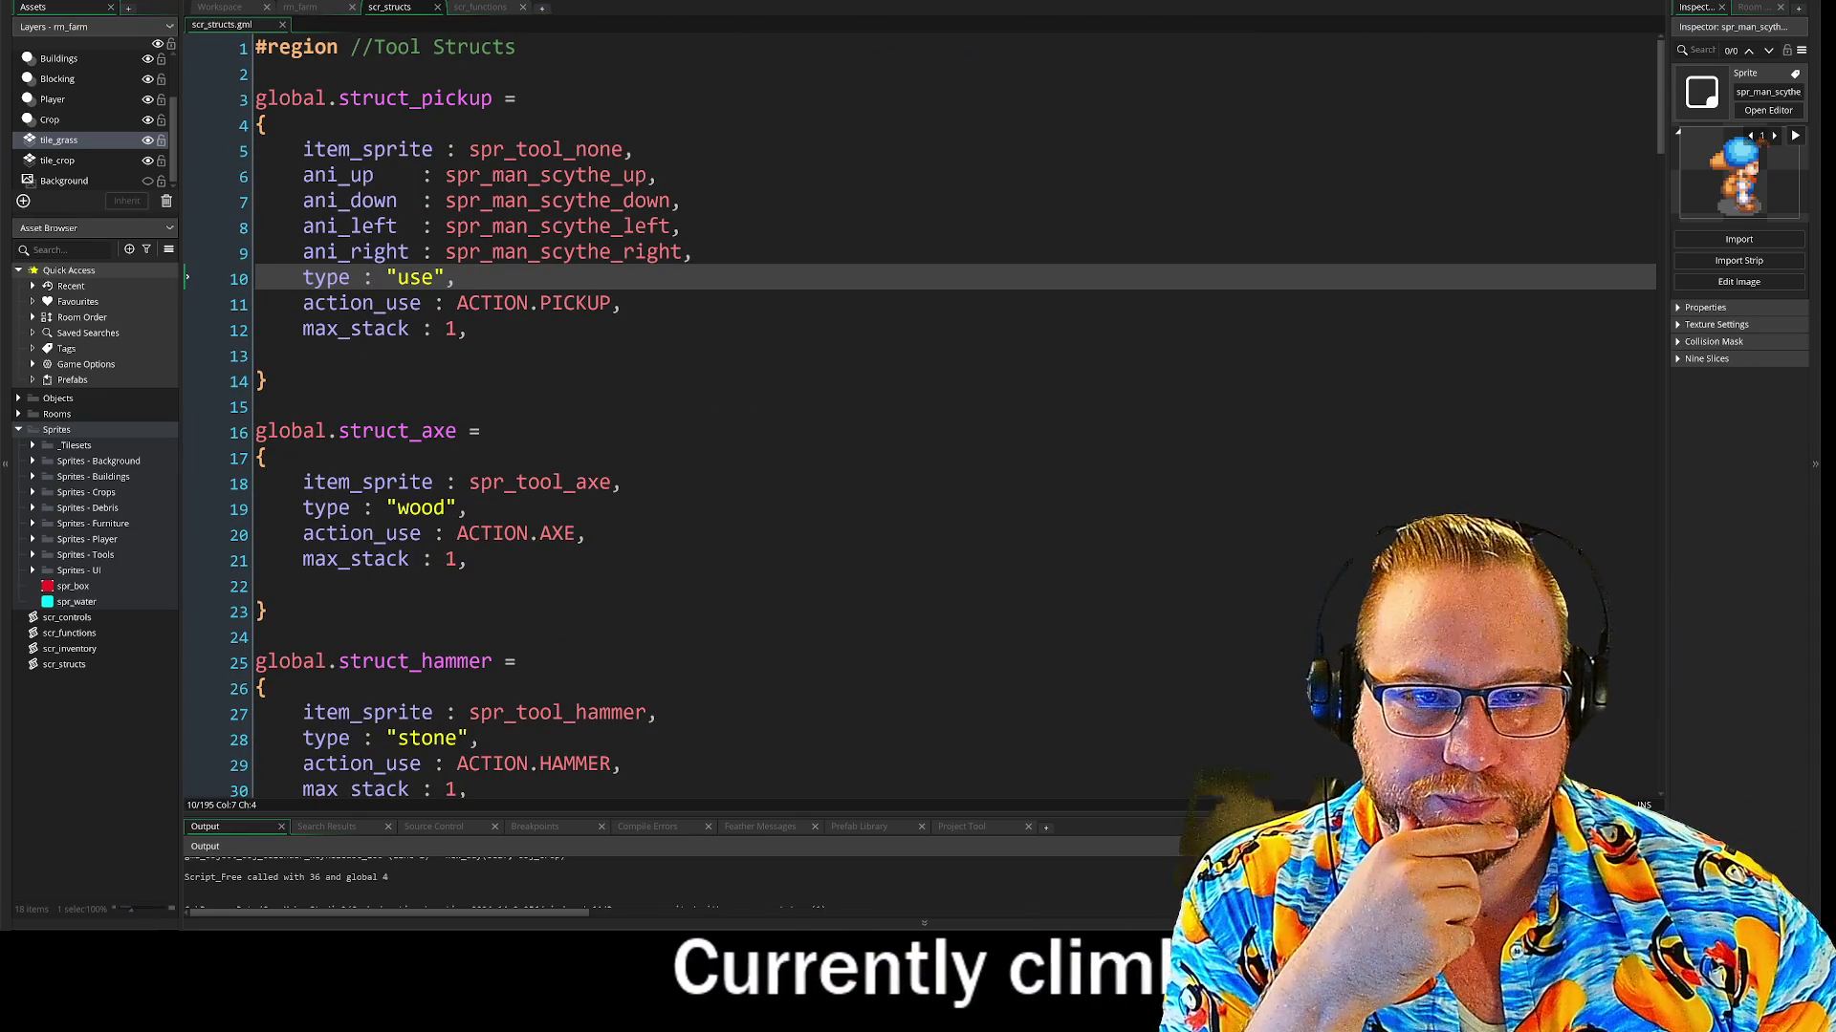
{"action": "mouse_move", "coordinate": [692, 252]}
{"action": "left_mouse_down"}
{"action": "mouse_move", "coordinate": [669, 200]}
{"action": "mouse_move", "coordinate": [742, 278]}
{"action": "left_mouse_up"}
{"action": "left_click", "coordinate": [692, 251]}
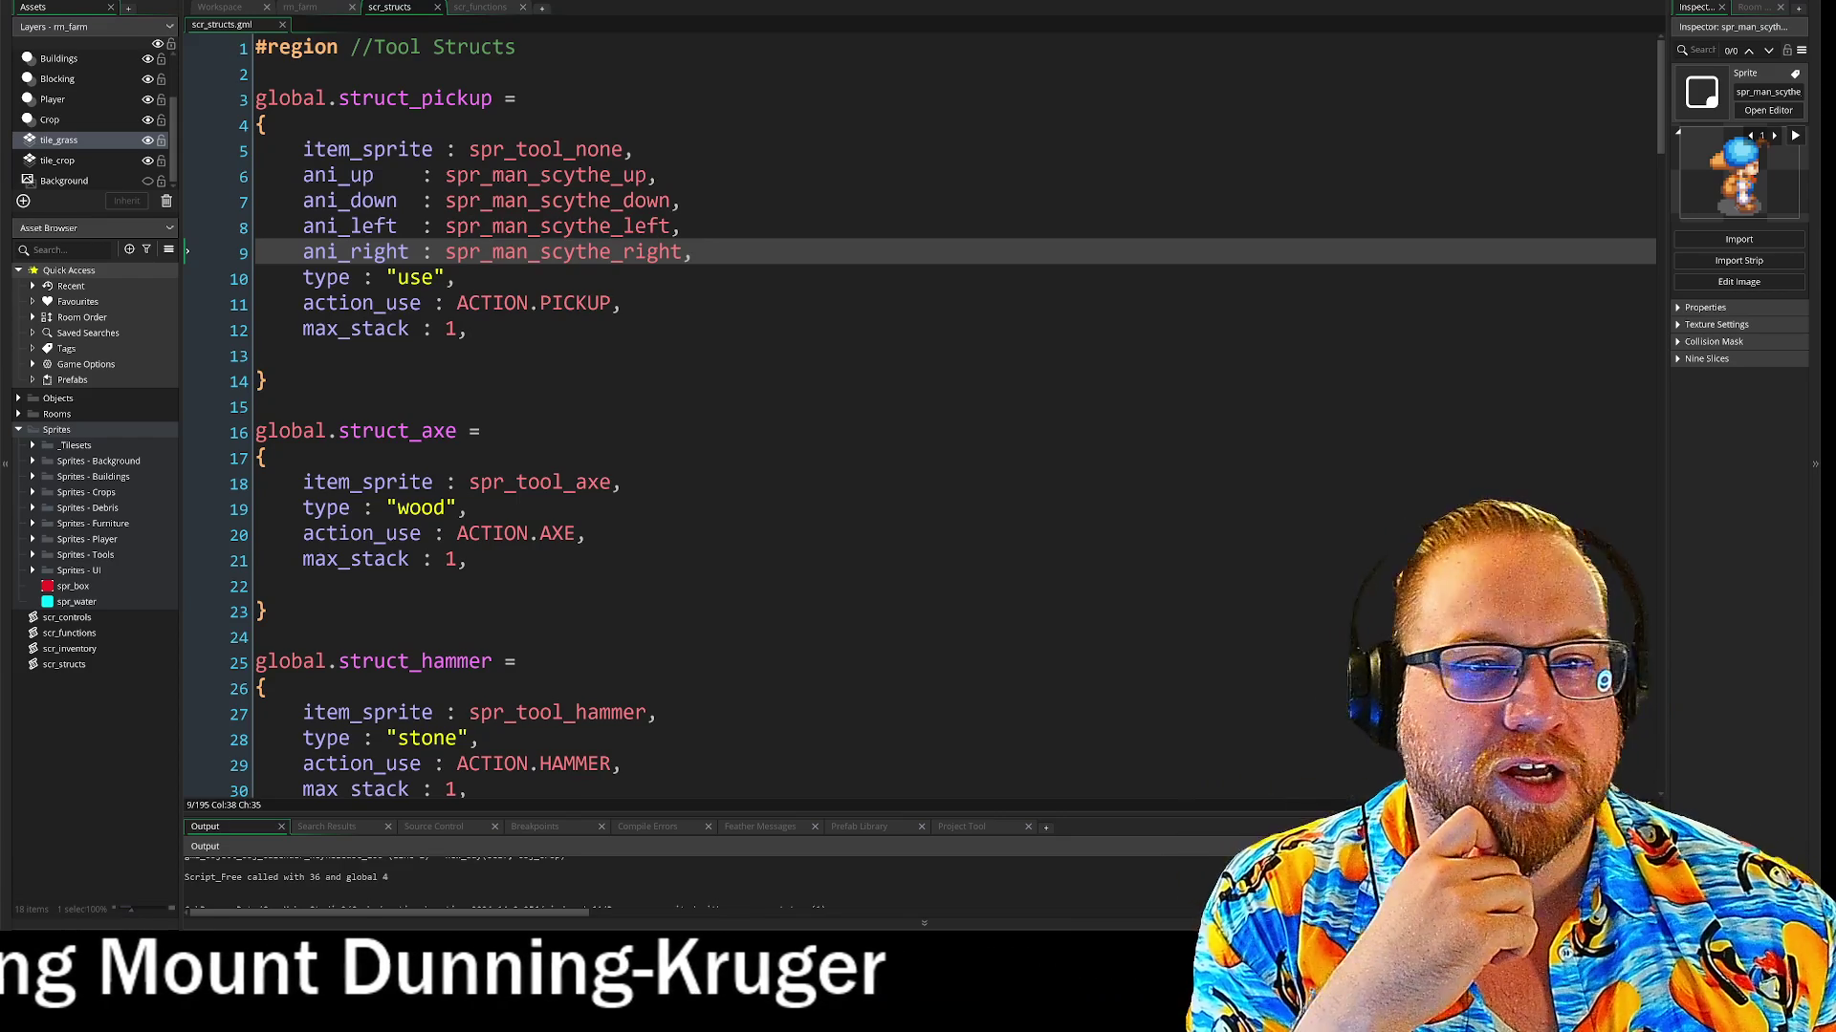
{"action": "left_click", "coordinate": [230, 8]}
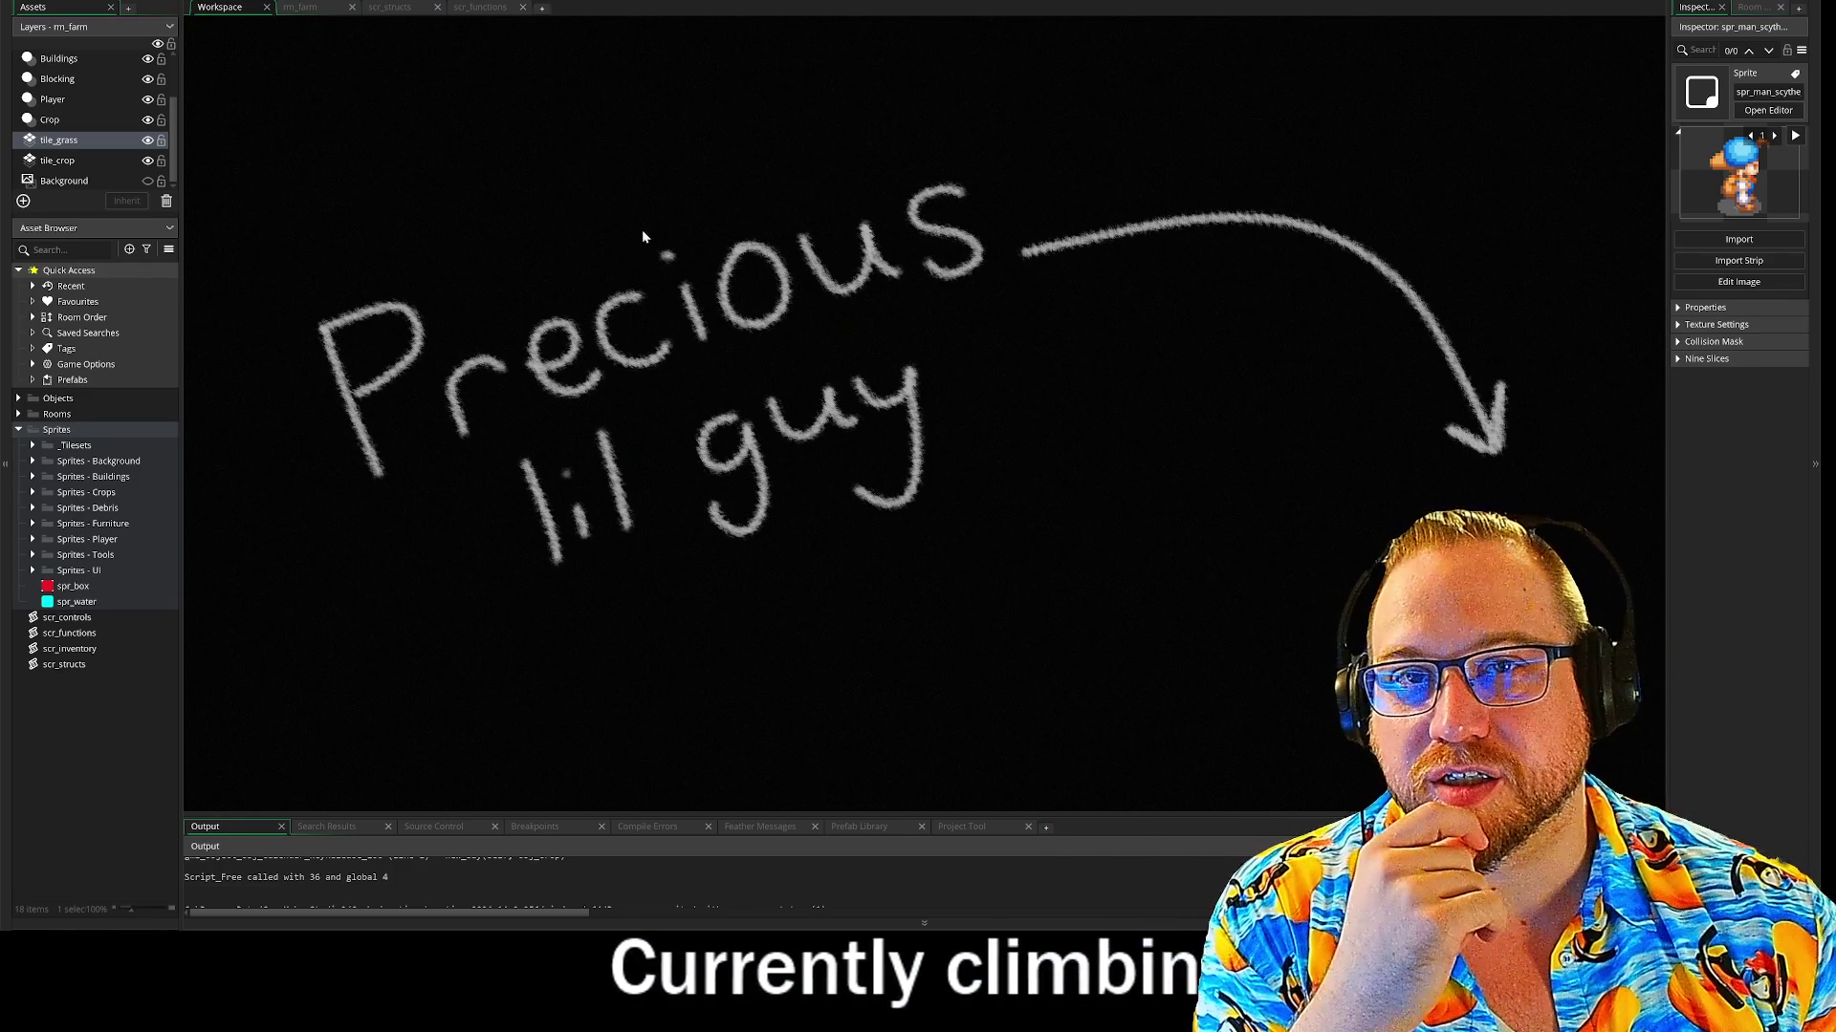
Pass through rm_farm and the Workspace back to scr_structs and its struct_pickup animation fields
{"action": "left_click", "coordinate": [294, 8]}
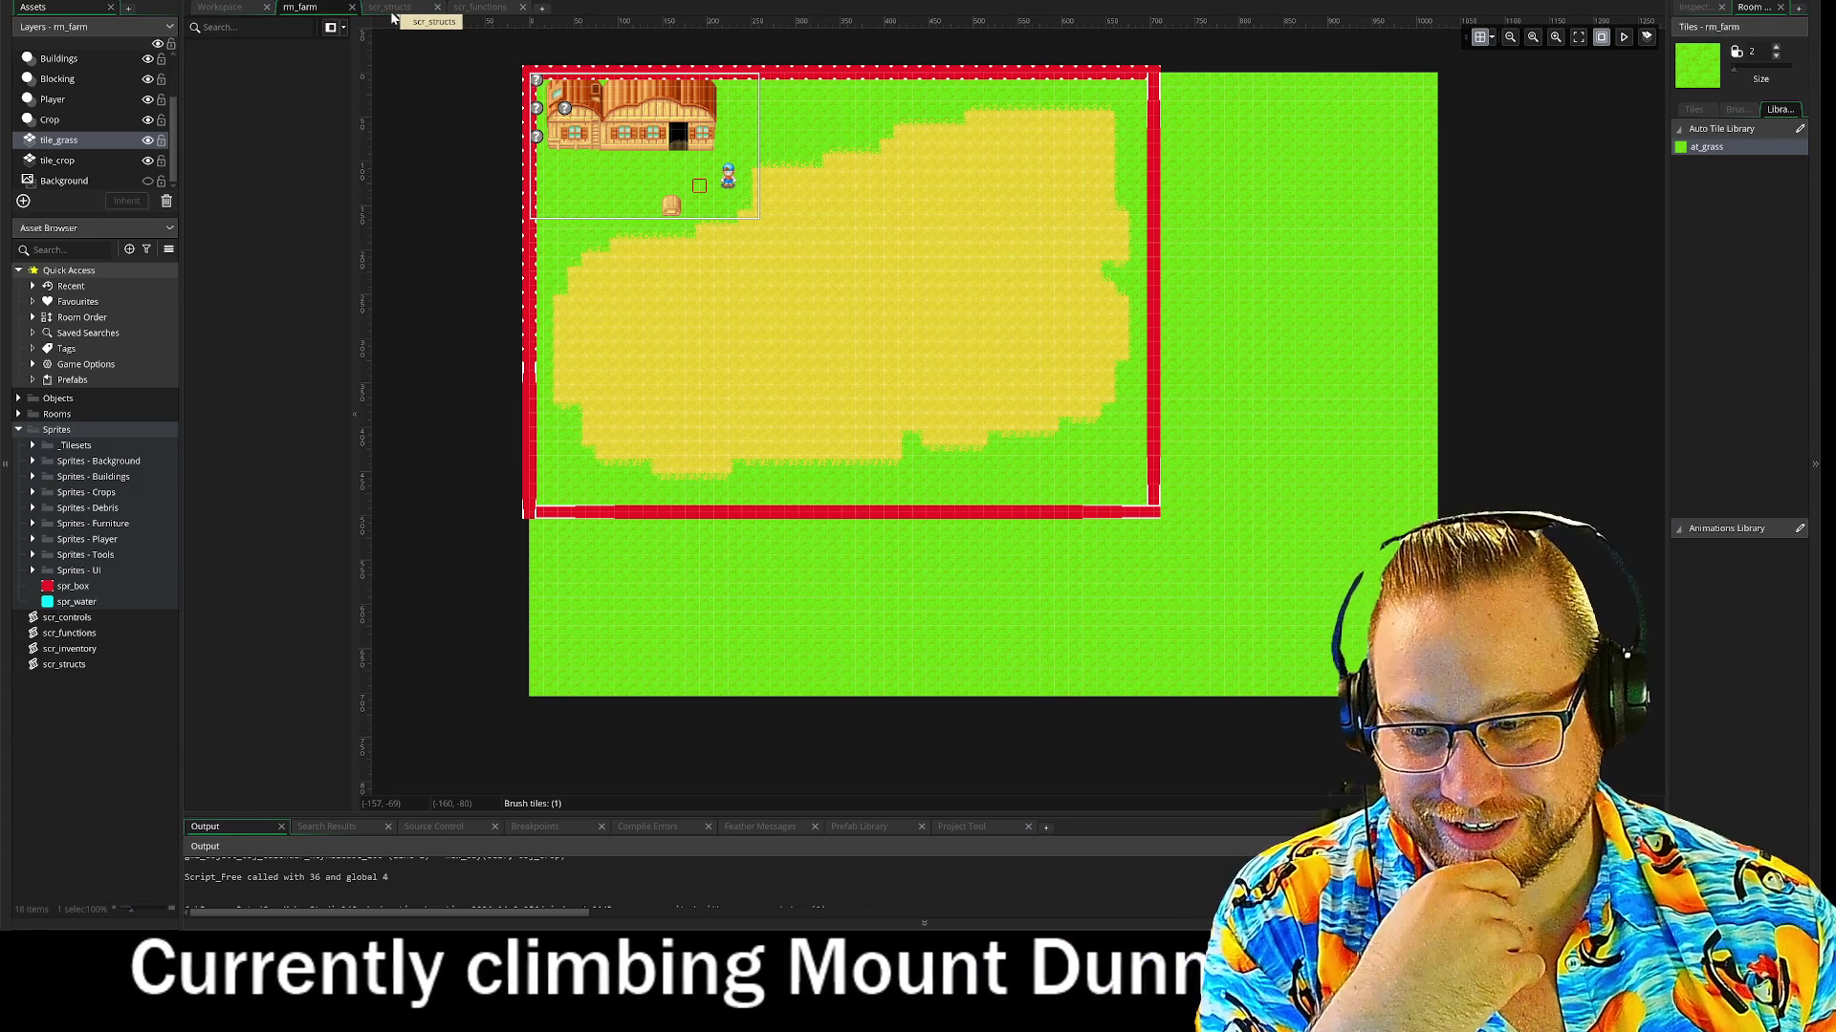
{"action": "left_click", "coordinate": [213, 8]}
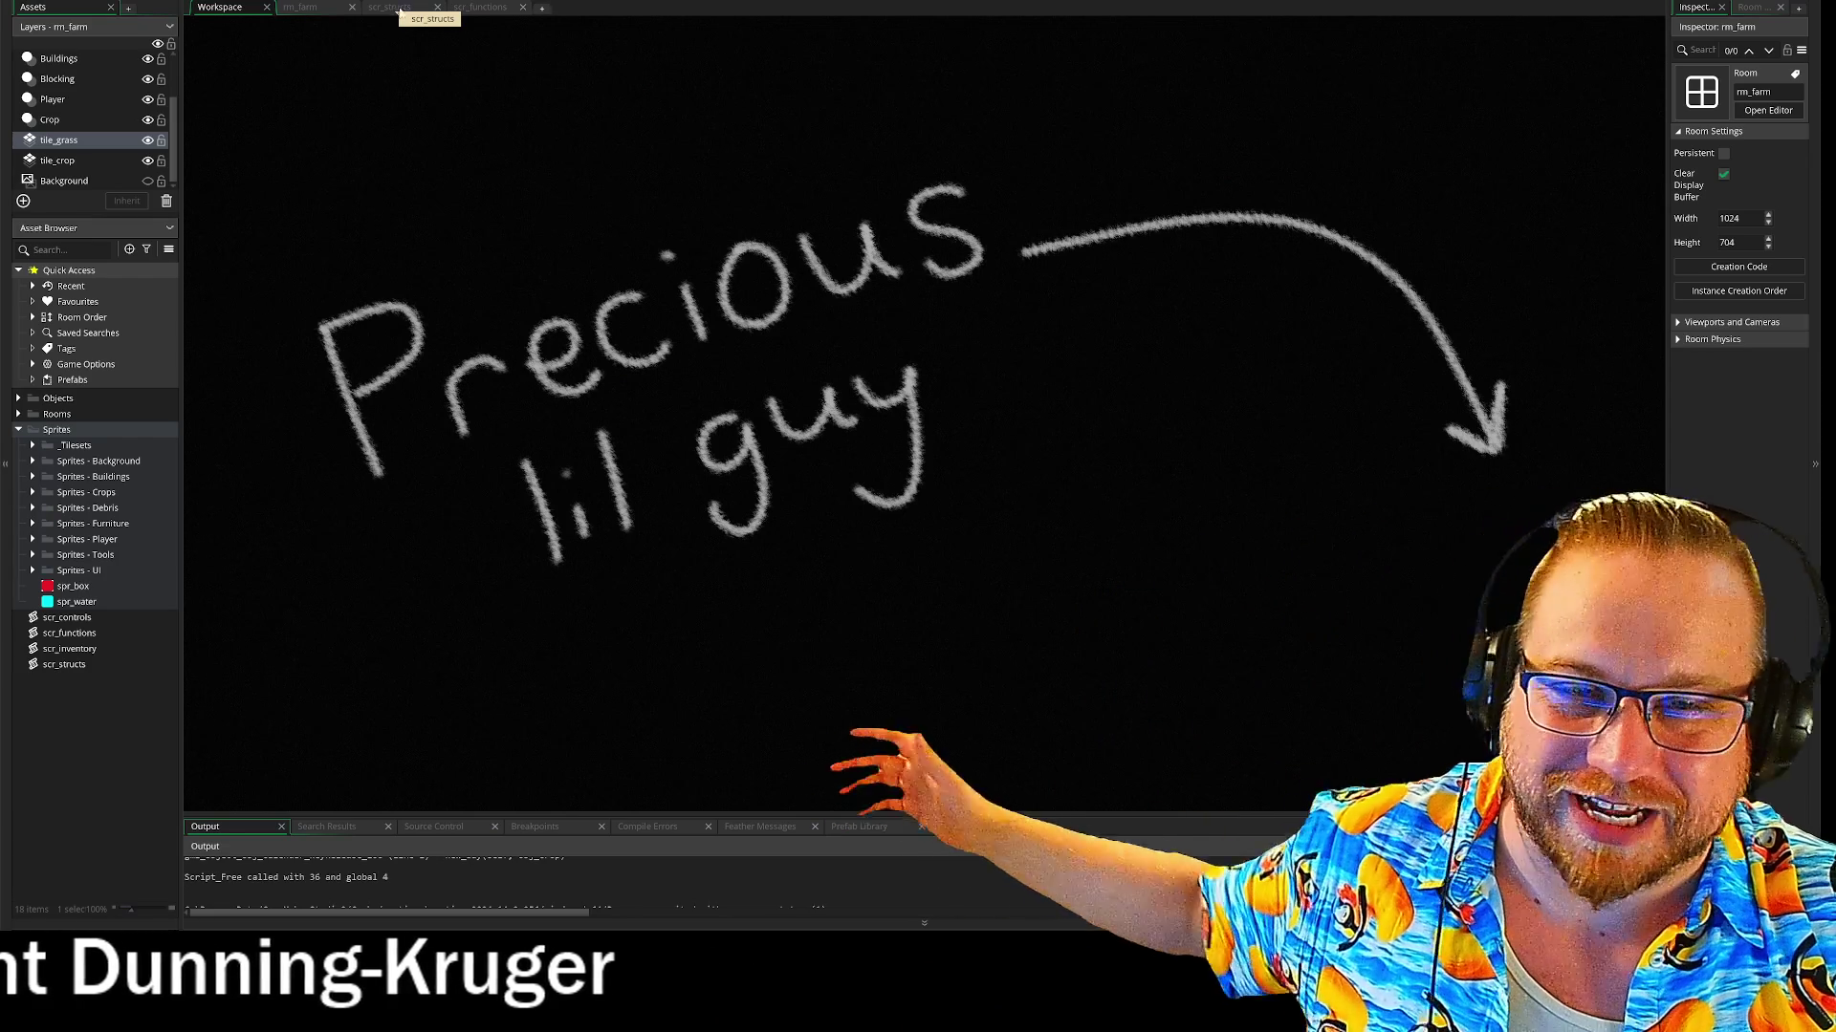
{"action": "left_click", "coordinate": [394, 8]}
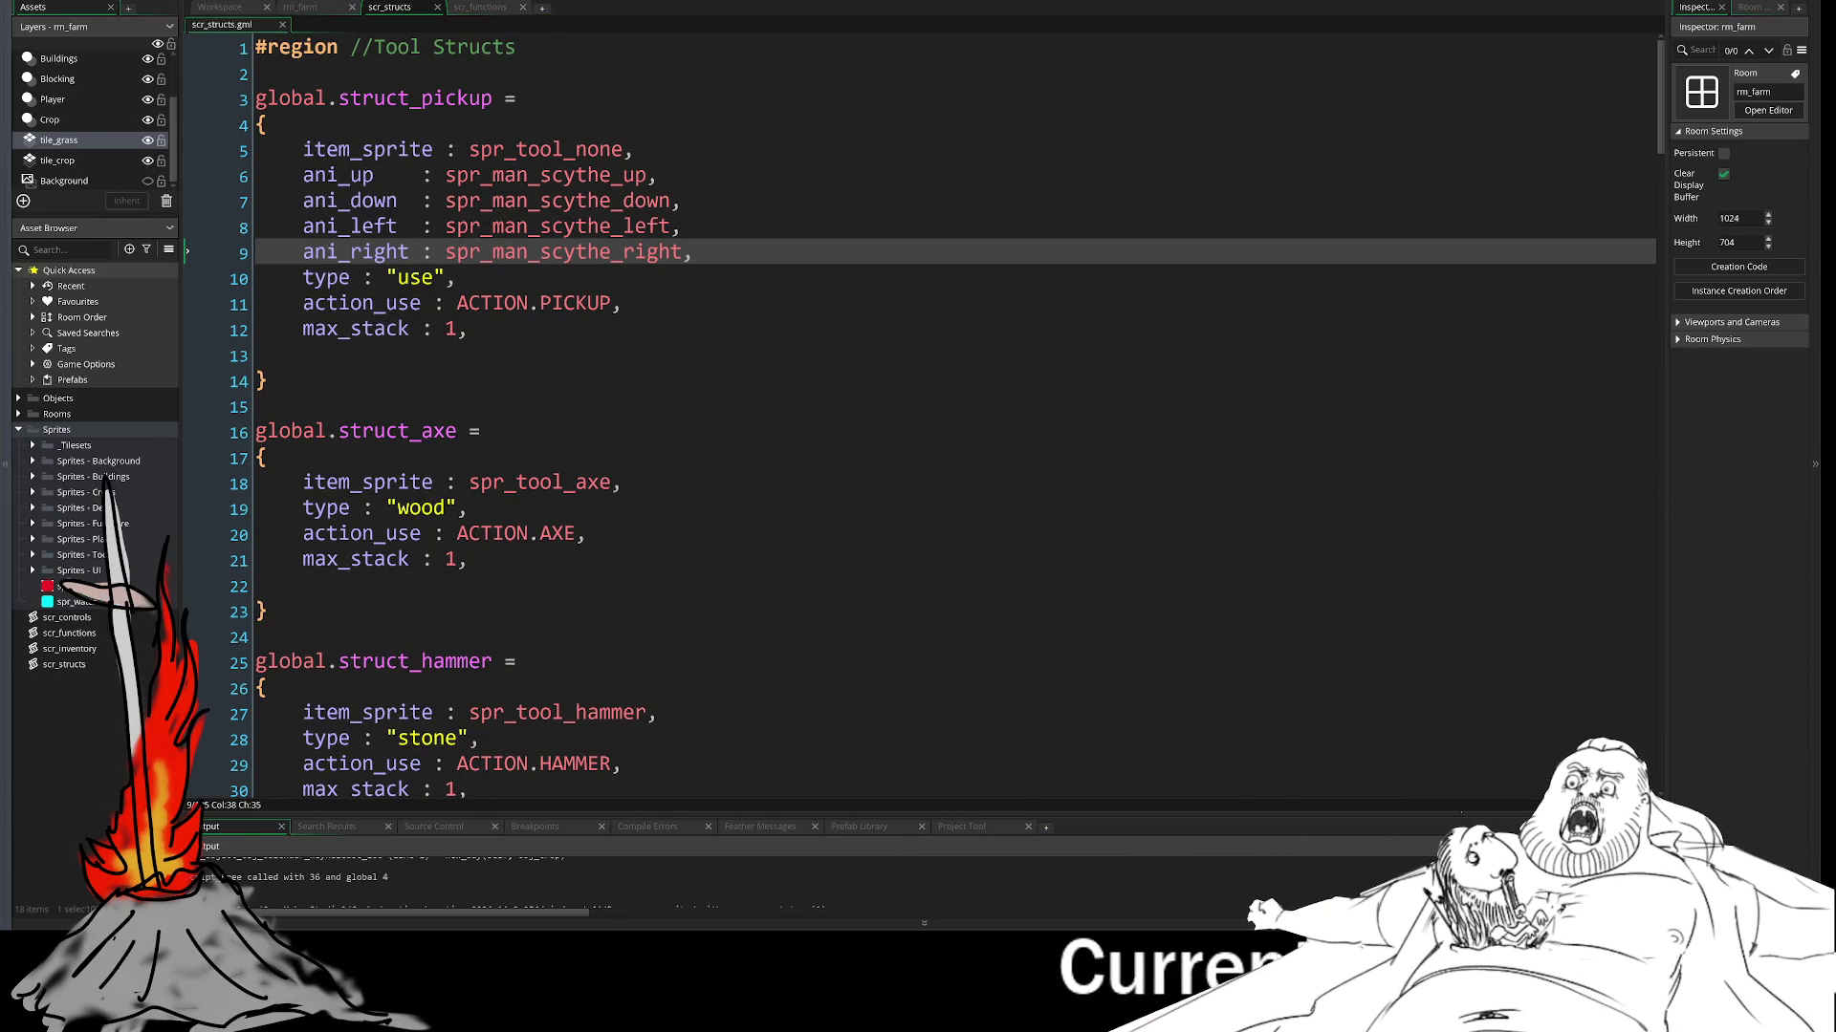
{"action": "left_click_drag", "start_coordinate": [303, 175], "coordinate": [692, 252]}
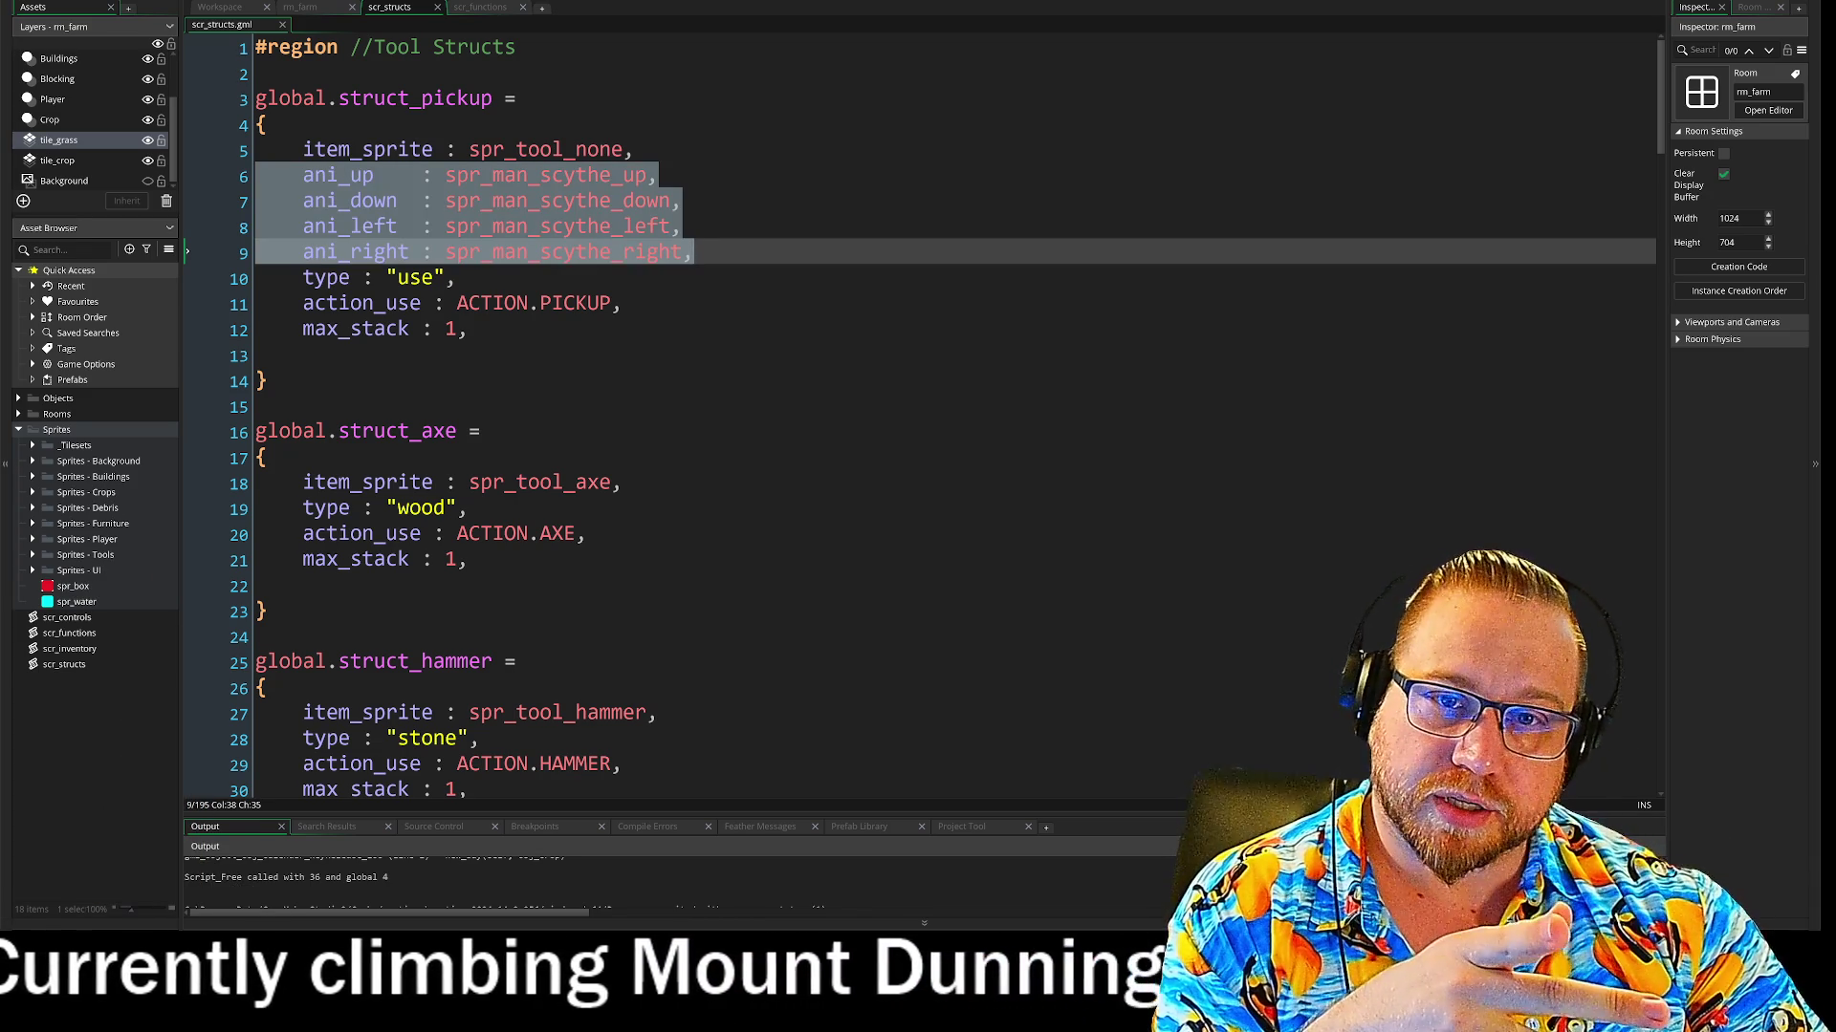
{"action": "left_click", "coordinate": [413, 200]}
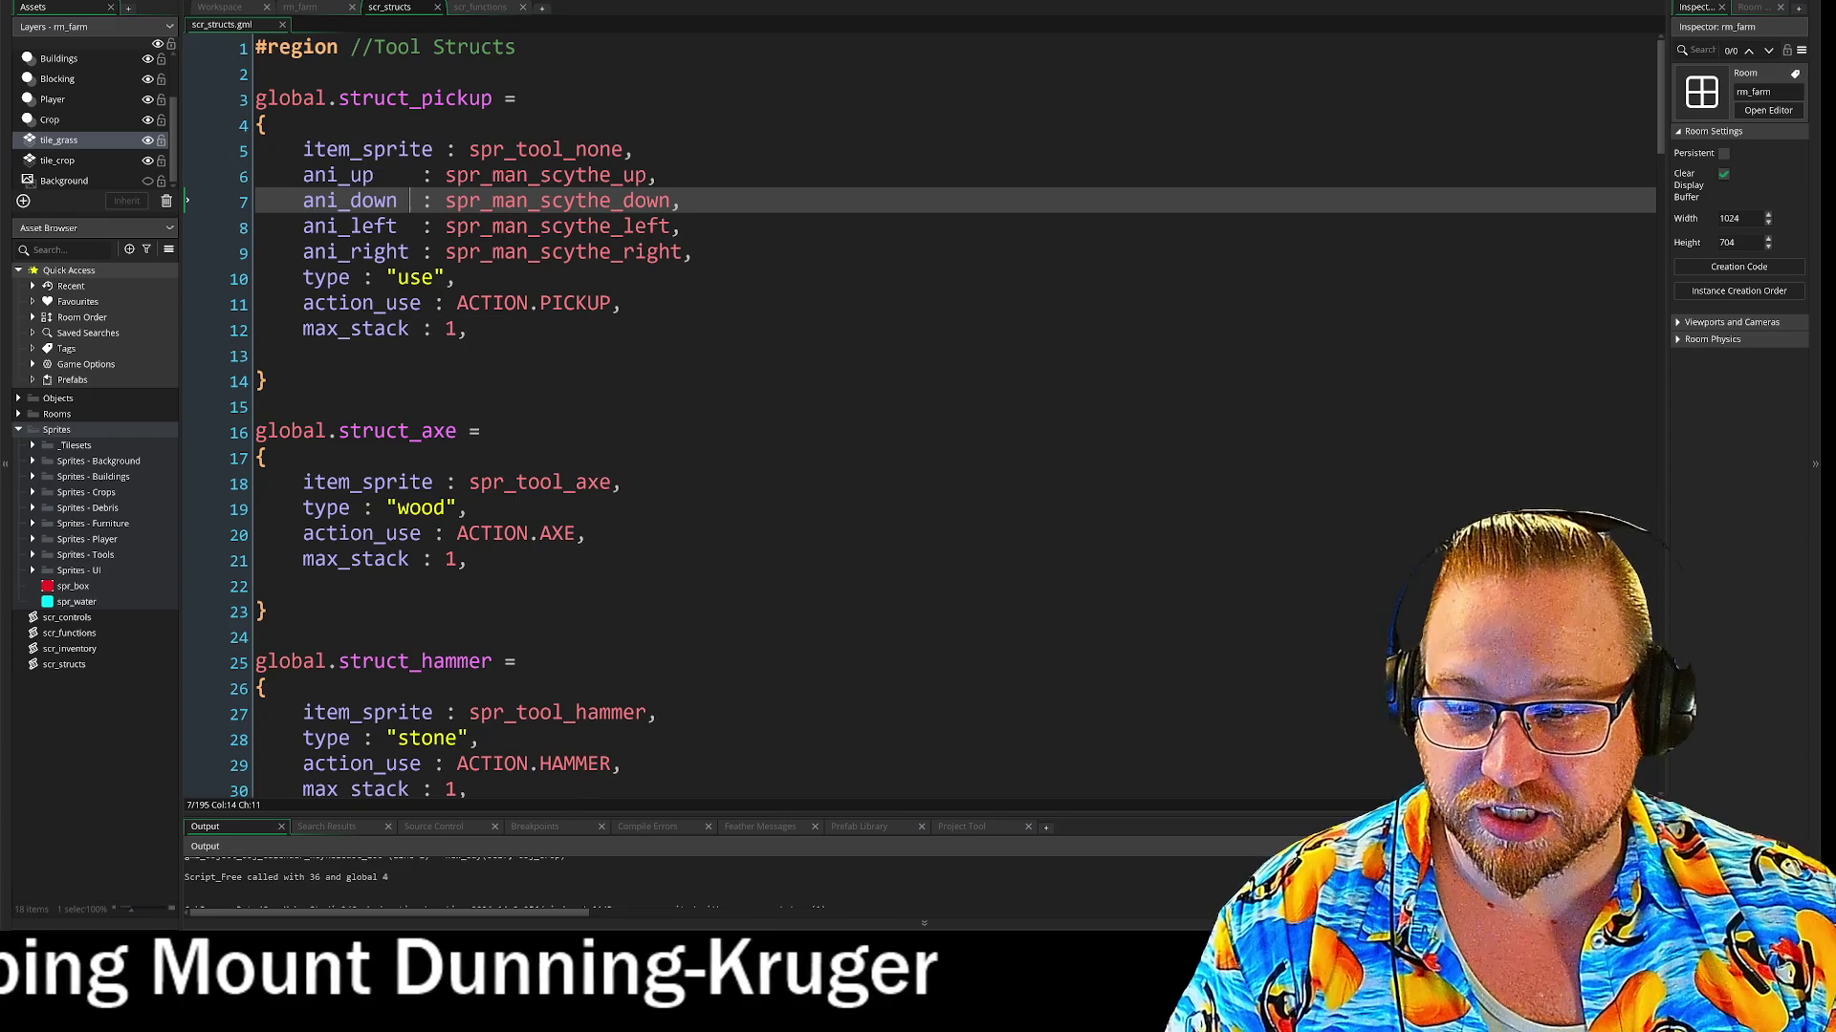
{"action": "left_click", "coordinate": [696, 251]}
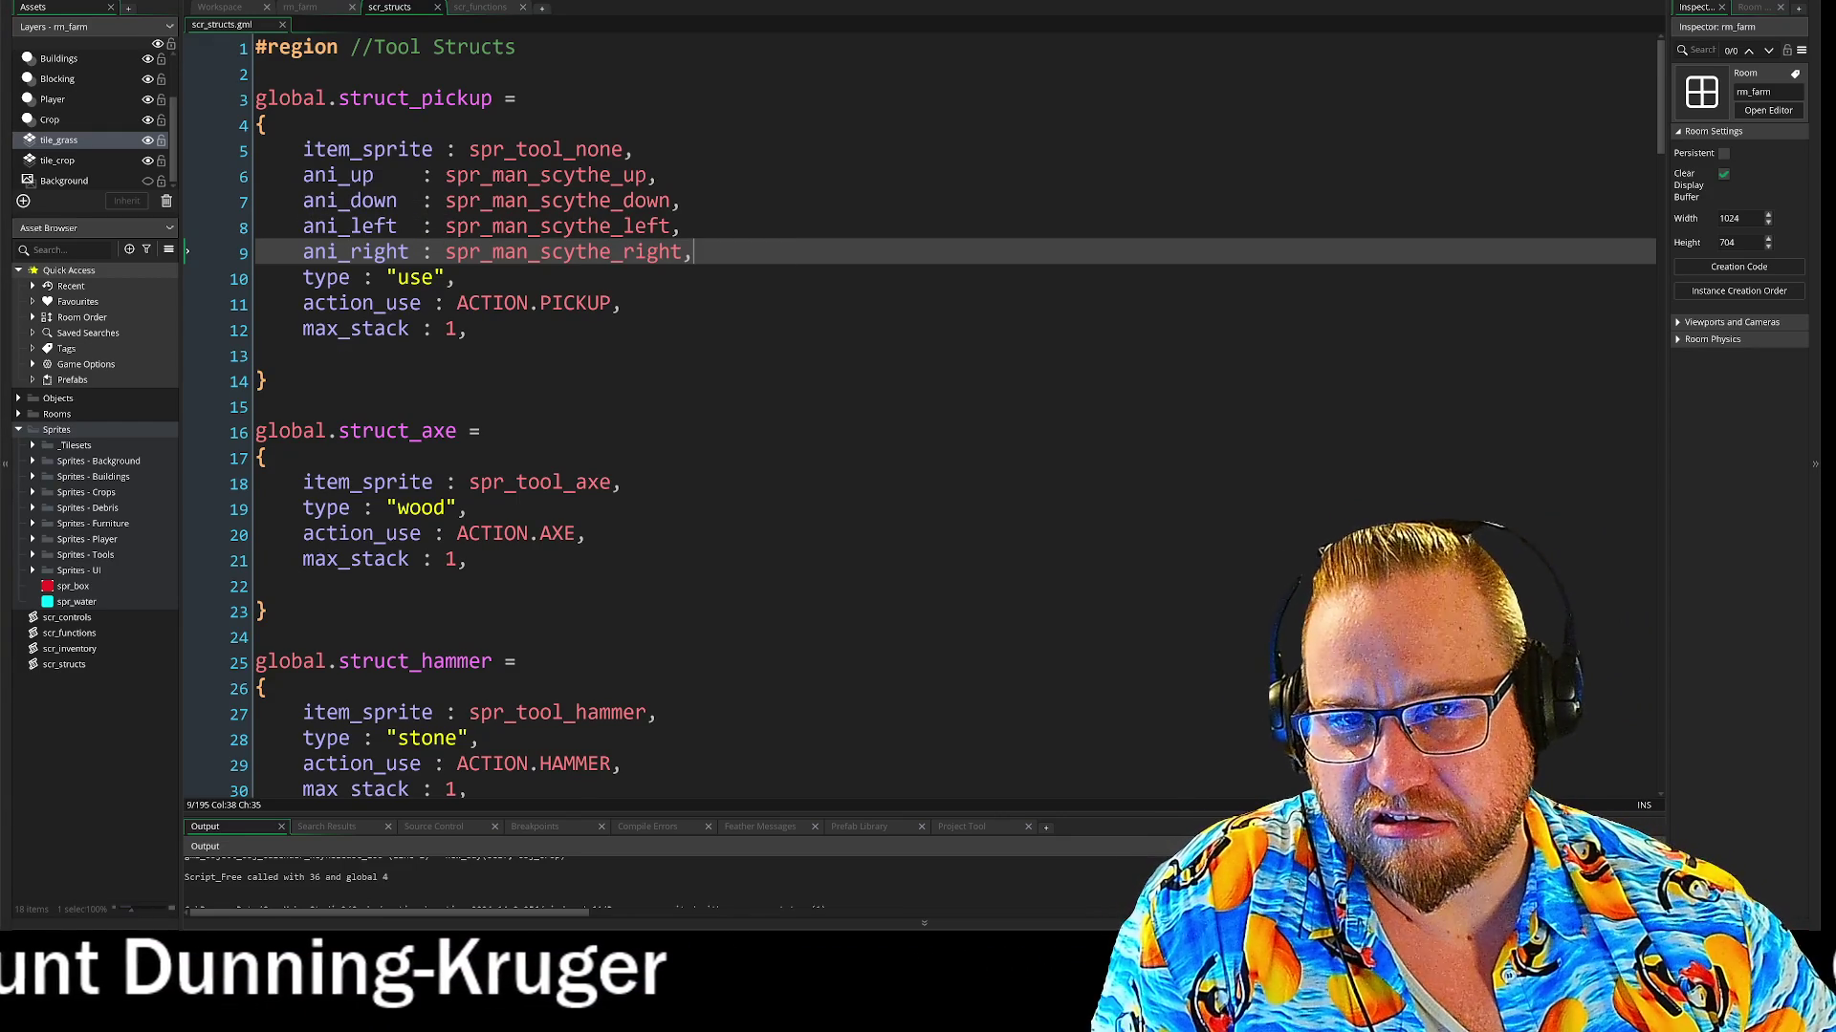
{"action": "left_click", "coordinate": [383, 98]}
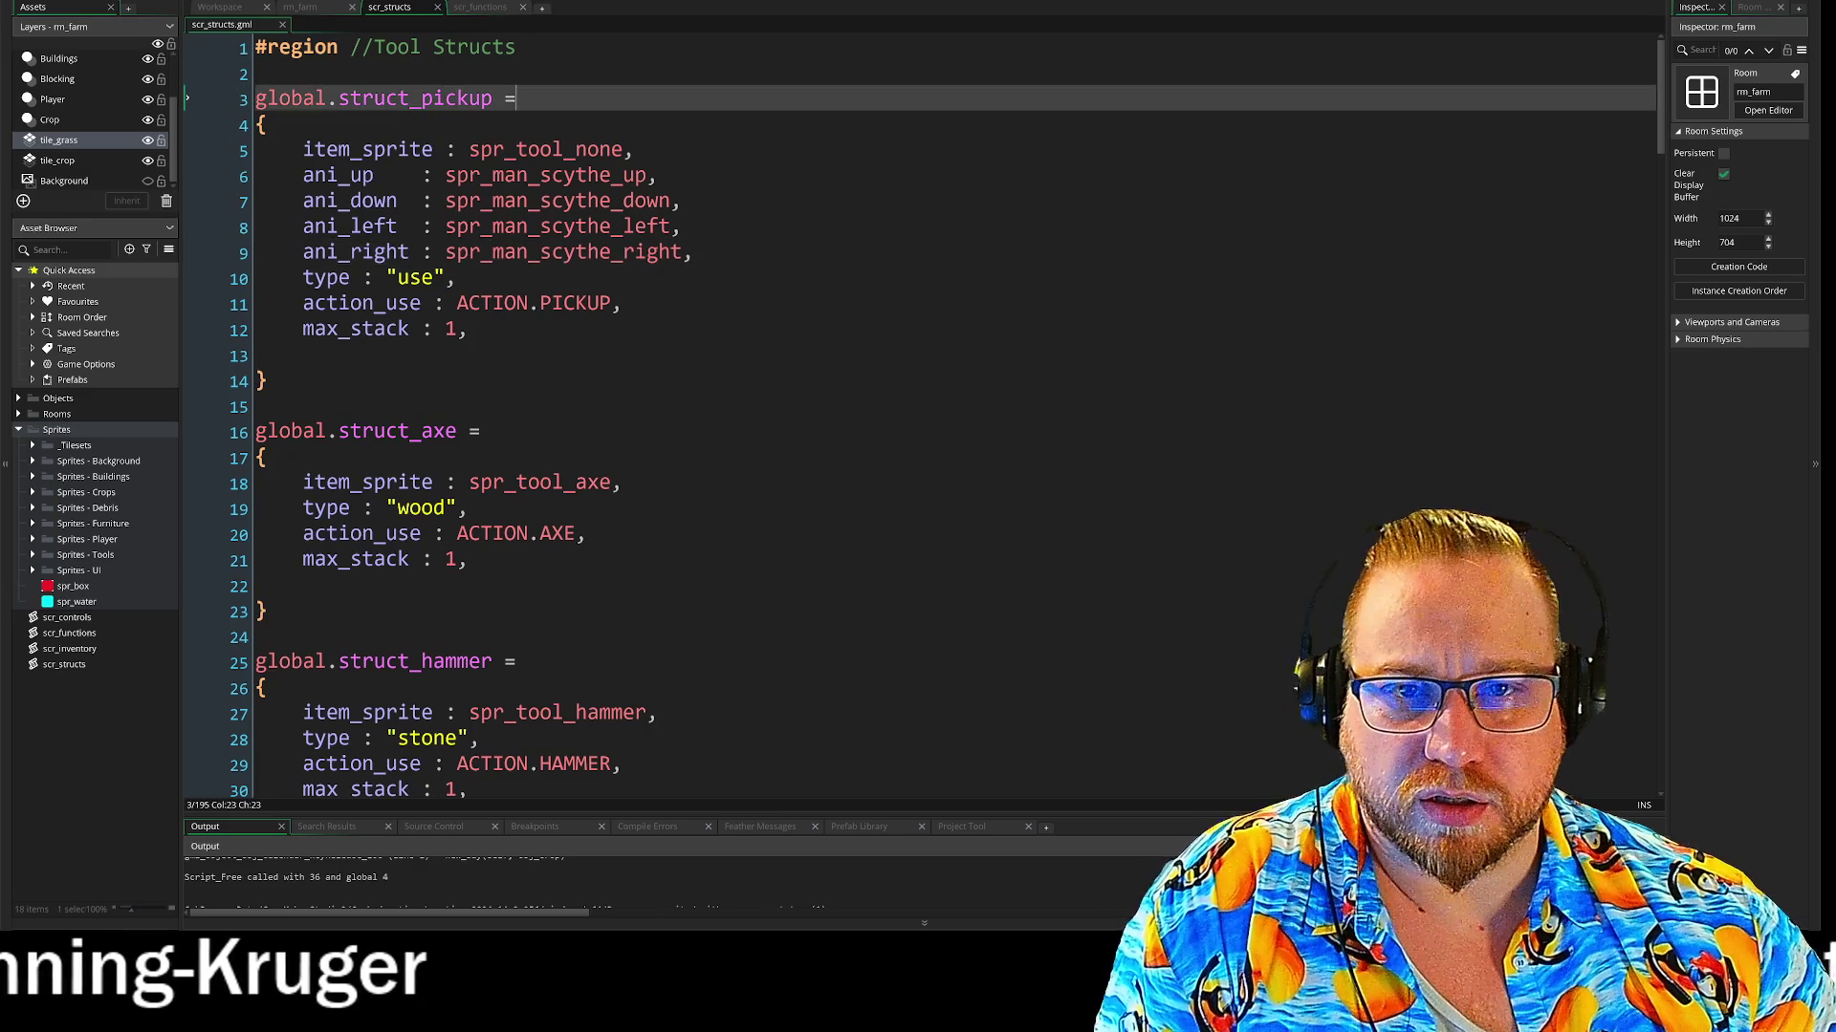
{"action": "left_click", "coordinate": [291, 46]}
{"action": "scroll", "coordinate": [918, 411], "scroll_direction": "down", "scroll_amount": 9}
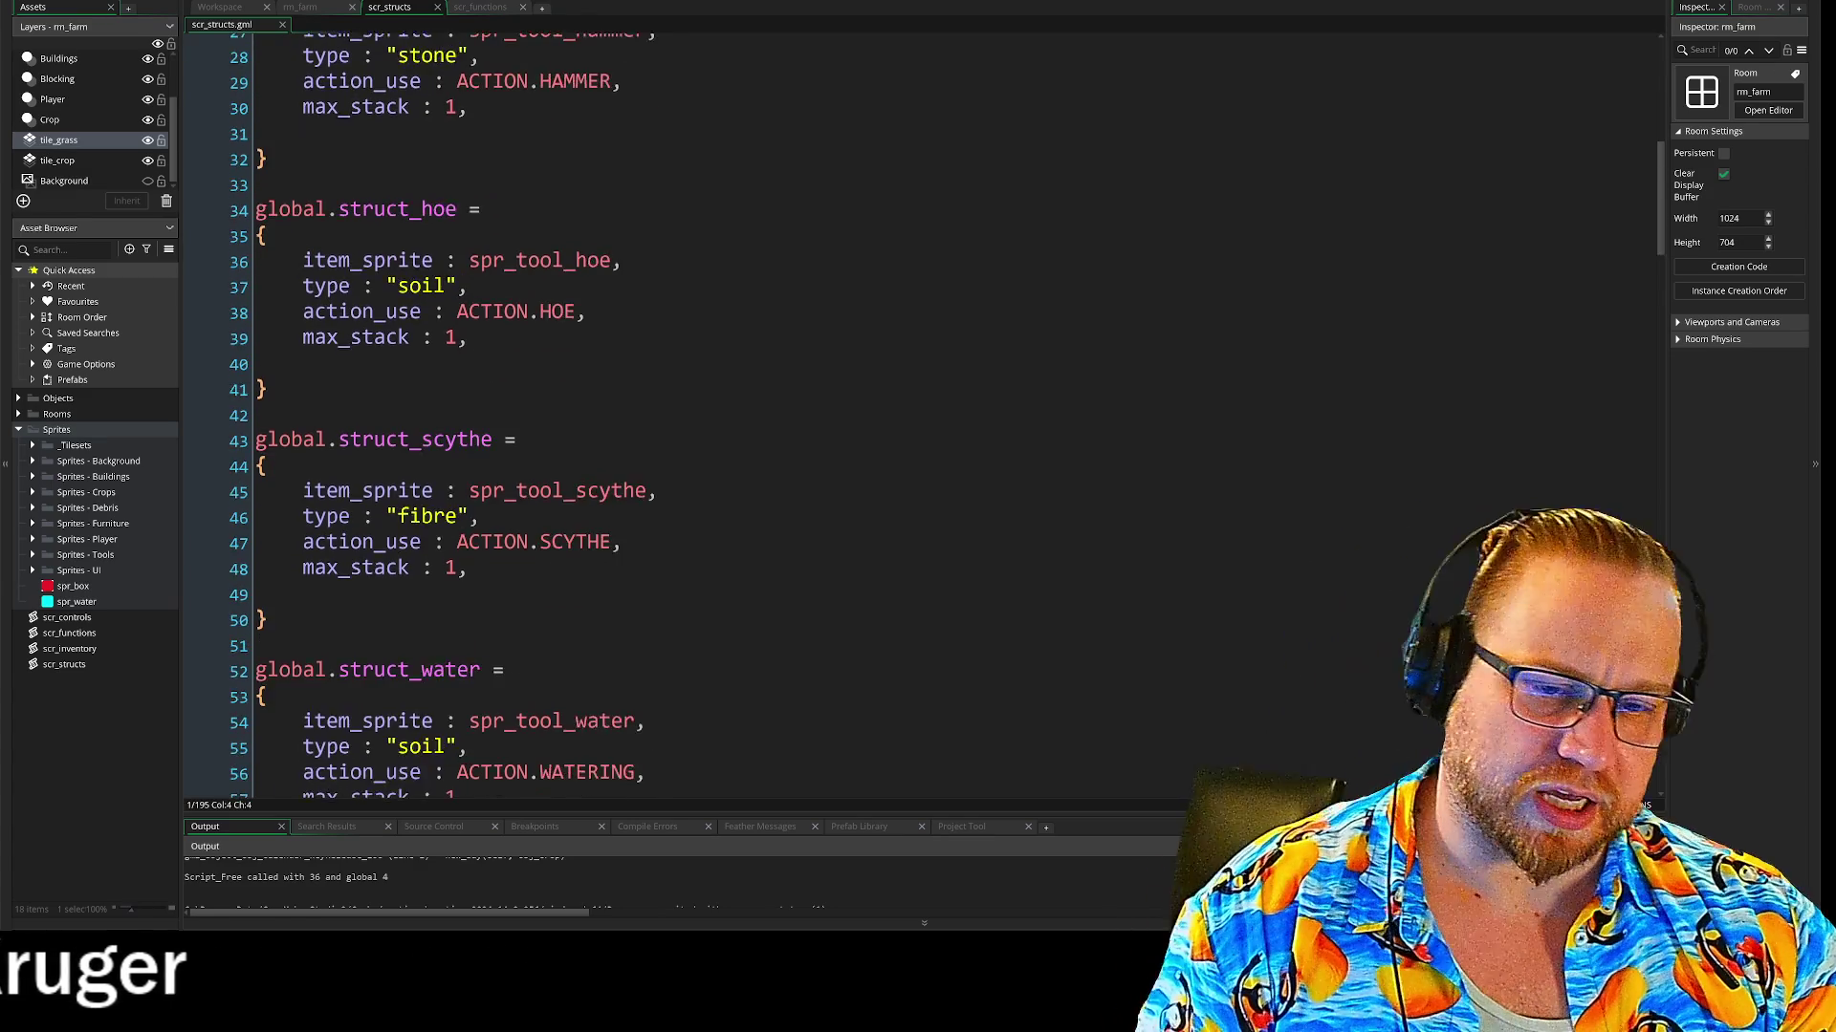
{"action": "scroll", "coordinate": [918, 411], "scroll_direction": "down", "scroll_amount": 3}
{"action": "left_click", "coordinate": [287, 672]}
{"action": "scroll", "coordinate": [478, 573], "scroll_direction": "up", "scroll_amount": 3}
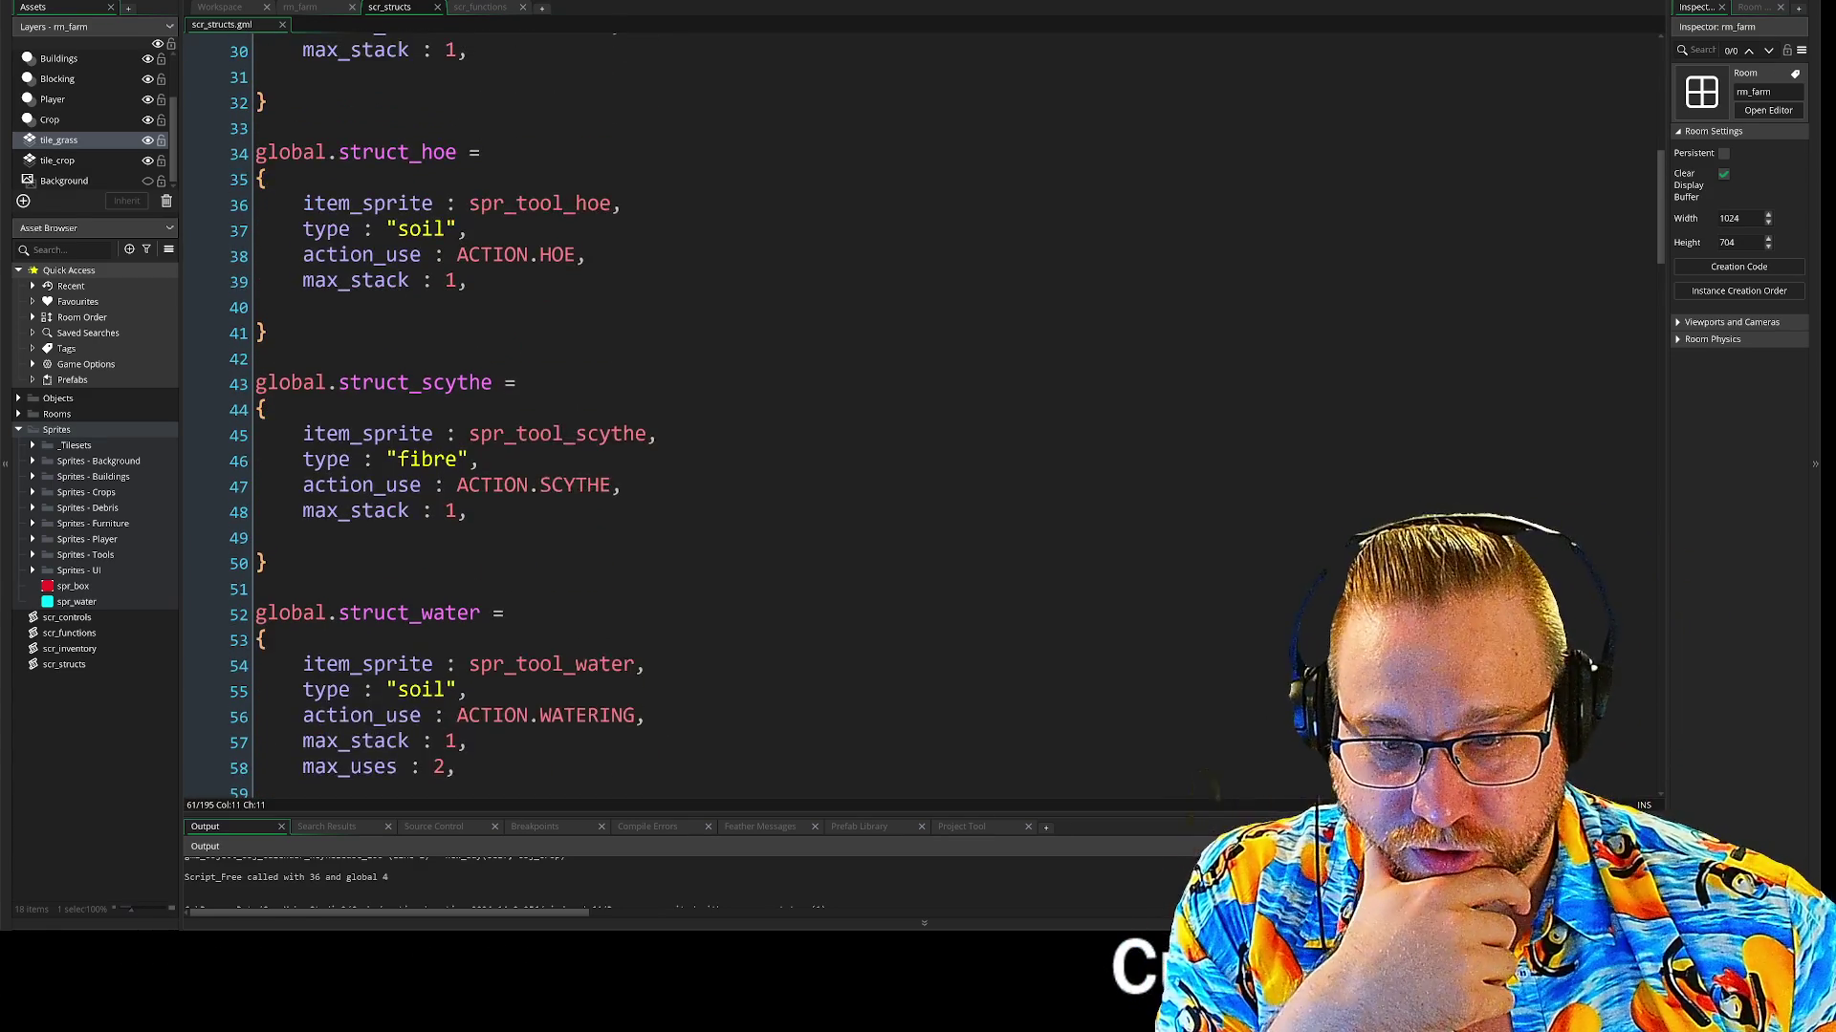
{"action": "left_click", "coordinate": [270, 429]}
{"action": "key", "text": "Up"}
{"action": "key", "text": "Up"}
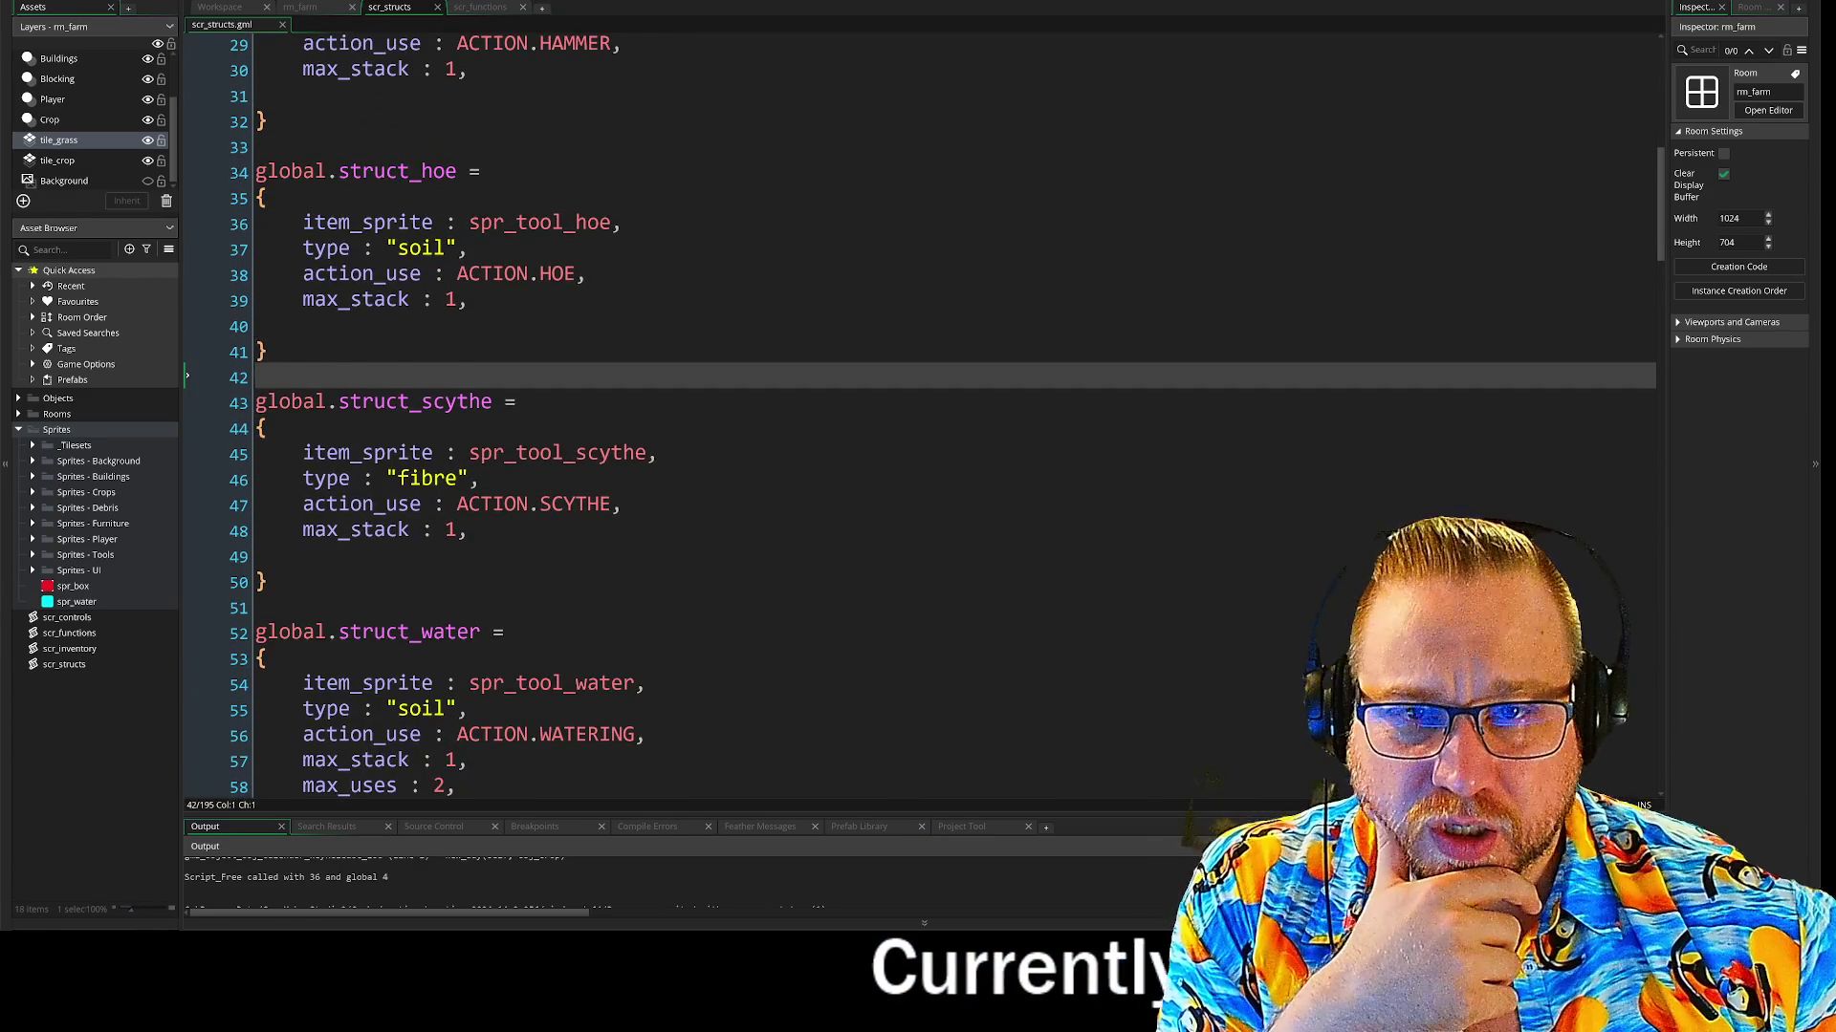
{"action": "scroll", "coordinate": [564, 502], "scroll_direction": "up", "scroll_amount": 7}
{"action": "scroll", "coordinate": [564, 249], "scroll_direction": "up", "scroll_amount": 2}
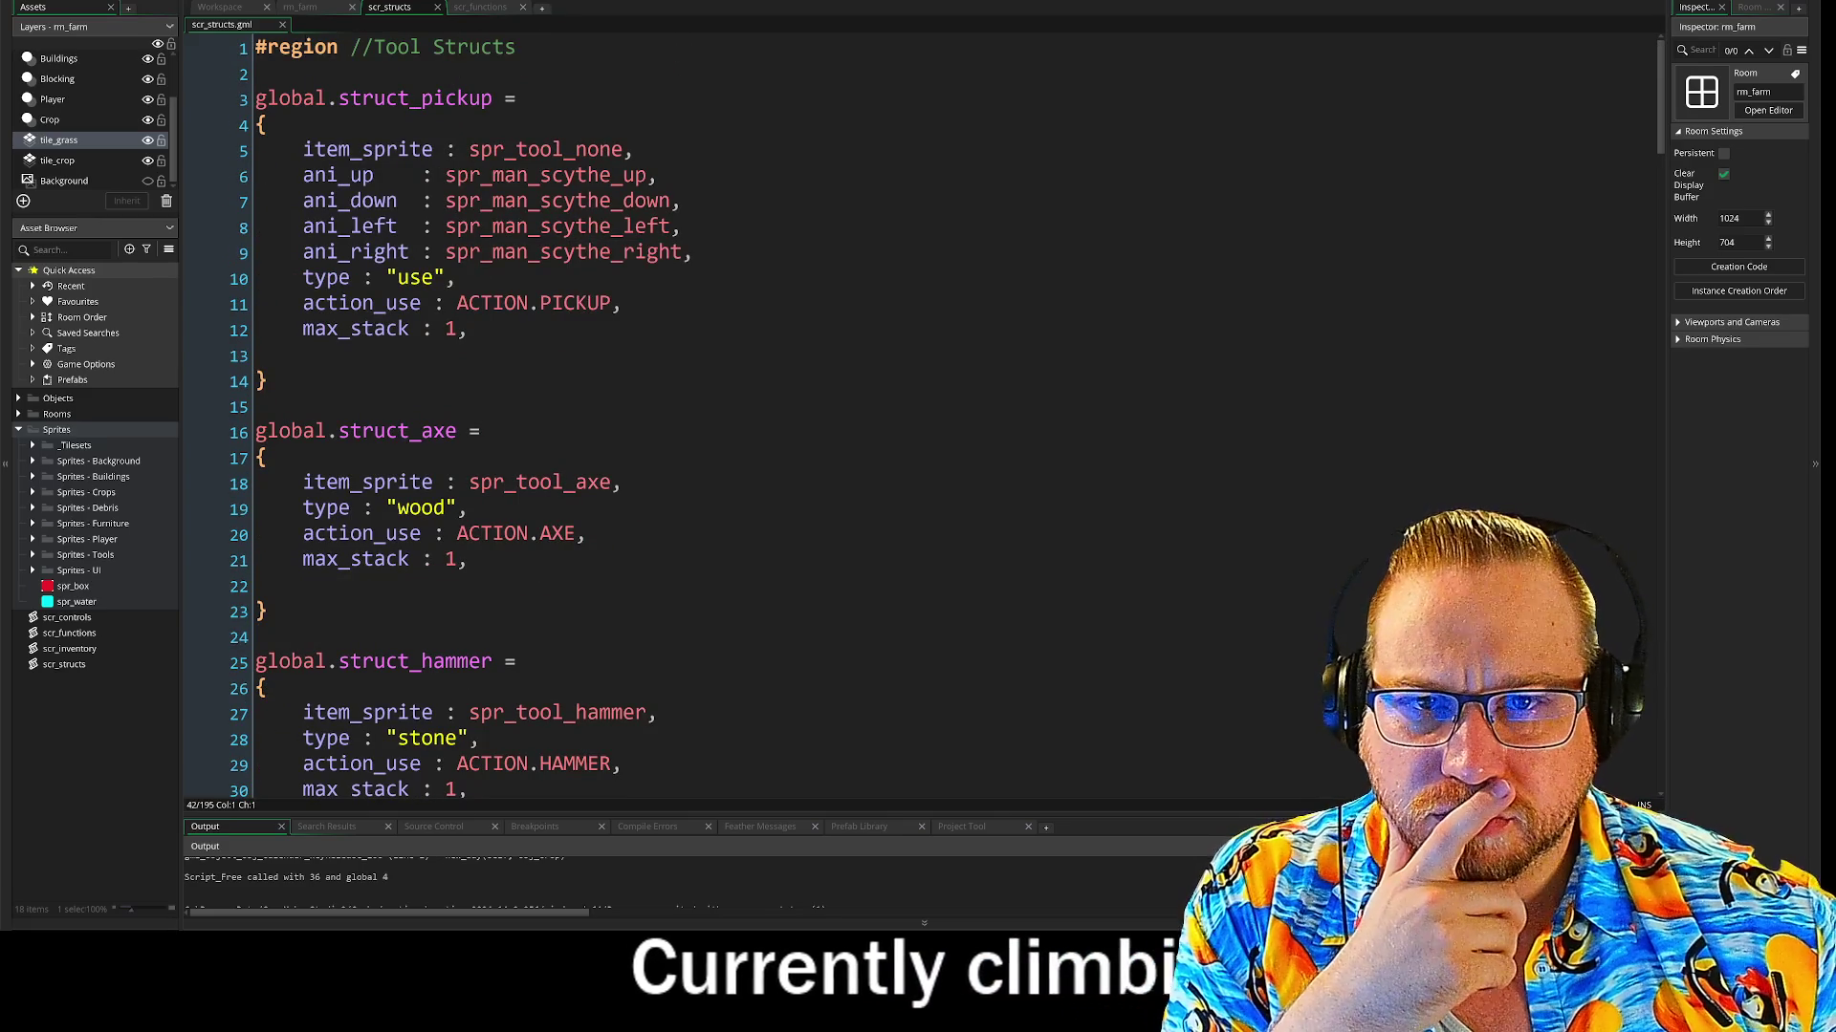
{"action": "left_click", "coordinate": [276, 47]}
{"action": "scroll", "coordinate": [229, 55], "scroll_direction": "down", "scroll_amount": 2}
{"action": "scroll", "coordinate": [229, 55], "scroll_direction": "up", "scroll_amount": 2}
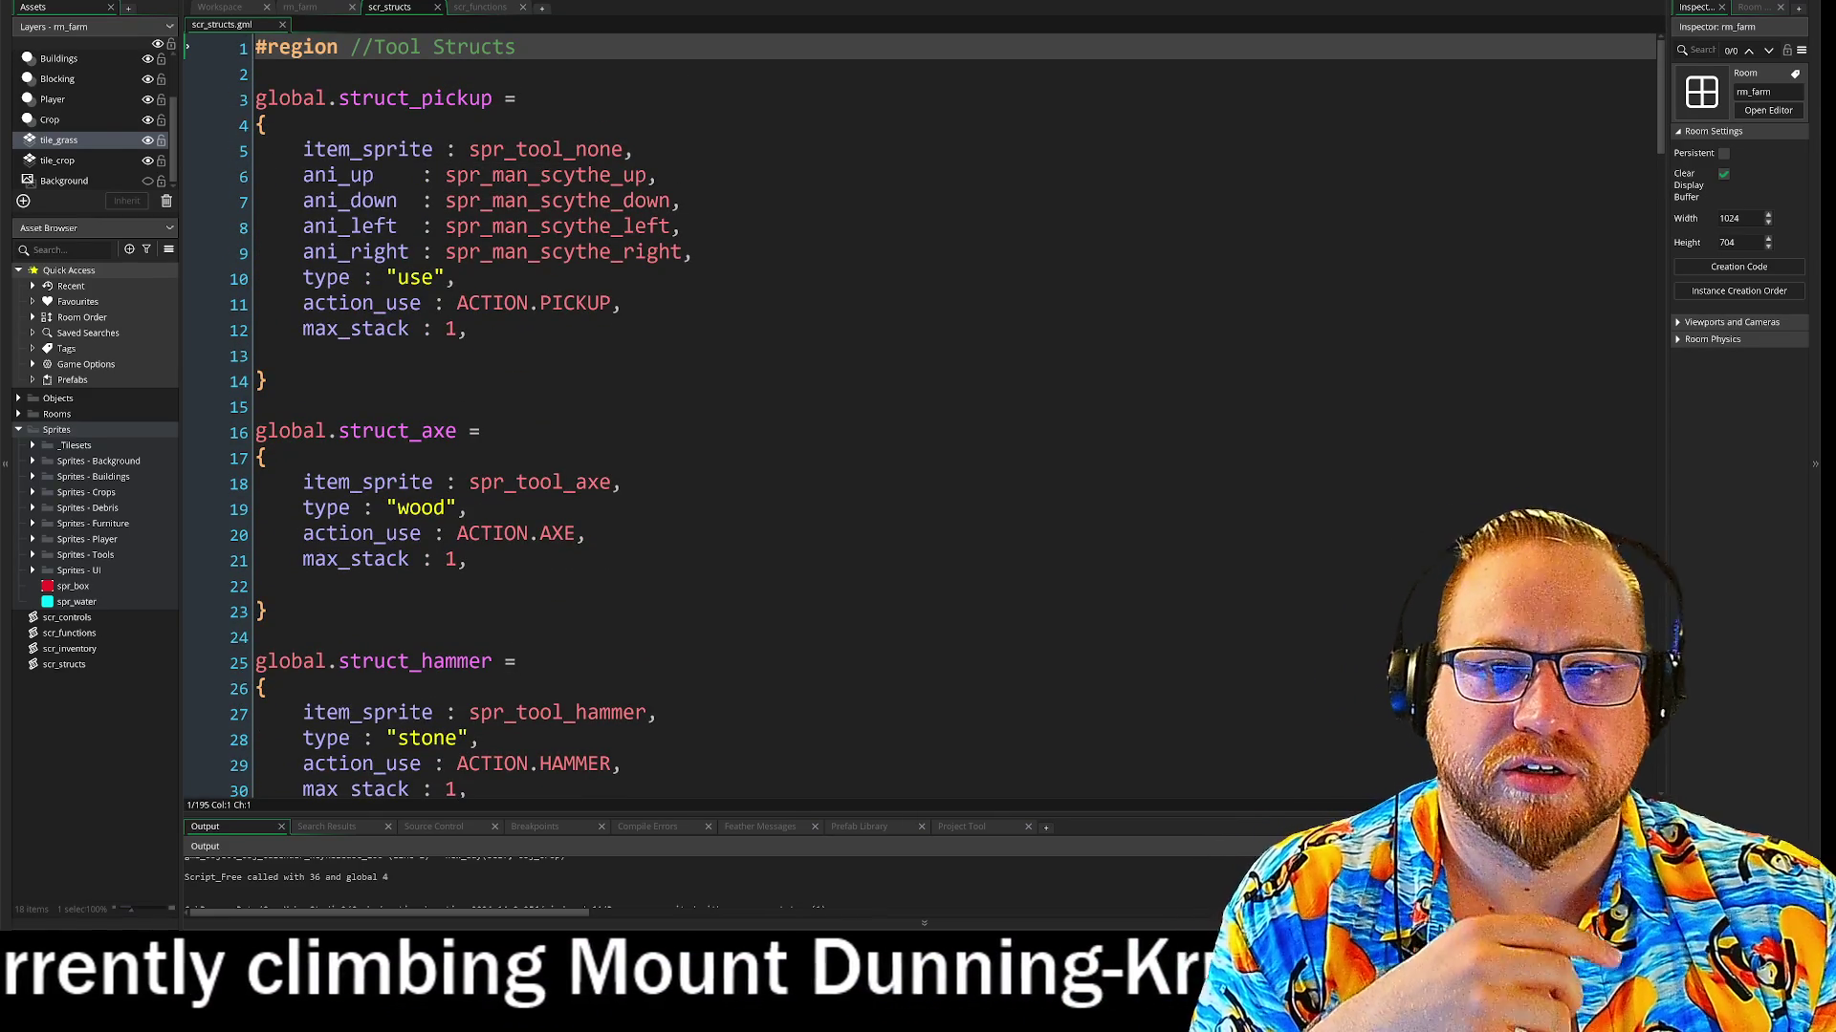
{"action": "key", "text": "Return"}
{"action": "key", "text": "Return"}
Add another blank line above the Tool Structs region at the top of scr_structs
{"action": "key", "text": "Up"}
{"action": "key", "text": "Up"}
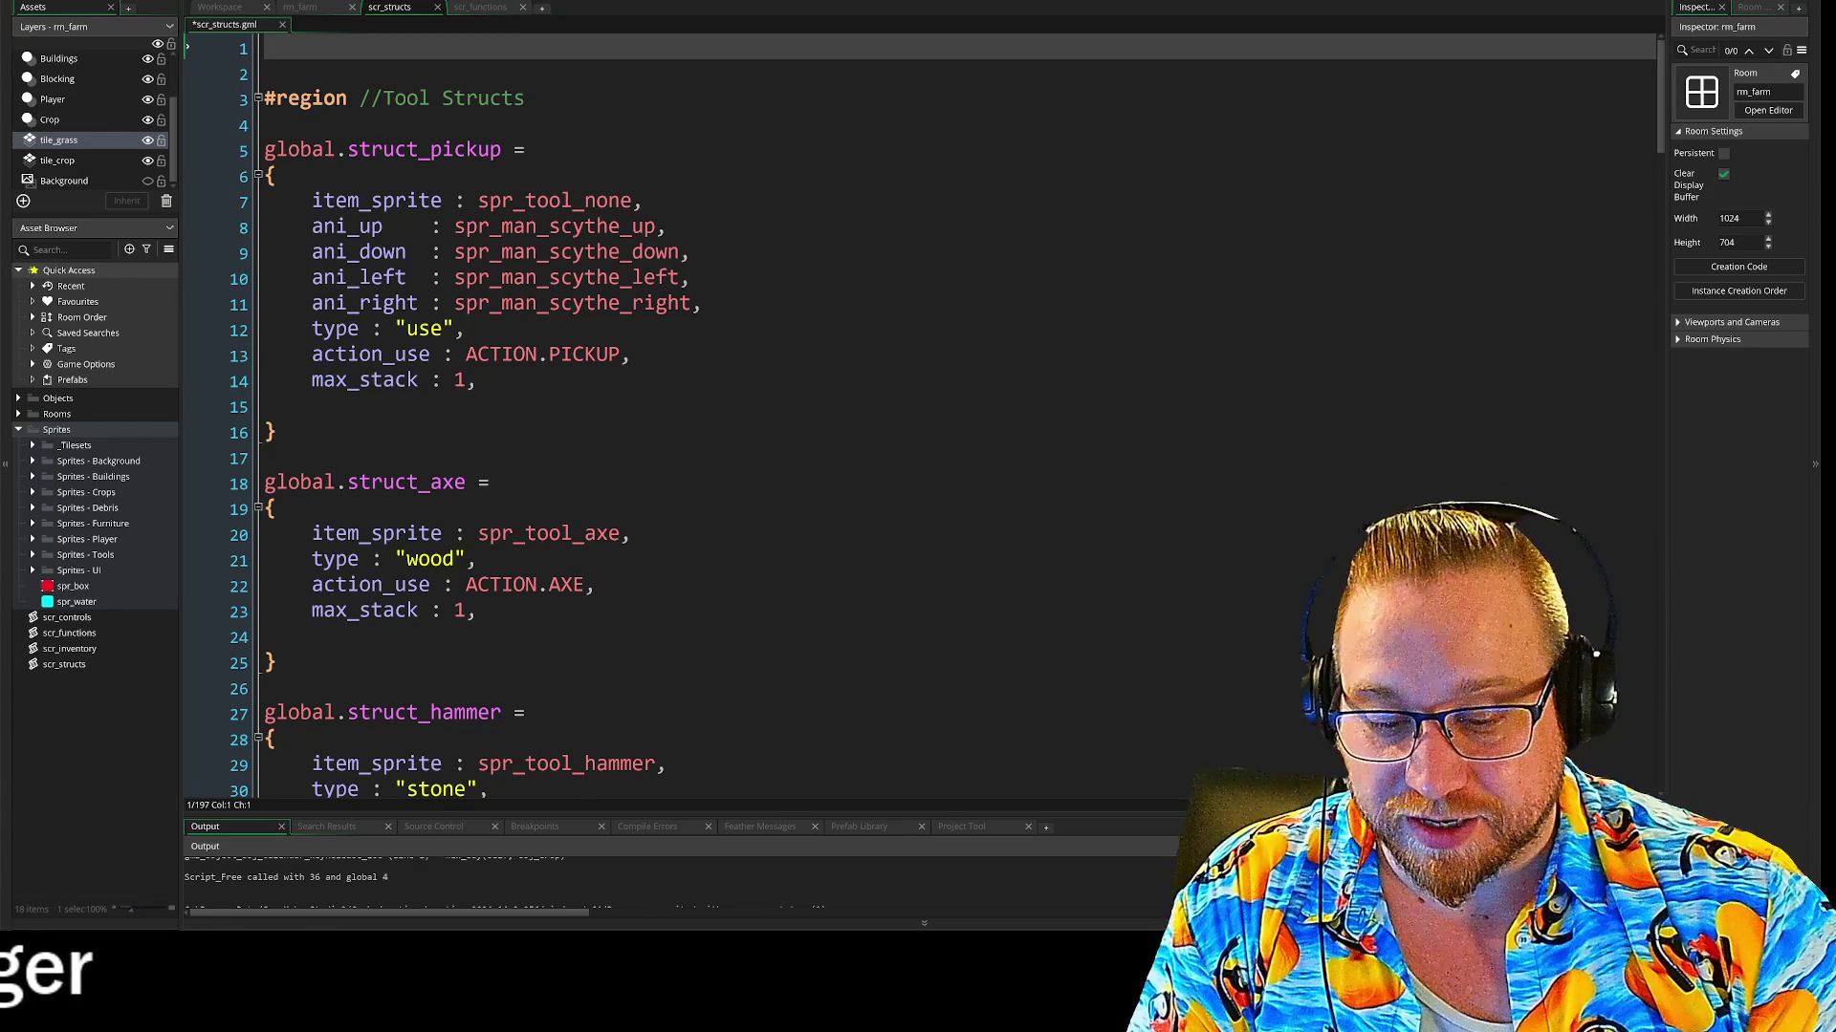
Insert a #region line from the #re autocomplete at the top, with blank lines below it
{"action": "type", "text": "#re"}
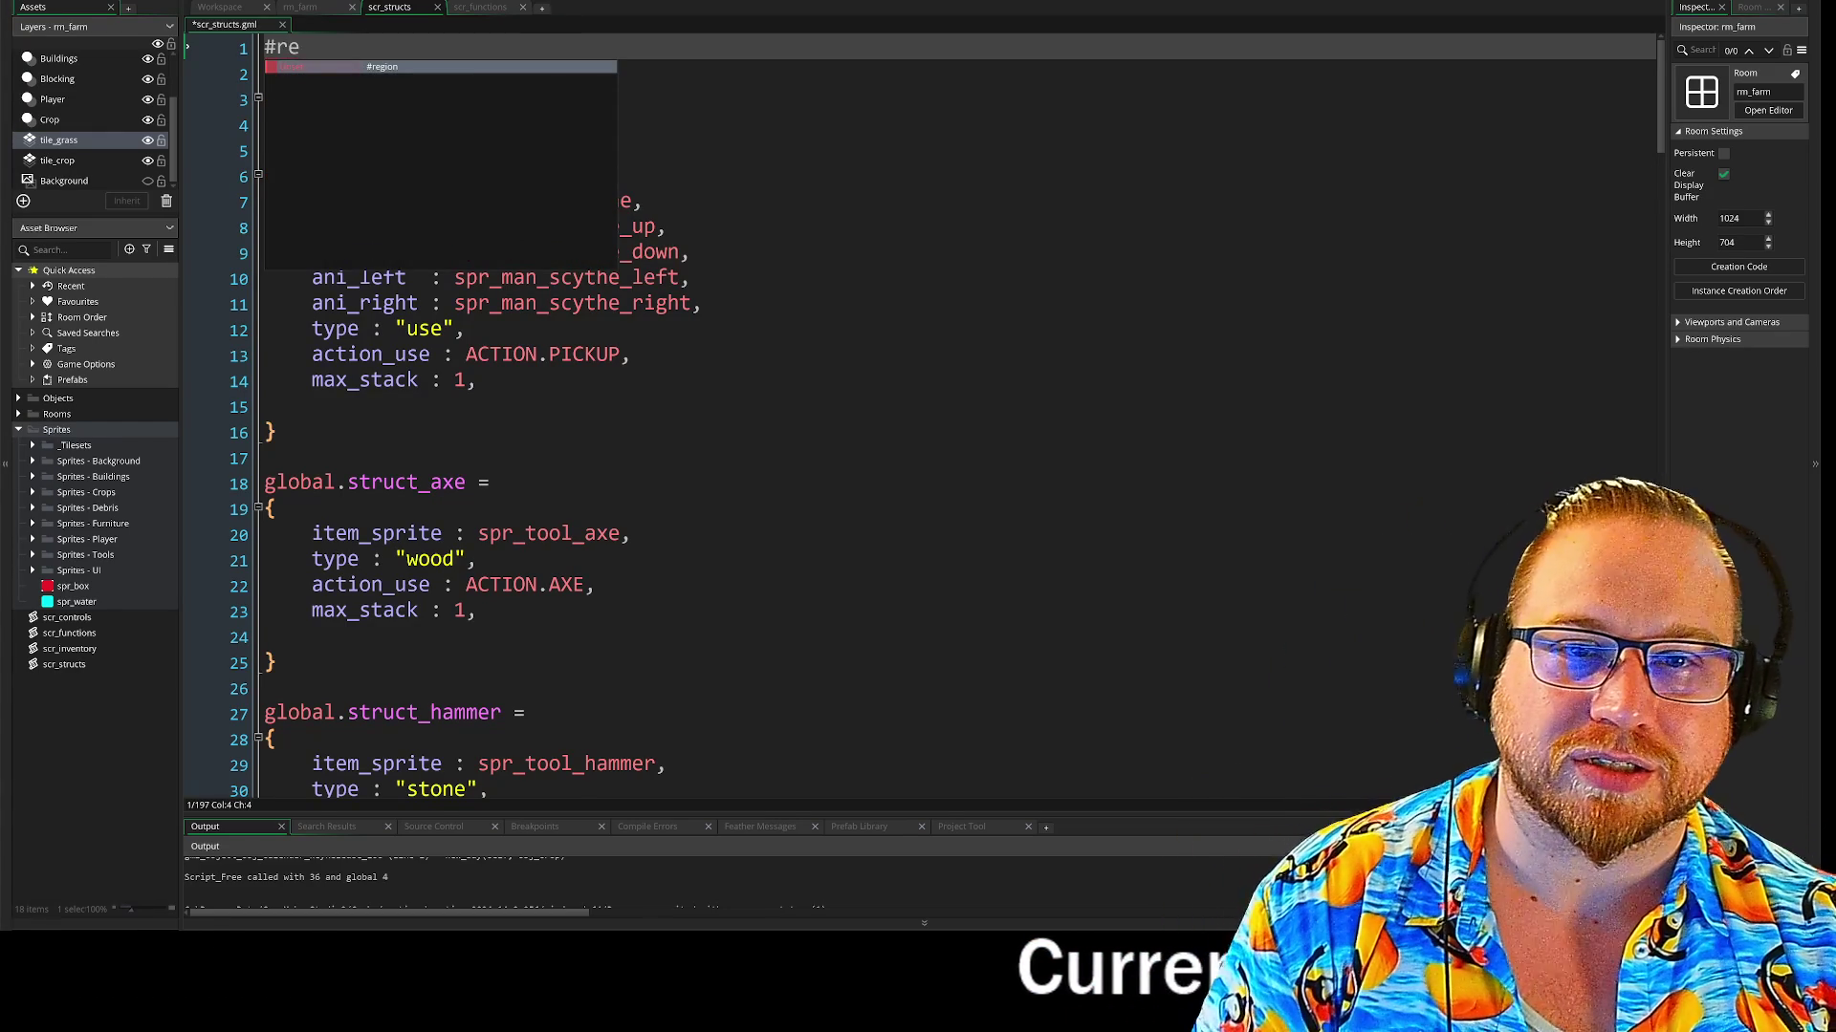
{"action": "key", "text": "Return"}
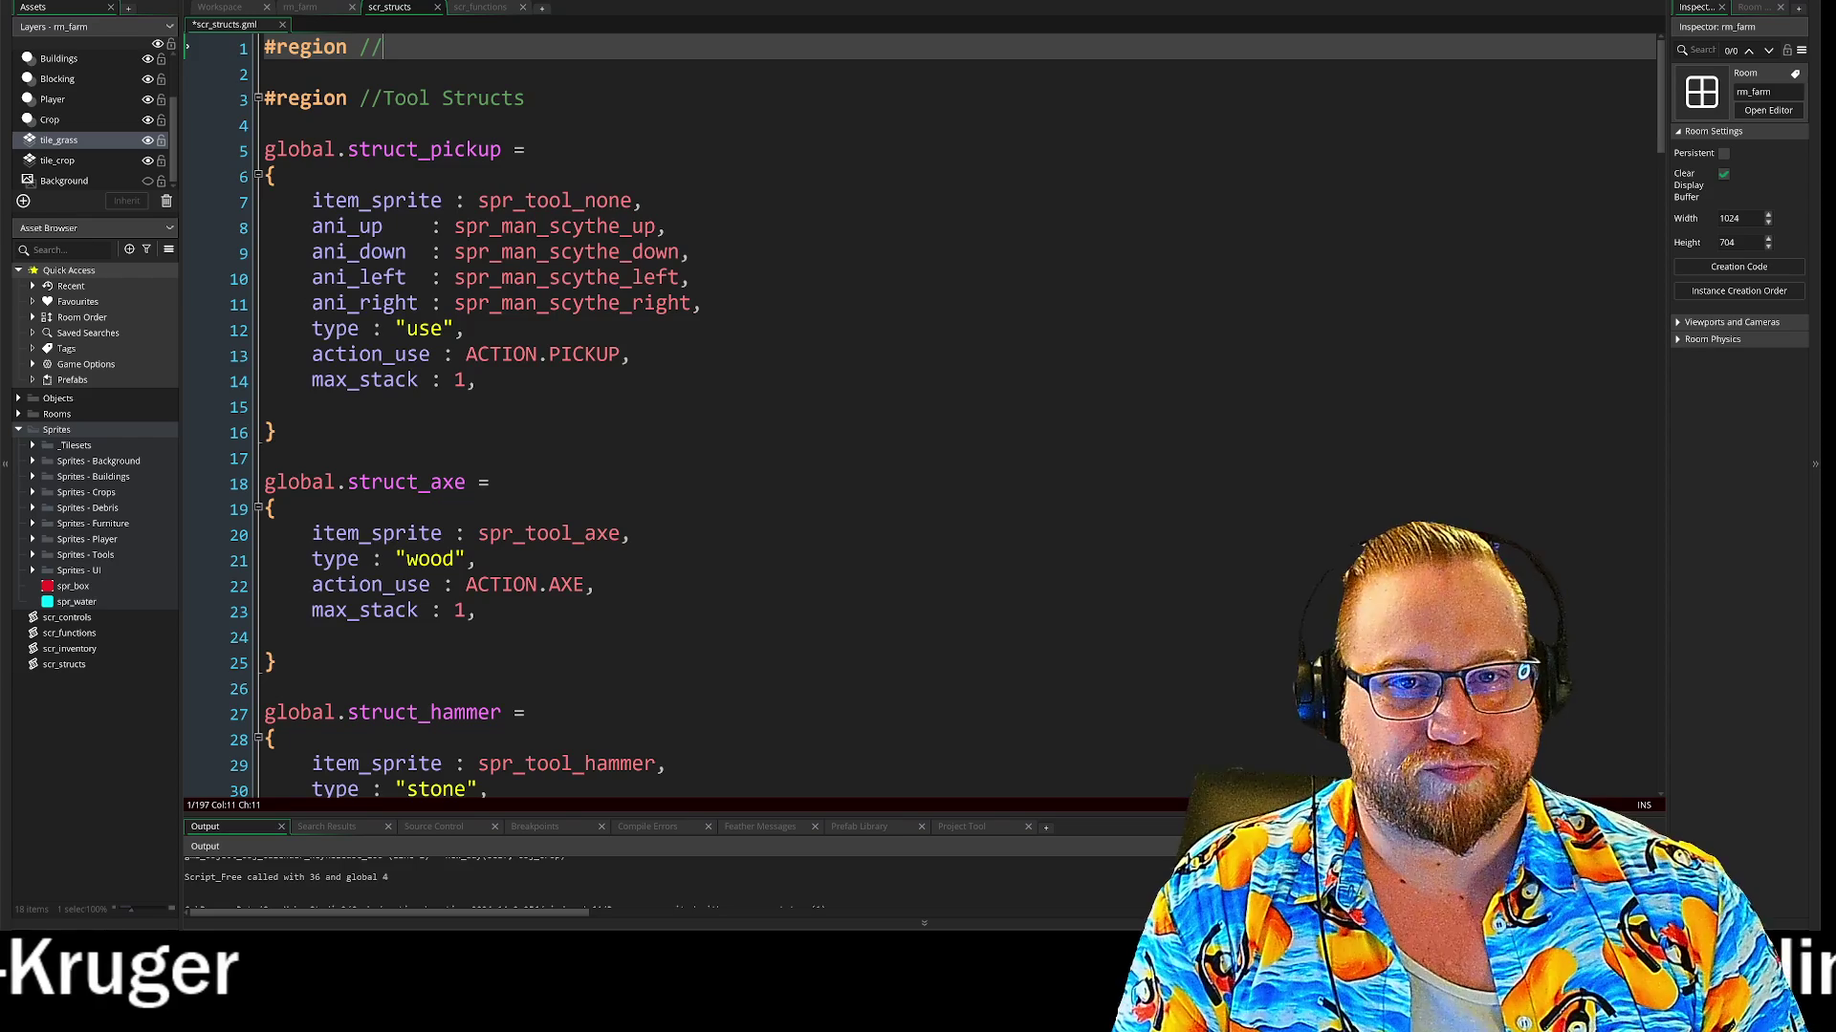
{"action": "key", "text": "Return"}
{"action": "key", "text": "Return"}
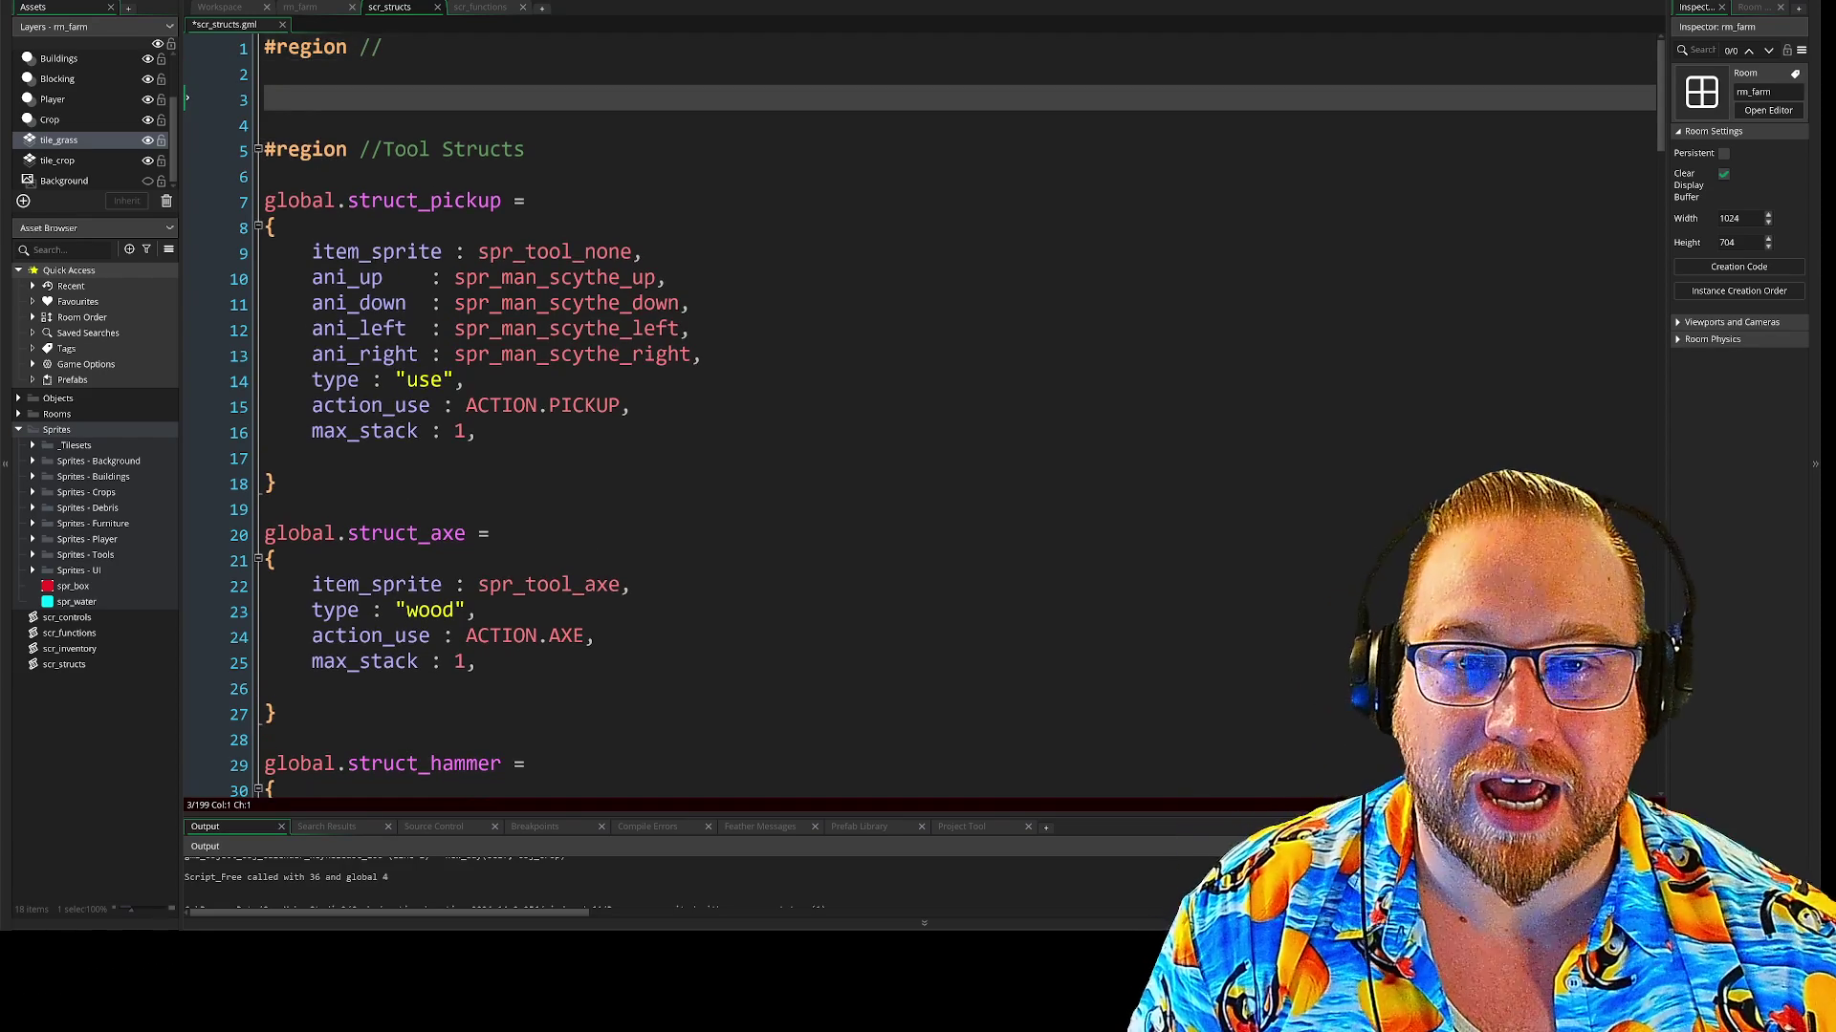
Close the top region with #endregion and leave empty lines inside it
{"action": "type", "text": "#"}
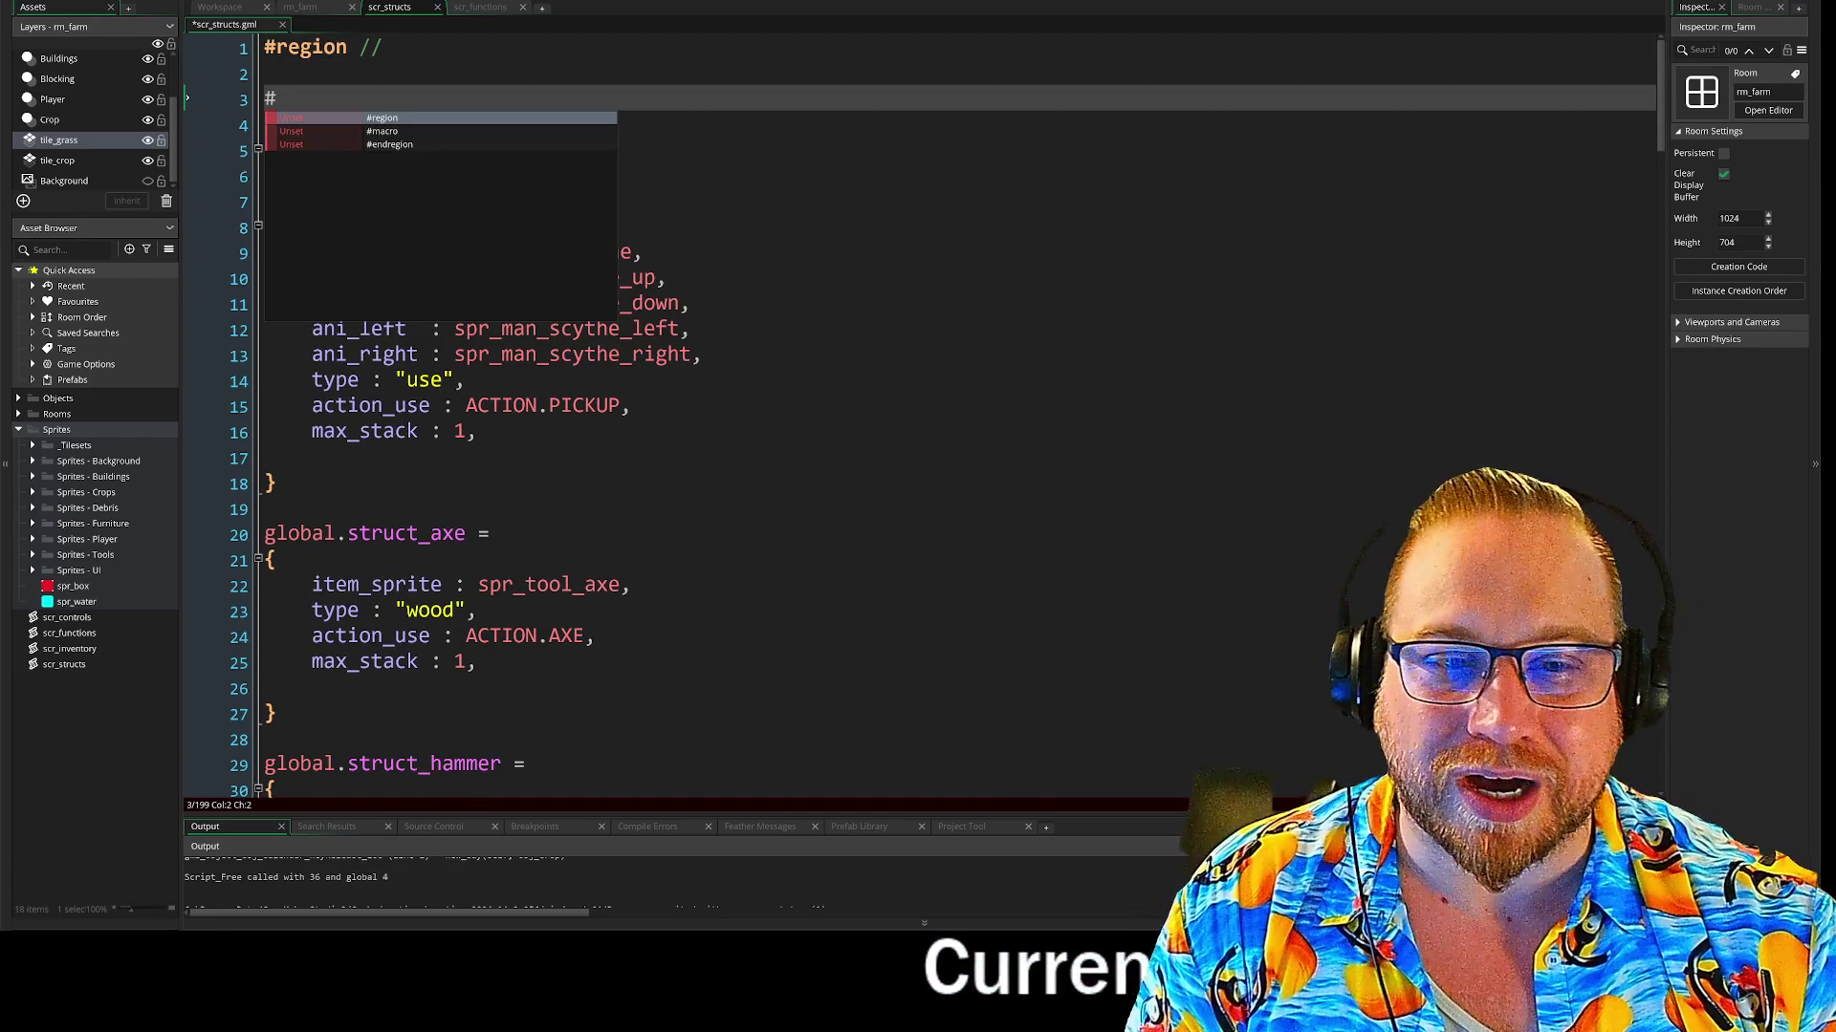
{"action": "key", "text": "Down"}
{"action": "key", "text": "Down"}
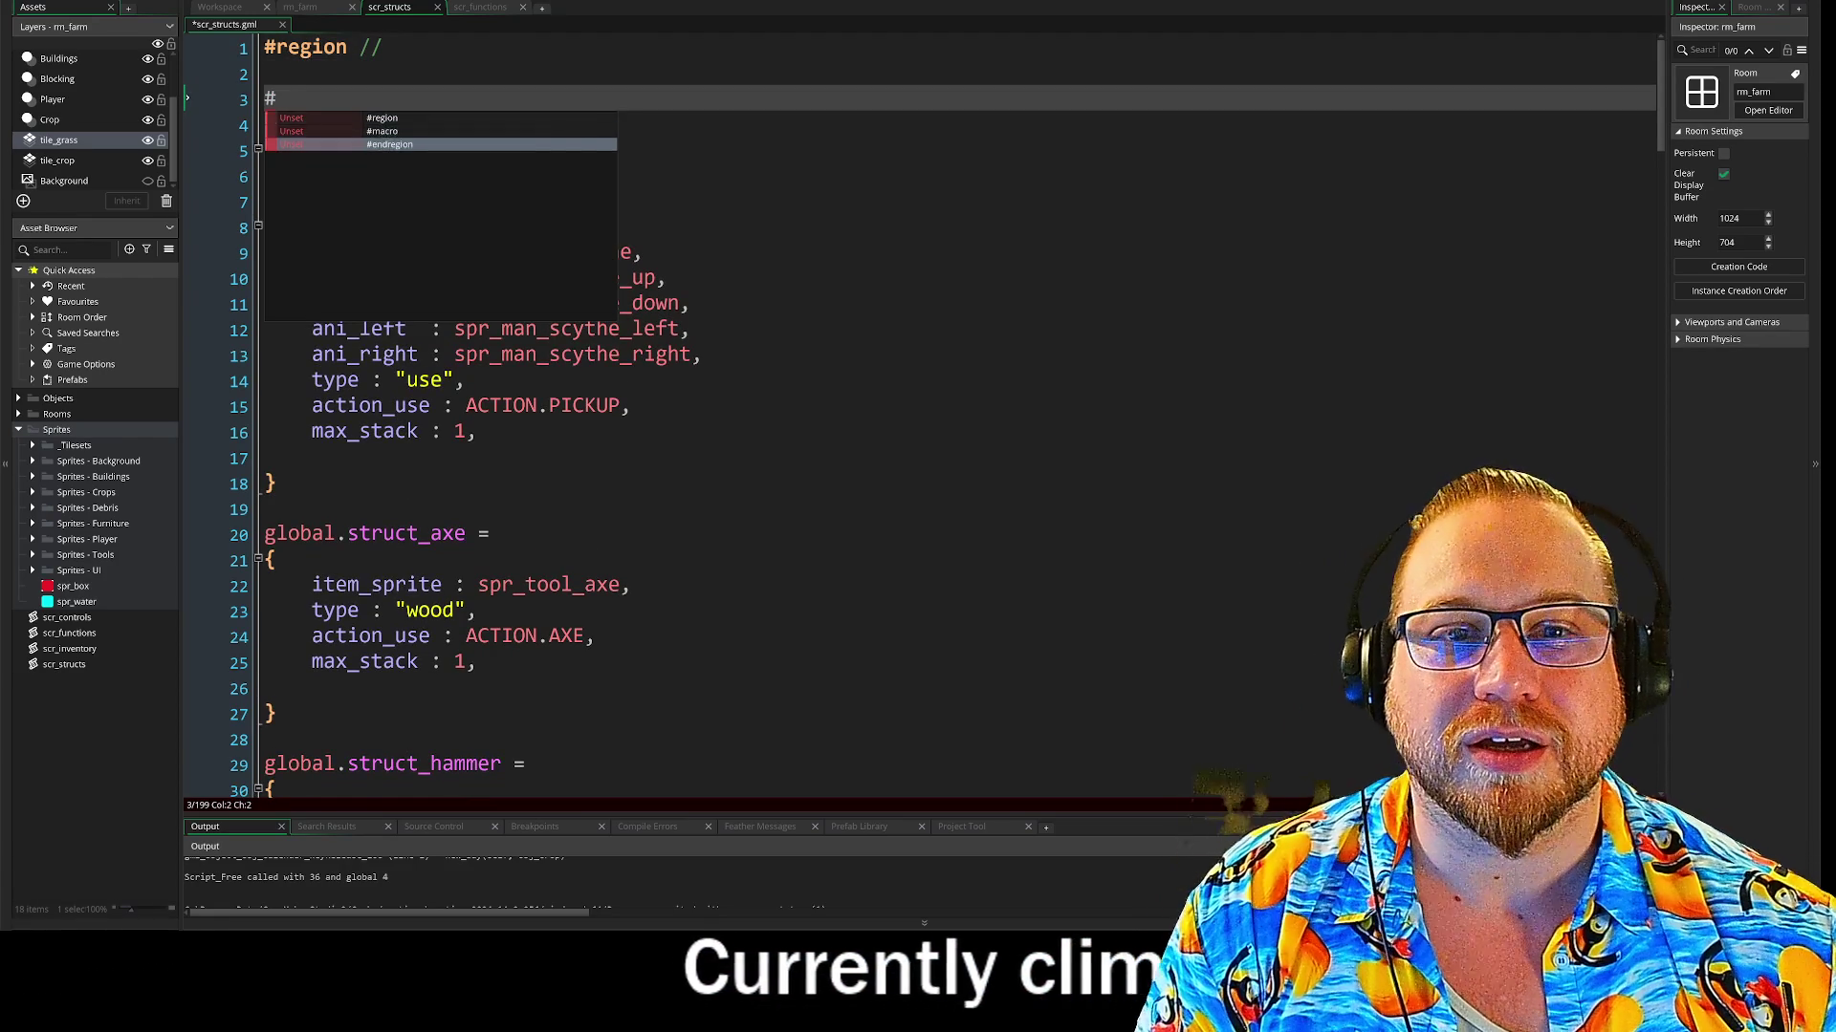
{"action": "key", "text": "Return"}
{"action": "key", "text": "Up"}
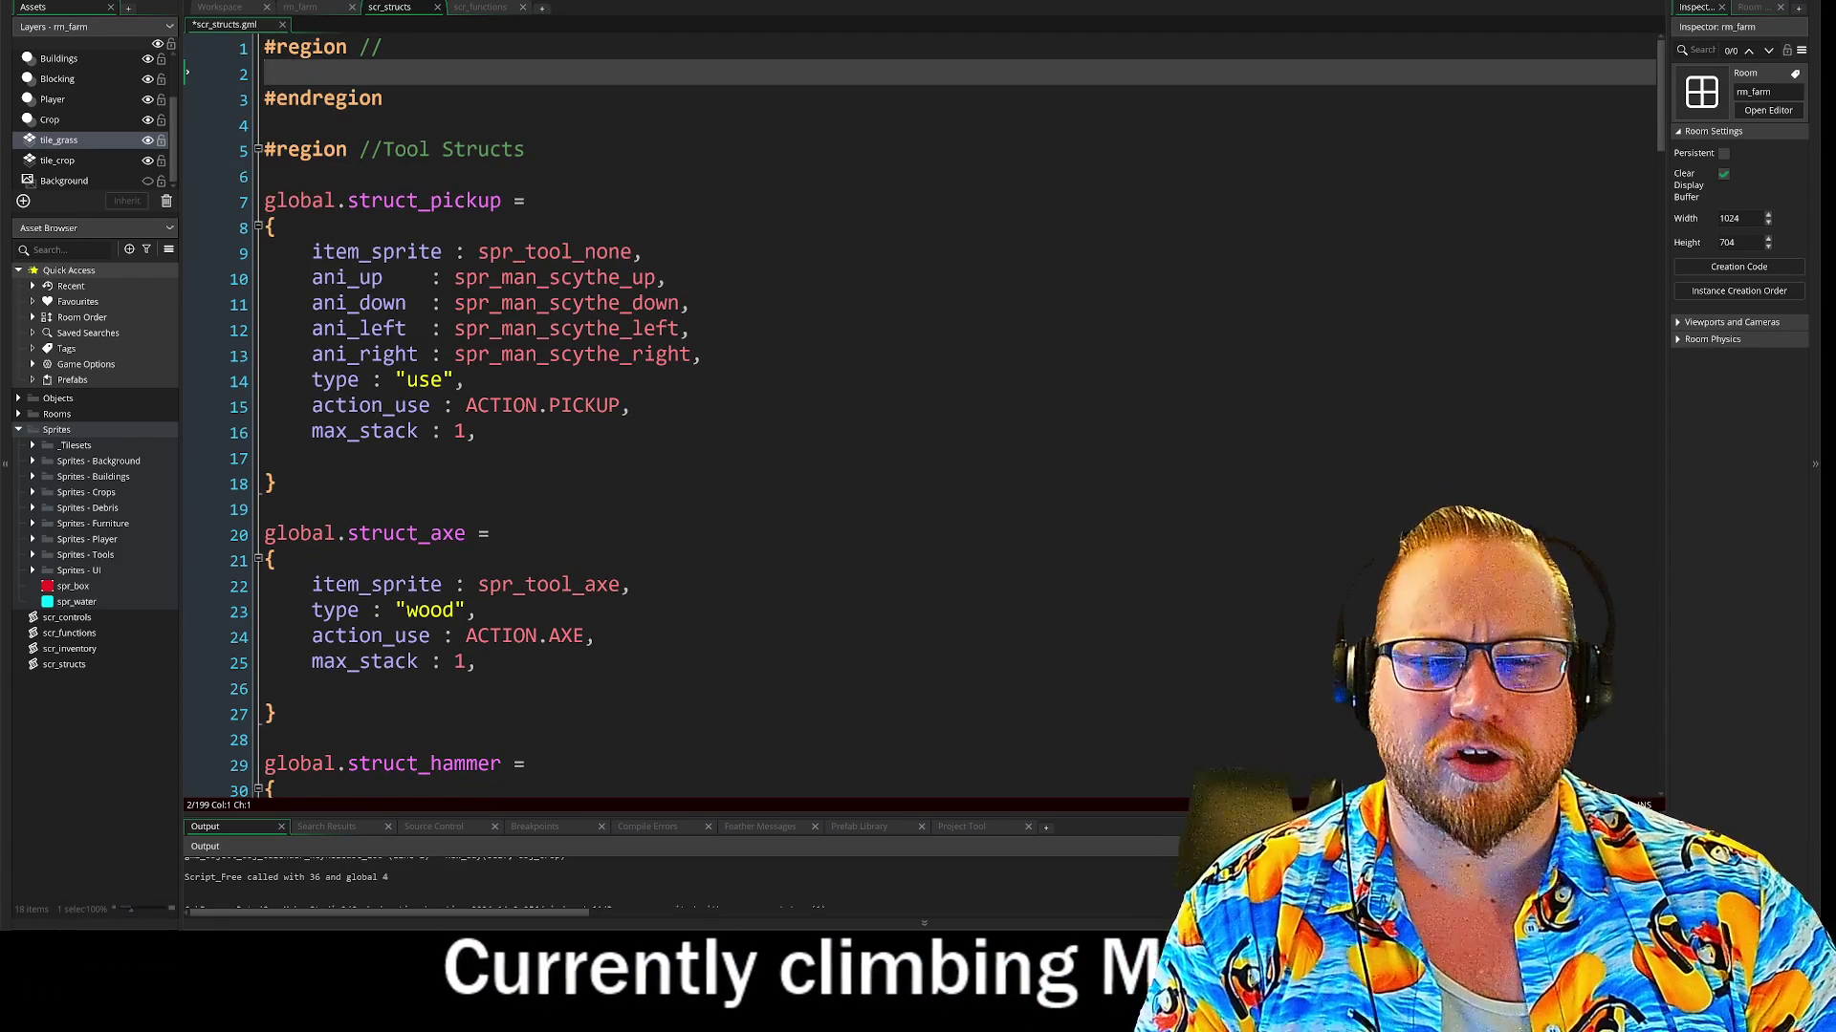
{"action": "key", "text": "Return"}
{"action": "key", "text": "Return"}
{"action": "key", "text": "Up"}
{"action": "key", "text": "Up"}
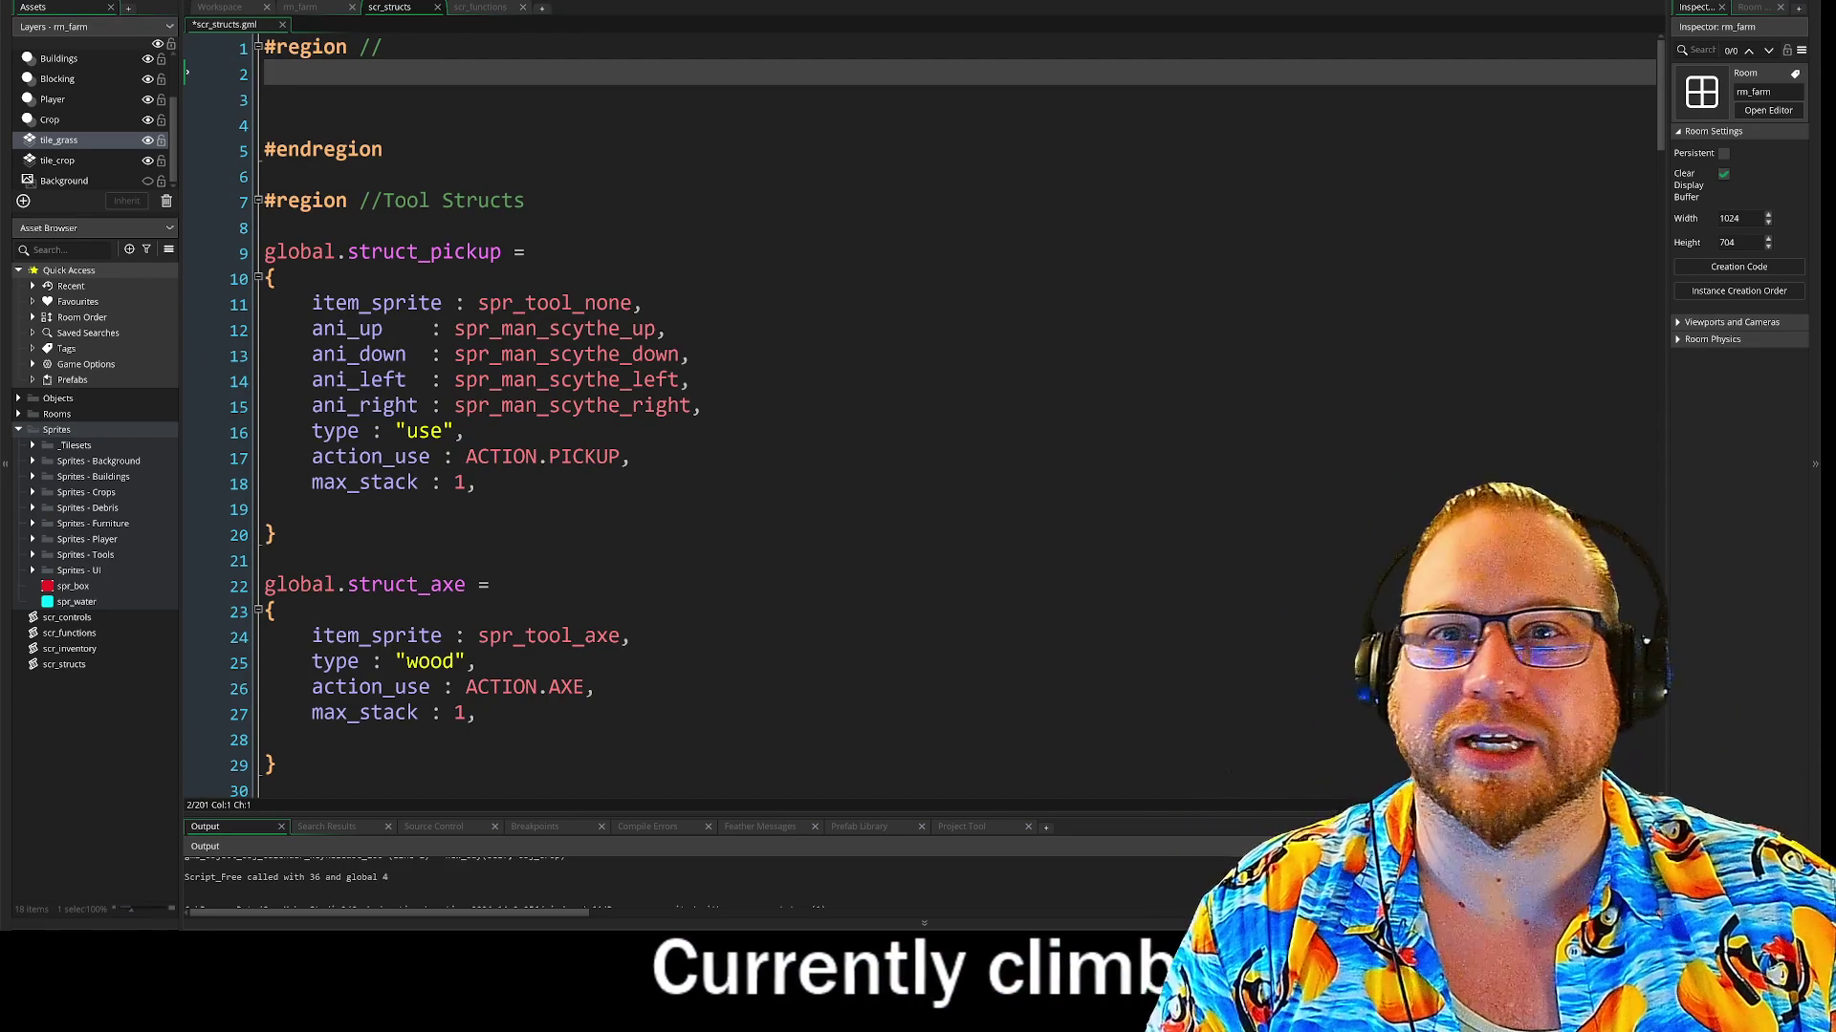
{"action": "left_click", "coordinate": [382, 47]}
{"action": "type", "text": "Animation Structs"}
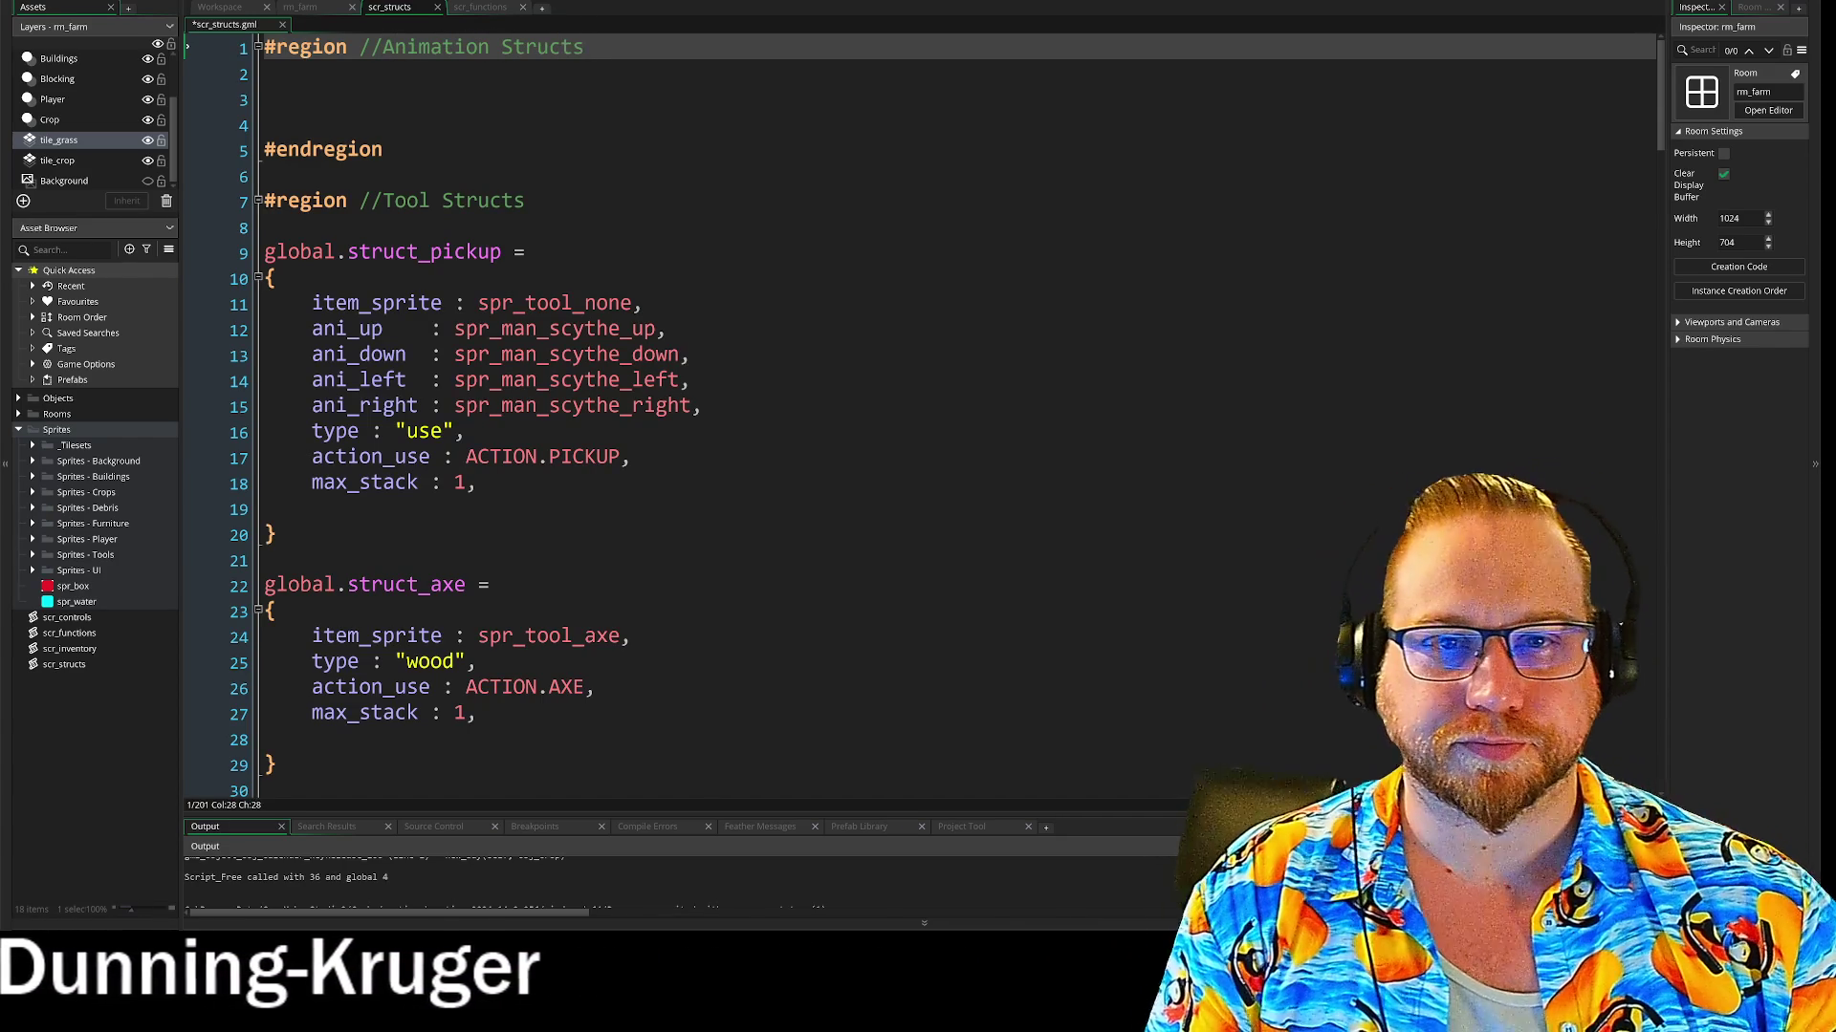
Start a 'global.struct_animation' declaration on the first line inside the Animation Structs region
{"action": "left_click", "coordinate": [266, 74]}
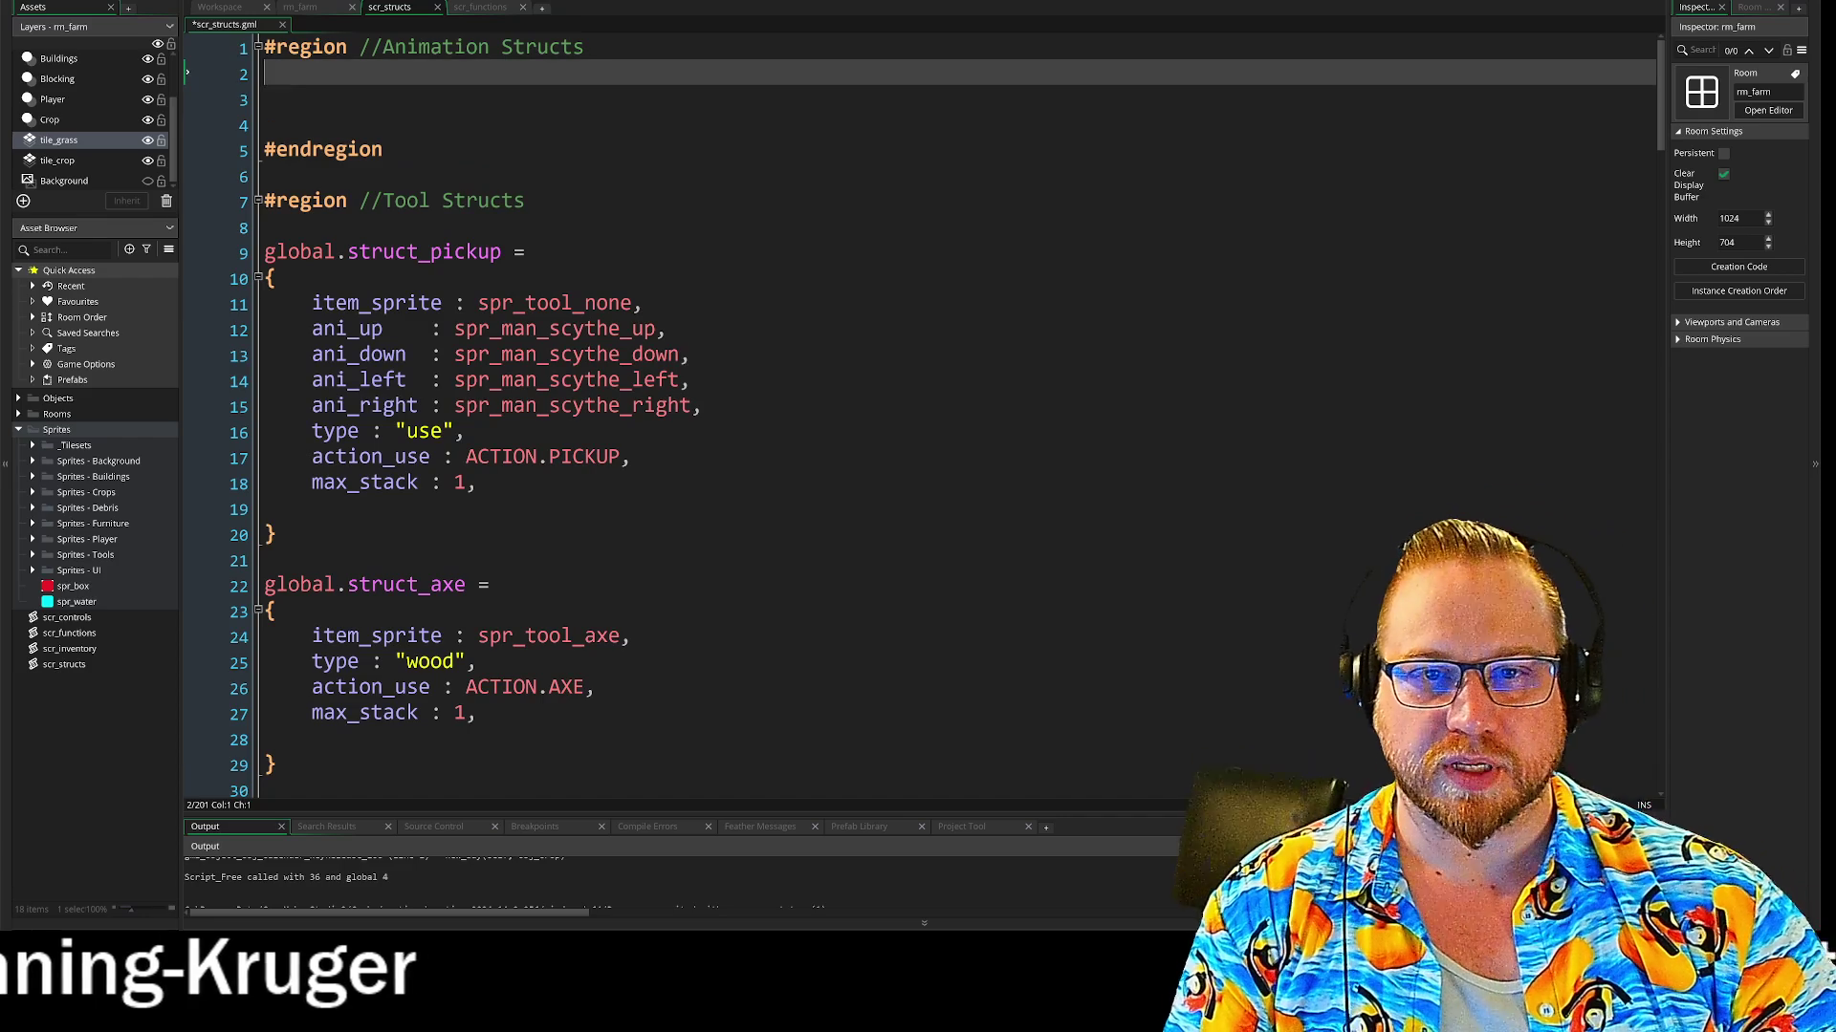
{"action": "key", "text": "Return"}
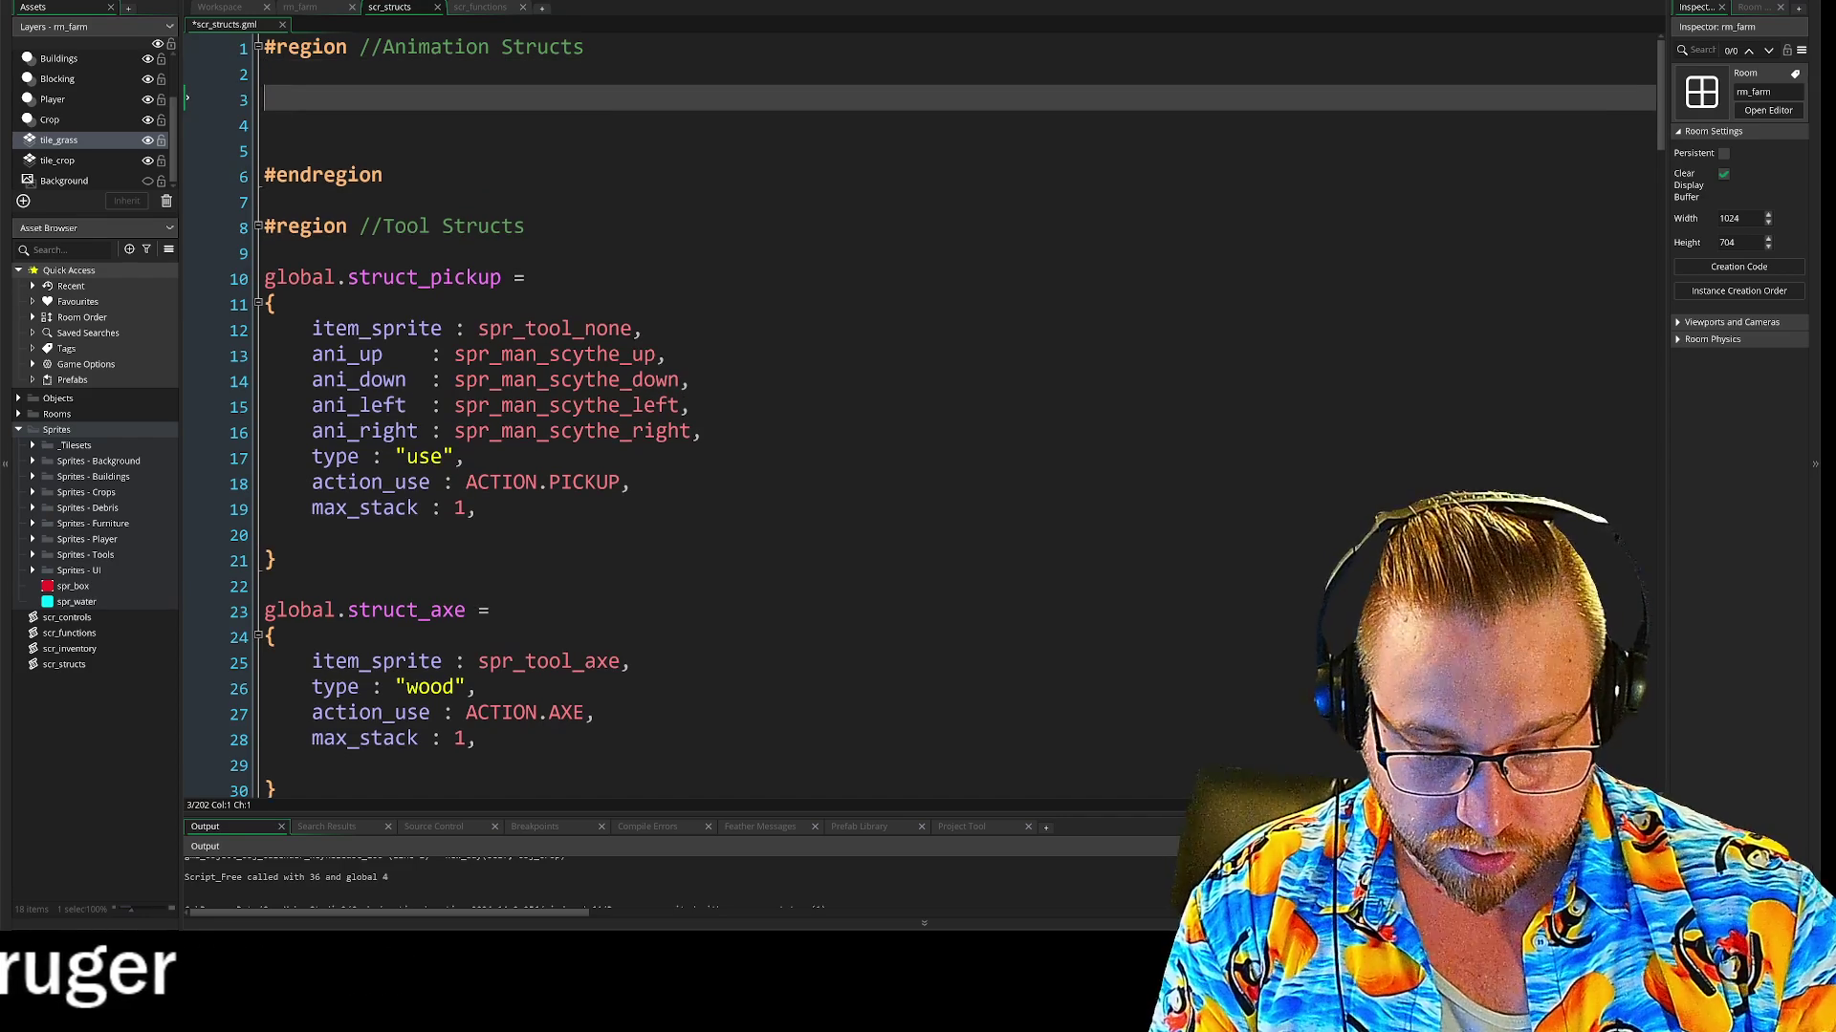
{"action": "type", "text": "globa"}
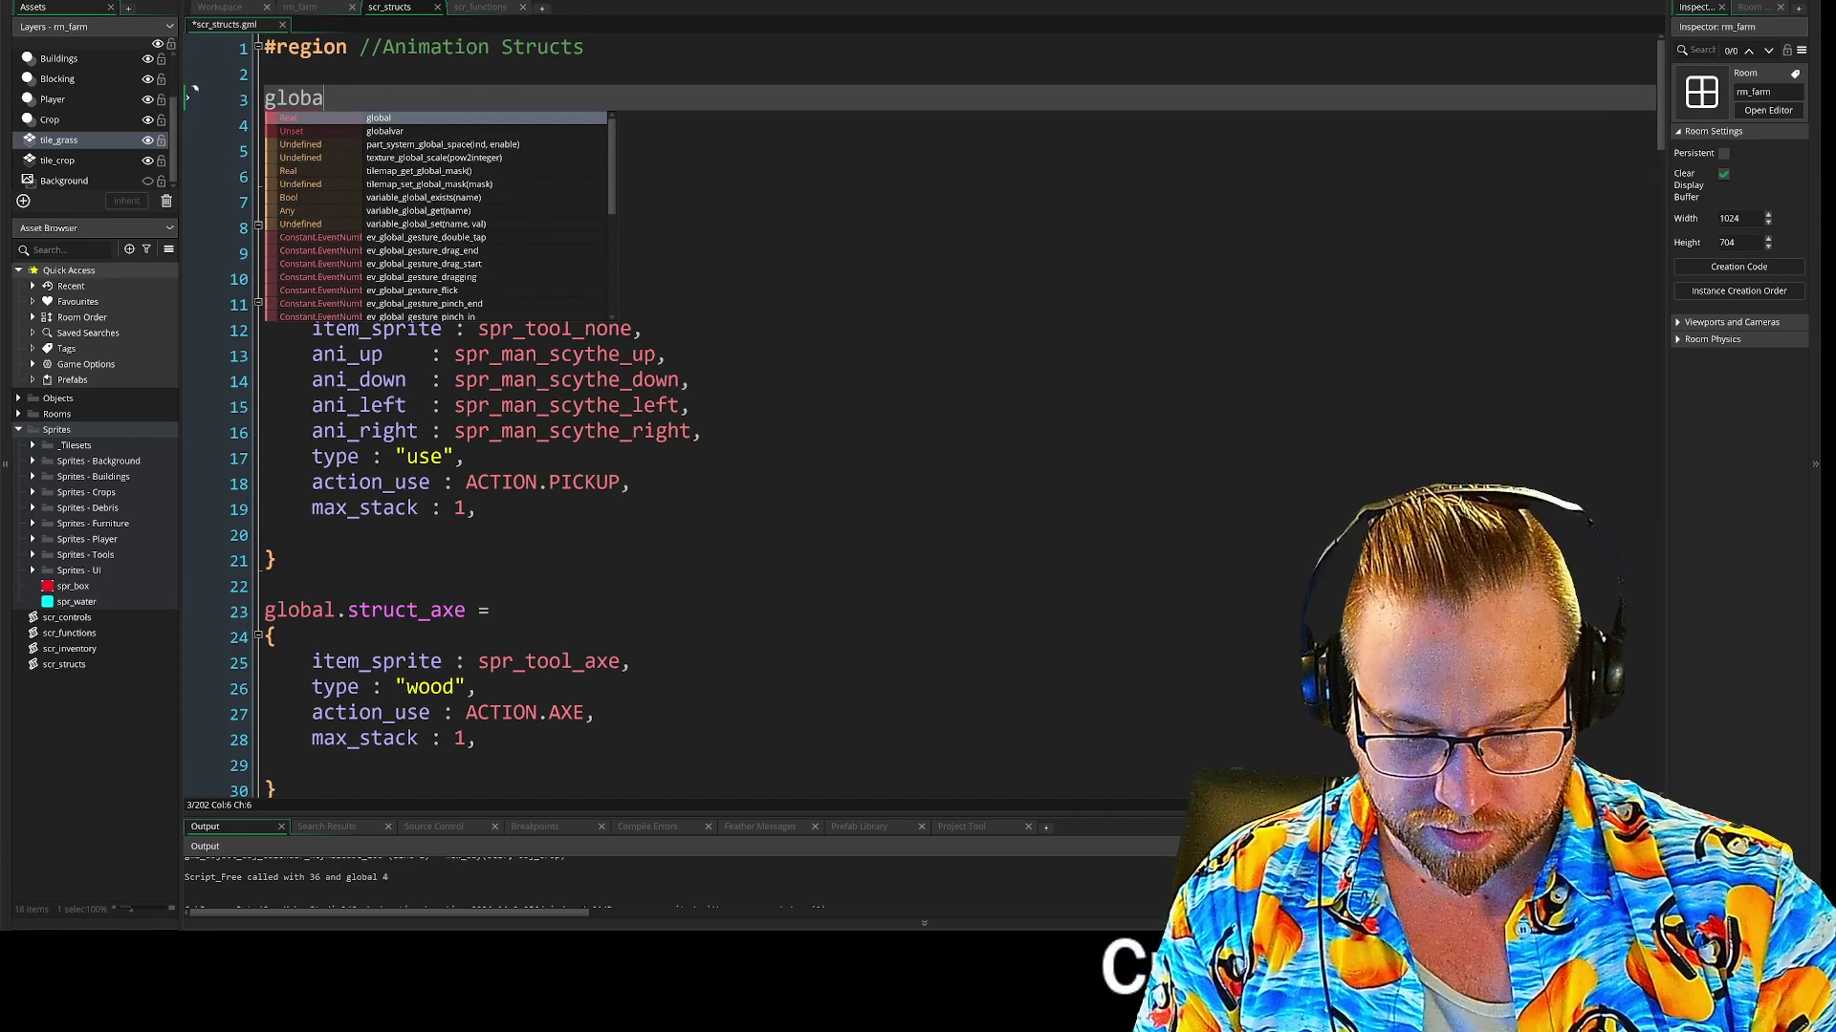
{"action": "type", "text": "l."}
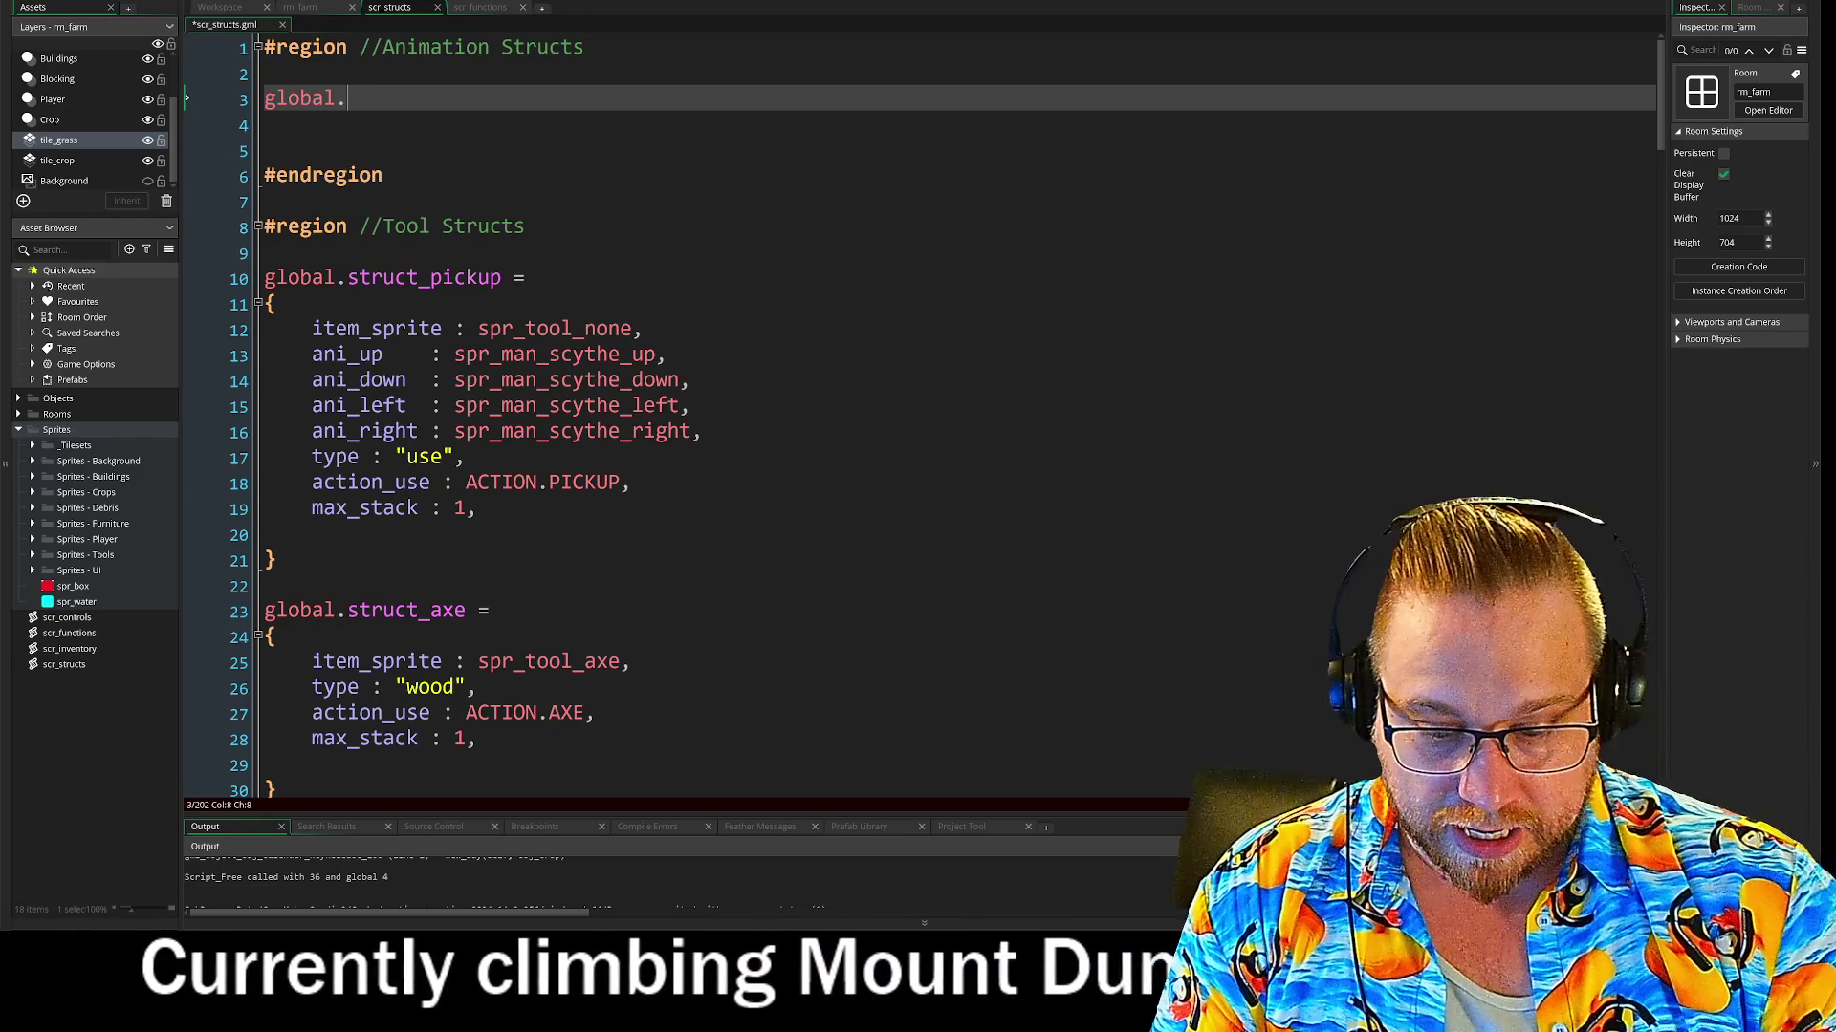
{"action": "type", "text": "structs"}
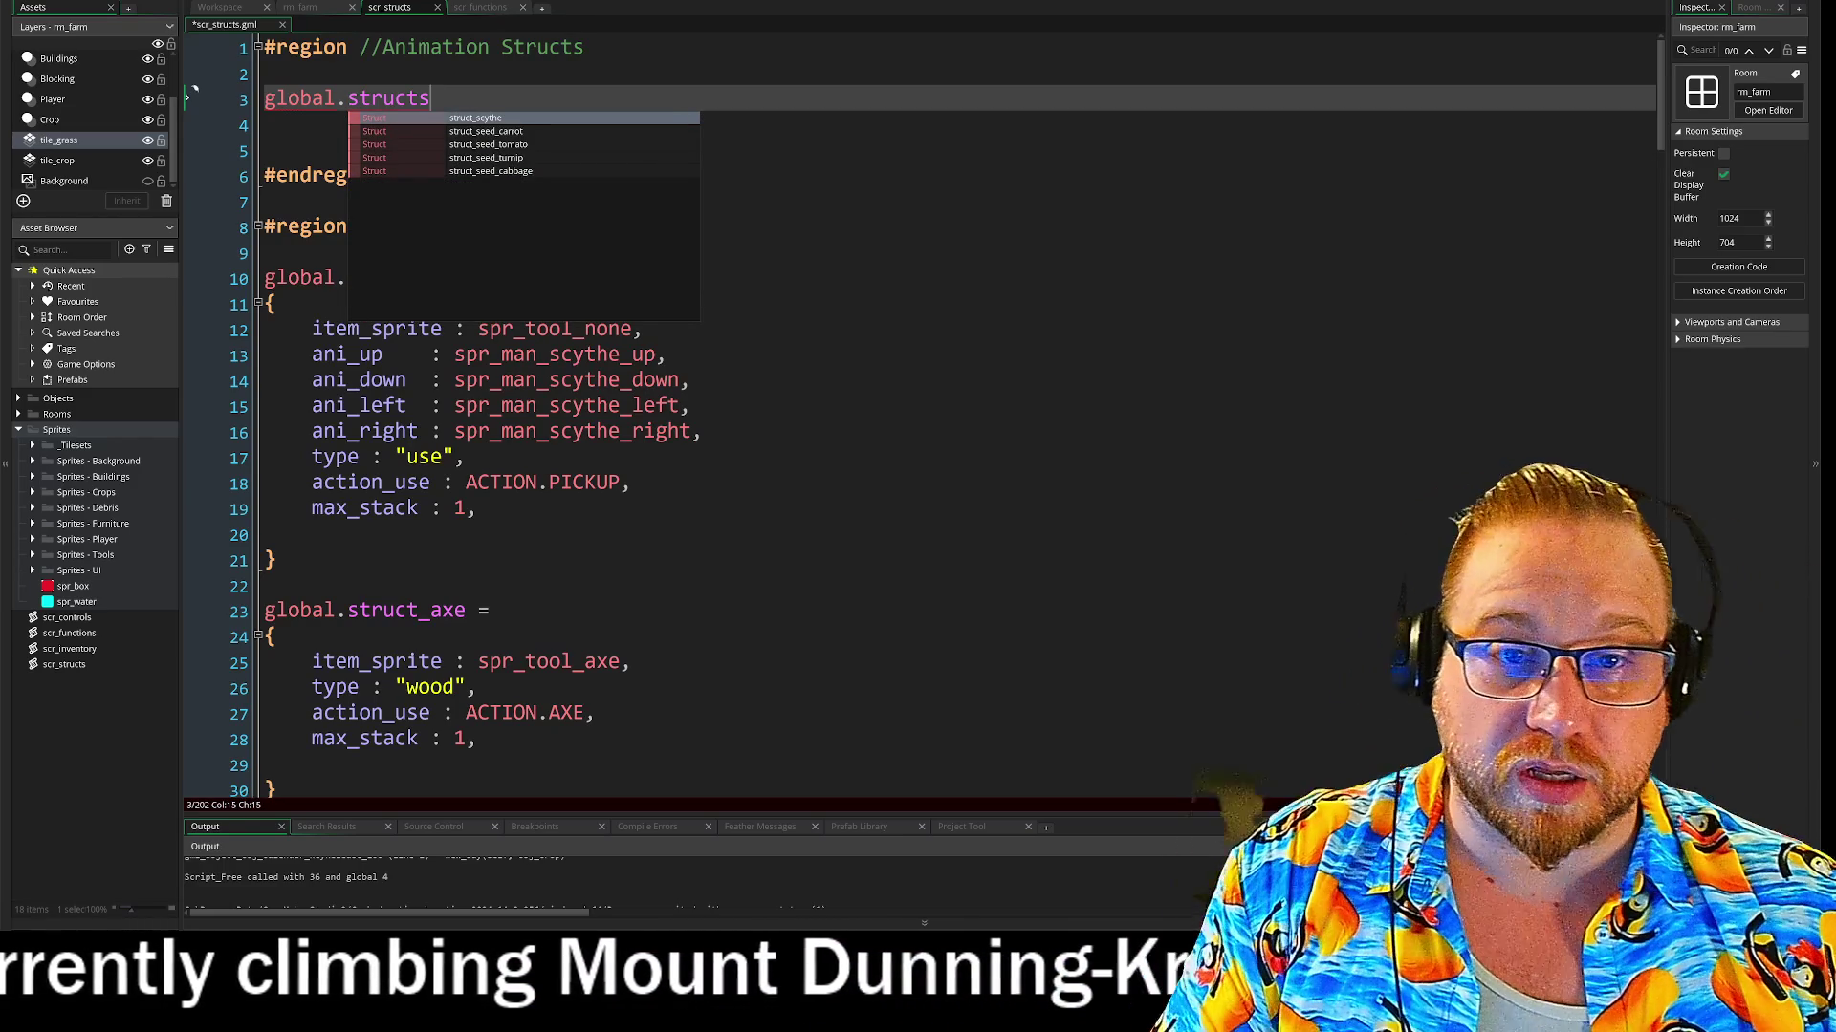
{"action": "key", "text": "BackSpace"}
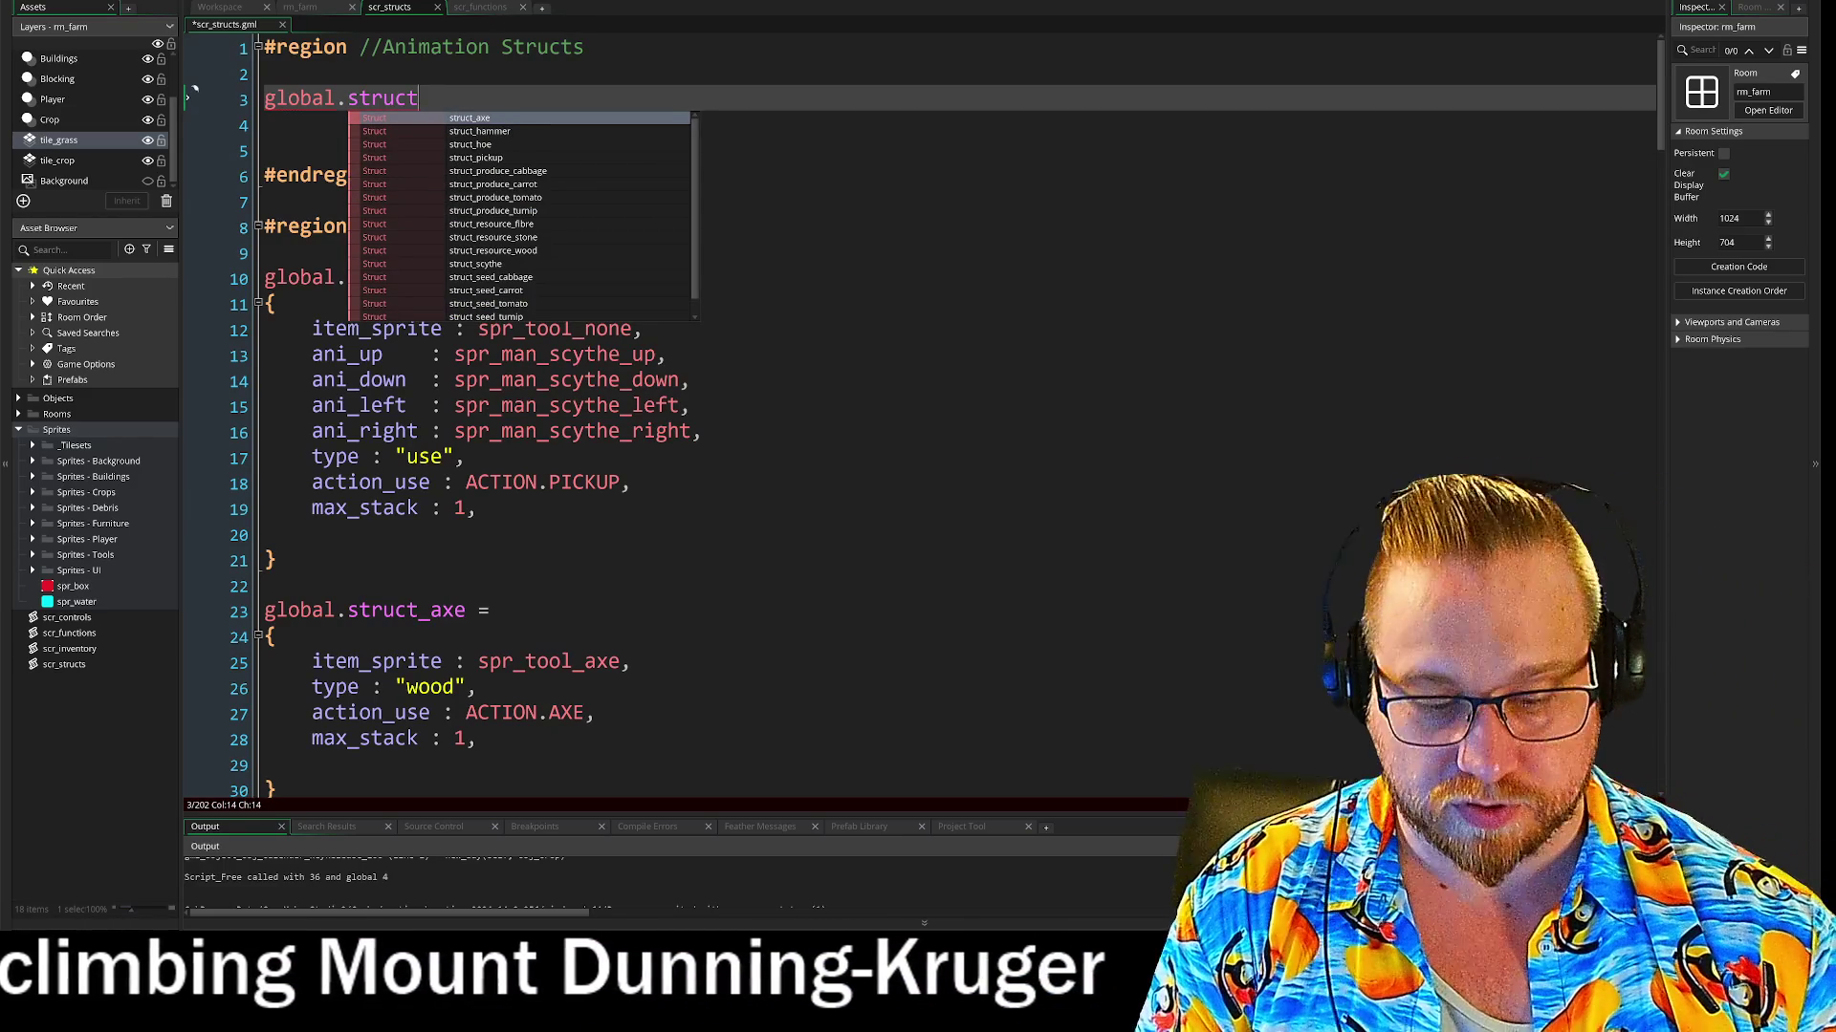
{"action": "type", "text": "_"}
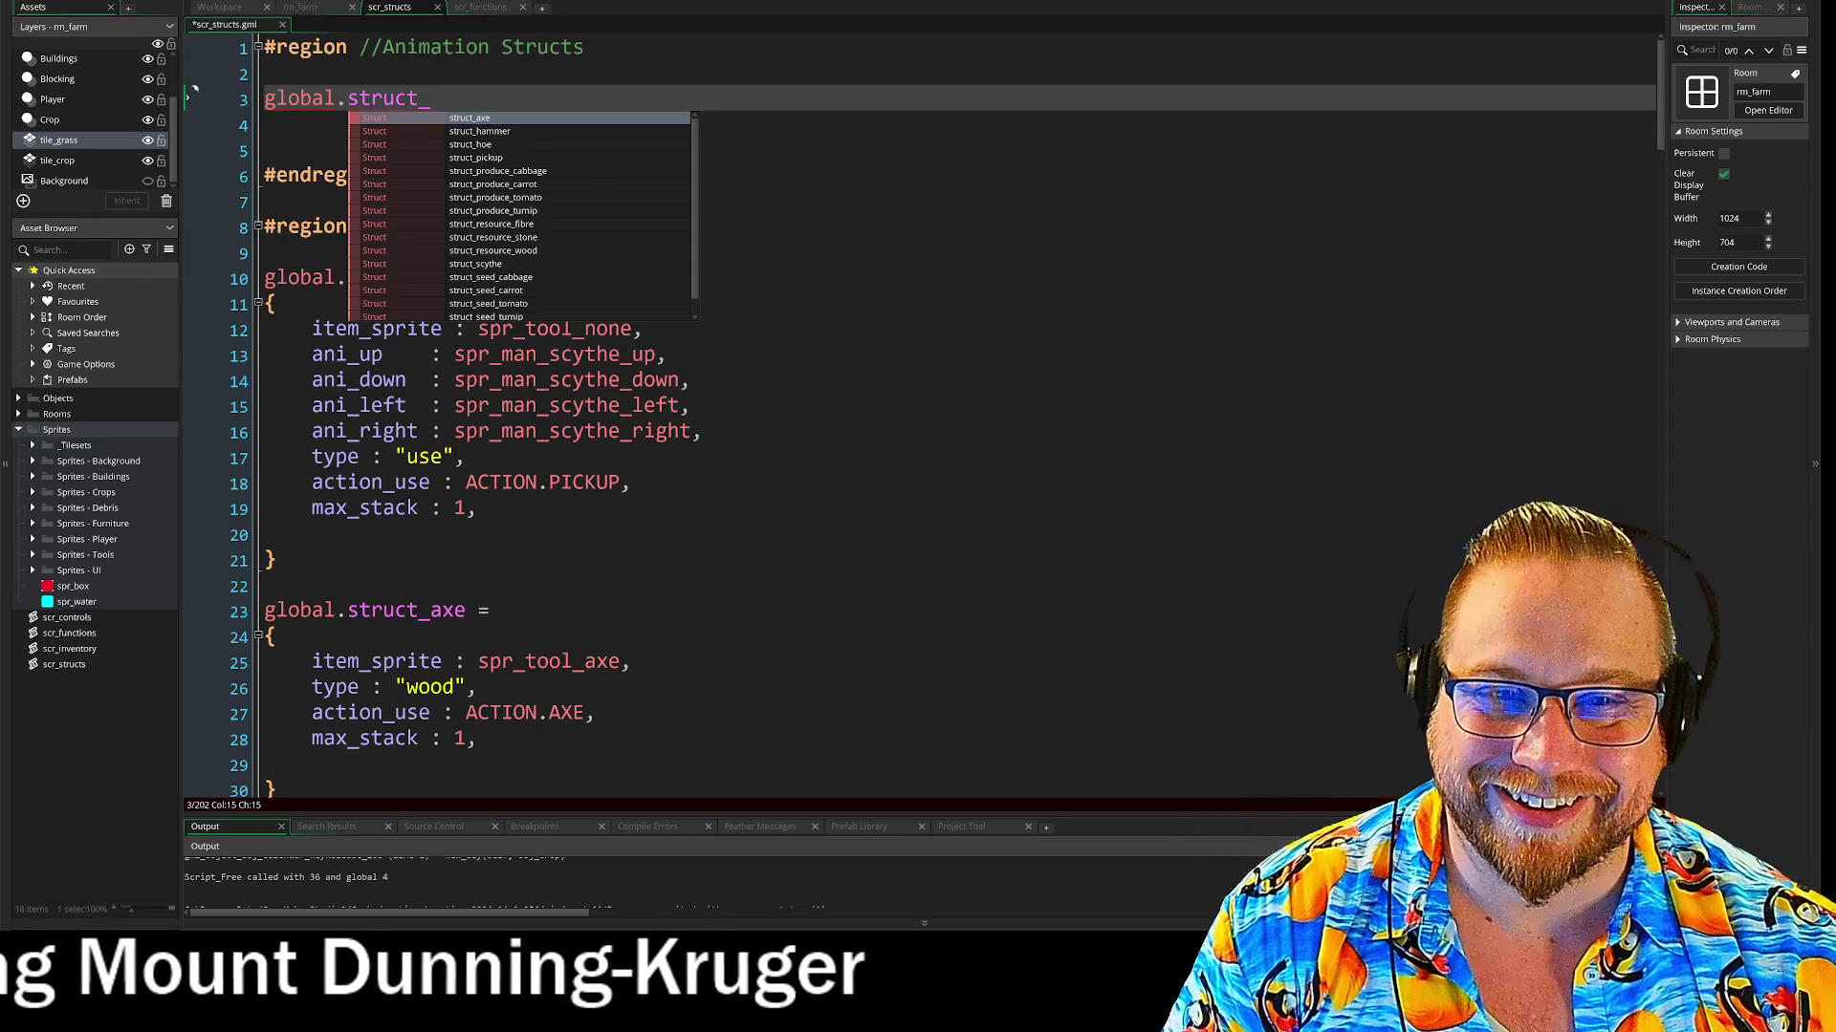
{"action": "type", "text": "animation_scythe ="}
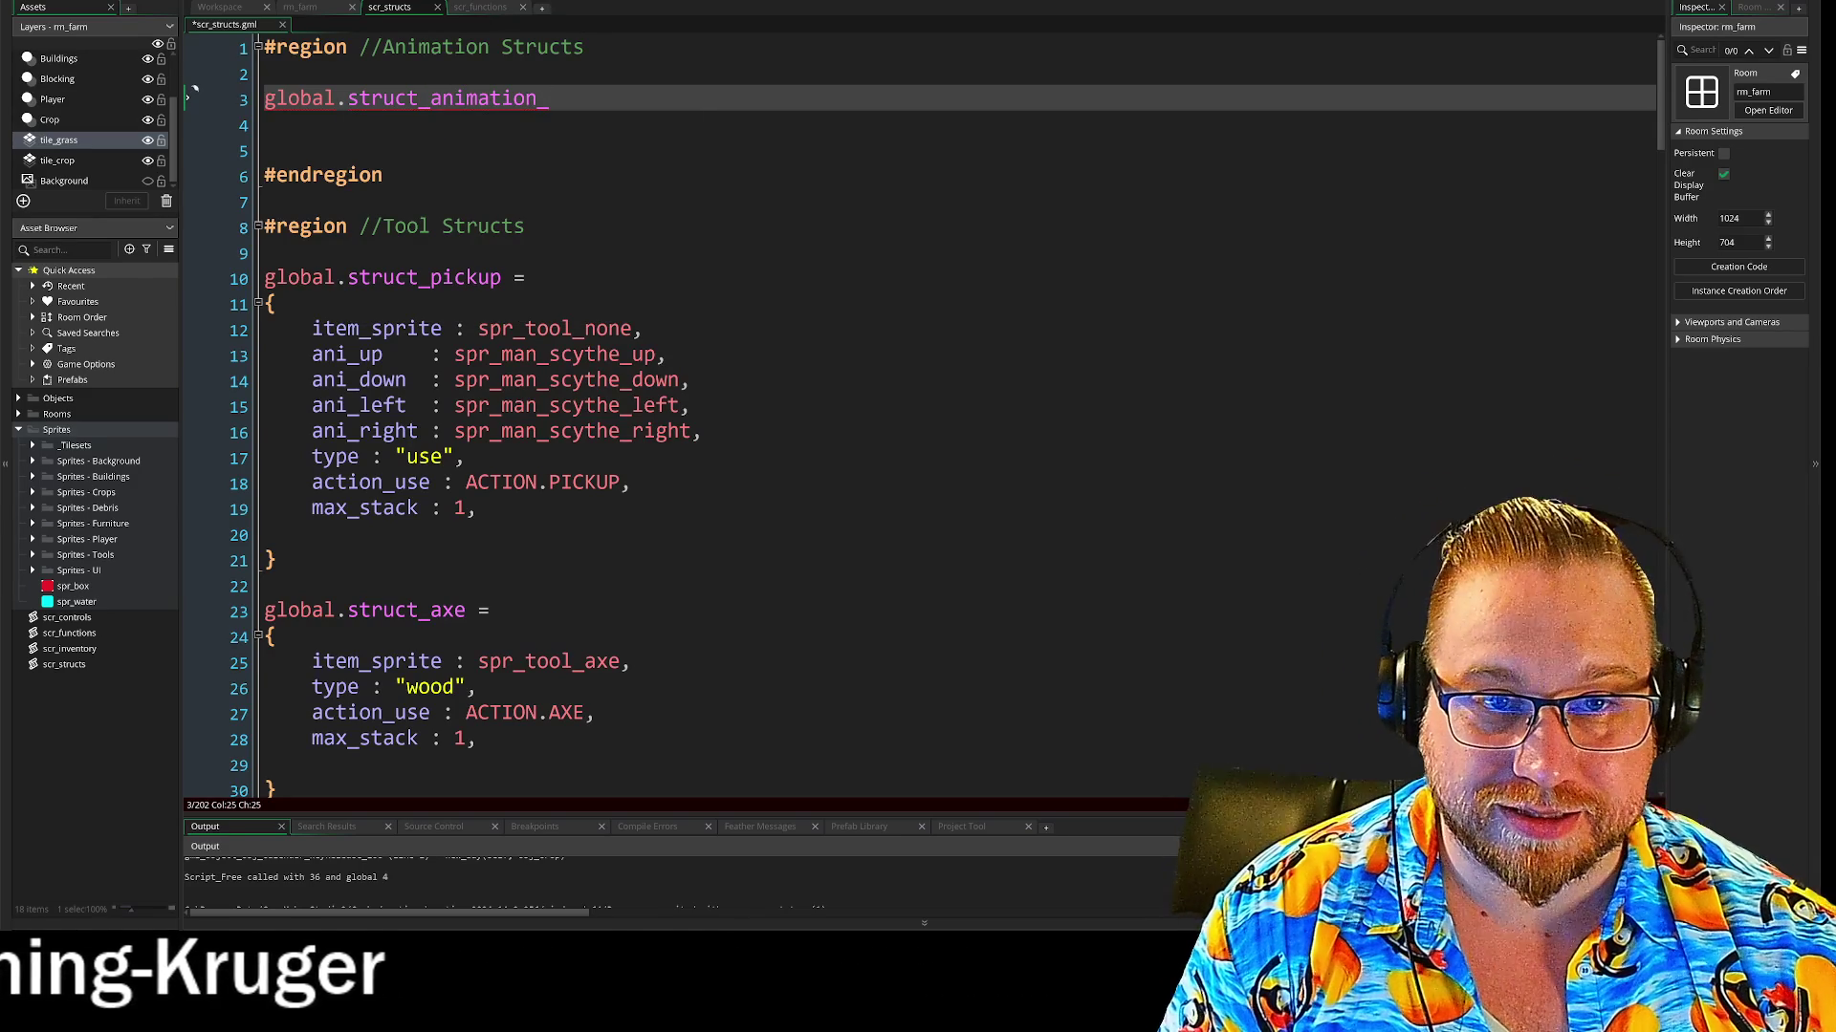
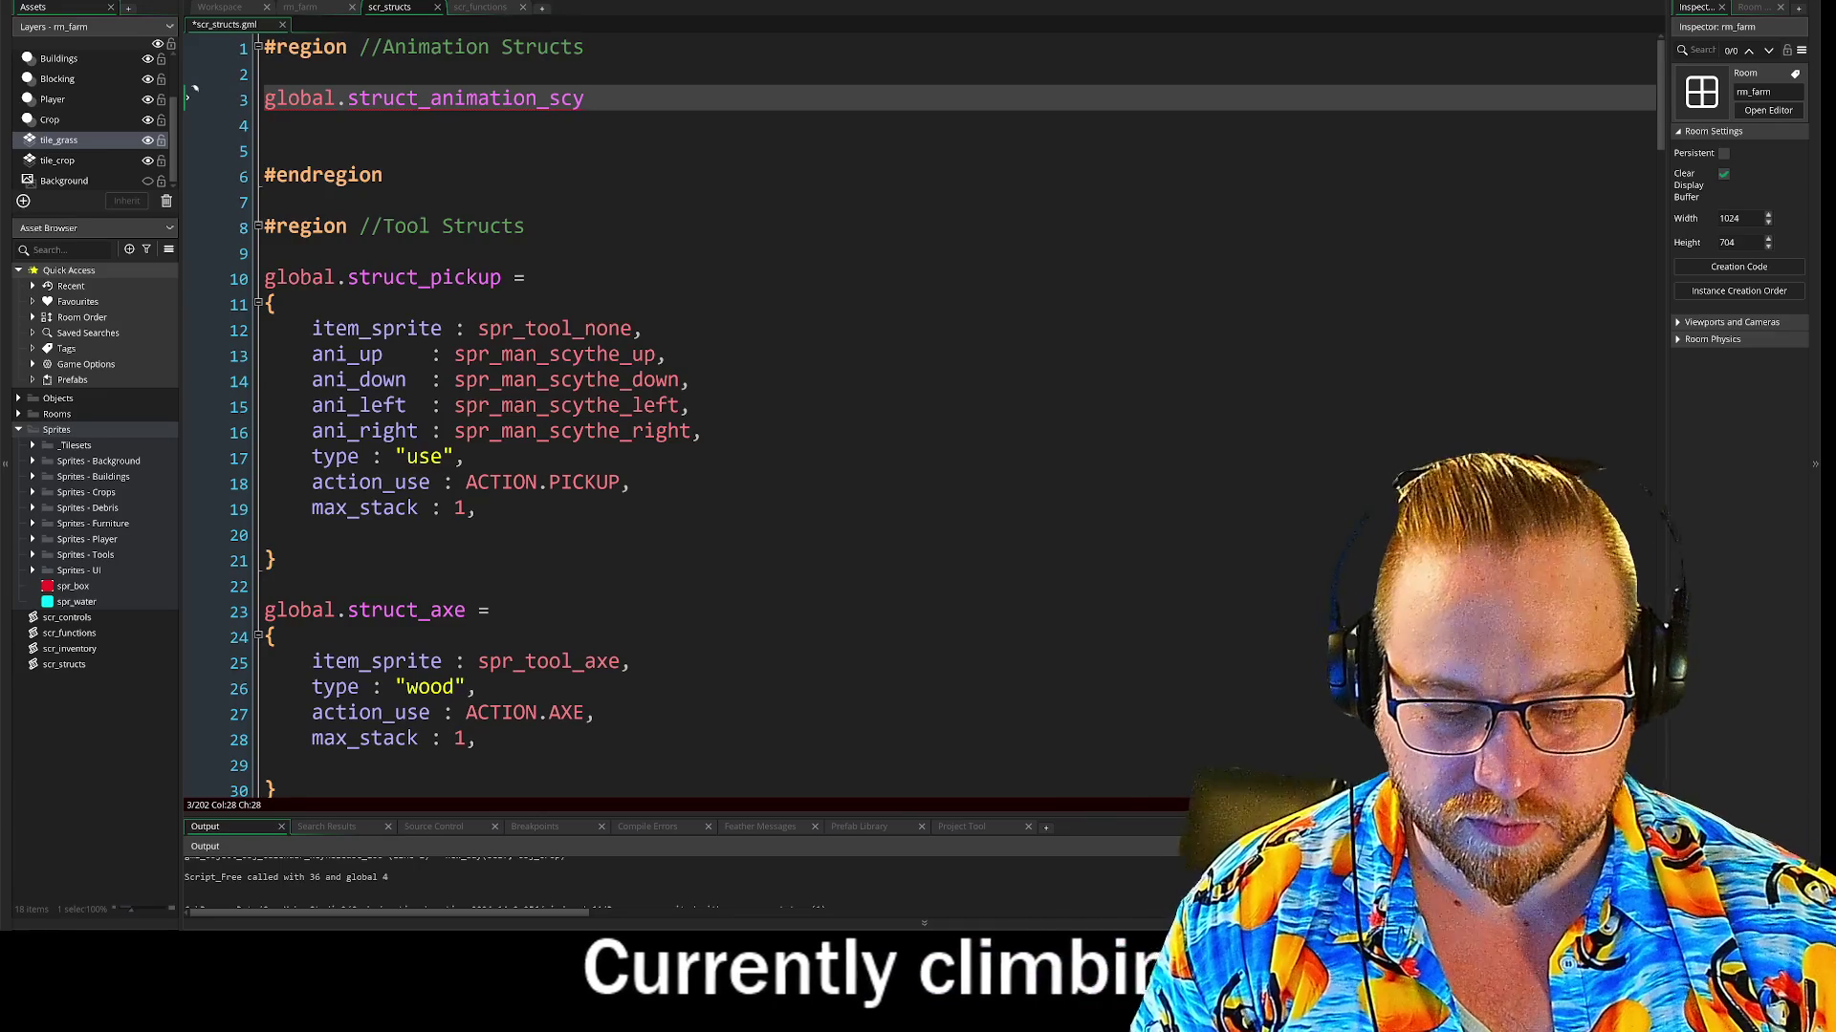
Complete the 'global.struct_animation_scythe = {' declaration and open an indented line inside it
{"action": "type", "text": "the"}
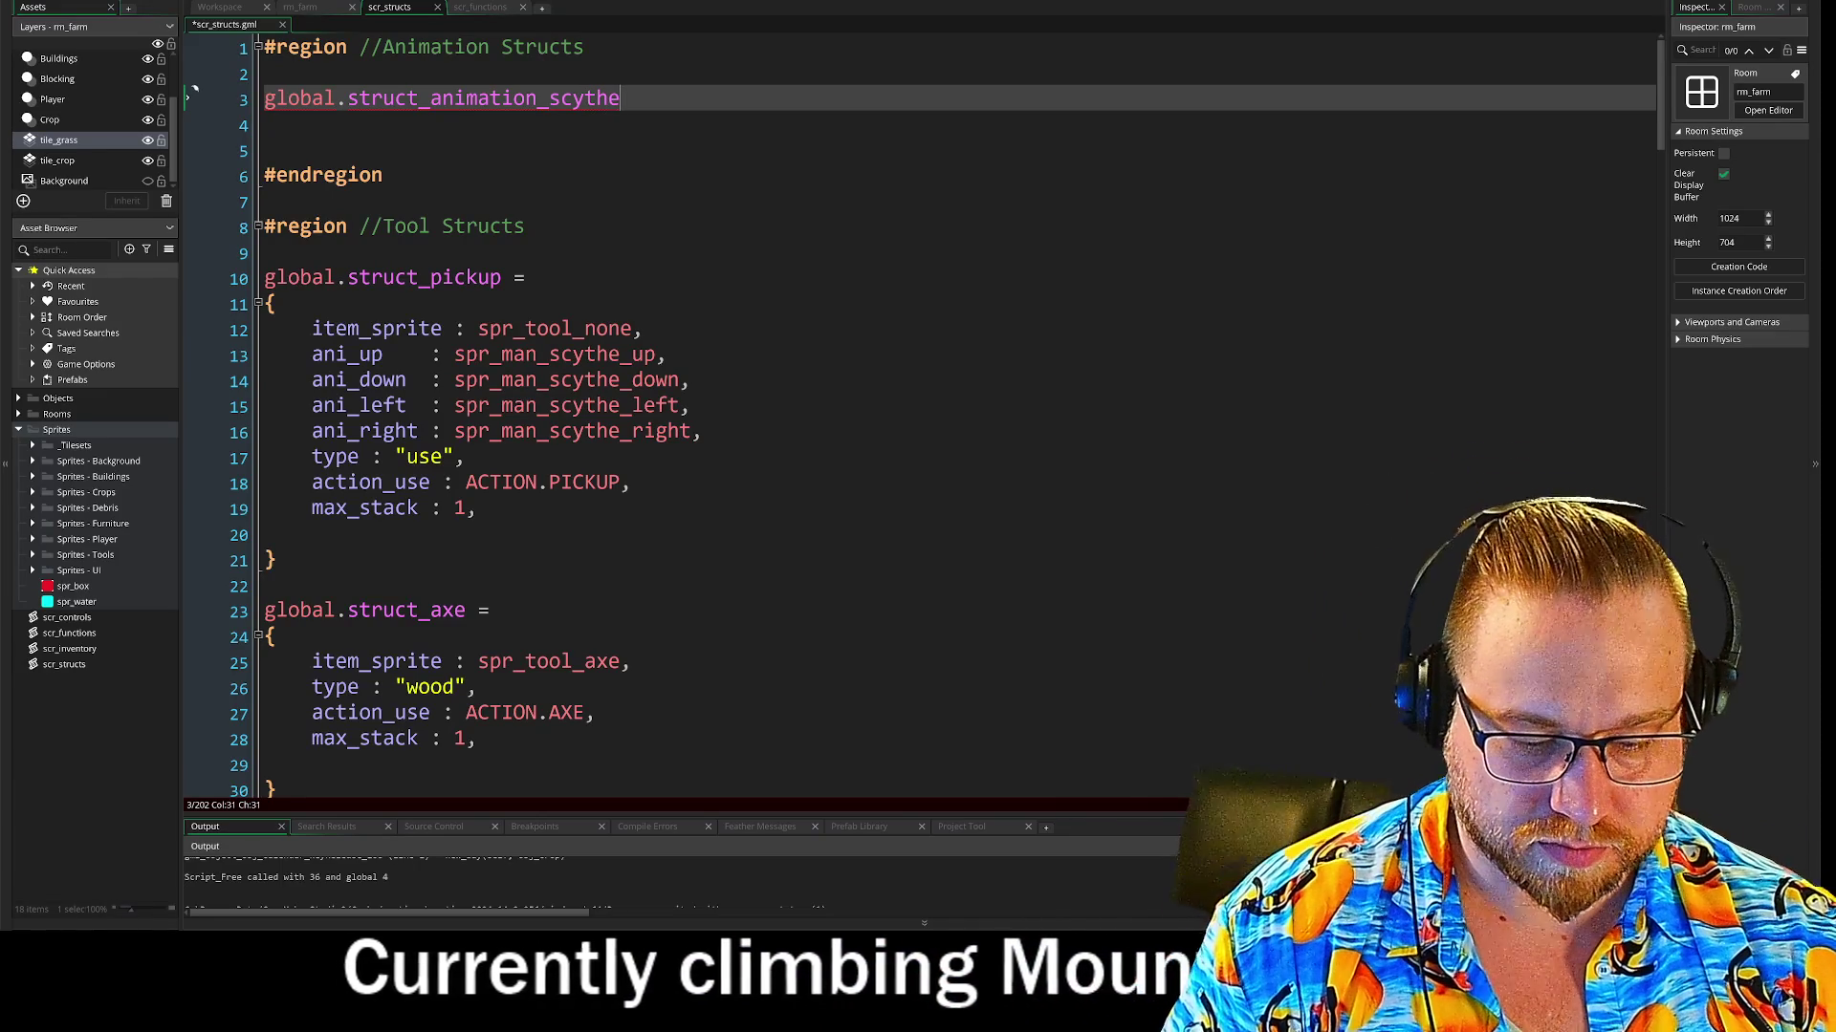
{"action": "type", "text": " ="}
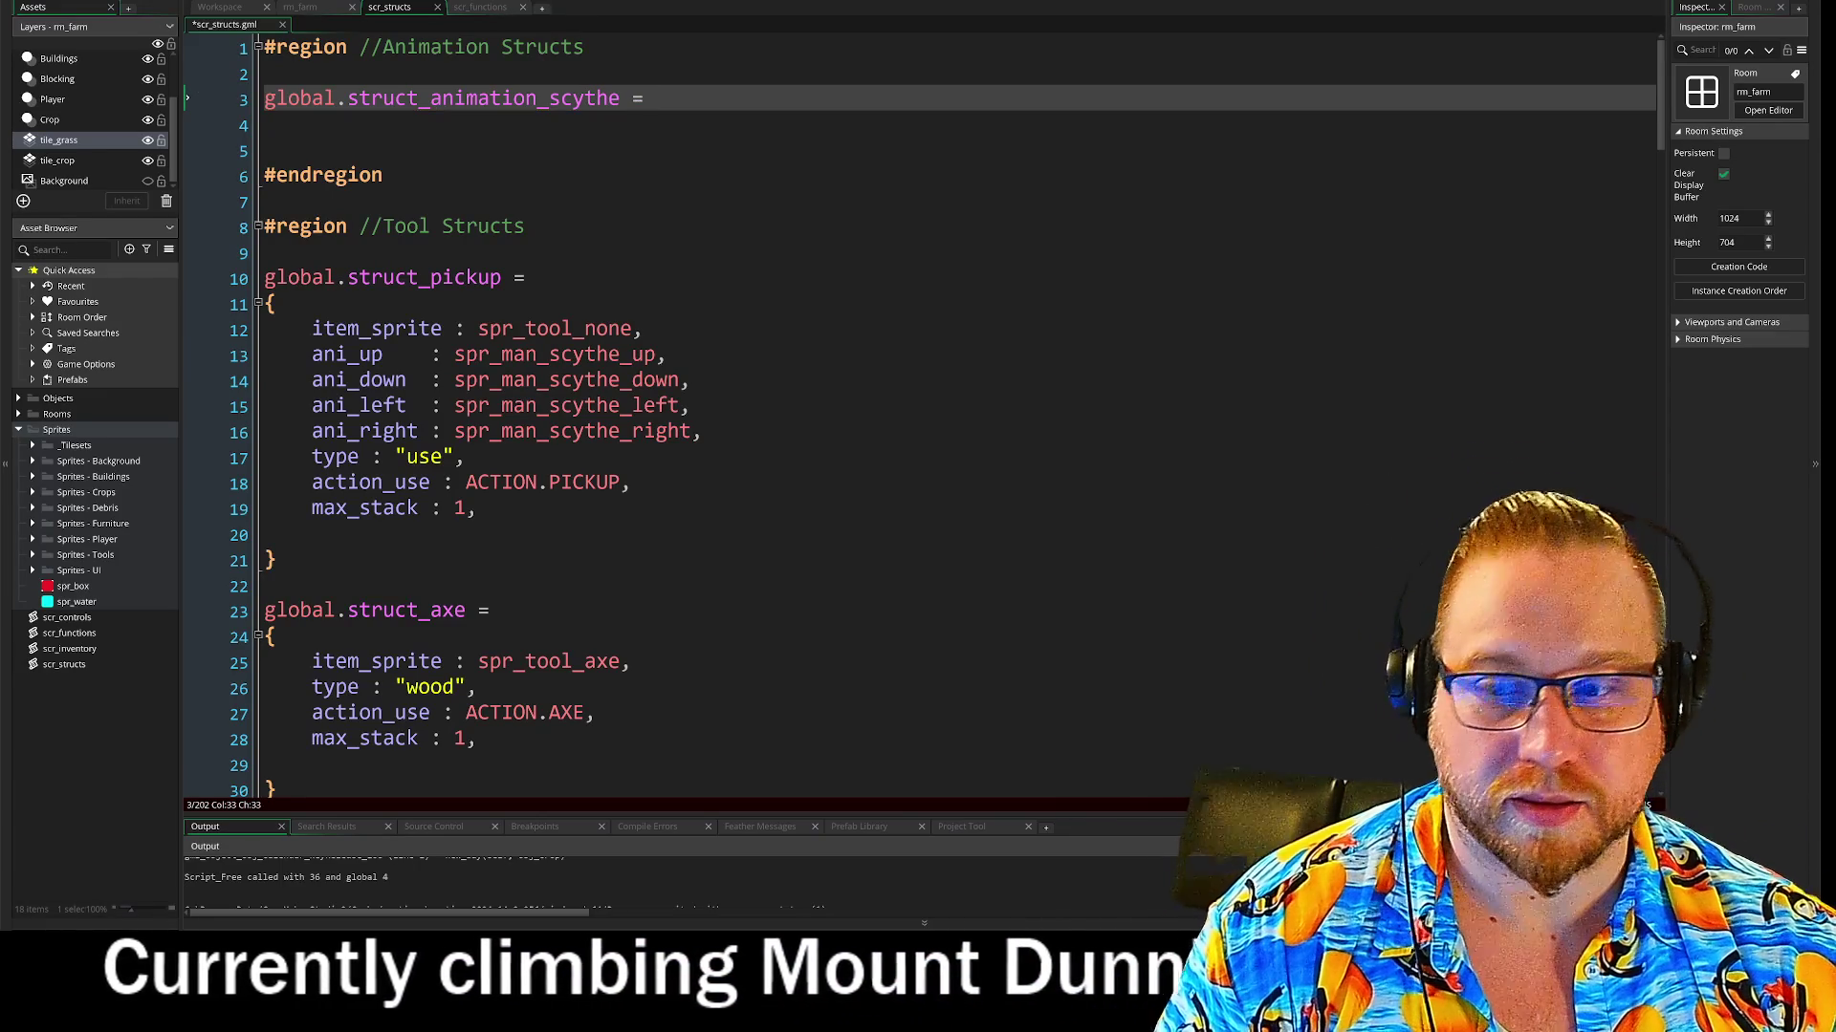
{"action": "type", "text": "{"}
{"action": "key", "text": "Return"}
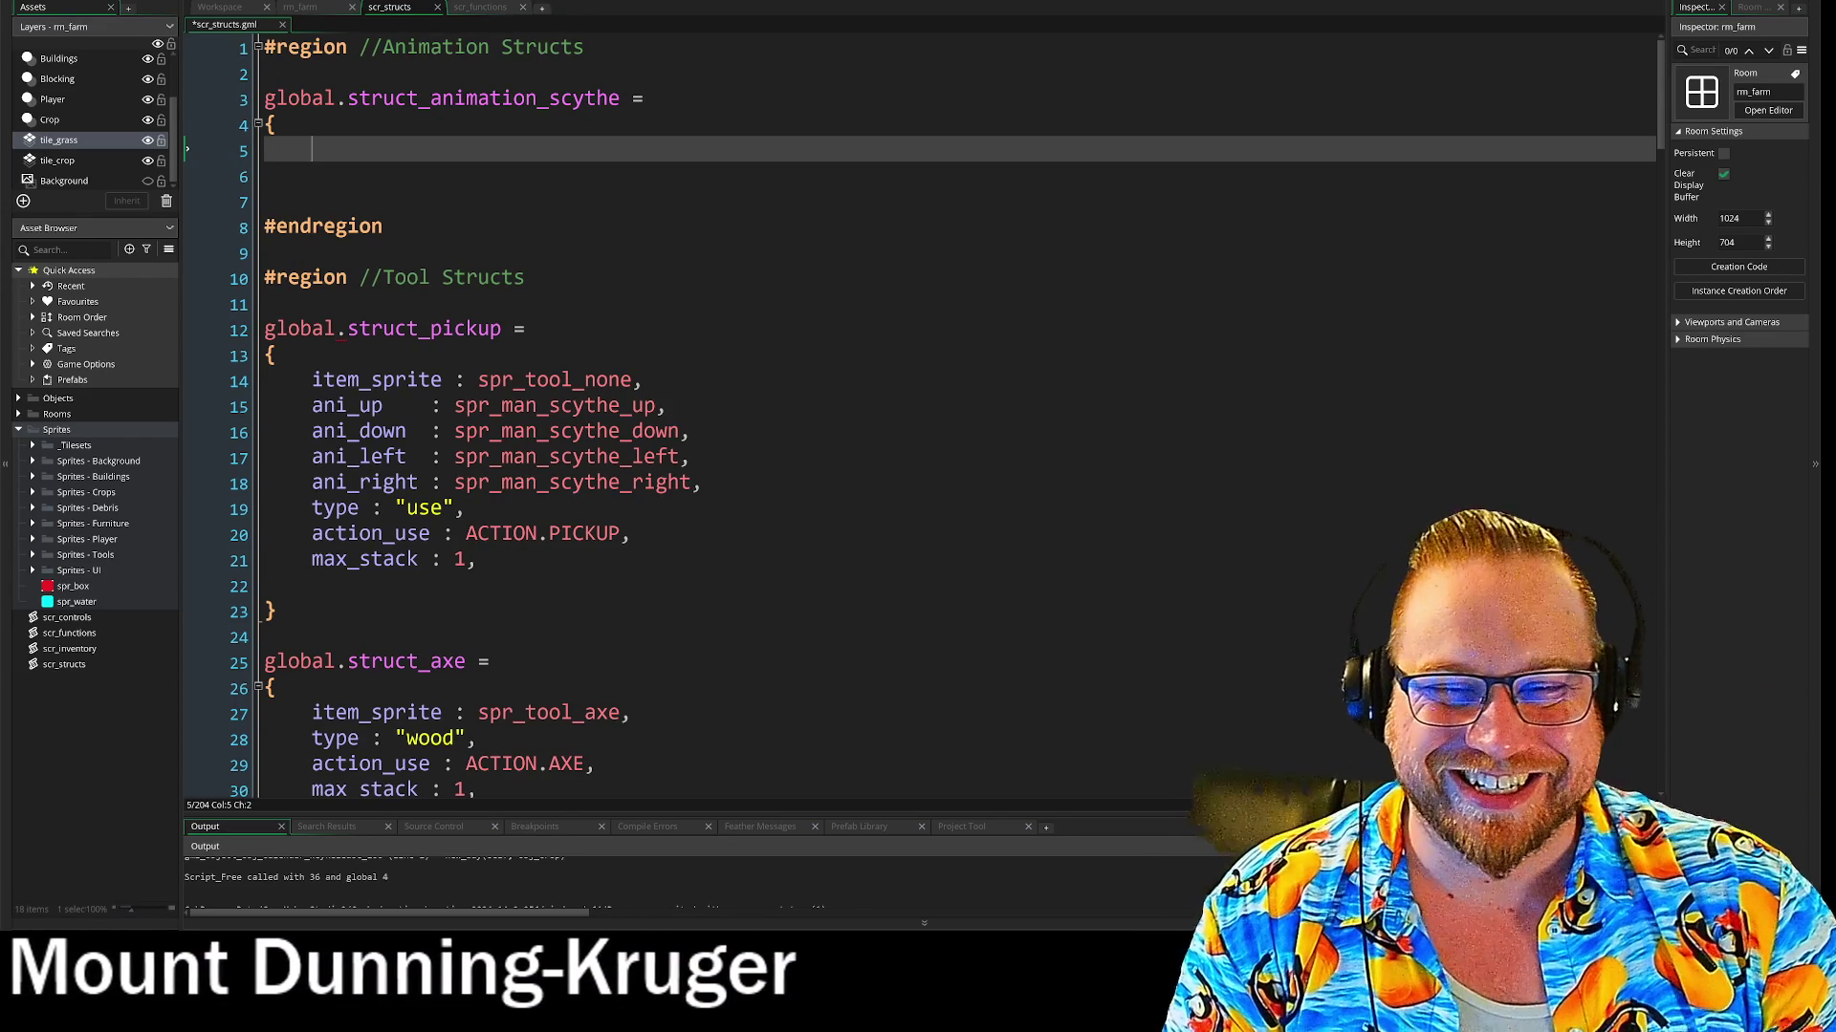
Paste struct_pickup's four ani_ direction lines into the new scythe animation struct
{"action": "mouse_move", "coordinate": [703, 482]}
{"action": "left_mouse_down"}
{"action": "mouse_move", "coordinate": [391, 482]}
{"action": "mouse_move", "coordinate": [273, 404]}
{"action": "left_mouse_up"}
{"action": "key", "text": "ctrl+c"}
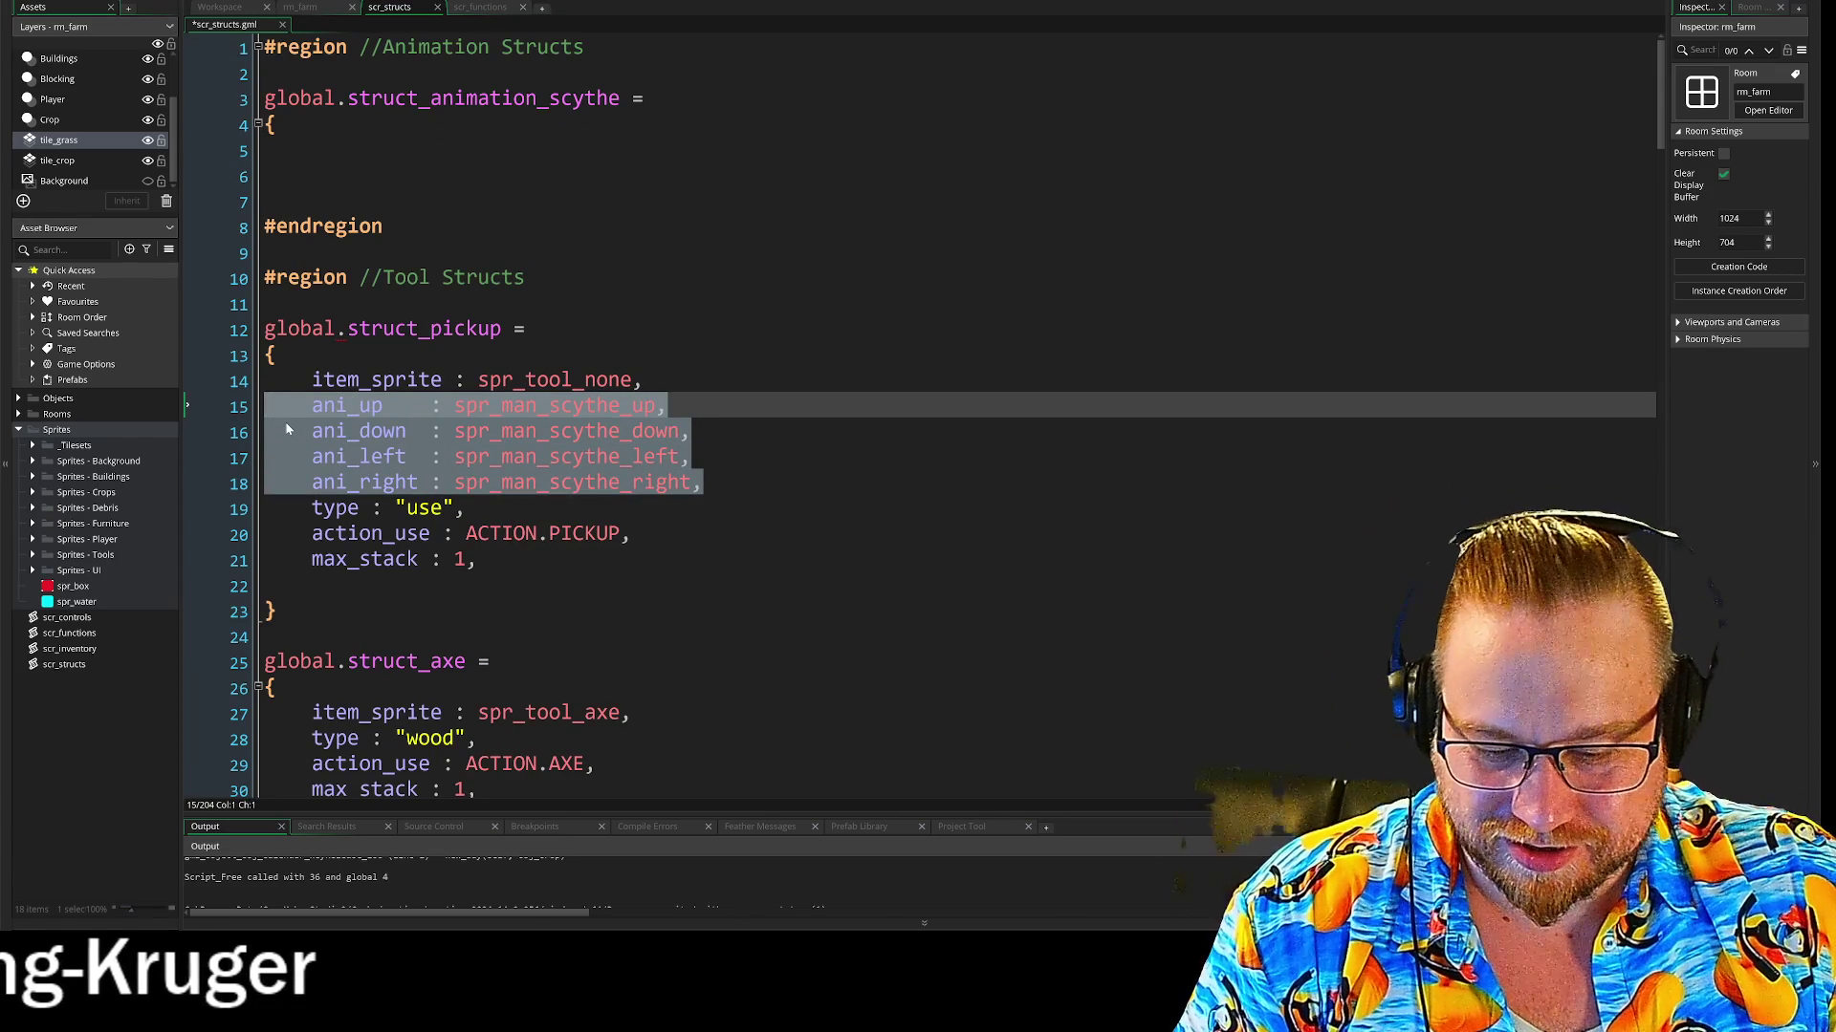
{"action": "left_click", "coordinate": [311, 151]}
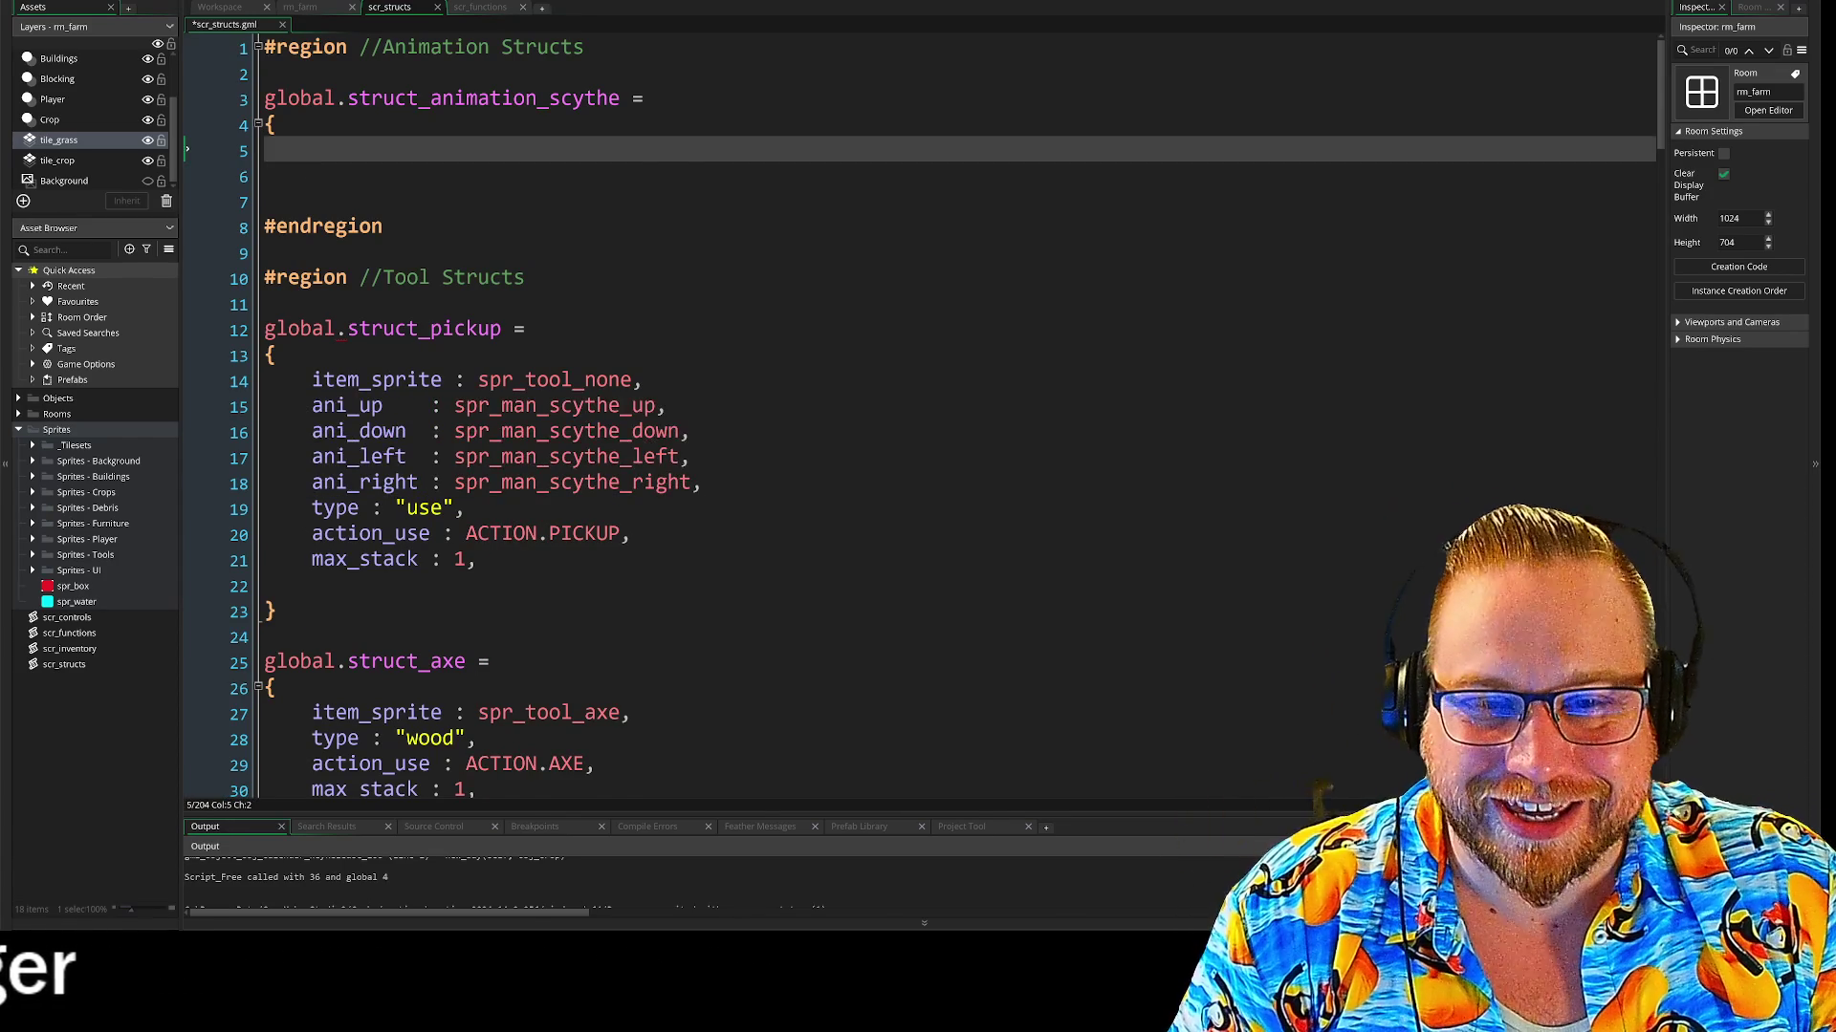
{"action": "key", "text": "ctrl+v"}
Strip the ani_ prefixes so the entries read up, down, left, right, and close the struct
{"action": "left_click", "coordinate": [360, 149]}
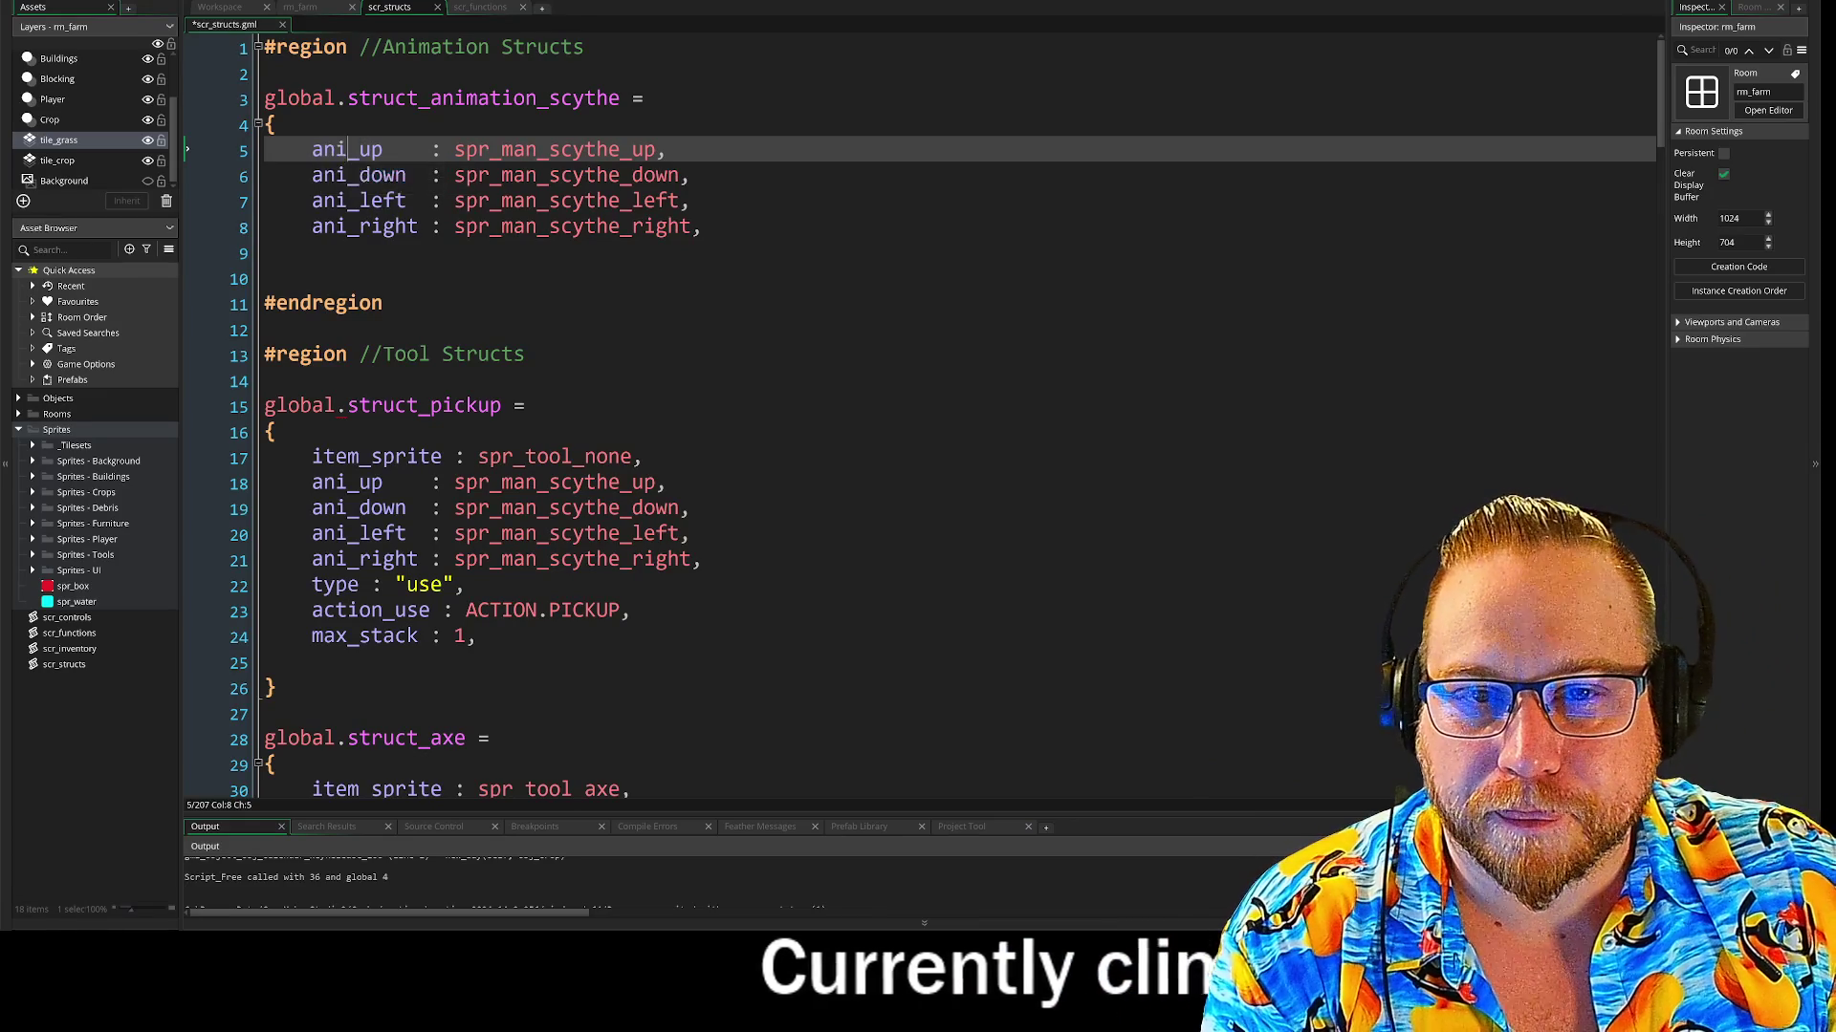
{"action": "key", "text": "BackSpace"}
{"action": "key", "text": "BackSpace"}
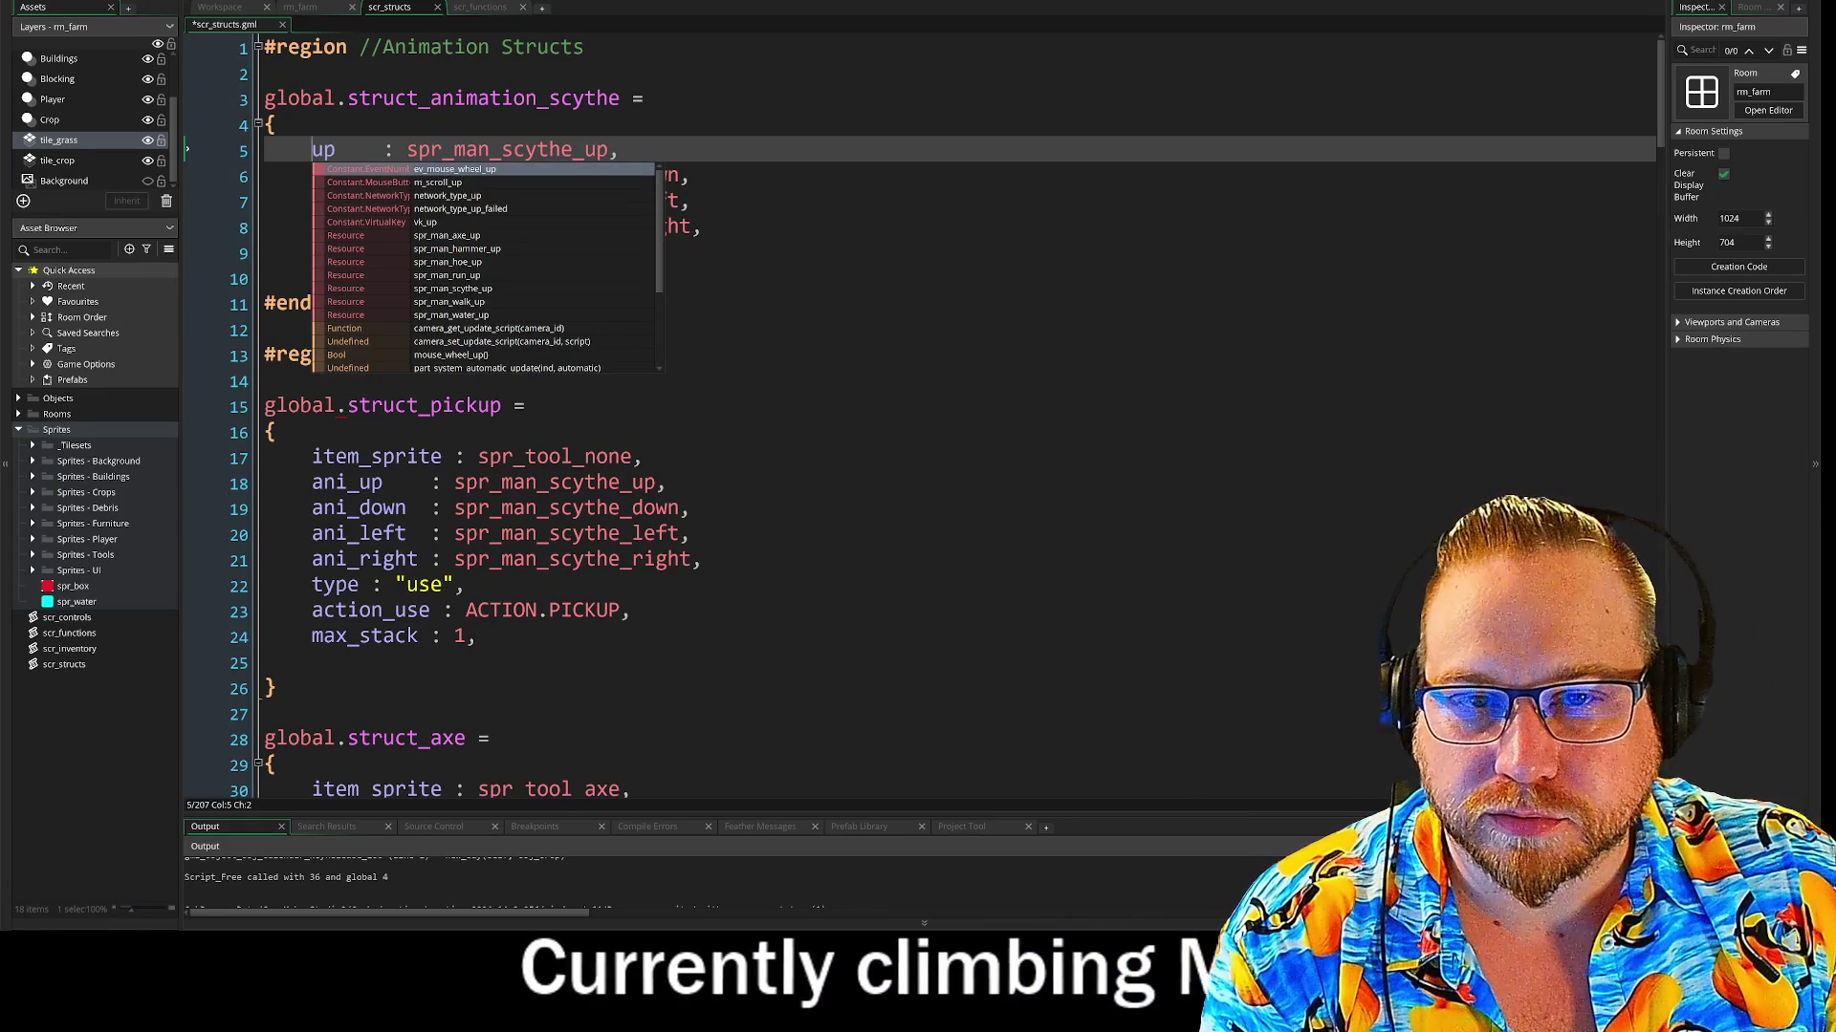
{"action": "left_click", "coordinate": [268, 254]}
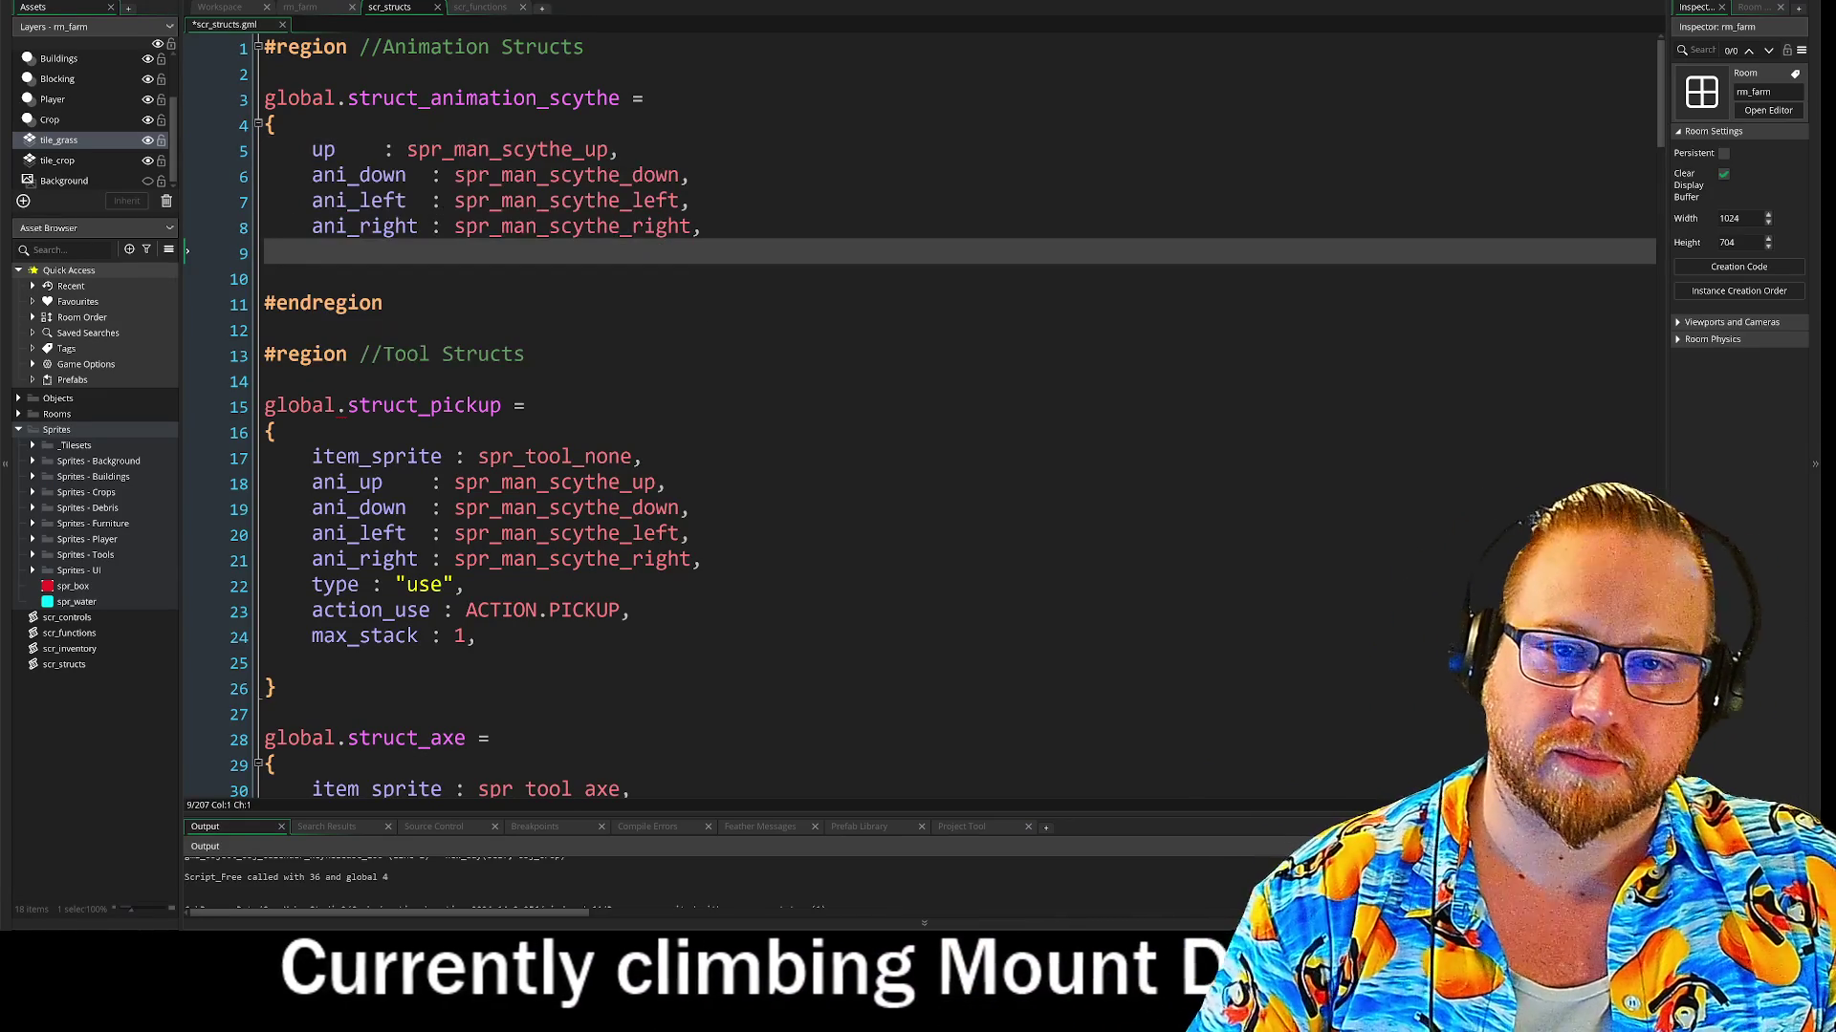
{"action": "mouse_move", "coordinate": [312, 175]}
{"action": "left_mouse_down"}
{"action": "mouse_move", "coordinate": [359, 175]}
{"action": "mouse_move", "coordinate": [313, 201]}
{"action": "left_mouse_up"}
{"action": "key", "text": "BackSpace"}
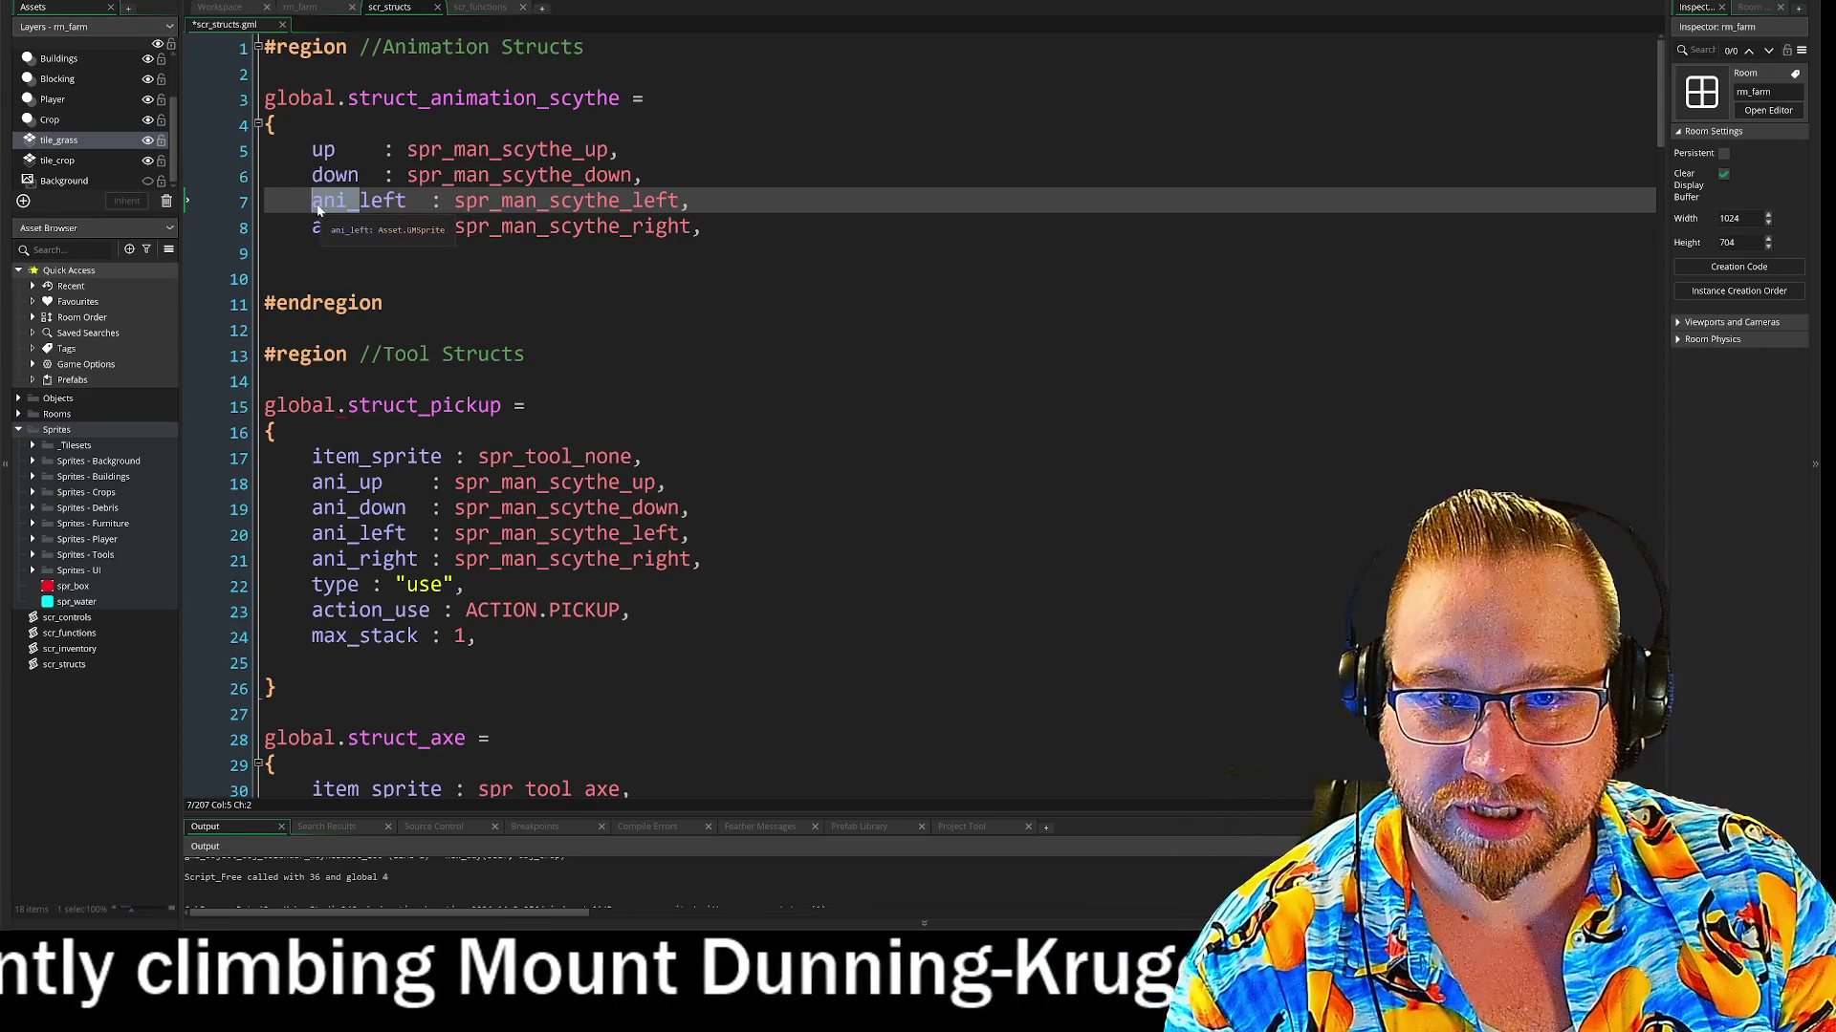
{"action": "key", "text": "BackSpace"}
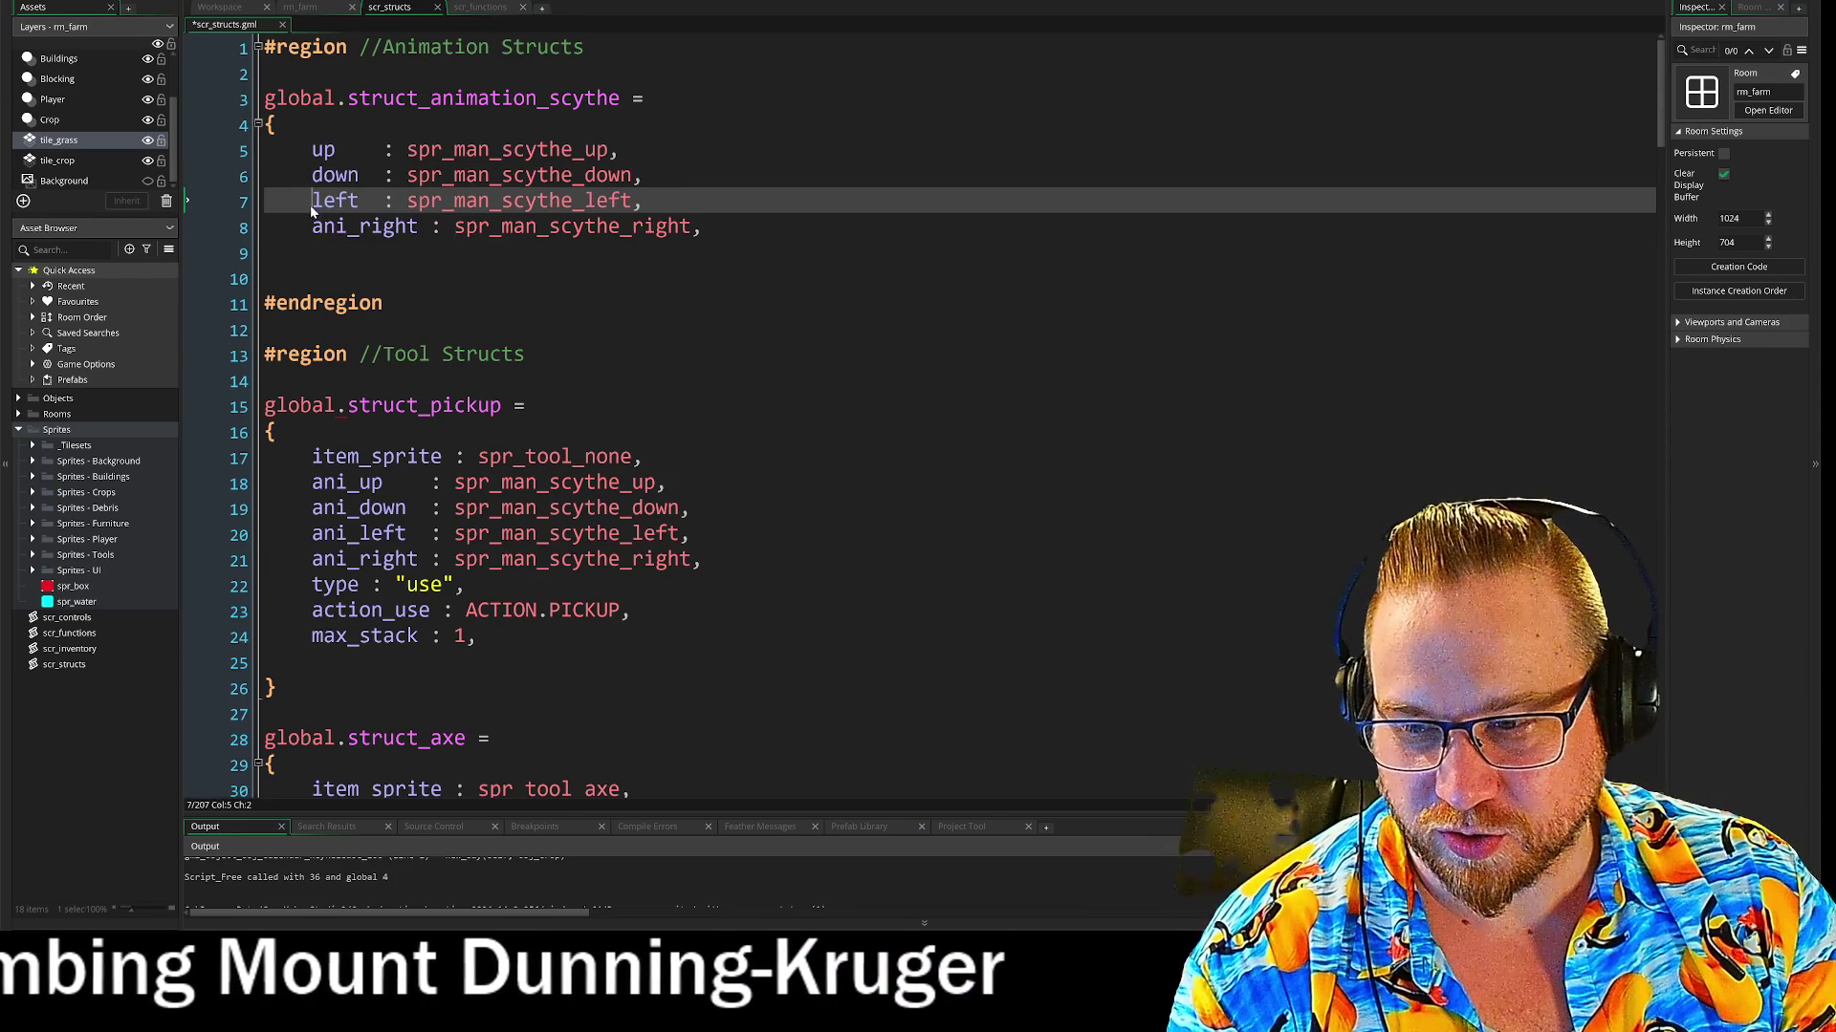
{"action": "left_click_drag", "start_coordinate": [360, 227], "coordinate": [313, 227]}
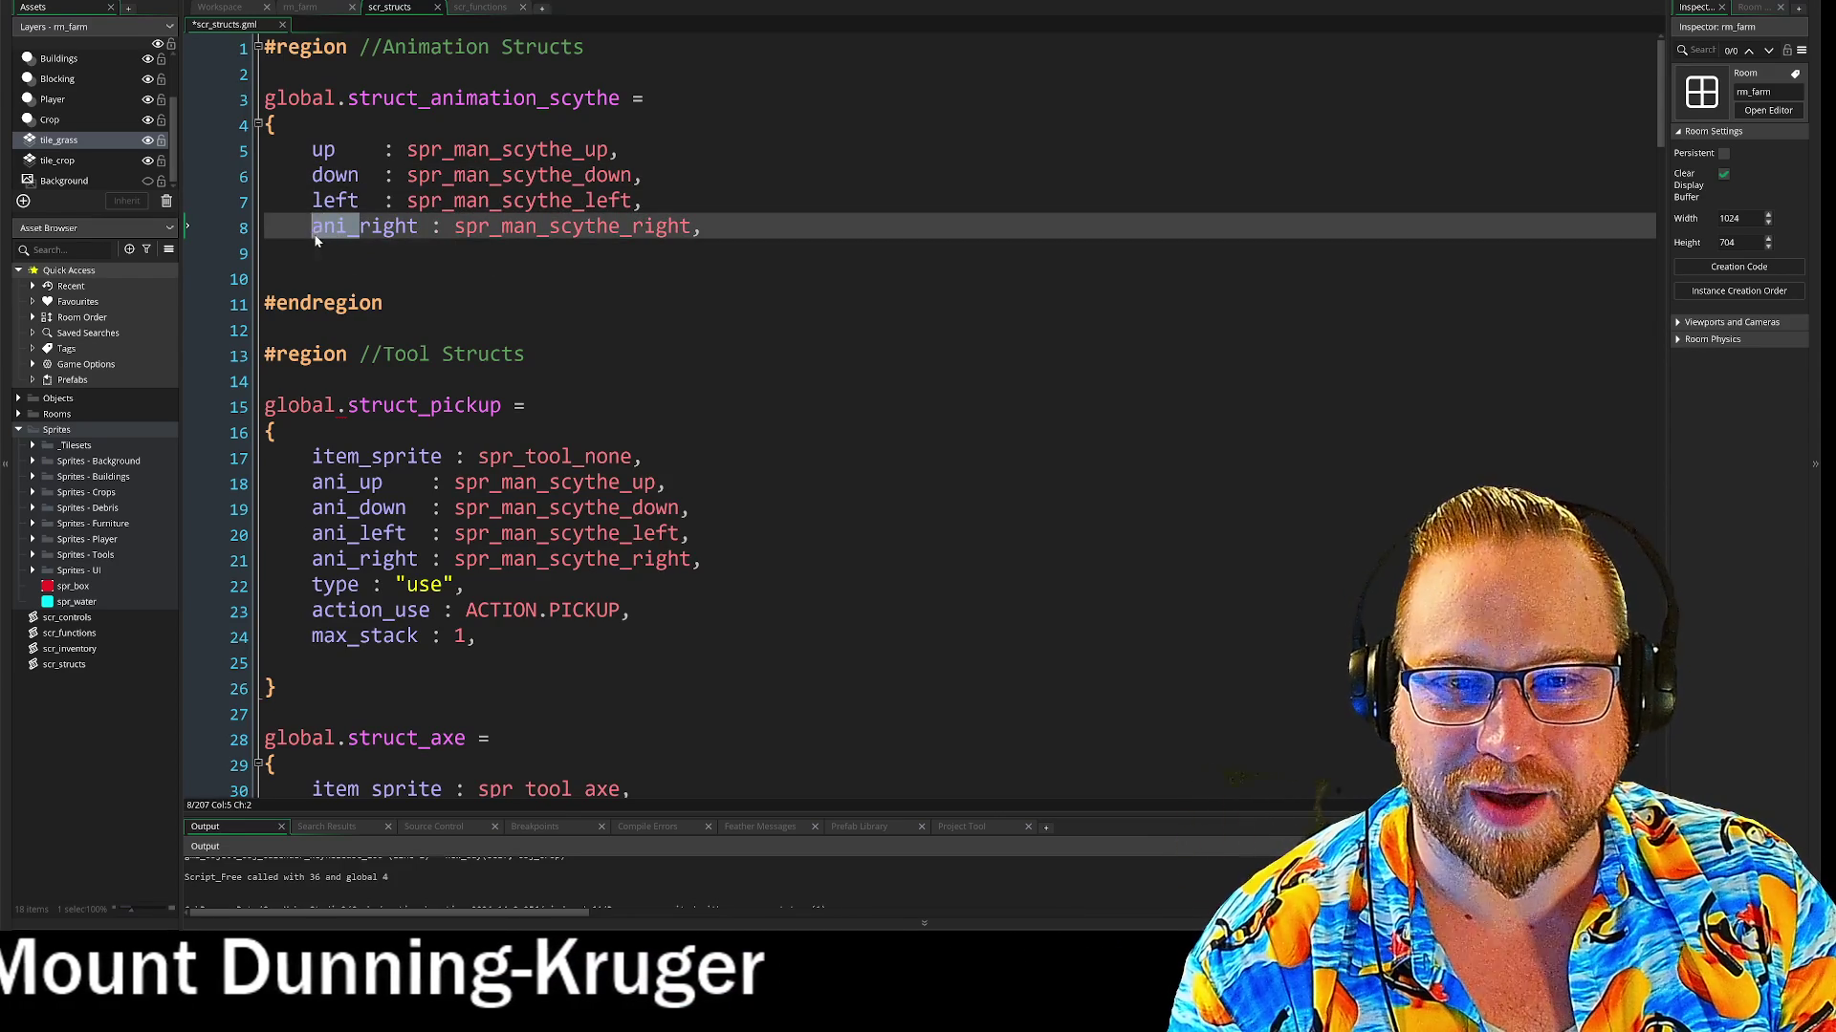
{"action": "key", "text": "BackSpace"}
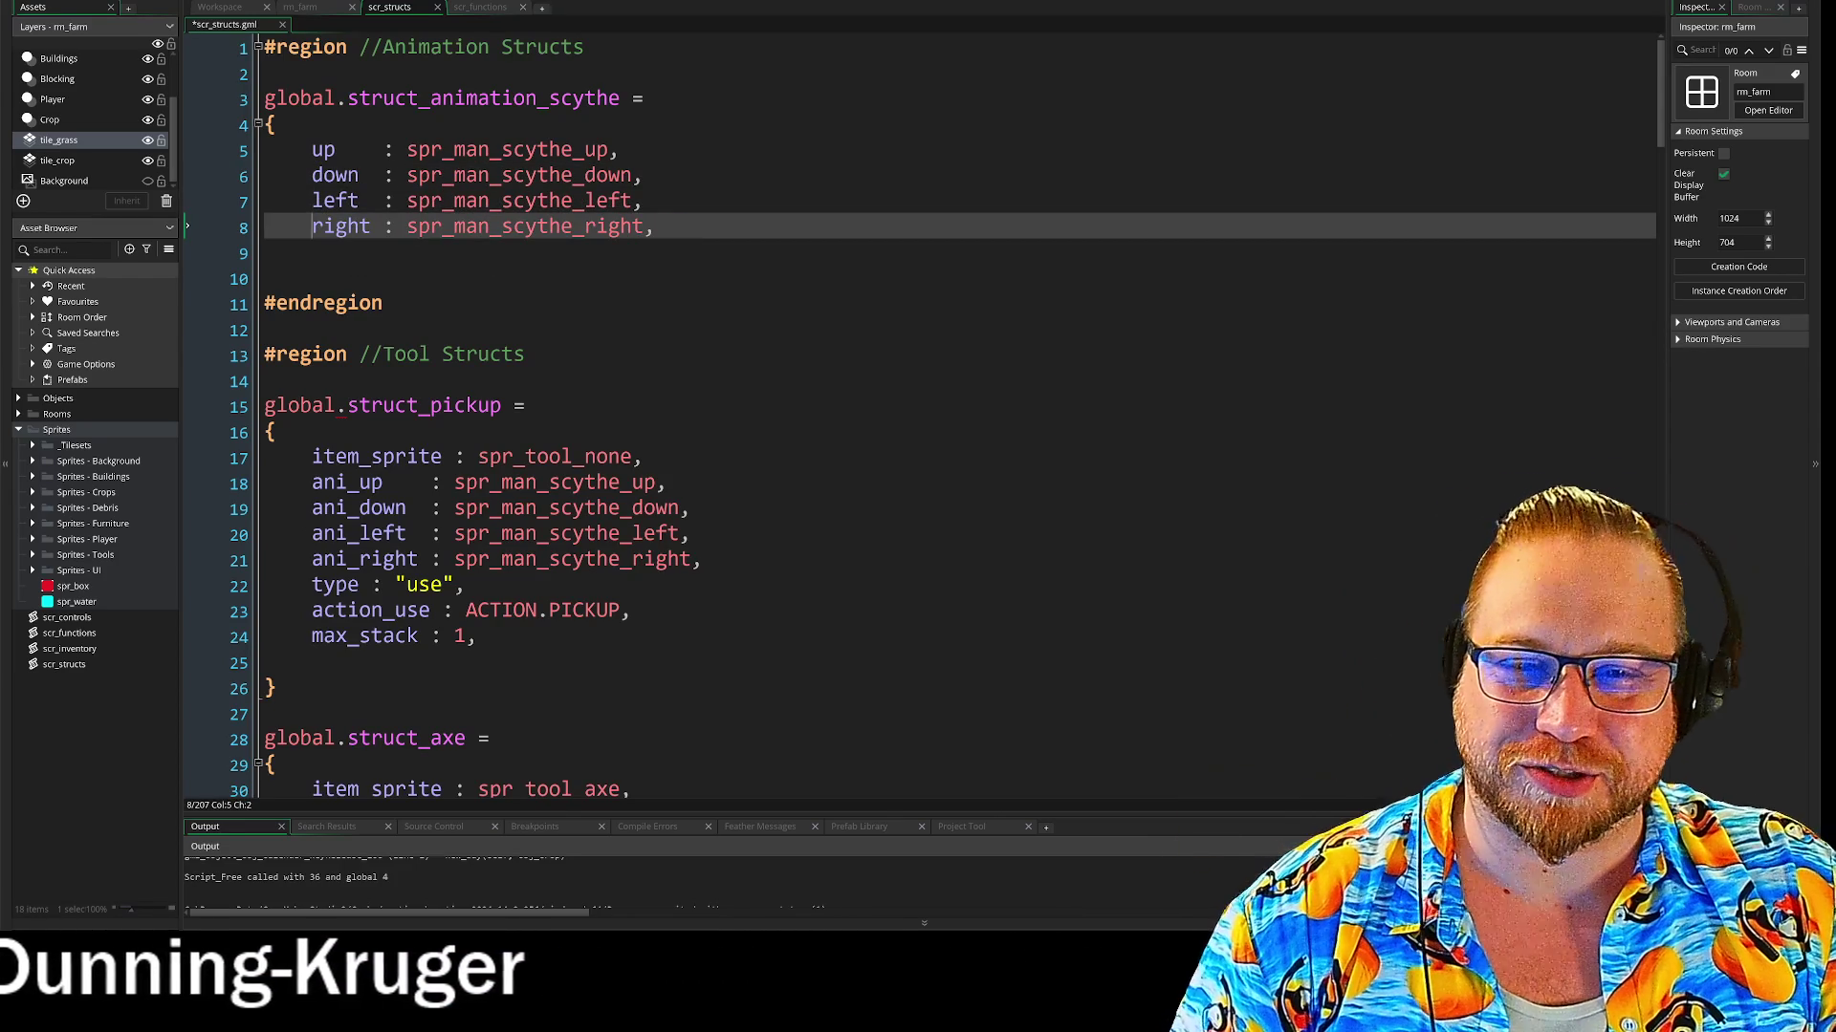
{"action": "left_click", "coordinate": [266, 253]}
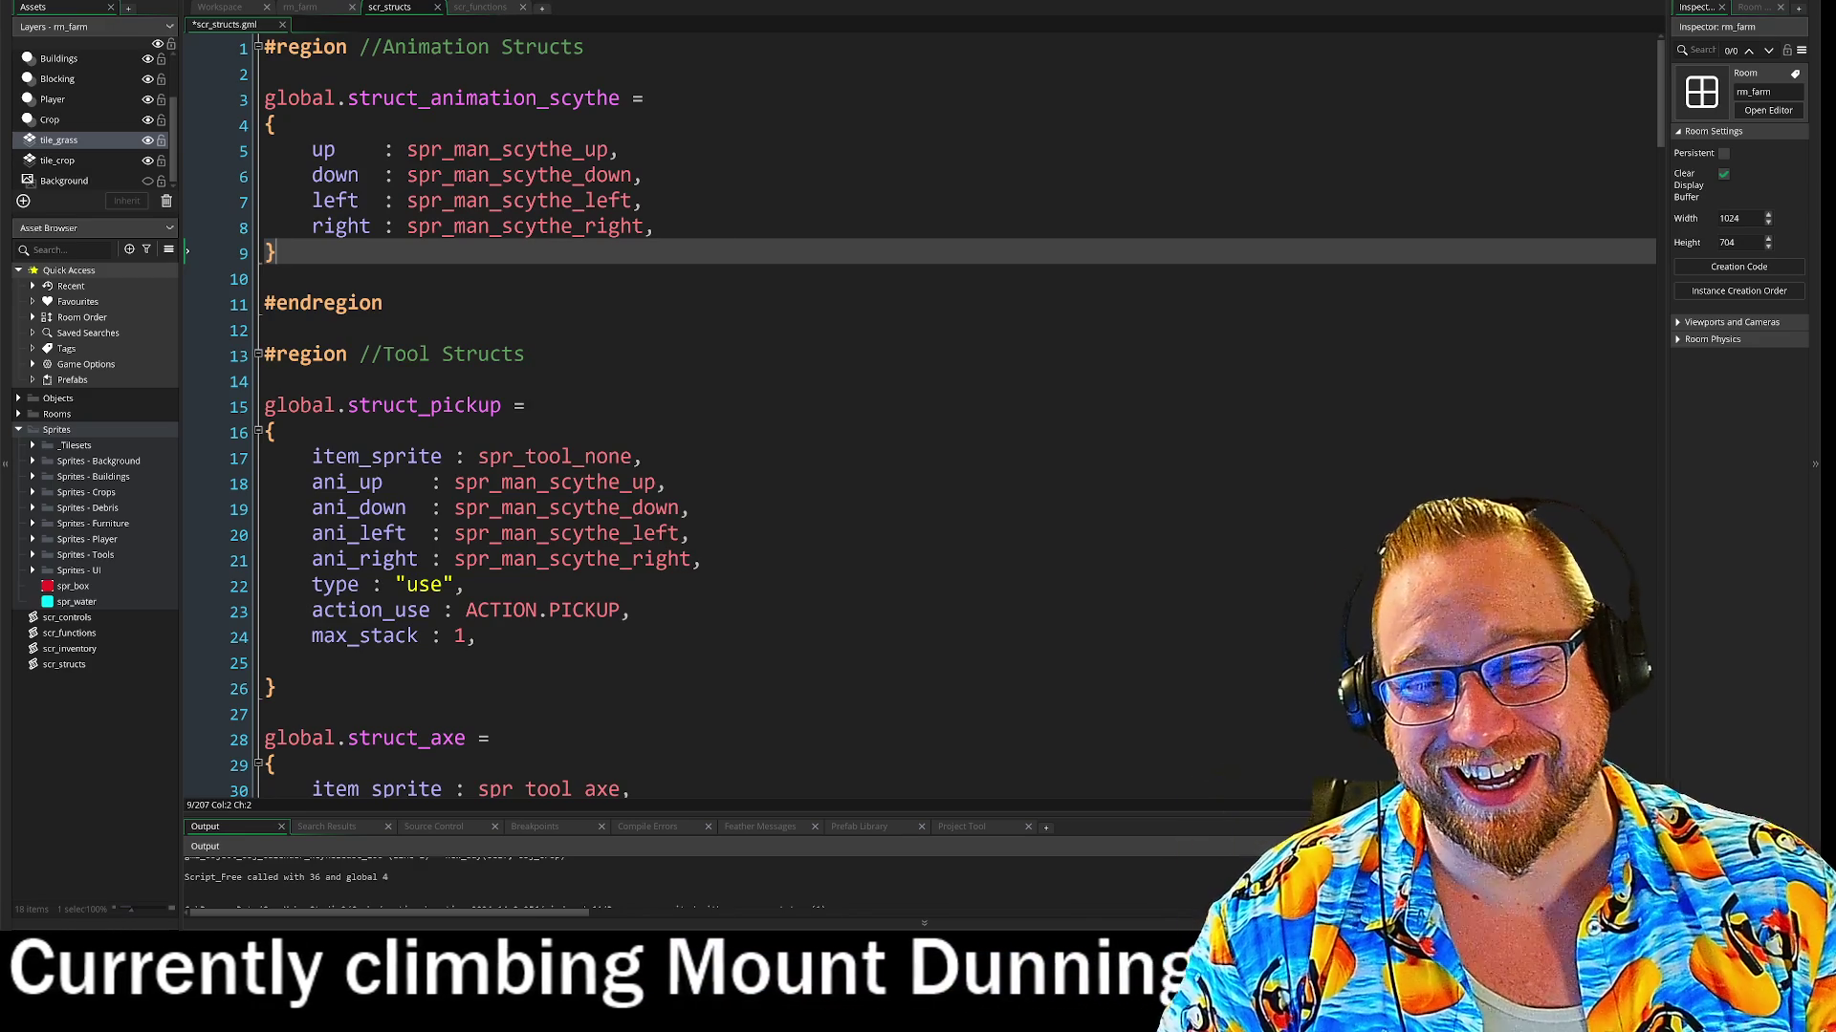
{"action": "left_click", "coordinate": [266, 278]}
Replace struct_pickup's four direction lines with 'animation : global.struct_animation_scythe,'
{"action": "key", "text": "Return"}
{"action": "key", "text": "Return"}
{"action": "key", "text": "Up"}
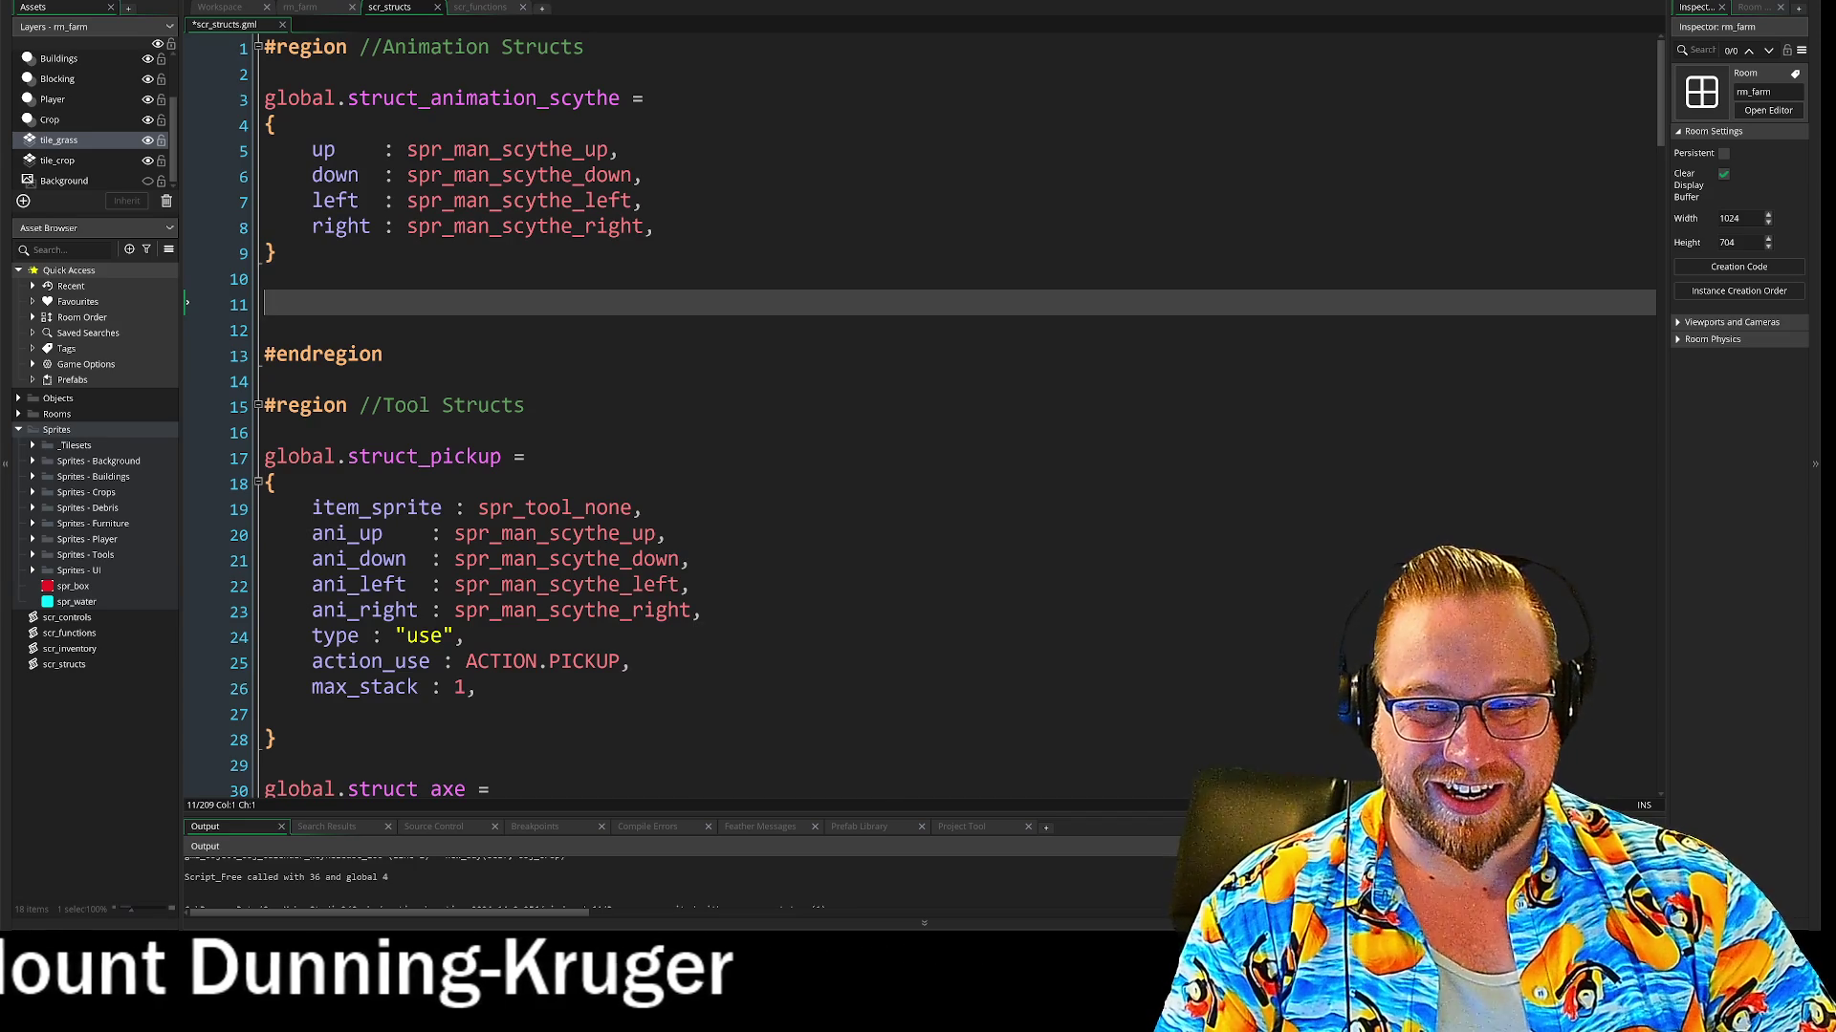
{"action": "mouse_move", "coordinate": [703, 610]}
{"action": "left_mouse_down"}
{"action": "mouse_move", "coordinate": [466, 610]}
{"action": "mouse_move", "coordinate": [346, 537]}
{"action": "left_mouse_up"}
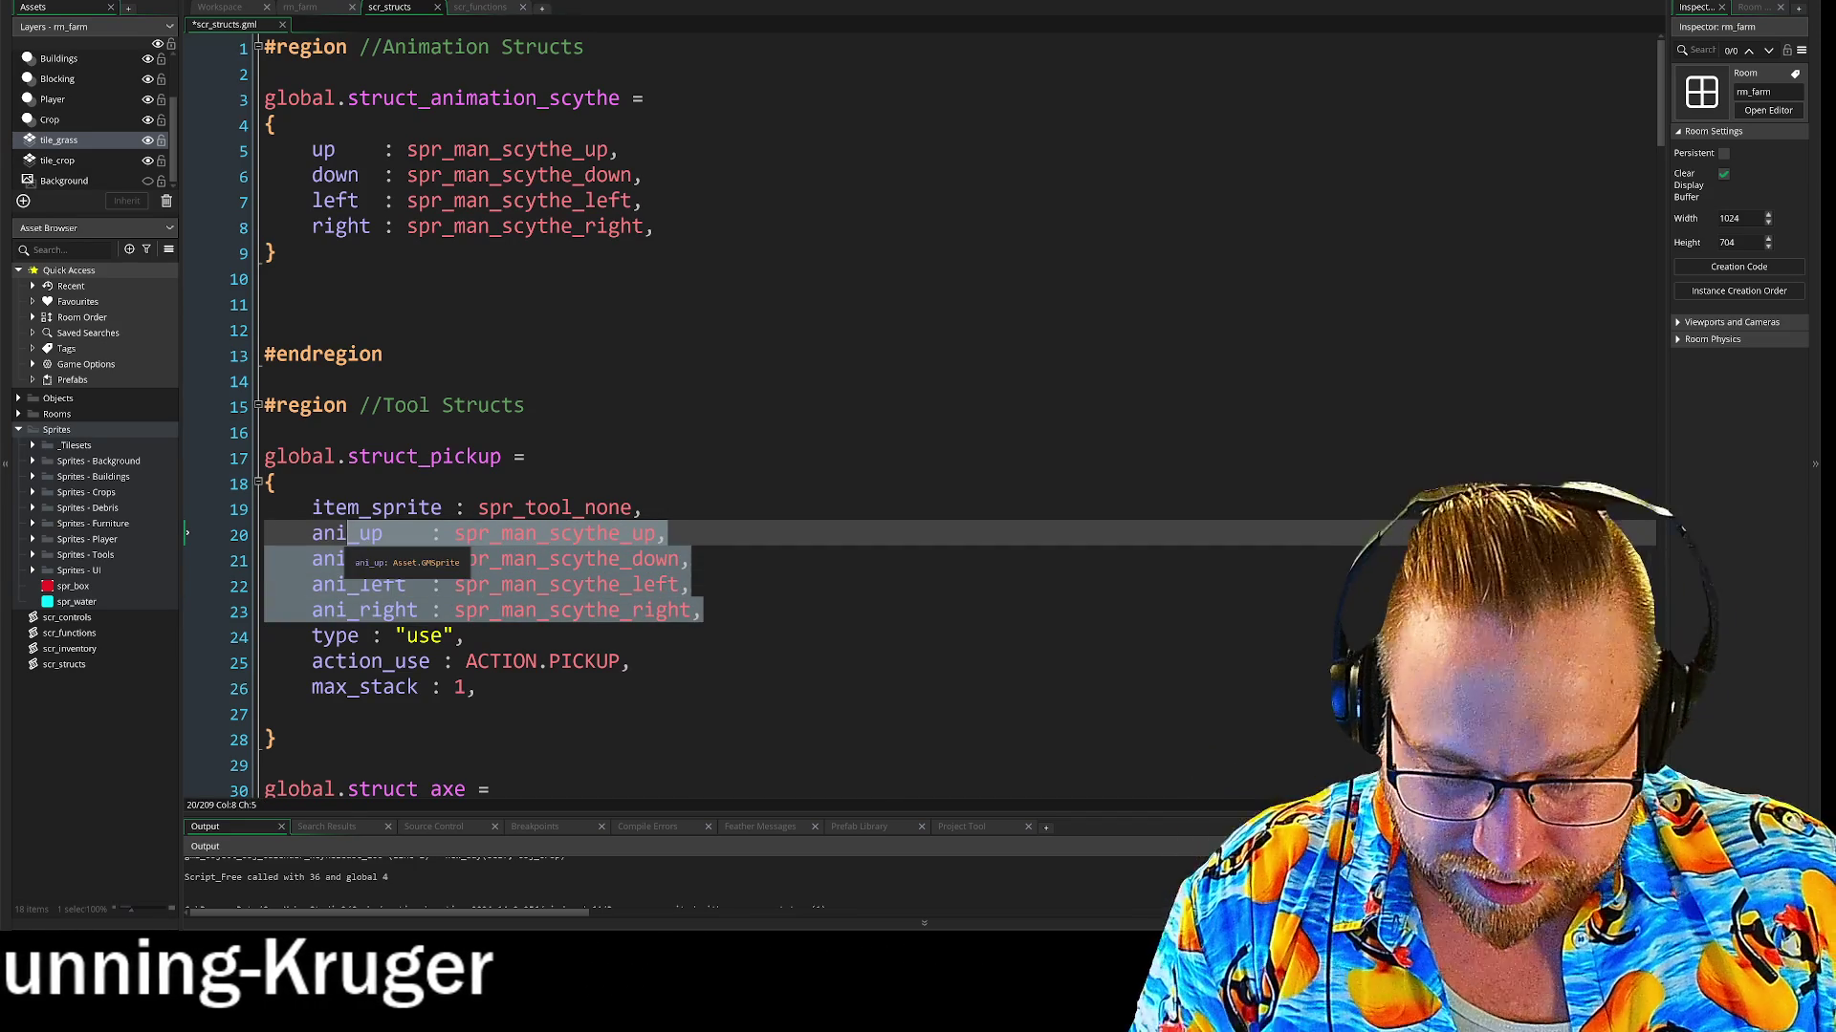
{"action": "type", "text": "mation : "}
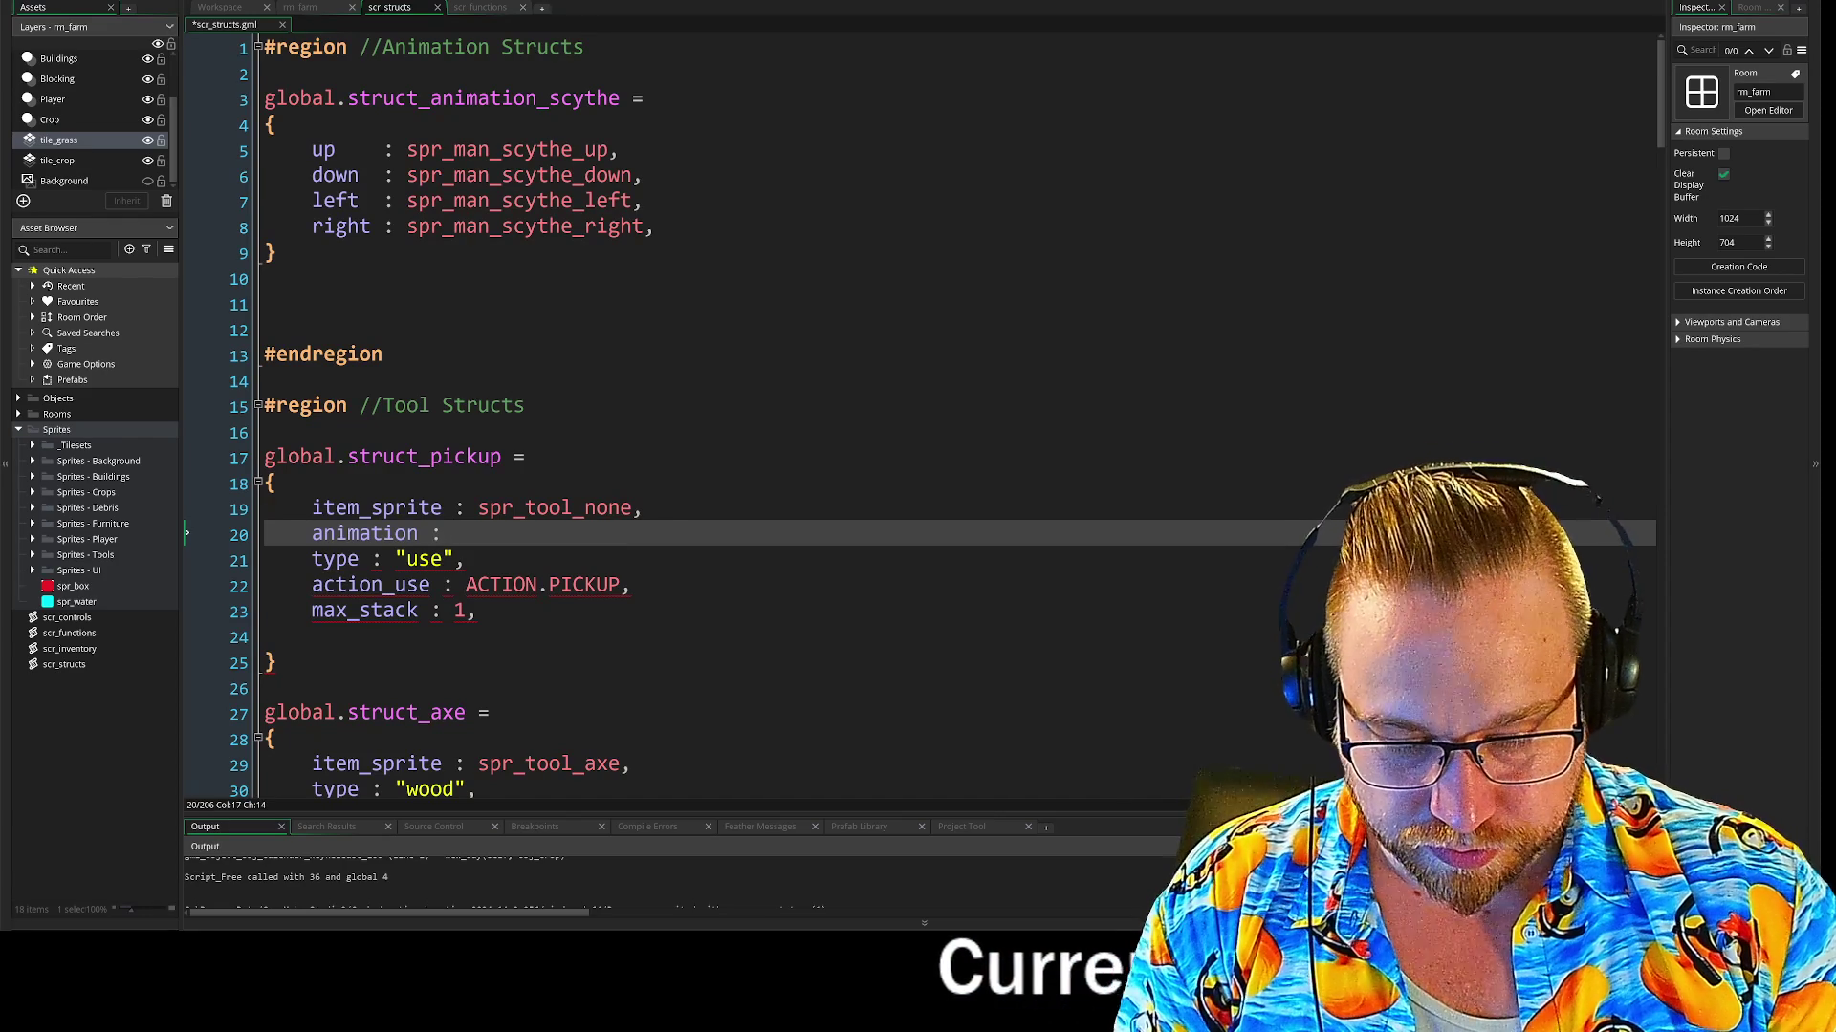
{"action": "type", "text": "global."}
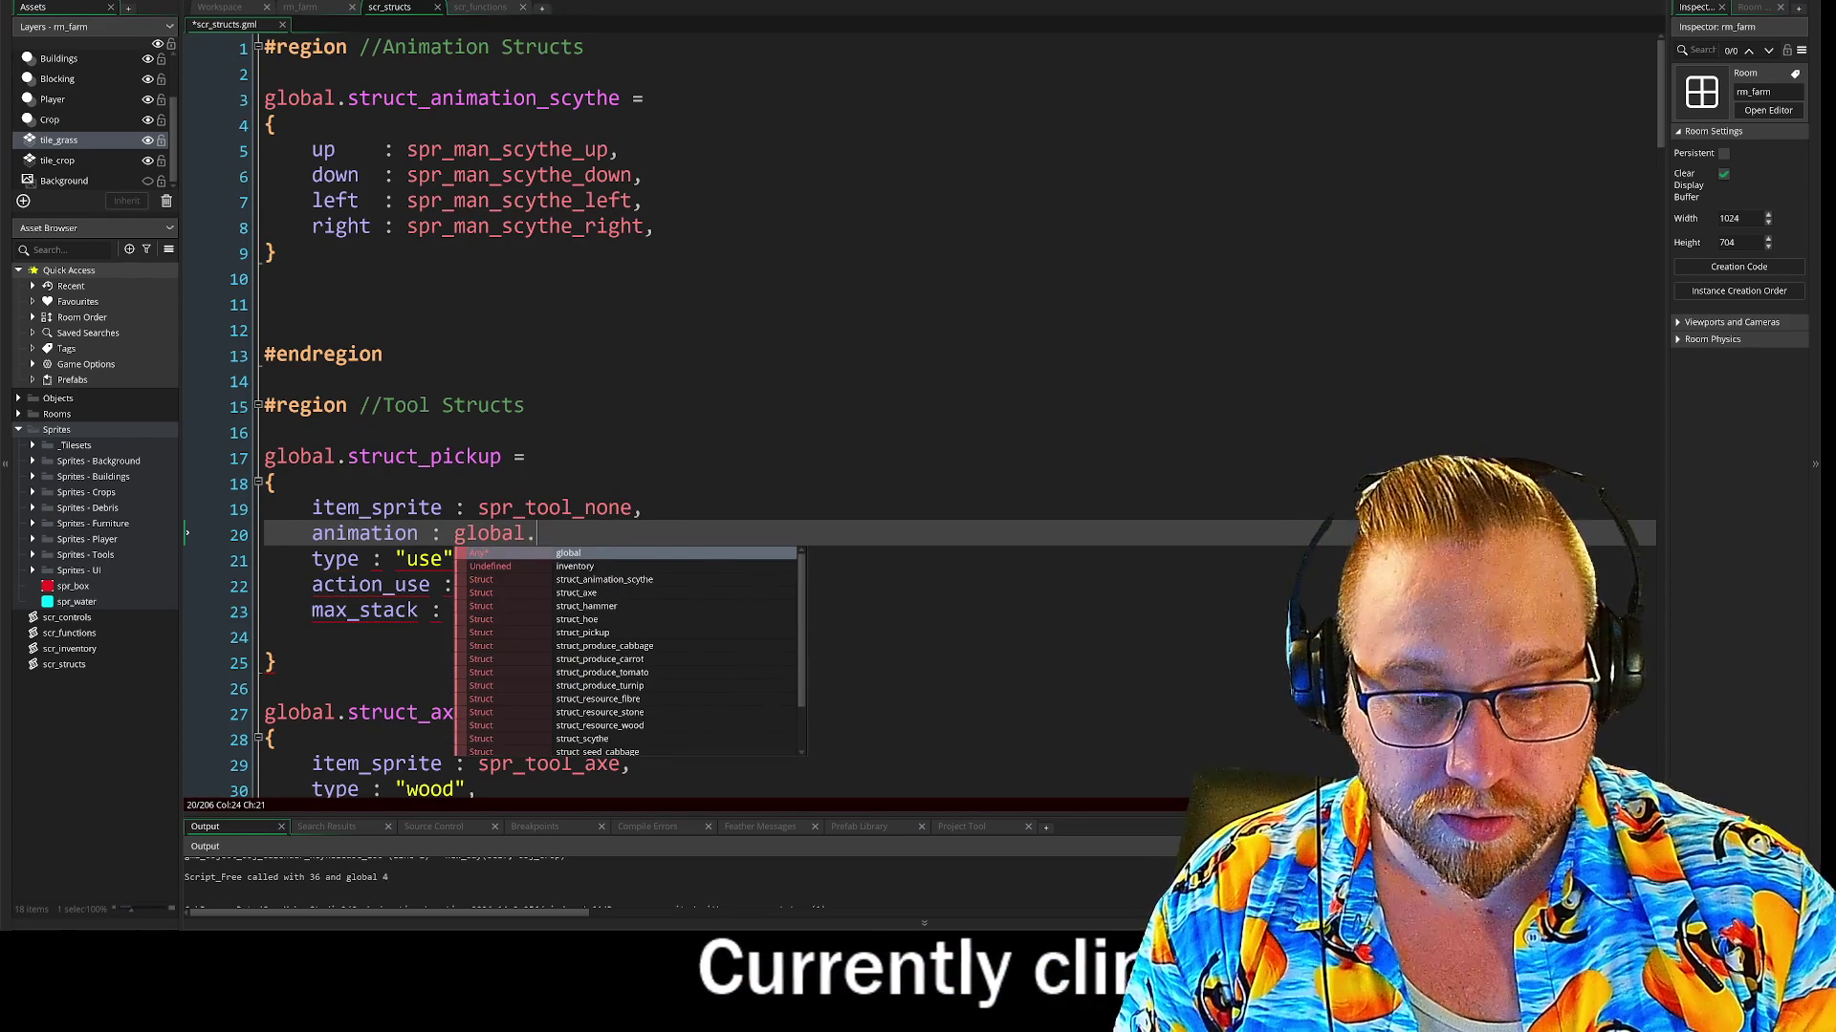
{"action": "type", "text": "struct"}
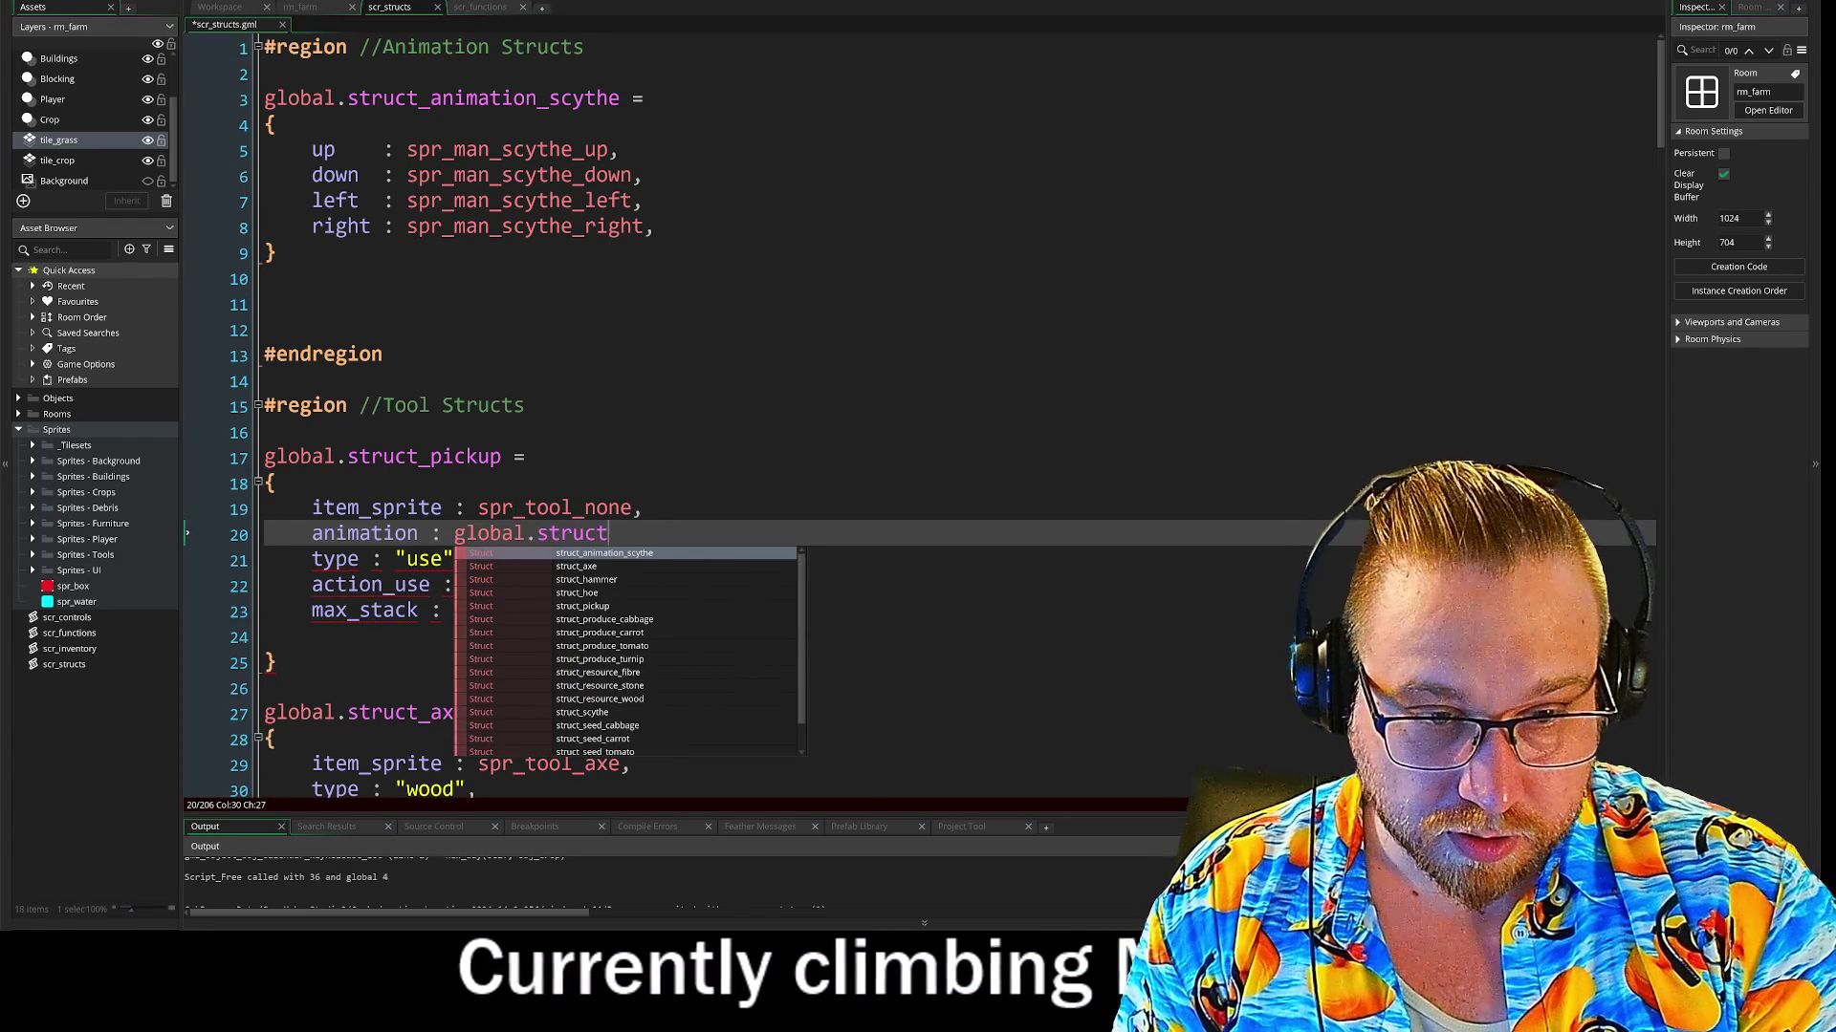
{"action": "key", "text": "Return"}
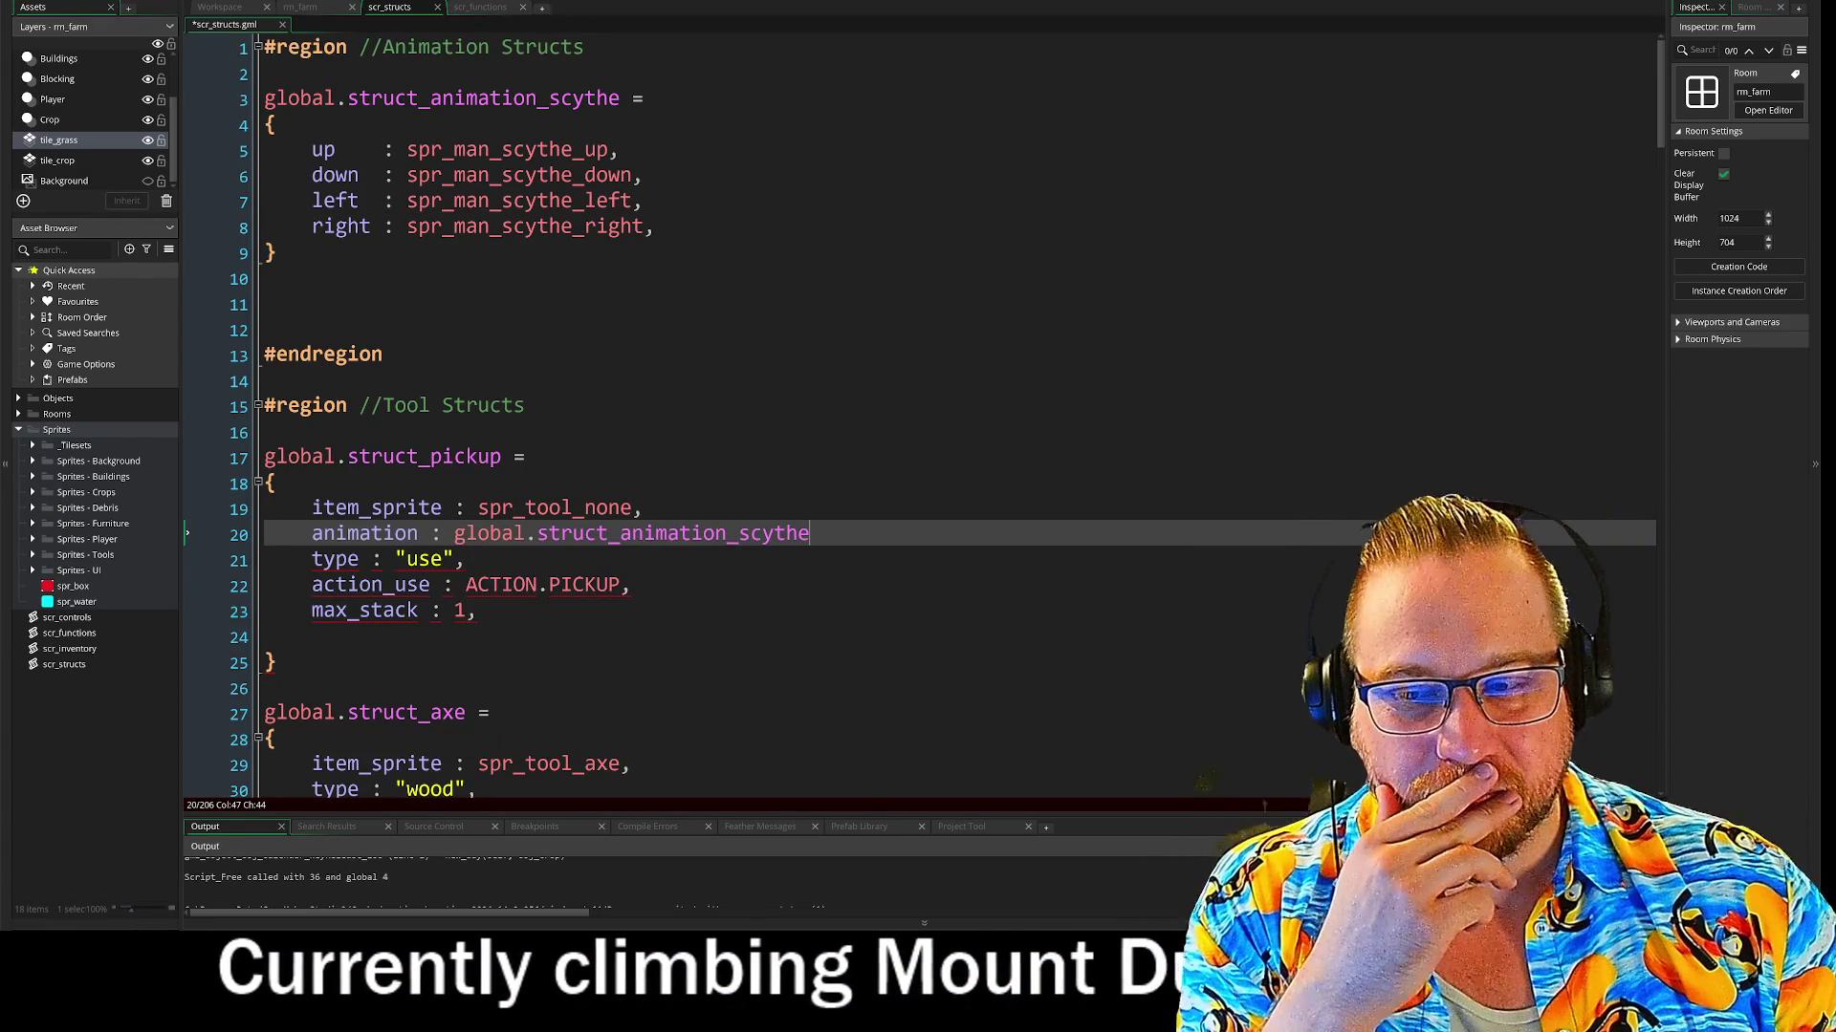
{"action": "type", "text": ","}
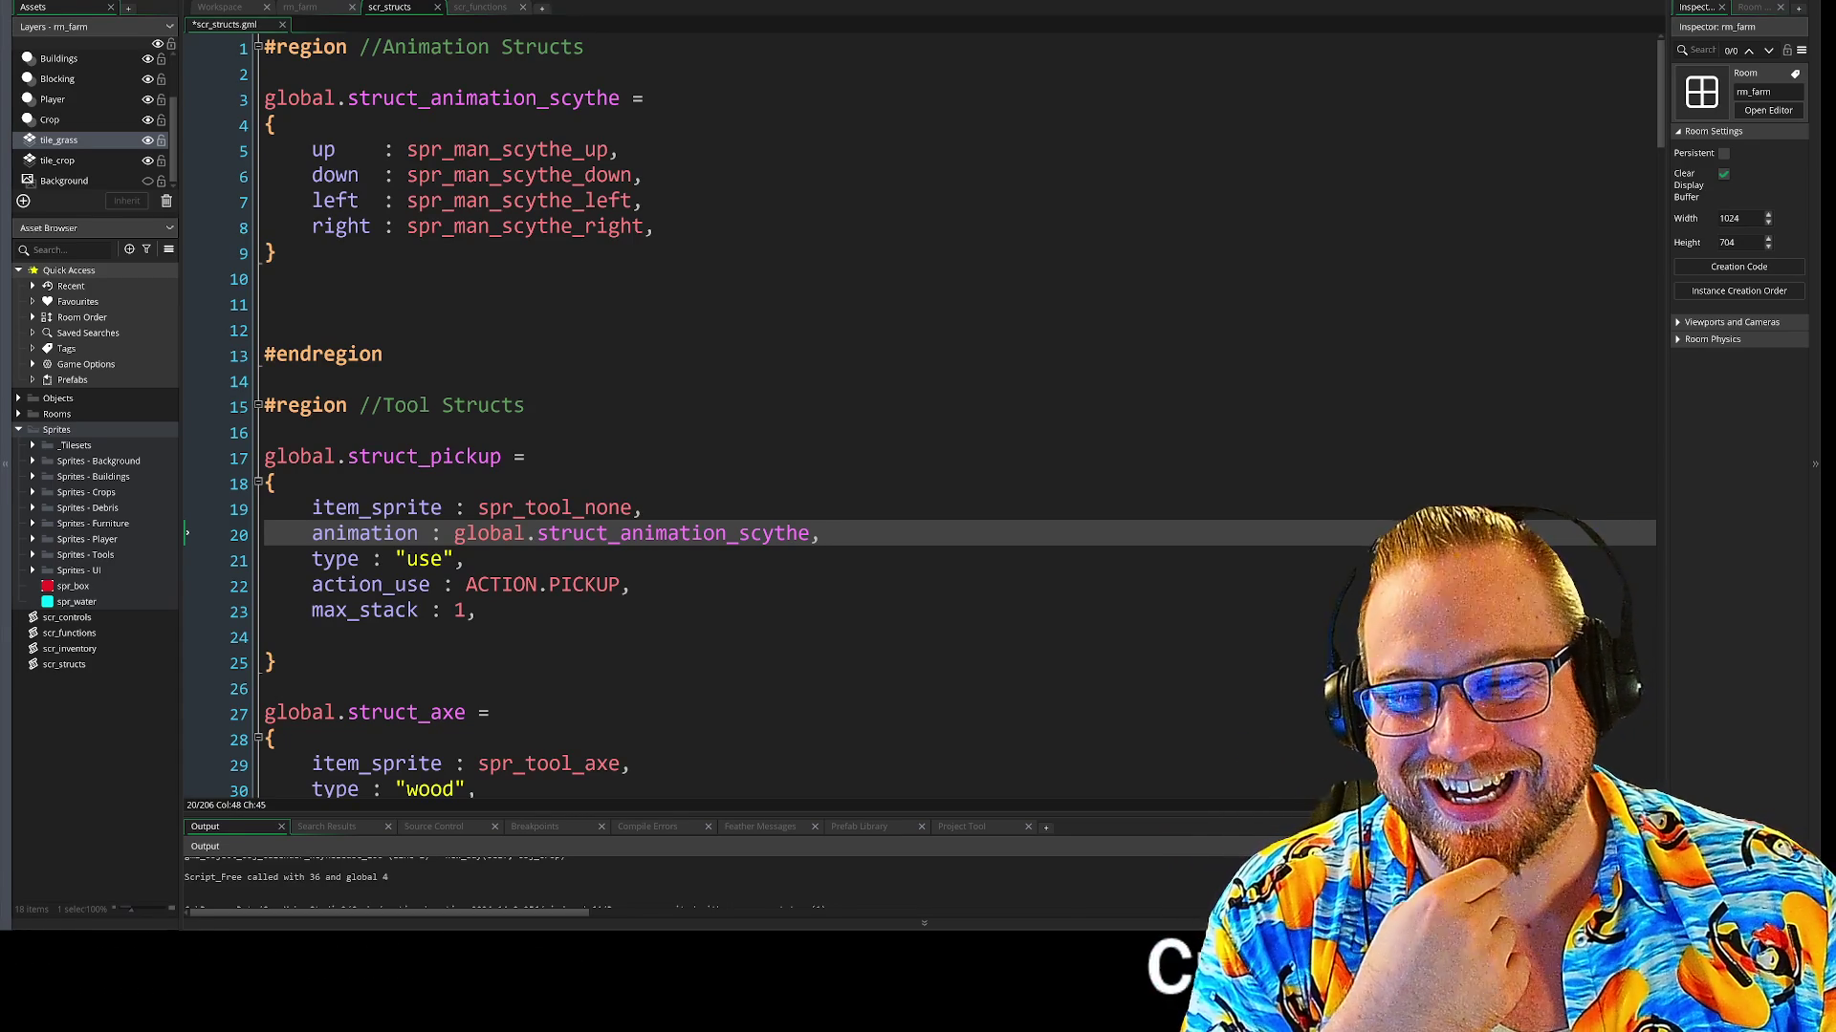
Copy that animation entry into struct_axe below its item_sprite line
{"action": "left_click", "coordinate": [465, 559]}
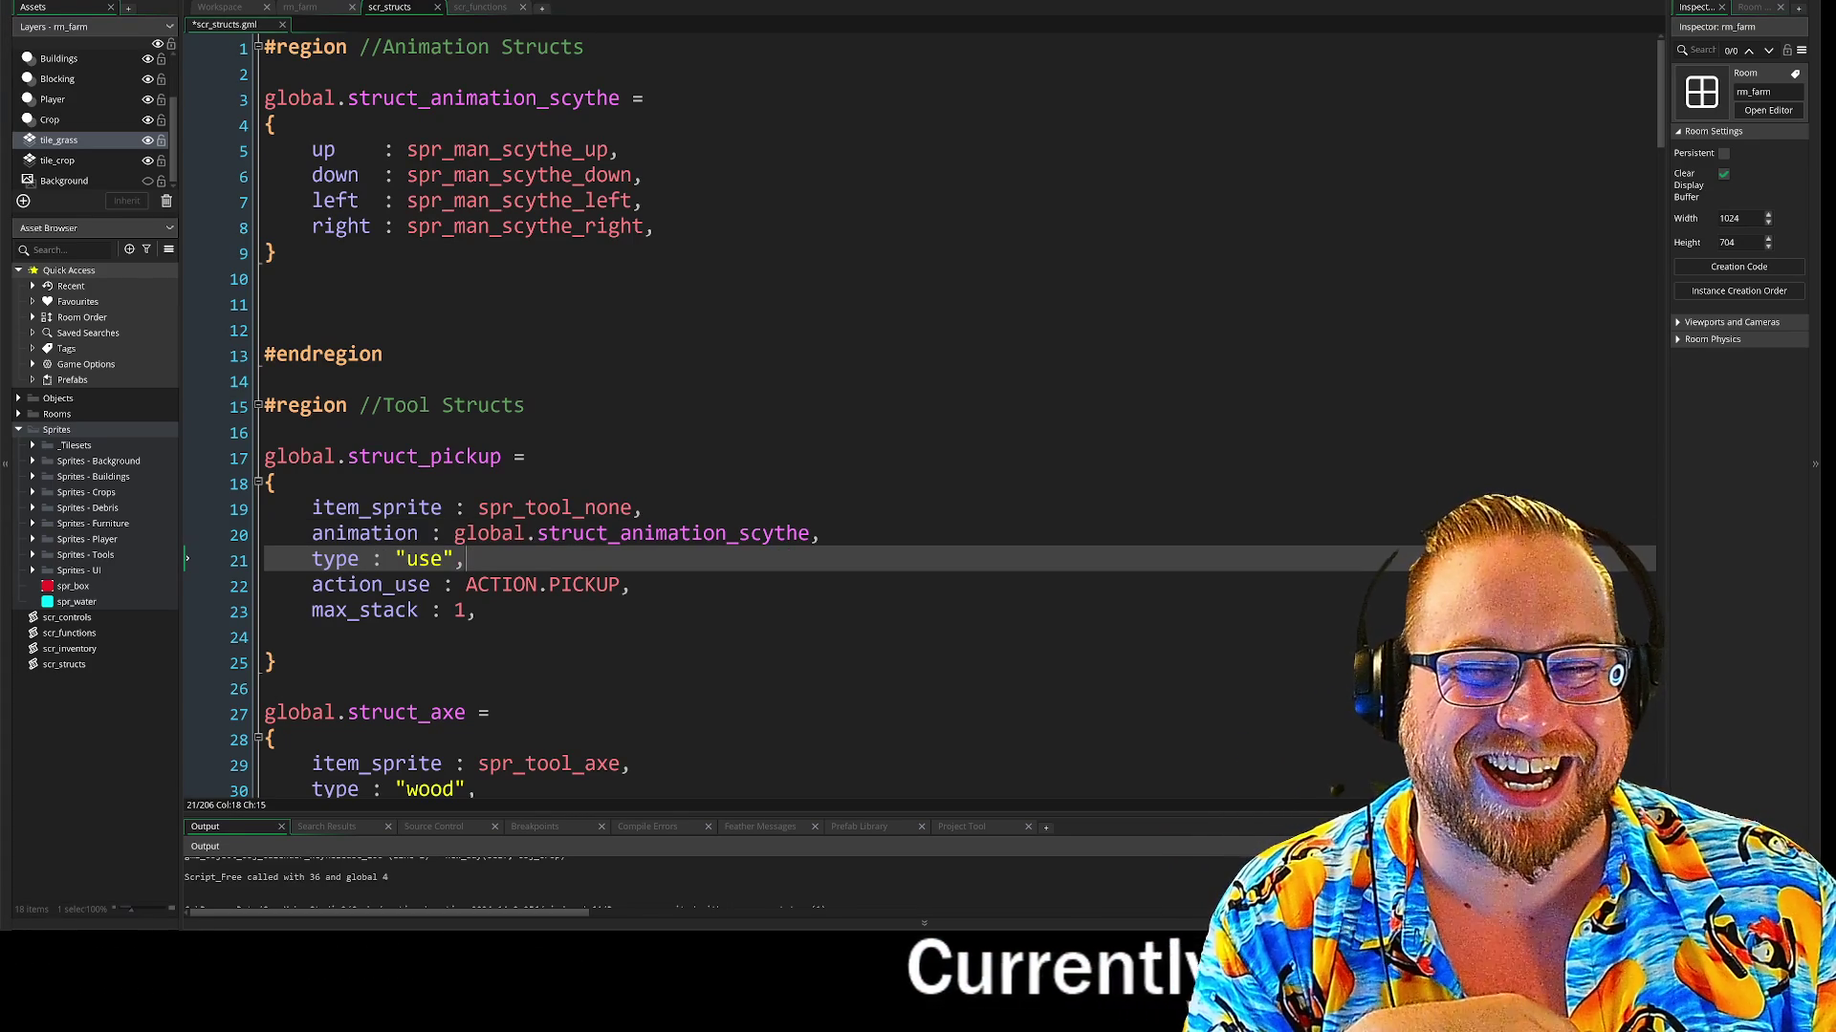
{"action": "left_click_drag", "start_coordinate": [312, 533], "coordinate": [367, 535]}
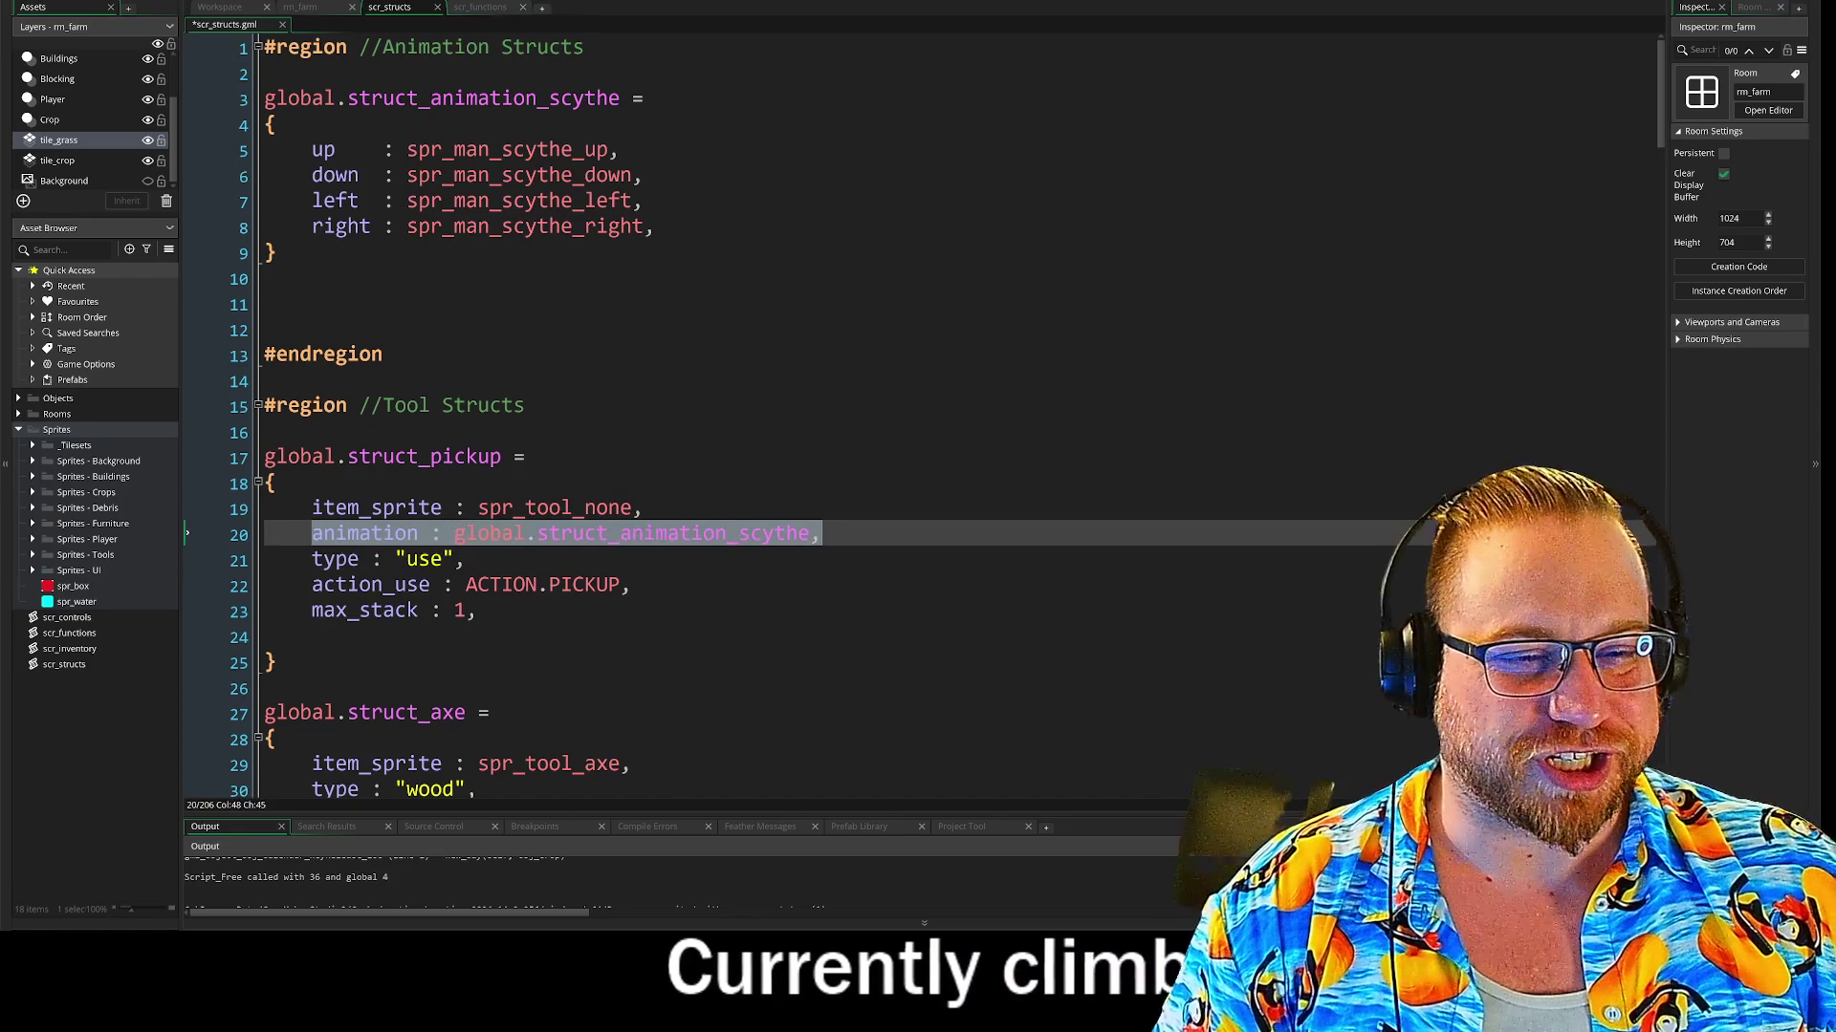
{"action": "scroll", "coordinate": [918, 420], "scroll_direction": "down", "scroll_amount": 2}
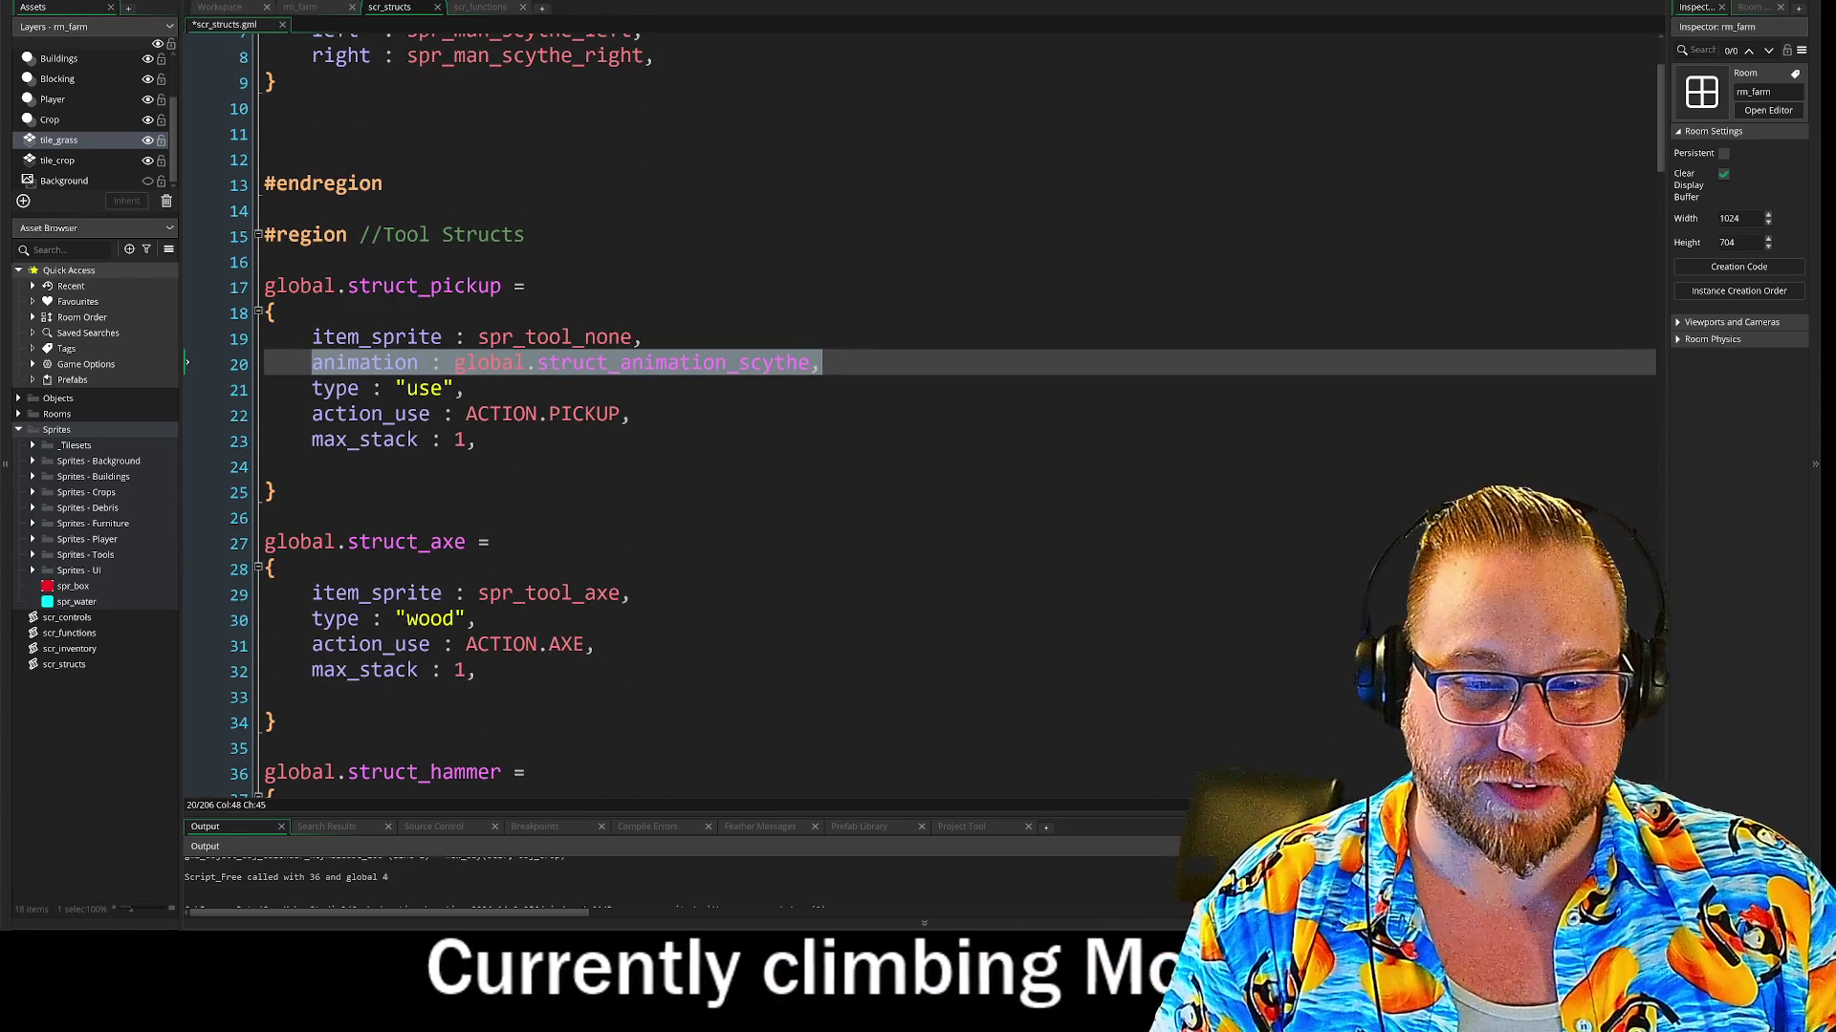
{"action": "left_click", "coordinate": [631, 592]}
{"action": "key", "text": "Return"}
{"action": "type", "text": "animation : global.struct_animation_scythe,"}
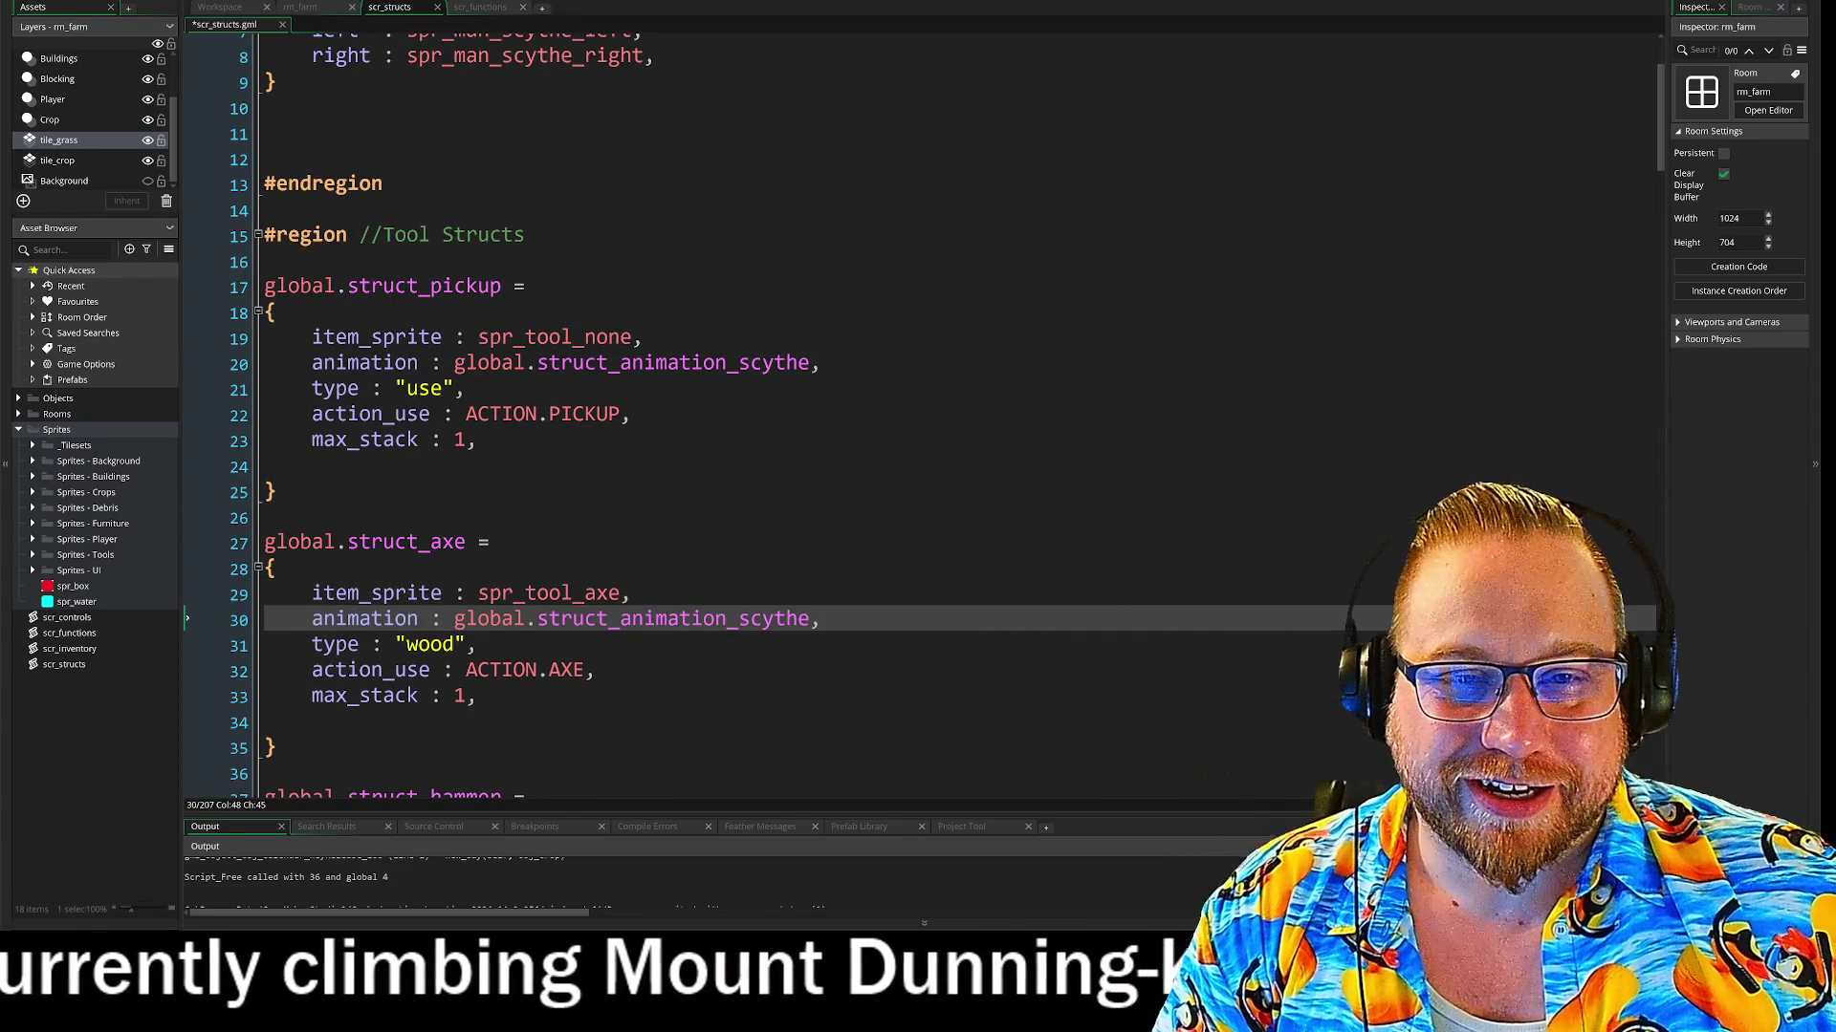
{"action": "scroll", "coordinate": [918, 421], "scroll_direction": "up", "scroll_amount": 3}
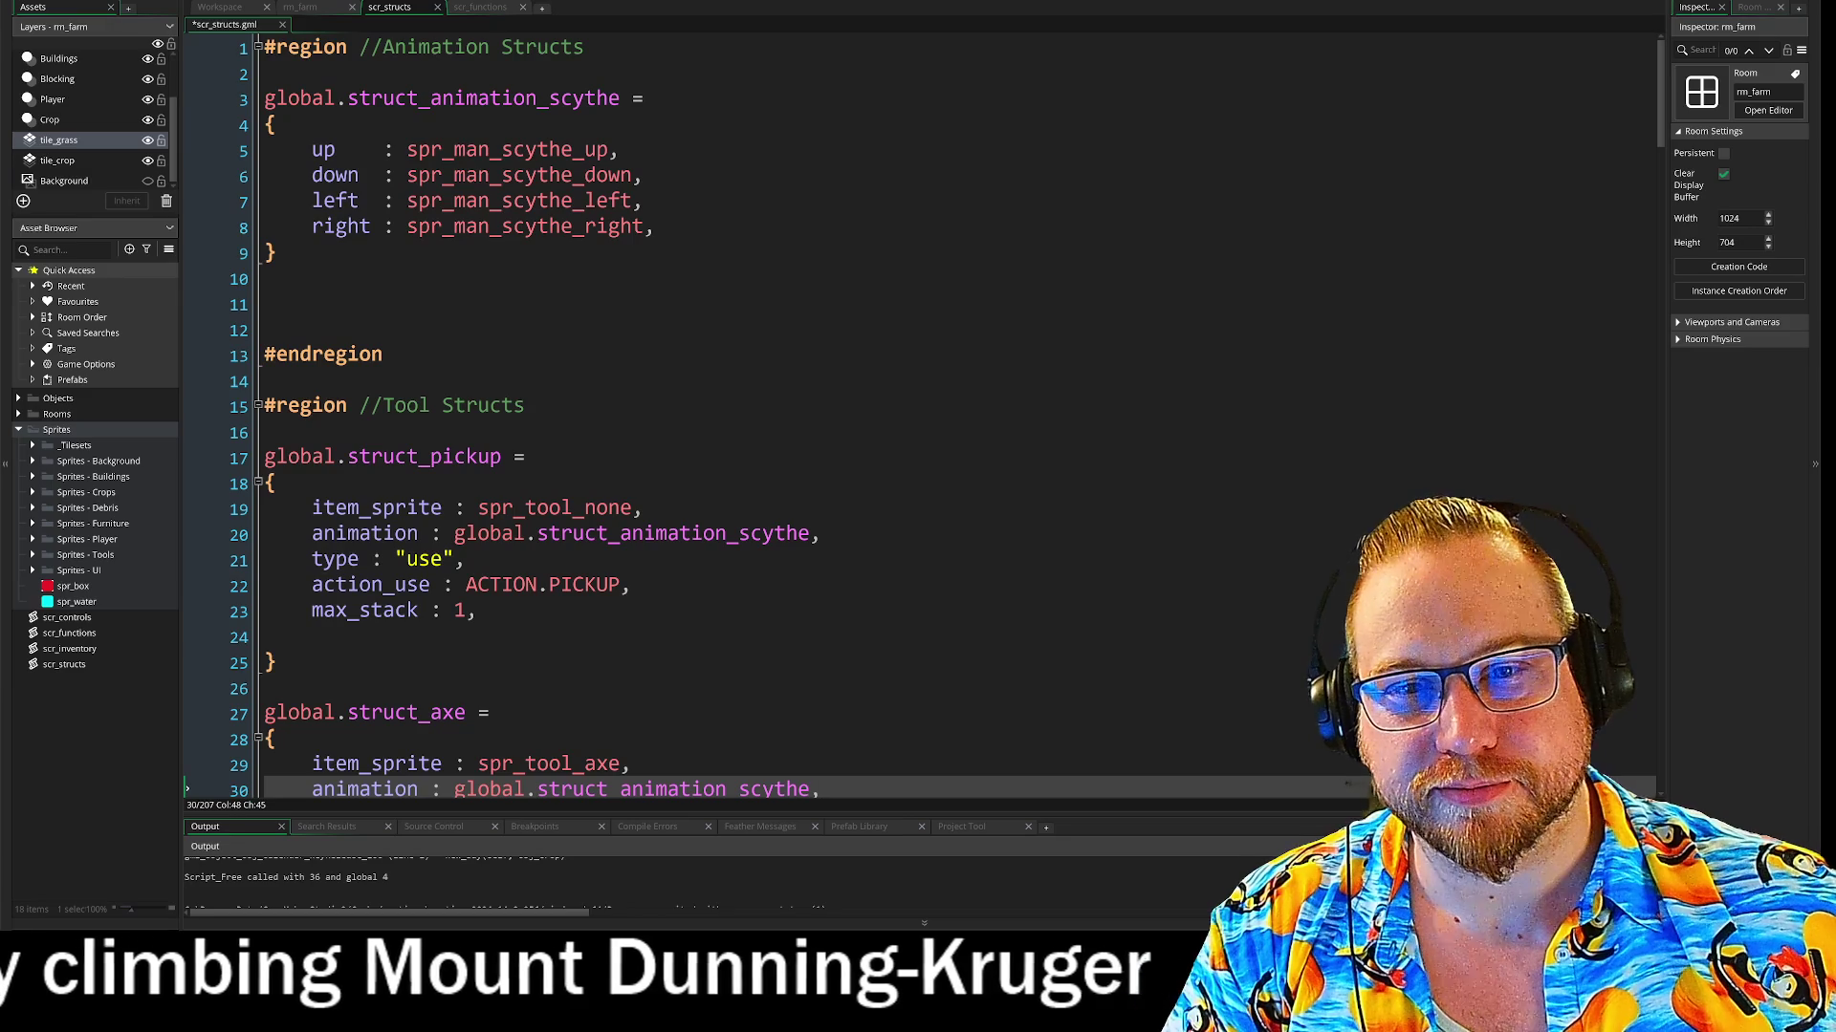
{"action": "left_click_drag", "start_coordinate": [287, 252], "coordinate": [253, 105]}
Duplicate the scythe animation struct so a second copy follows the original
{"action": "key", "text": "ctrl+c"}
{"action": "left_click", "coordinate": [287, 304]}
{"action": "key", "text": "ctrl+v"}
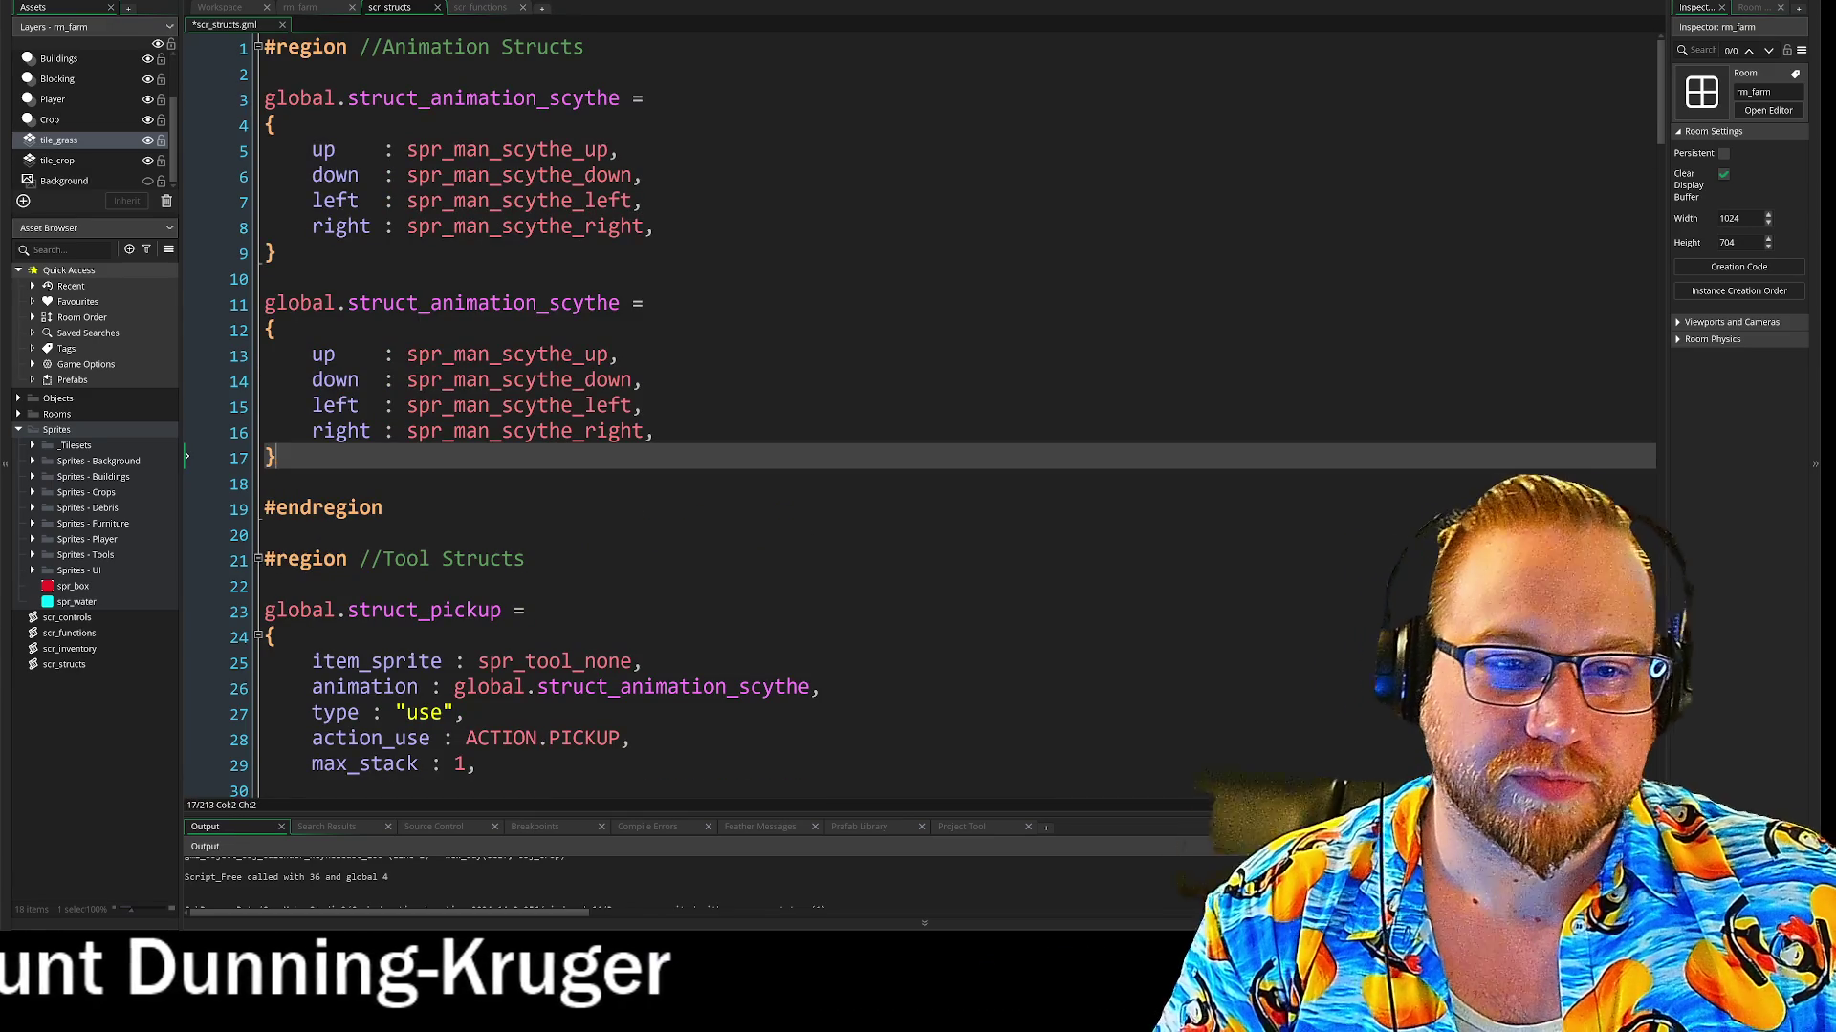
{"action": "left_click", "coordinate": [648, 304]}
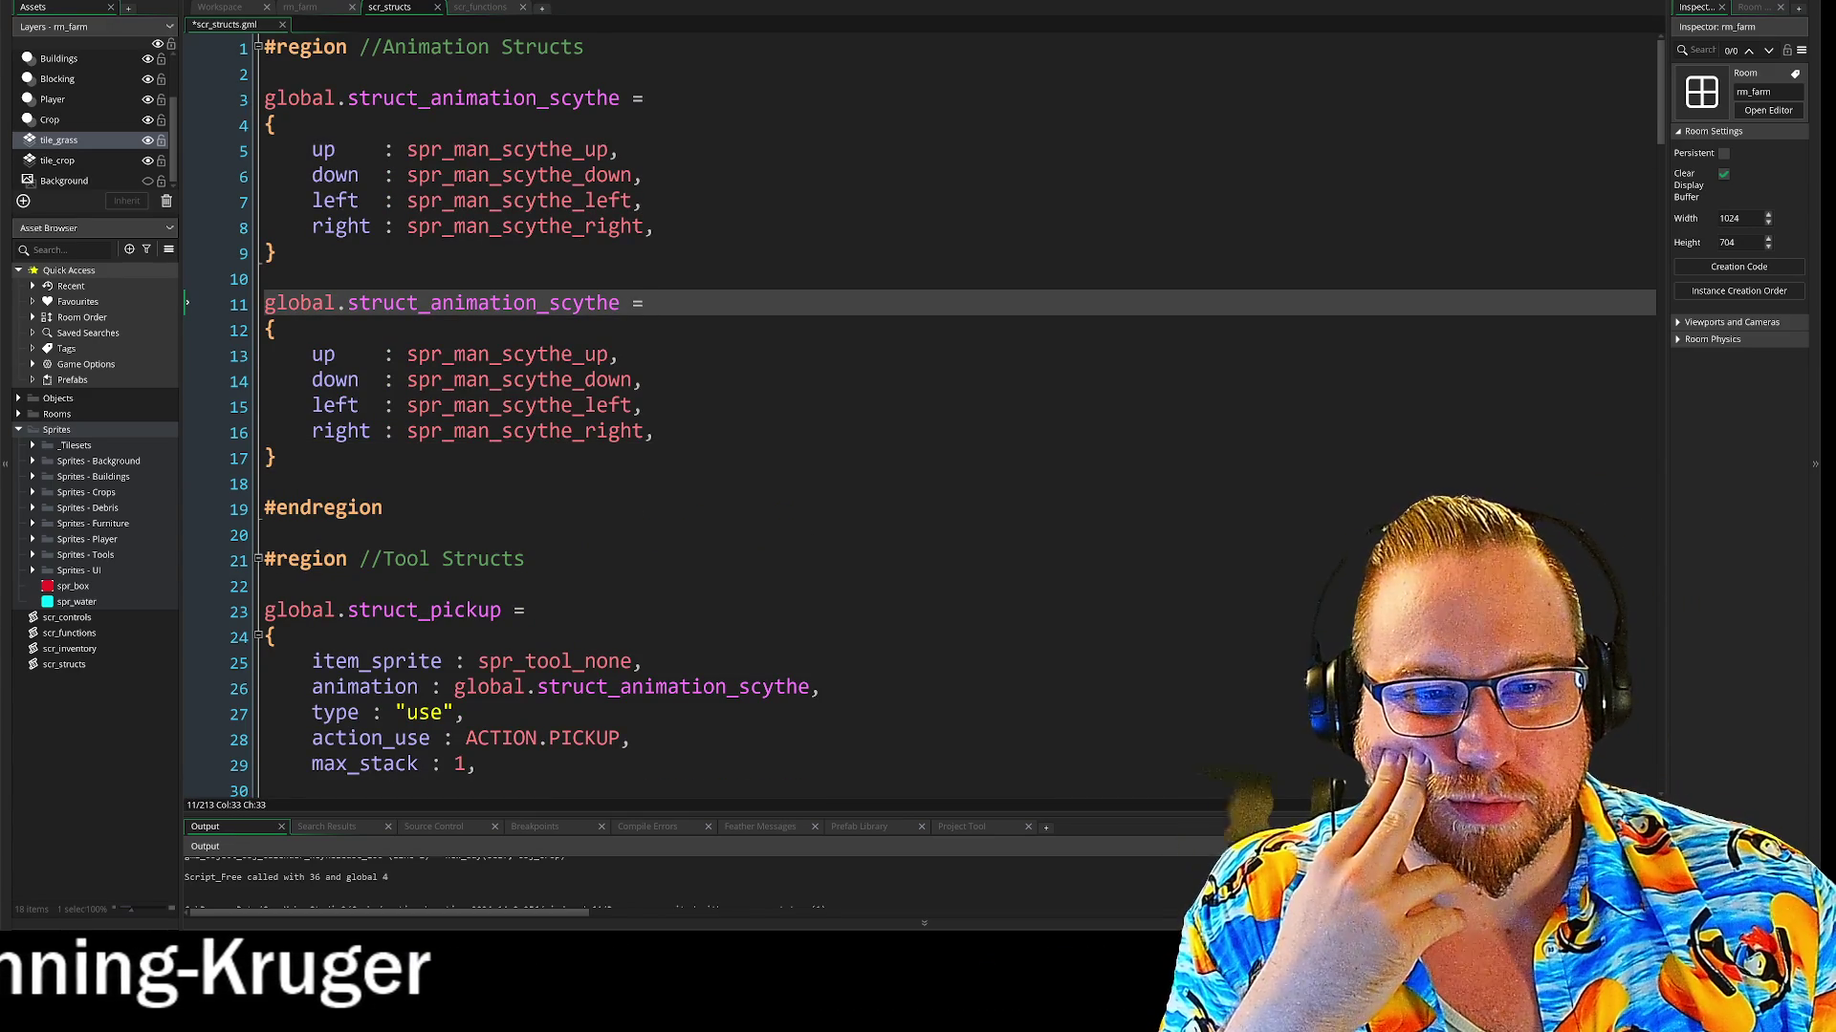
{"action": "left_click", "coordinate": [277, 330]}
{"action": "scroll", "coordinate": [277, 329], "scroll_direction": "down", "scroll_amount": 1}
{"action": "scroll", "coordinate": [925, 416], "scroll_direction": "down", "scroll_amount": 2}
{"action": "scroll", "coordinate": [925, 416], "scroll_direction": "up", "scroll_amount": 3}
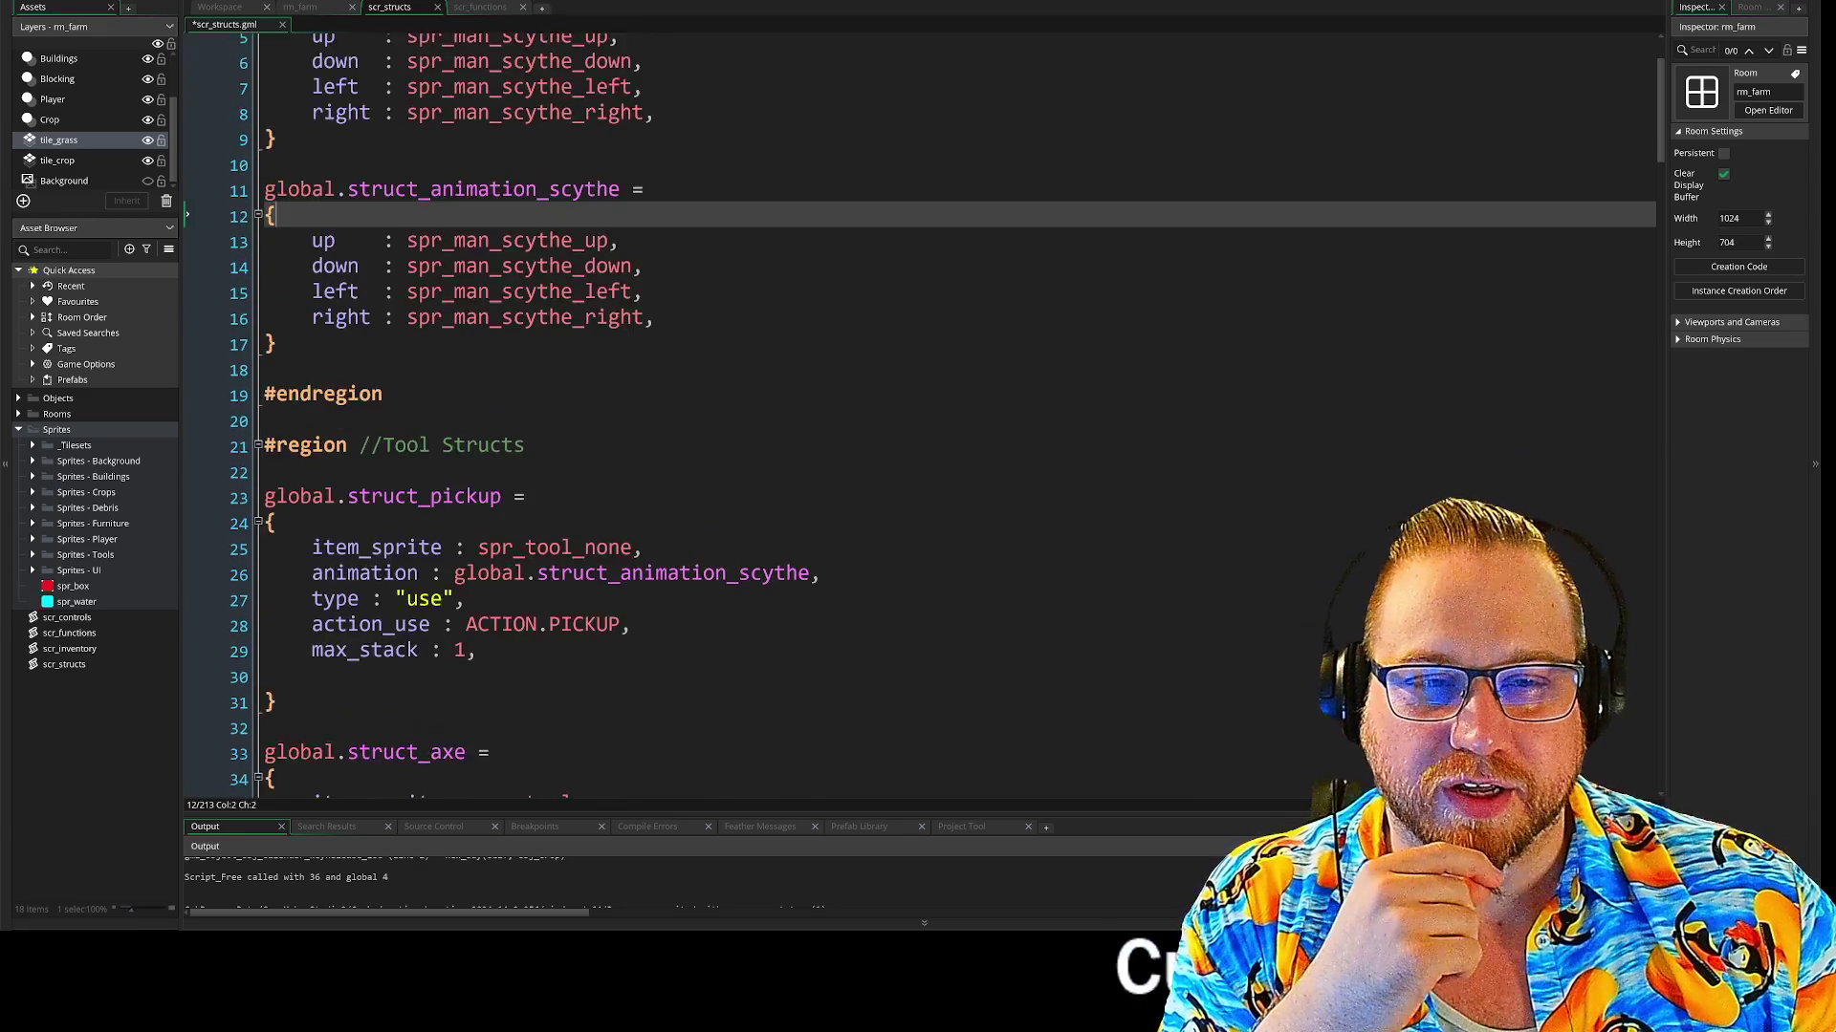
{"action": "mouse_move", "coordinate": [275, 457]}
{"action": "left_mouse_down"}
{"action": "mouse_move", "coordinate": [312, 356]}
{"action": "mouse_move", "coordinate": [268, 330]}
{"action": "mouse_move", "coordinate": [264, 304]}
{"action": "left_mouse_up"}
{"action": "left_click", "coordinate": [571, 382]}
{"action": "left_click_drag", "start_coordinate": [277, 457], "coordinate": [207, 302]}
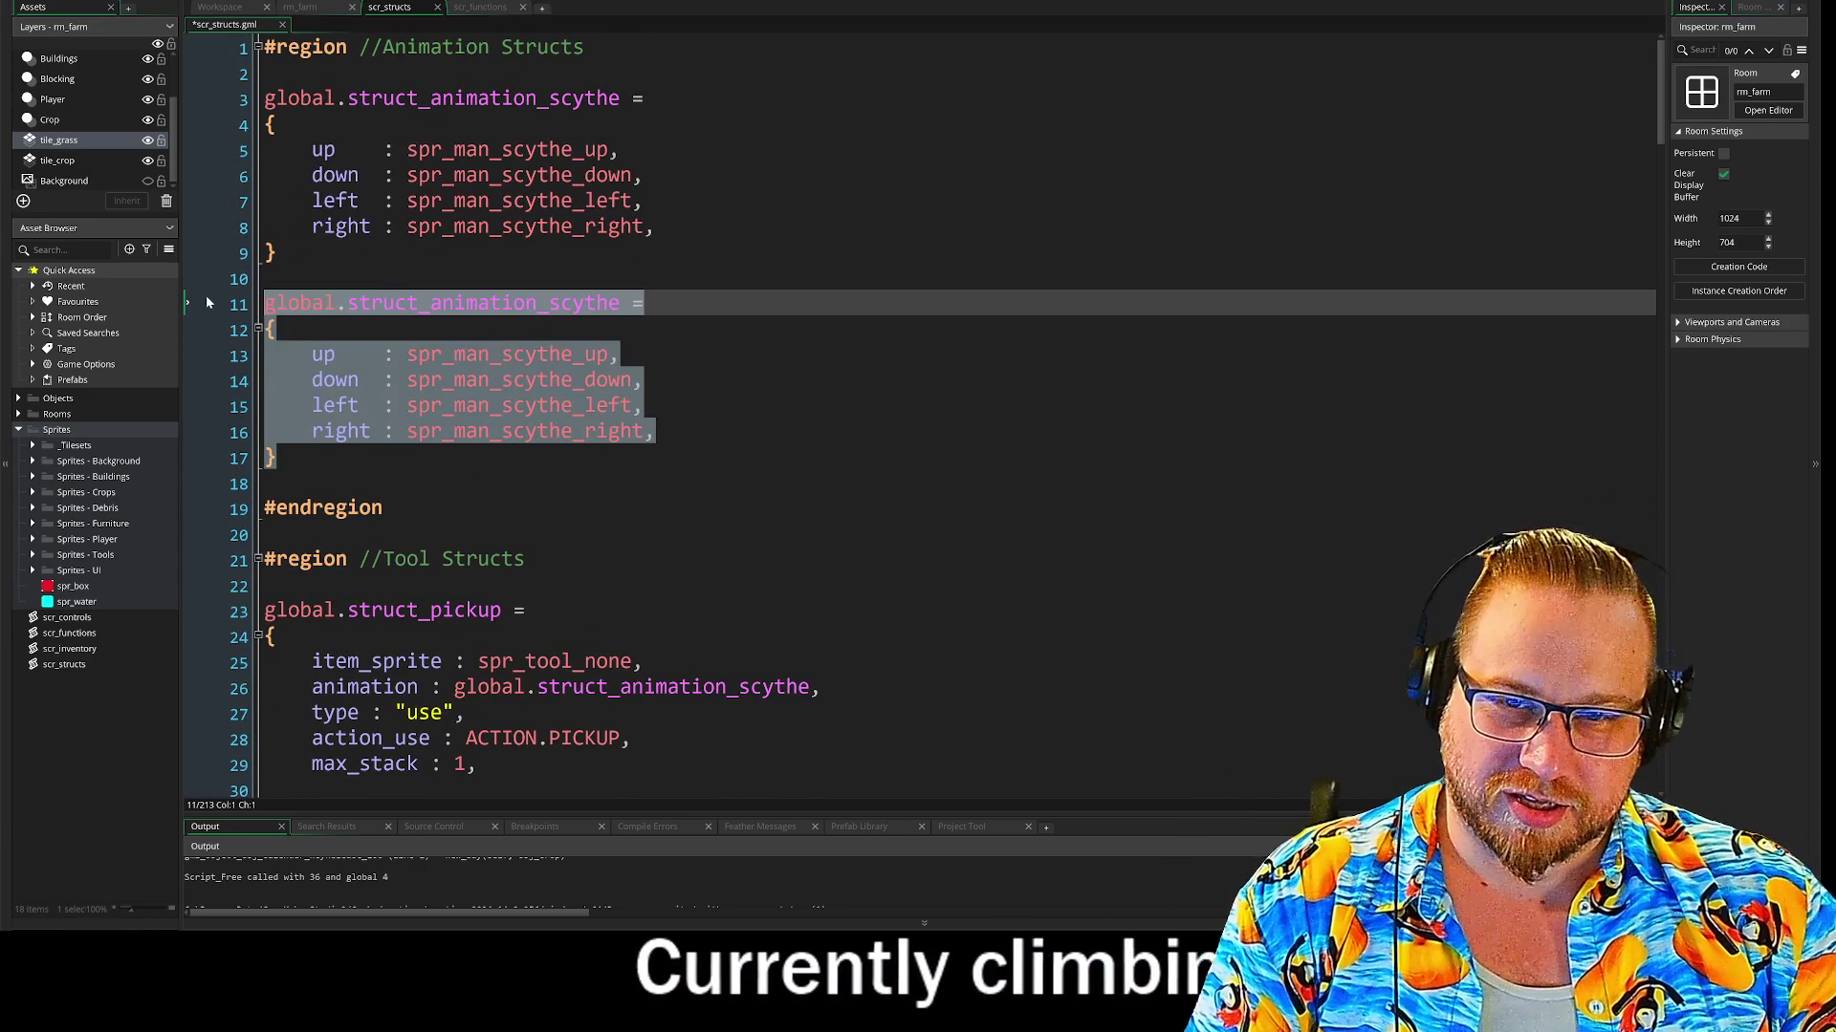
{"action": "key", "text": "BackSpace"}
{"action": "key", "text": "BackSpace"}
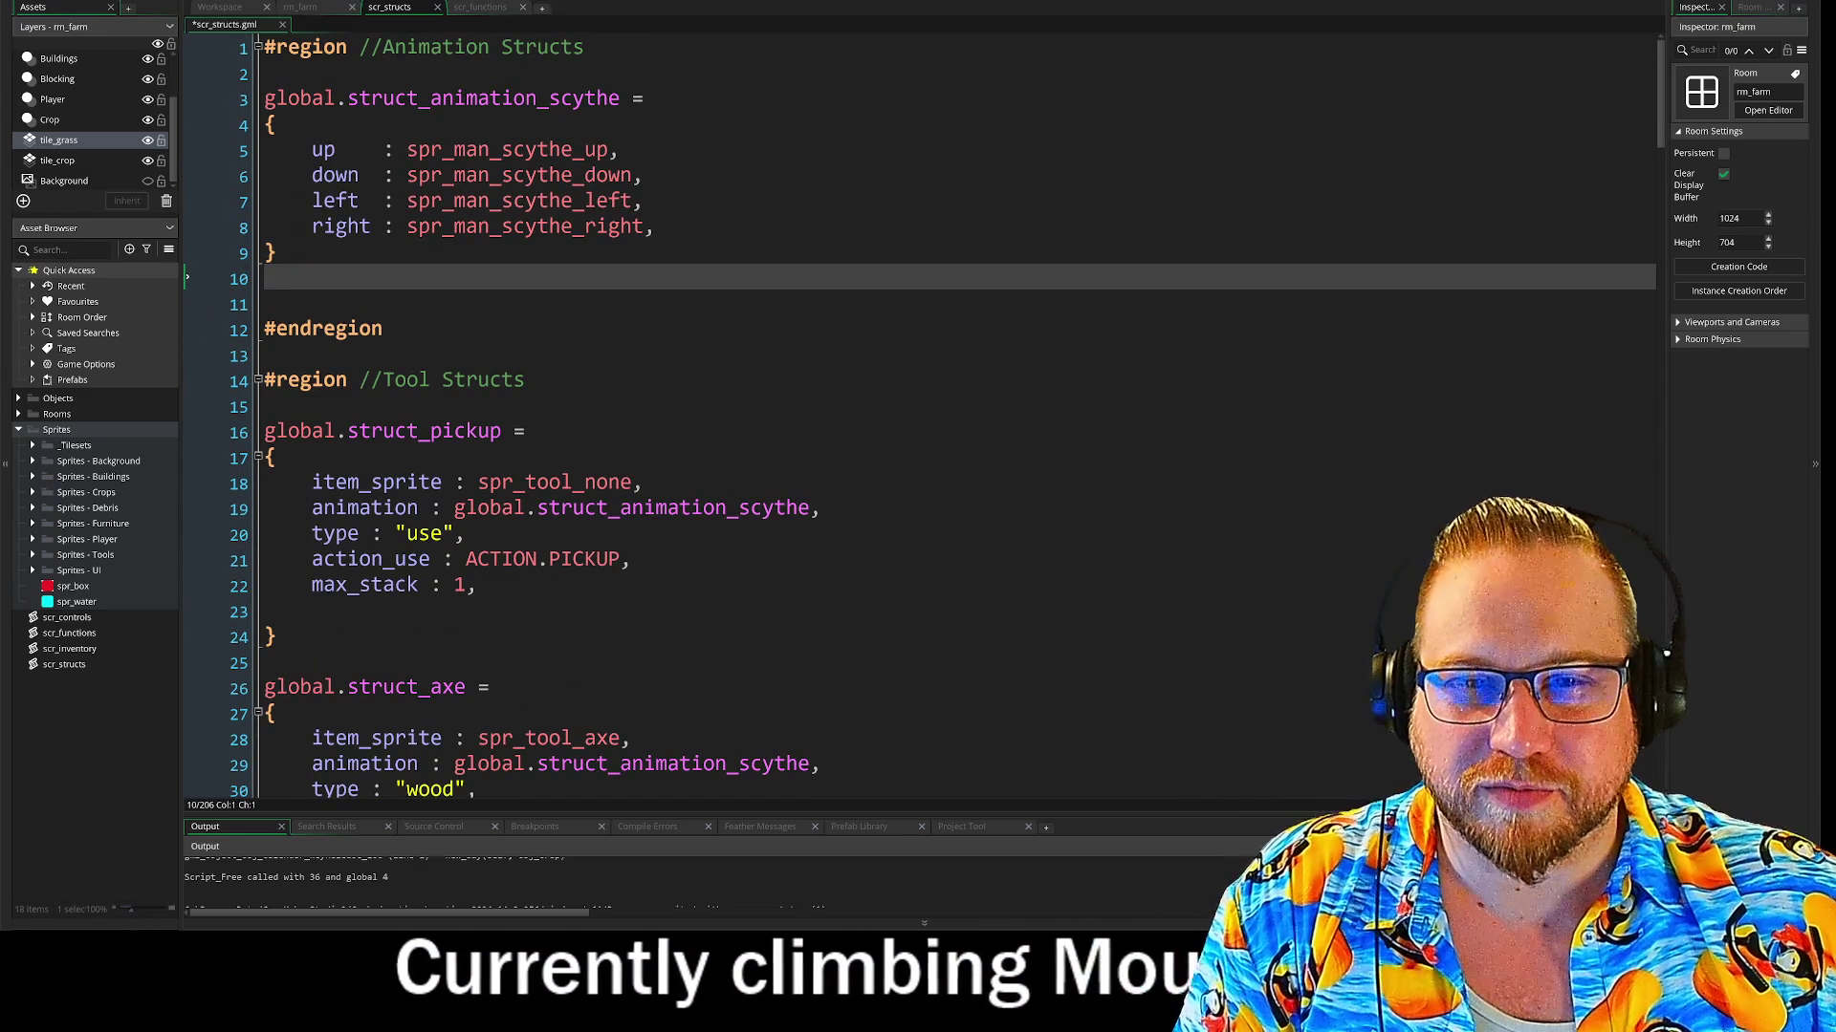
{"action": "key", "text": "ctrl+z"}
{"action": "key", "text": "ctrl+z"}
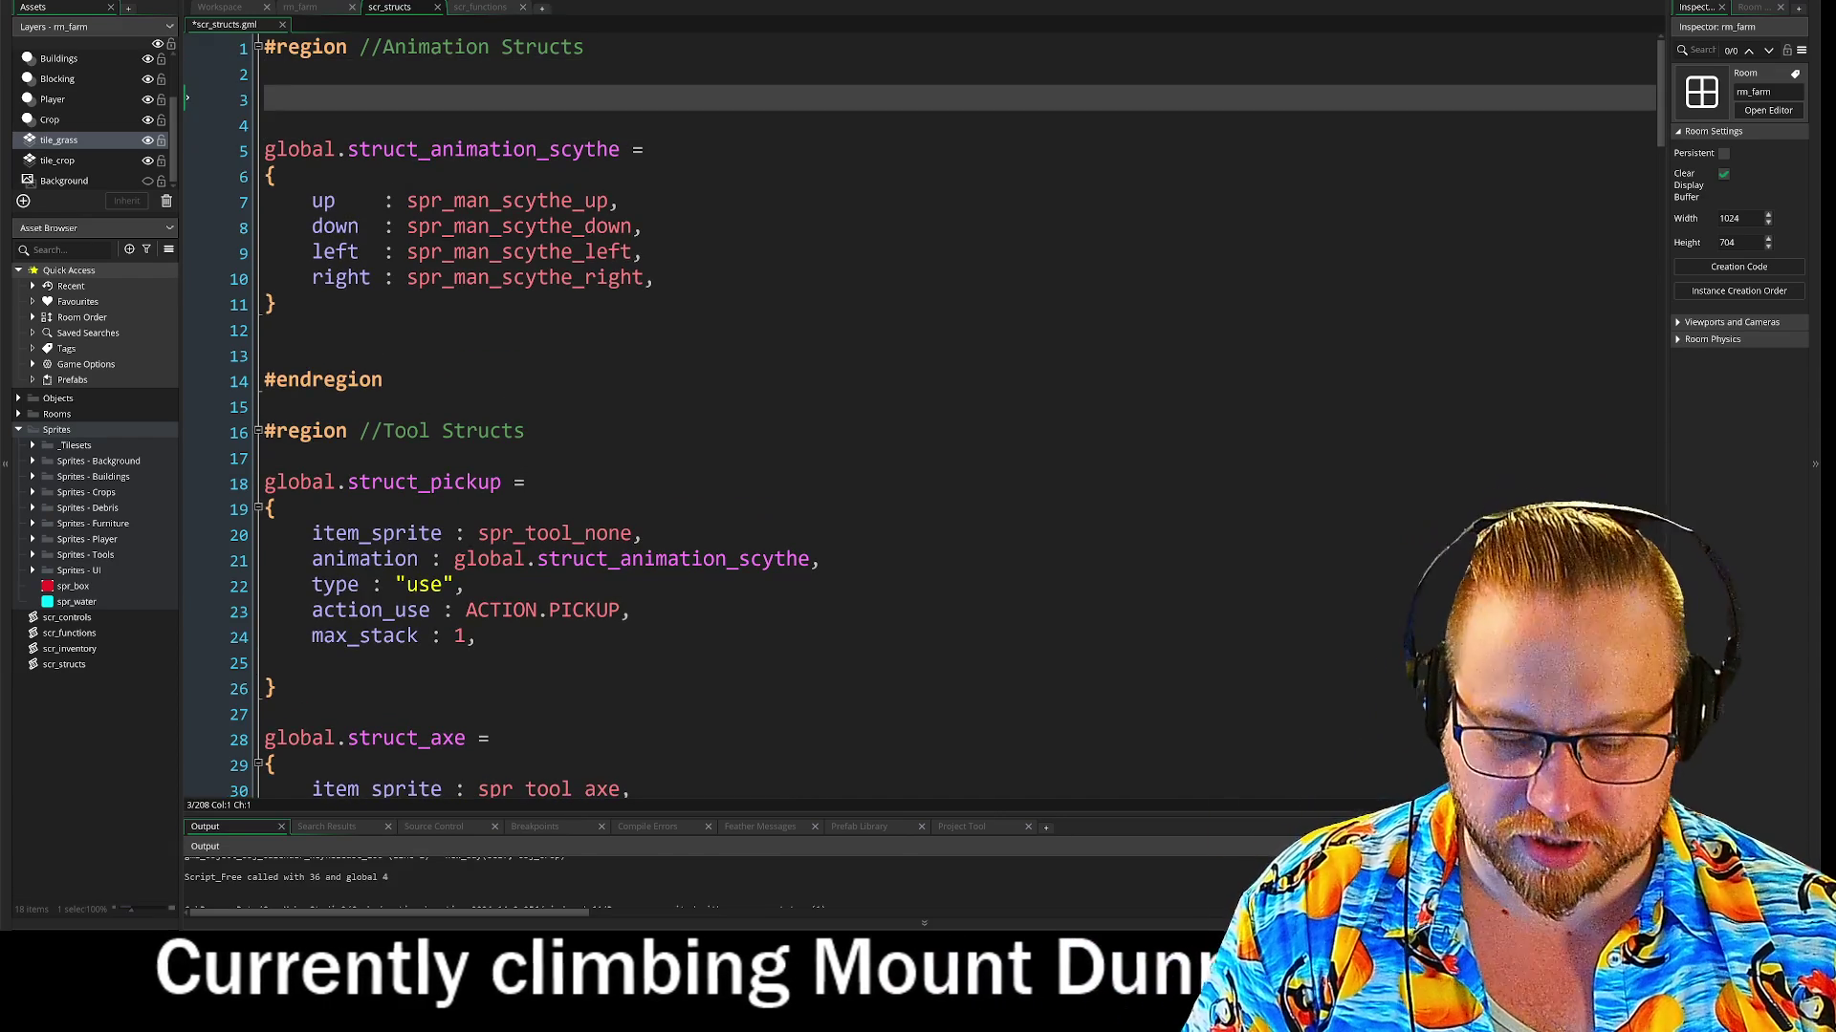
Rename the first struct to struct_animation_axe and change its sprite names from scythe to axe
{"action": "double_click", "coordinate": [610, 101]}
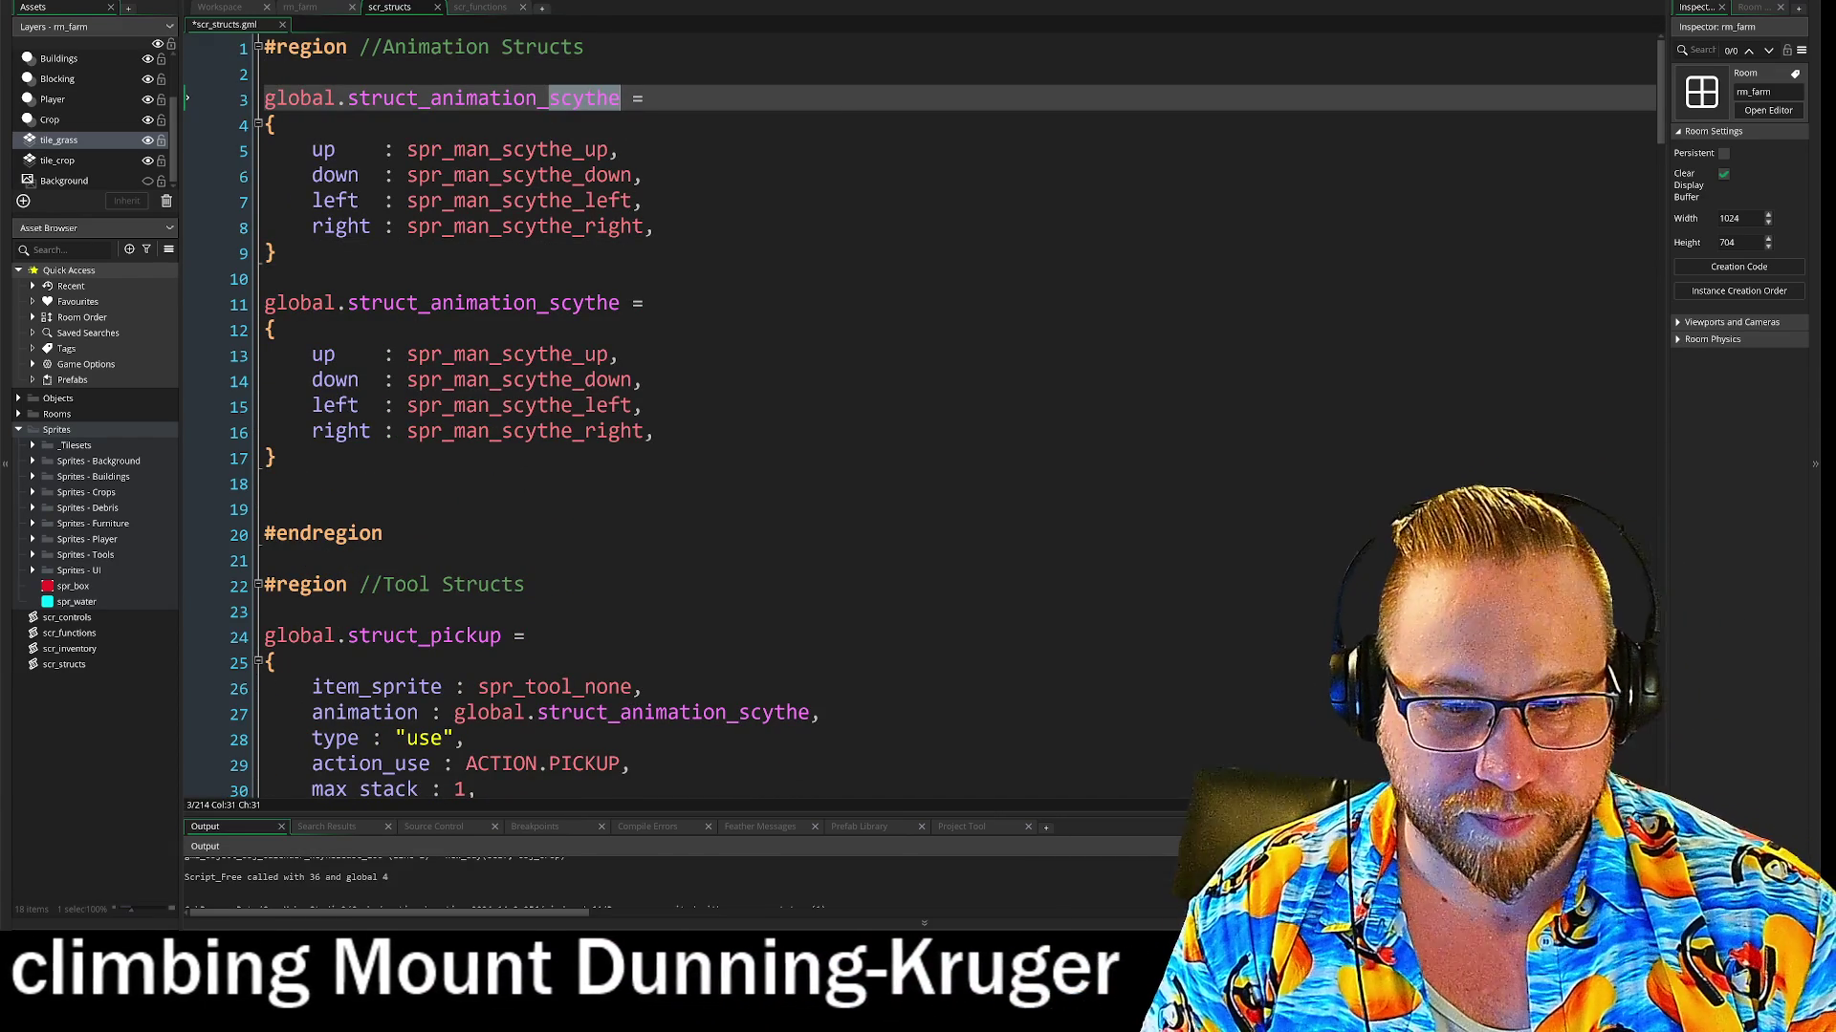
{"action": "type", "text": "axe"}
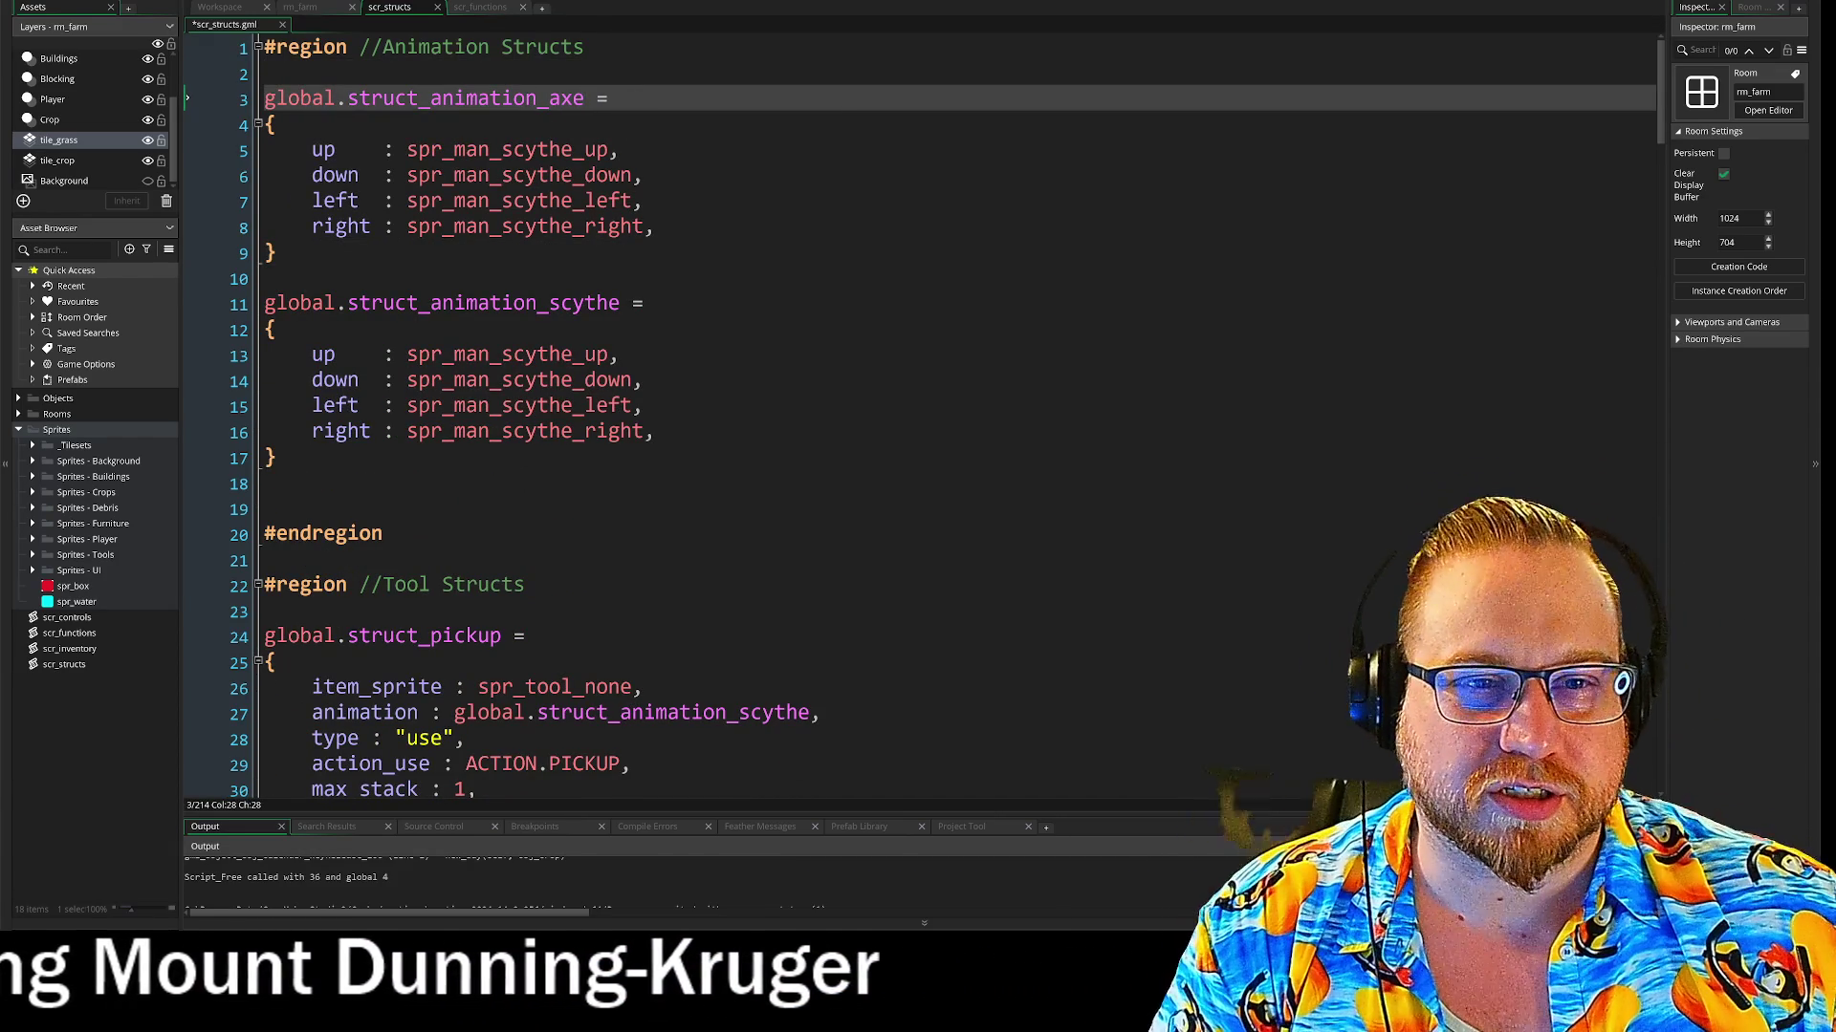
{"action": "double_click", "coordinate": [535, 150]}
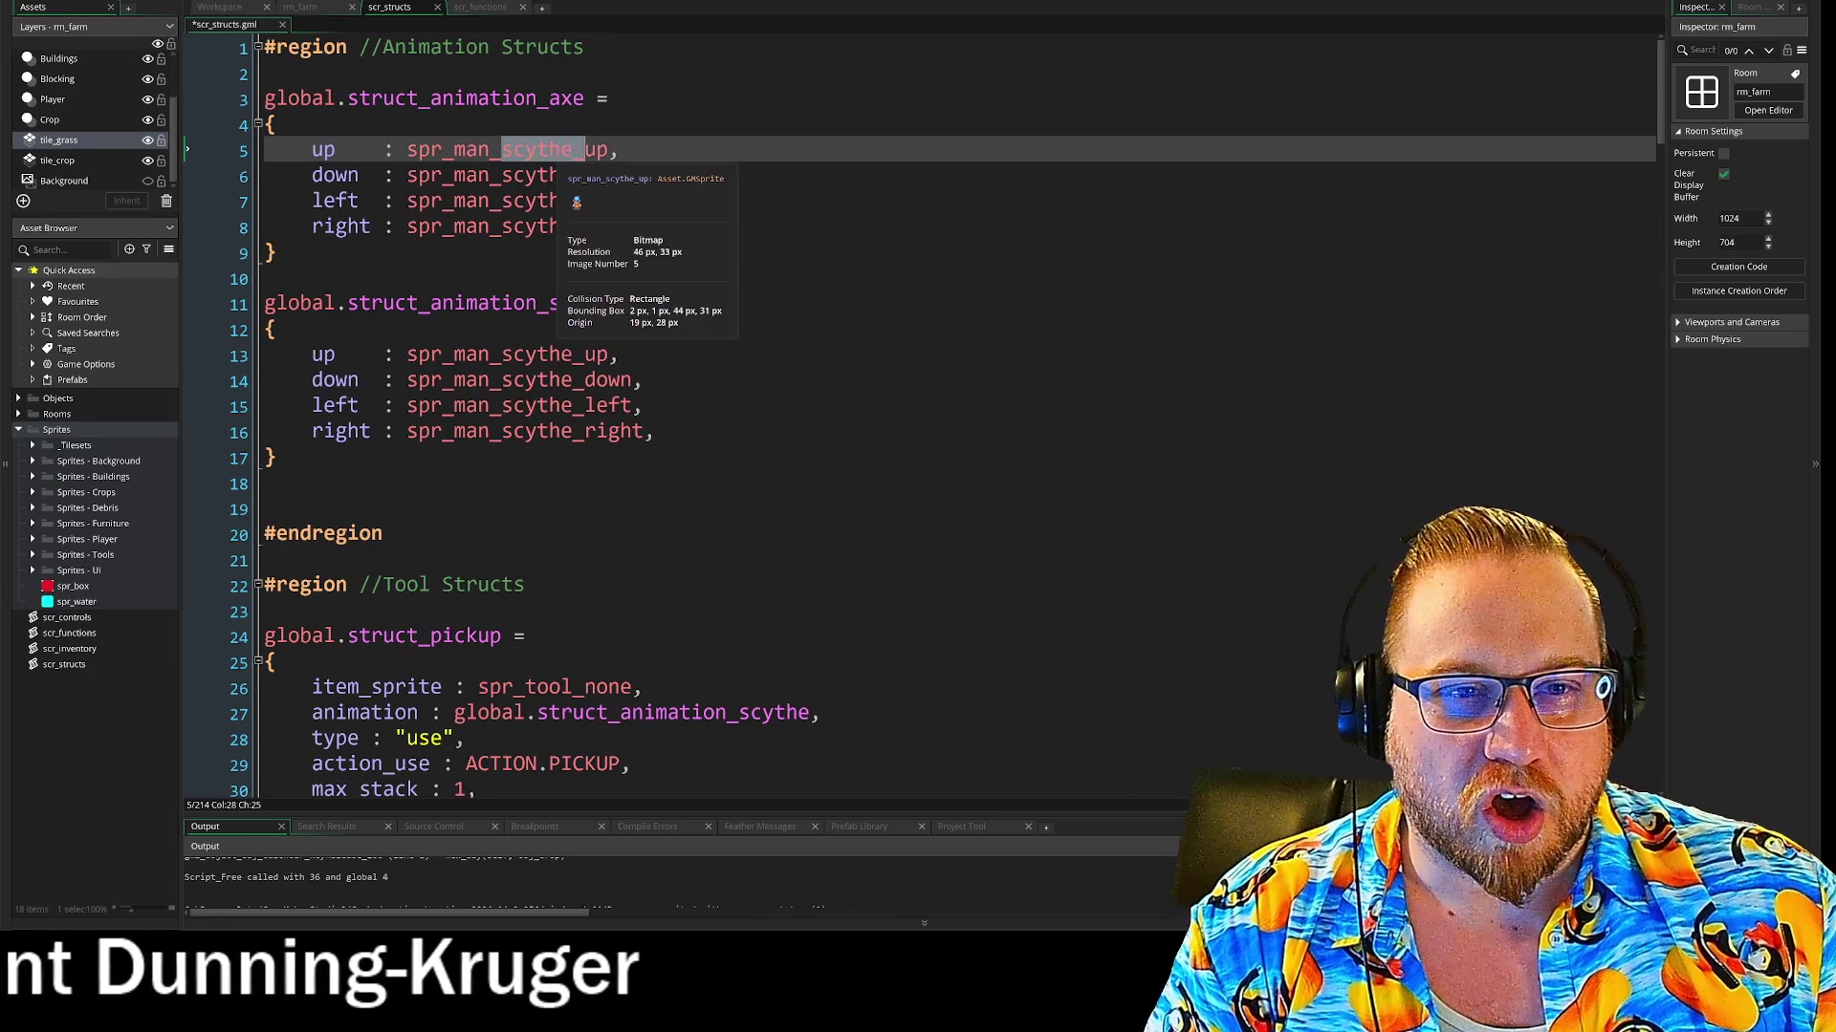
{"action": "type", "text": "ax"}
{"action": "mouse_move", "coordinate": [504, 179]}
{"action": "left_mouse_down"}
{"action": "mouse_move", "coordinate": [565, 205]}
{"action": "mouse_move", "coordinate": [537, 239]}
{"action": "left_mouse_up"}
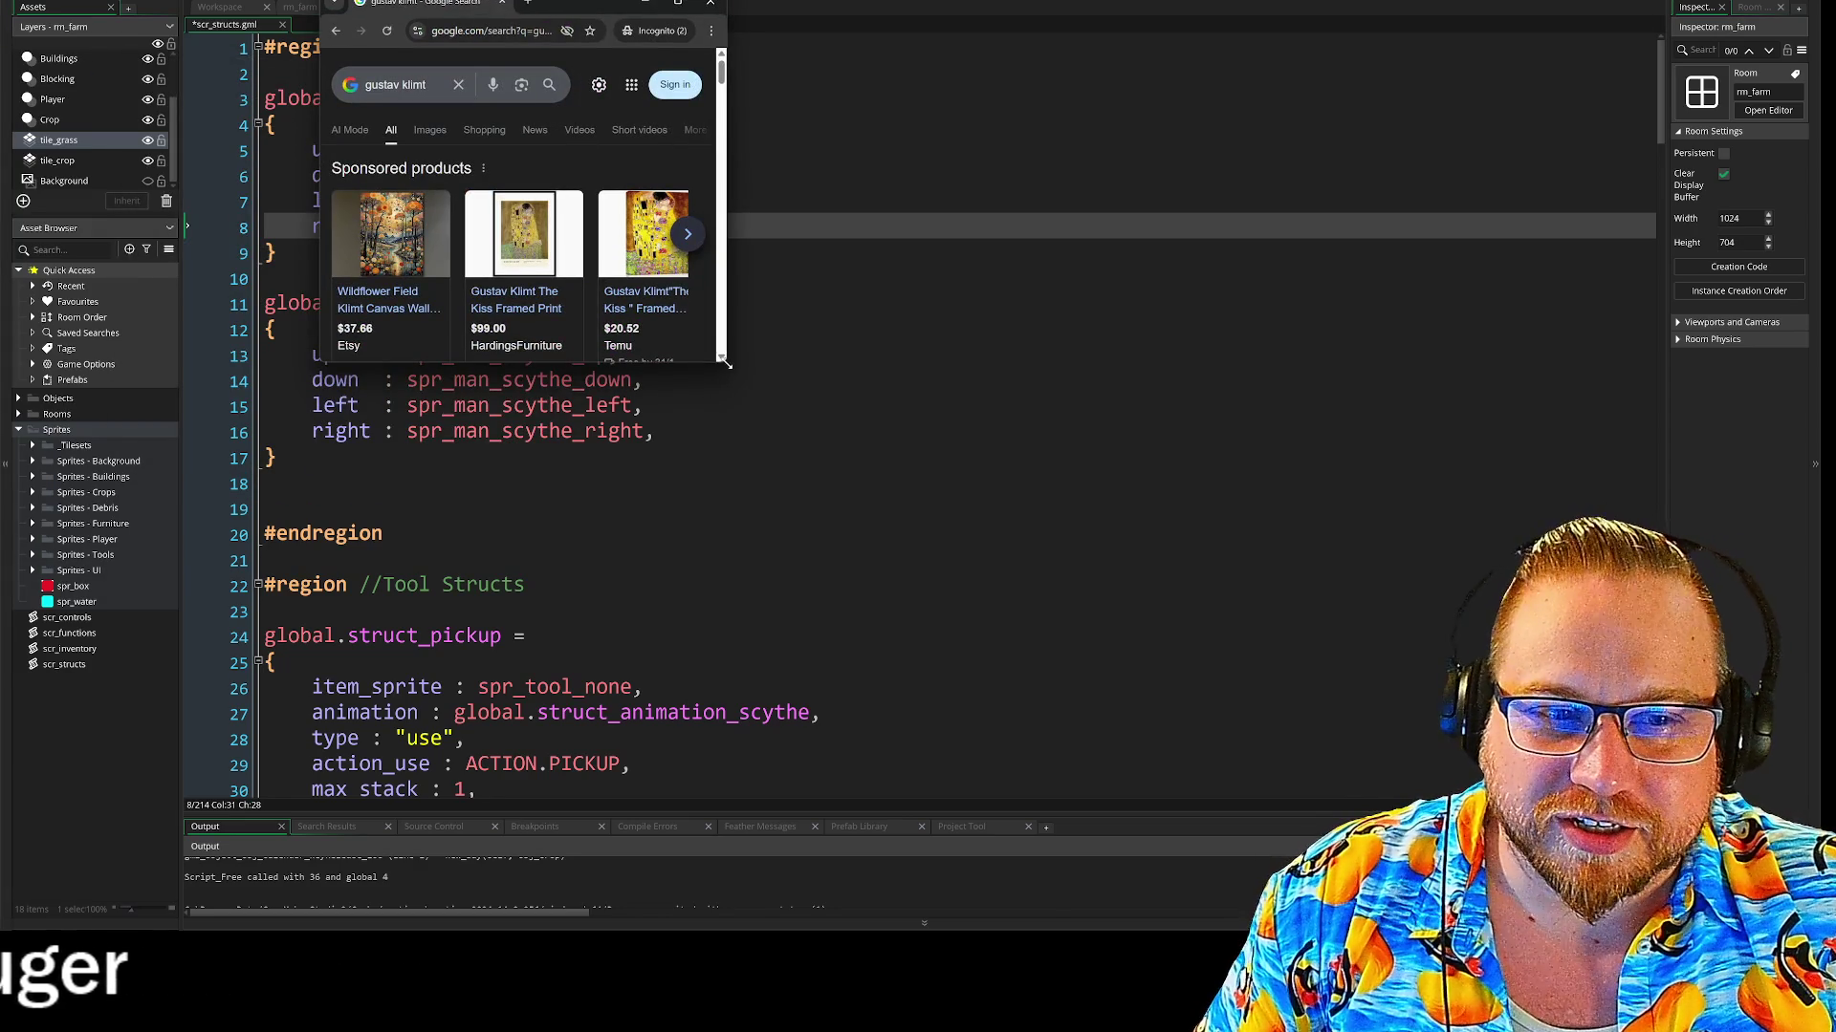
Enlarge Chrome, show Gustav Klimt image results, and preview The Kiss and portrait images
{"action": "left_click_drag", "start_coordinate": [727, 363], "coordinate": [1567, 800]}
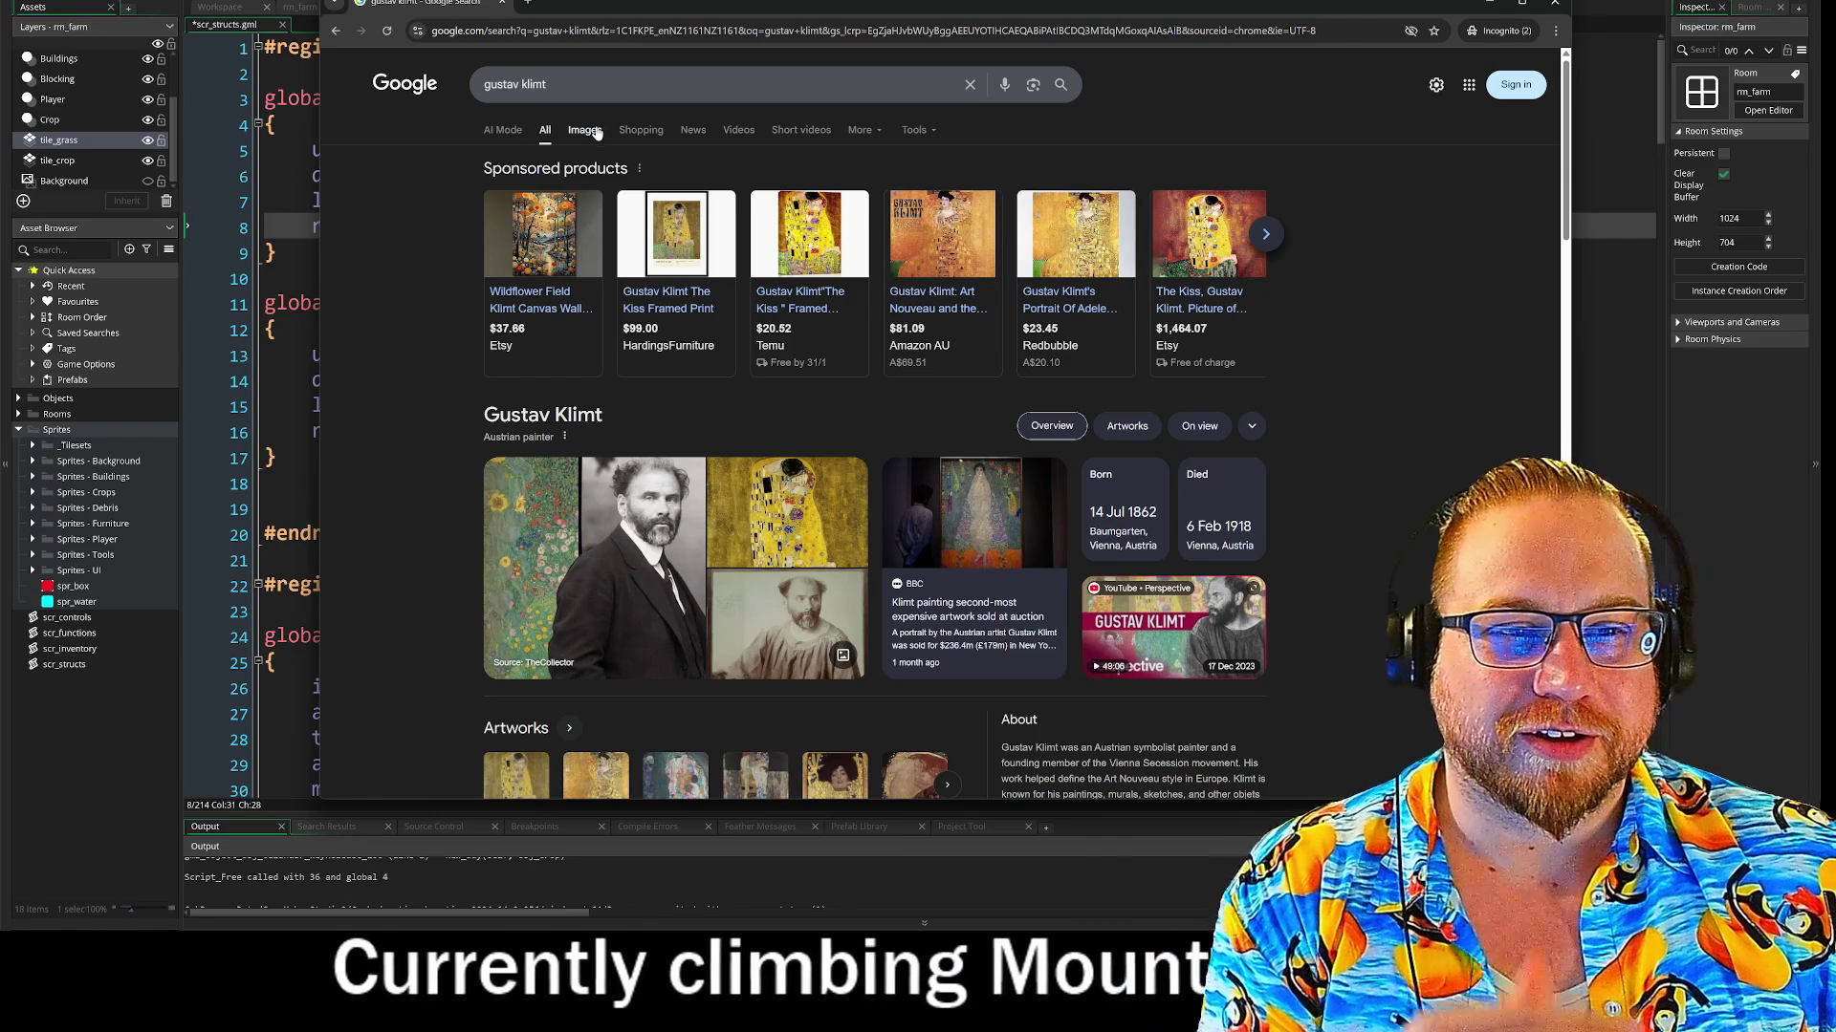
{"action": "left_click", "coordinate": [595, 131]}
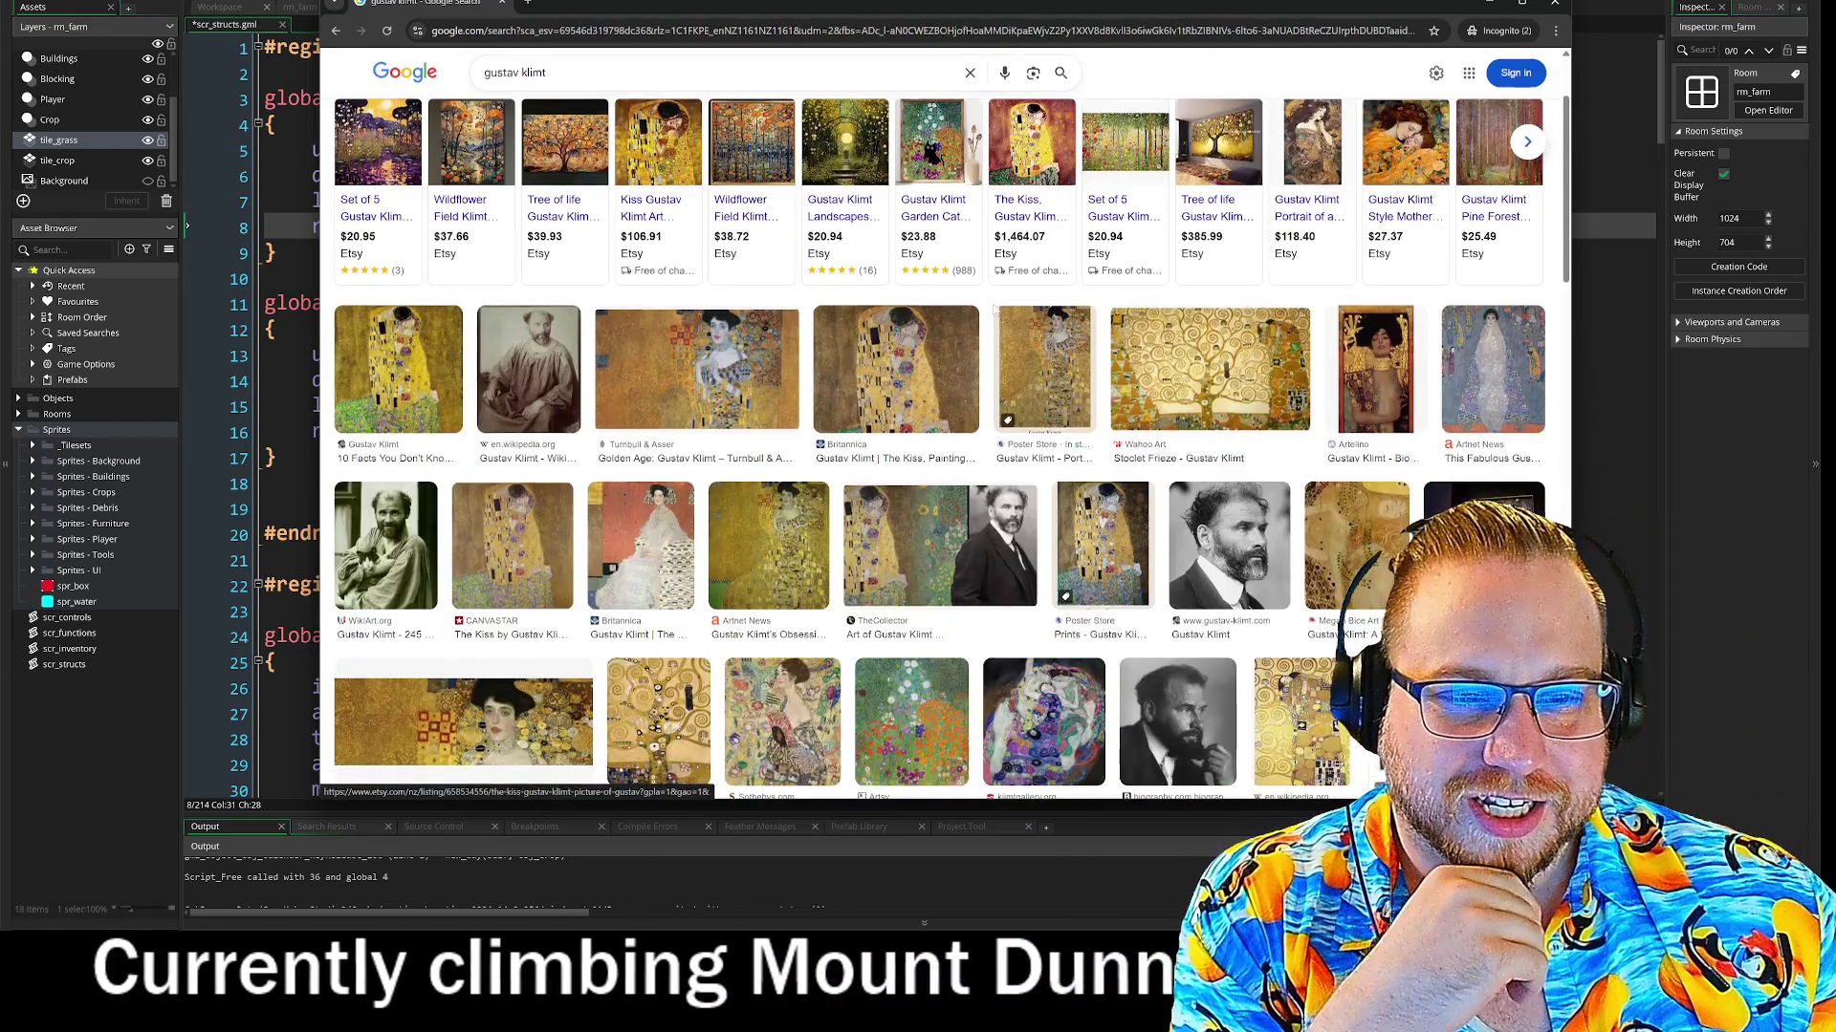
{"action": "left_click", "coordinate": [397, 370]}
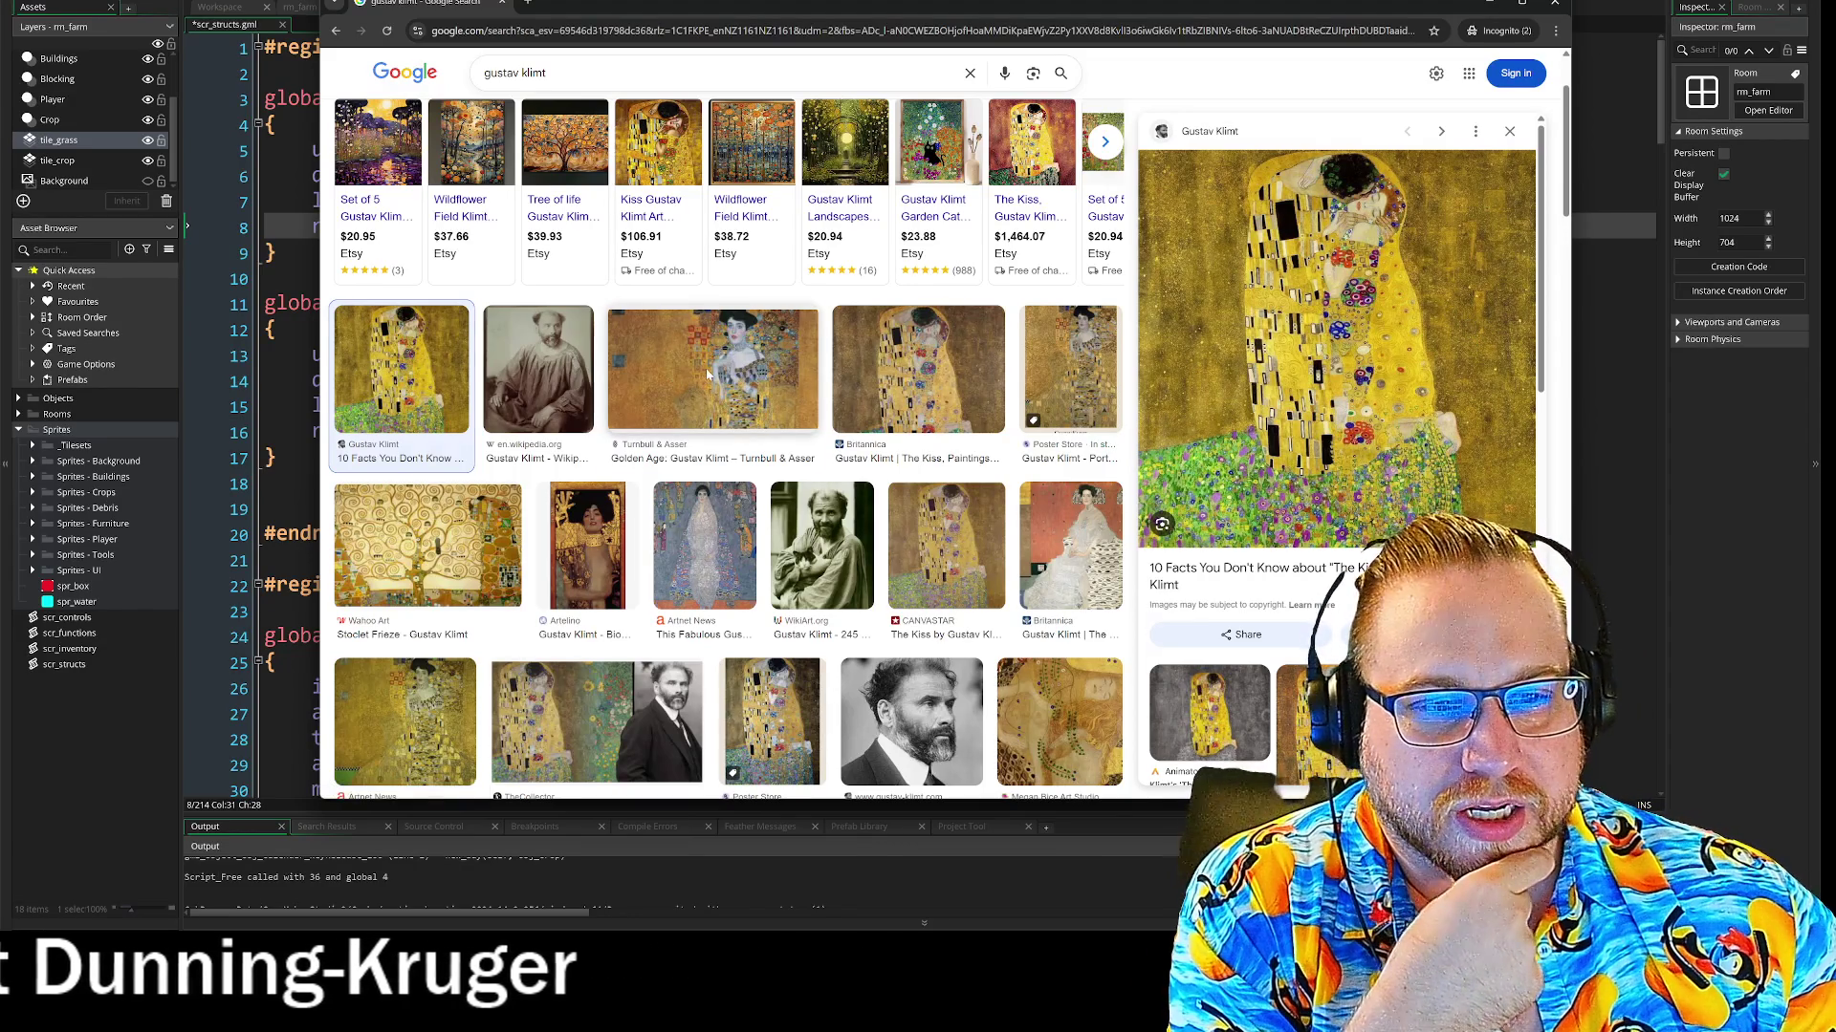
{"action": "left_click", "coordinate": [708, 376]}
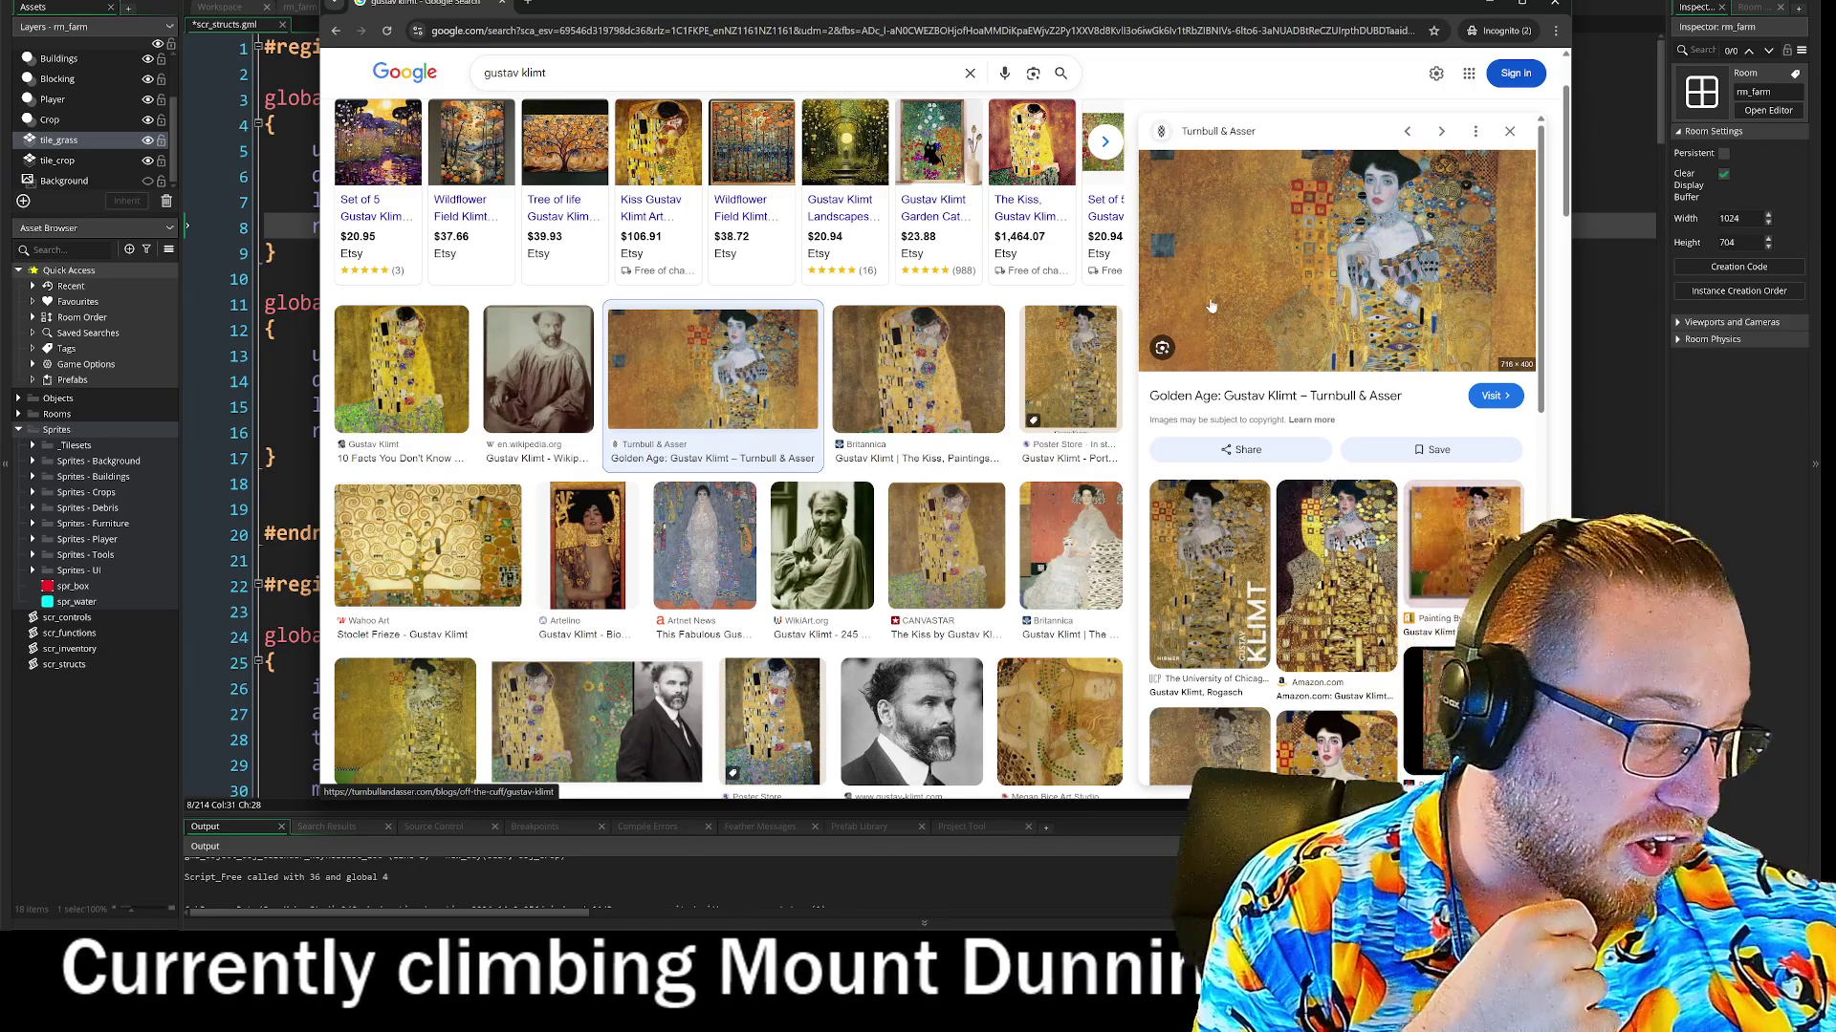
{"action": "left_click", "coordinate": [902, 462]}
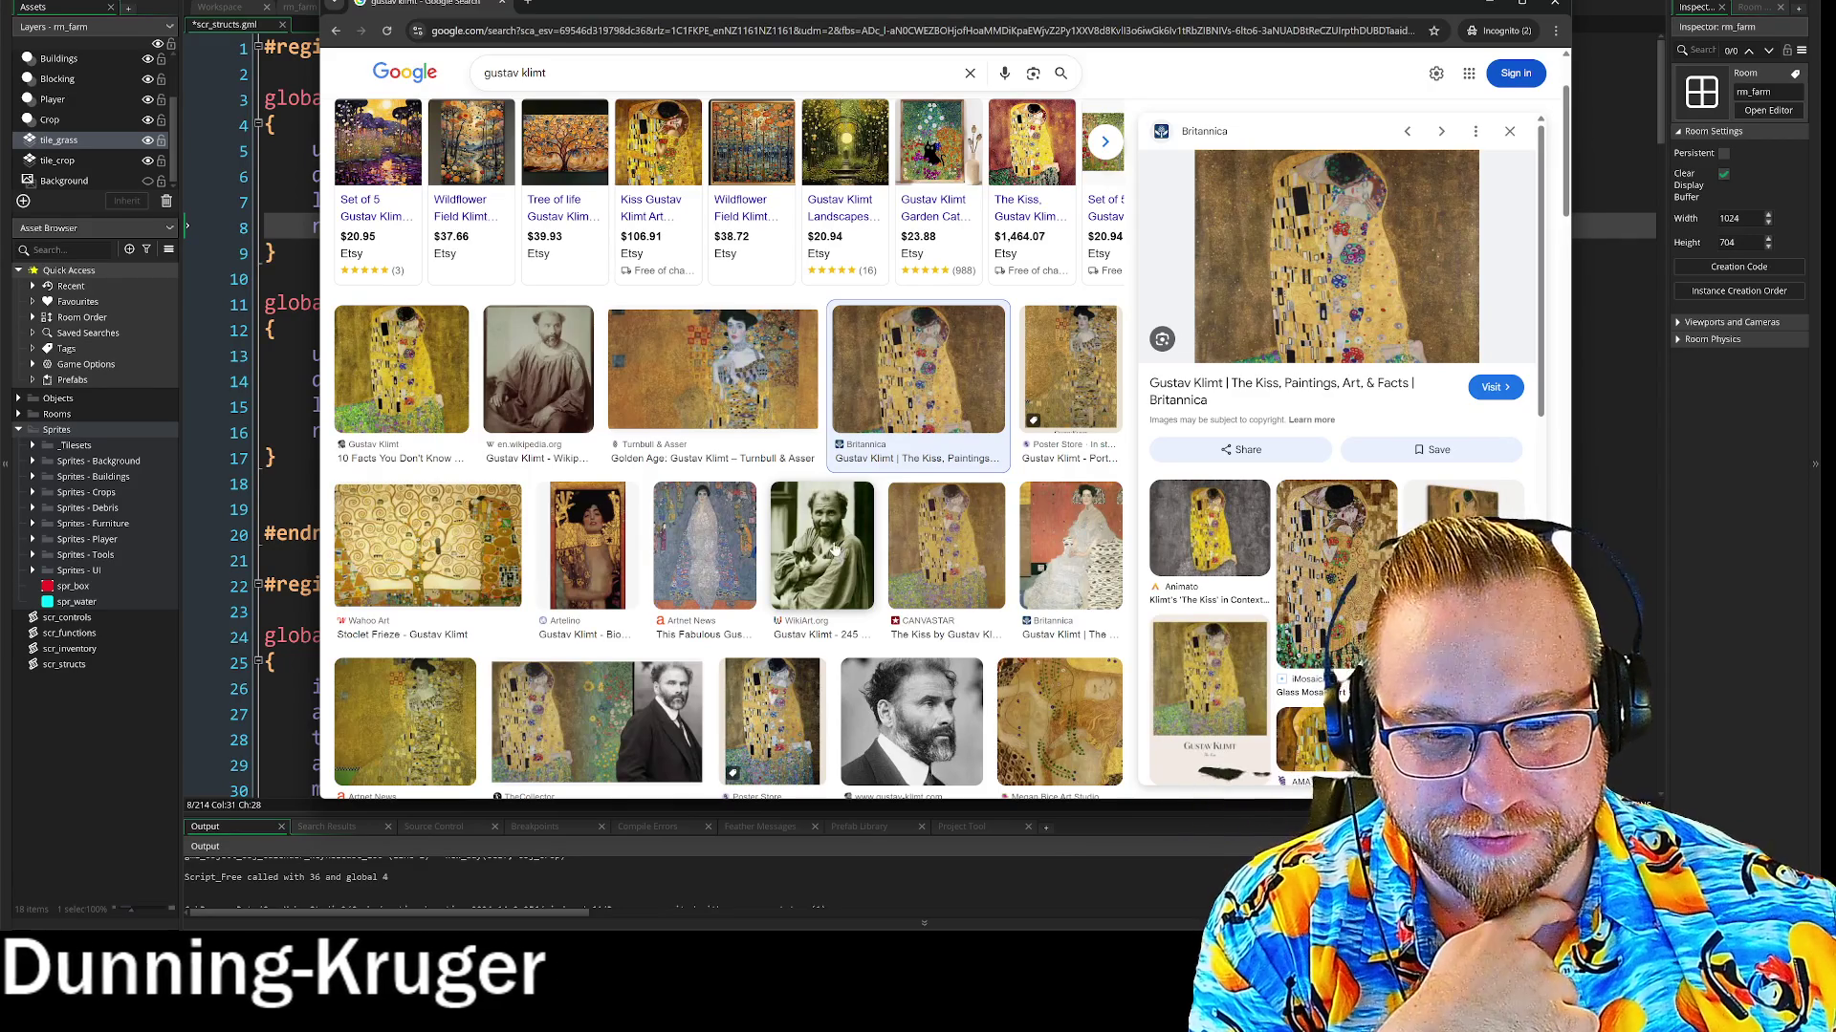
{"action": "left_click", "coordinate": [820, 562]}
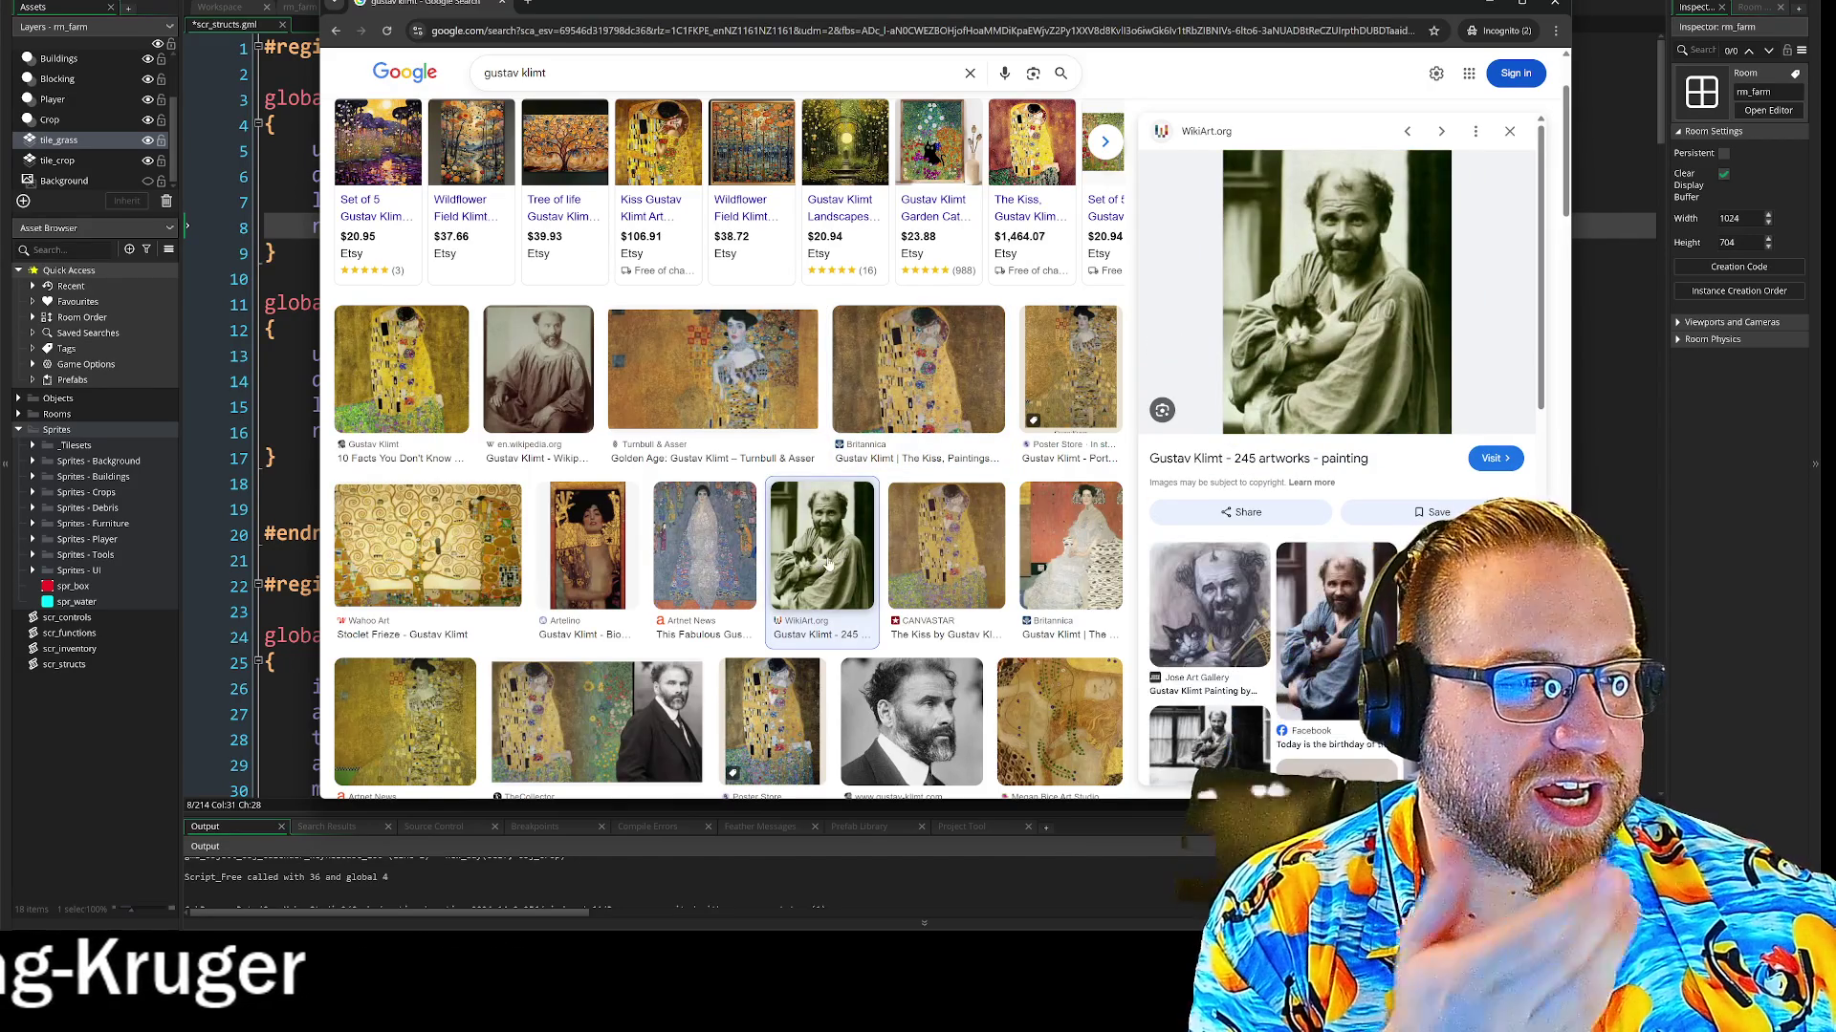
{"action": "left_click", "coordinate": [949, 557]}
Preview the Klimt landscape, Leopold Museum and University of Chicago Press results
{"action": "scroll", "coordinate": [951, 549], "scroll_direction": "down", "scroll_amount": 5}
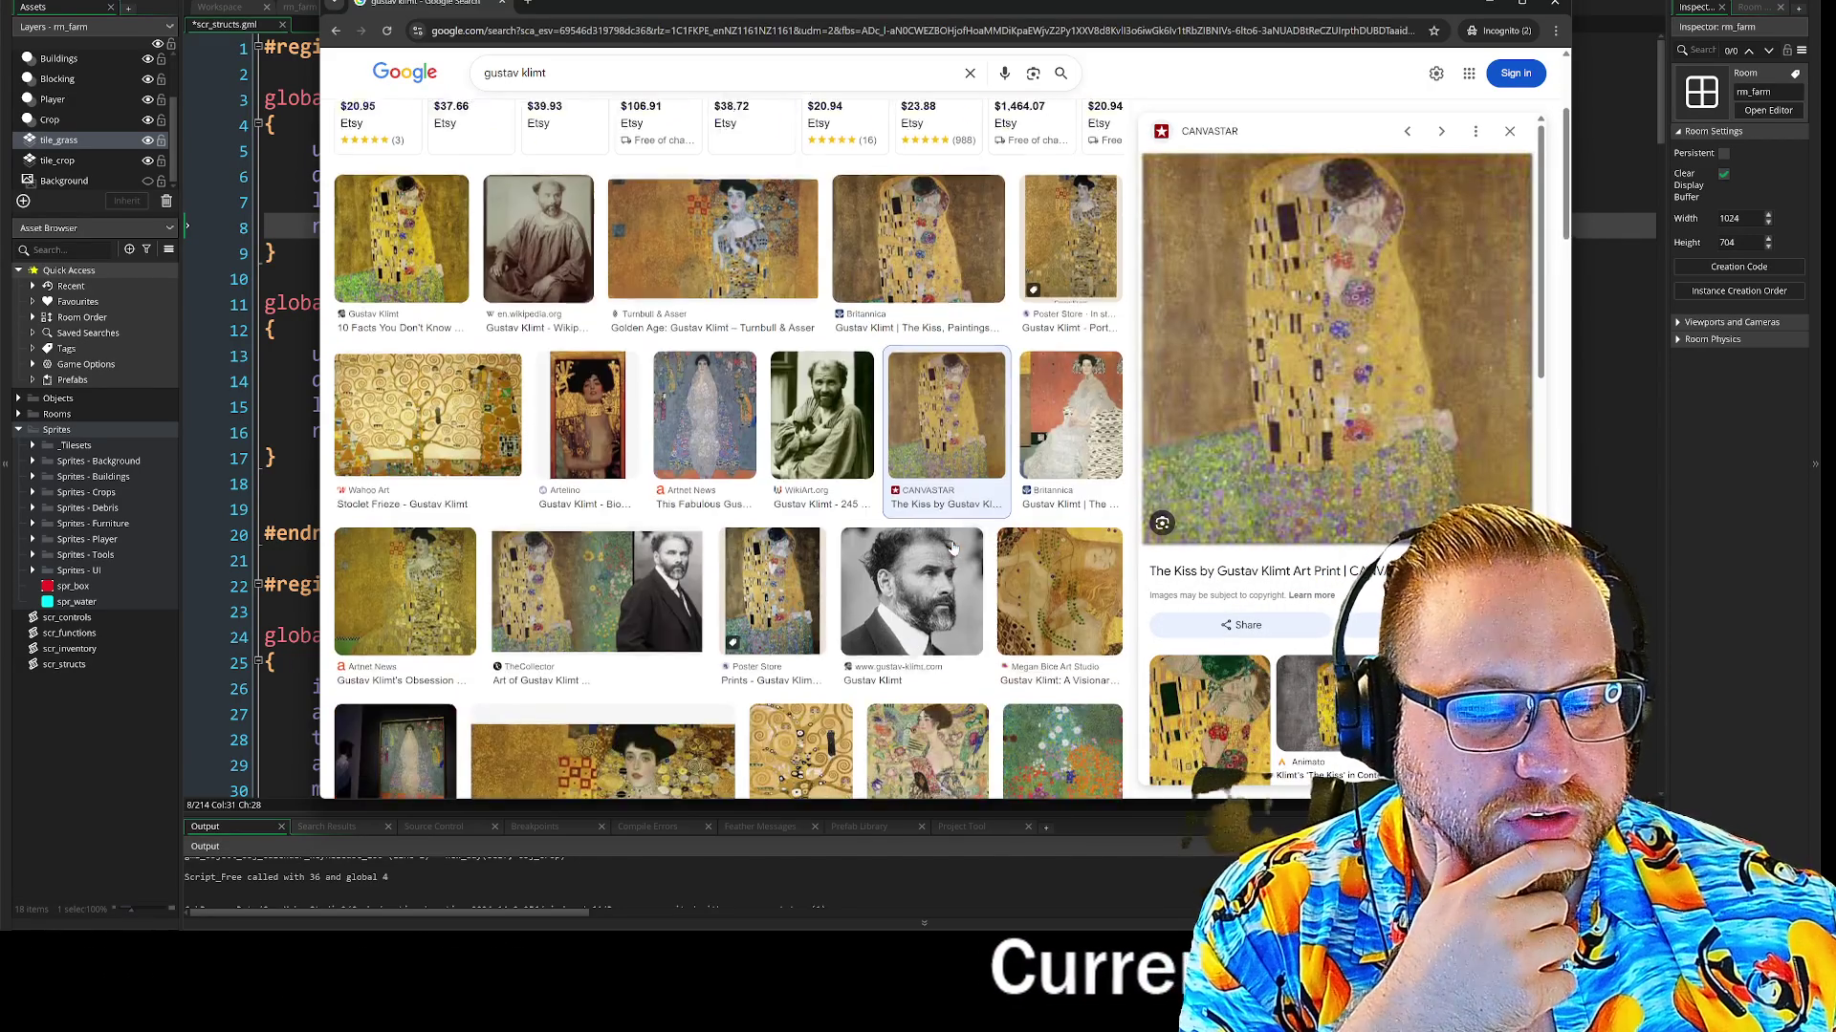
{"action": "scroll", "coordinate": [956, 538], "scroll_direction": "down", "scroll_amount": 1}
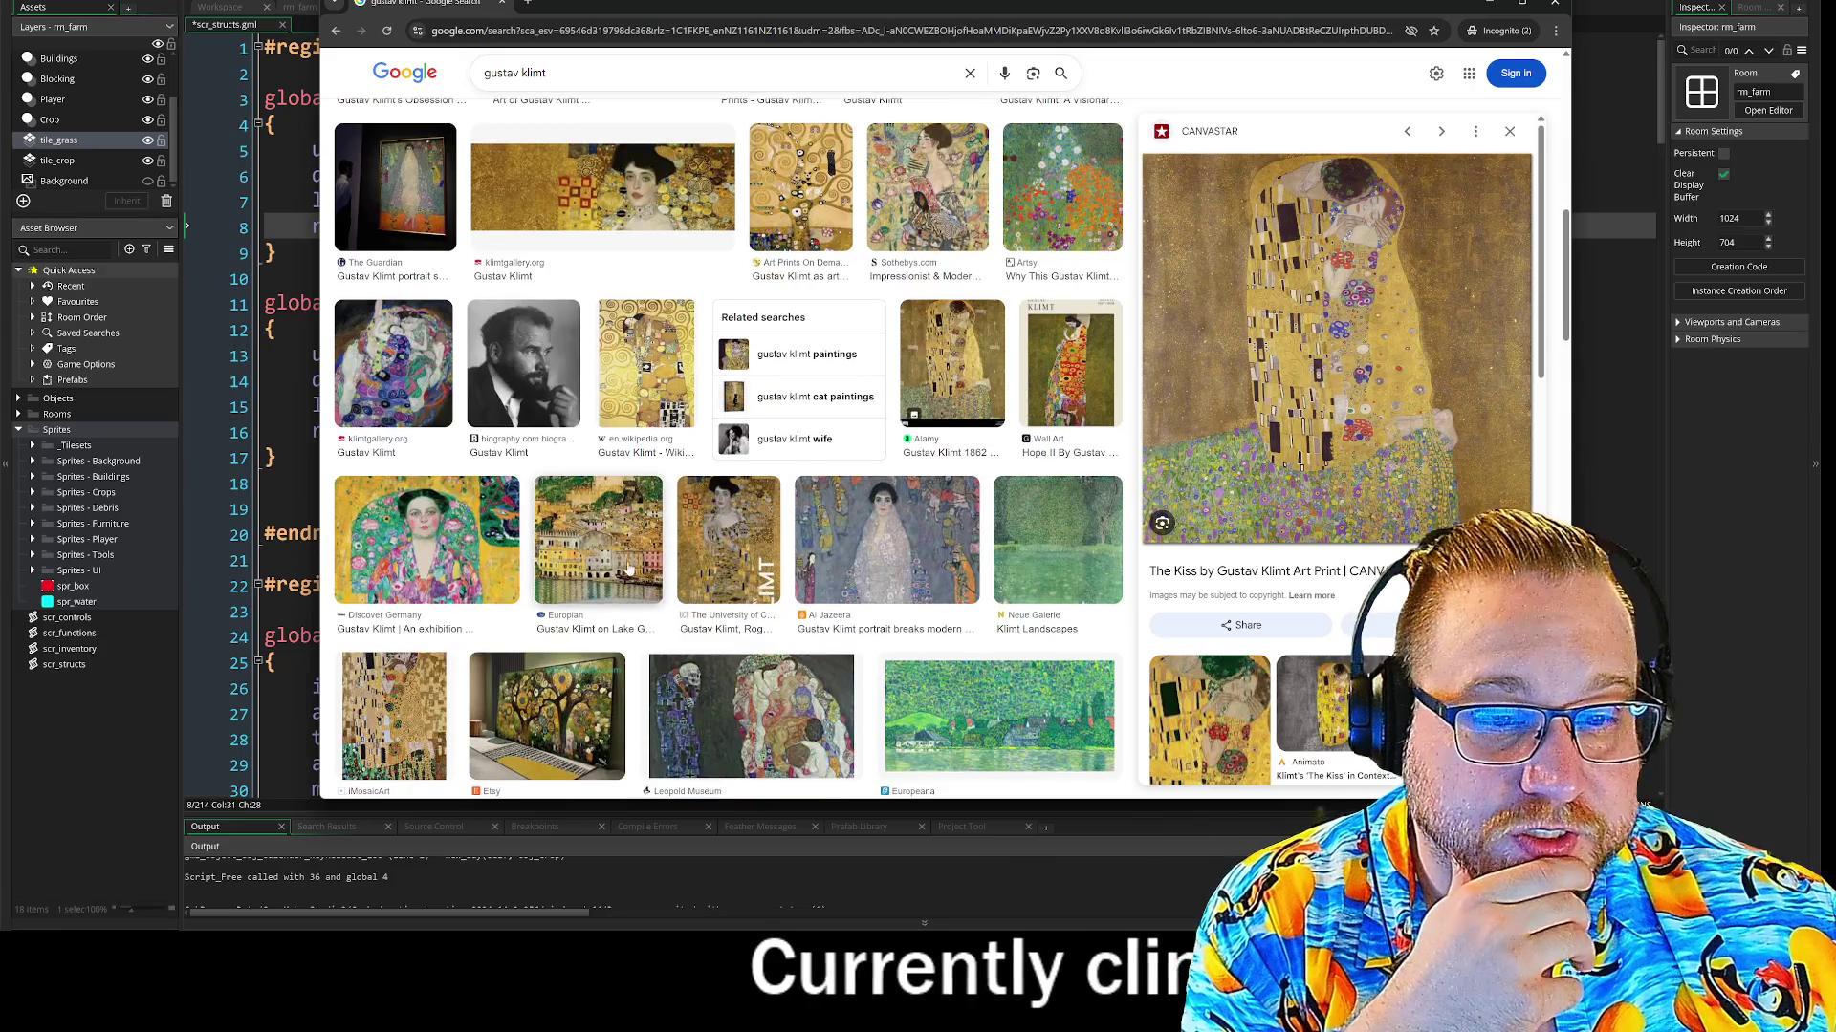
{"action": "left_click", "coordinate": [624, 566]}
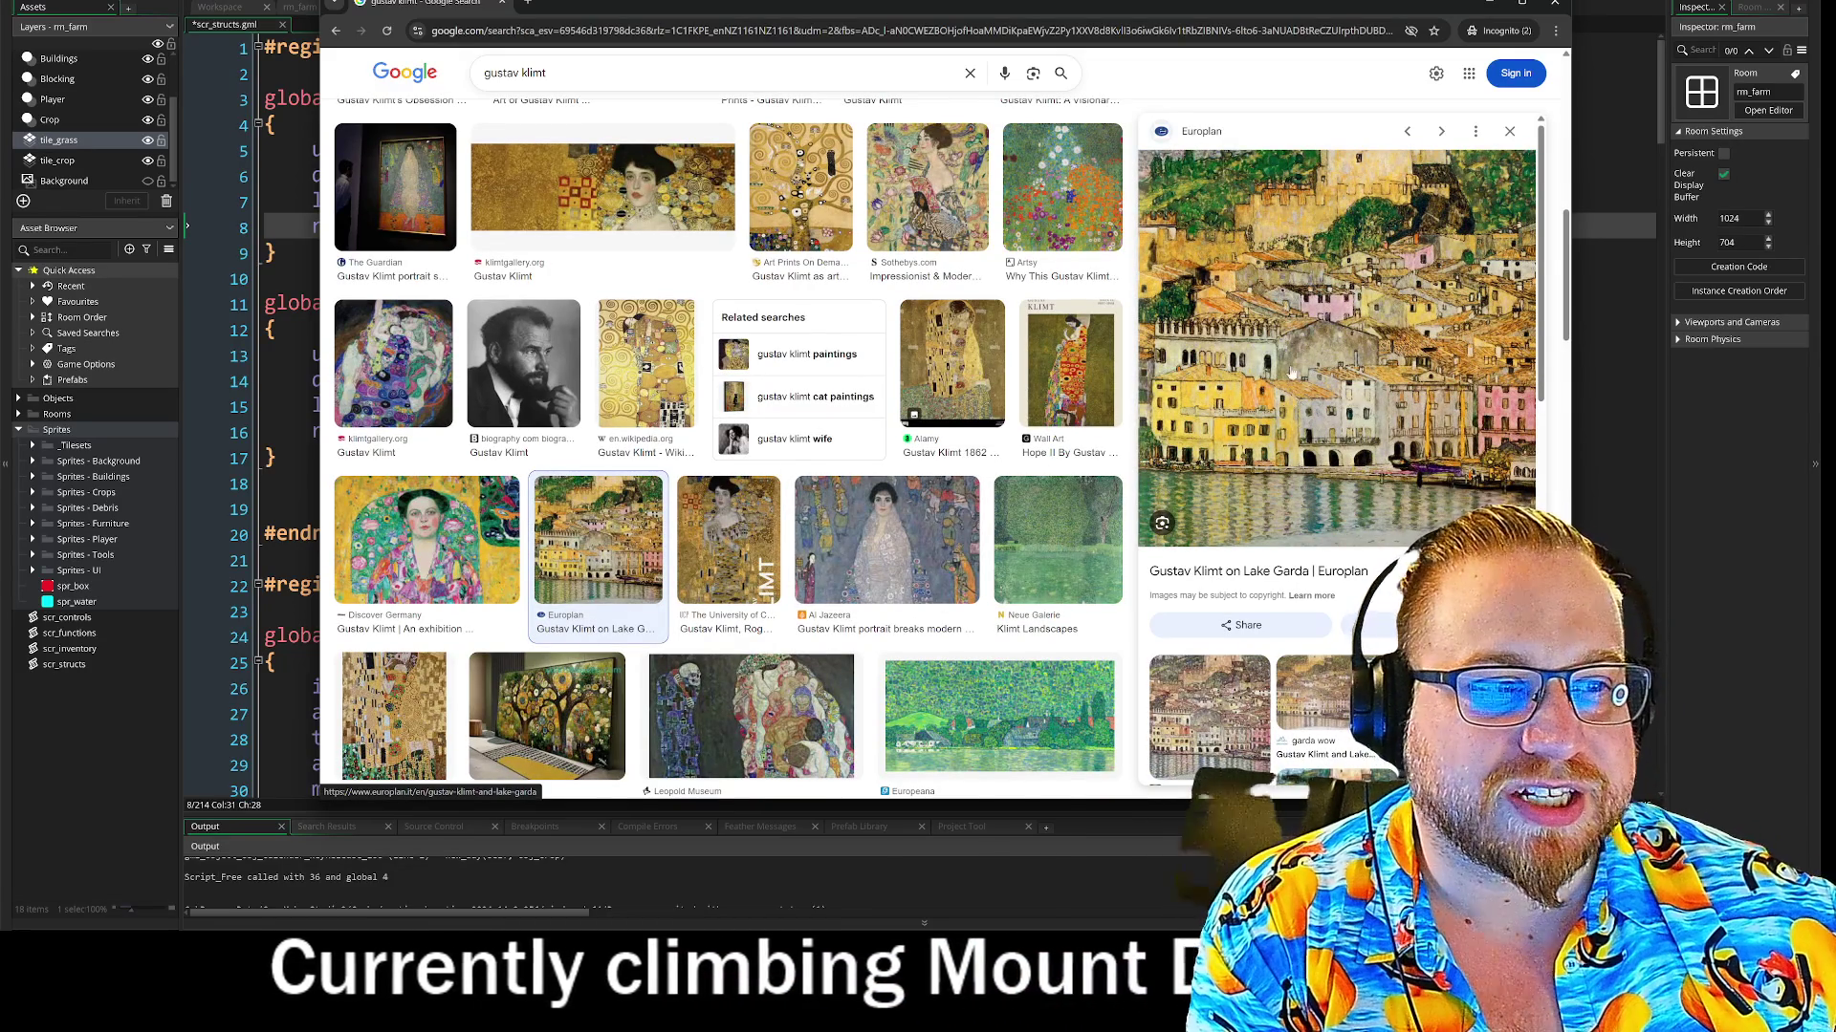
{"action": "left_click", "coordinate": [1062, 191]}
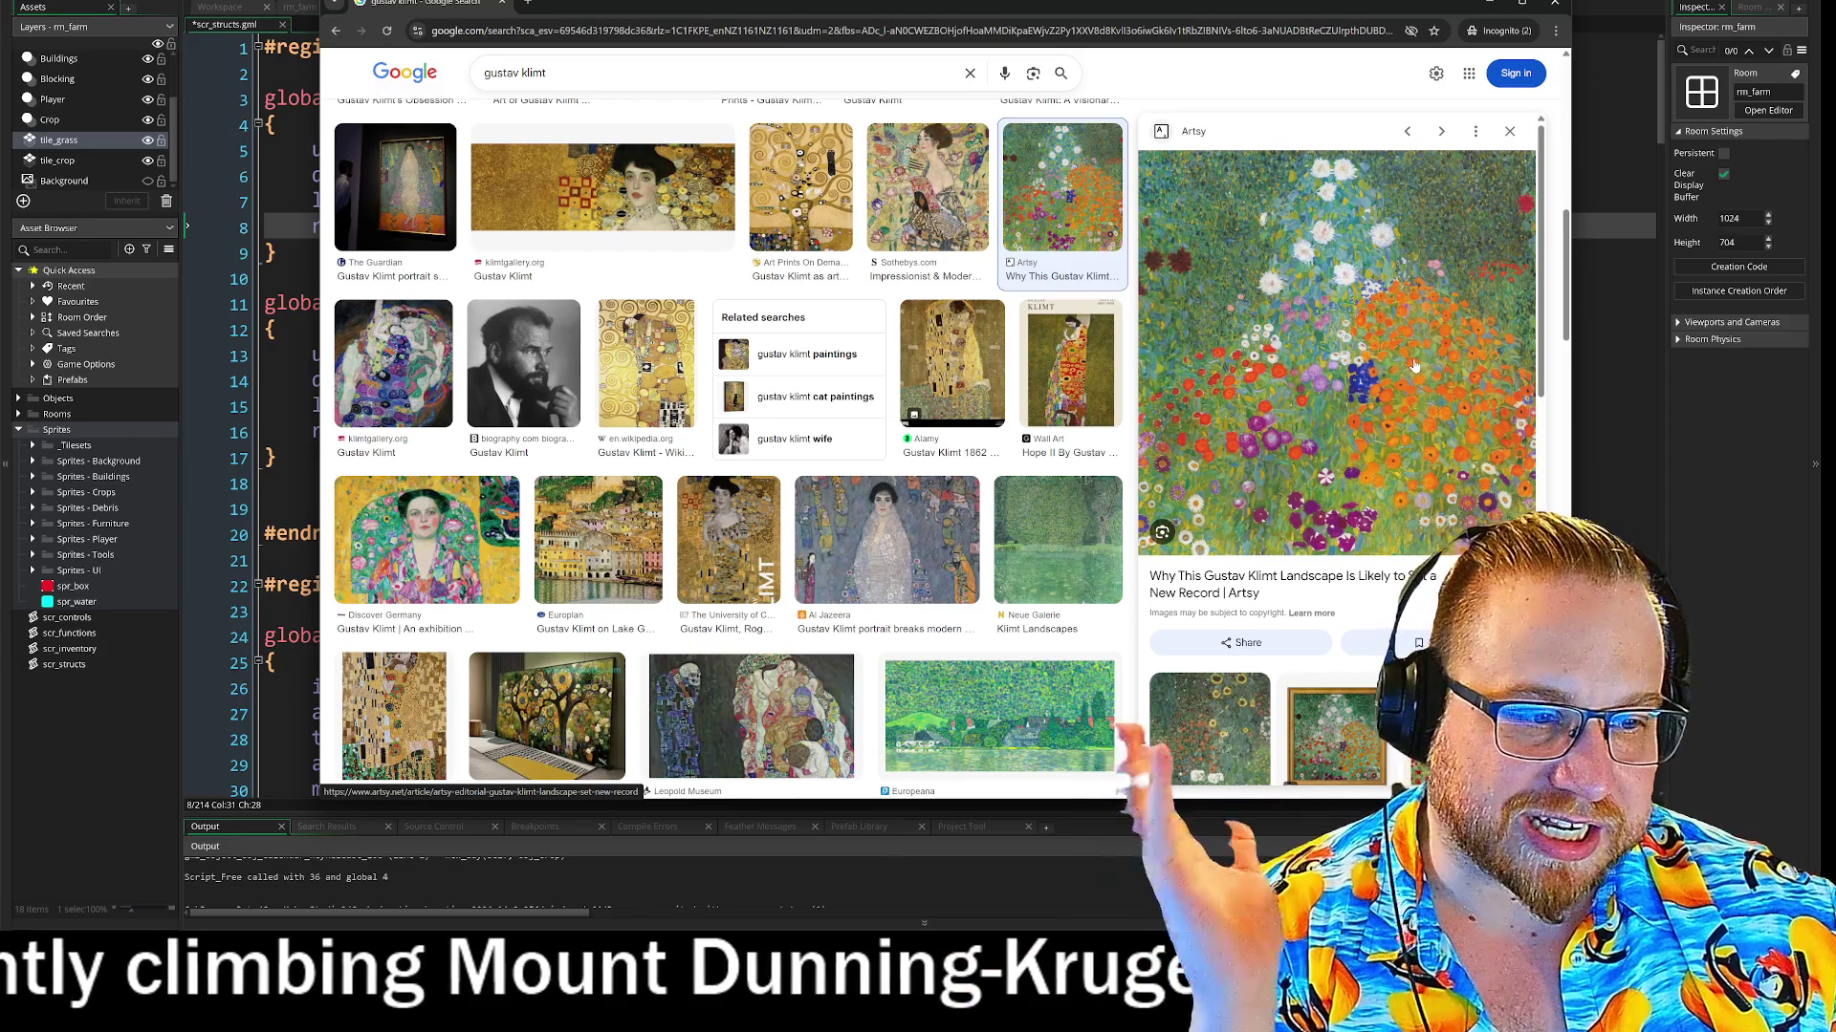
{"action": "left_click", "coordinate": [1070, 523]}
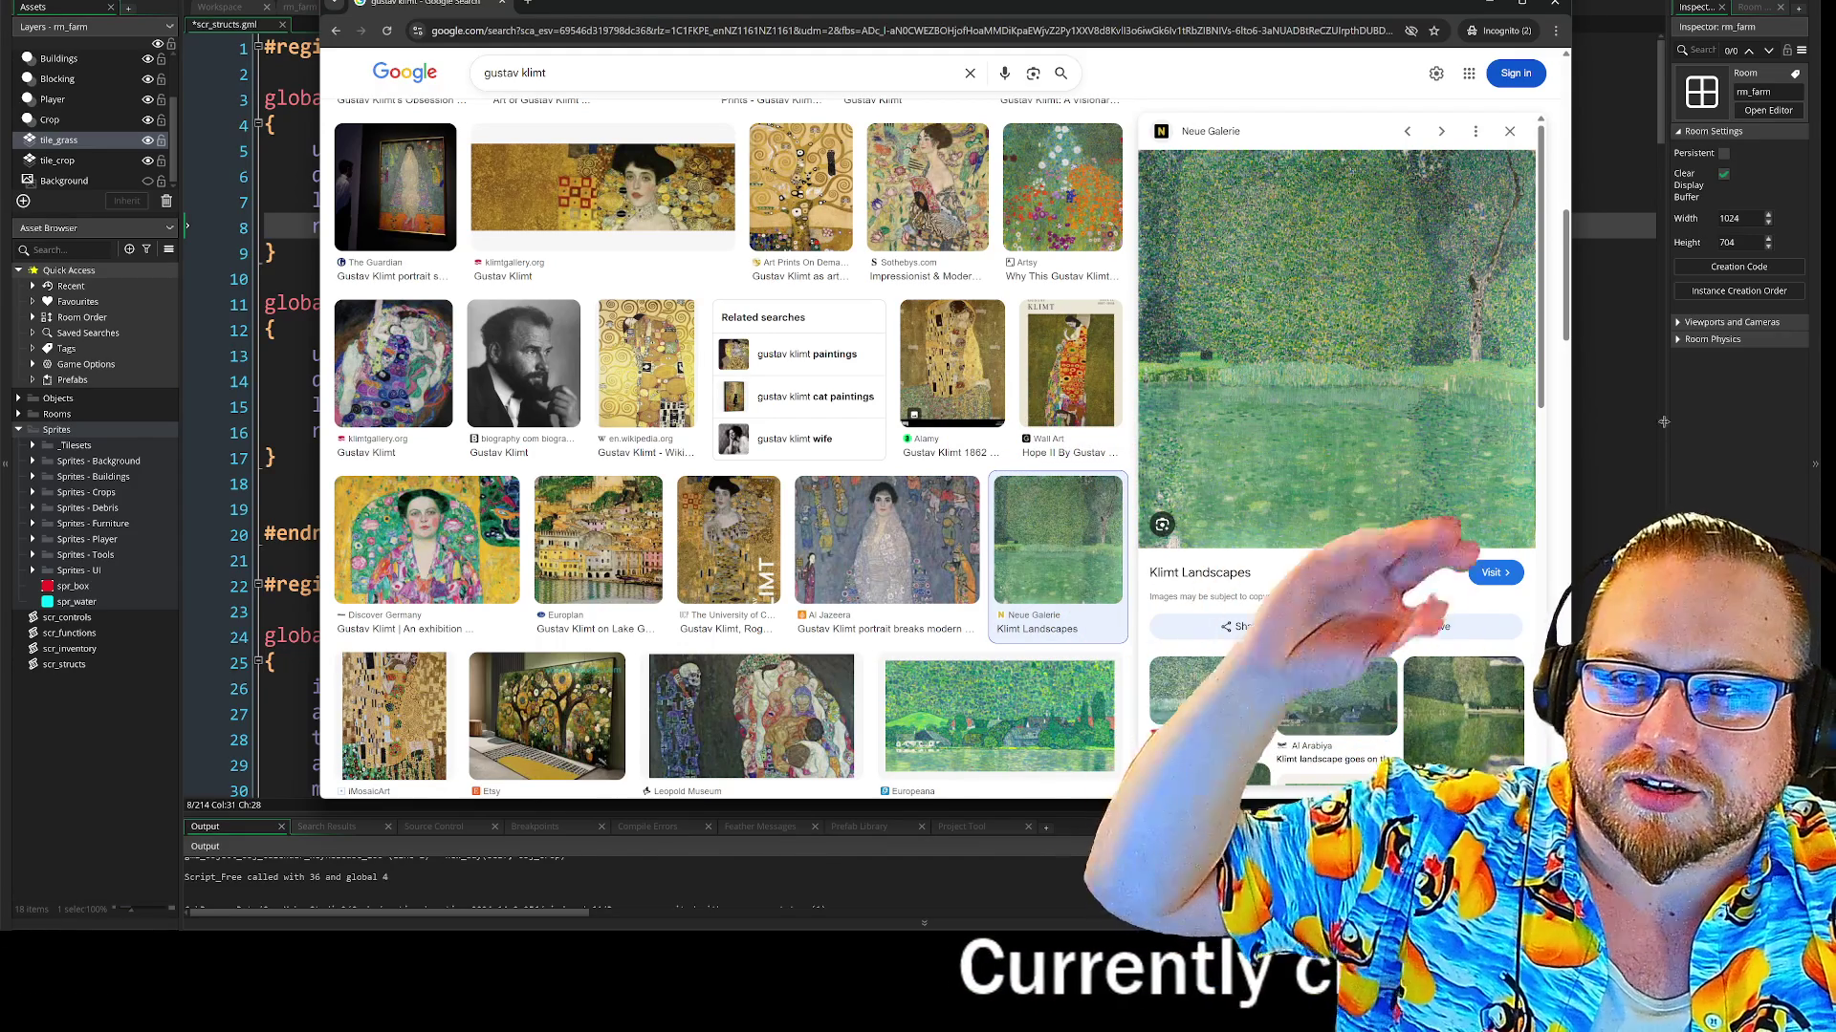
{"action": "scroll", "coordinate": [1115, 510], "scroll_direction": "down", "scroll_amount": 2}
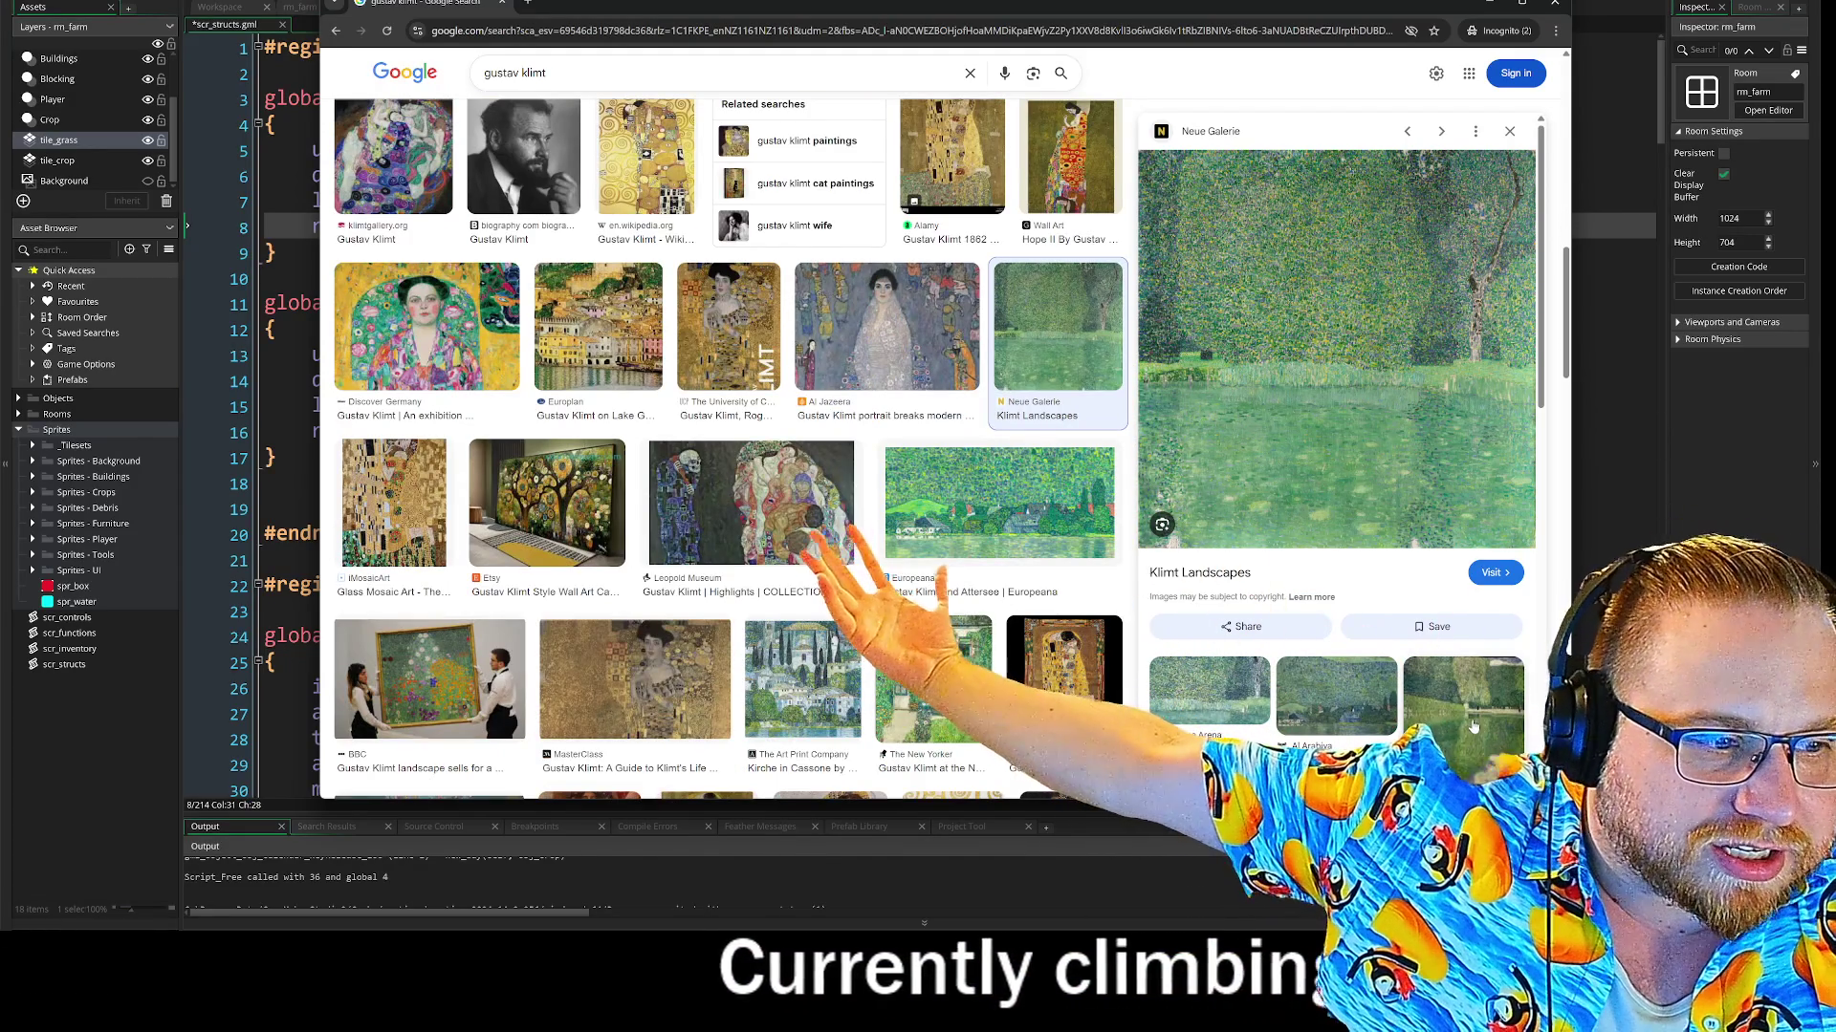
{"action": "left_click", "coordinate": [1487, 711]}
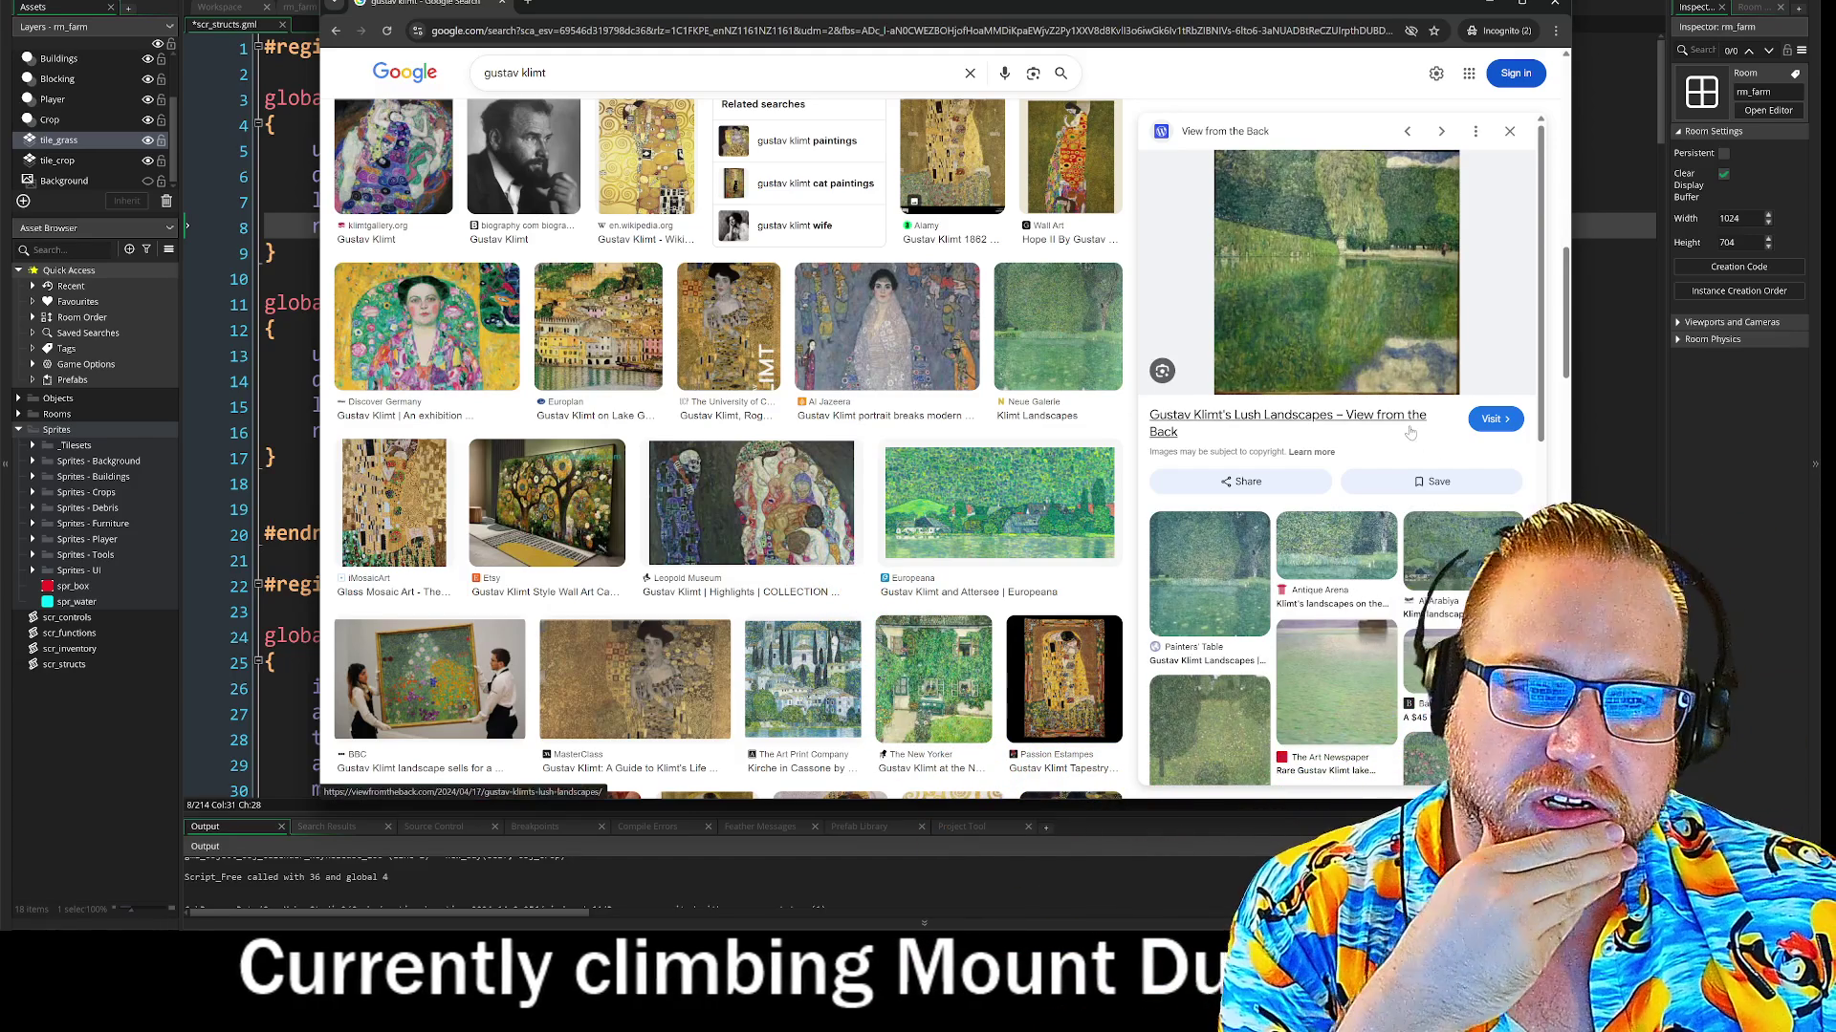
{"action": "left_click", "coordinate": [736, 493]}
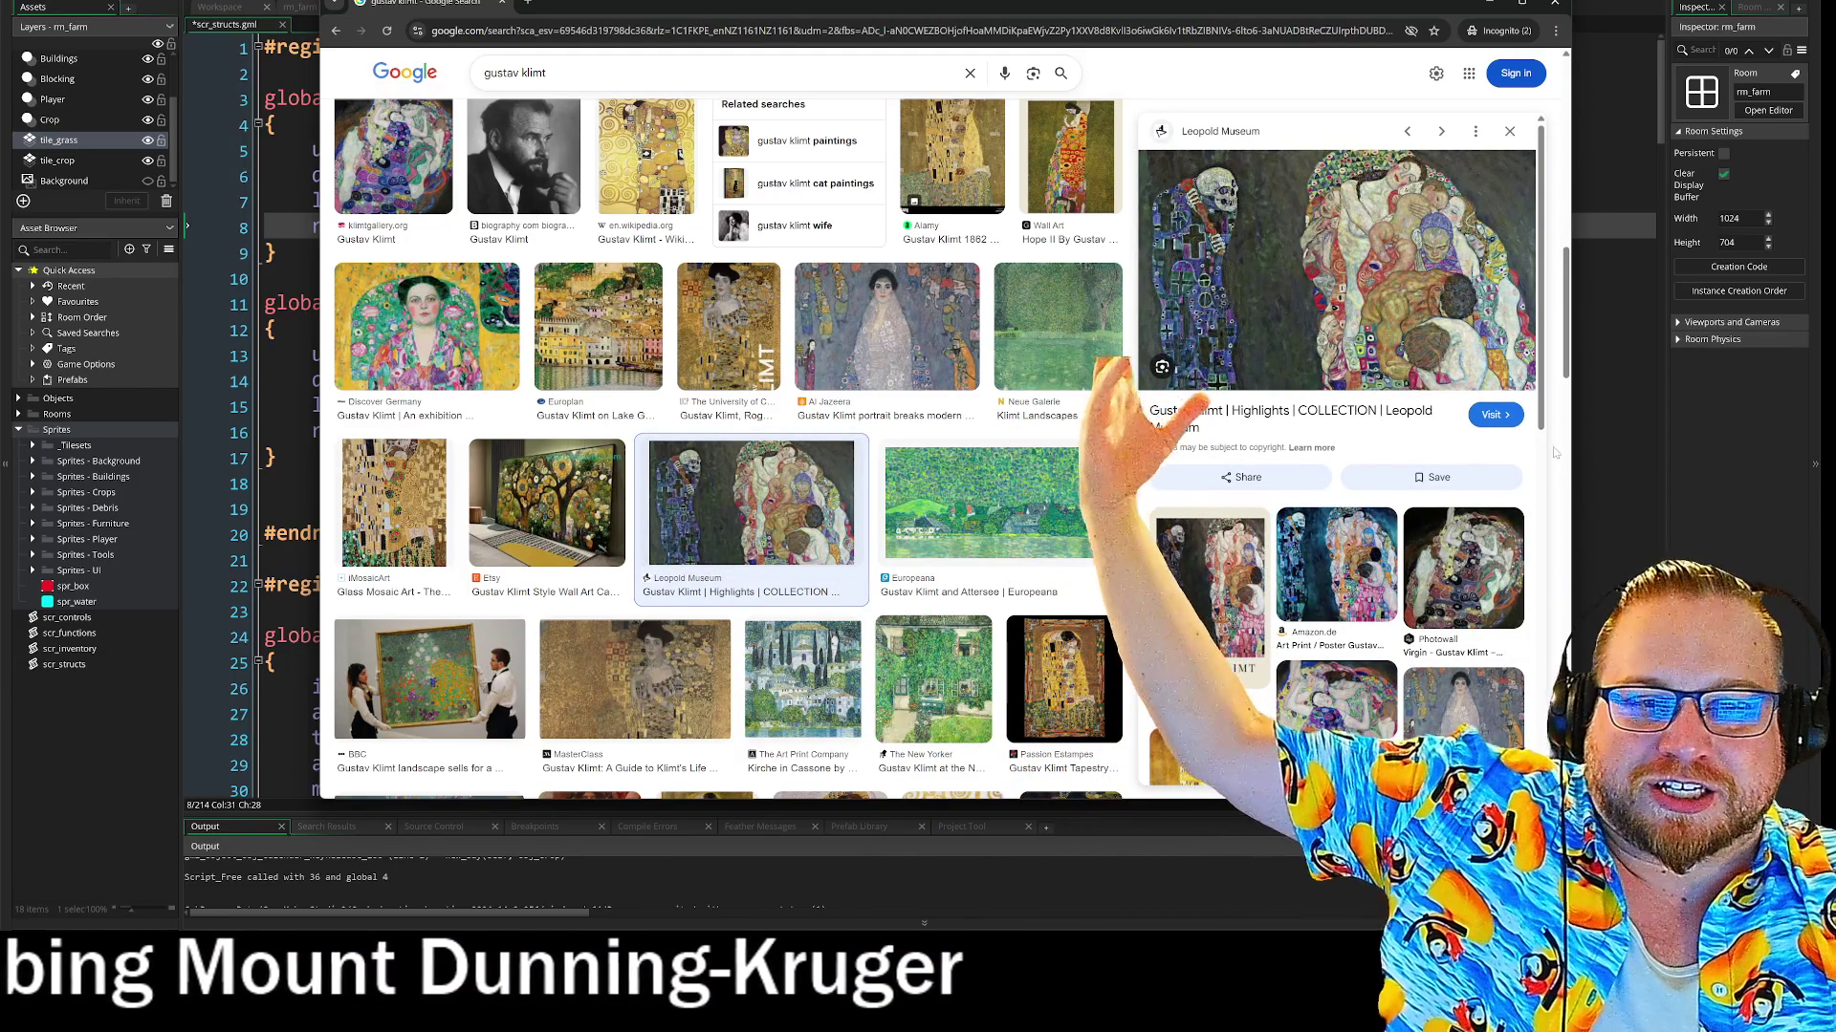
{"action": "left_click", "coordinate": [728, 326]}
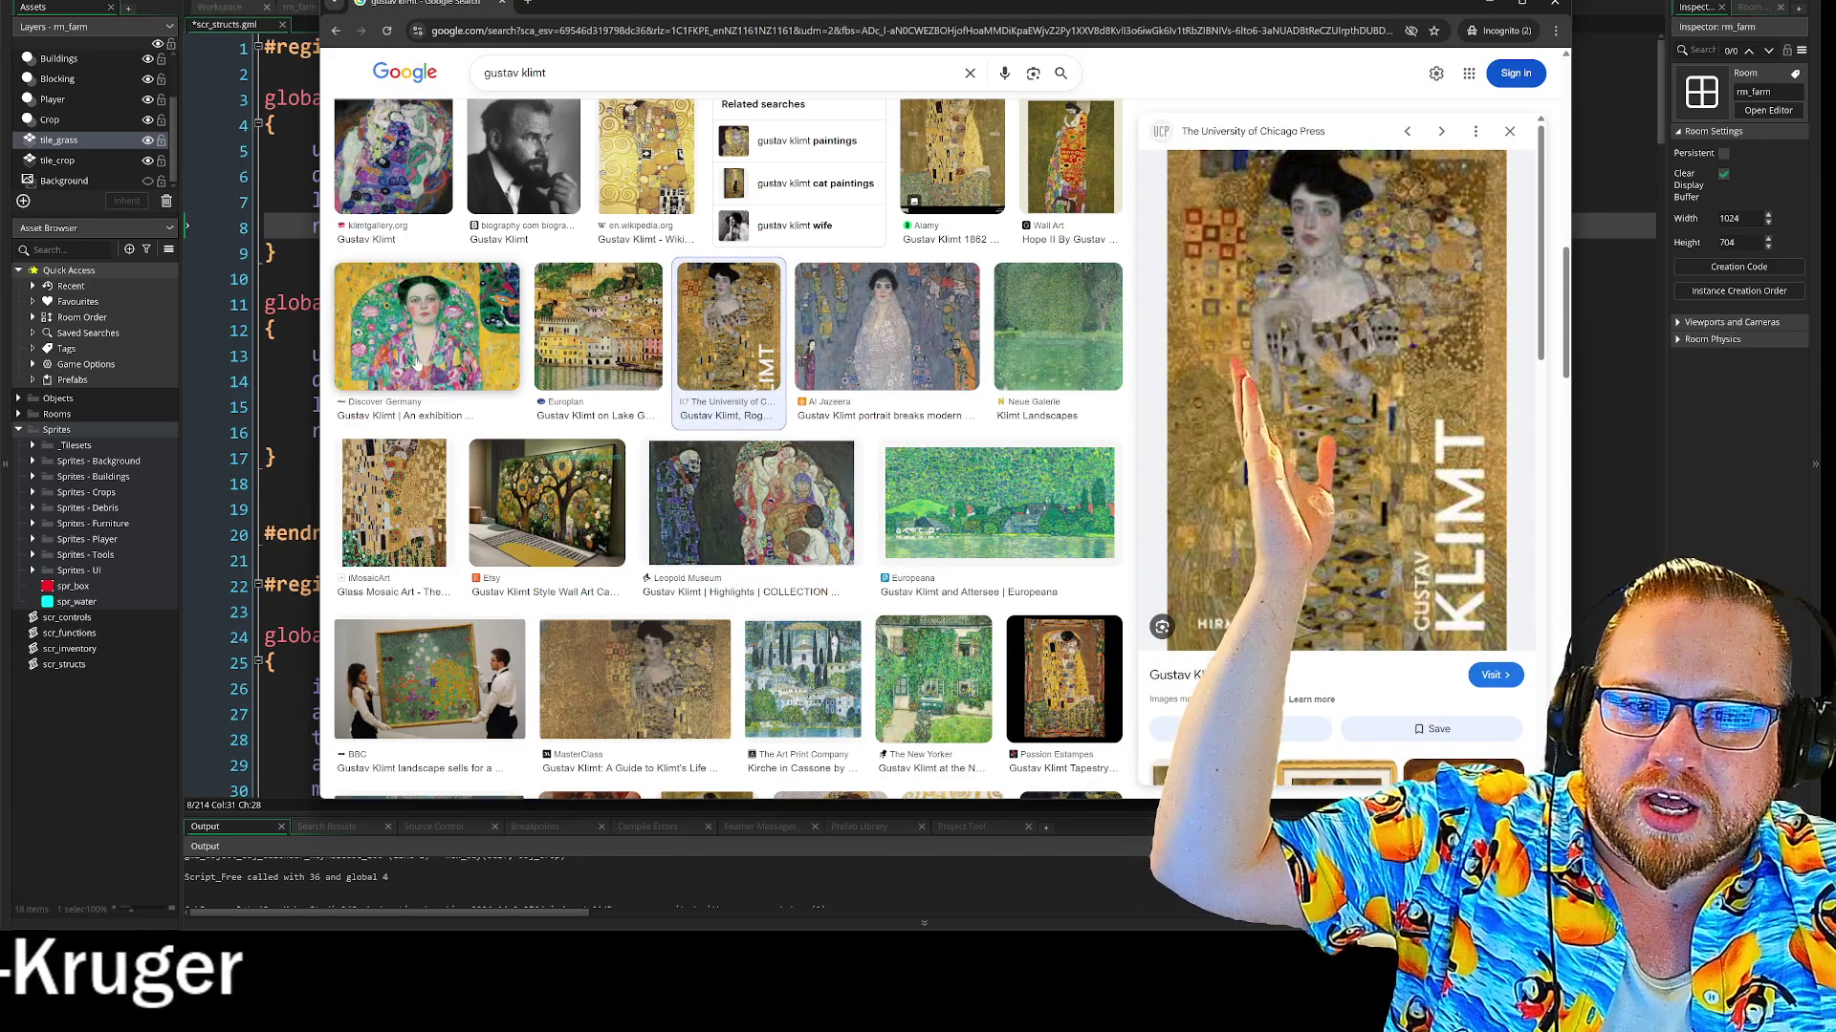
Preview The Kiss once more, then close the browser window
{"action": "scroll", "coordinate": [481, 361], "scroll_direction": "up", "scroll_amount": 3}
{"action": "scroll", "coordinate": [481, 361], "scroll_direction": "up", "scroll_amount": 4}
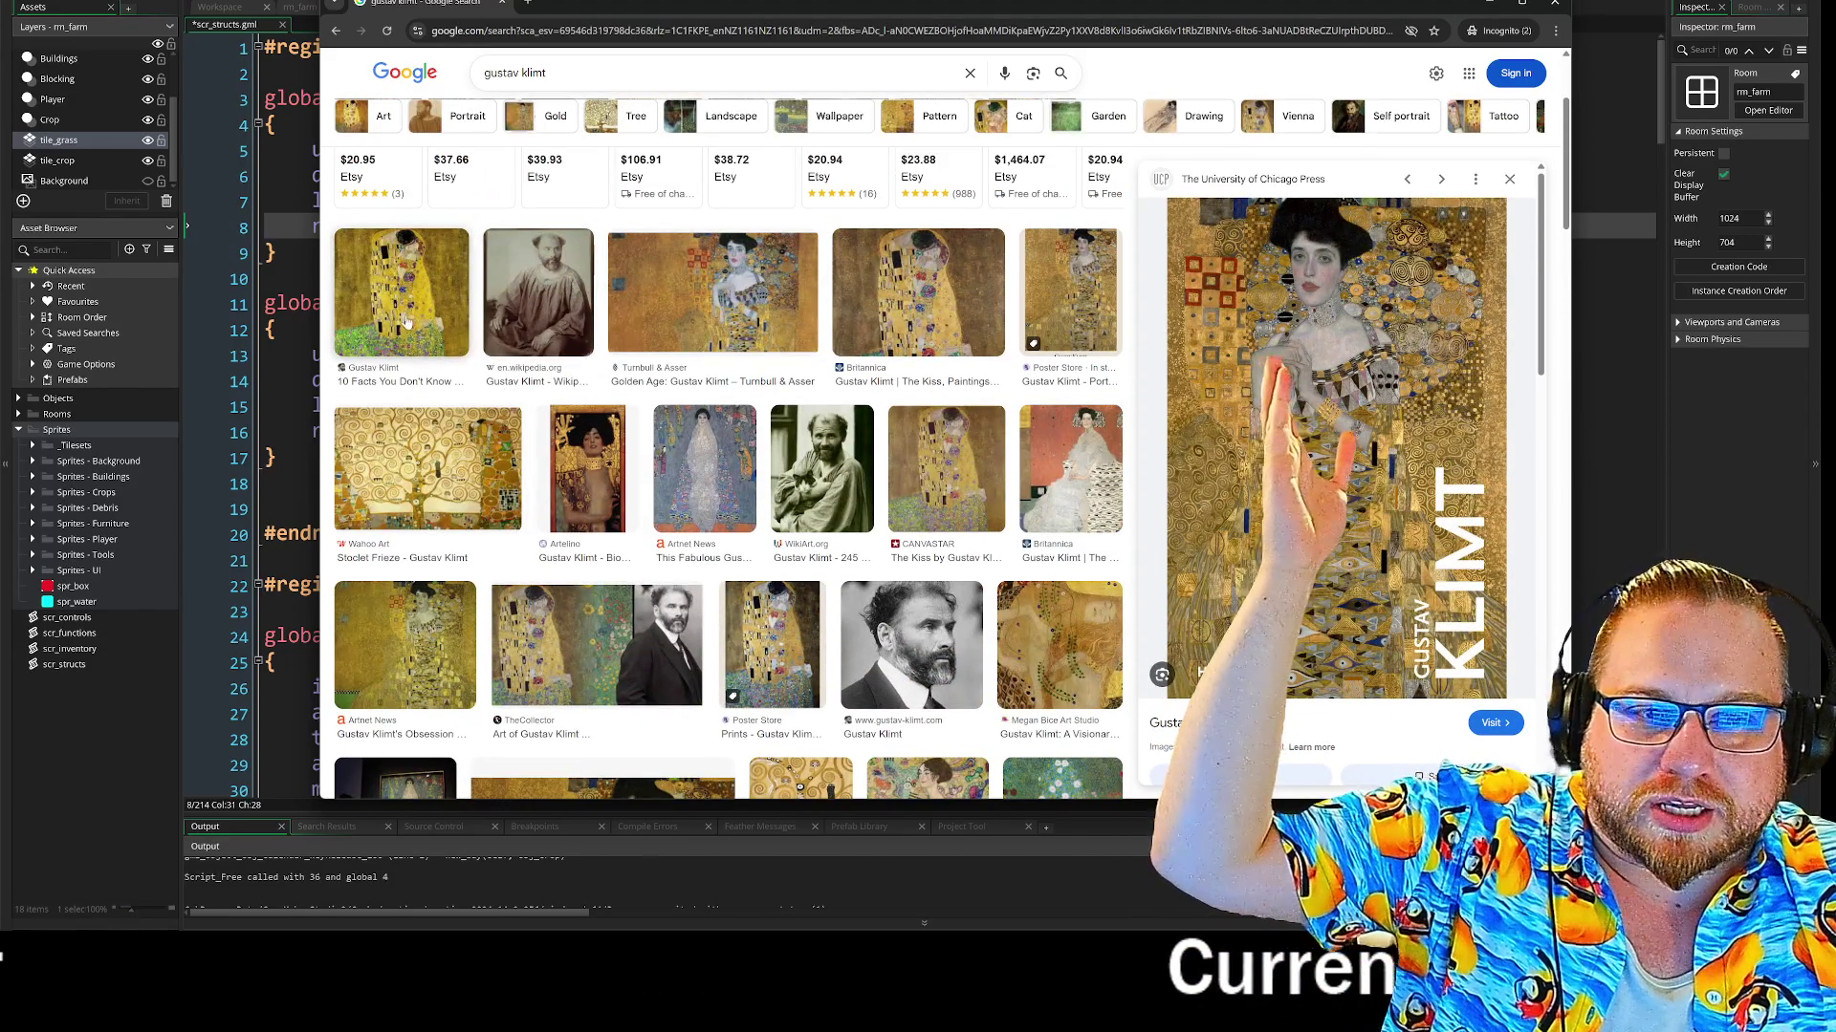
{"action": "left_click", "coordinate": [406, 323]}
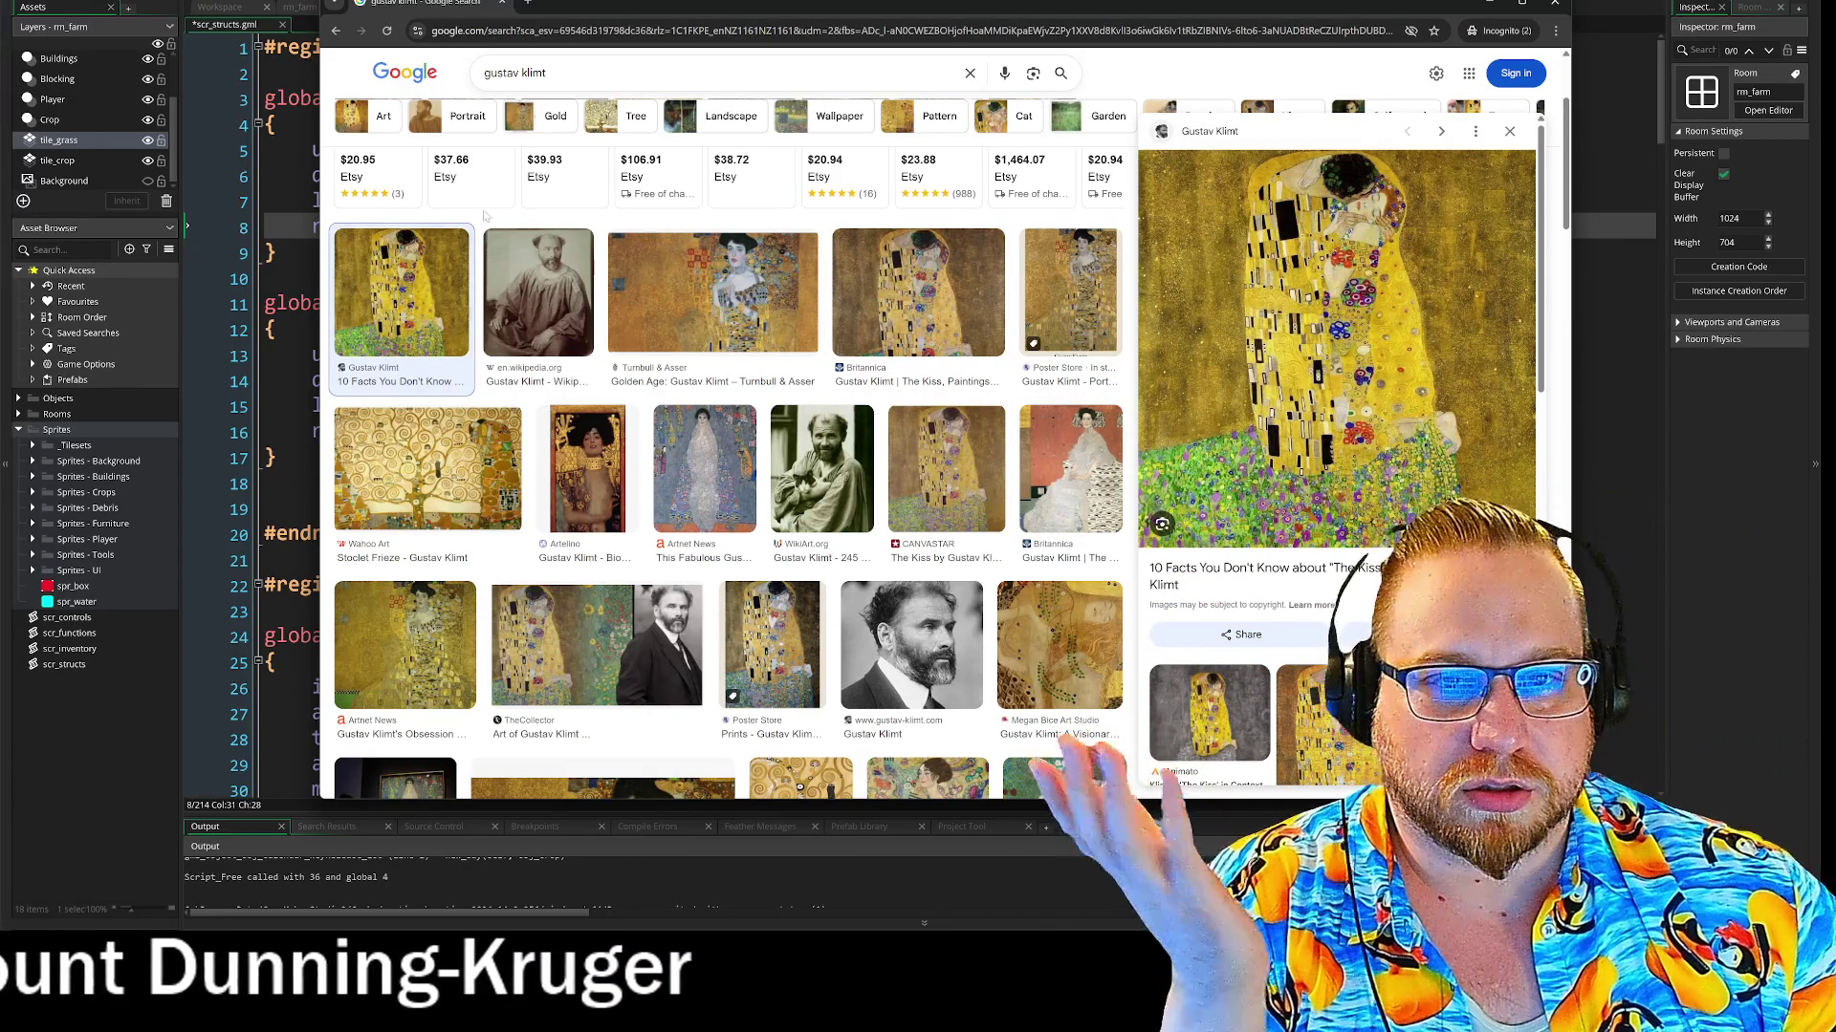
{"action": "scroll", "coordinate": [999, 400], "scroll_direction": "up", "scroll_amount": 3}
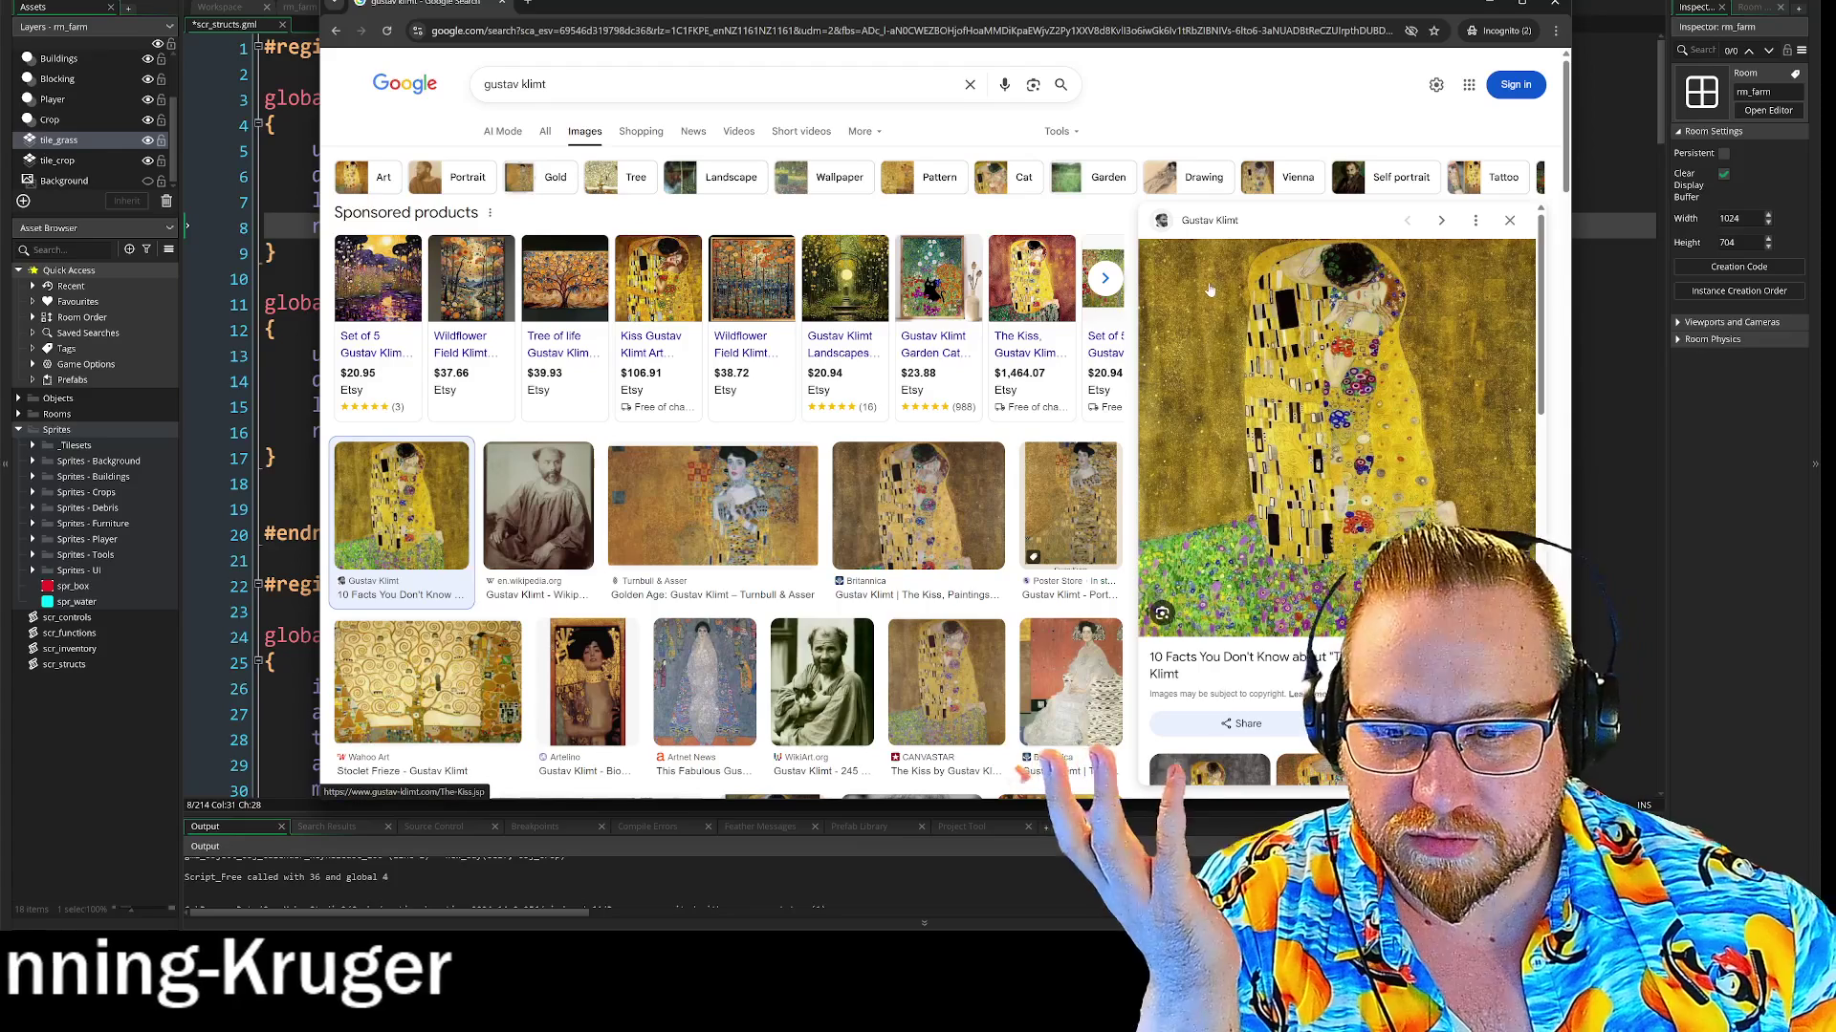
{"action": "left_click", "coordinate": [1555, 6]}
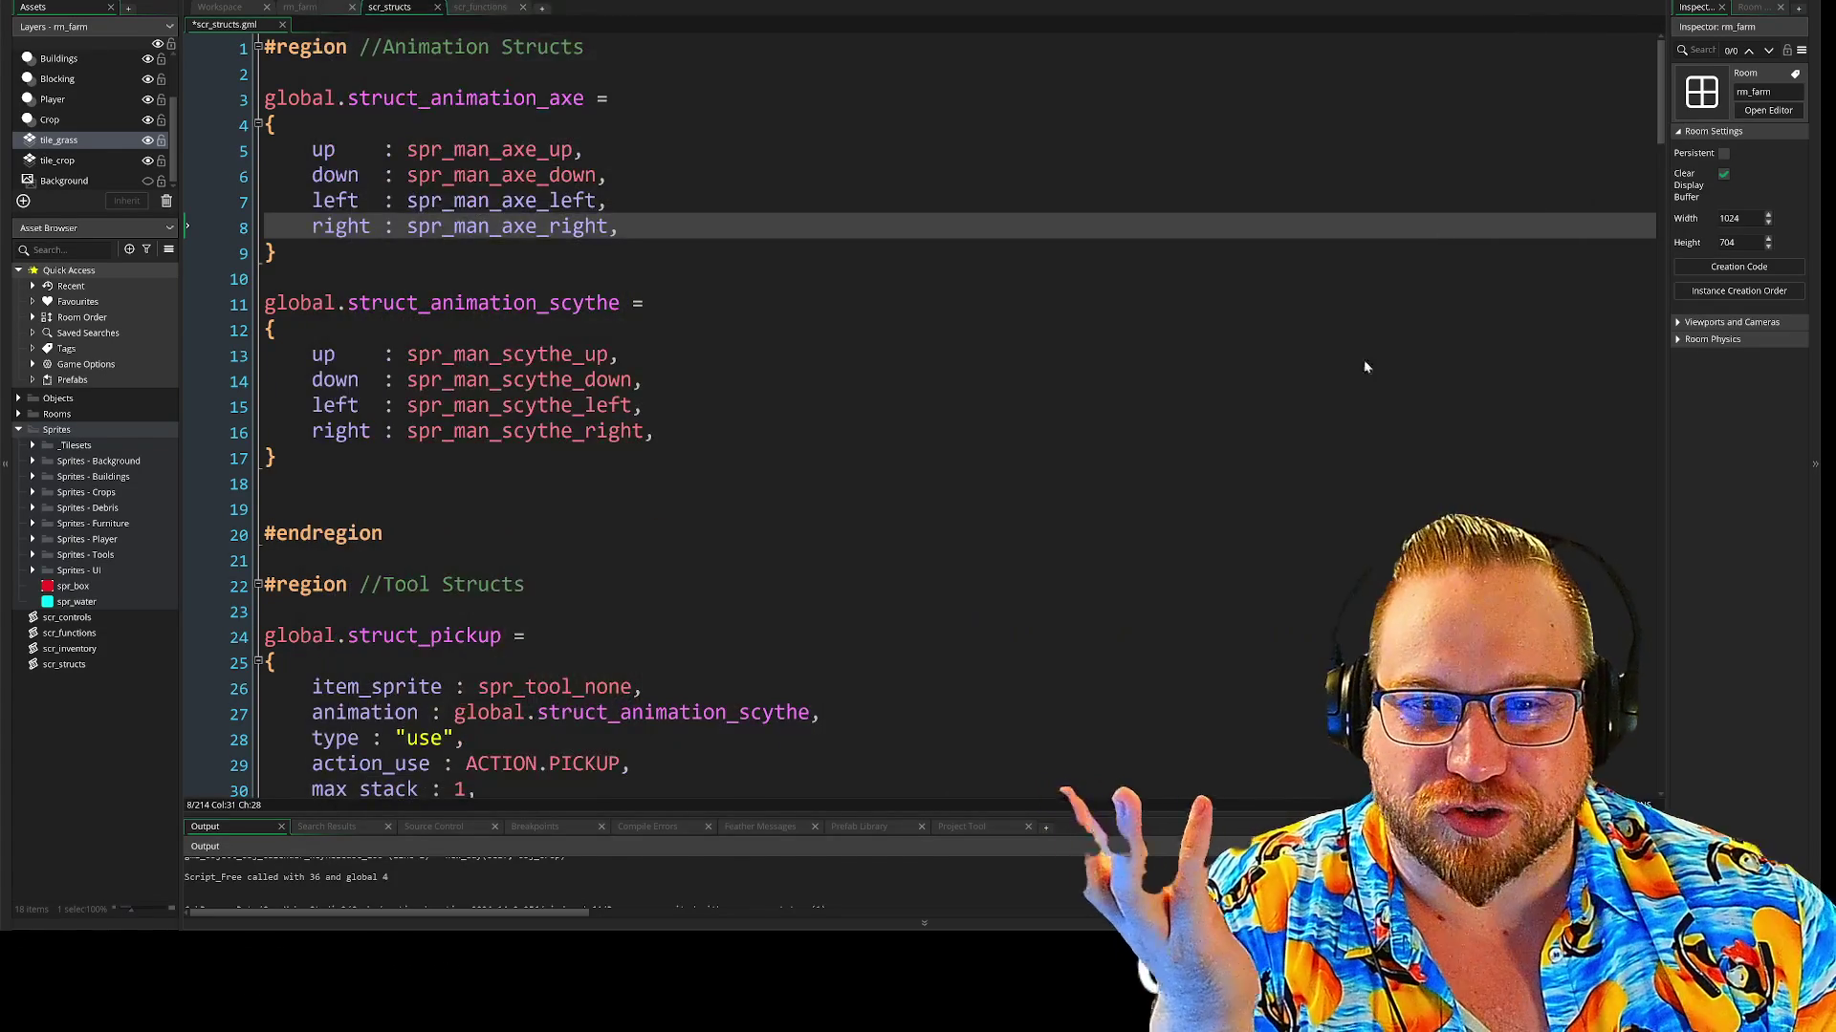
Collapse struct_pickup, point struct_axe's animation at struct_animation_axe, and collapse struct_axe
{"action": "scroll", "coordinate": [921, 428], "scroll_direction": "down", "scroll_amount": 2}
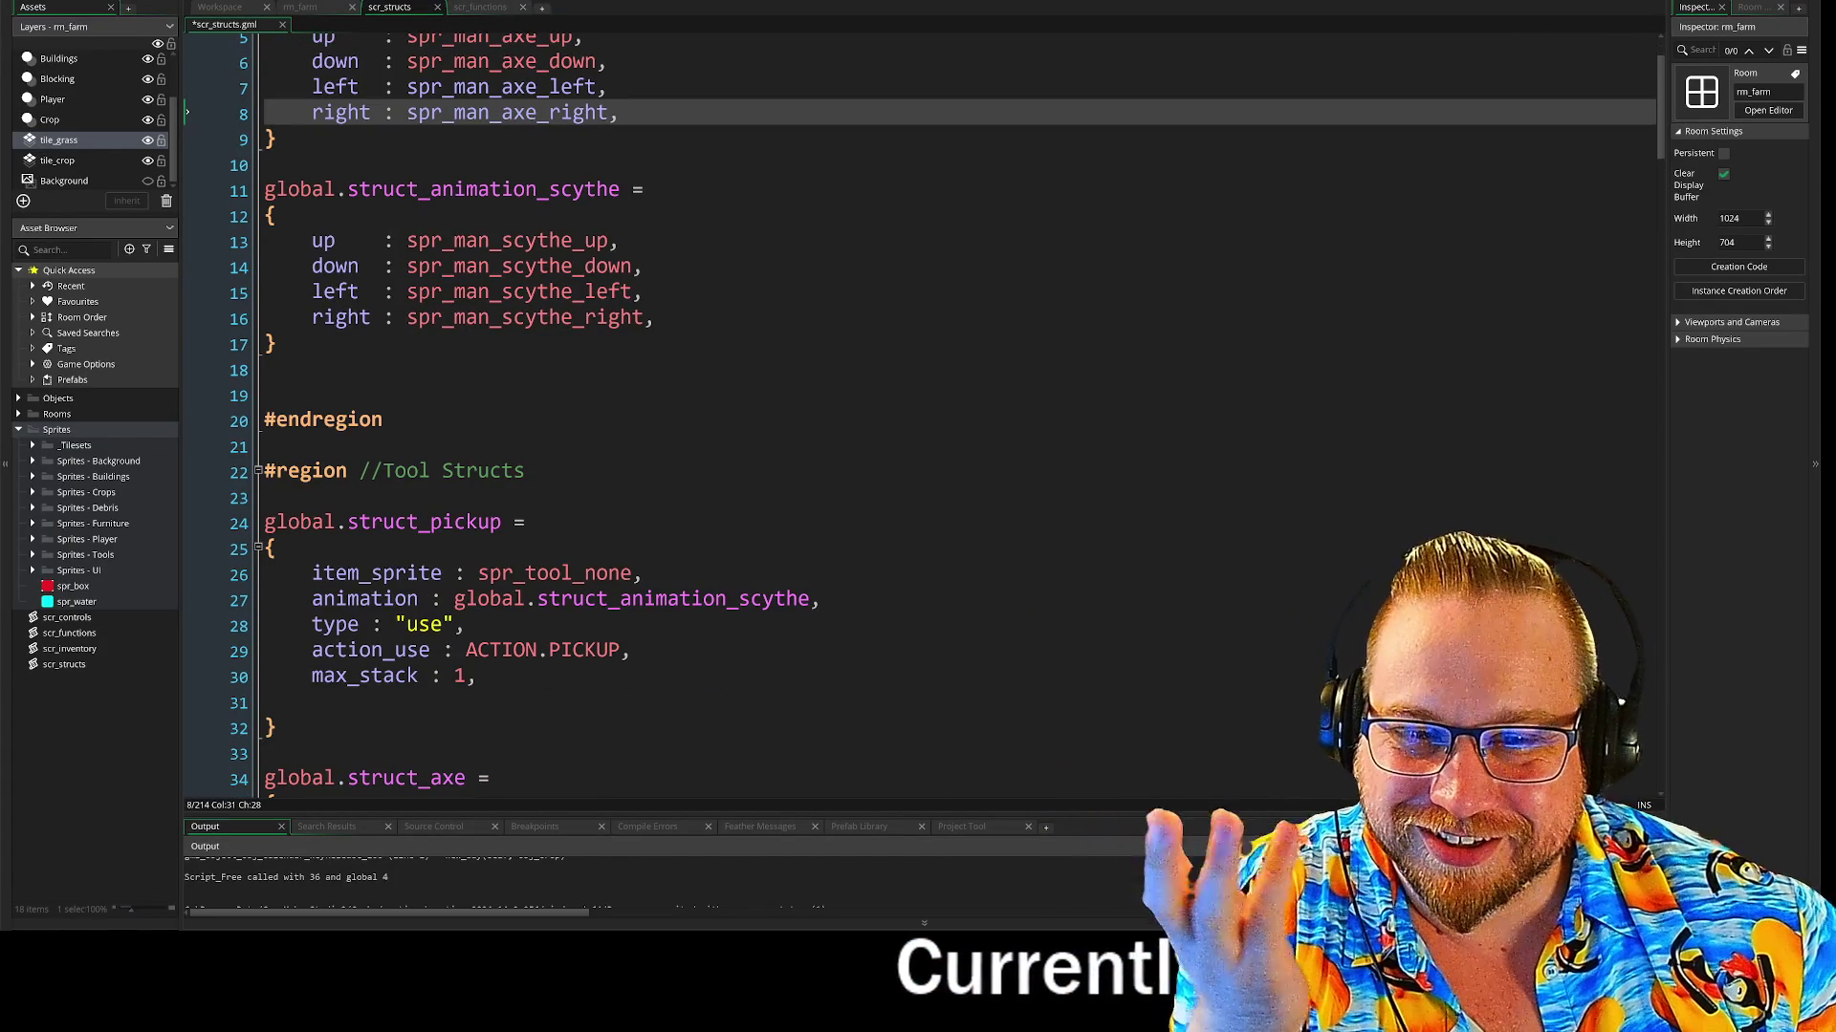
{"action": "scroll", "coordinate": [923, 415], "scroll_direction": "down", "scroll_amount": 1}
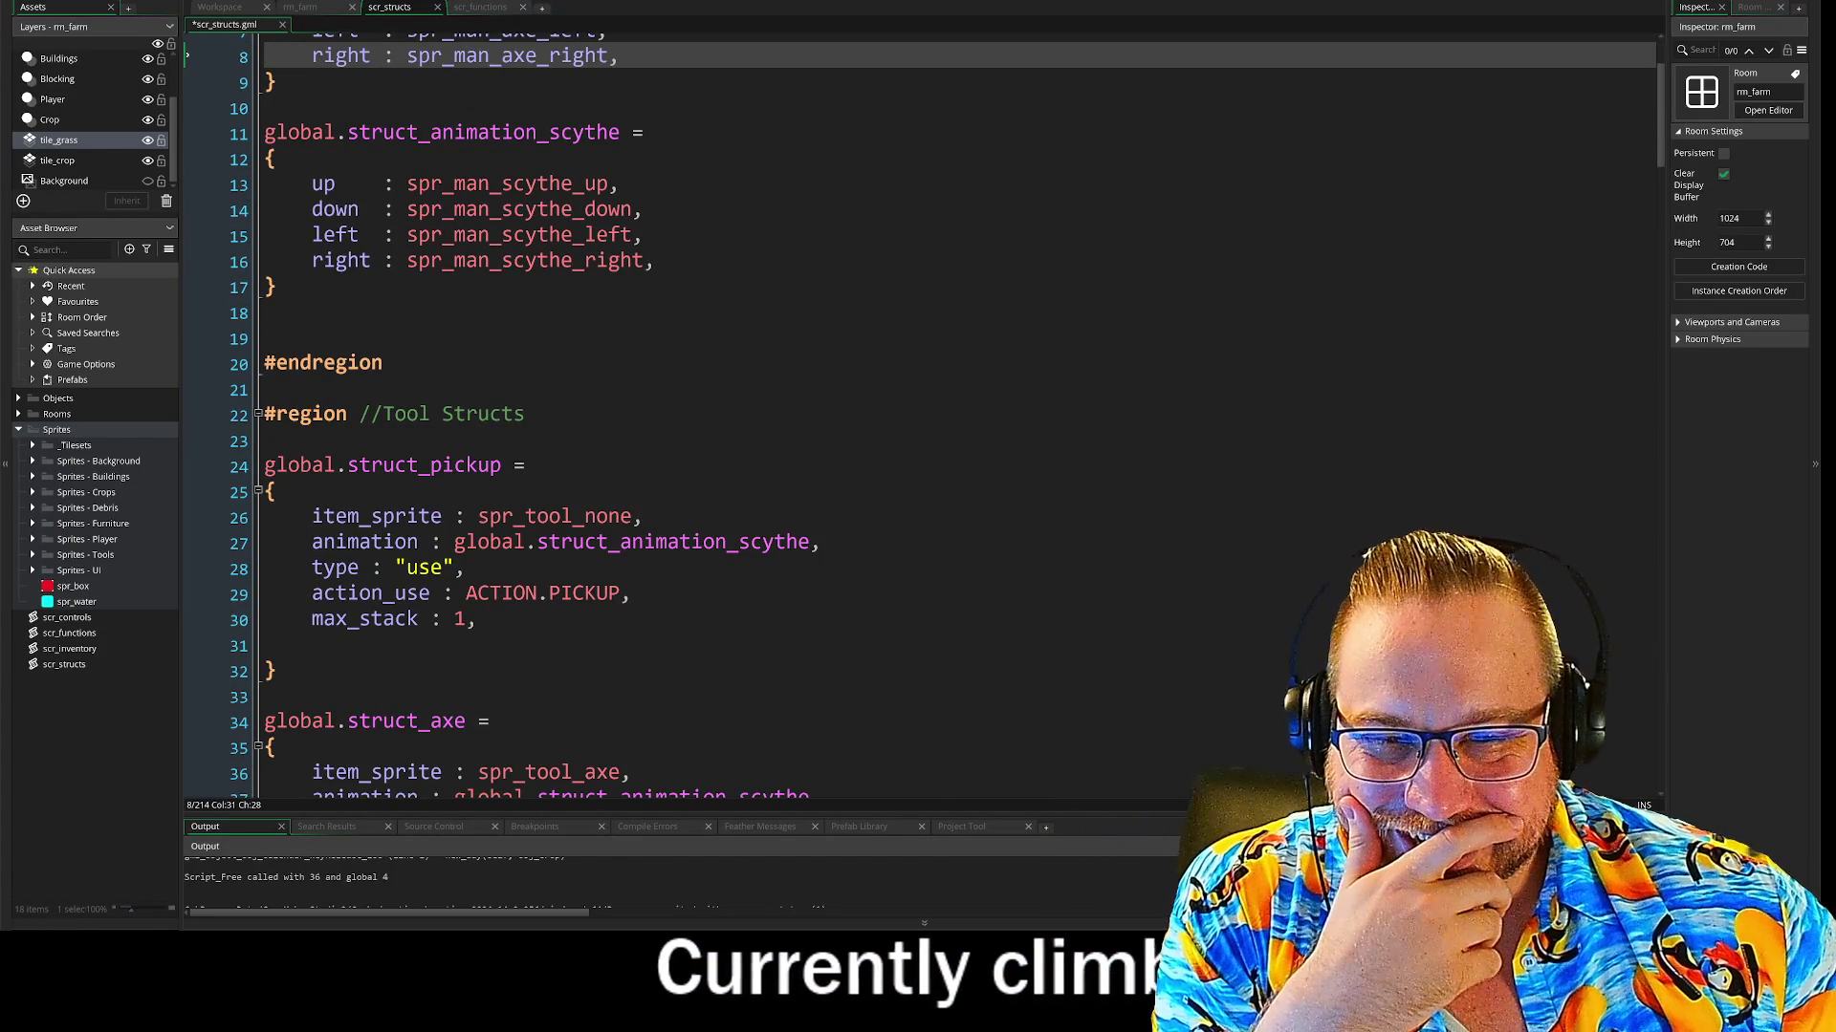
{"action": "left_click", "coordinate": [257, 491]}
{"action": "scroll", "coordinate": [330, 540], "scroll_direction": "down", "scroll_amount": 2}
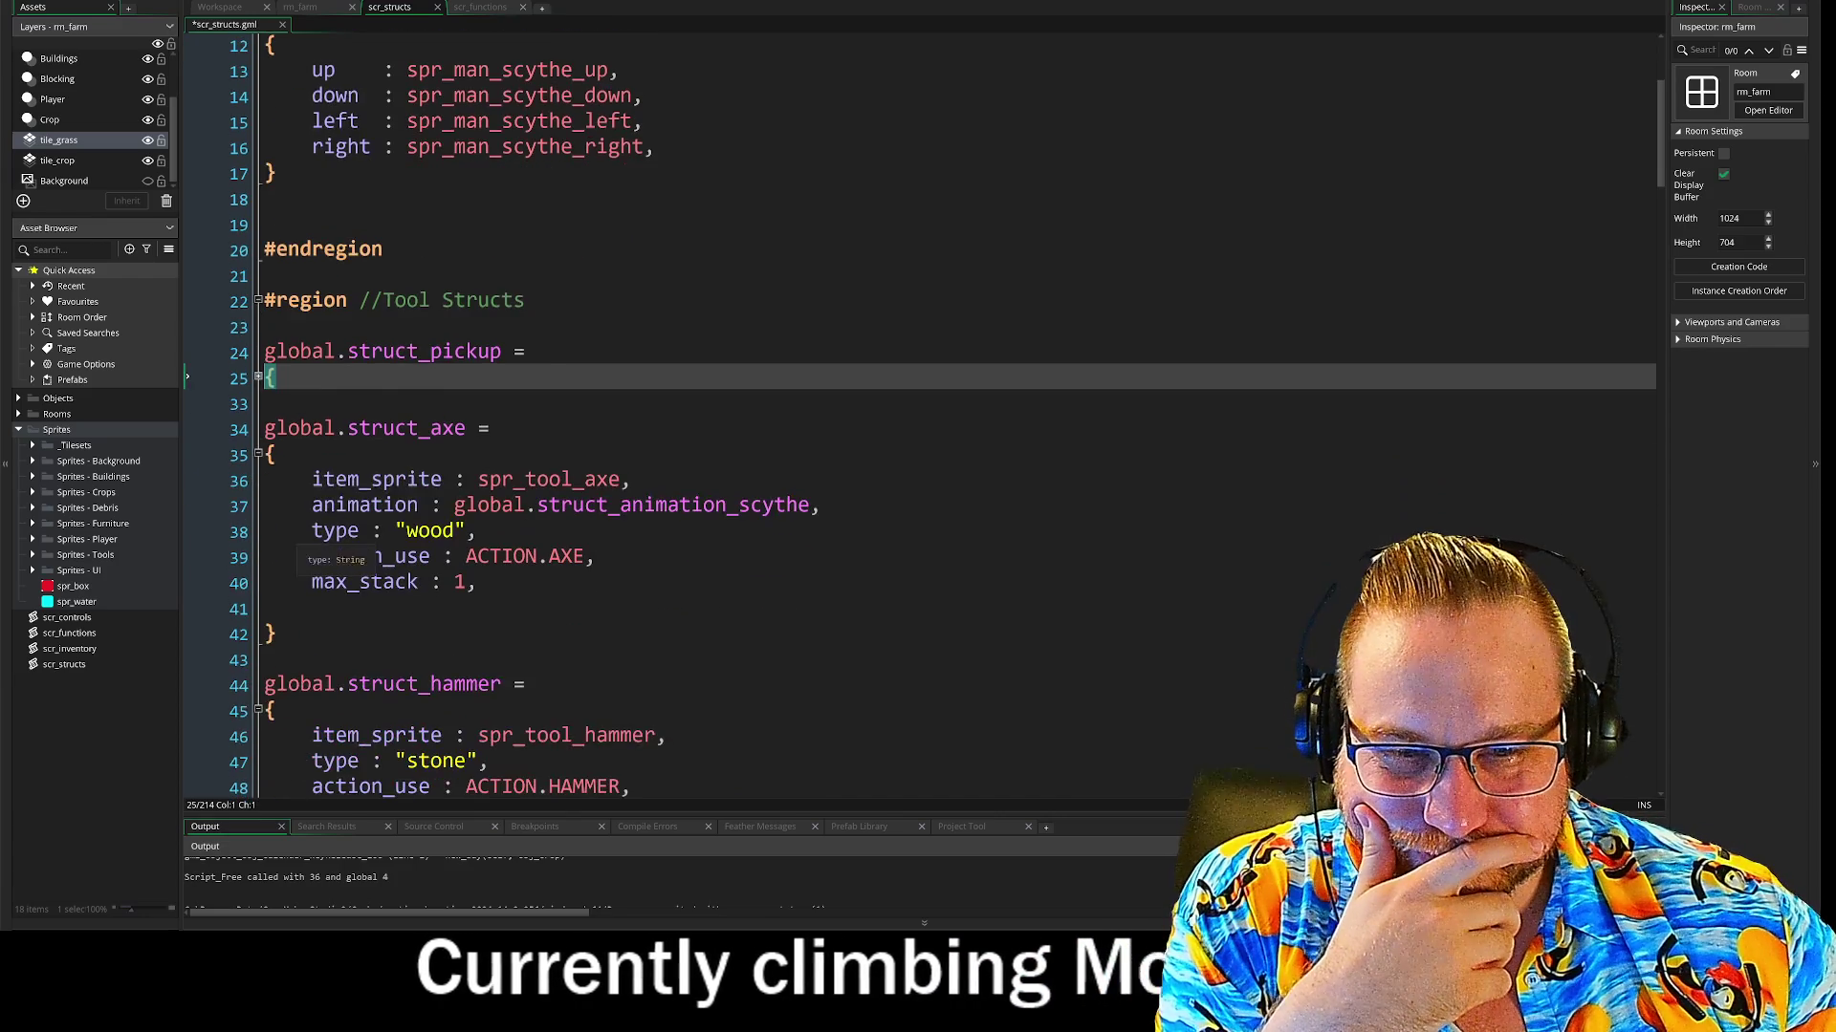
{"action": "scroll", "coordinate": [921, 421], "scroll_direction": "up", "scroll_amount": 5}
{"action": "scroll", "coordinate": [921, 421], "scroll_direction": "down", "scroll_amount": 4}
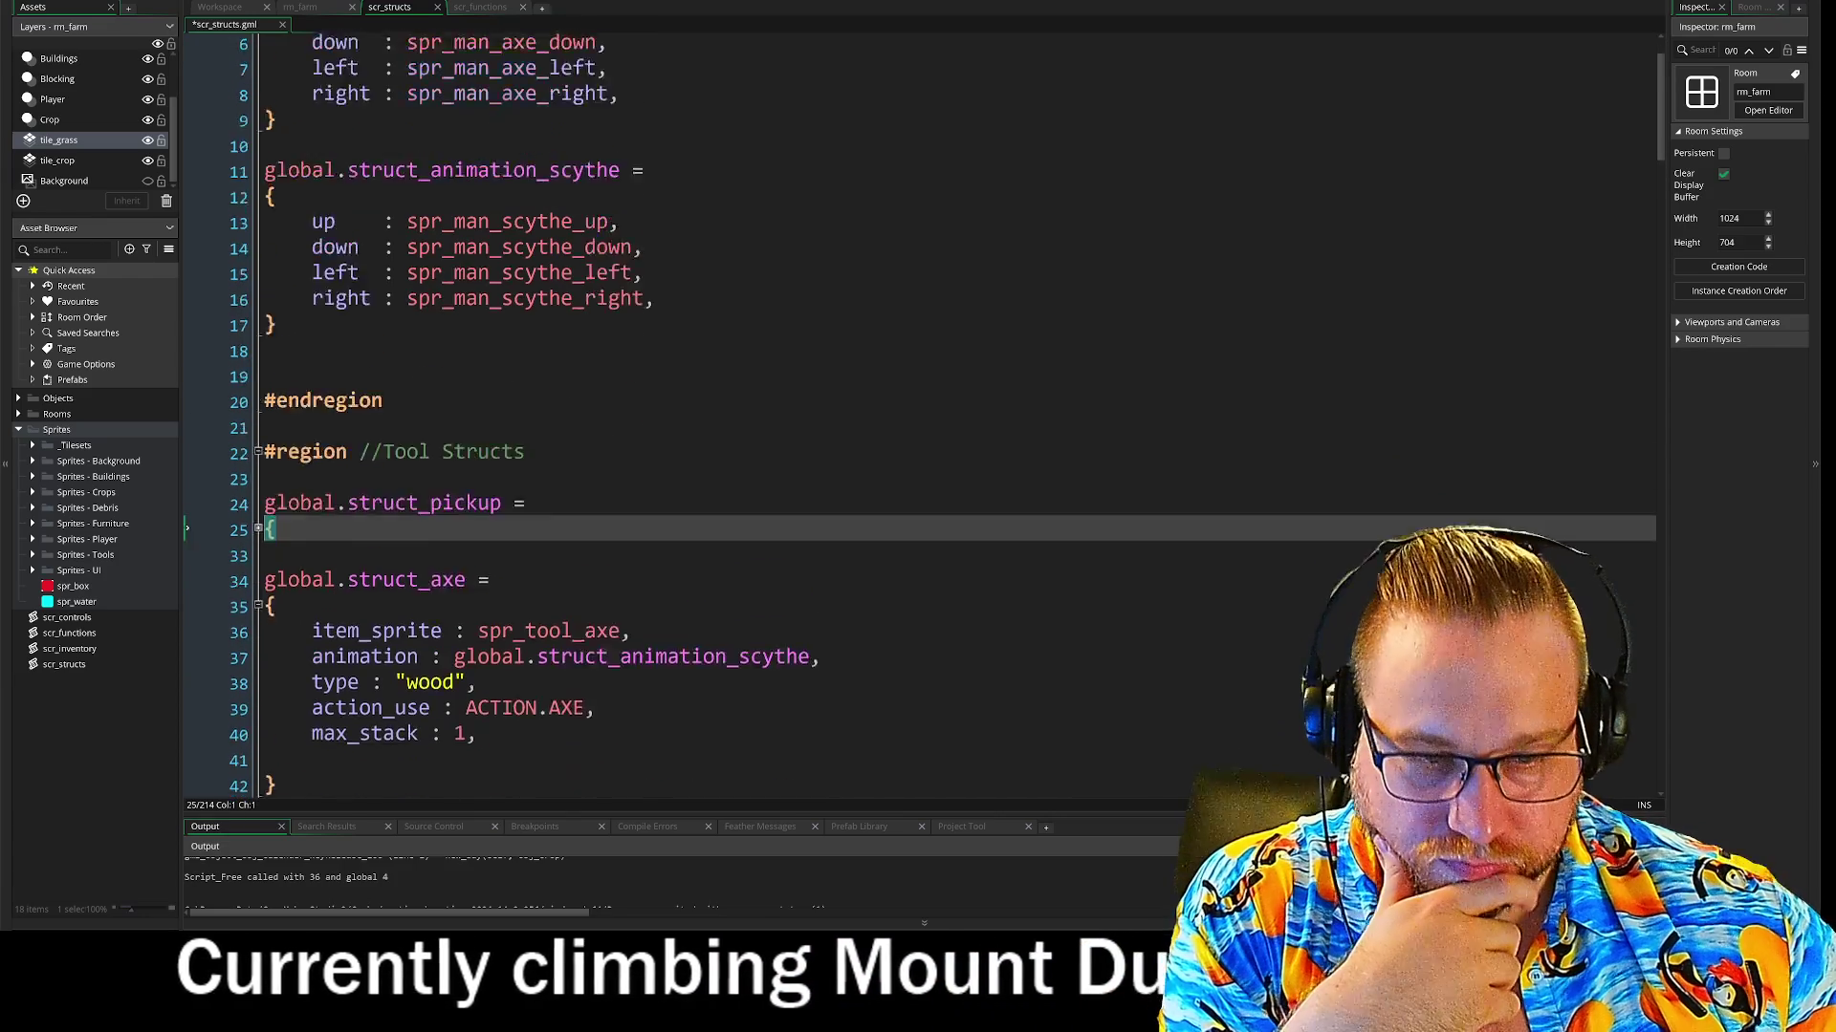
{"action": "left_click_drag", "start_coordinate": [755, 567], "coordinate": [801, 568]}
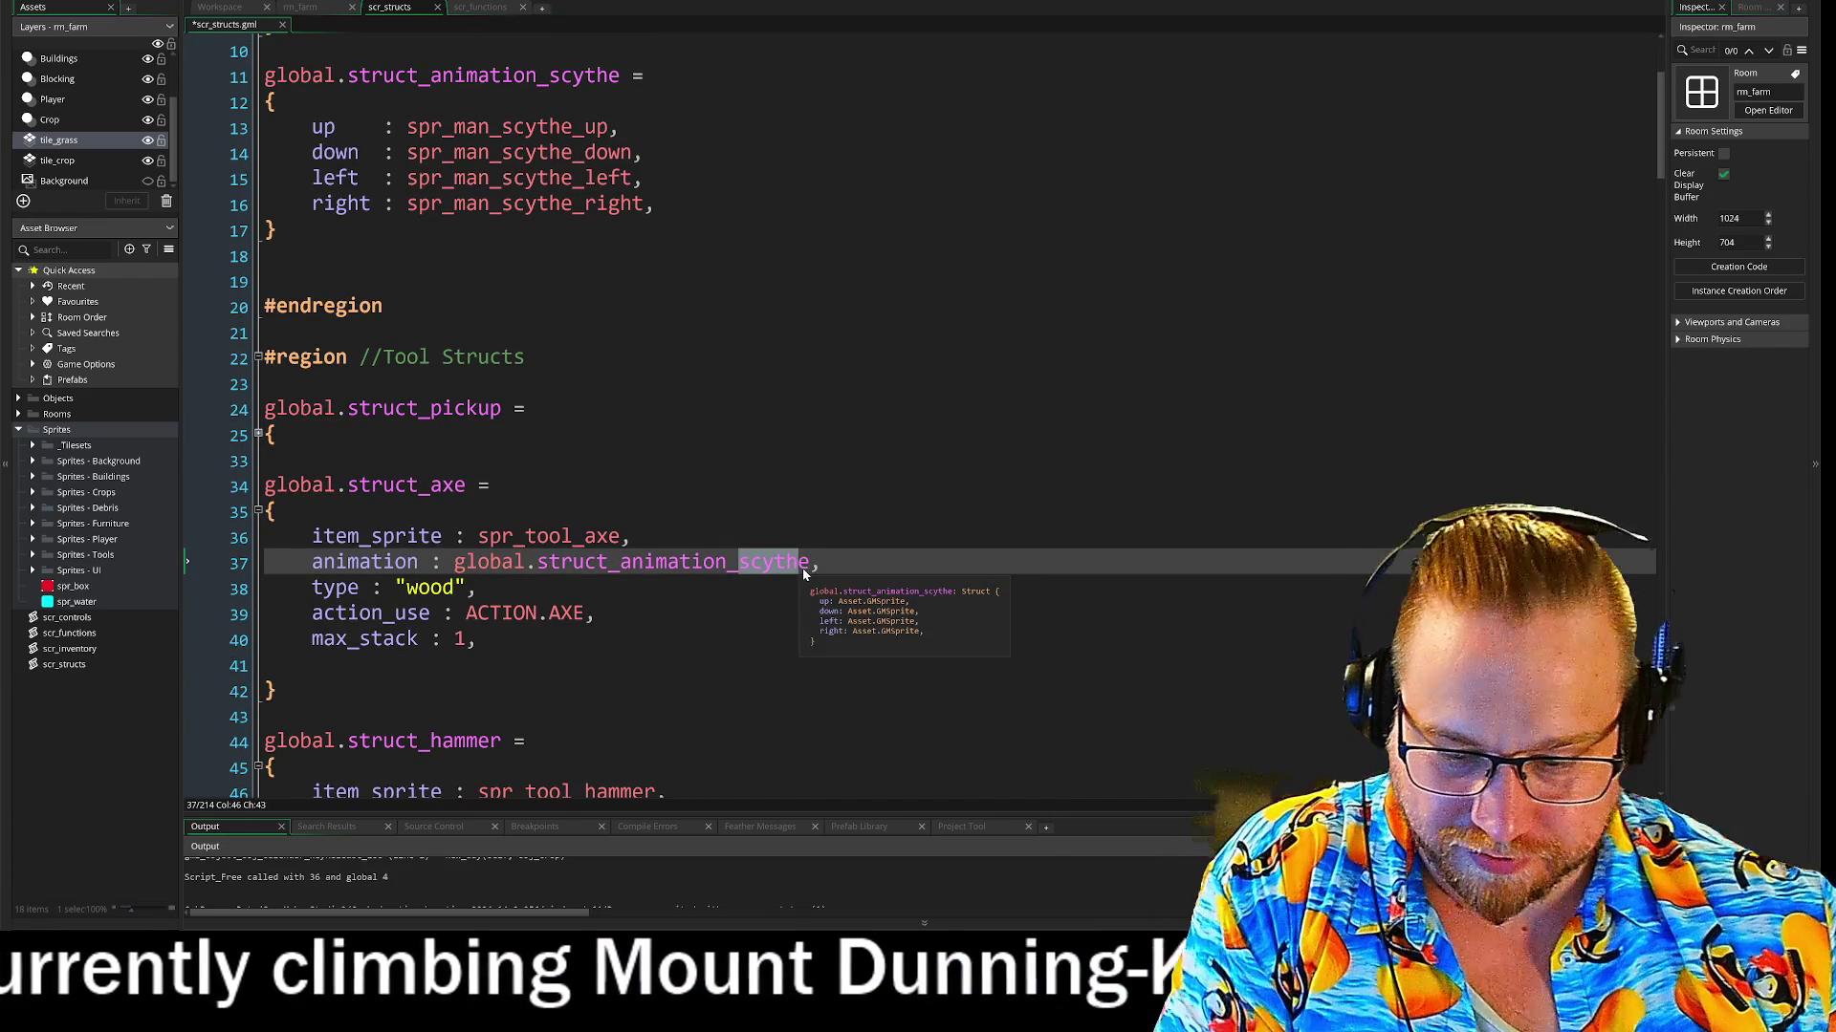
{"action": "type", "text": "axe"}
{"action": "key", "text": "Down"}
{"action": "key", "text": "Down"}
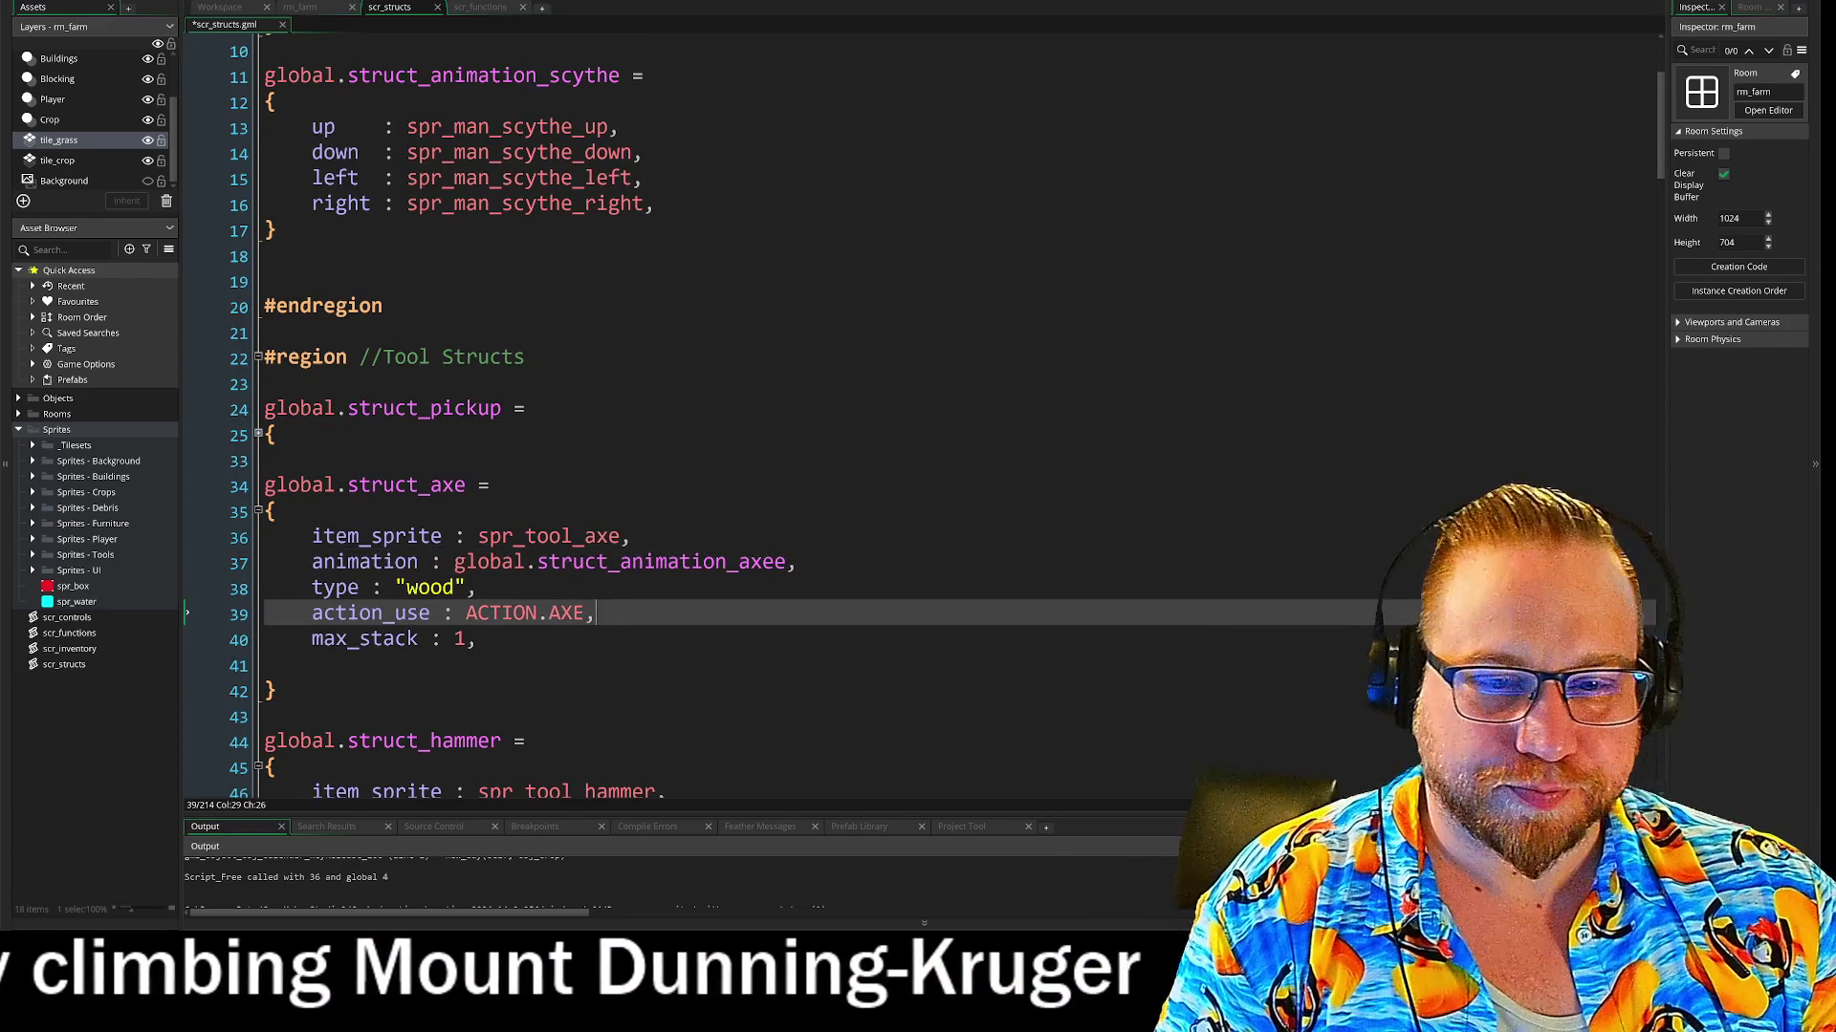
{"action": "left_click", "coordinate": [258, 510]}
Paste the scythe animation block into struct_hammer, then undo that paste
{"action": "scroll", "coordinate": [239, 506], "scroll_direction": "down", "scroll_amount": 2}
{"action": "left_click", "coordinate": [669, 517]}
{"action": "key", "text": "Return"}
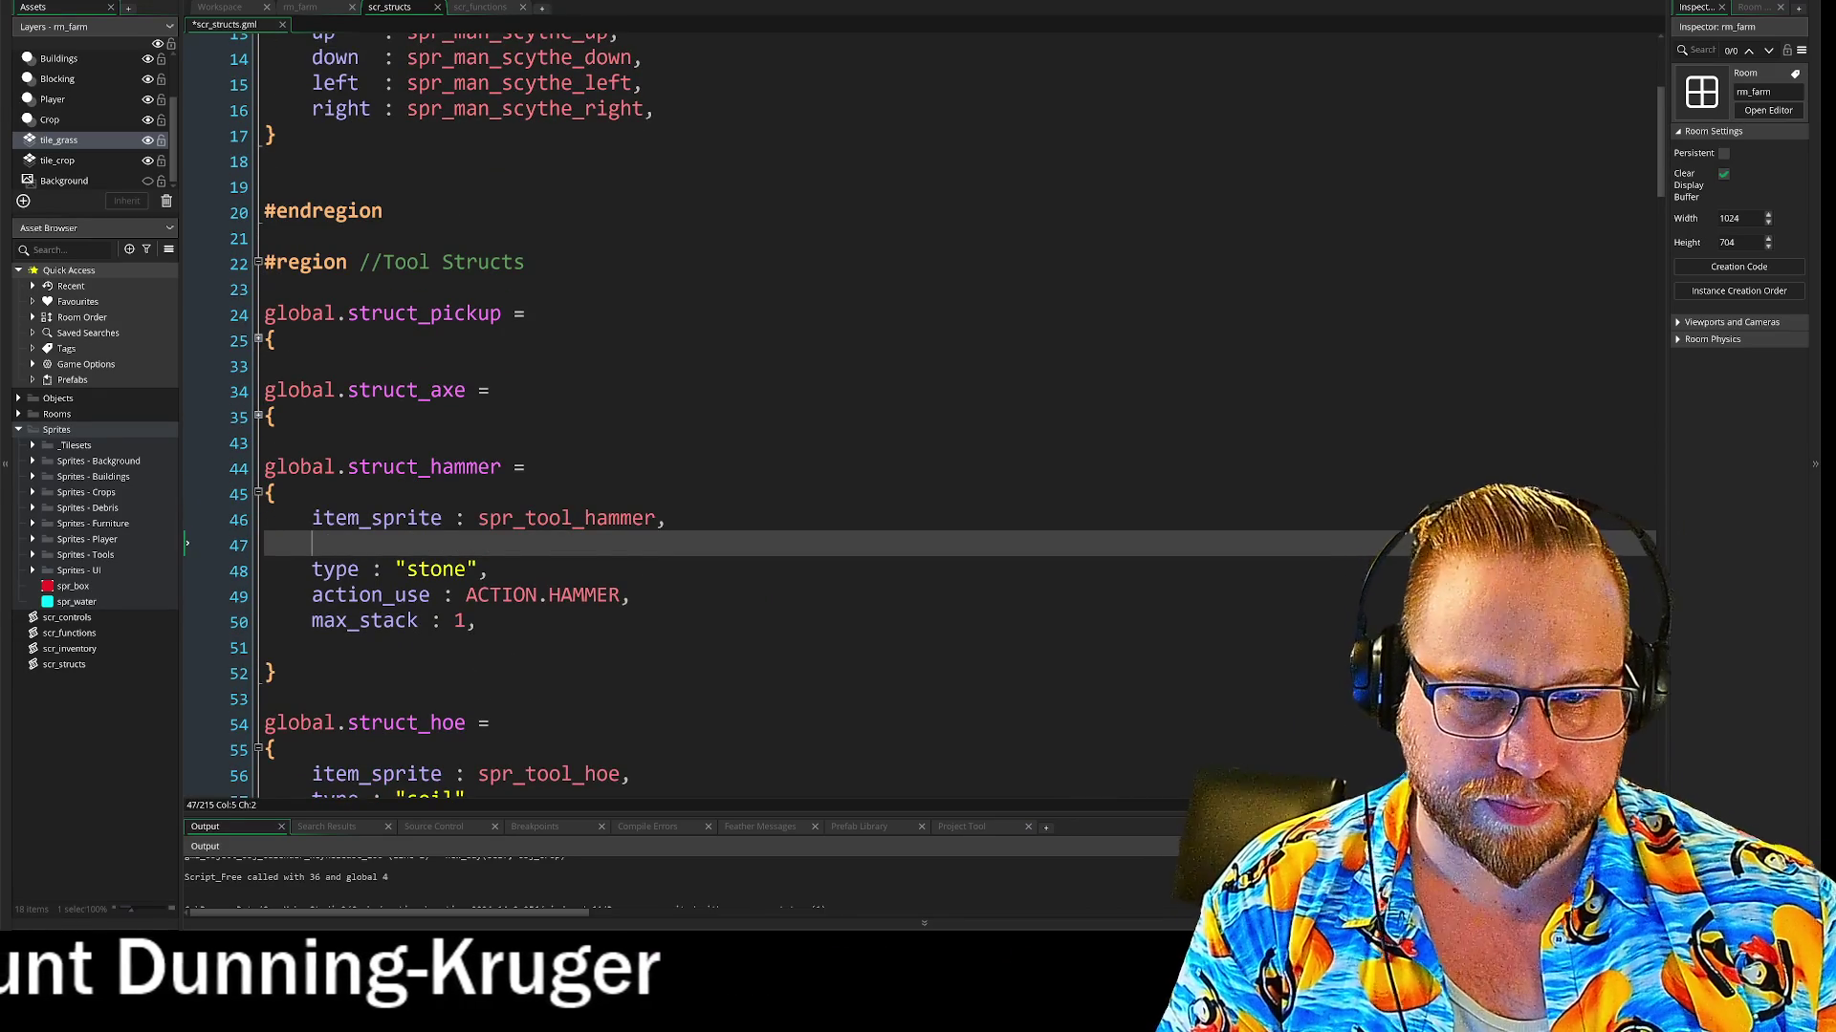
{"action": "type", "text": "global.struct_animation_scythe = { \tup    : spr_man_scythe_up, \tdown  : spr_man_scythe_down, \tleft  : spr_man_scythe_left, \tright : spr_man_scythe_right, }"}
{"action": "key", "text": "ctrl+z"}
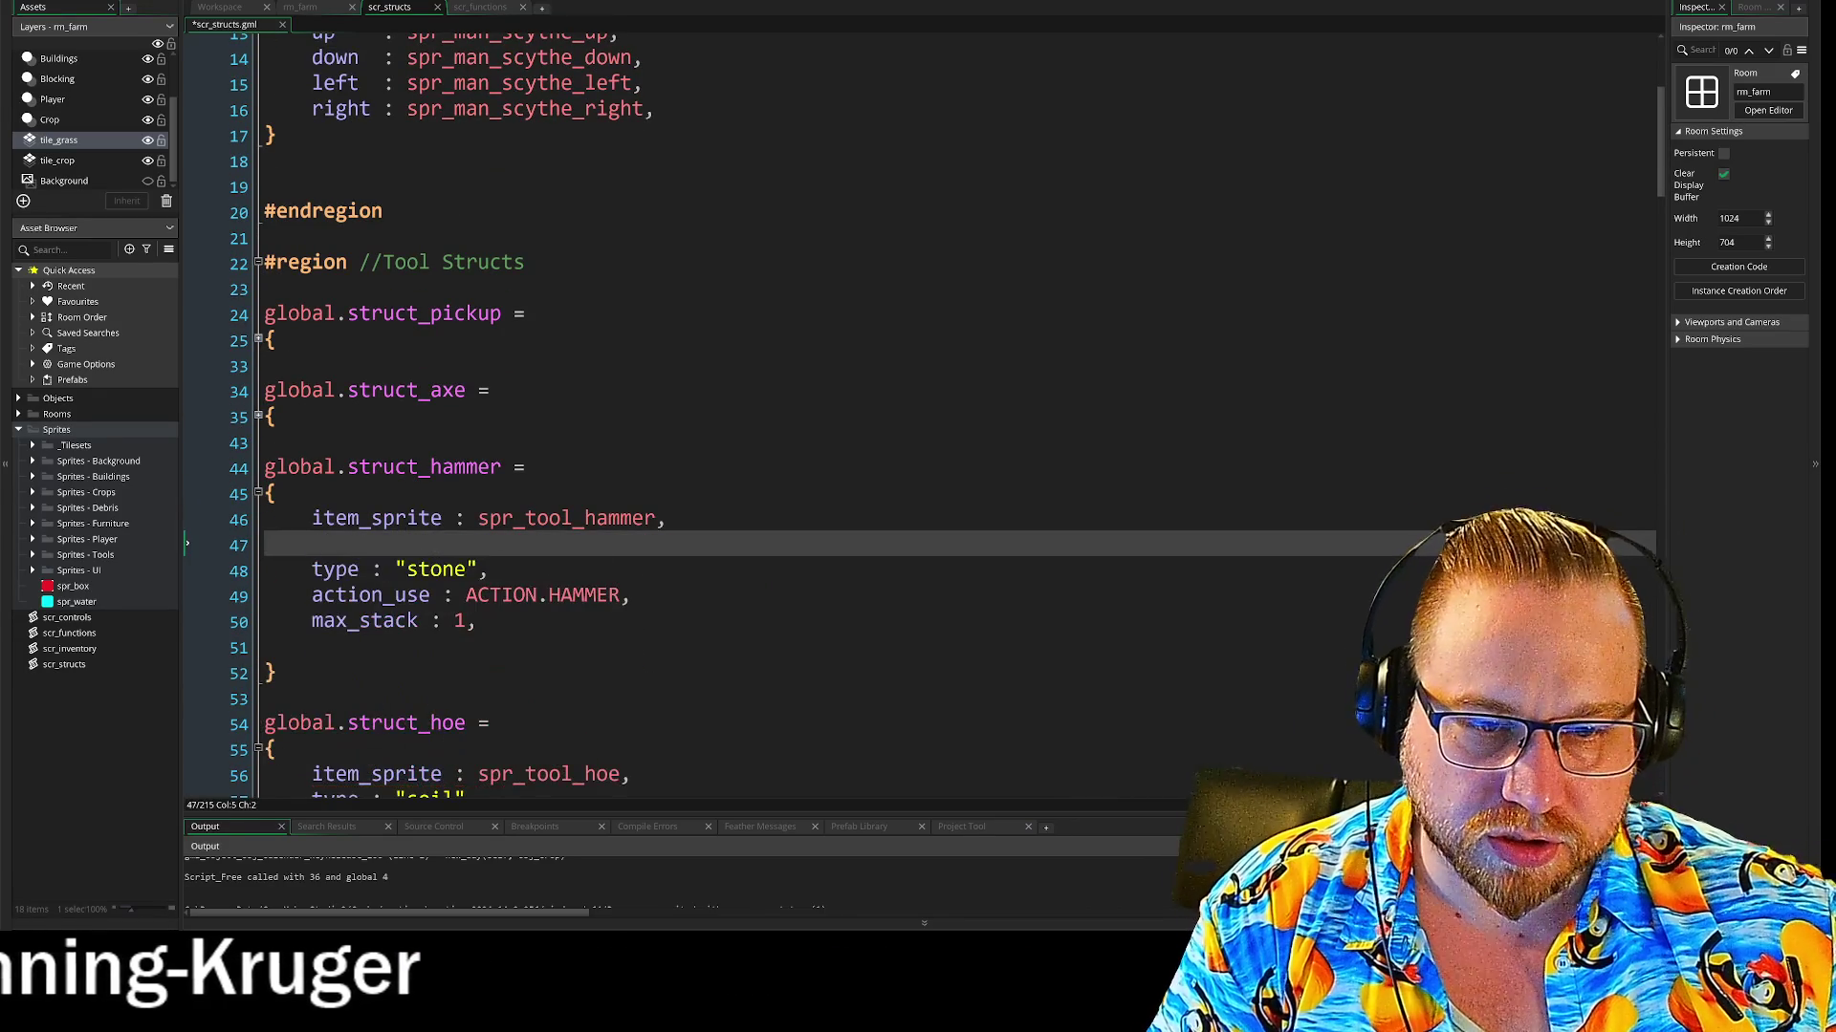
{"action": "scroll", "coordinate": [516, 435], "scroll_direction": "up", "scroll_amount": 5}
{"action": "scroll", "coordinate": [918, 411], "scroll_direction": "down", "scroll_amount": 2}
{"action": "scroll", "coordinate": [918, 411], "scroll_direction": "up", "scroll_amount": 2}
{"action": "left_click", "coordinate": [188, 278]}
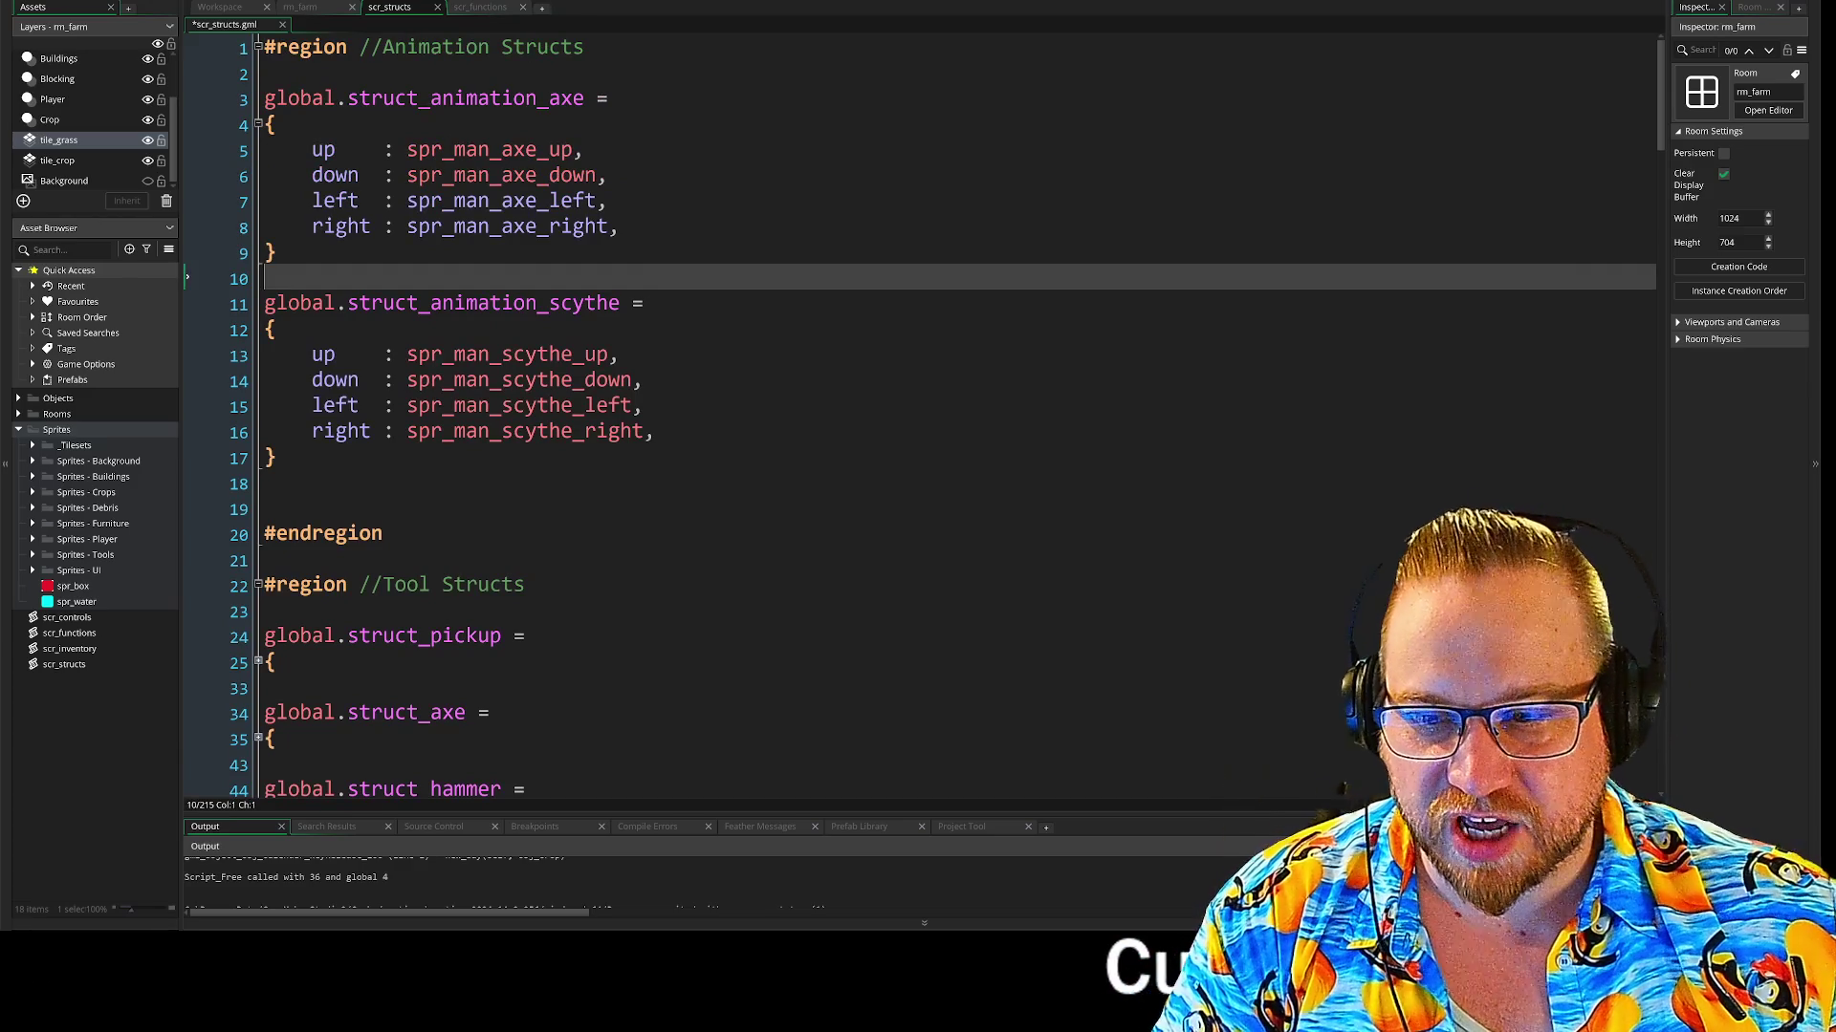
Paste a copy of the scythe animation struct after the axe one and name it struct_animation_hammer
{"action": "key", "text": "Return"}
{"action": "key", "text": "Return"}
{"action": "key", "text": "Up"}
{"action": "type", "text": "global.struct_animation_scythe = {     up    : spr_man_scythe_up,     down  : spr_man_scythe_down,     left  : spr_man_scythe_left,     right : spr_man_scythe_right, }"}
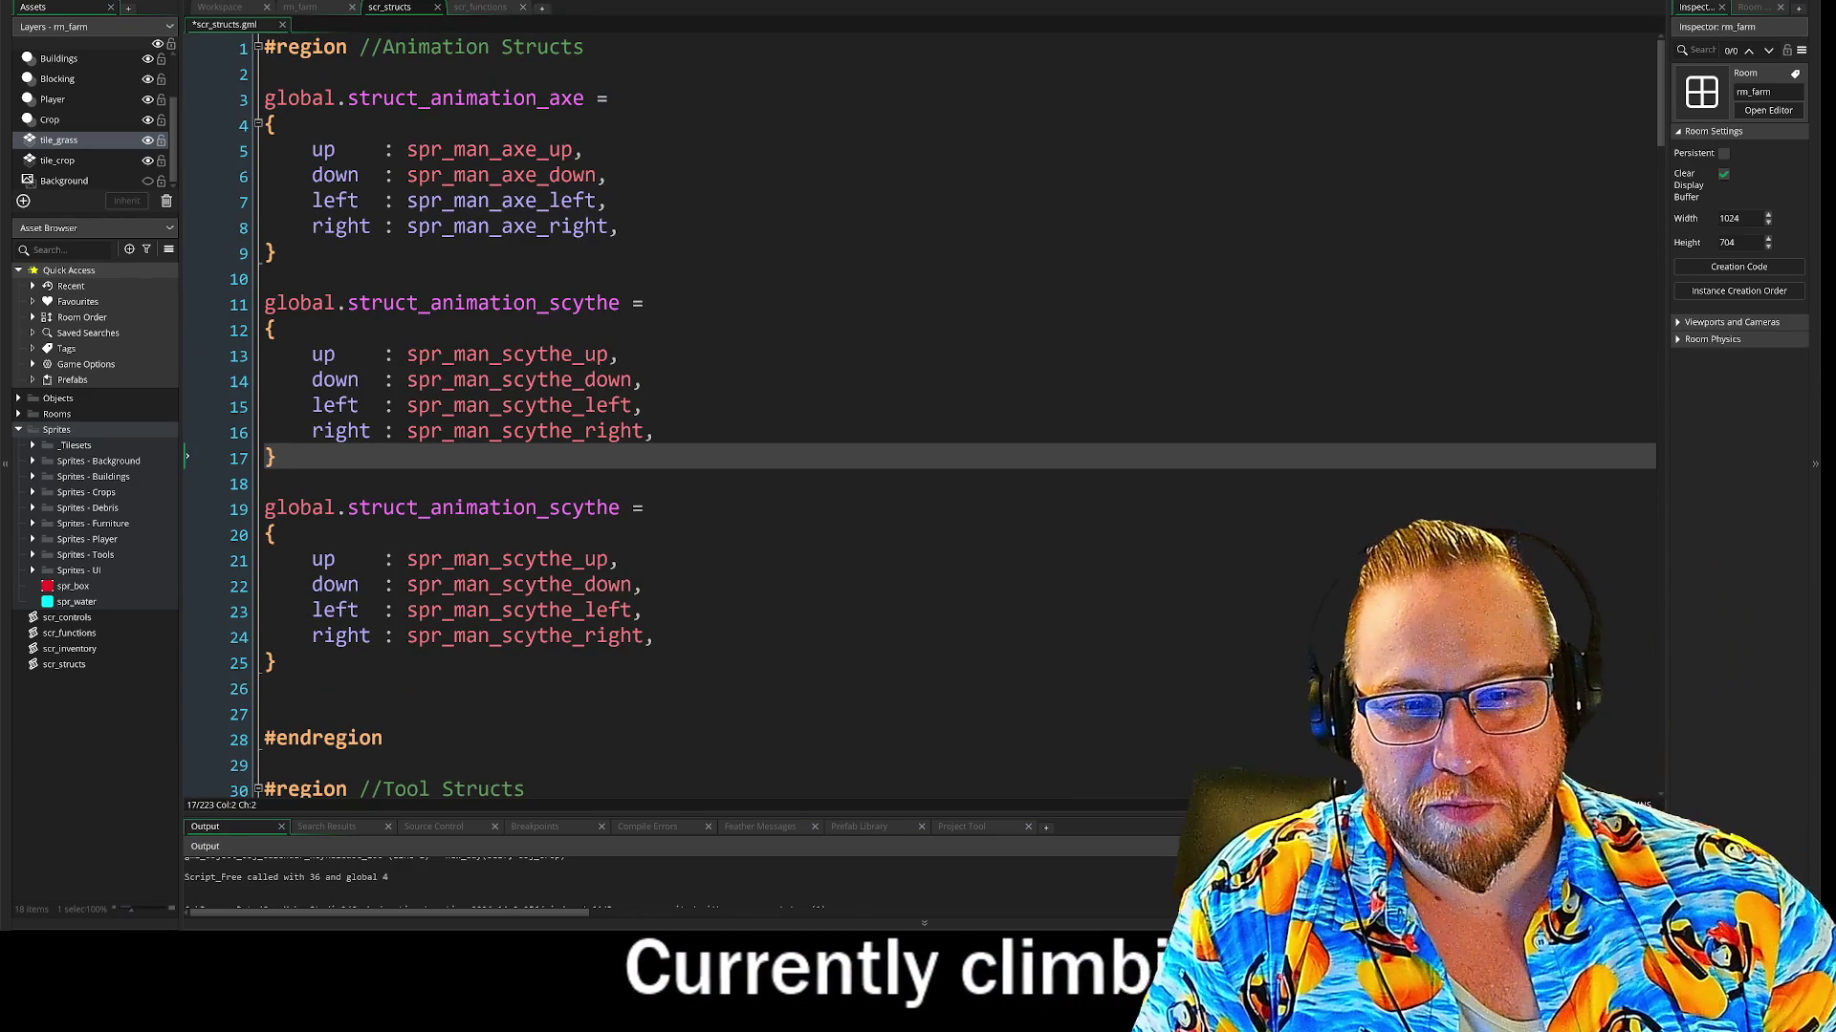
{"action": "left_click_drag", "start_coordinate": [550, 304], "coordinate": [601, 308]}
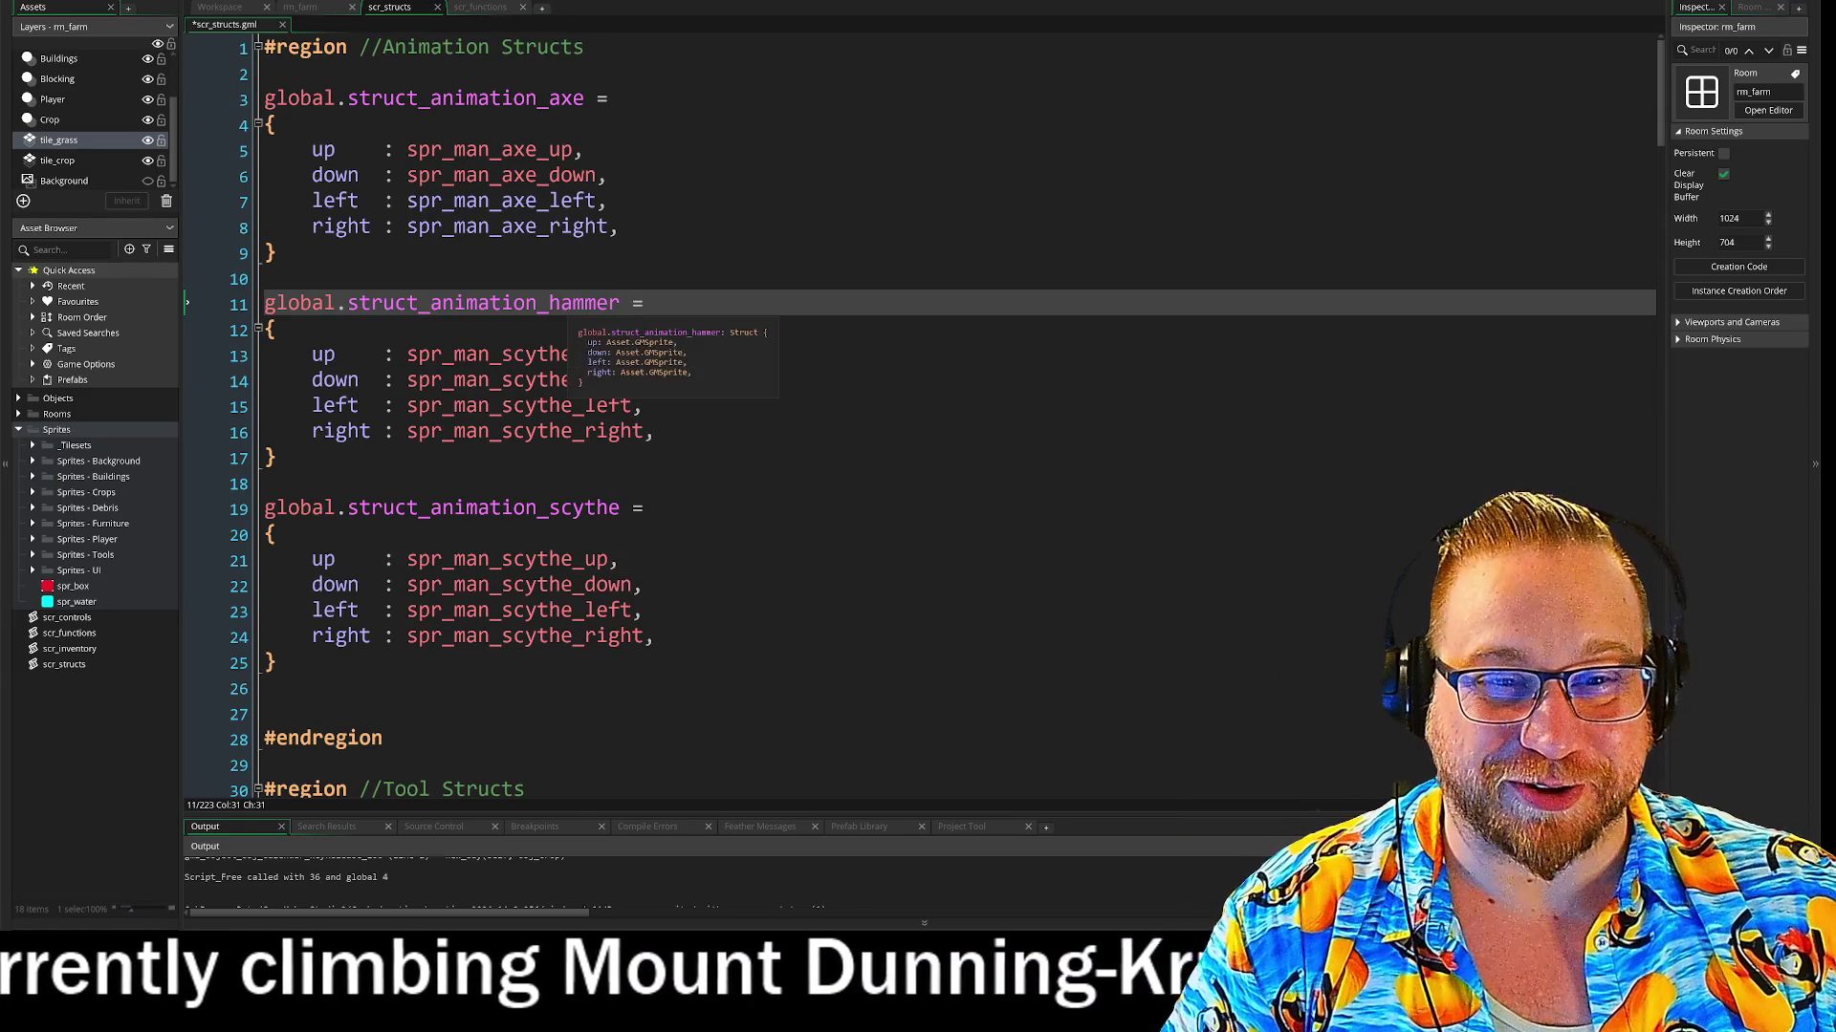
{"action": "left_click_drag", "start_coordinate": [550, 304], "coordinate": [622, 313]}
{"action": "key", "text": "ctrl+c"}
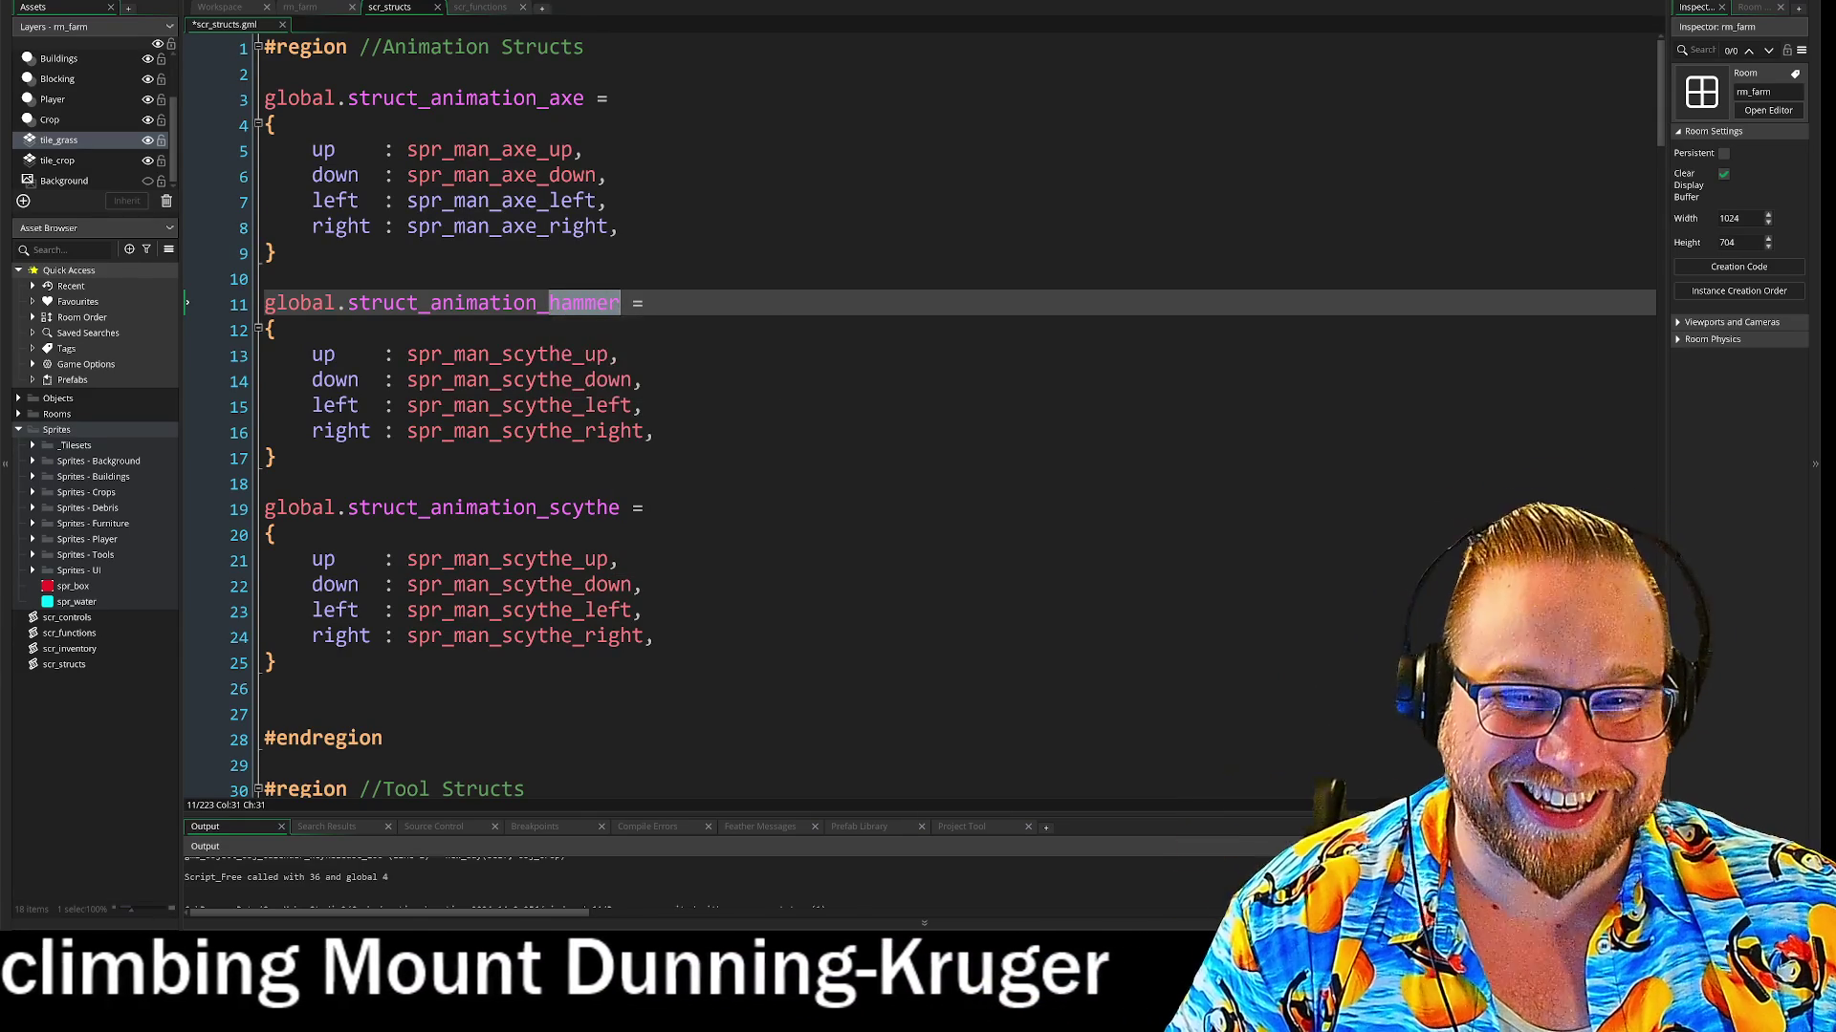
Change its sprite names from scythe to hammer and add blank lines after the struct
{"action": "left_click", "coordinate": [568, 355]}
{"action": "mouse_move", "coordinate": [570, 355]}
{"action": "left_mouse_down"}
{"action": "mouse_move", "coordinate": [502, 366]}
{"action": "mouse_move", "coordinate": [557, 394]}
{"action": "mouse_move", "coordinate": [538, 405]}
{"action": "mouse_move", "coordinate": [545, 444]}
{"action": "left_mouse_up"}
{"action": "key", "text": "ctrl+v"}
{"action": "key", "text": "ctrl+v"}
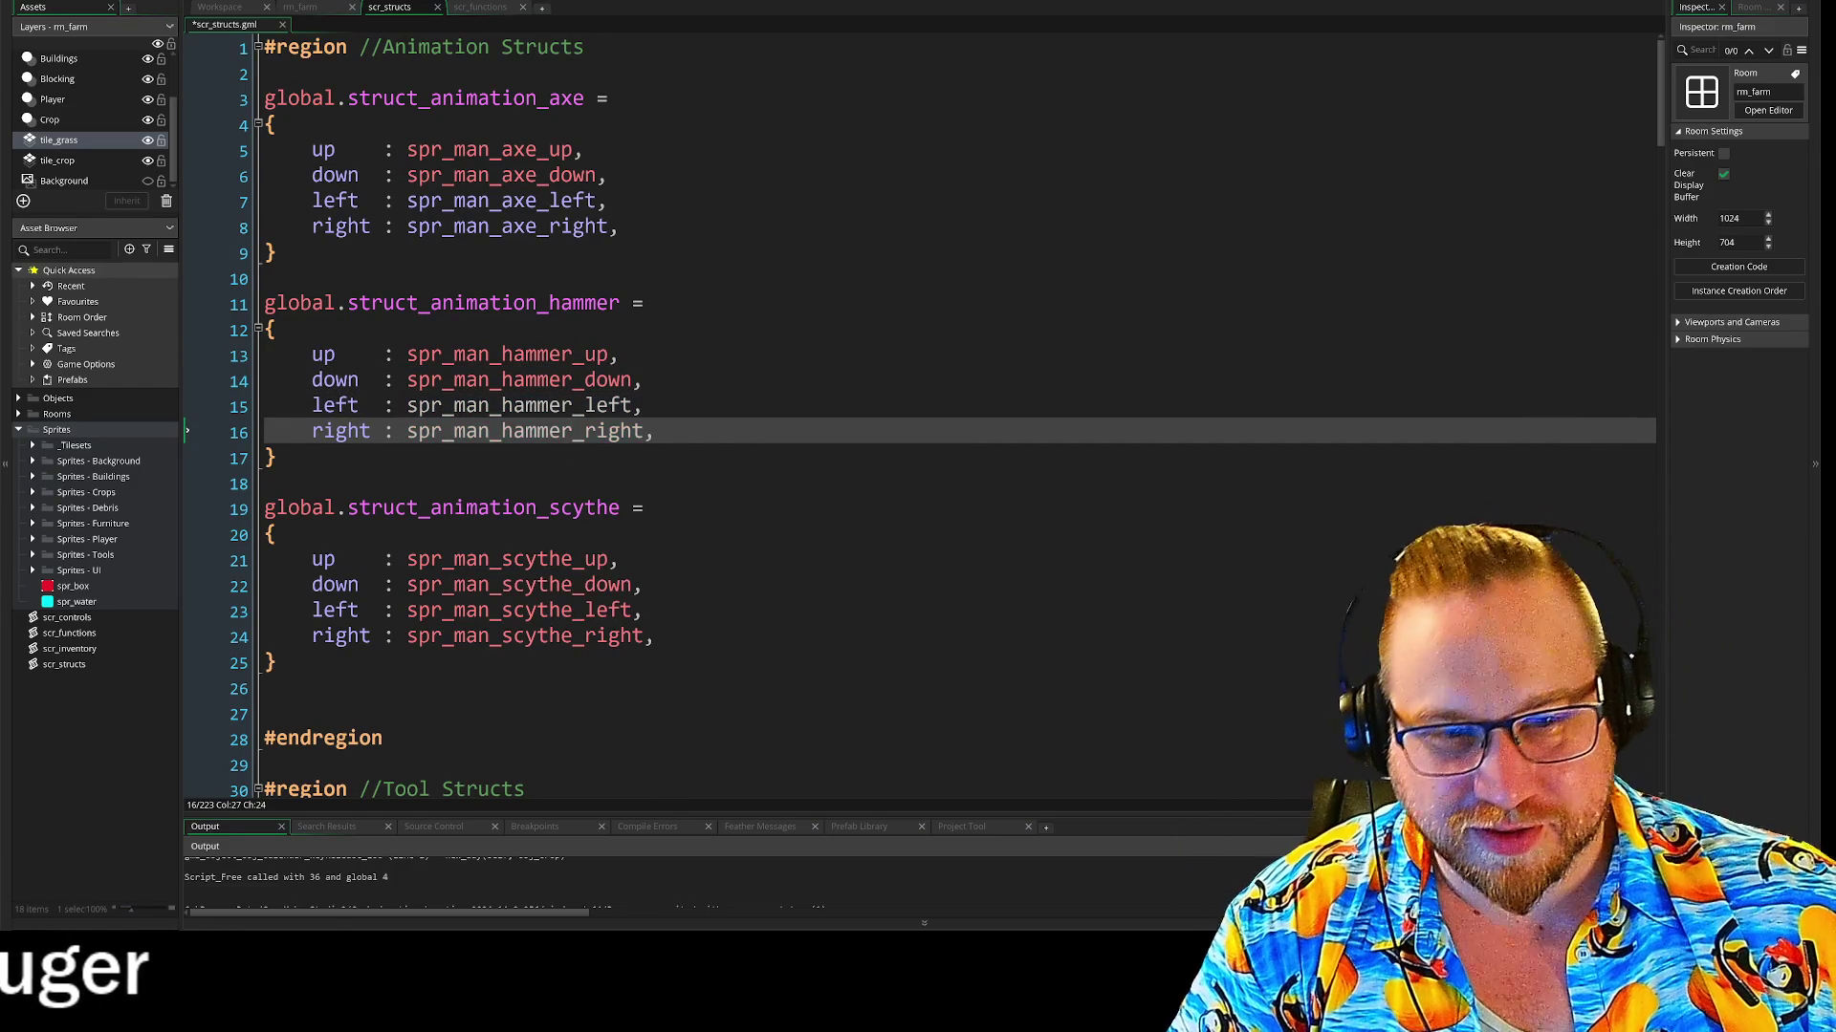
{"action": "left_click", "coordinate": [276, 458]}
{"action": "key", "text": "Return"}
{"action": "key", "text": "Return"}
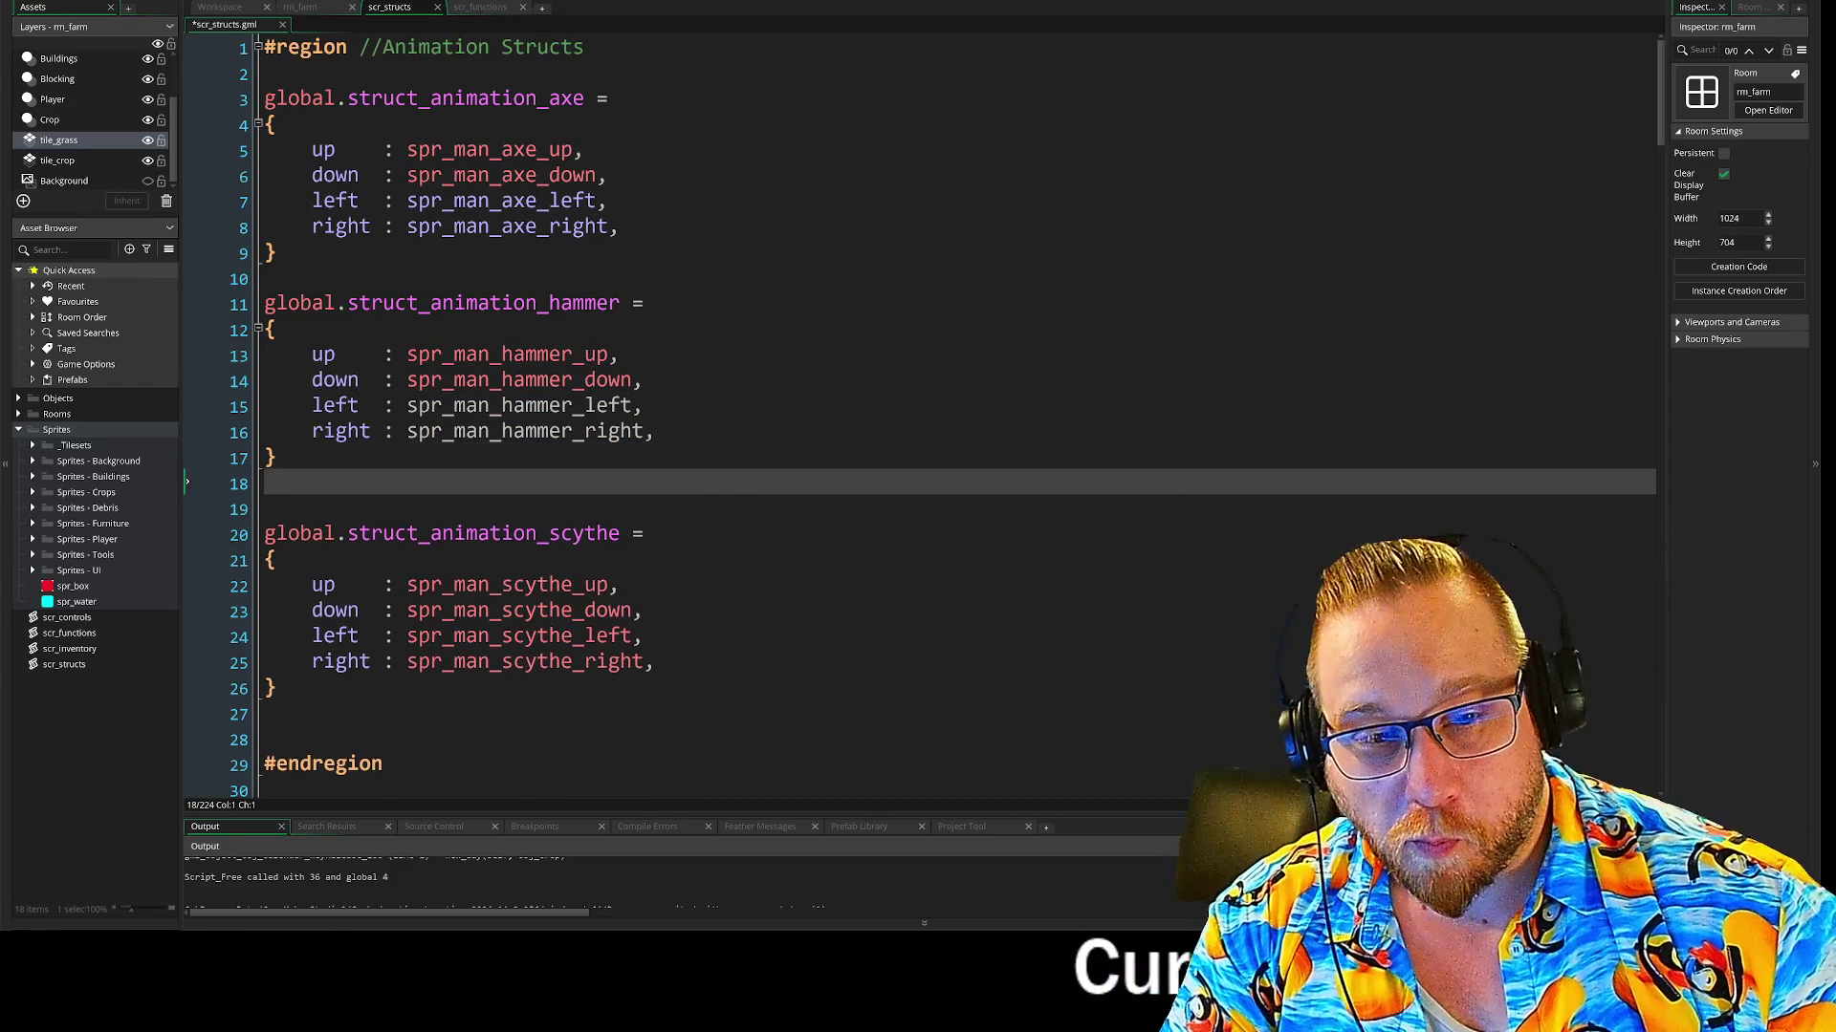
{"action": "scroll", "coordinate": [918, 420], "scroll_direction": "down", "scroll_amount": 5}
{"action": "scroll", "coordinate": [917, 420], "scroll_direction": "down", "scroll_amount": 4}
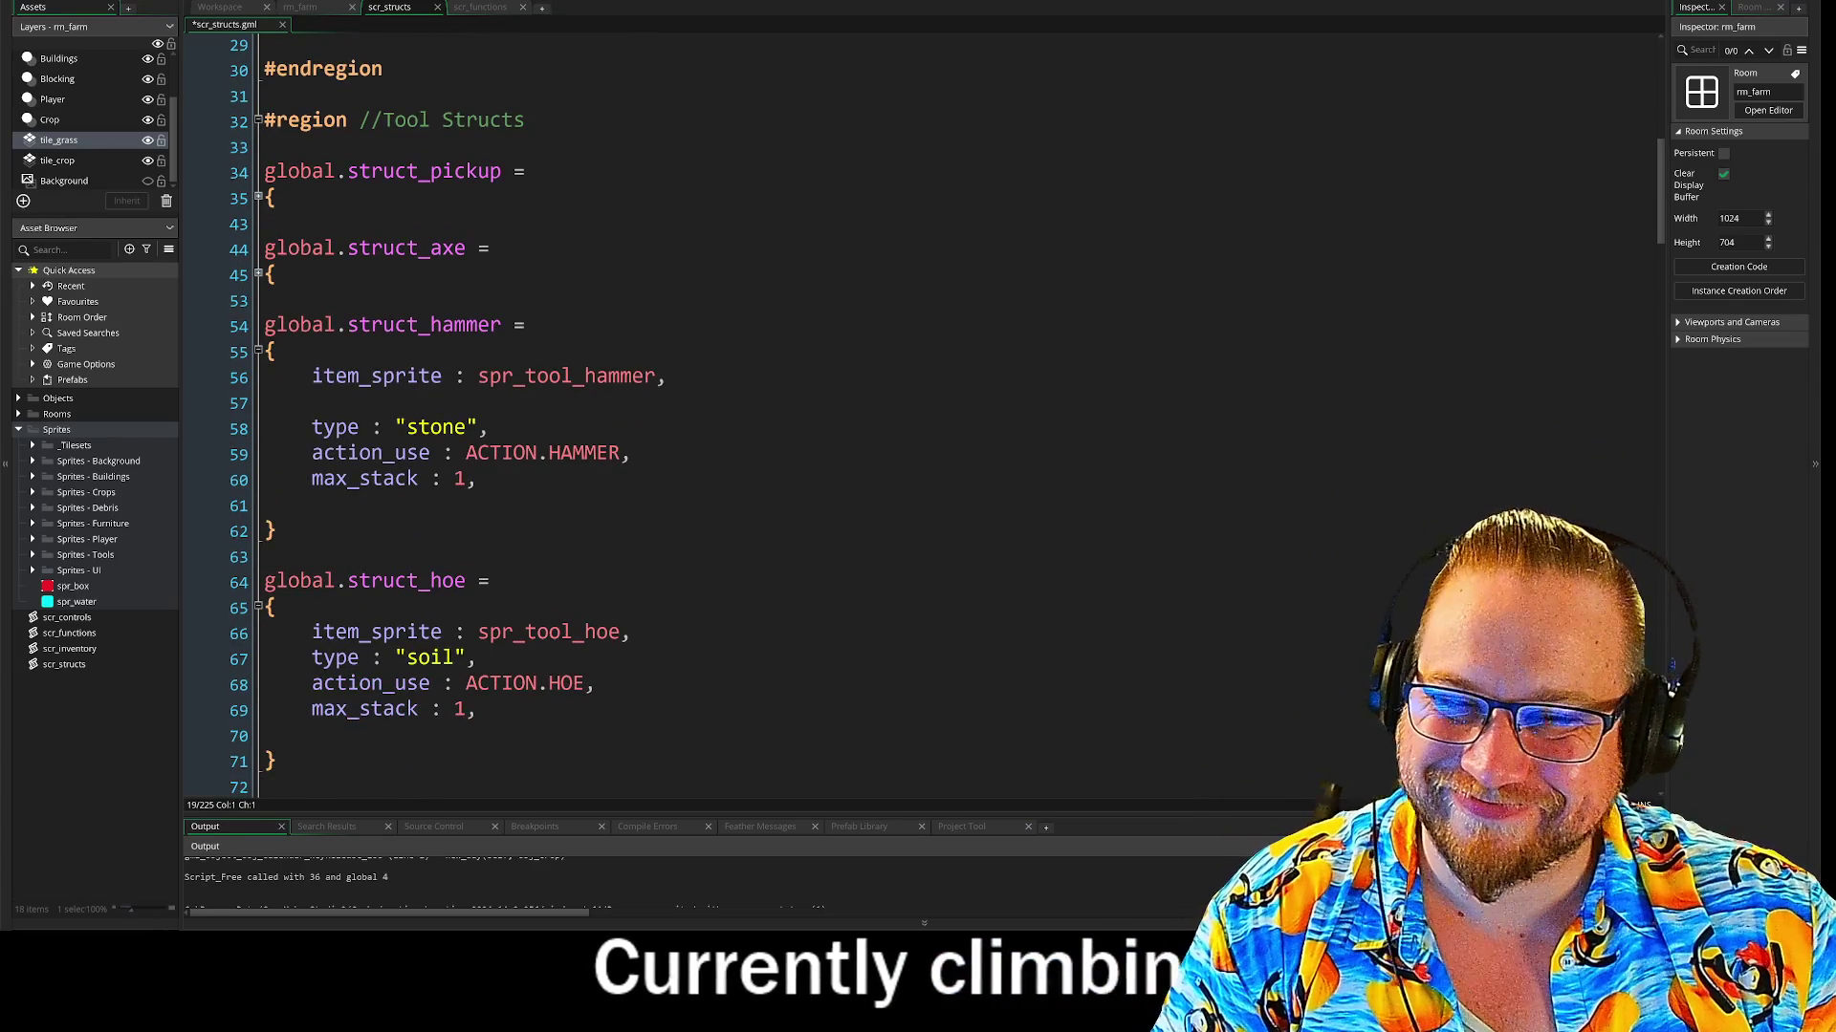
{"action": "scroll", "coordinate": [918, 421], "scroll_direction": "down", "scroll_amount": 2}
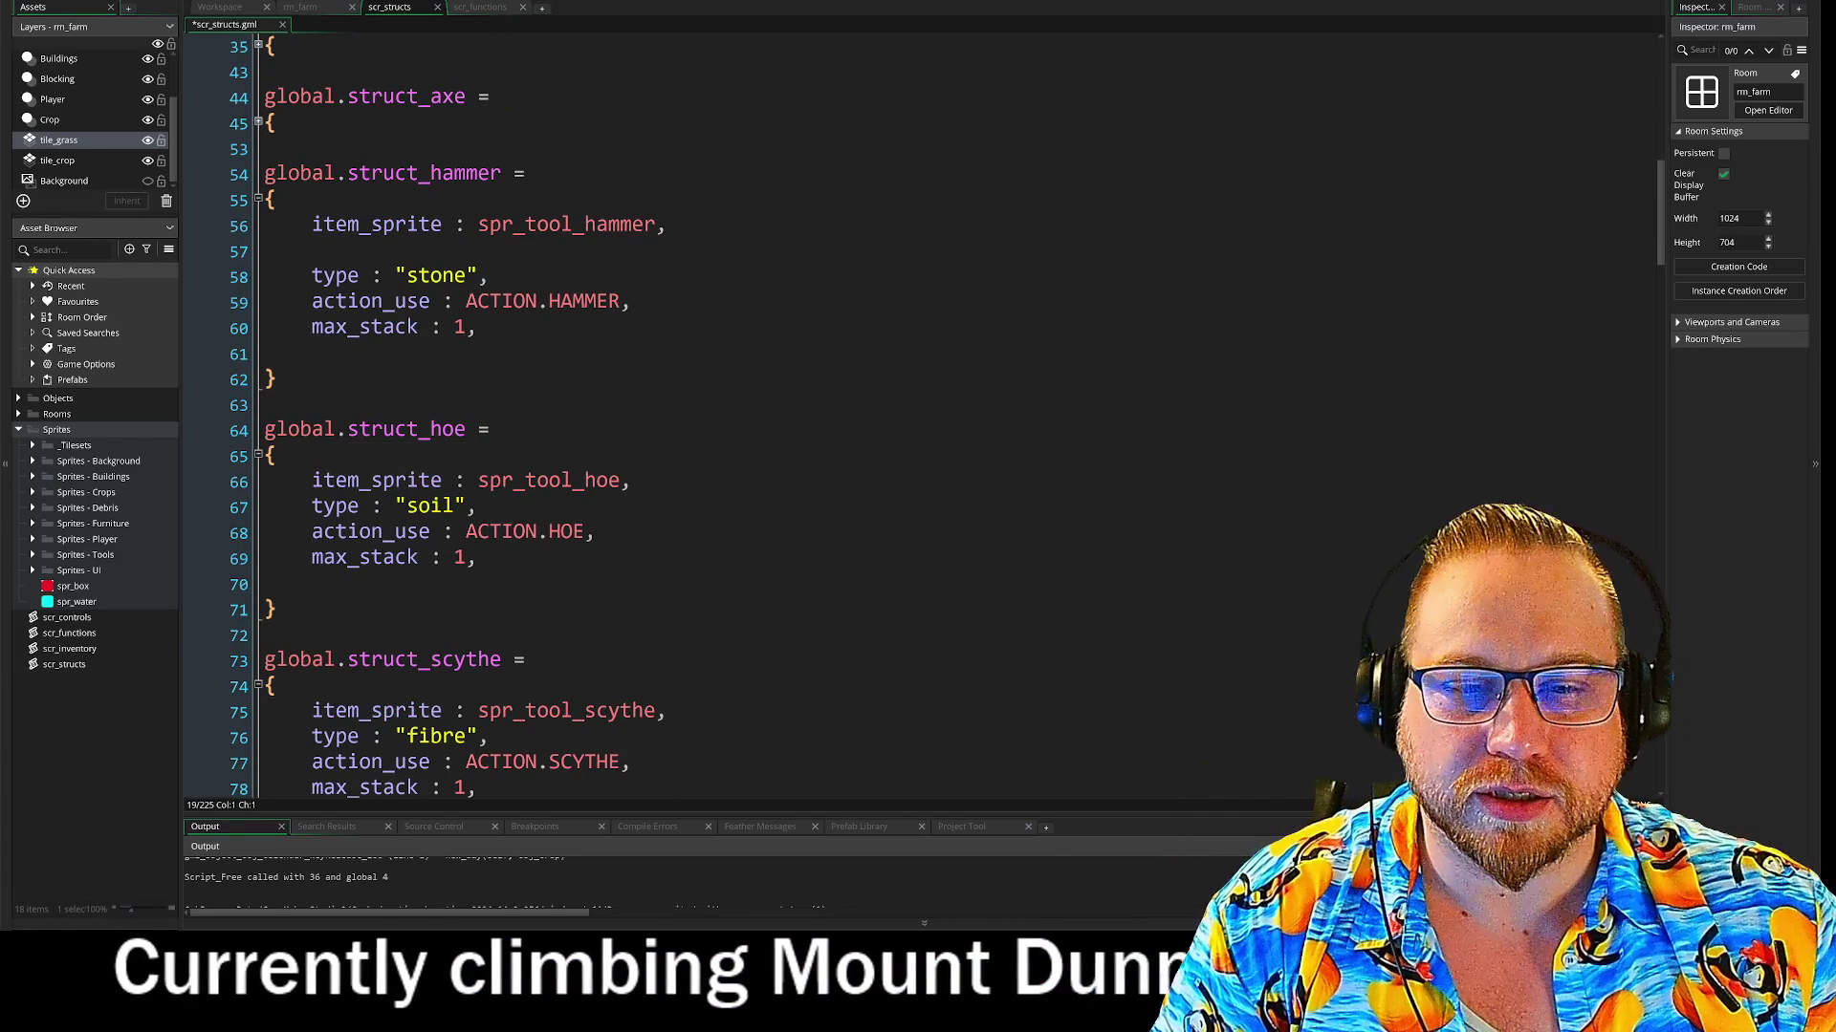
{"action": "scroll", "coordinate": [918, 421], "scroll_direction": "up", "scroll_amount": 7}
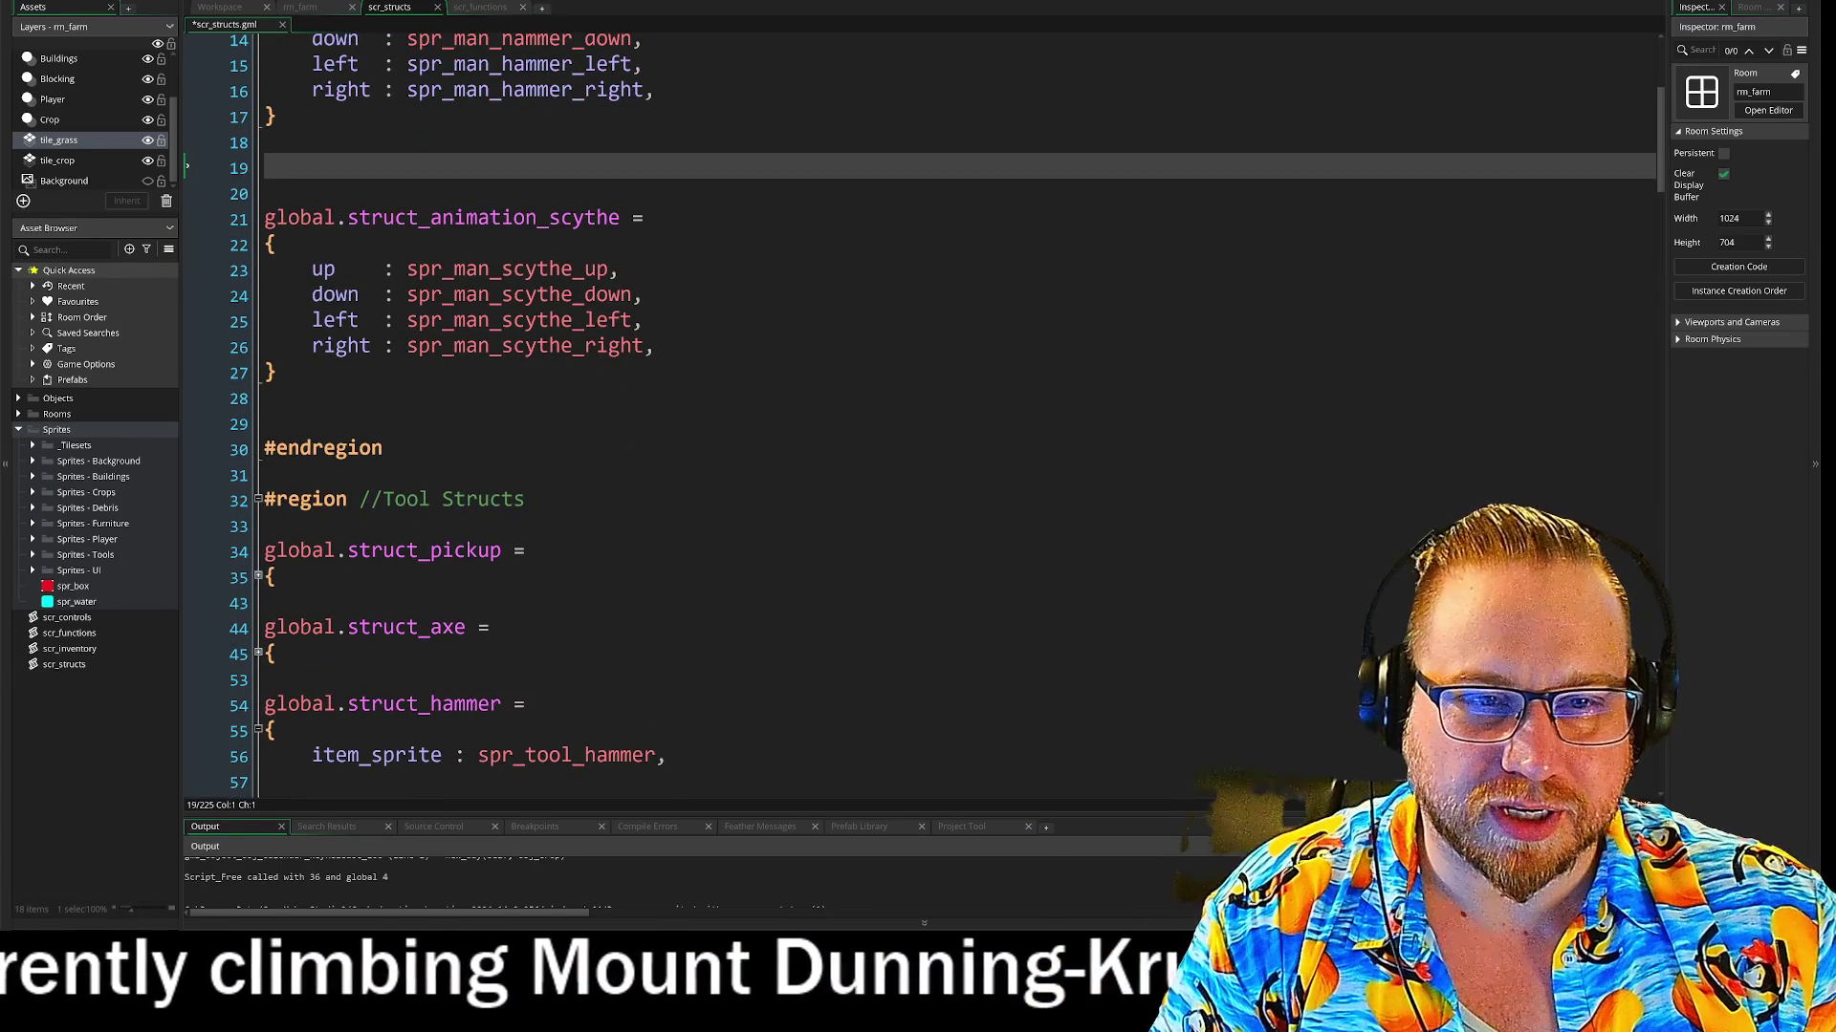
{"action": "scroll", "coordinate": [918, 421], "scroll_direction": "up", "scroll_amount": 3}
{"action": "scroll", "coordinate": [278, 421], "scroll_direction": "up", "scroll_amount": 1}
{"action": "left_click_drag", "start_coordinate": [278, 420], "coordinate": [272, 269]}
{"action": "key", "text": "ctrl+c"}
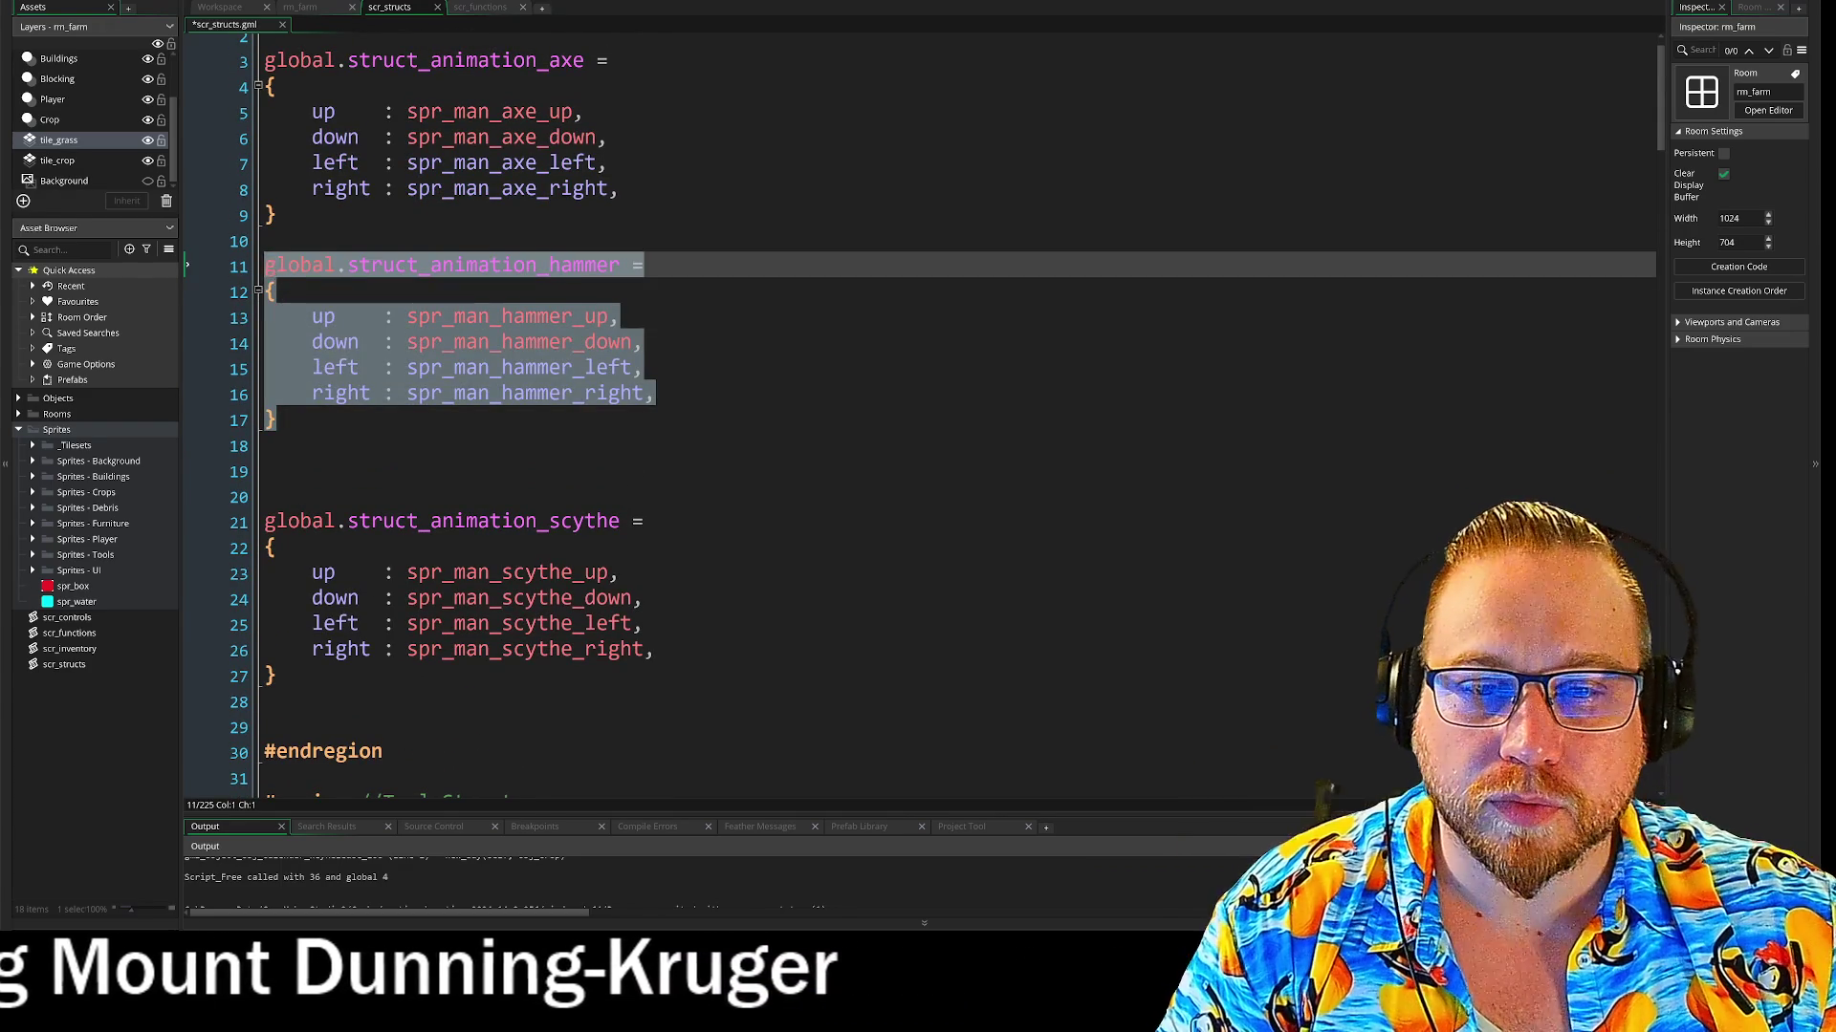
Paste a copy of the hammer animation struct below it and collapse the struct_hammer tool block
{"action": "left_click", "coordinate": [271, 447]}
{"action": "key", "text": "Down"}
{"action": "key", "text": "ctrl+v"}
{"action": "scroll", "coordinate": [917, 421], "scroll_direction": "down", "scroll_amount": 4}
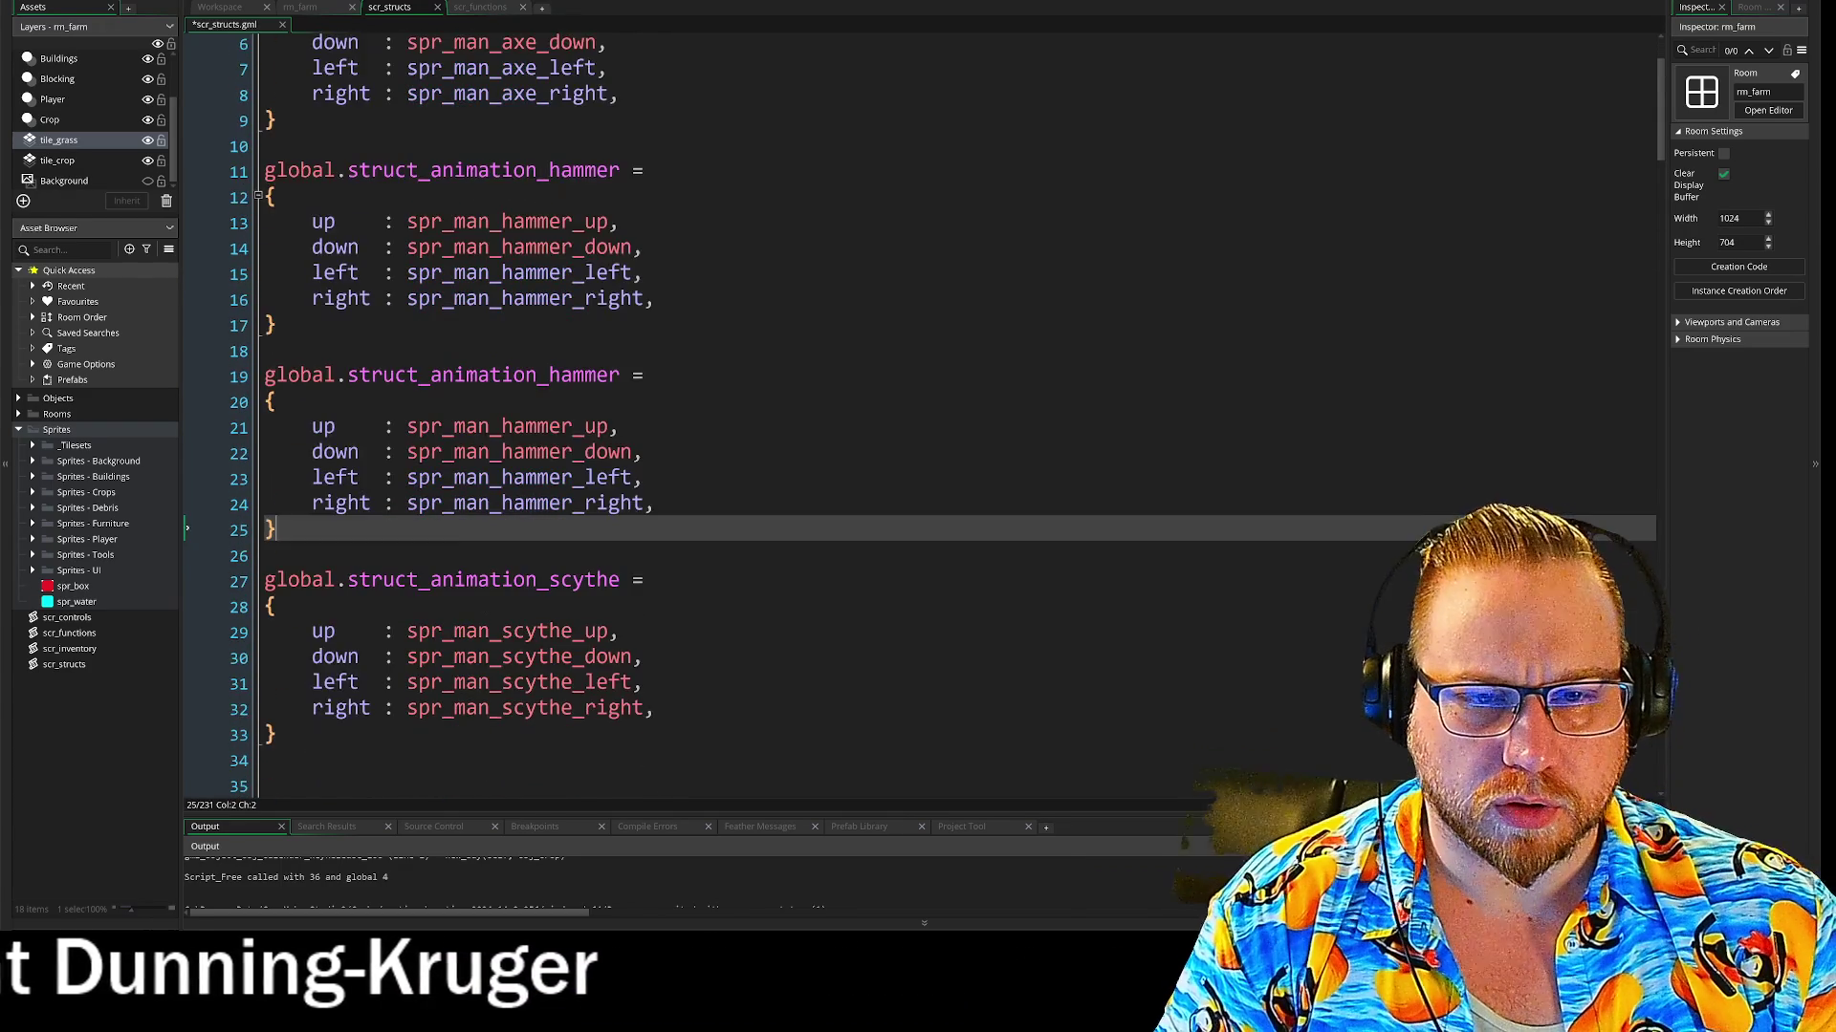
{"action": "scroll", "coordinate": [918, 421], "scroll_direction": "up", "scroll_amount": 3}
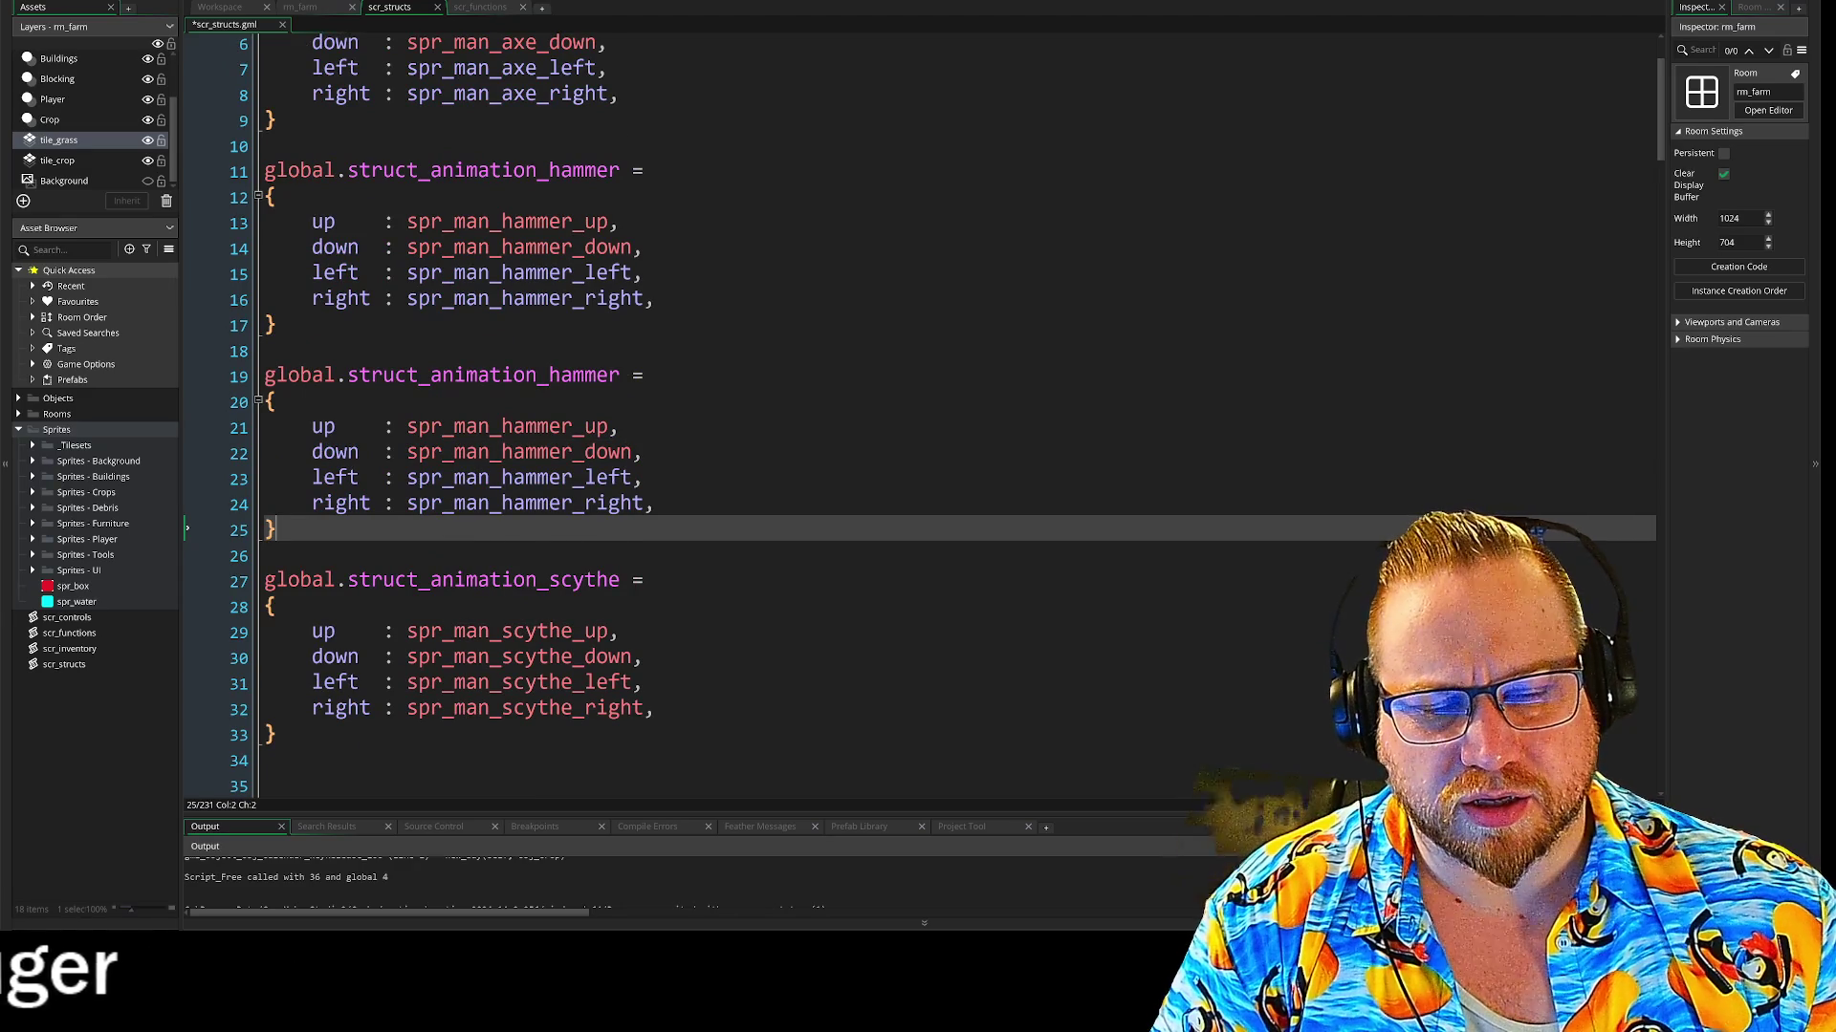
{"action": "scroll", "coordinate": [261, 373], "scroll_direction": "down", "scroll_amount": 9}
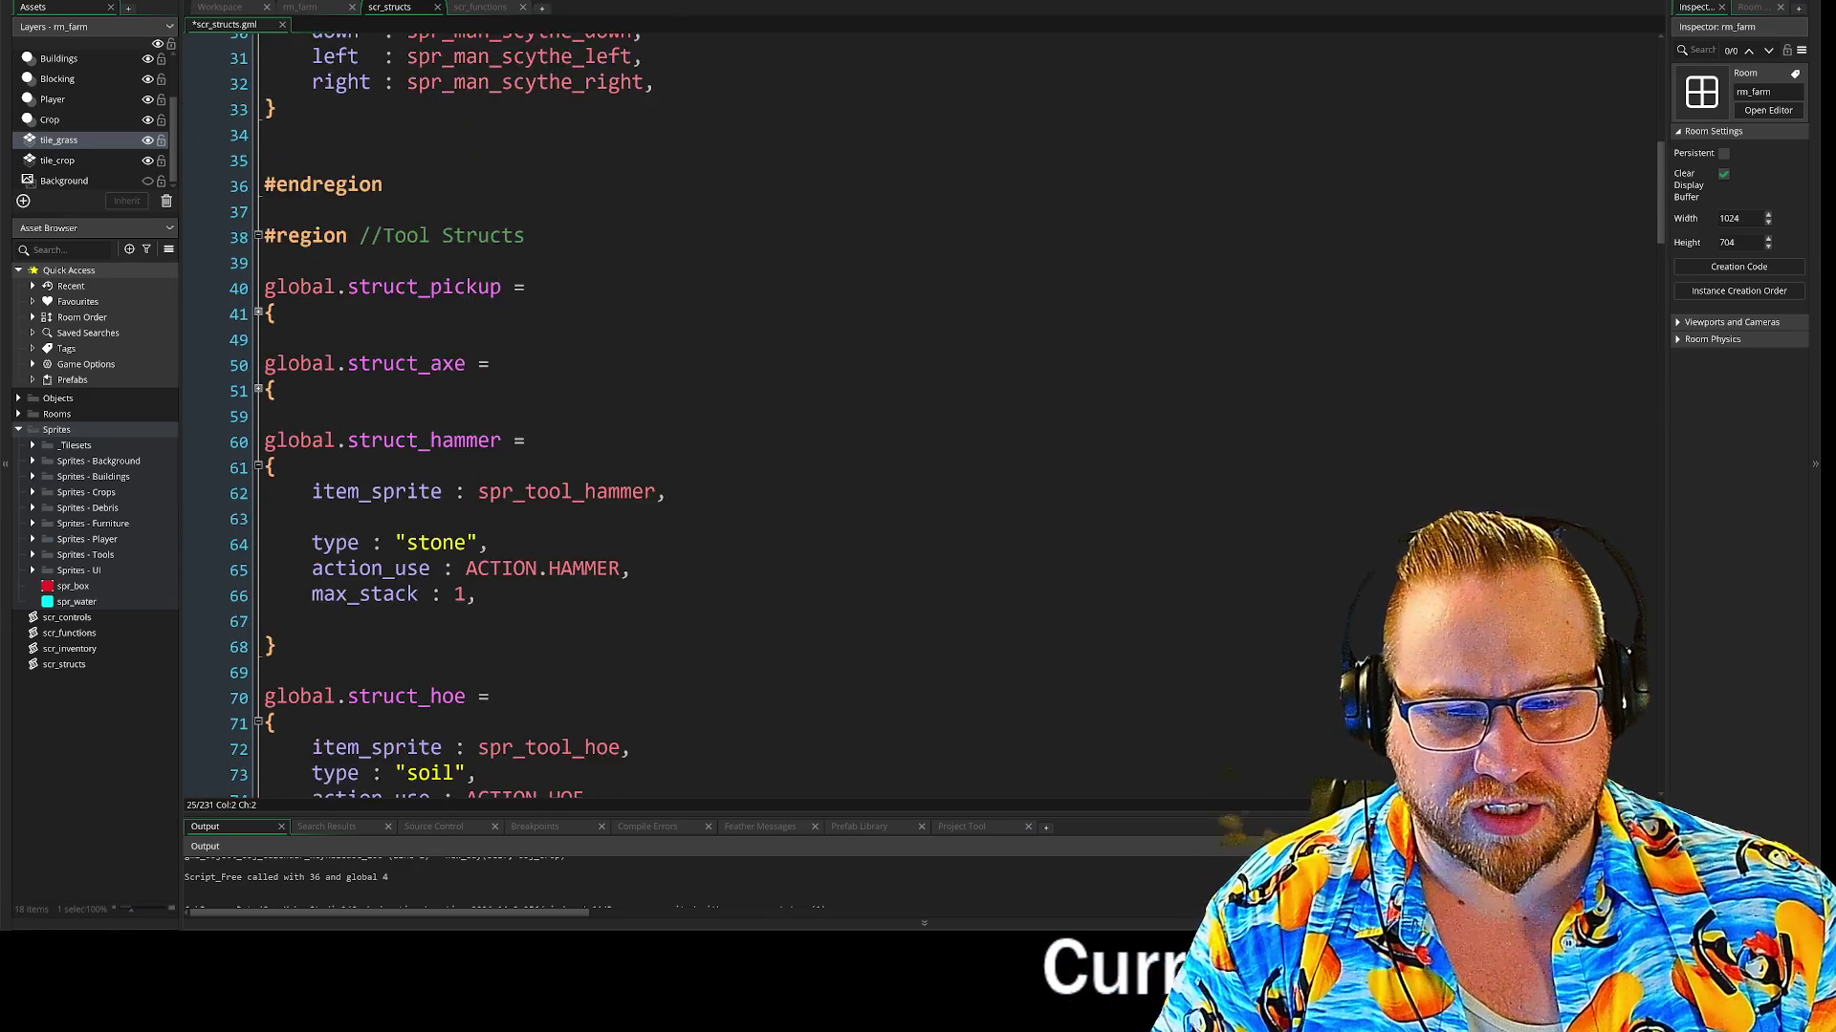
{"action": "left_click", "coordinate": [261, 373]}
Rename the copy to struct_animation_hoe and change its sprite names from hammer to hoe
{"action": "scroll", "coordinate": [363, 401], "scroll_direction": "down", "scroll_amount": 1}
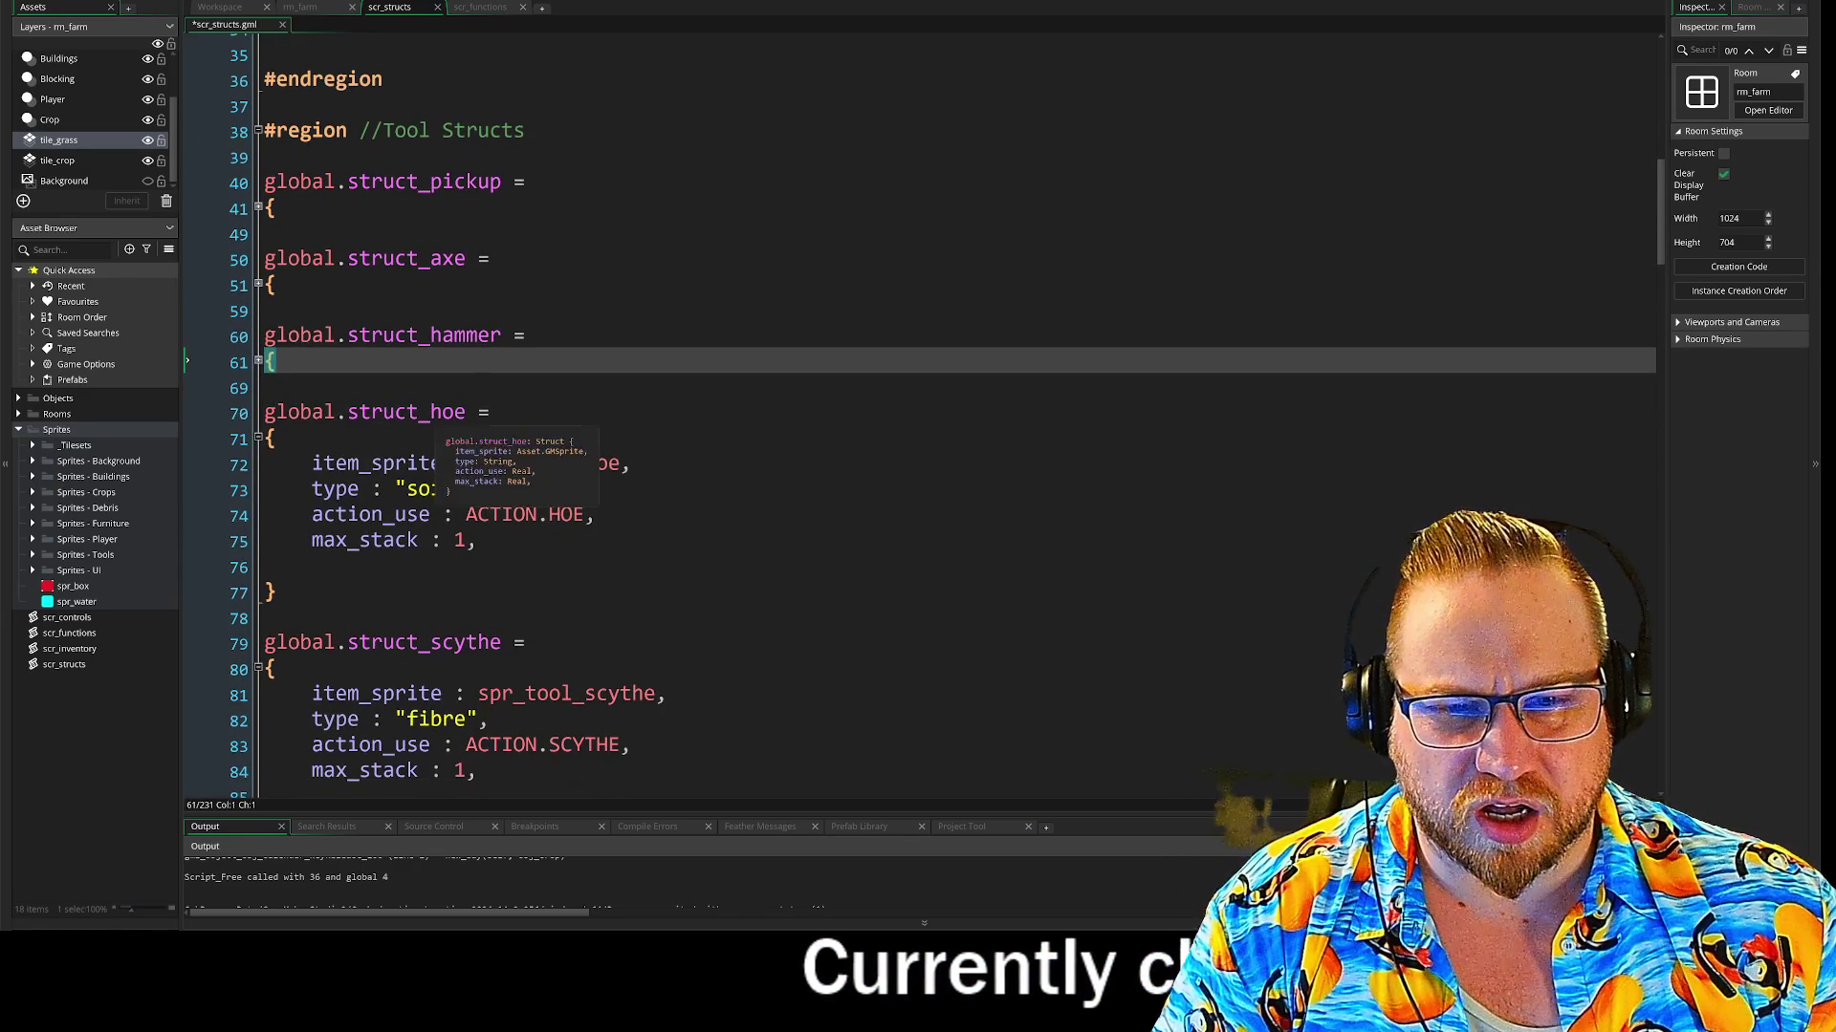
{"action": "double_click", "coordinate": [450, 413]}
{"action": "scroll", "coordinate": [466, 419], "scroll_direction": "up", "scroll_amount": 9}
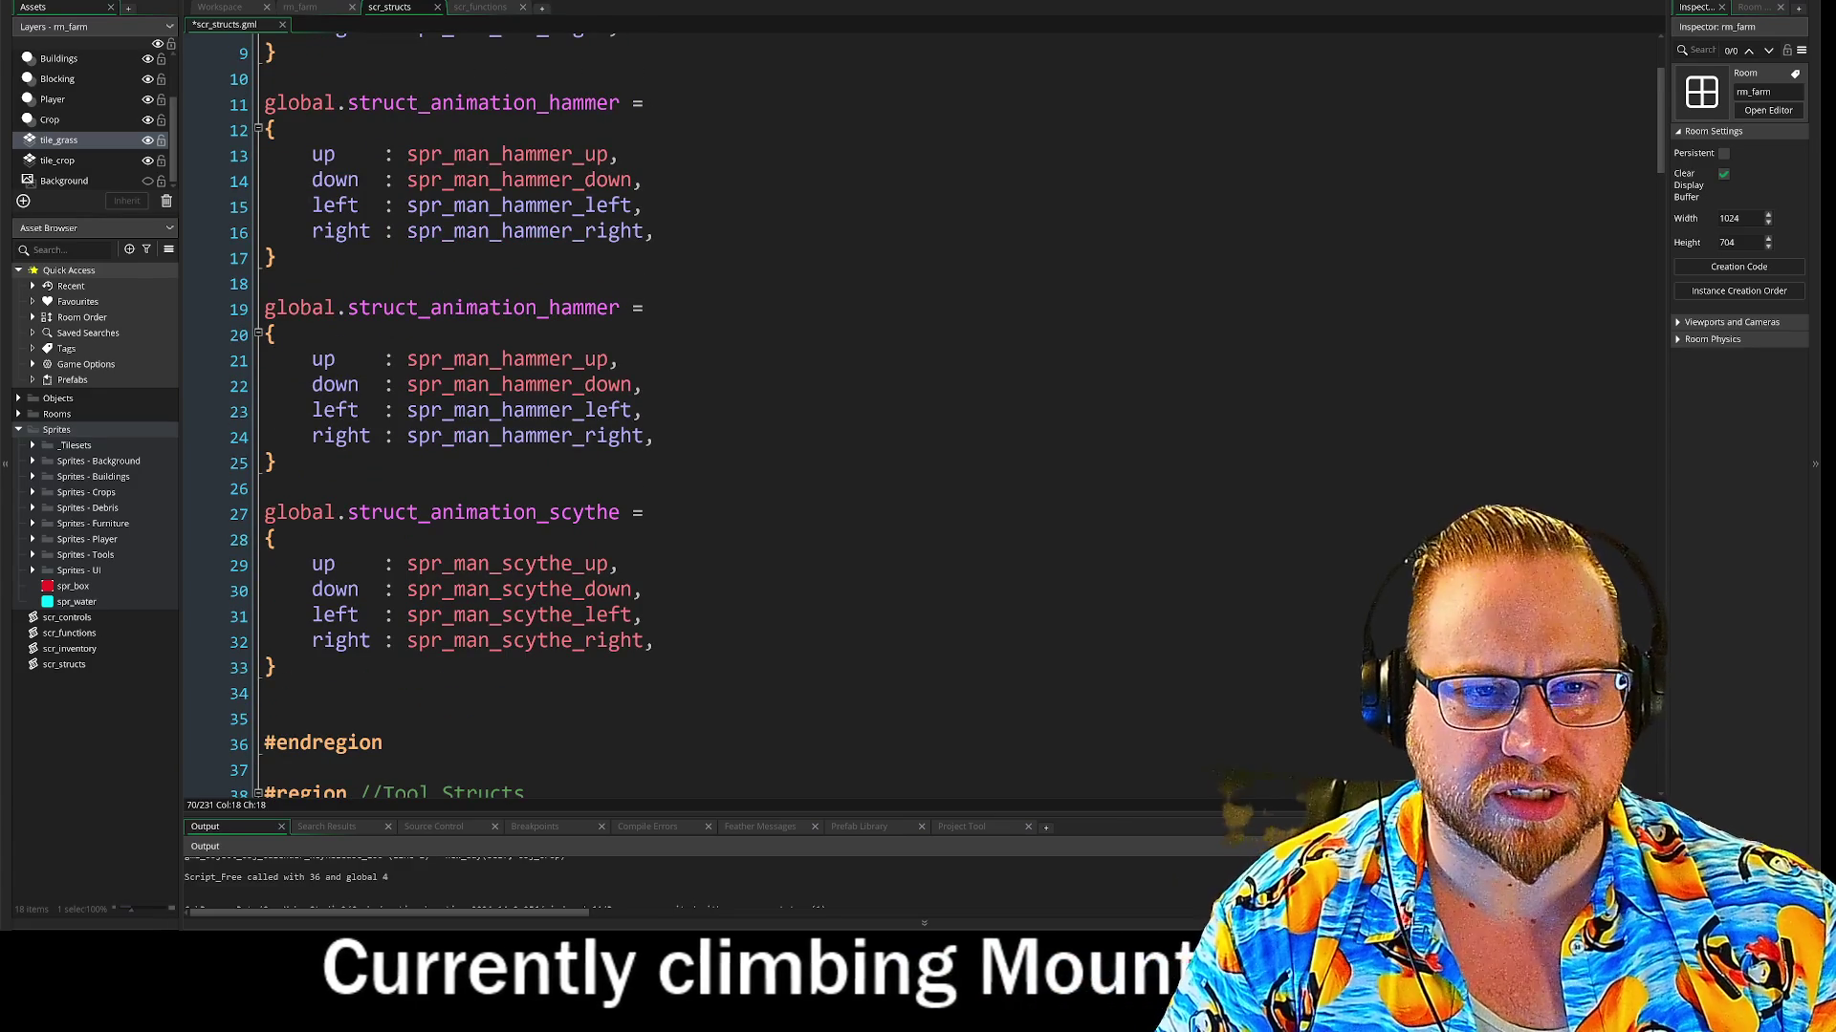
{"action": "double_click", "coordinate": [584, 307]}
{"action": "type", "text": "hoe"}
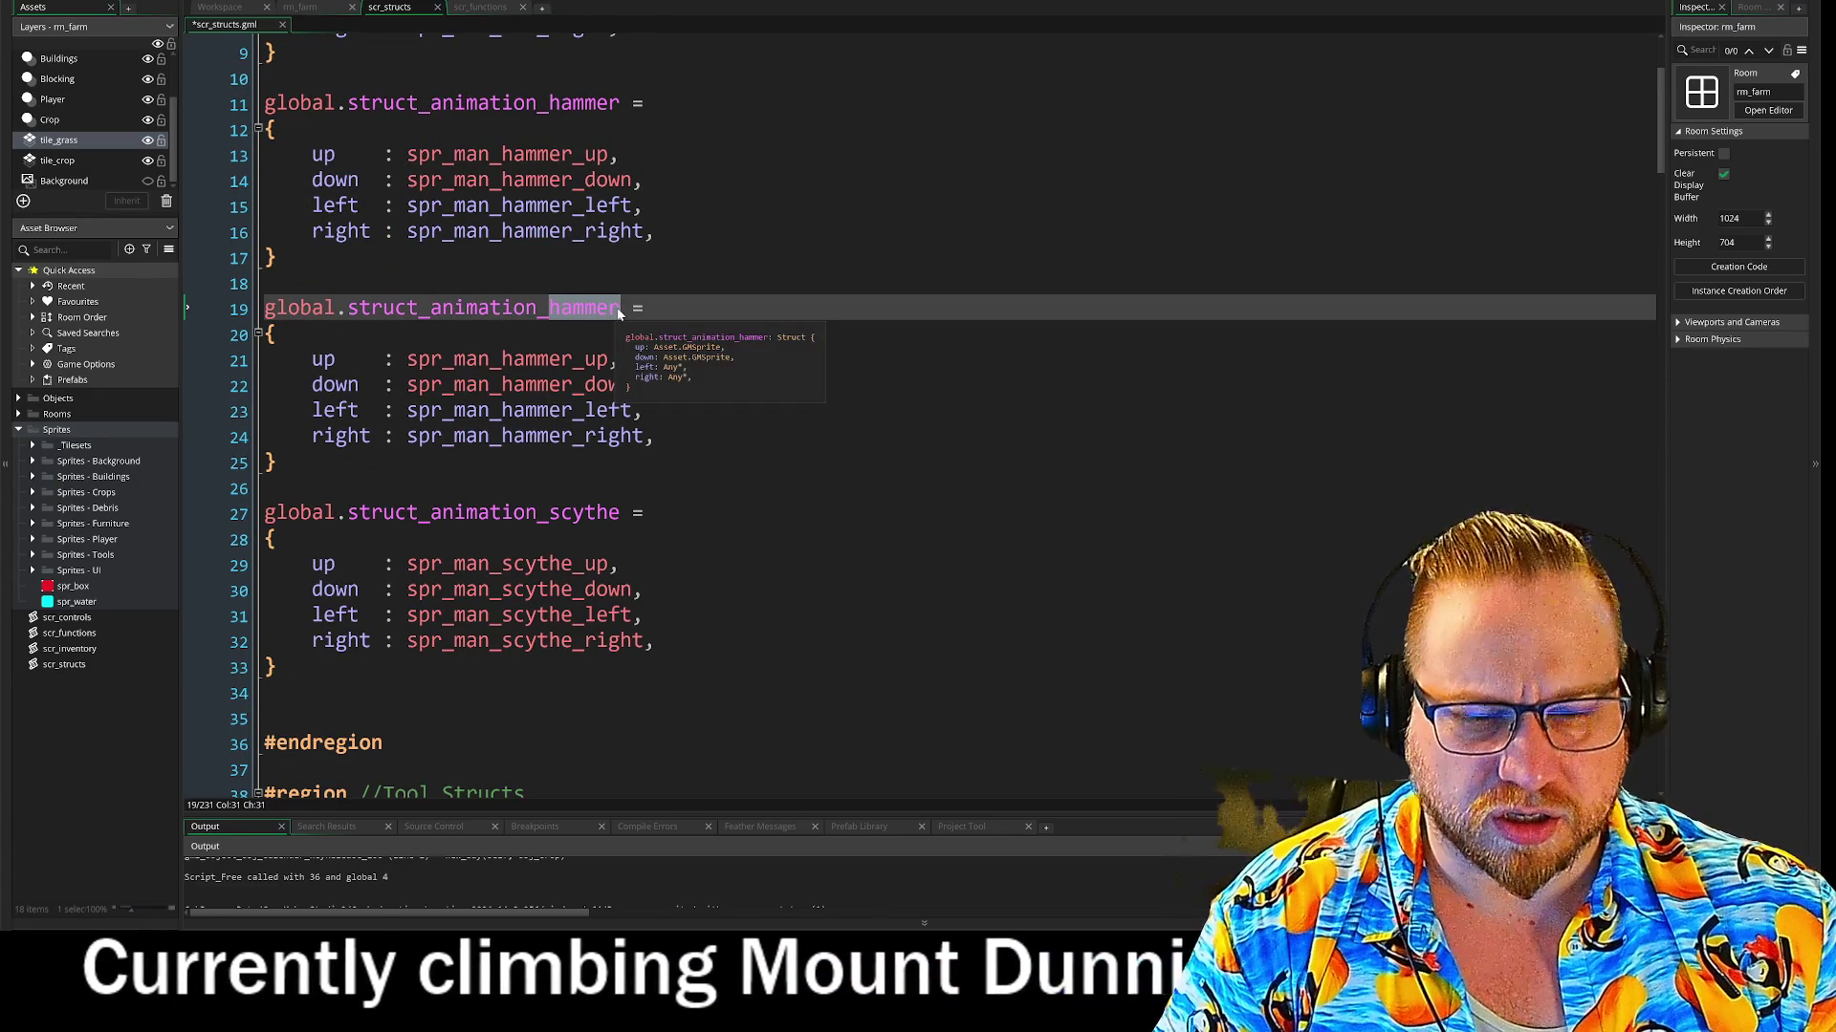
{"action": "double_click", "coordinate": [476, 358]}
{"action": "type", "text": "hoe"}
{"action": "left_click", "coordinate": [502, 384]}
{"action": "double_click", "coordinate": [536, 384]}
{"action": "type", "text": "hoe"}
{"action": "double_click", "coordinate": [559, 411]}
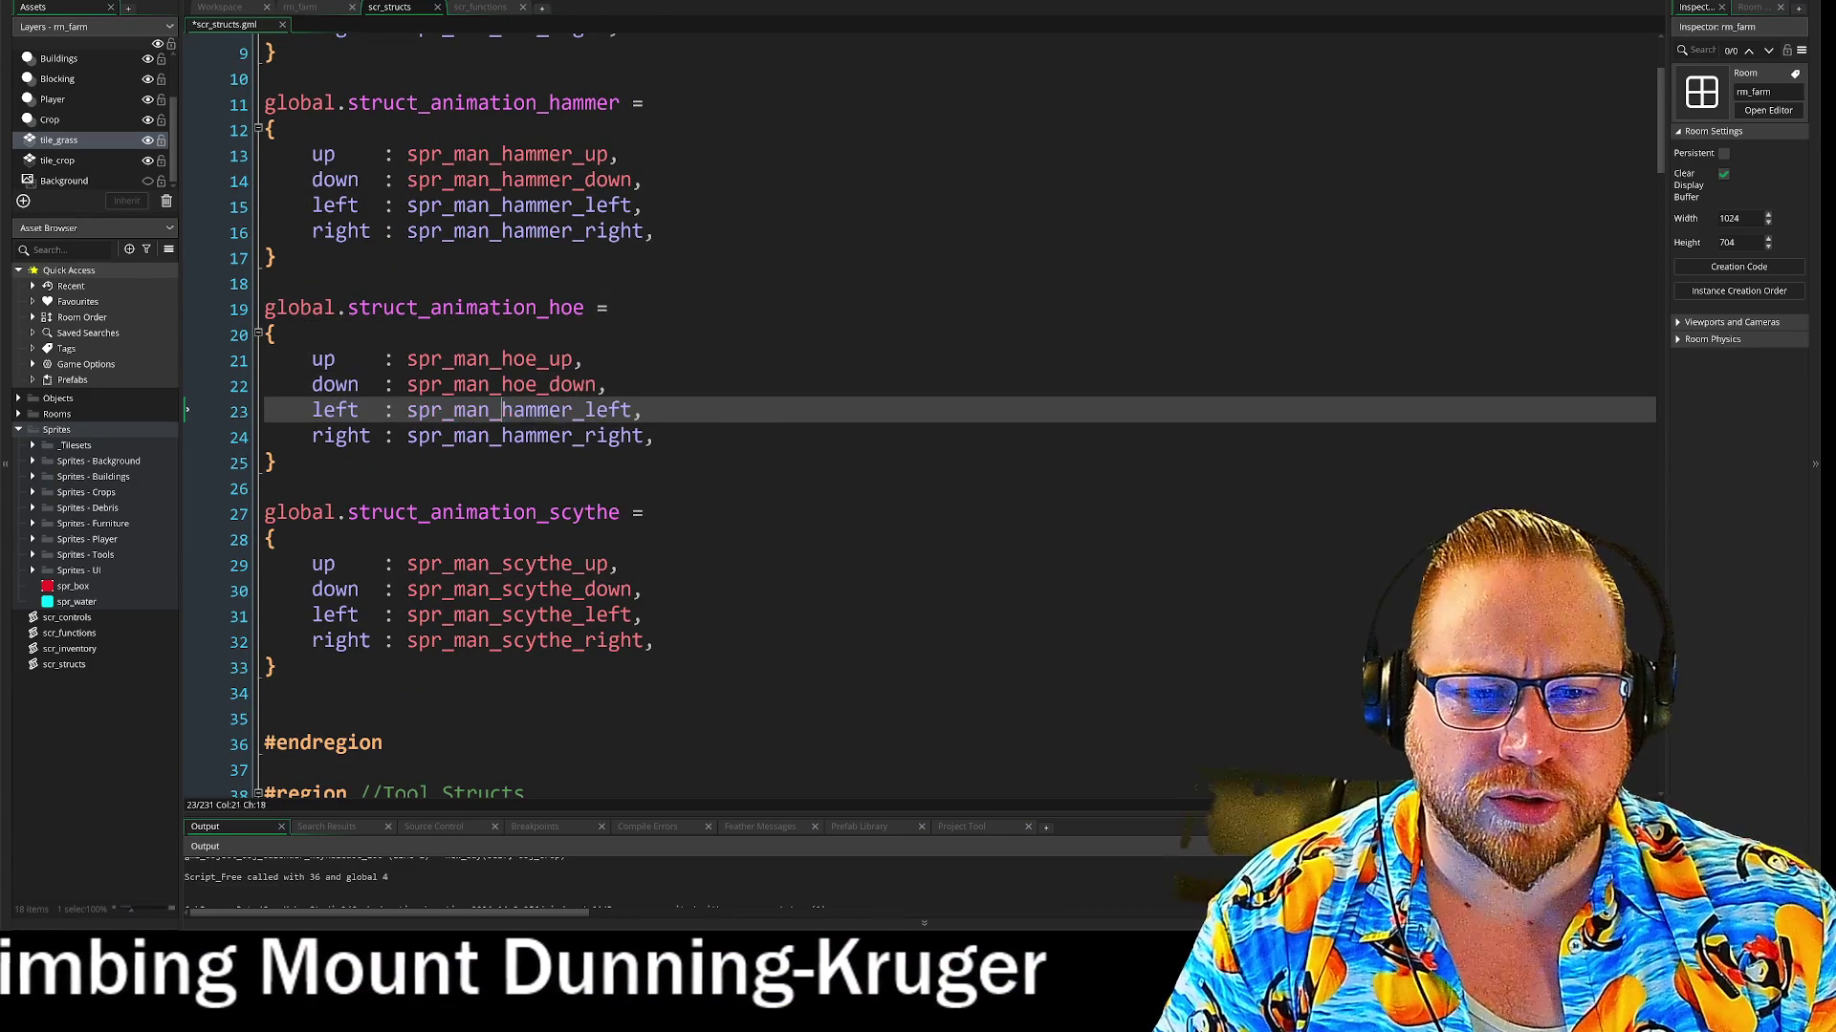
{"action": "left_click_drag", "start_coordinate": [563, 417], "coordinate": [541, 437]}
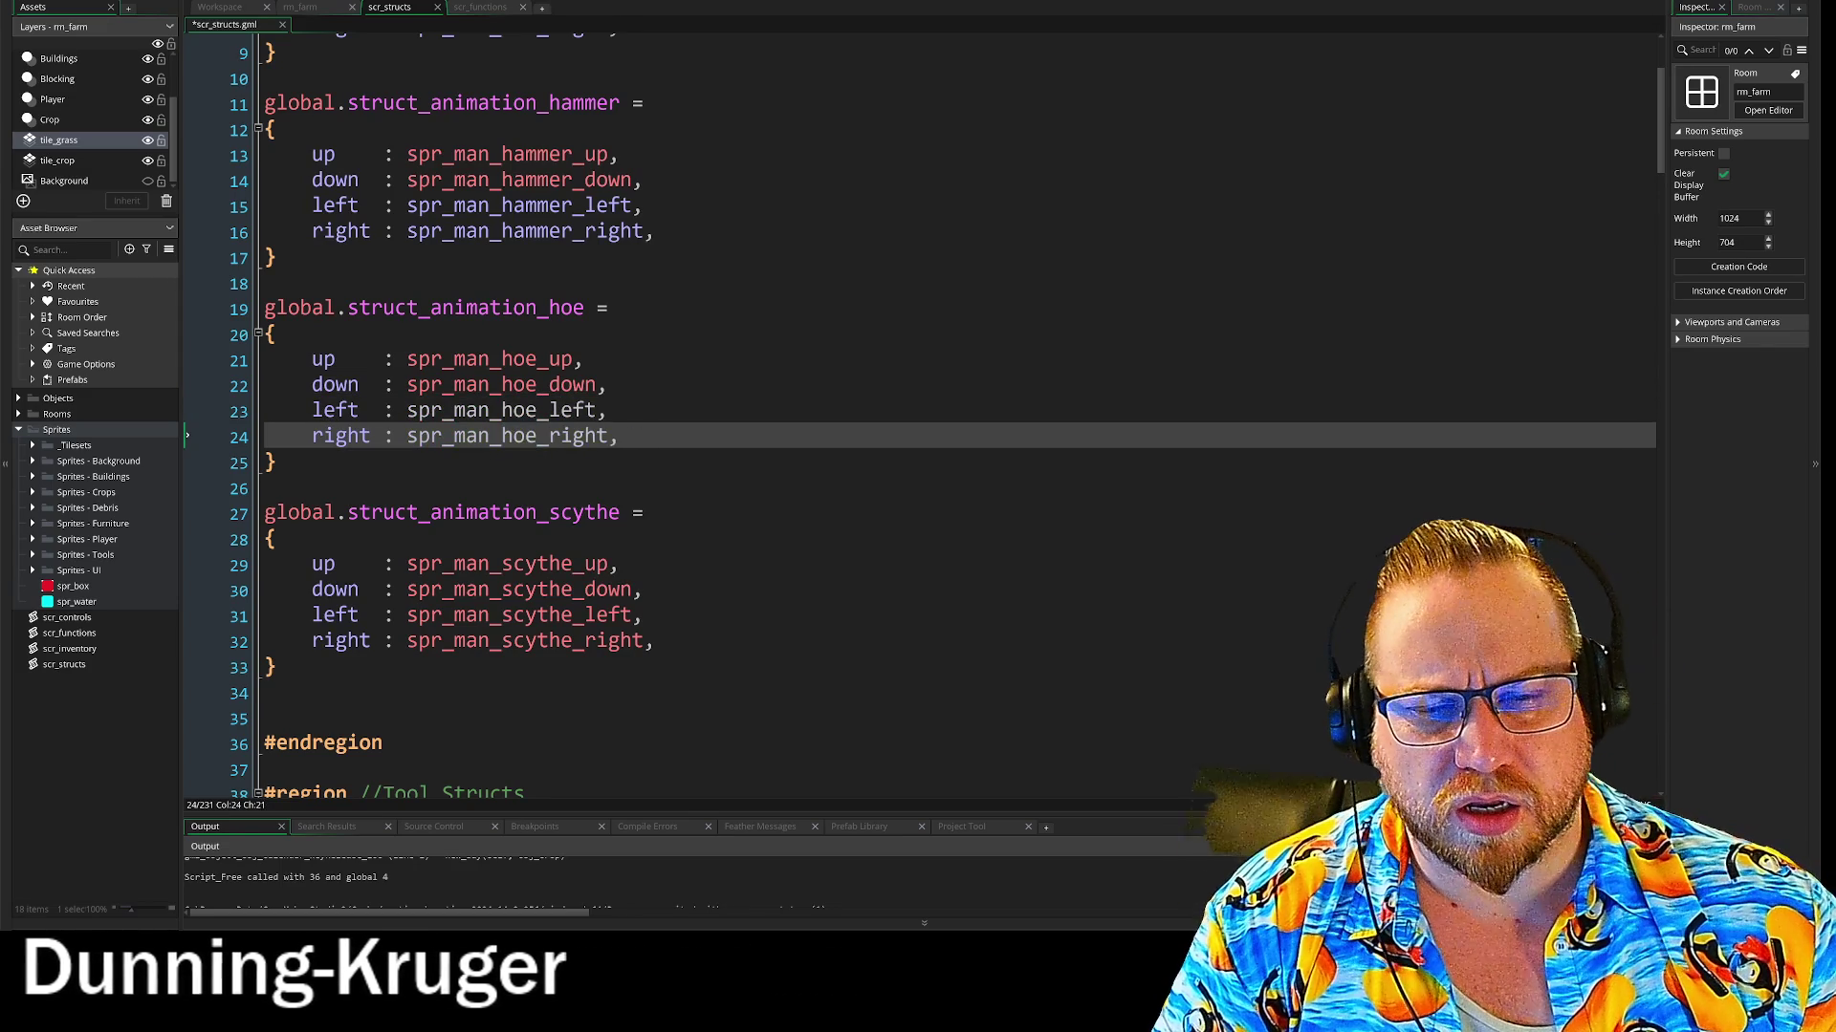
Collapse the struct_hoe tool block
{"action": "scroll", "coordinate": [612, 402], "scroll_direction": "up", "scroll_amount": 3}
{"action": "scroll", "coordinate": [612, 401], "scroll_direction": "down", "scroll_amount": 4}
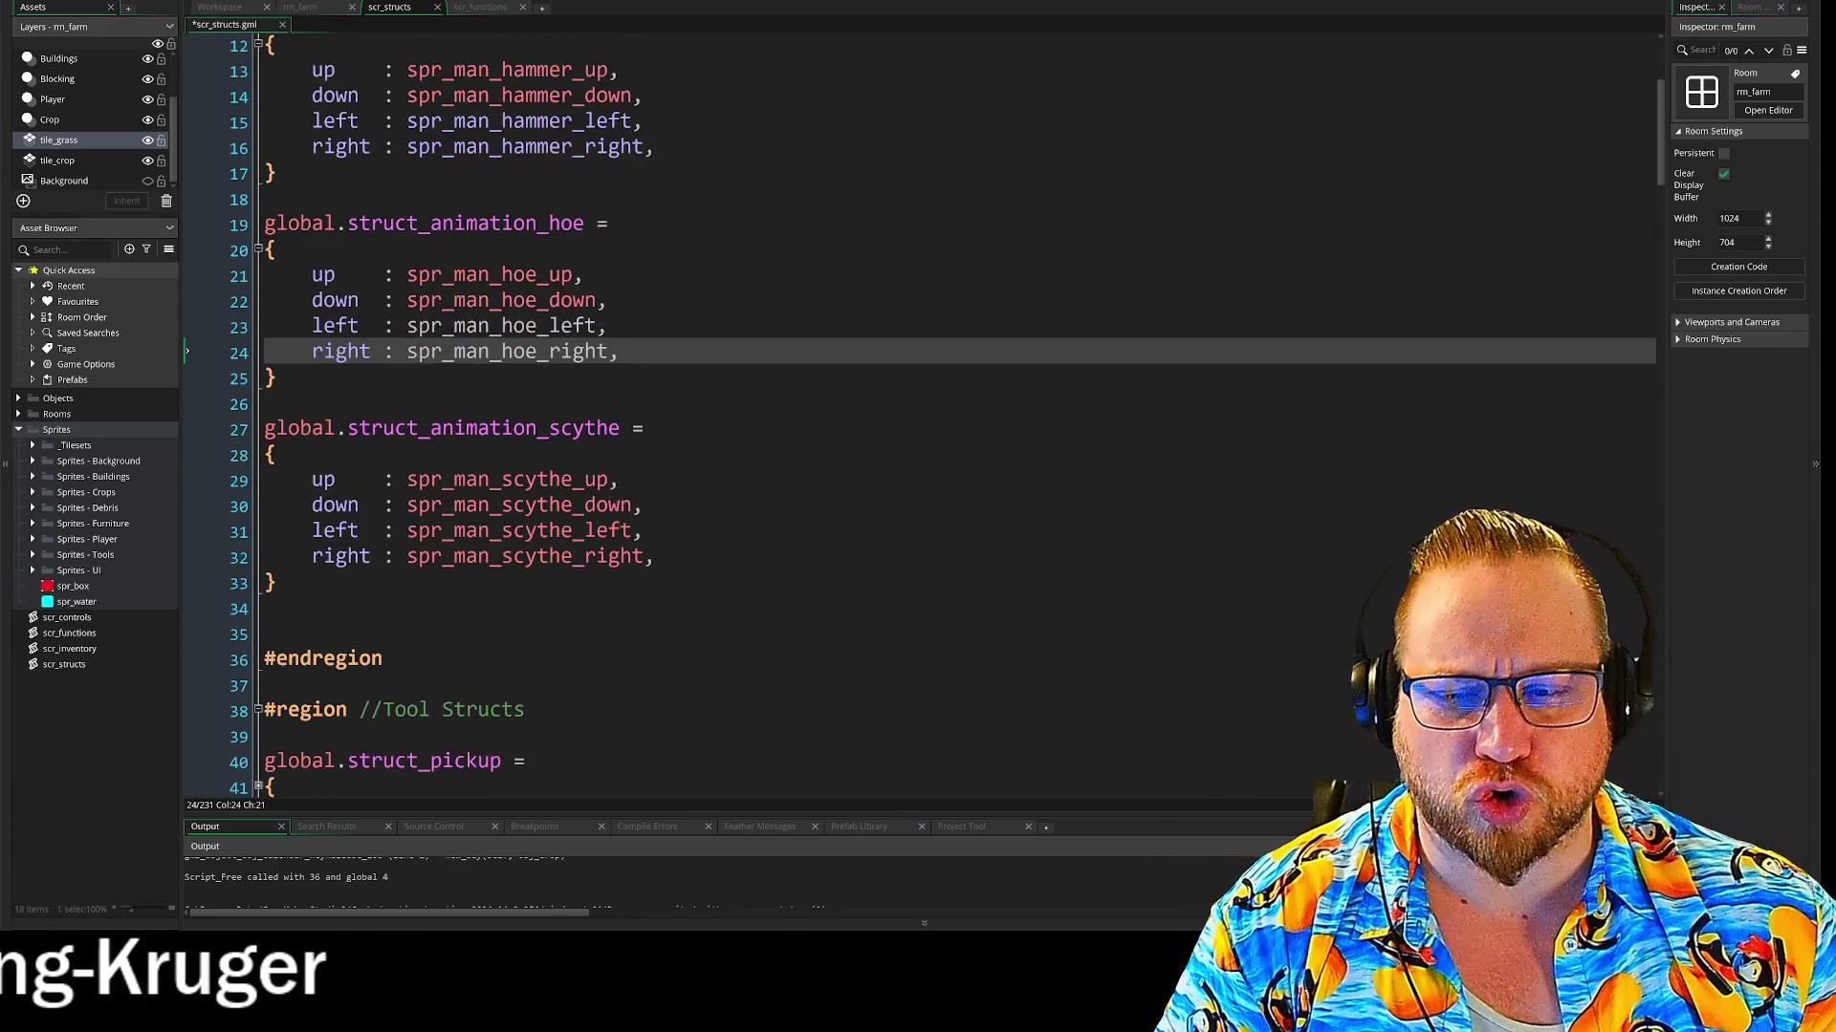
{"action": "scroll", "coordinate": [918, 411], "scroll_direction": "down", "scroll_amount": 2}
{"action": "scroll", "coordinate": [918, 411], "scroll_direction": "down", "scroll_amount": 2}
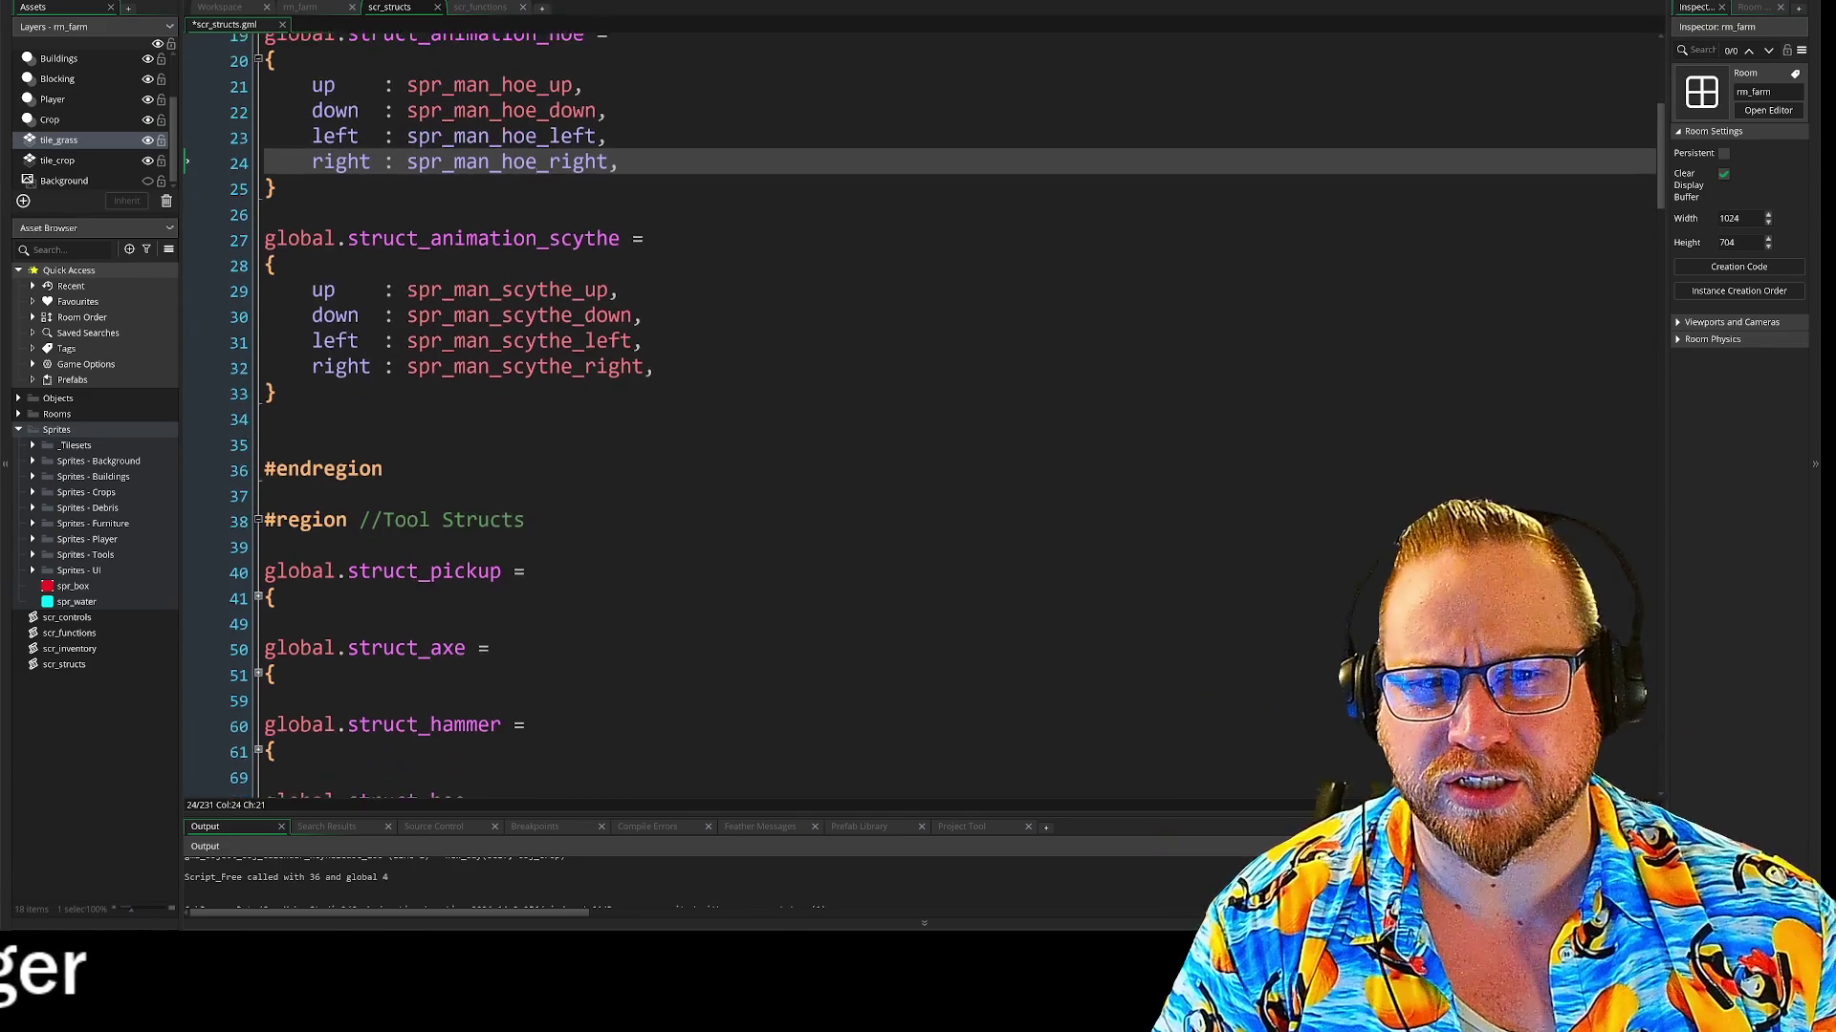
{"action": "scroll", "coordinate": [917, 411], "scroll_direction": "up", "scroll_amount": 4}
{"action": "scroll", "coordinate": [917, 411], "scroll_direction": "down", "scroll_amount": 7}
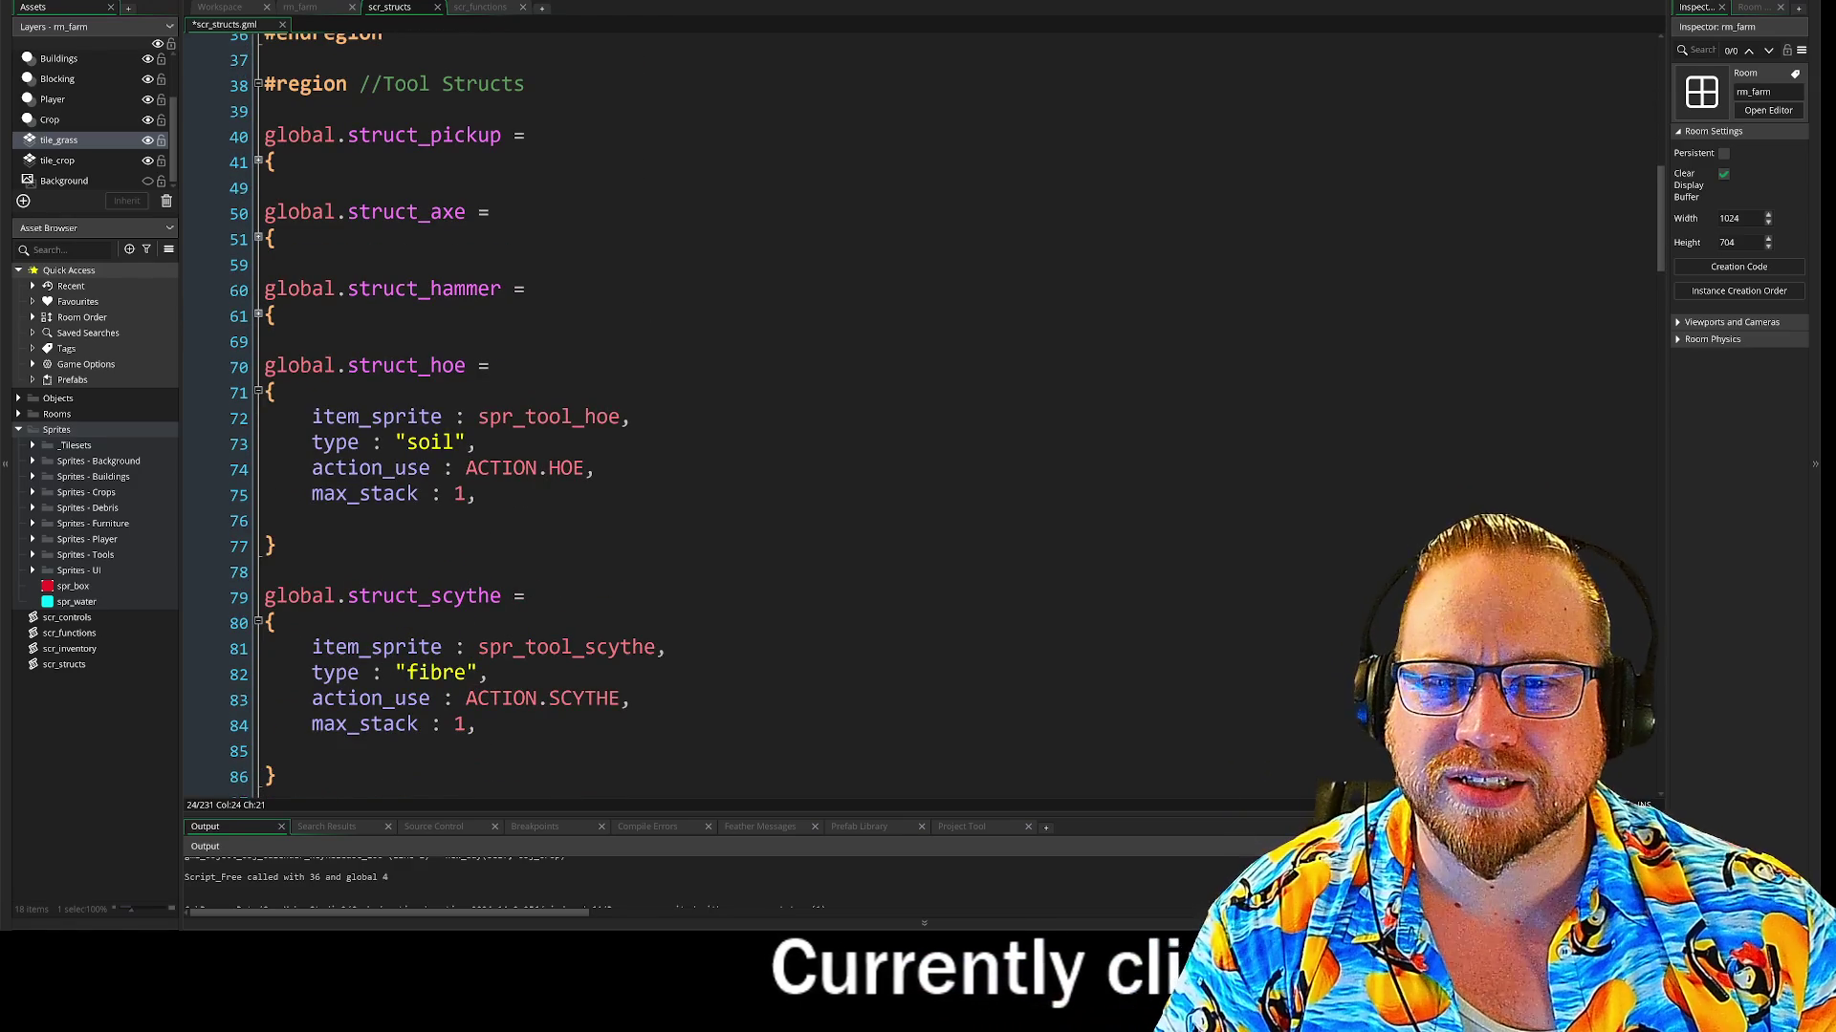
{"action": "left_click", "coordinate": [258, 393]}
{"action": "scroll", "coordinate": [917, 411], "scroll_direction": "down", "scroll_amount": 1}
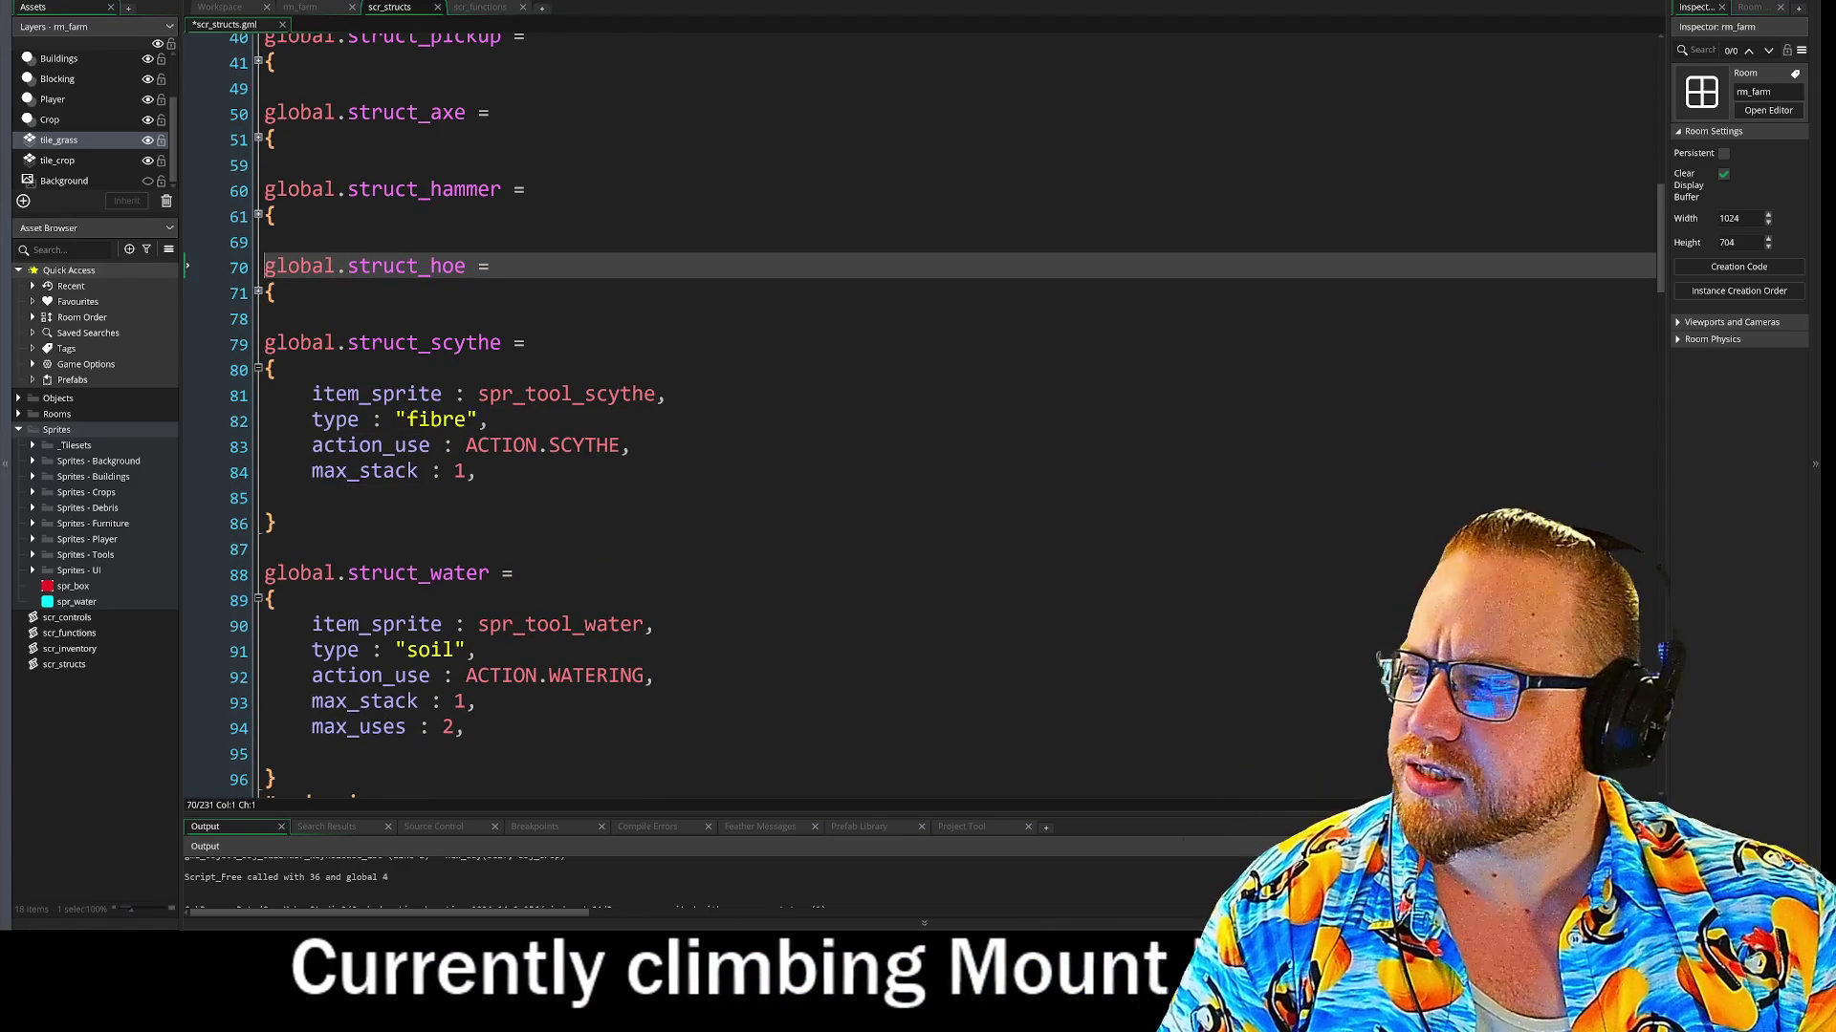
Paste a copy of the scythe animation struct on the line below it
{"action": "scroll", "coordinate": [734, 411], "scroll_direction": "up", "scroll_amount": 10}
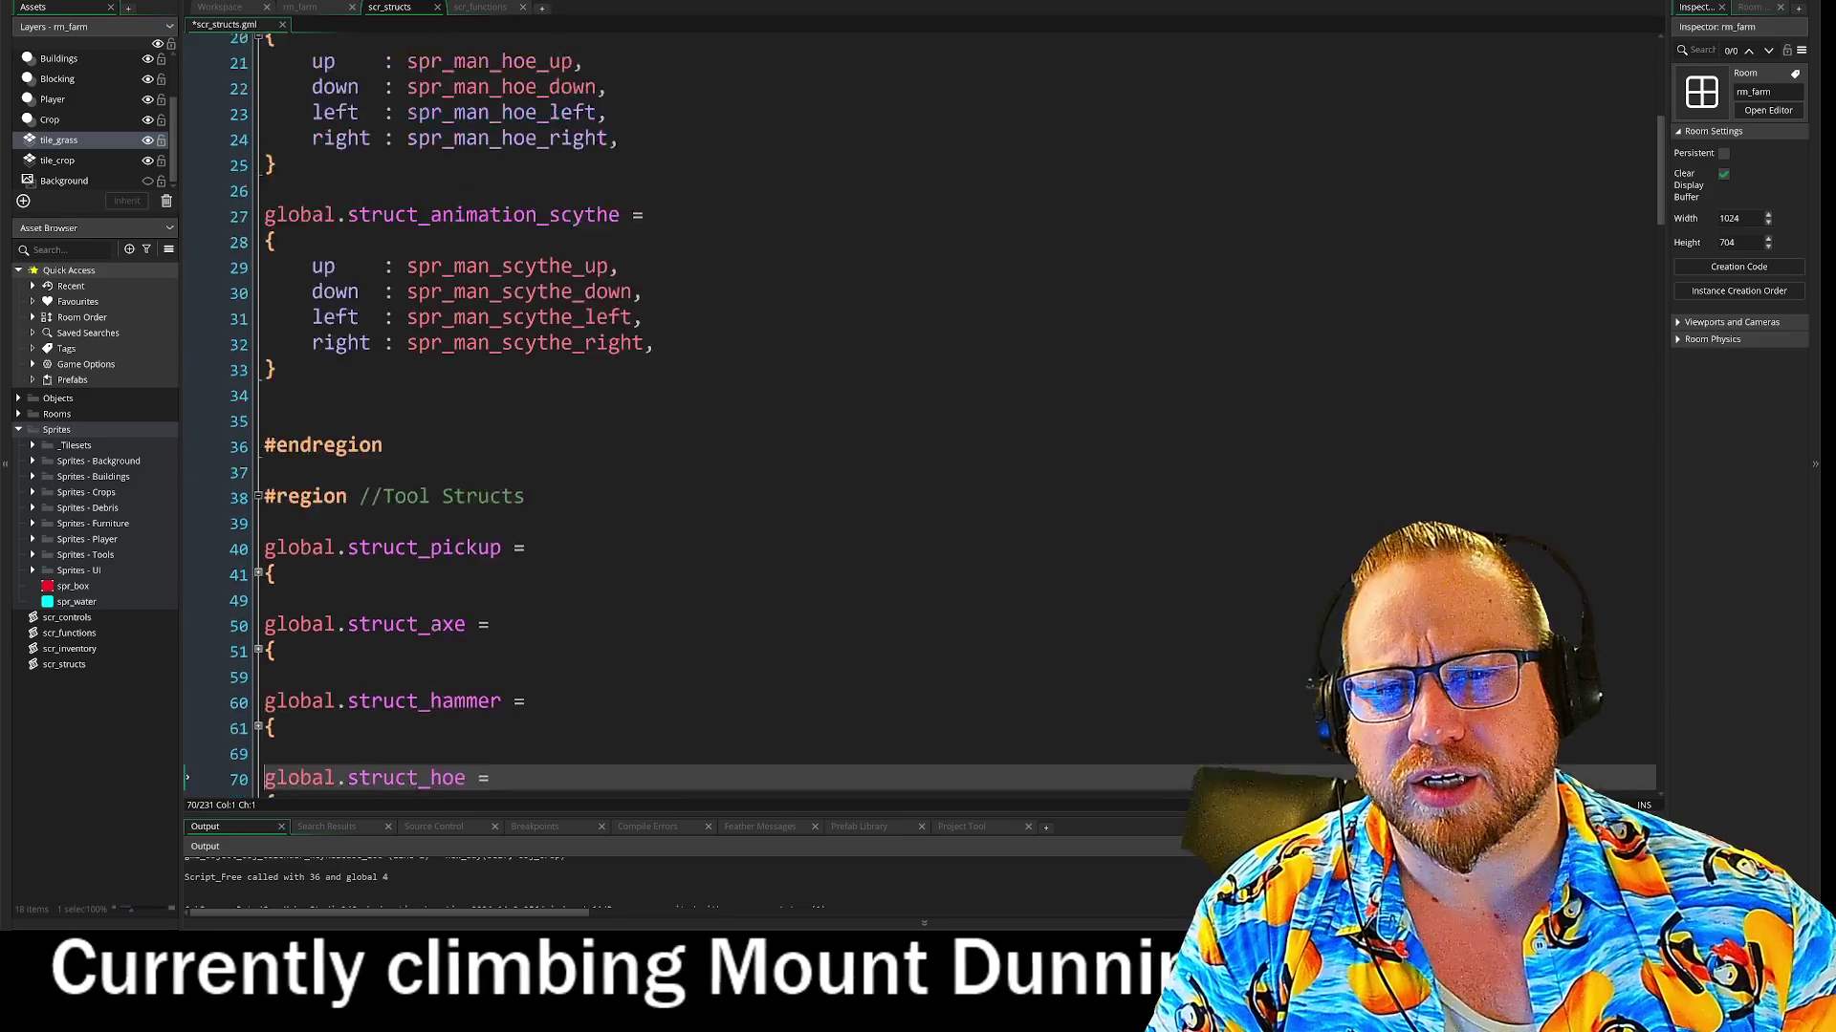
{"action": "scroll", "coordinate": [917, 411], "scroll_direction": "up", "scroll_amount": 4}
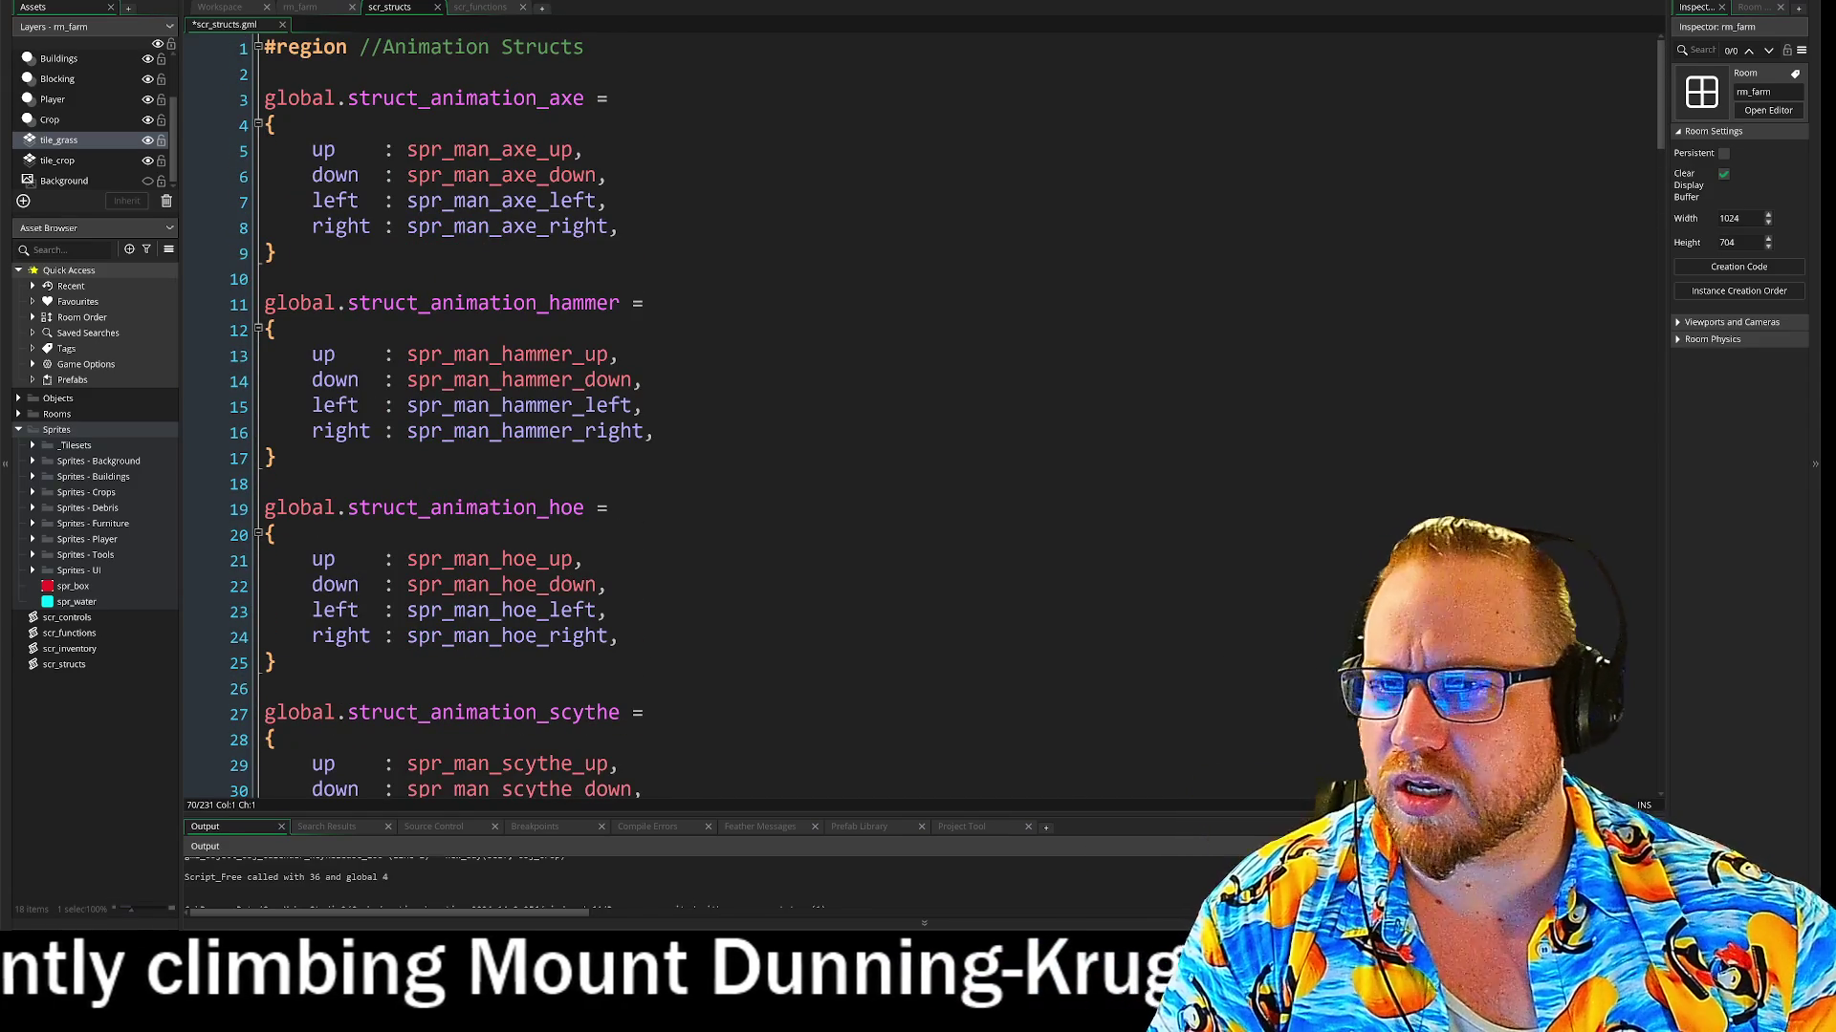
{"action": "scroll", "coordinate": [918, 411], "scroll_direction": "down", "scroll_amount": 8}
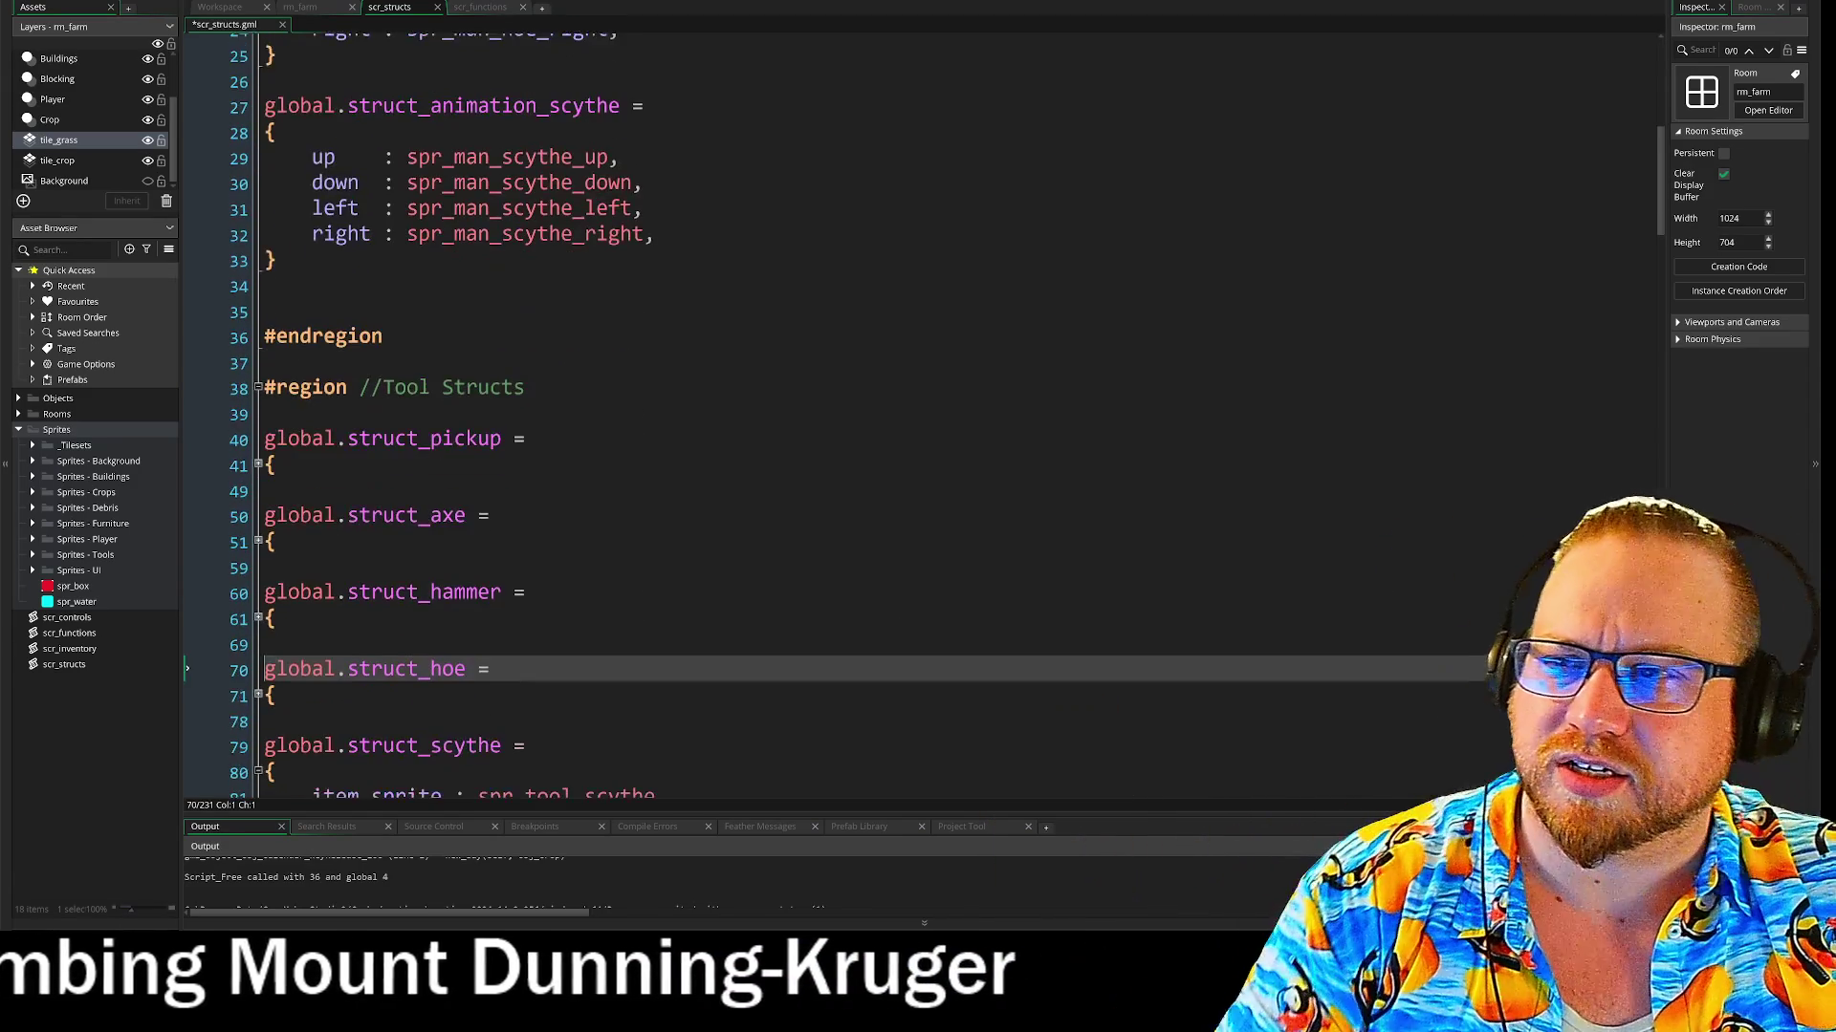
{"action": "scroll", "coordinate": [917, 411], "scroll_direction": "down", "scroll_amount": 8}
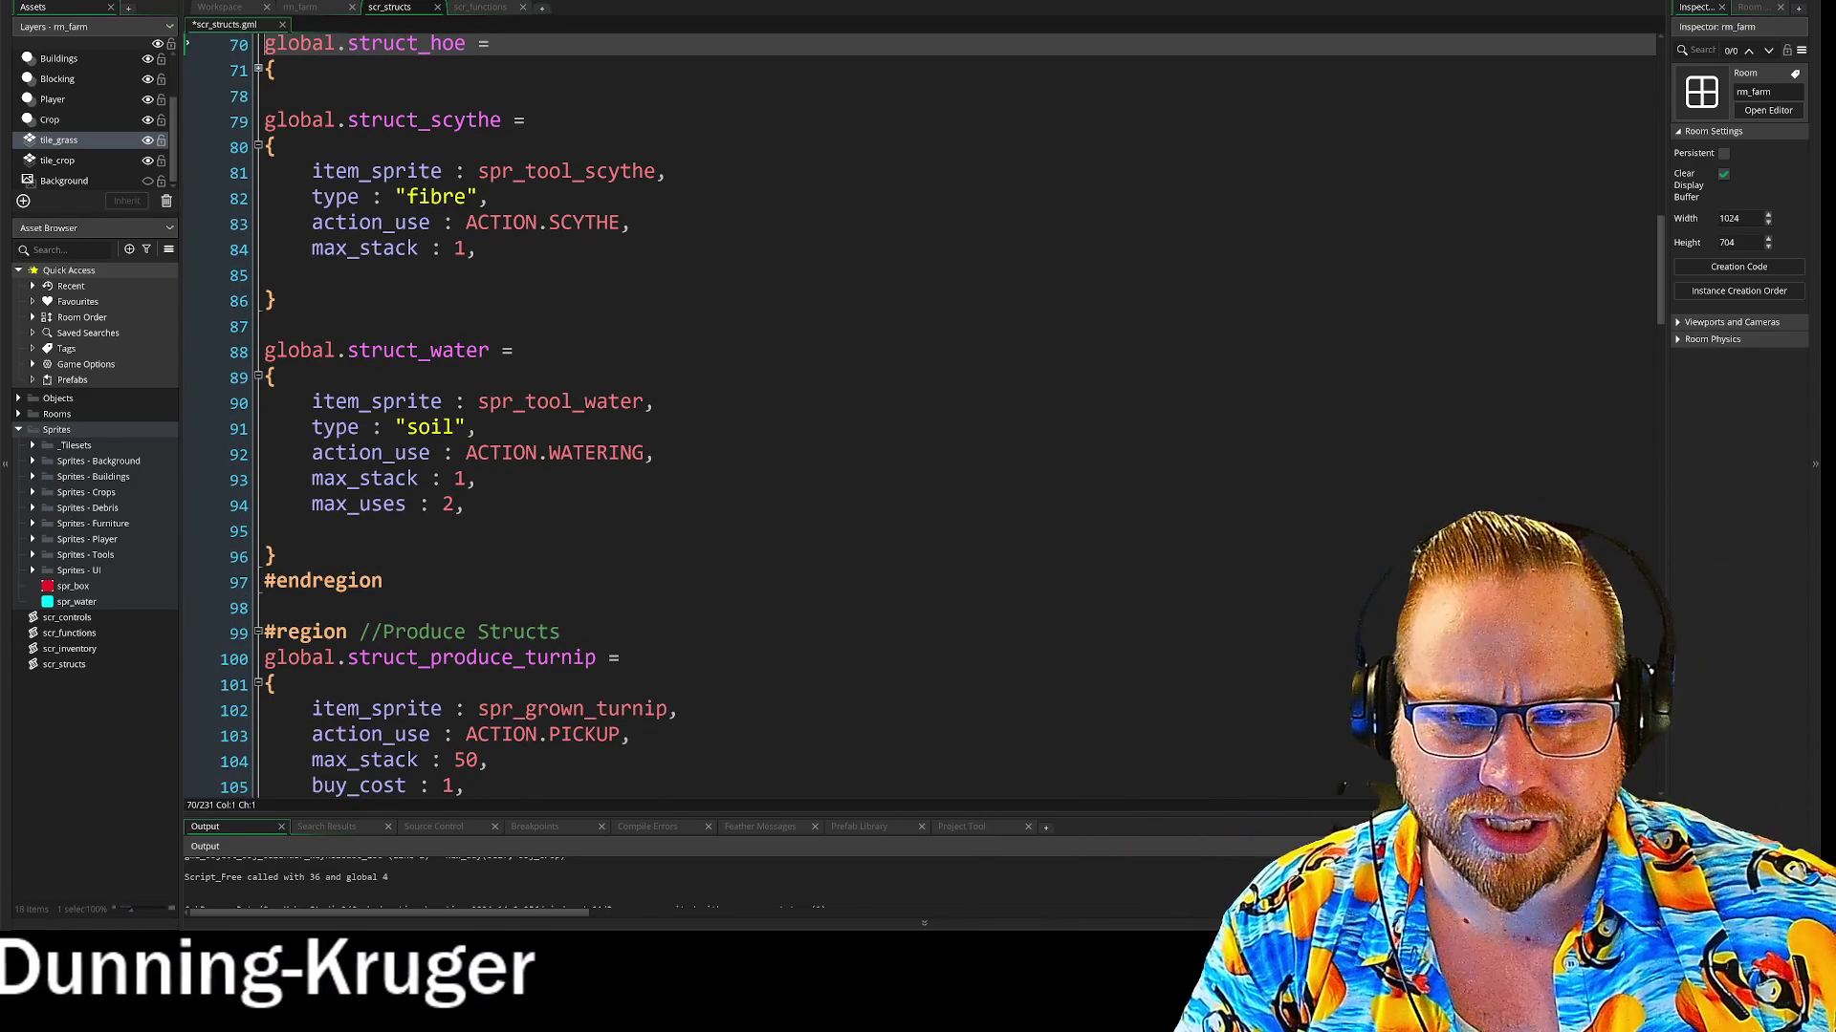
{"action": "scroll", "coordinate": [917, 411], "scroll_direction": "up", "scroll_amount": 9}
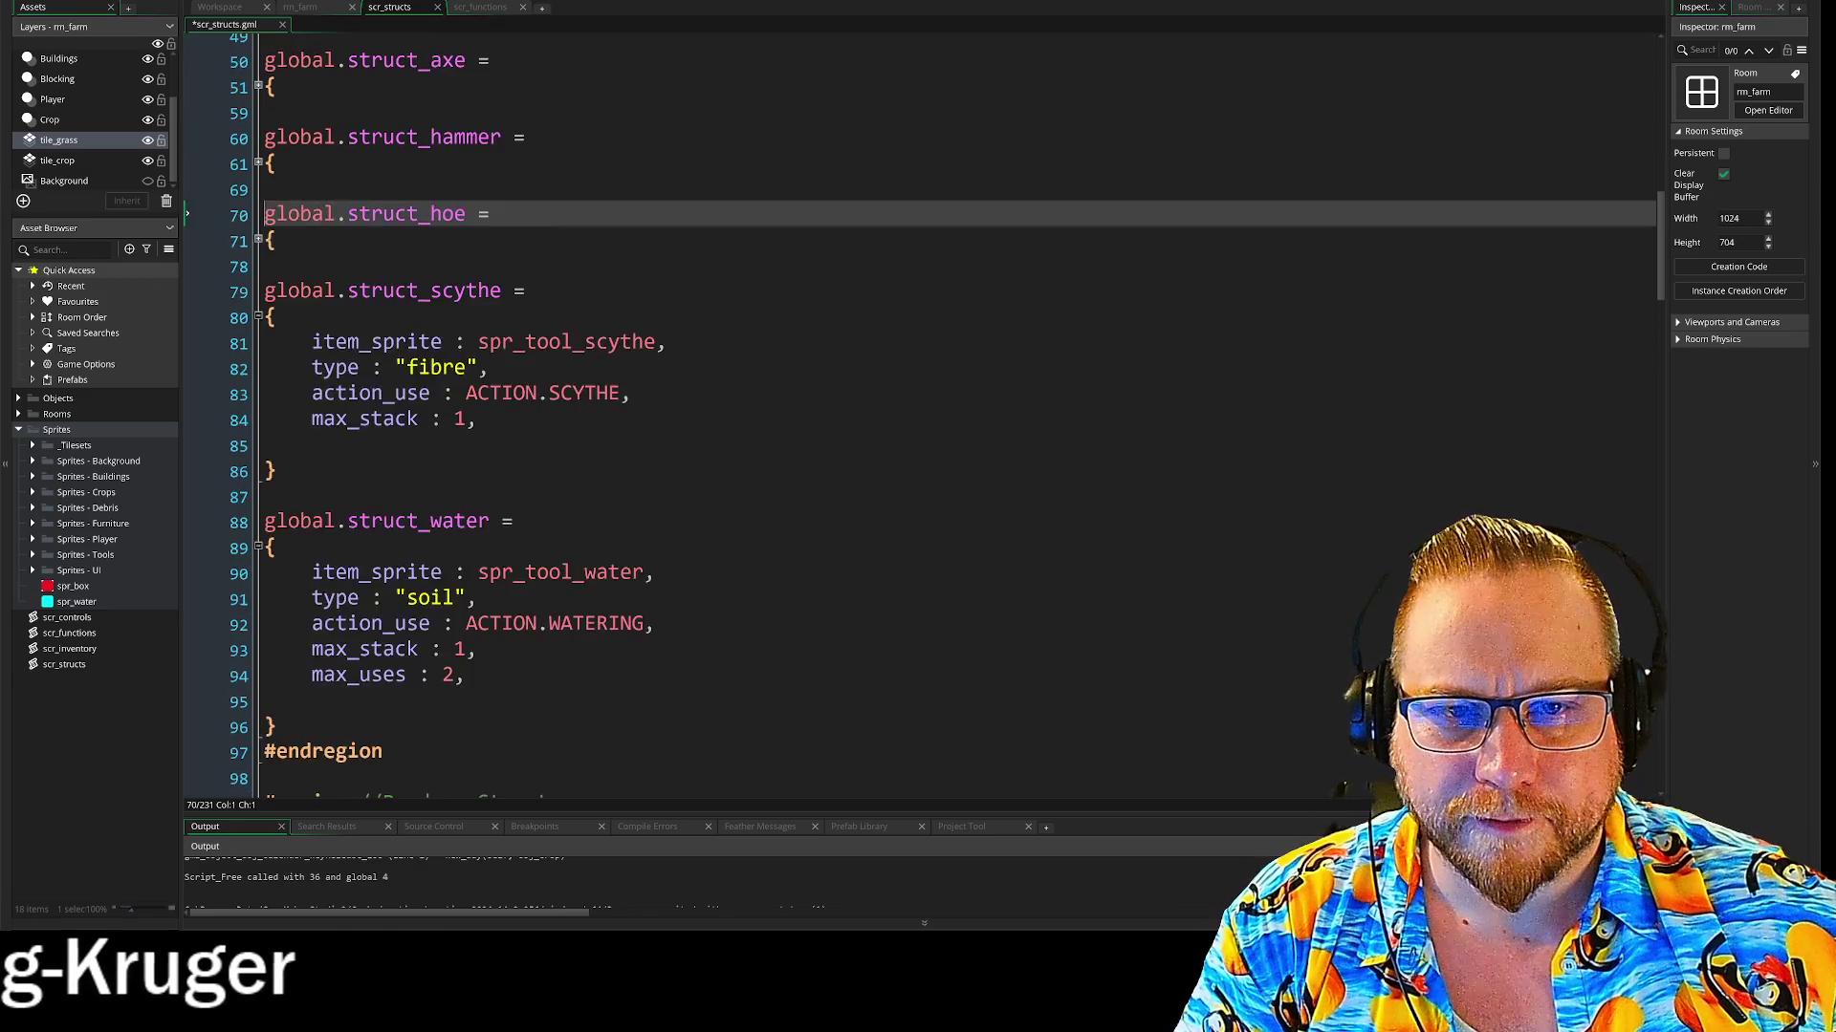
{"action": "mouse_move", "coordinate": [277, 394]}
{"action": "left_mouse_down"}
{"action": "mouse_move", "coordinate": [218, 289]}
{"action": "mouse_move", "coordinate": [231, 241]}
{"action": "left_mouse_up"}
{"action": "key", "text": "ctrl+c"}
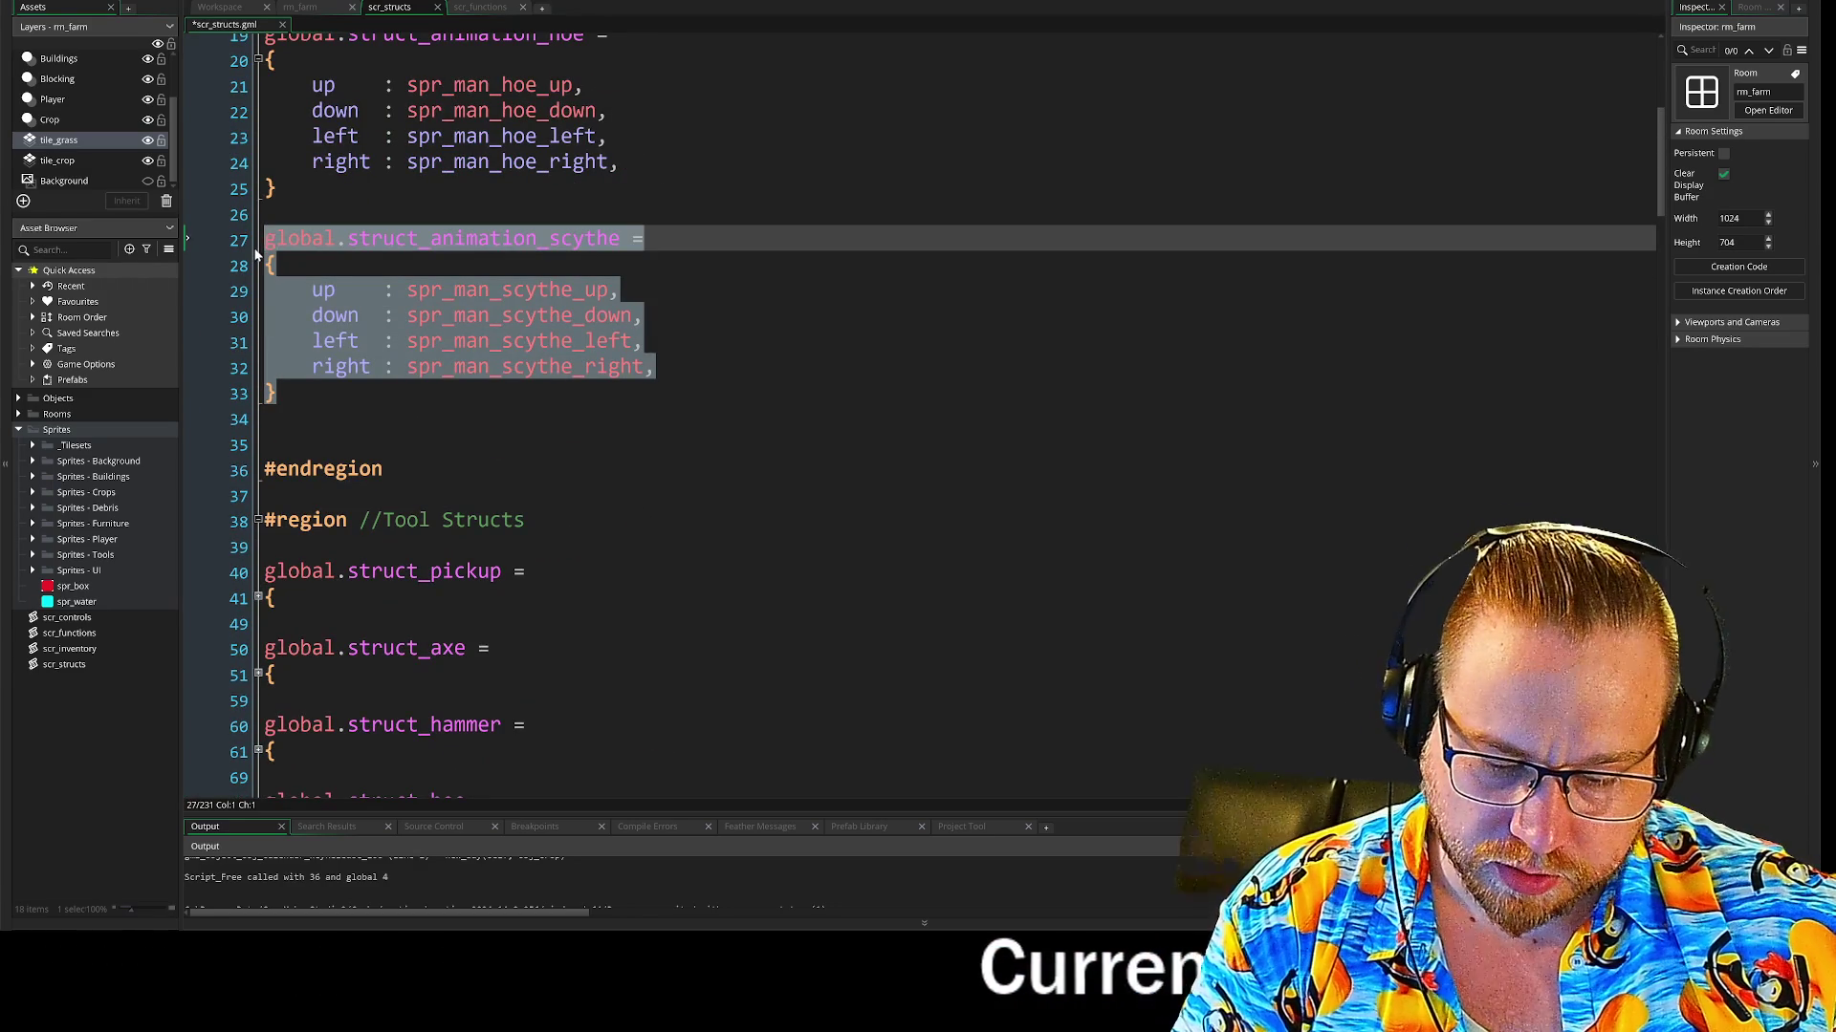
{"action": "left_click", "coordinate": [268, 420]}
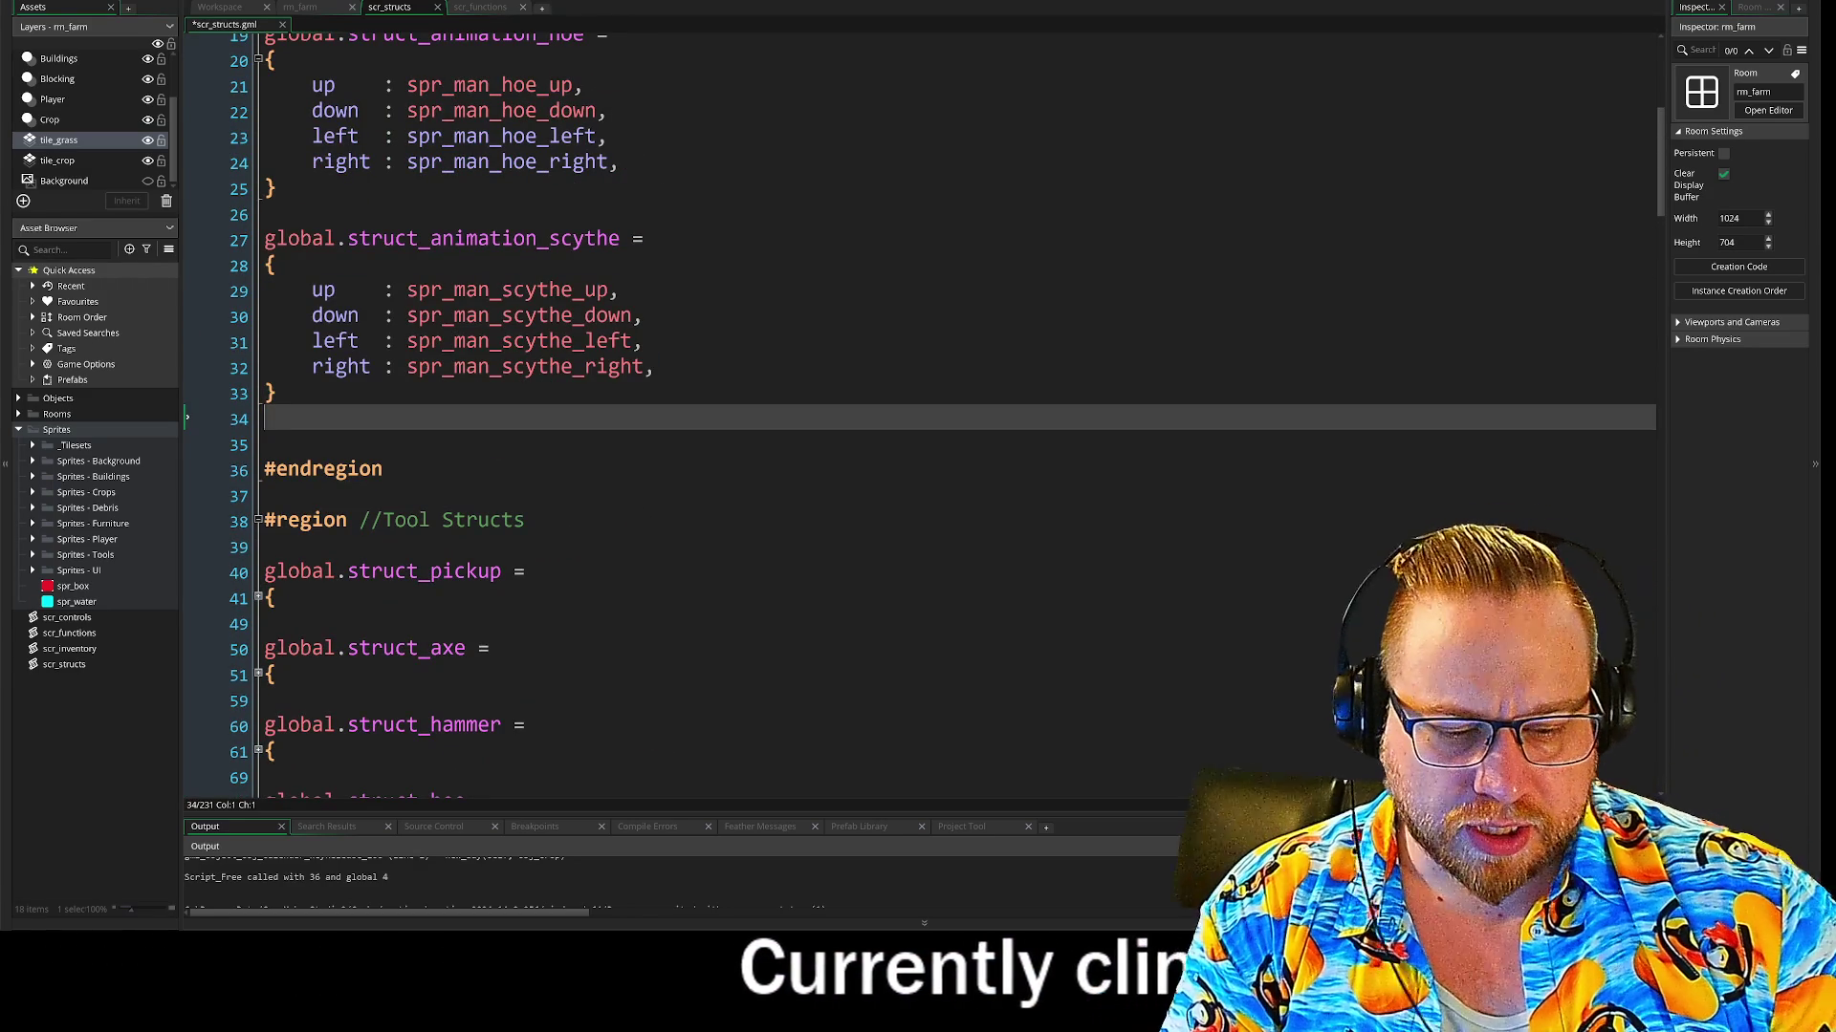
{"action": "key", "text": "ctrl+v"}
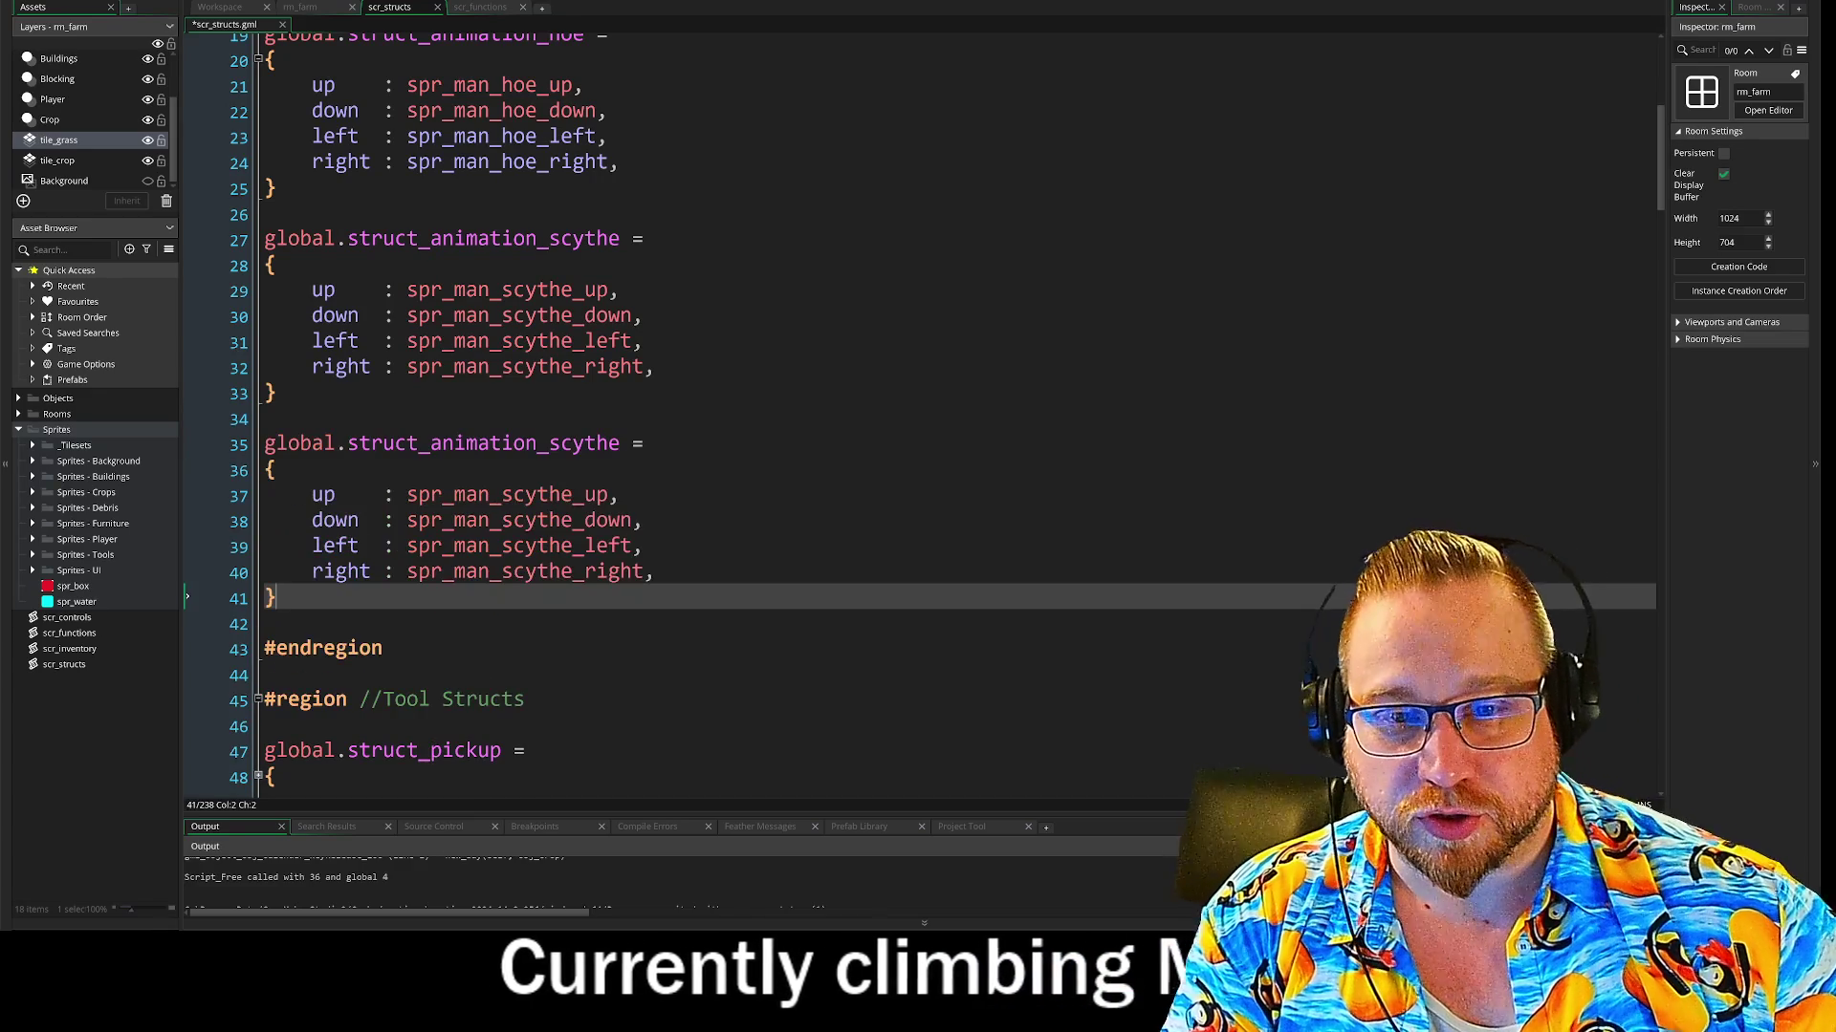
Rename the copy and its sprite names from scythe to water
{"action": "left_click_drag", "start_coordinate": [549, 445], "coordinate": [600, 455]}
{"action": "type", "text": "water"}
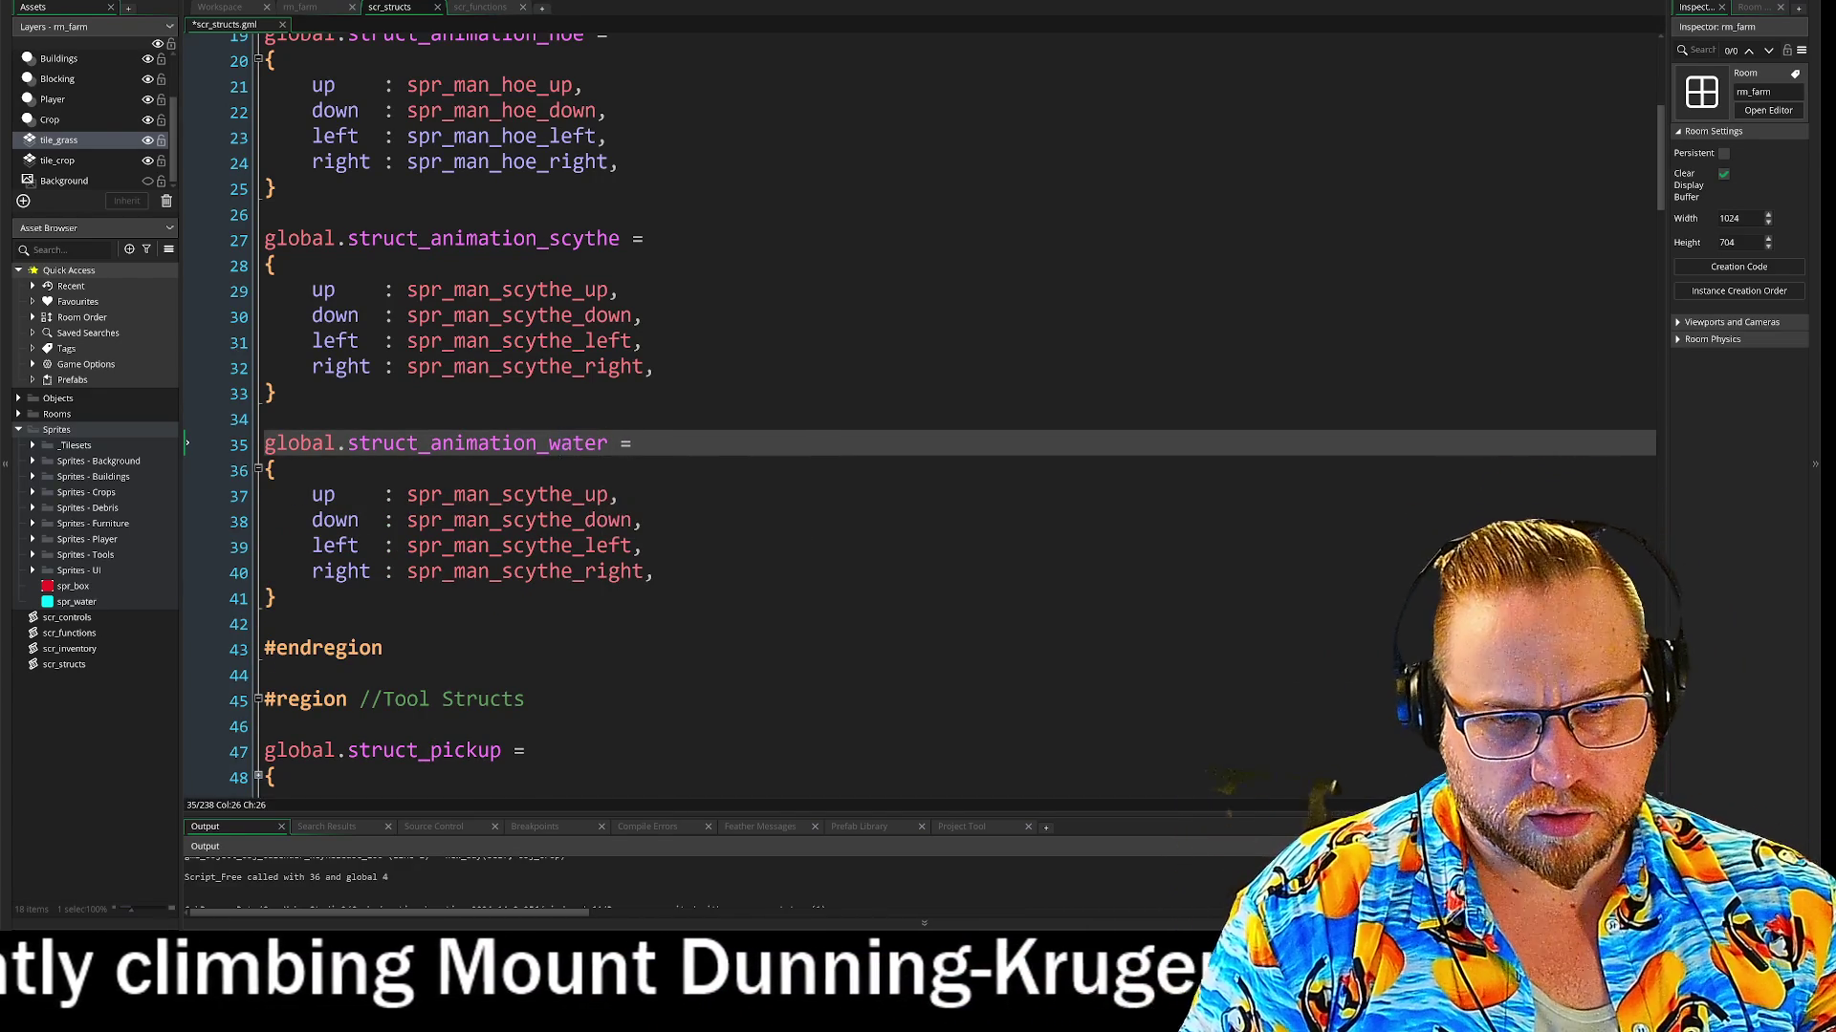
{"action": "mouse_move", "coordinate": [502, 497]}
{"action": "left_mouse_down"}
{"action": "mouse_move", "coordinate": [570, 501]}
{"action": "mouse_move", "coordinate": [569, 524]}
{"action": "left_mouse_up"}
{"action": "type", "text": "water"}
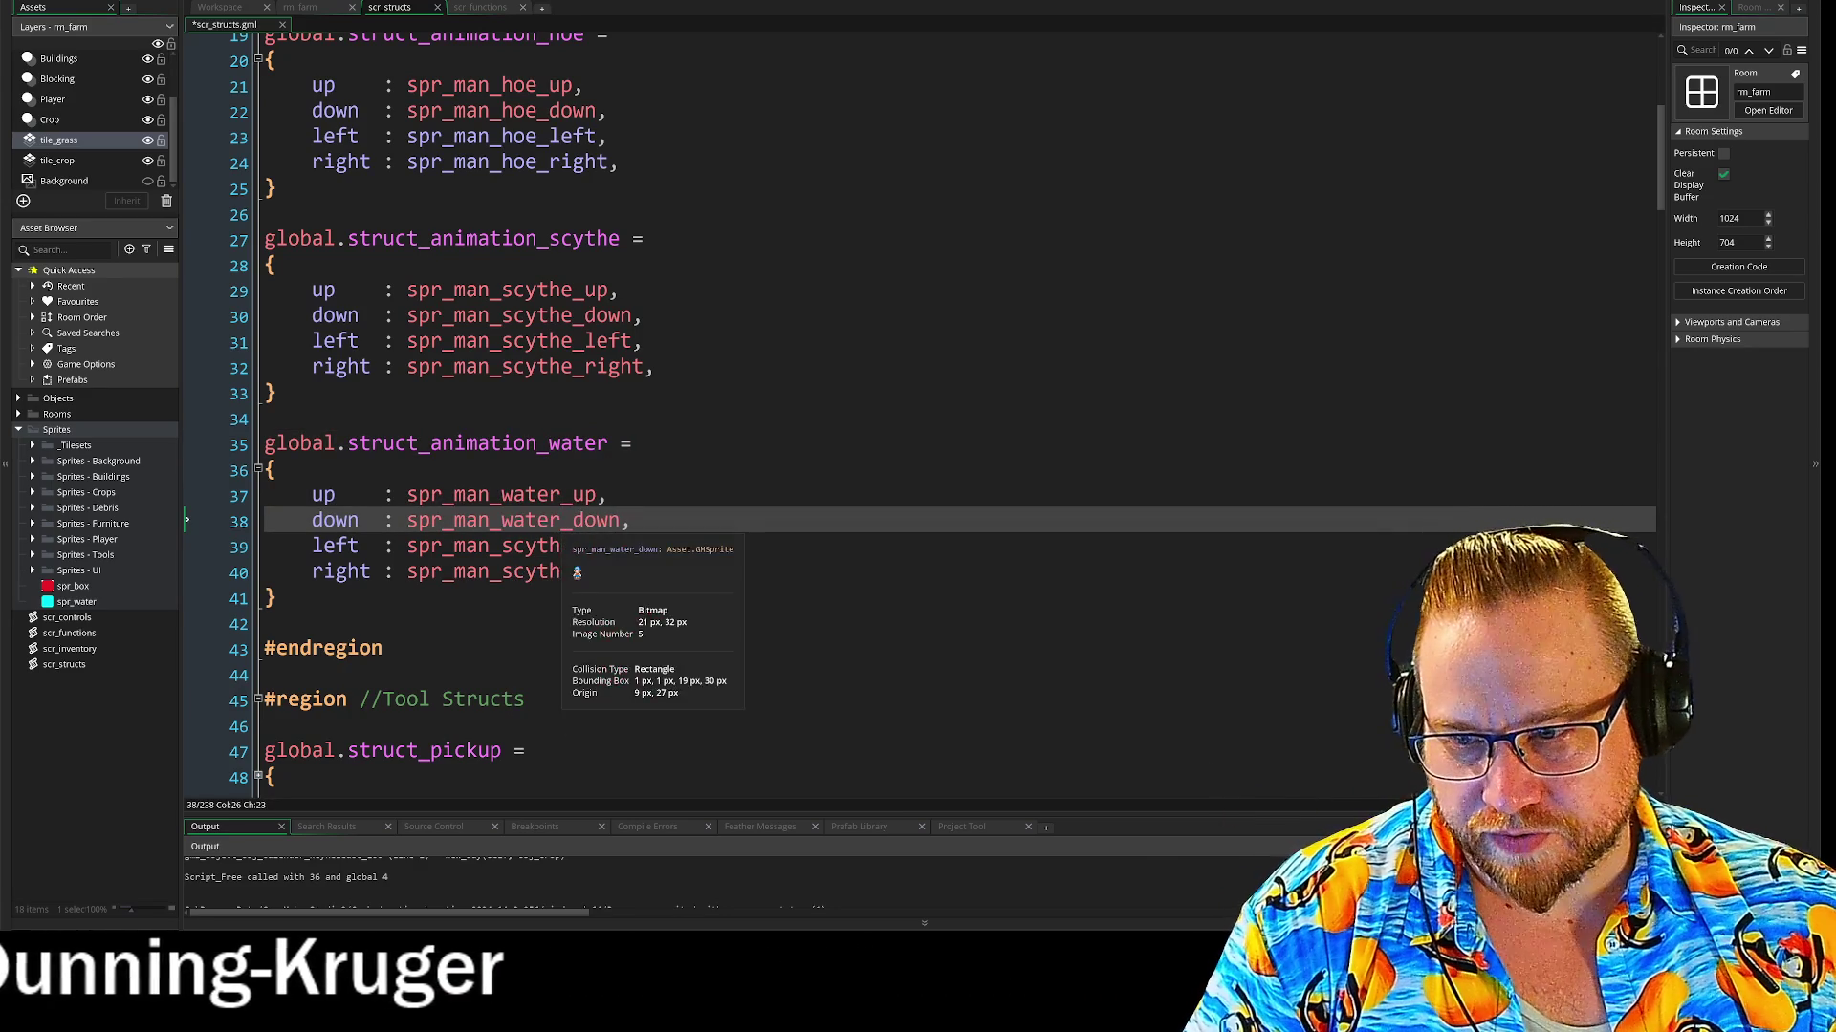
{"action": "mouse_move", "coordinate": [502, 546]}
{"action": "left_mouse_down"}
{"action": "mouse_move", "coordinate": [571, 546]}
{"action": "mouse_move", "coordinate": [567, 574]}
{"action": "left_mouse_up"}
{"action": "type", "text": "water"}
{"action": "type", "text": "water"}
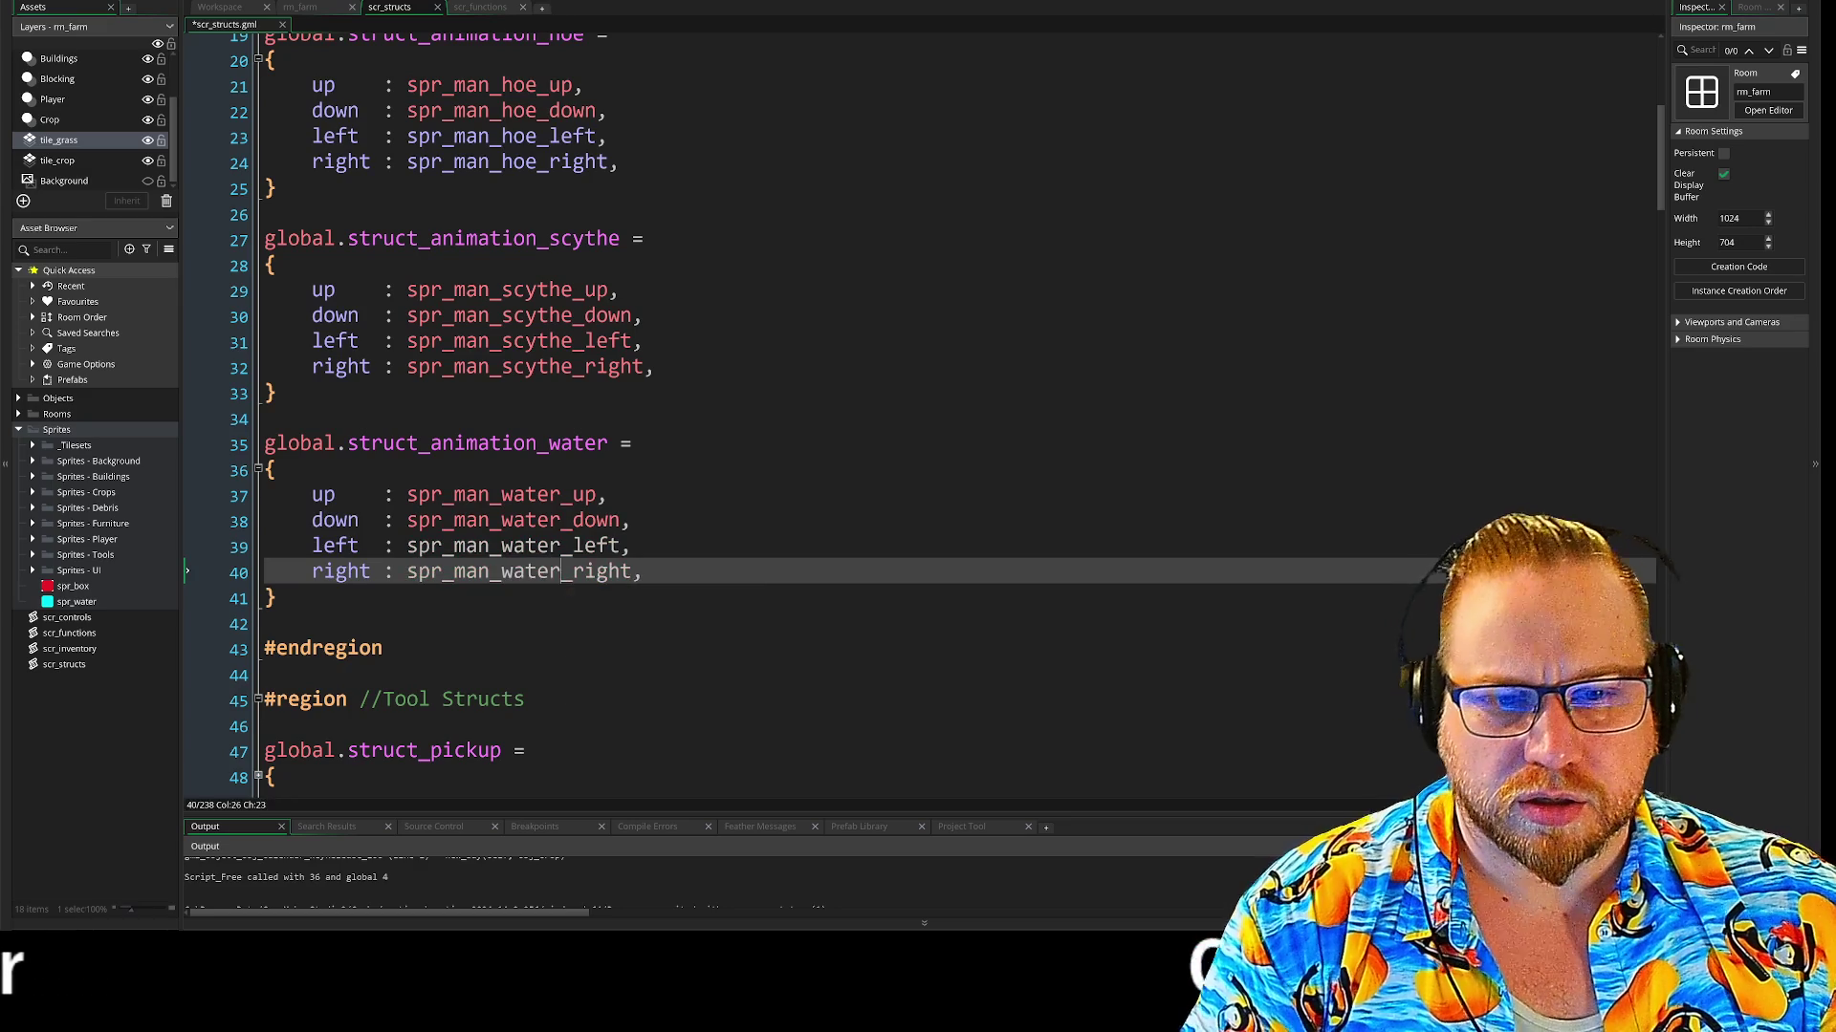
{"action": "left_click", "coordinate": [277, 597]}
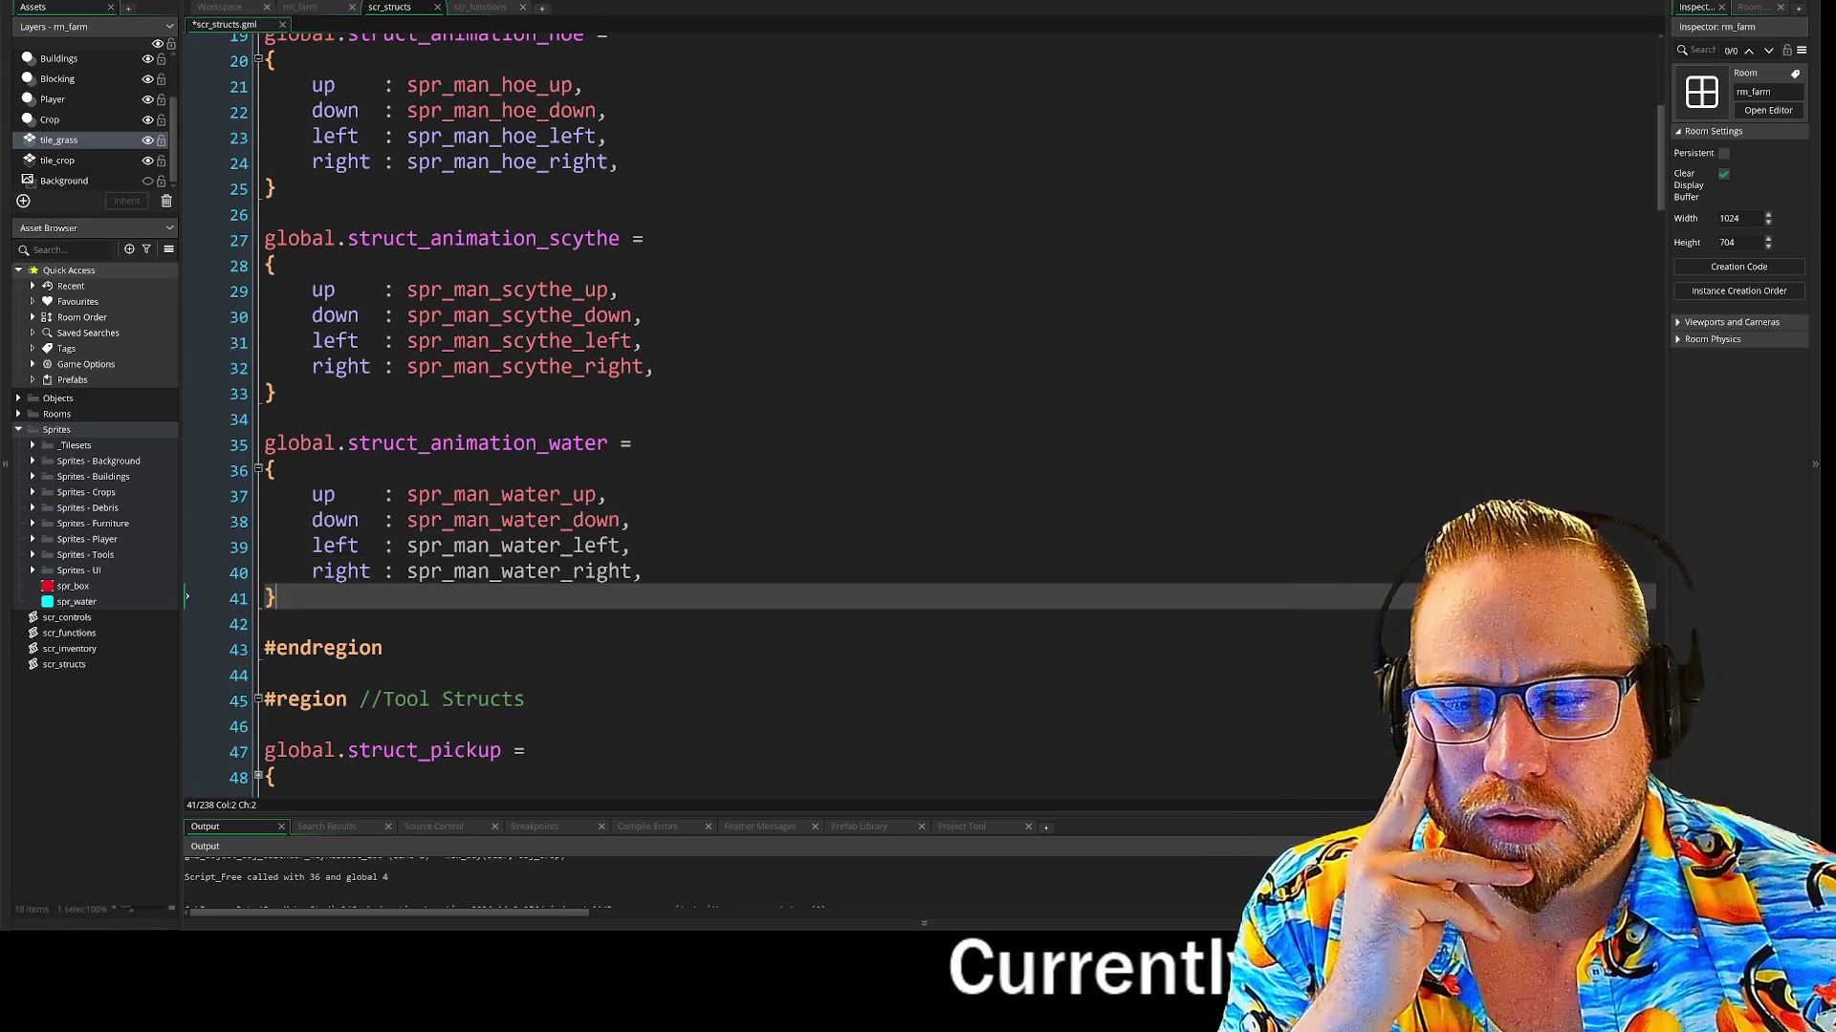
{"action": "scroll", "coordinate": [756, 416], "scroll_direction": "up", "scroll_amount": 6}
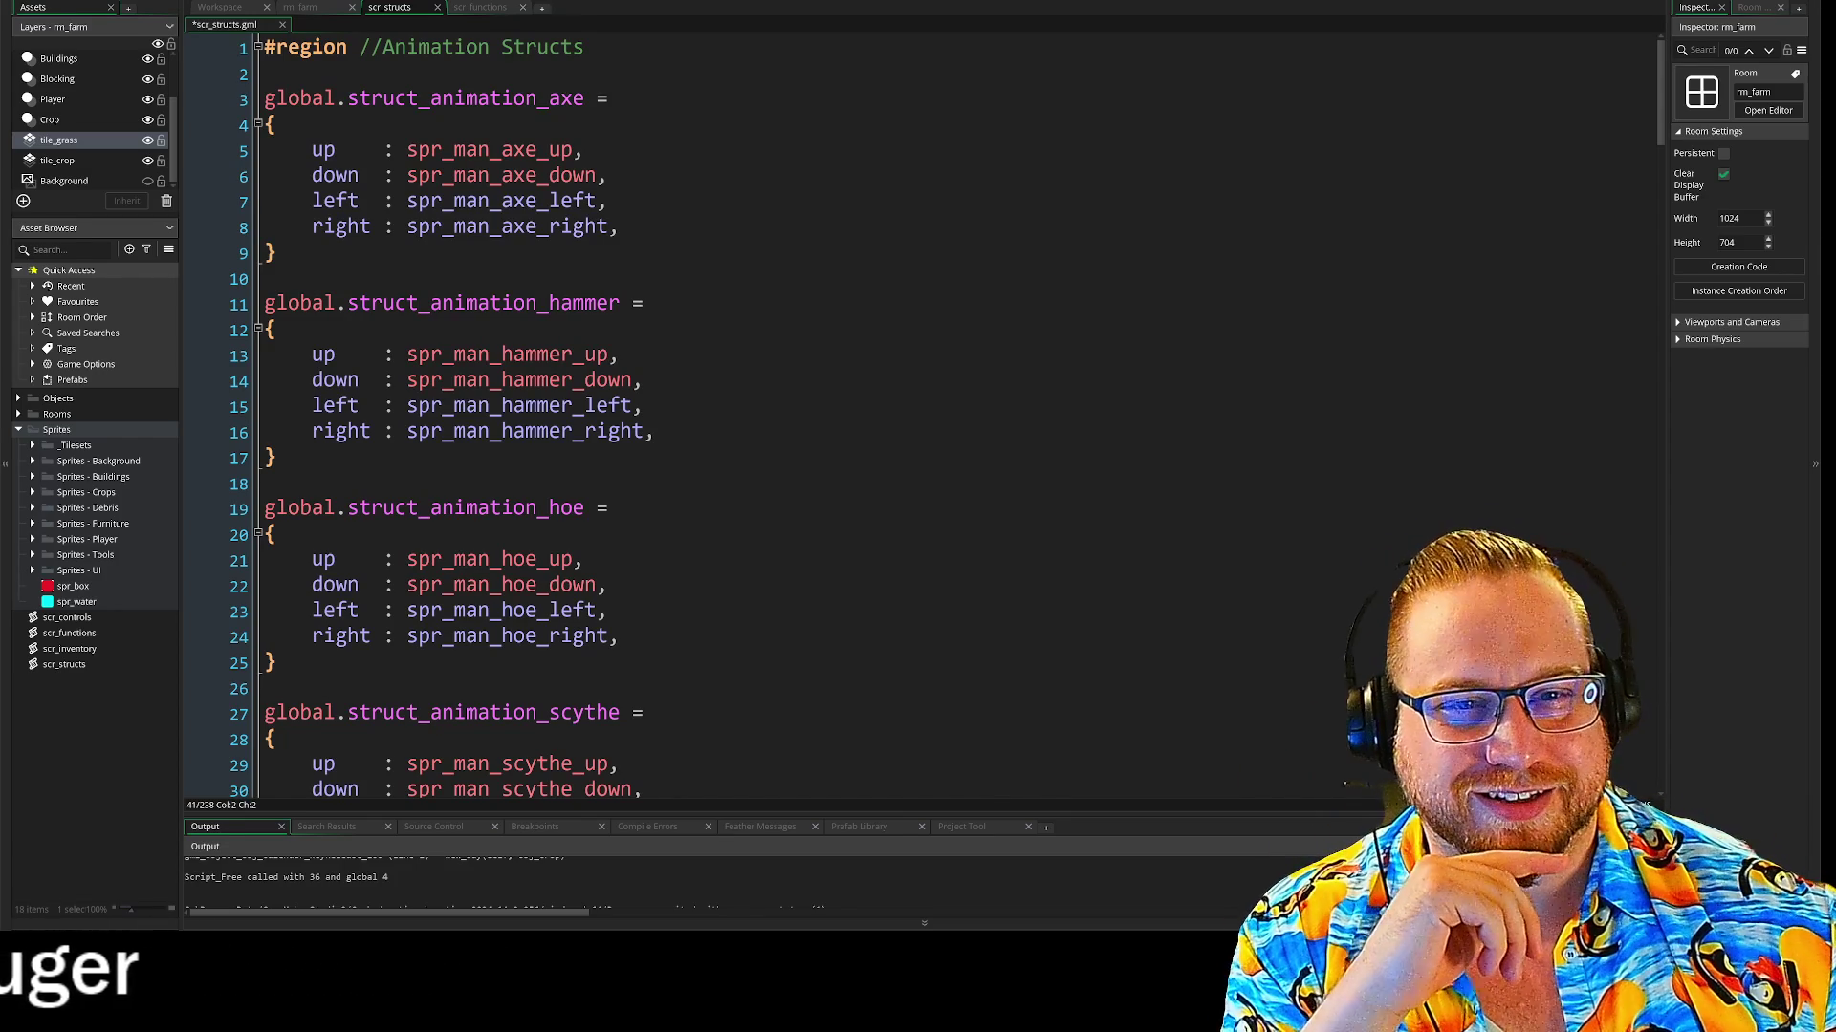
{"action": "scroll", "coordinate": [946, 419], "scroll_direction": "down", "scroll_amount": 2}
{"action": "scroll", "coordinate": [946, 419], "scroll_direction": "up", "scroll_amount": 2}
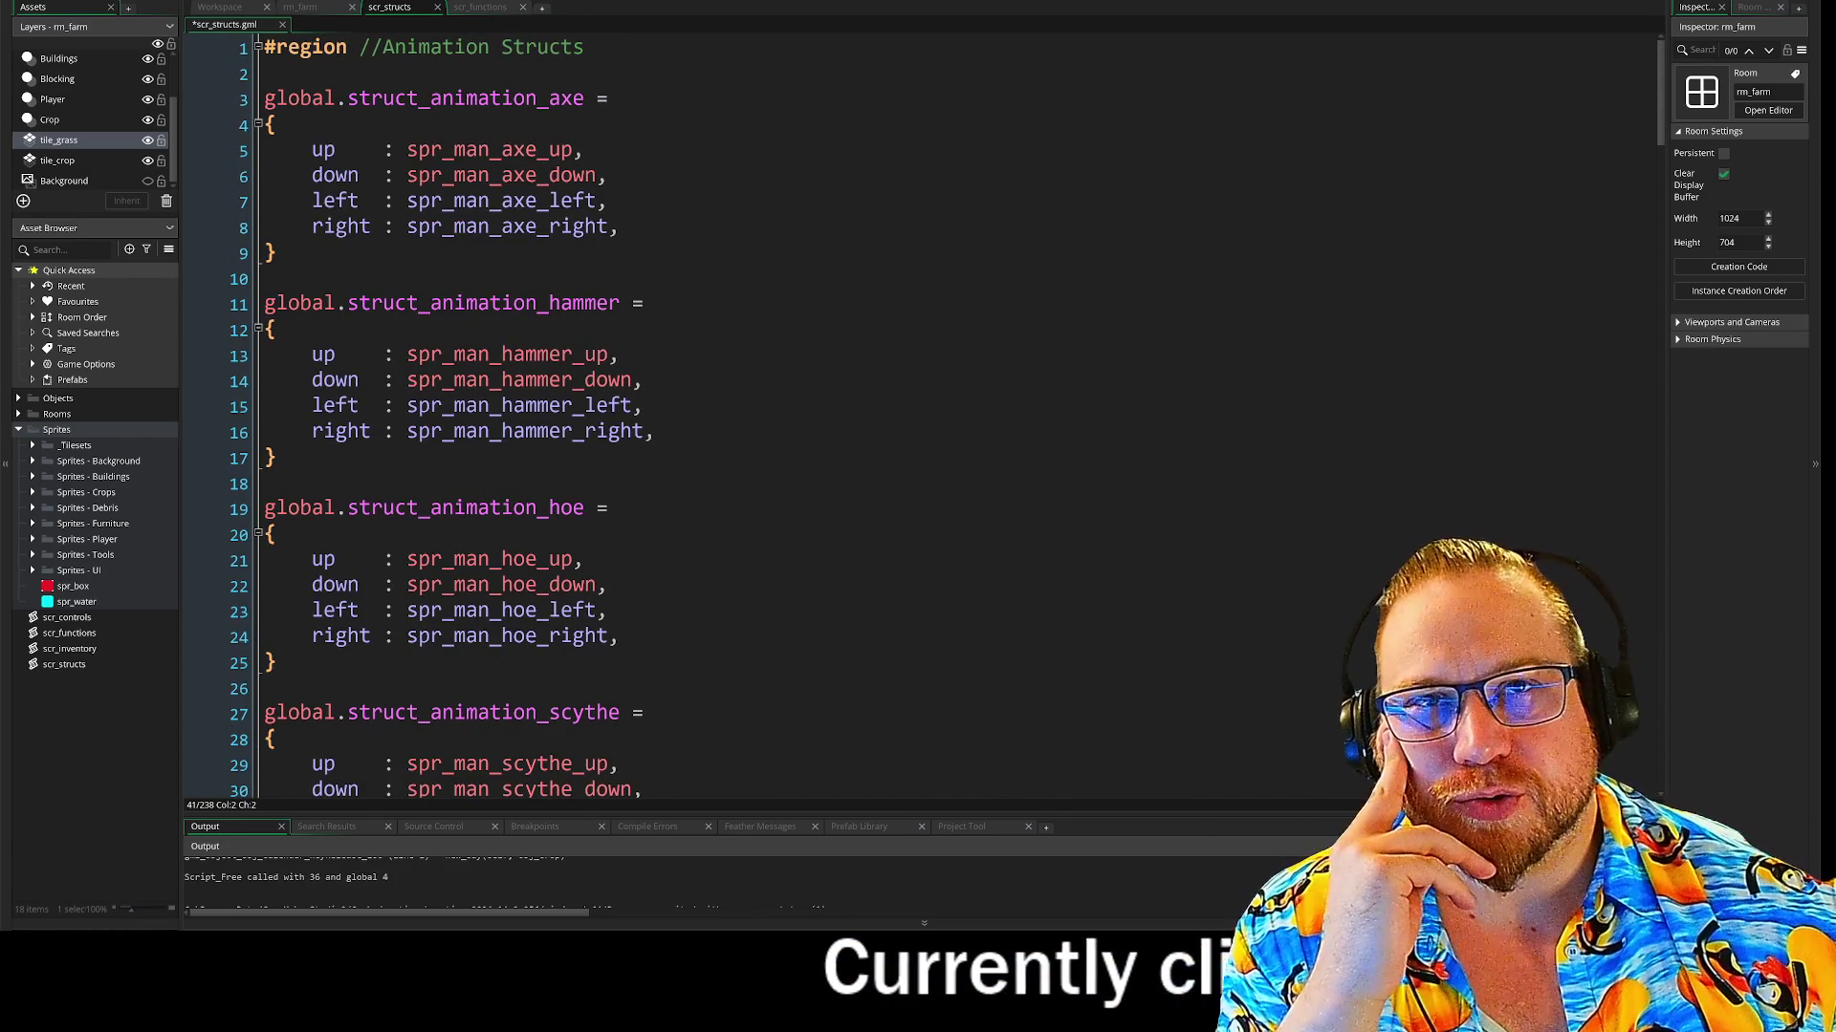
{"action": "mouse_move", "coordinate": [268, 98]}
{"action": "left_mouse_down"}
{"action": "mouse_move", "coordinate": [669, 593]}
{"action": "mouse_move", "coordinate": [904, 798]}
{"action": "left_mouse_up"}
{"action": "left_click", "coordinate": [904, 501]}
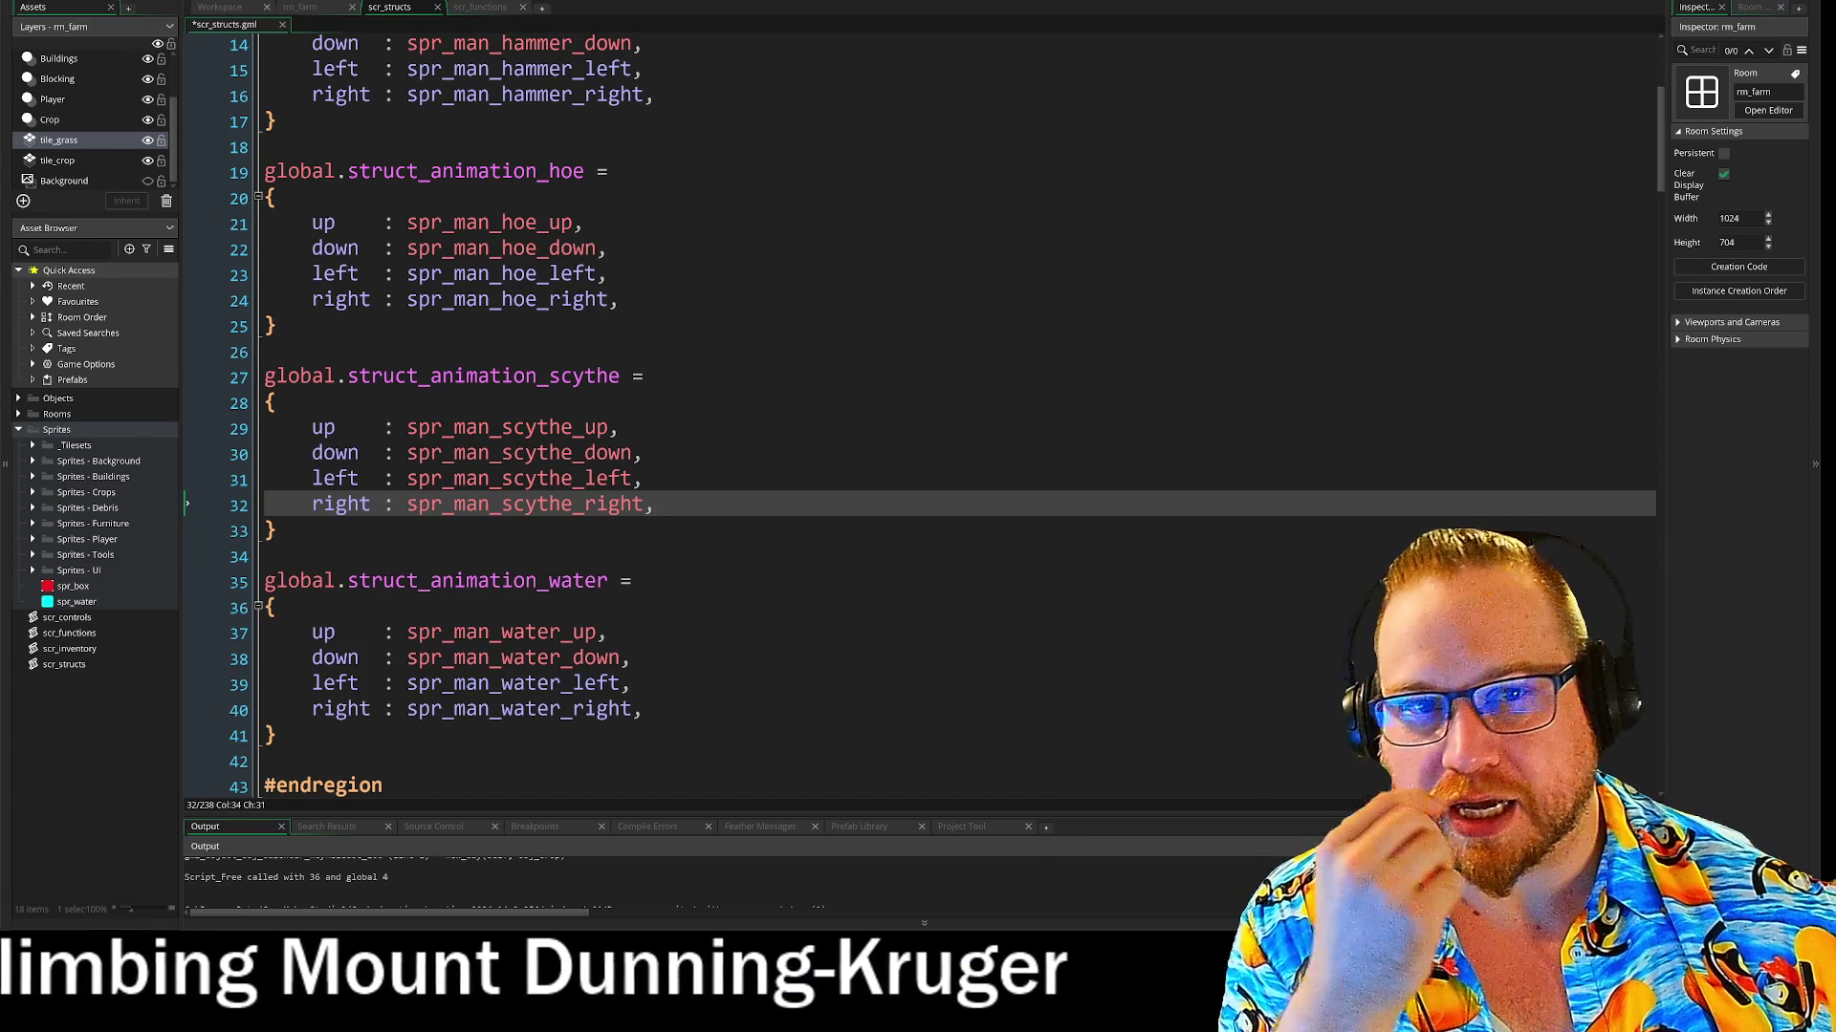
{"action": "scroll", "coordinate": [917, 411], "scroll_direction": "up", "scroll_amount": 5}
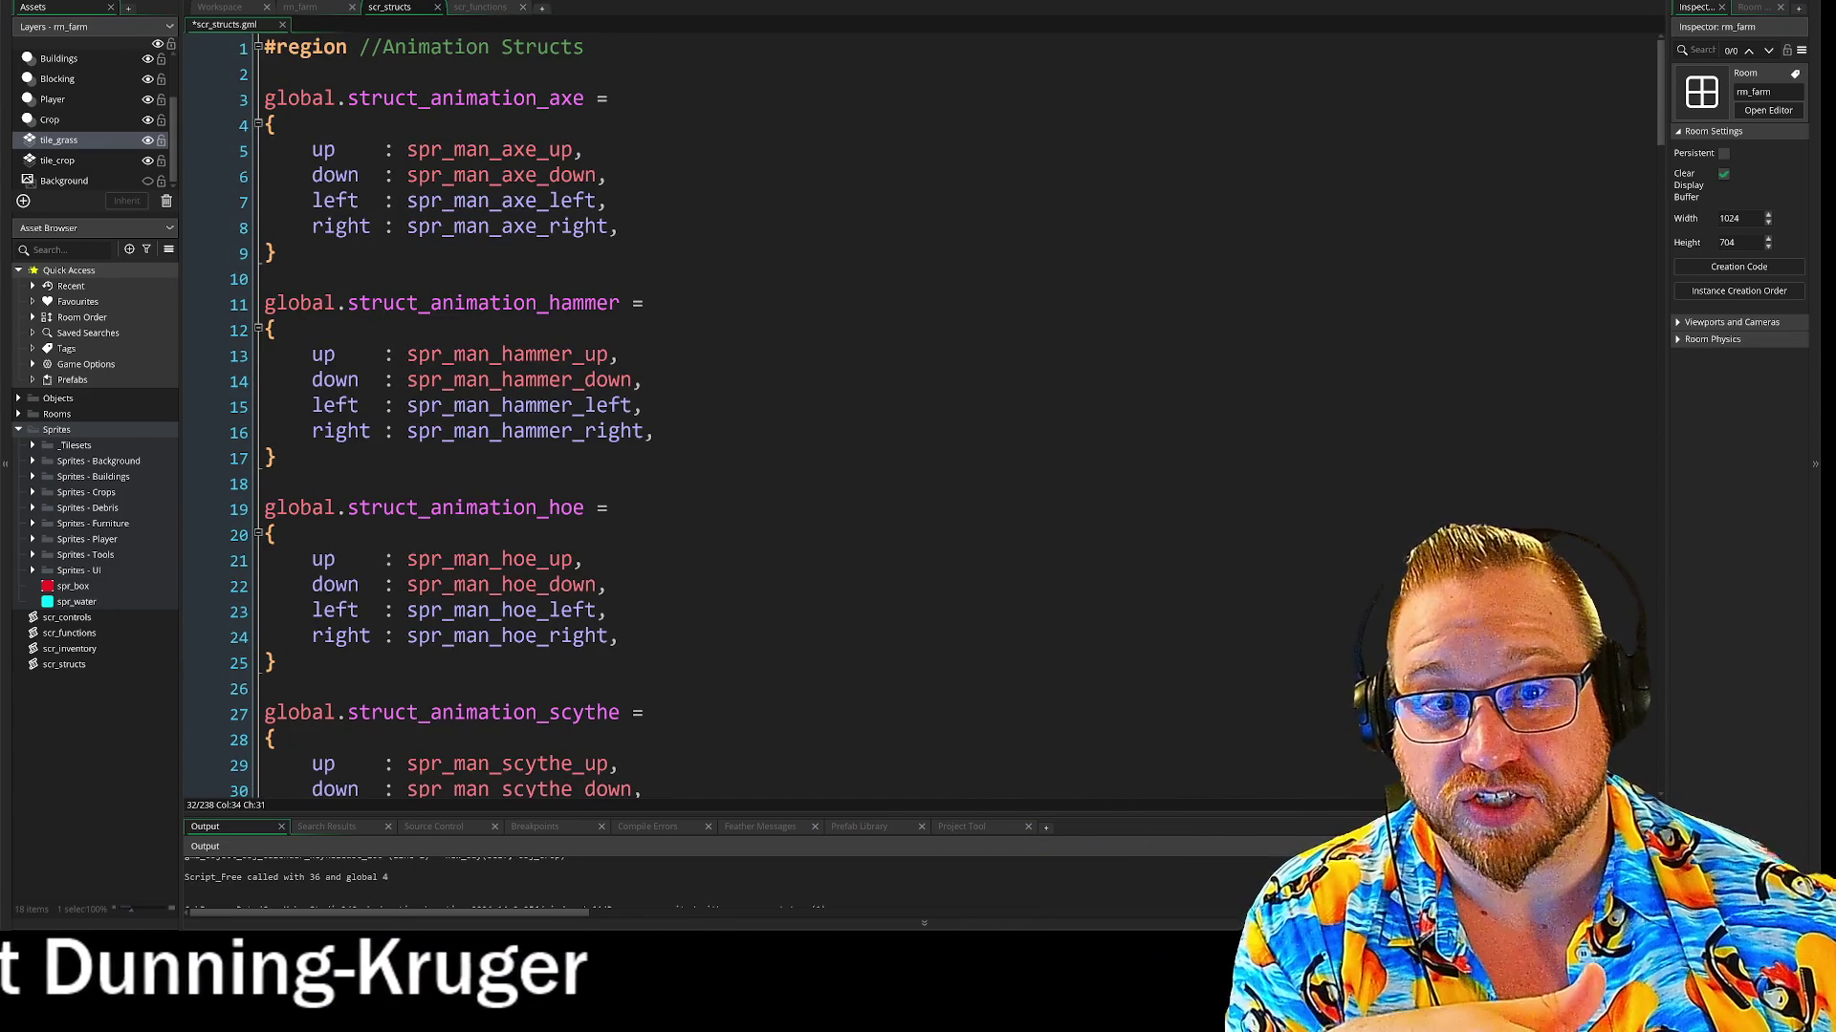
{"action": "mouse_move", "coordinate": [267, 125]}
{"action": "left_mouse_down"}
{"action": "mouse_move", "coordinate": [277, 482]}
{"action": "mouse_move", "coordinate": [669, 536]}
{"action": "left_mouse_up"}
{"action": "left_click", "coordinate": [852, 493]}
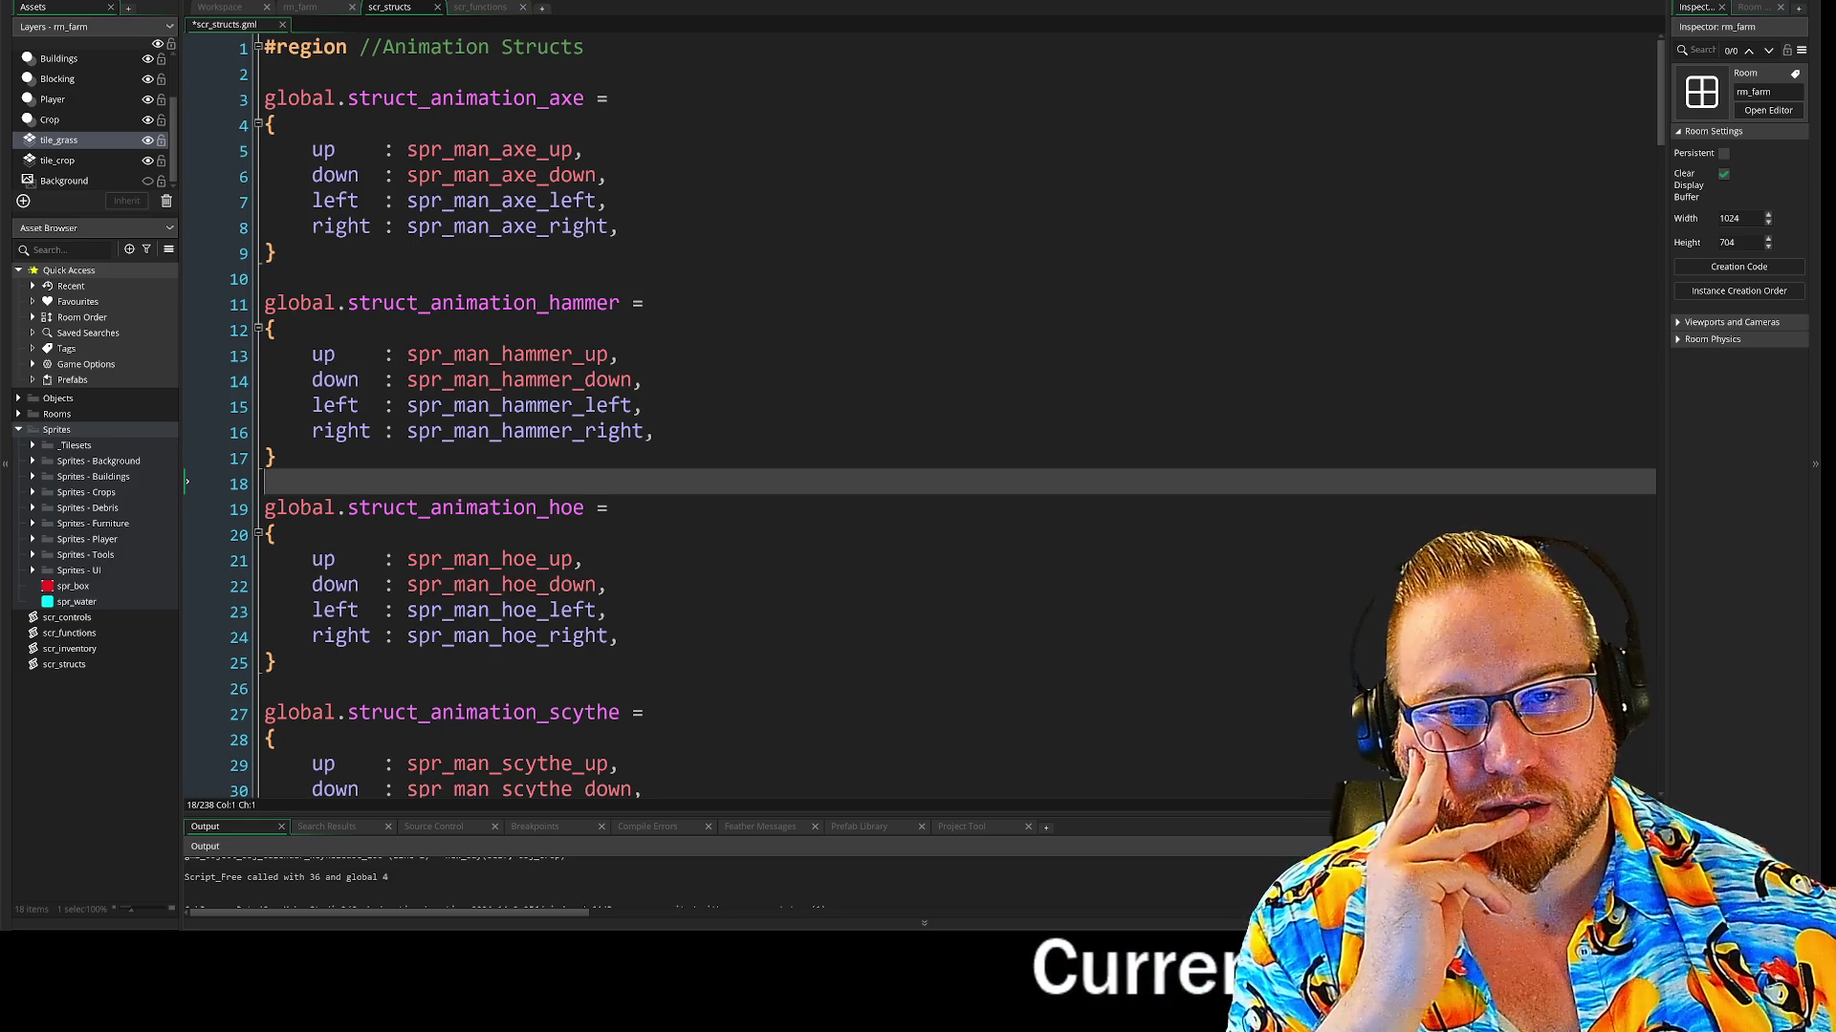
{"action": "scroll", "coordinate": [918, 411], "scroll_direction": "down", "scroll_amount": 13}
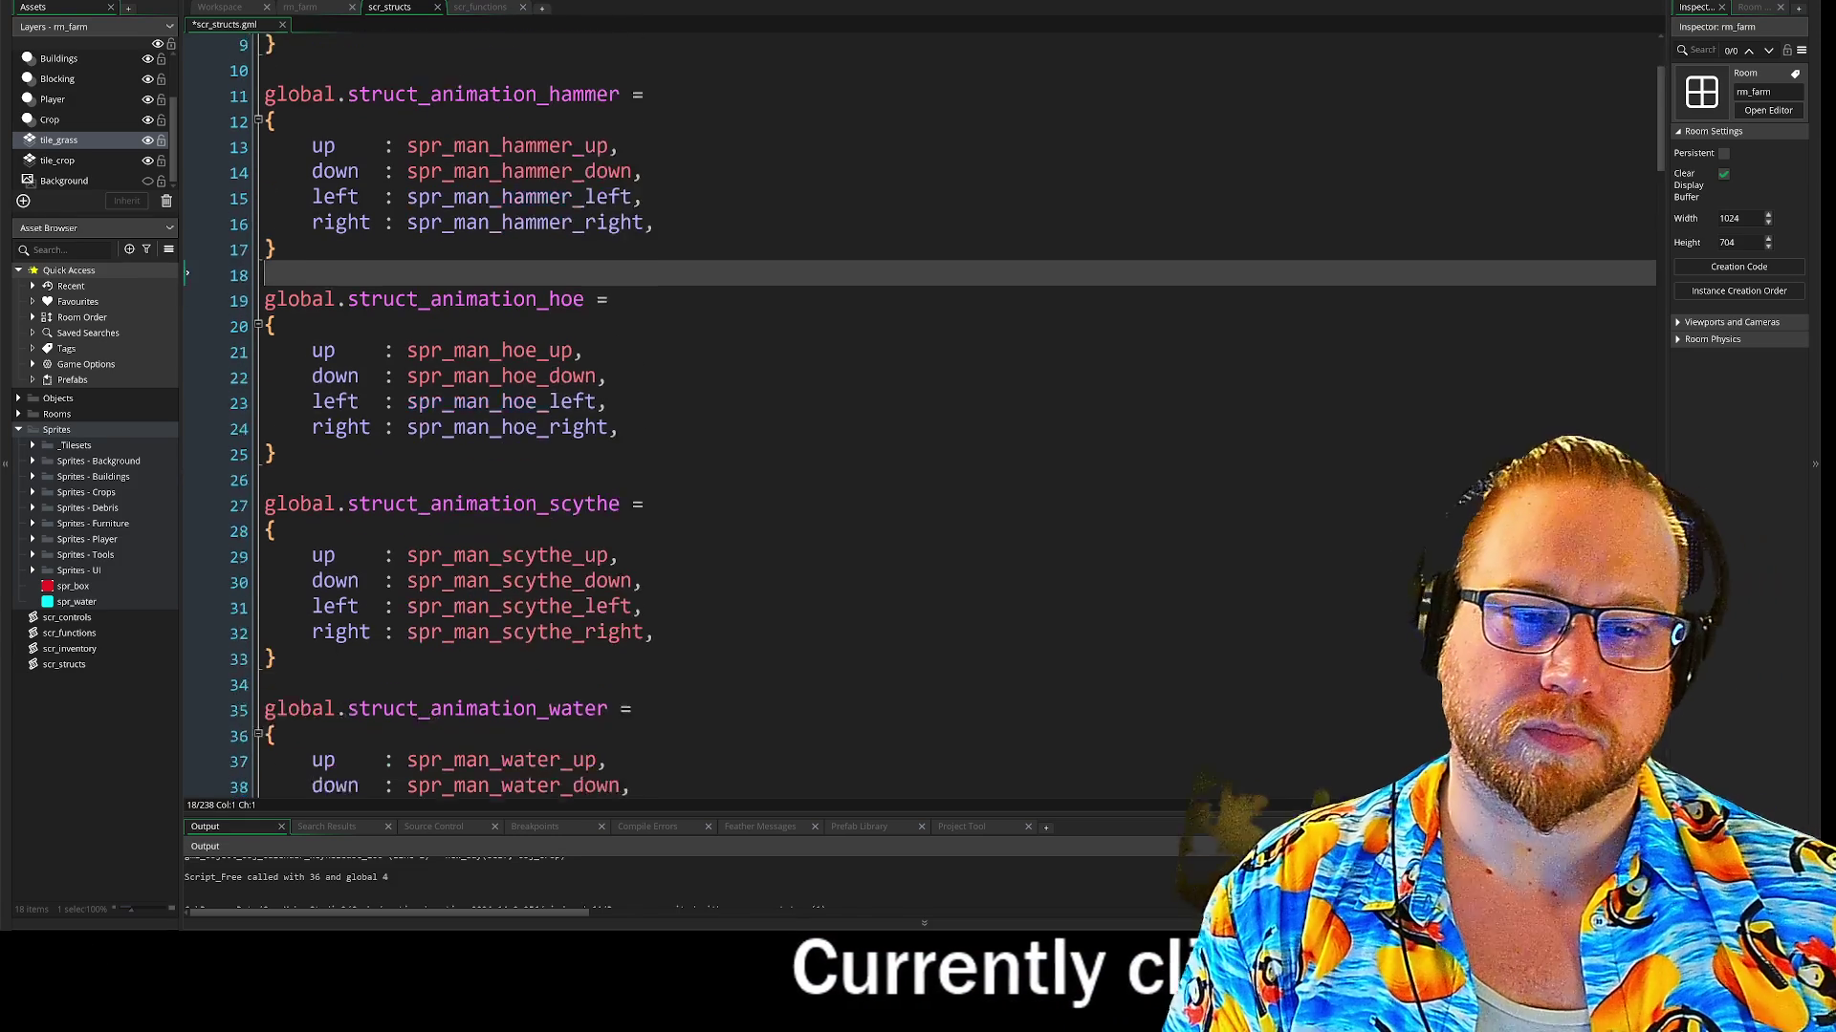
{"action": "scroll", "coordinate": [918, 411], "scroll_direction": "down", "scroll_amount": 1}
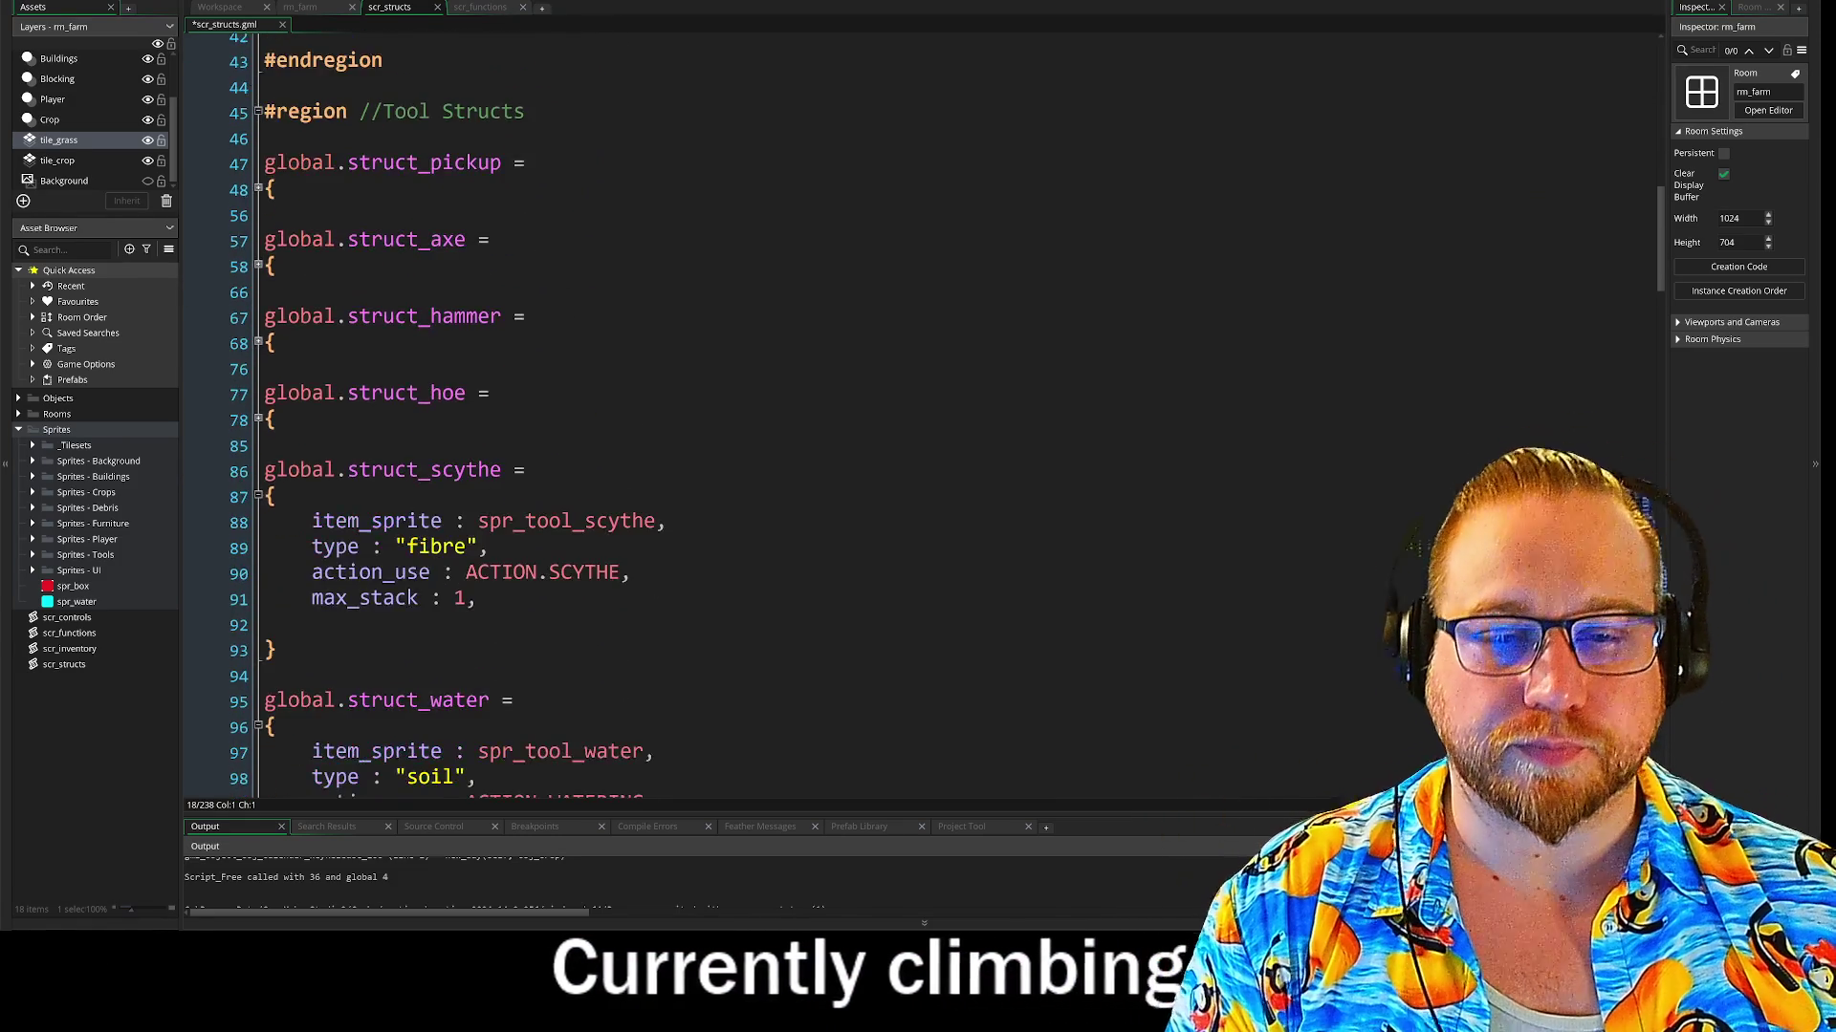
Correct the axe tool struct's animation reference from struct_animation_axee to struct_animation_axe
{"action": "scroll", "coordinate": [918, 411], "scroll_direction": "up", "scroll_amount": 3}
{"action": "left_click", "coordinate": [258, 379]}
{"action": "scroll", "coordinate": [764, 382], "scroll_direction": "down", "scroll_amount": 1}
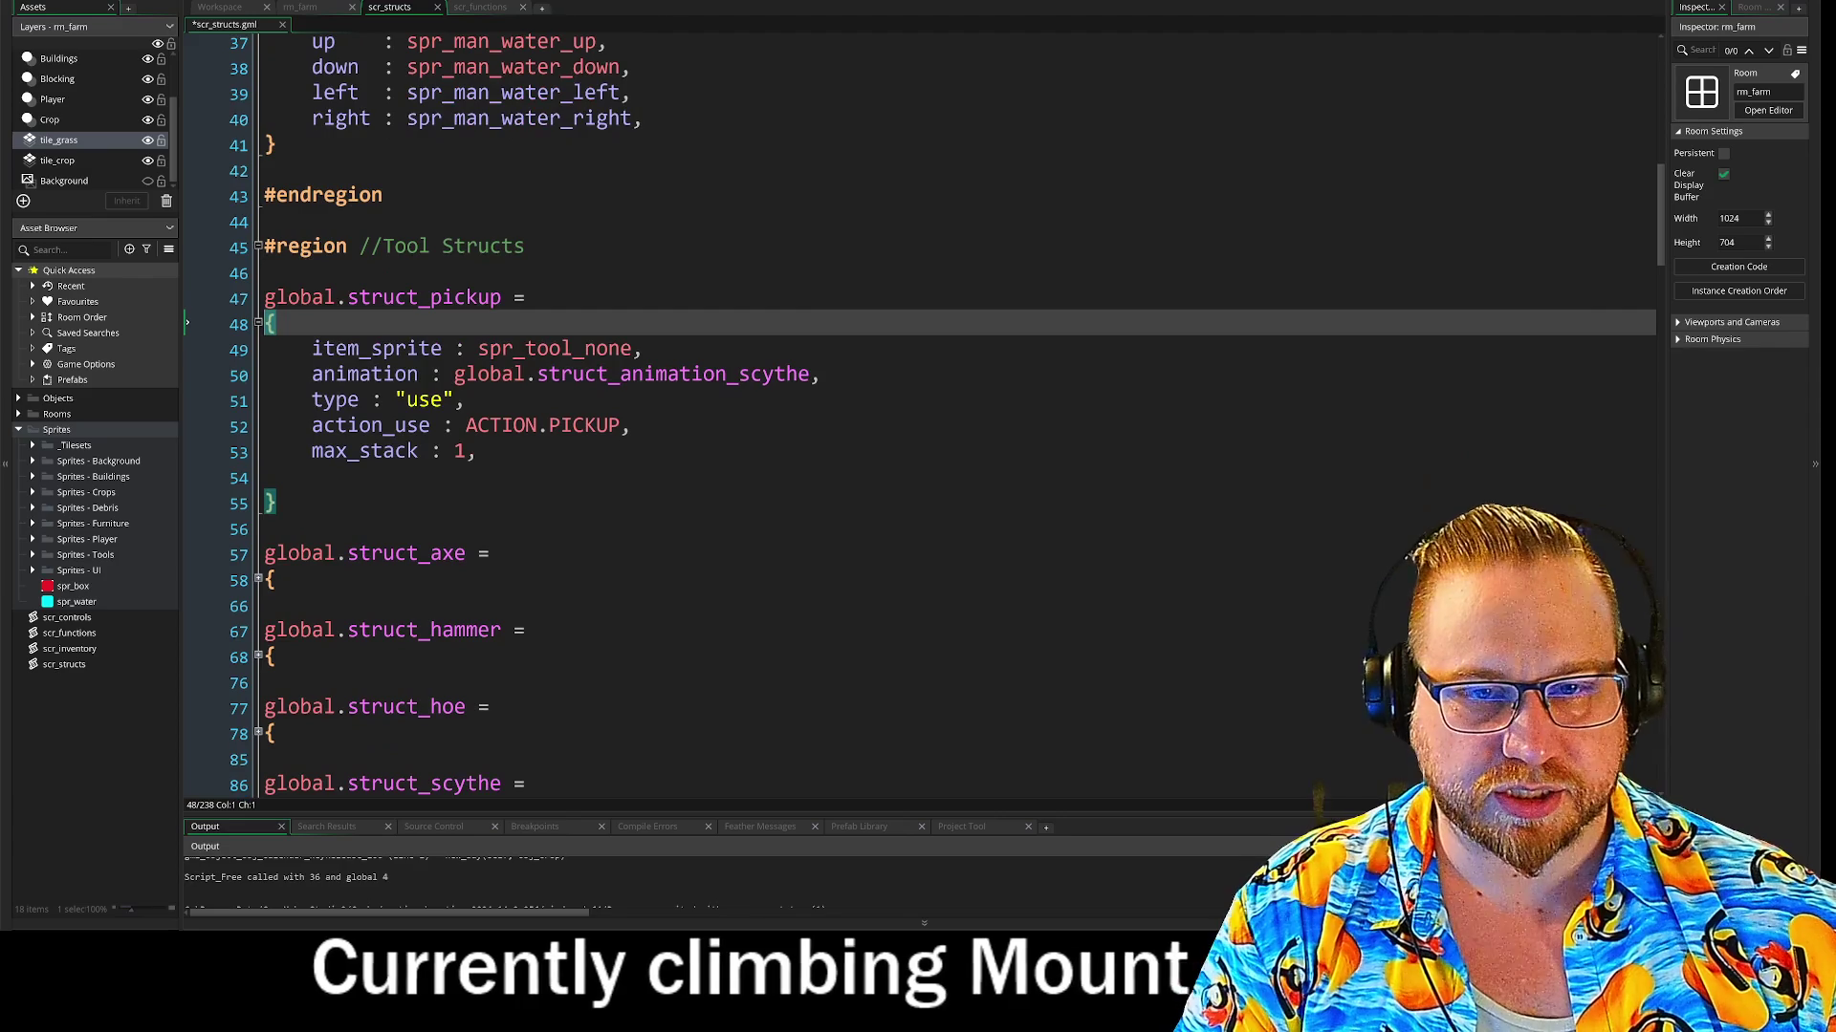
{"action": "left_click_drag", "start_coordinate": [819, 373], "coordinate": [319, 383]}
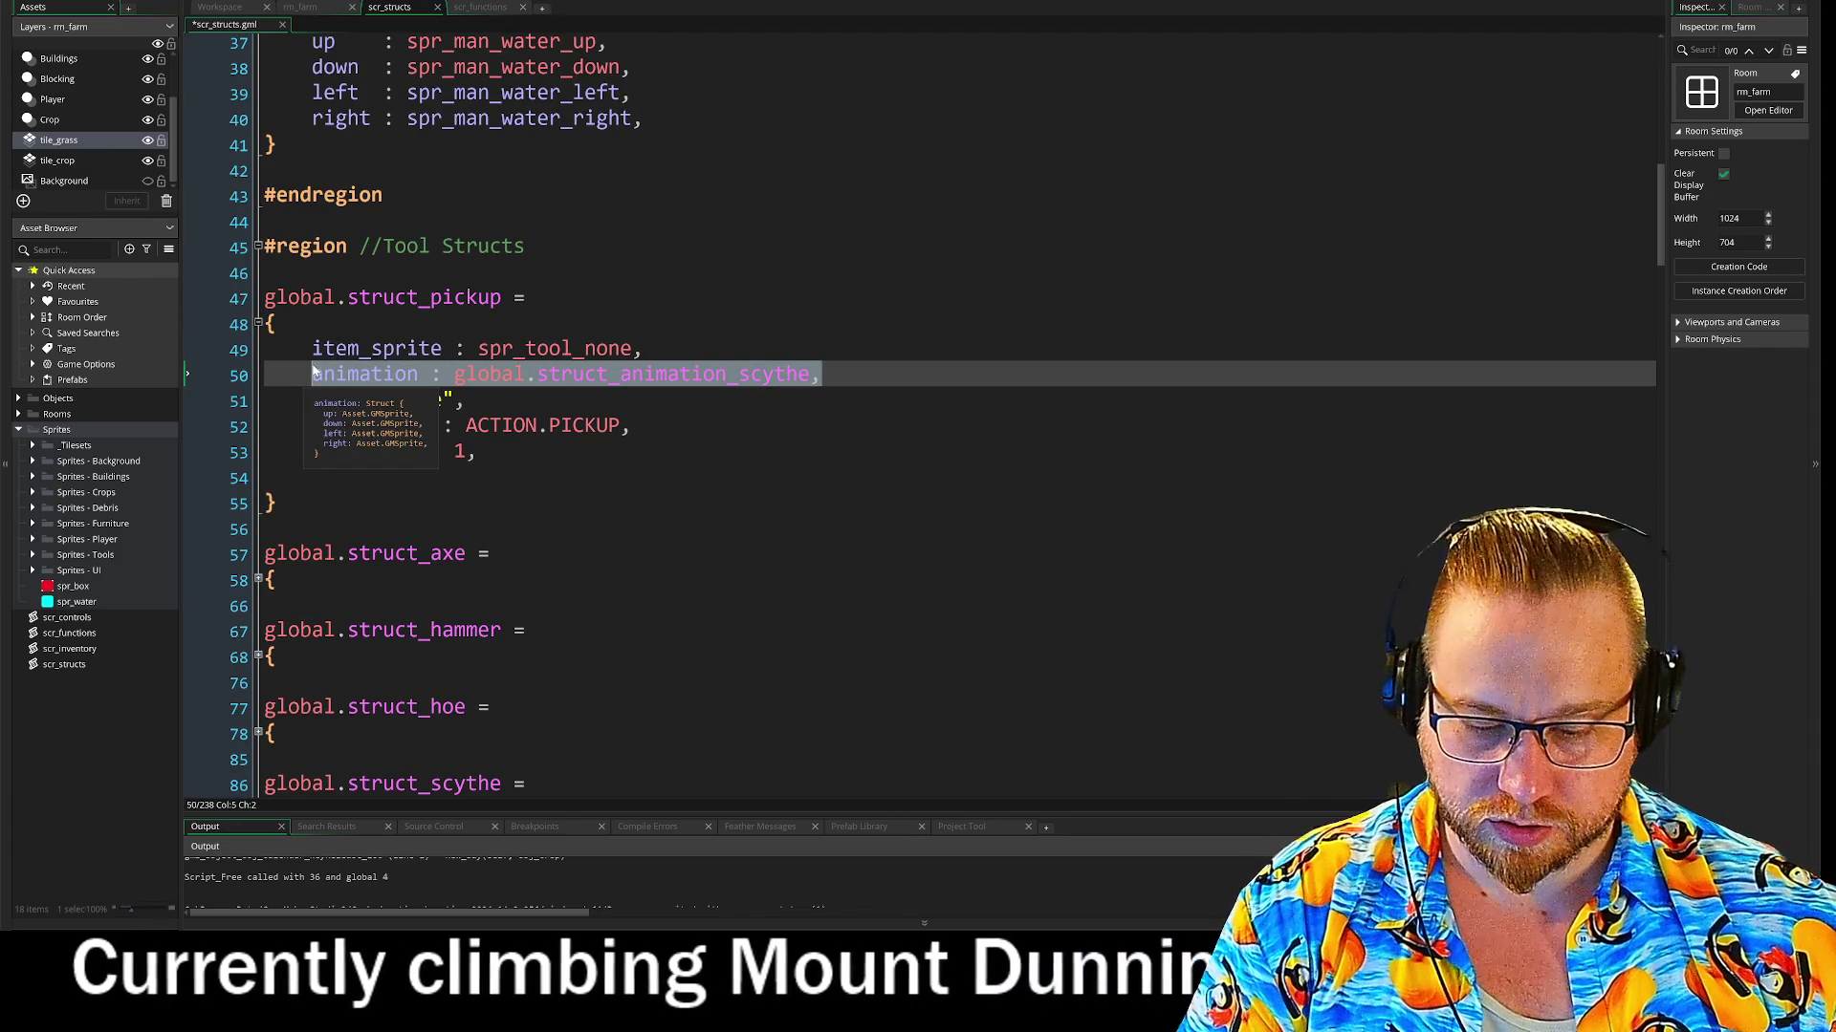
{"action": "left_click", "coordinate": [258, 324]}
{"action": "scroll", "coordinate": [258, 325], "scroll_direction": "down", "scroll_amount": 1}
{"action": "left_click", "coordinate": [259, 324]}
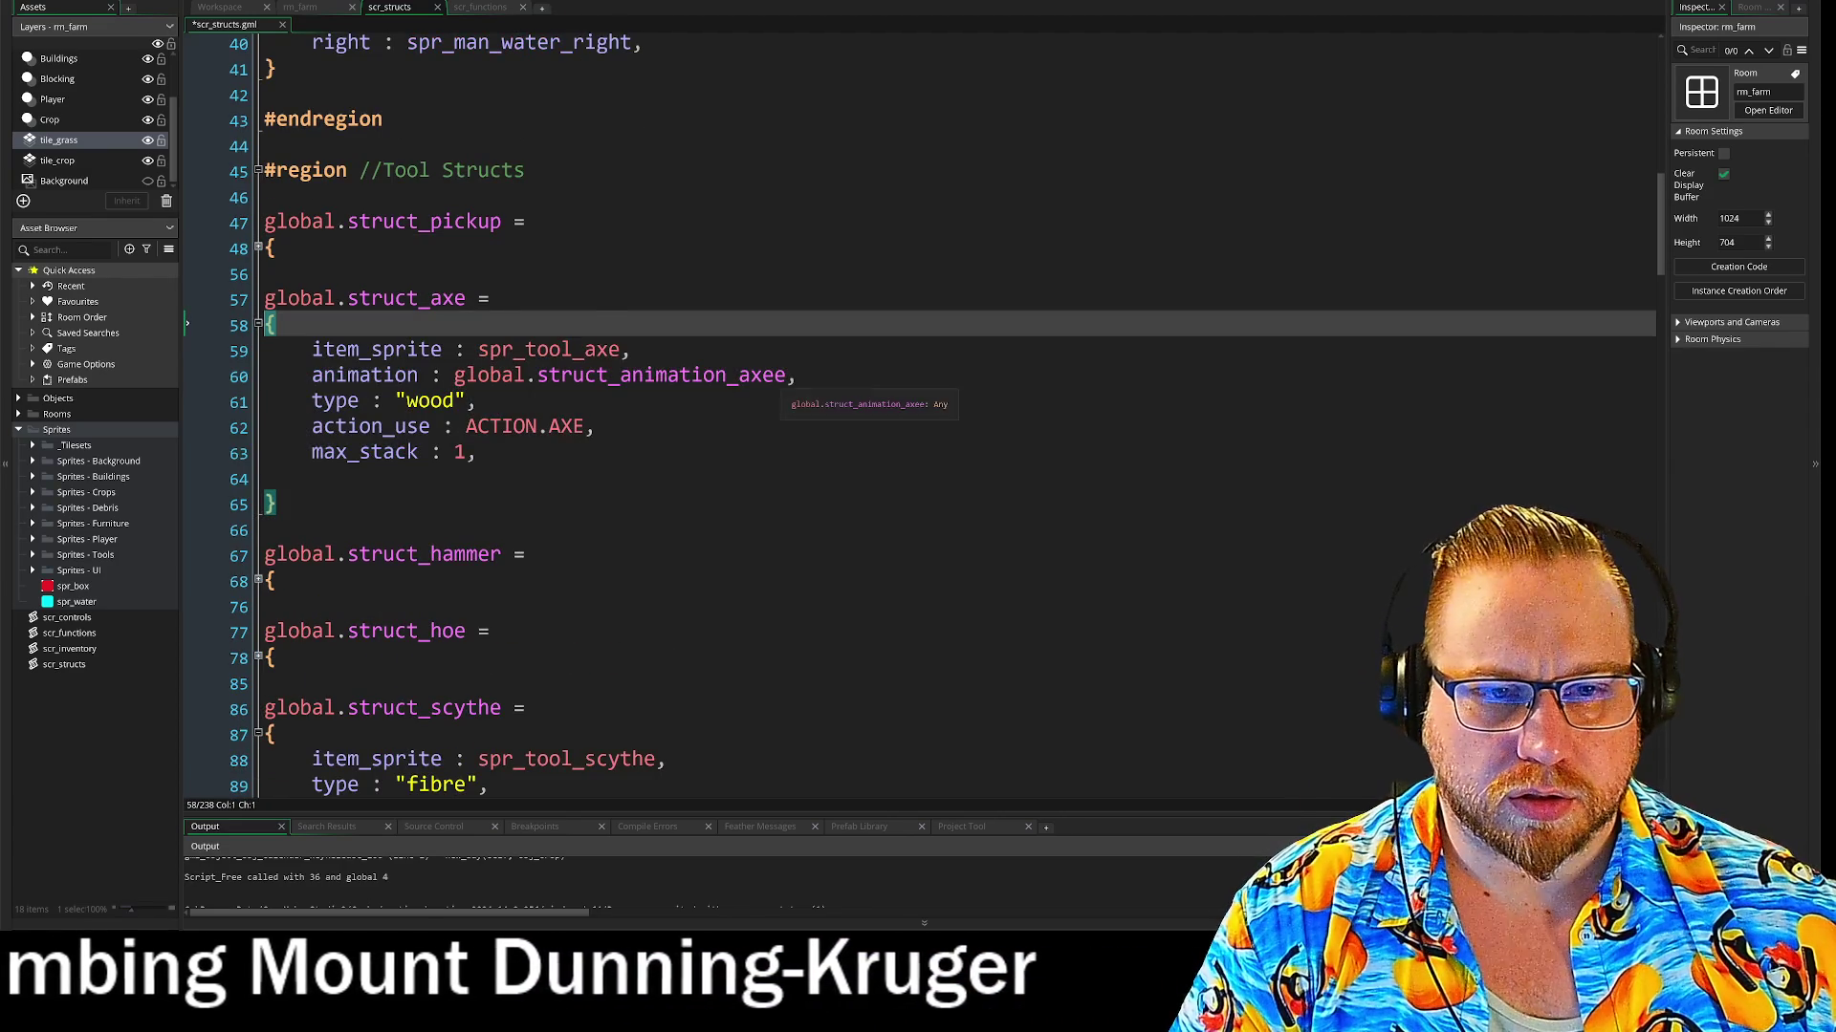
{"action": "scroll", "coordinate": [258, 324], "scroll_direction": "down", "scroll_amount": 2}
{"action": "left_click", "coordinate": [786, 262]}
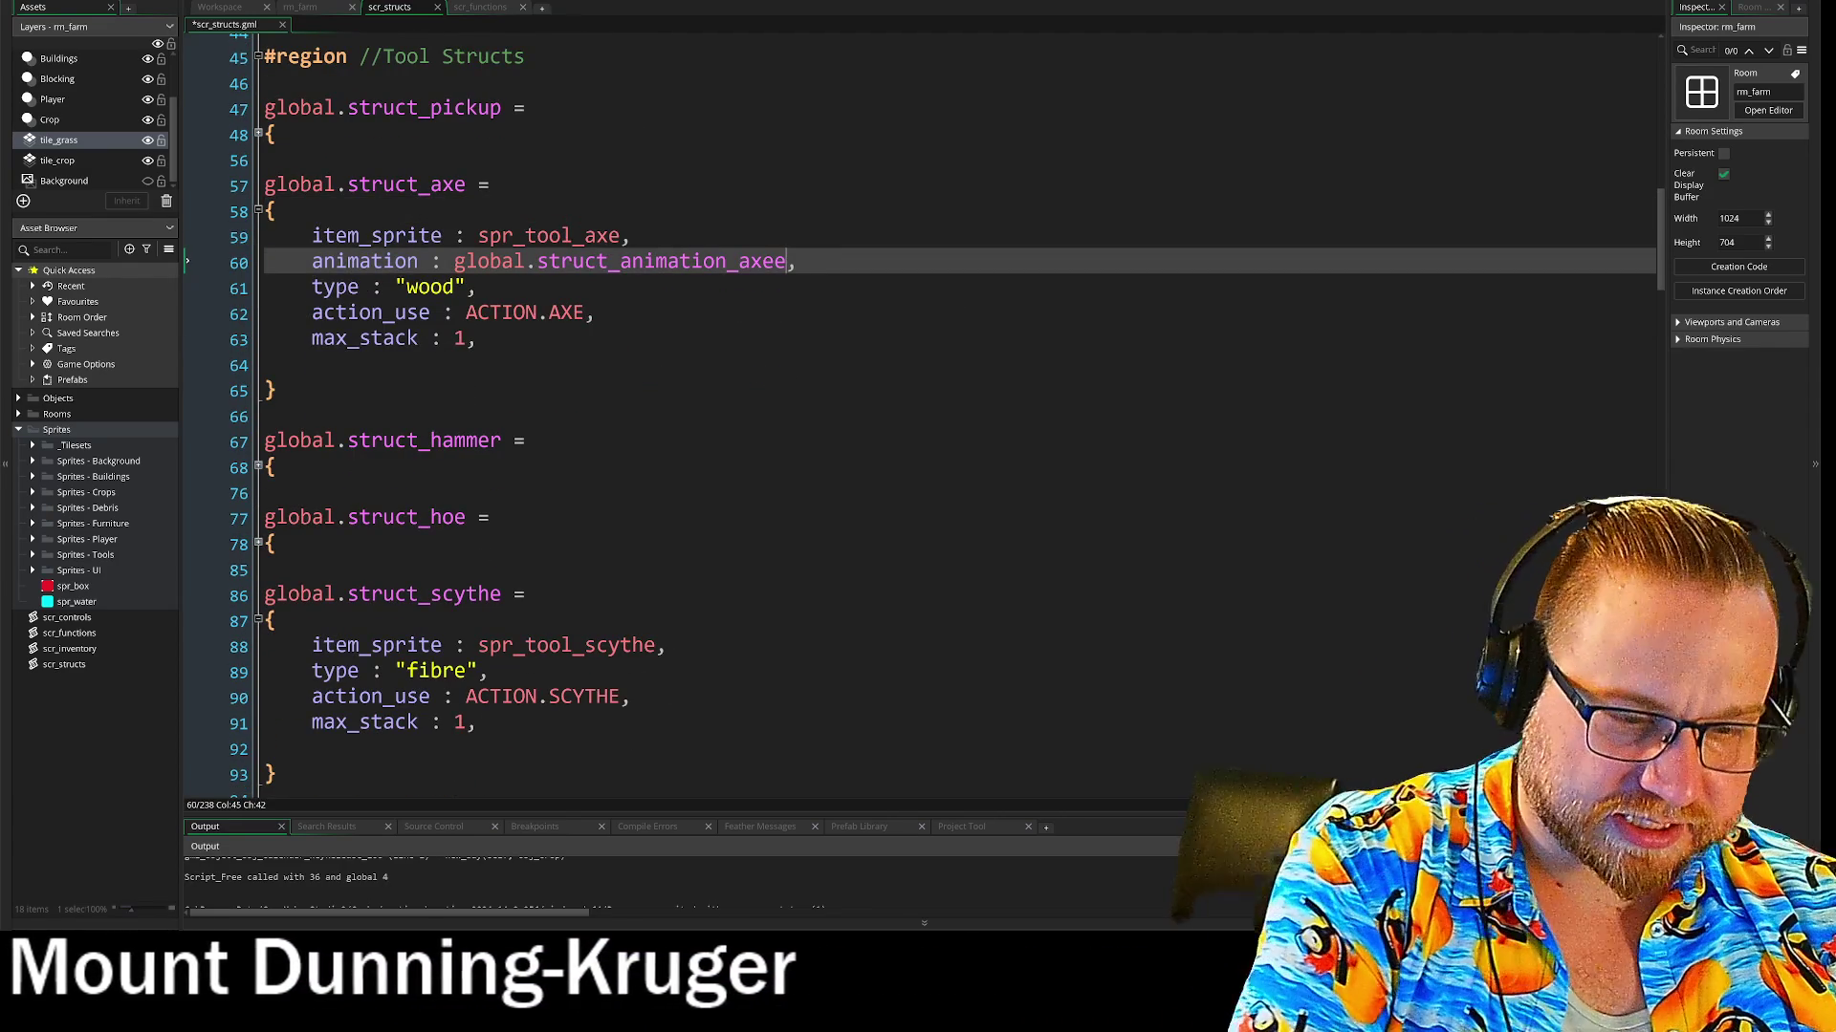
{"action": "key", "text": "BackSpace"}
{"action": "left_click_drag", "start_coordinate": [750, 314], "coordinate": [750, 292]}
{"action": "left_click", "coordinate": [258, 211]}
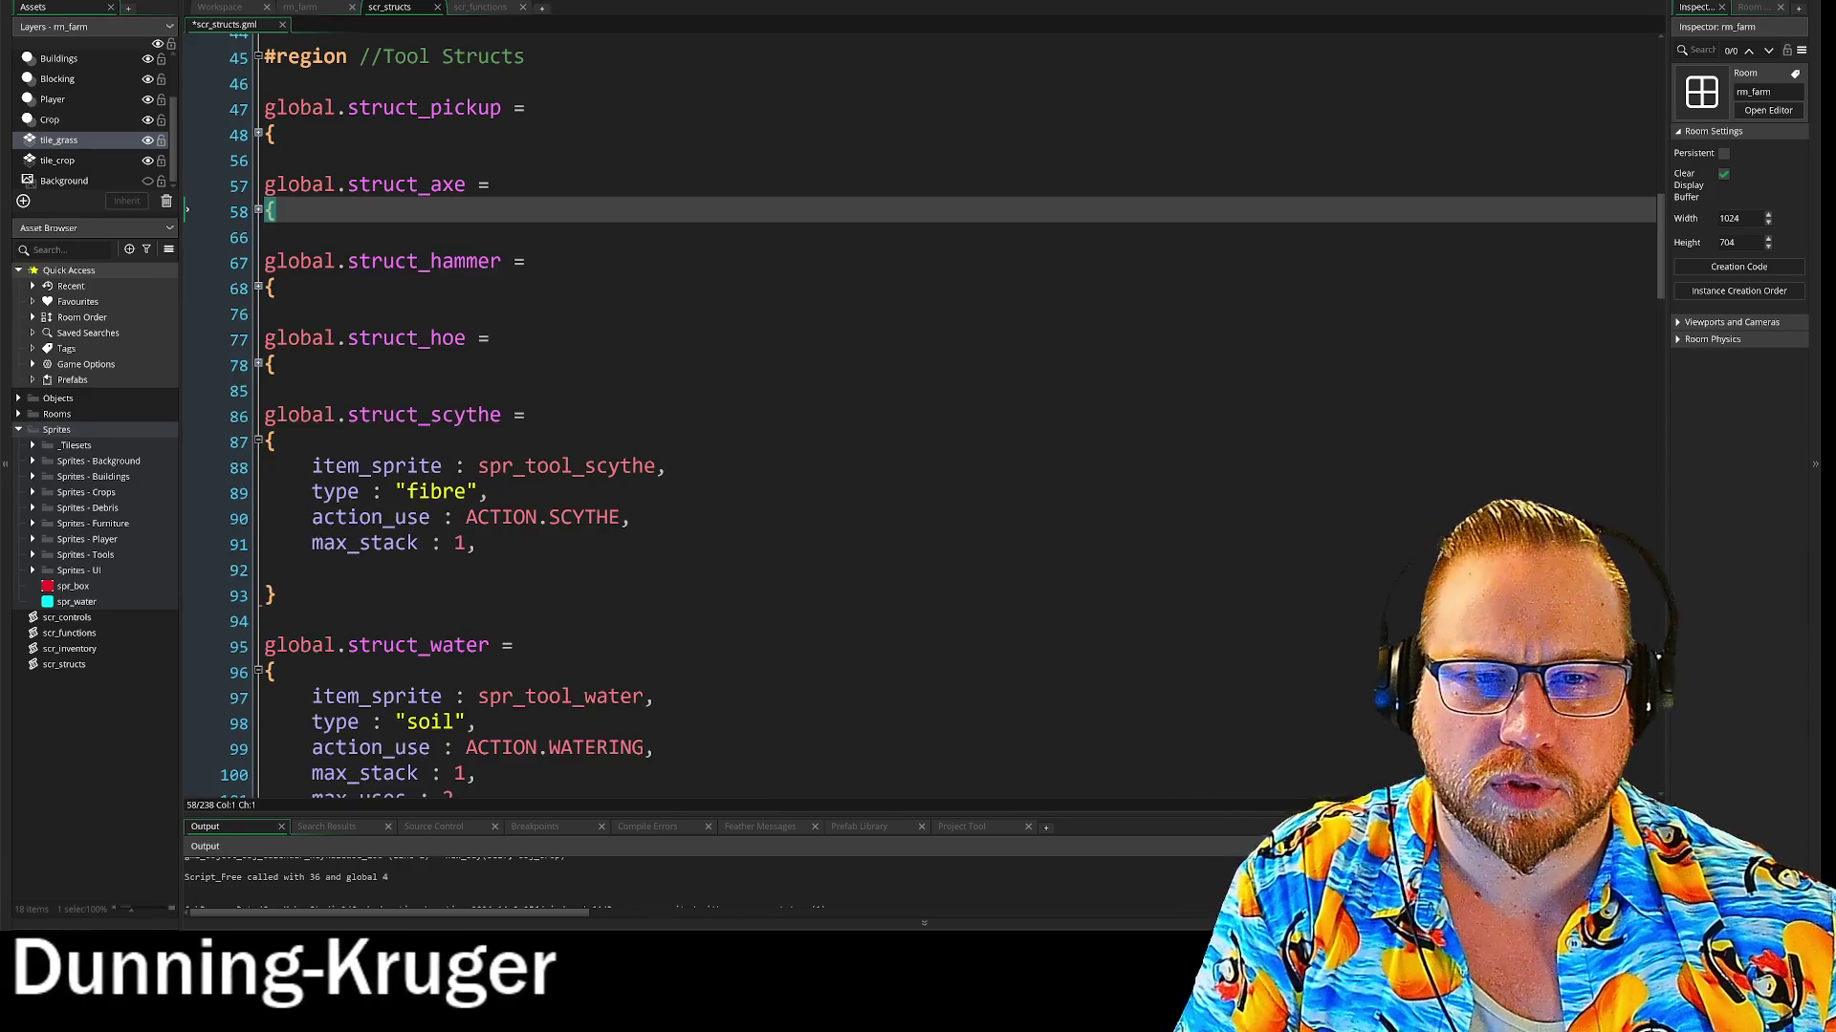
Point the hammer tool struct's animation reference to struct_animation_hammer
{"action": "left_click", "coordinate": [258, 288]}
{"action": "left_click", "coordinate": [311, 339]}
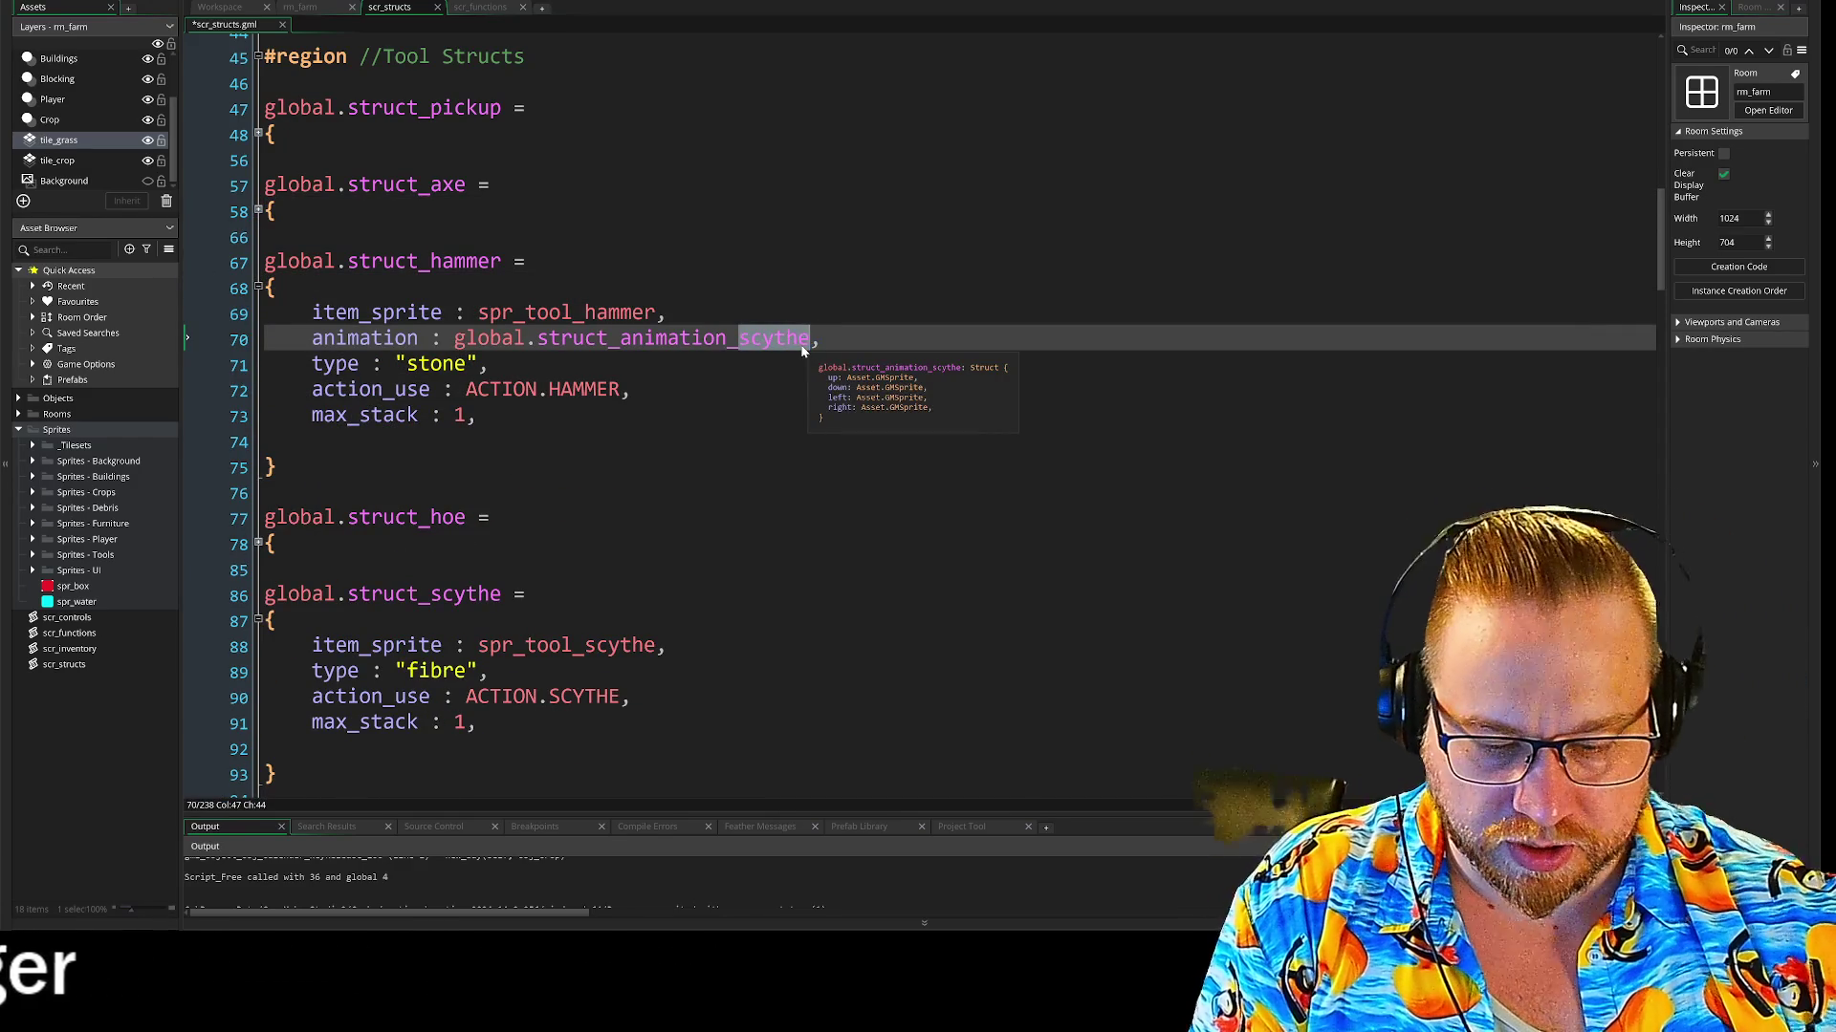
{"action": "type", "text": "mmer"}
{"action": "scroll", "coordinate": [800, 345], "scroll_direction": "down", "scroll_amount": 2}
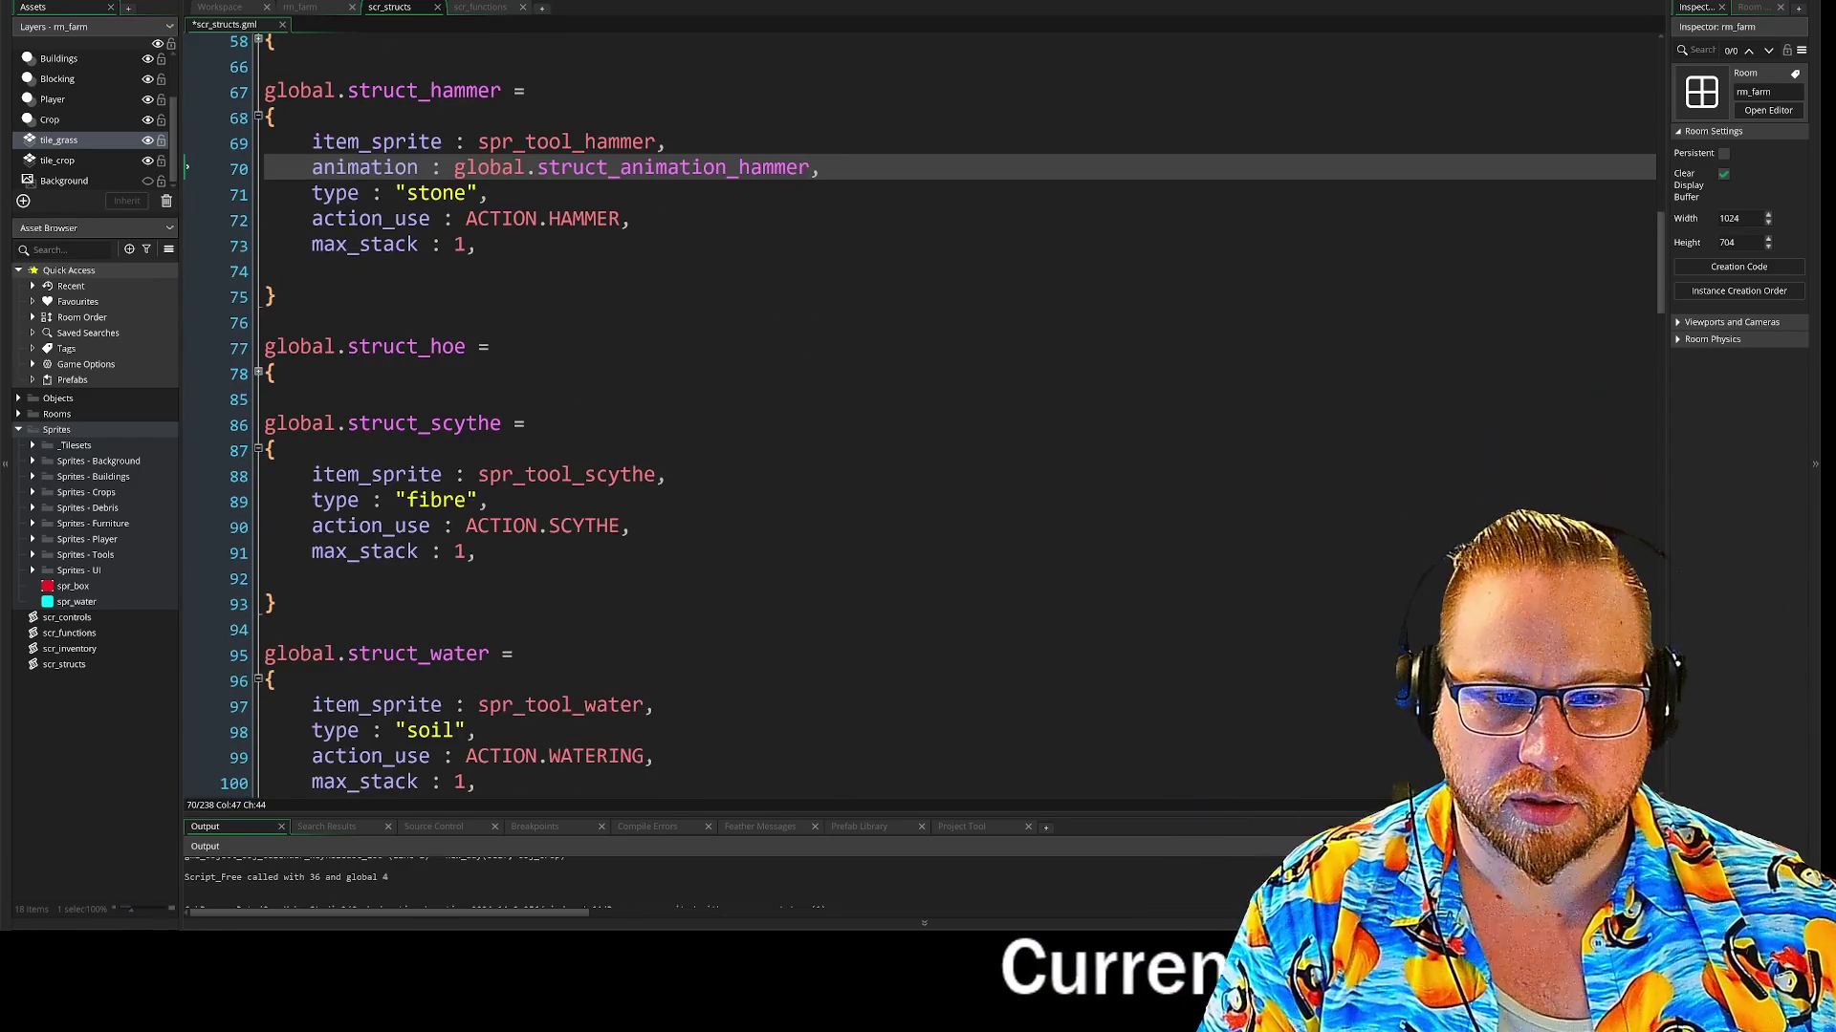
Add an animation line to the hoe struct referencing global.struct_animation_hoe
{"action": "left_click", "coordinate": [258, 374]}
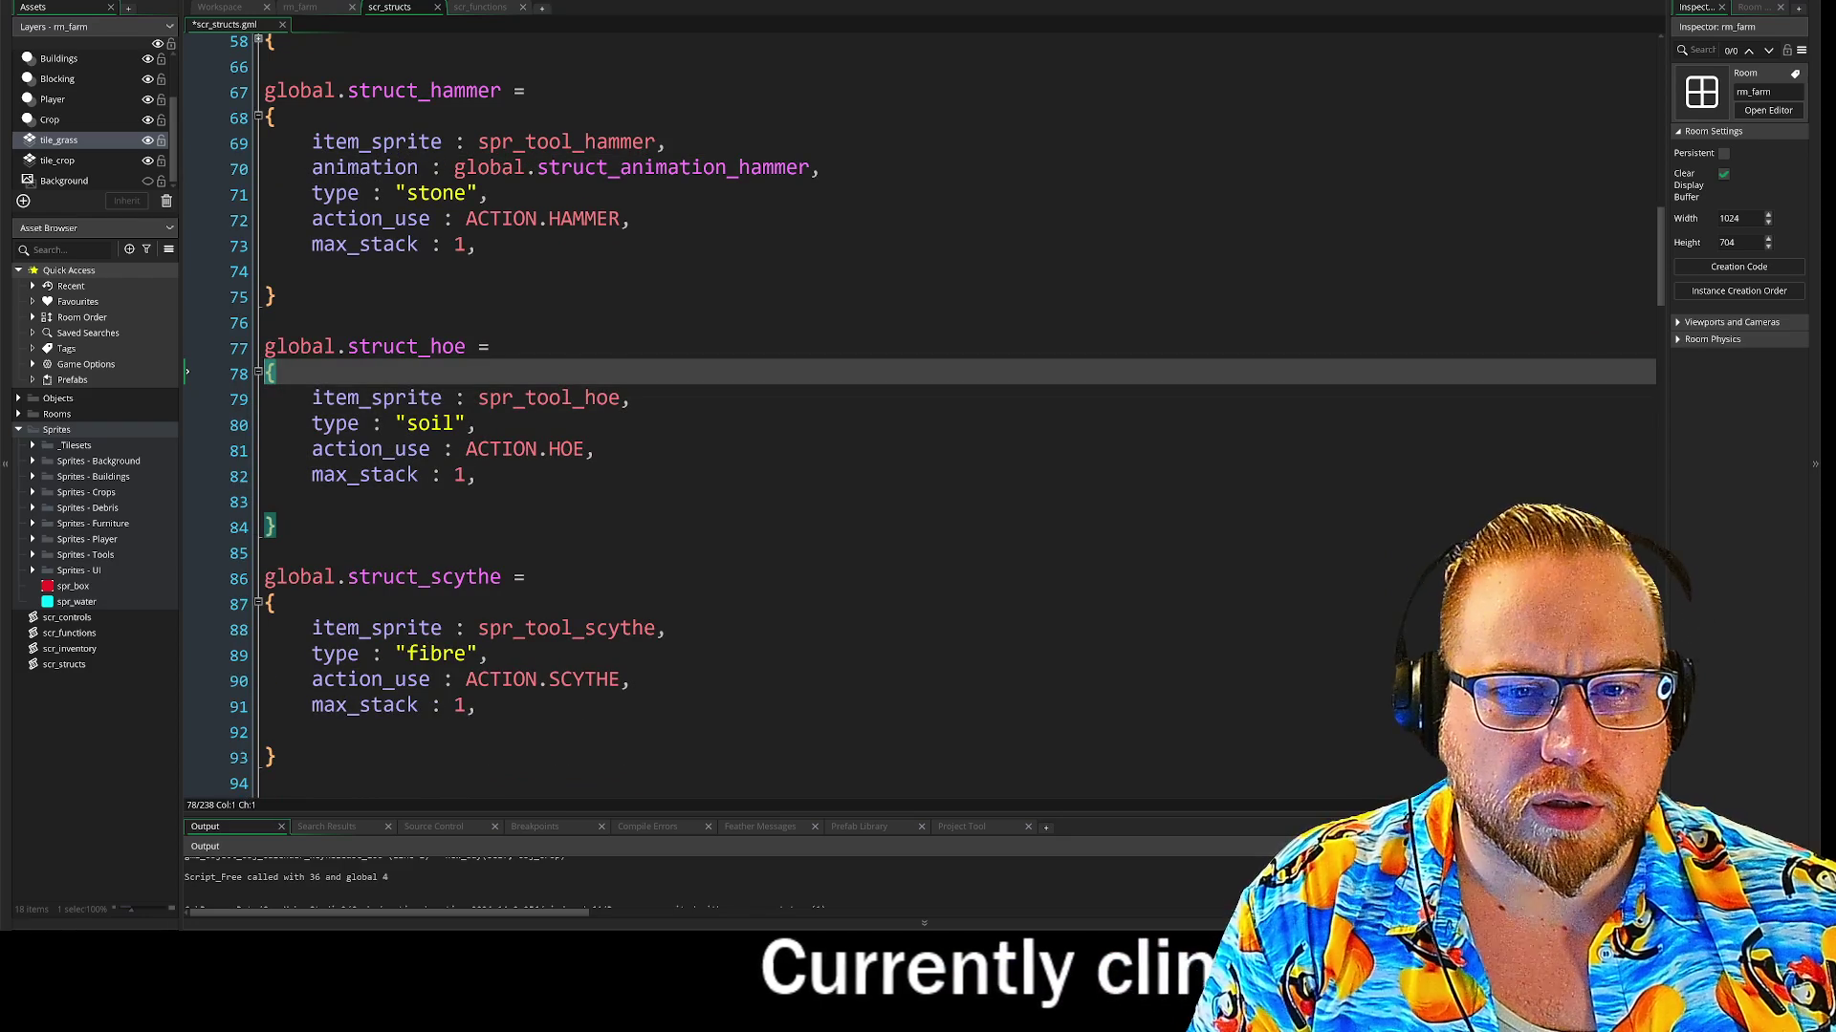
{"action": "left_click", "coordinate": [631, 397]}
{"action": "type", "text": "\\"}
{"action": "key", "text": "Return"}
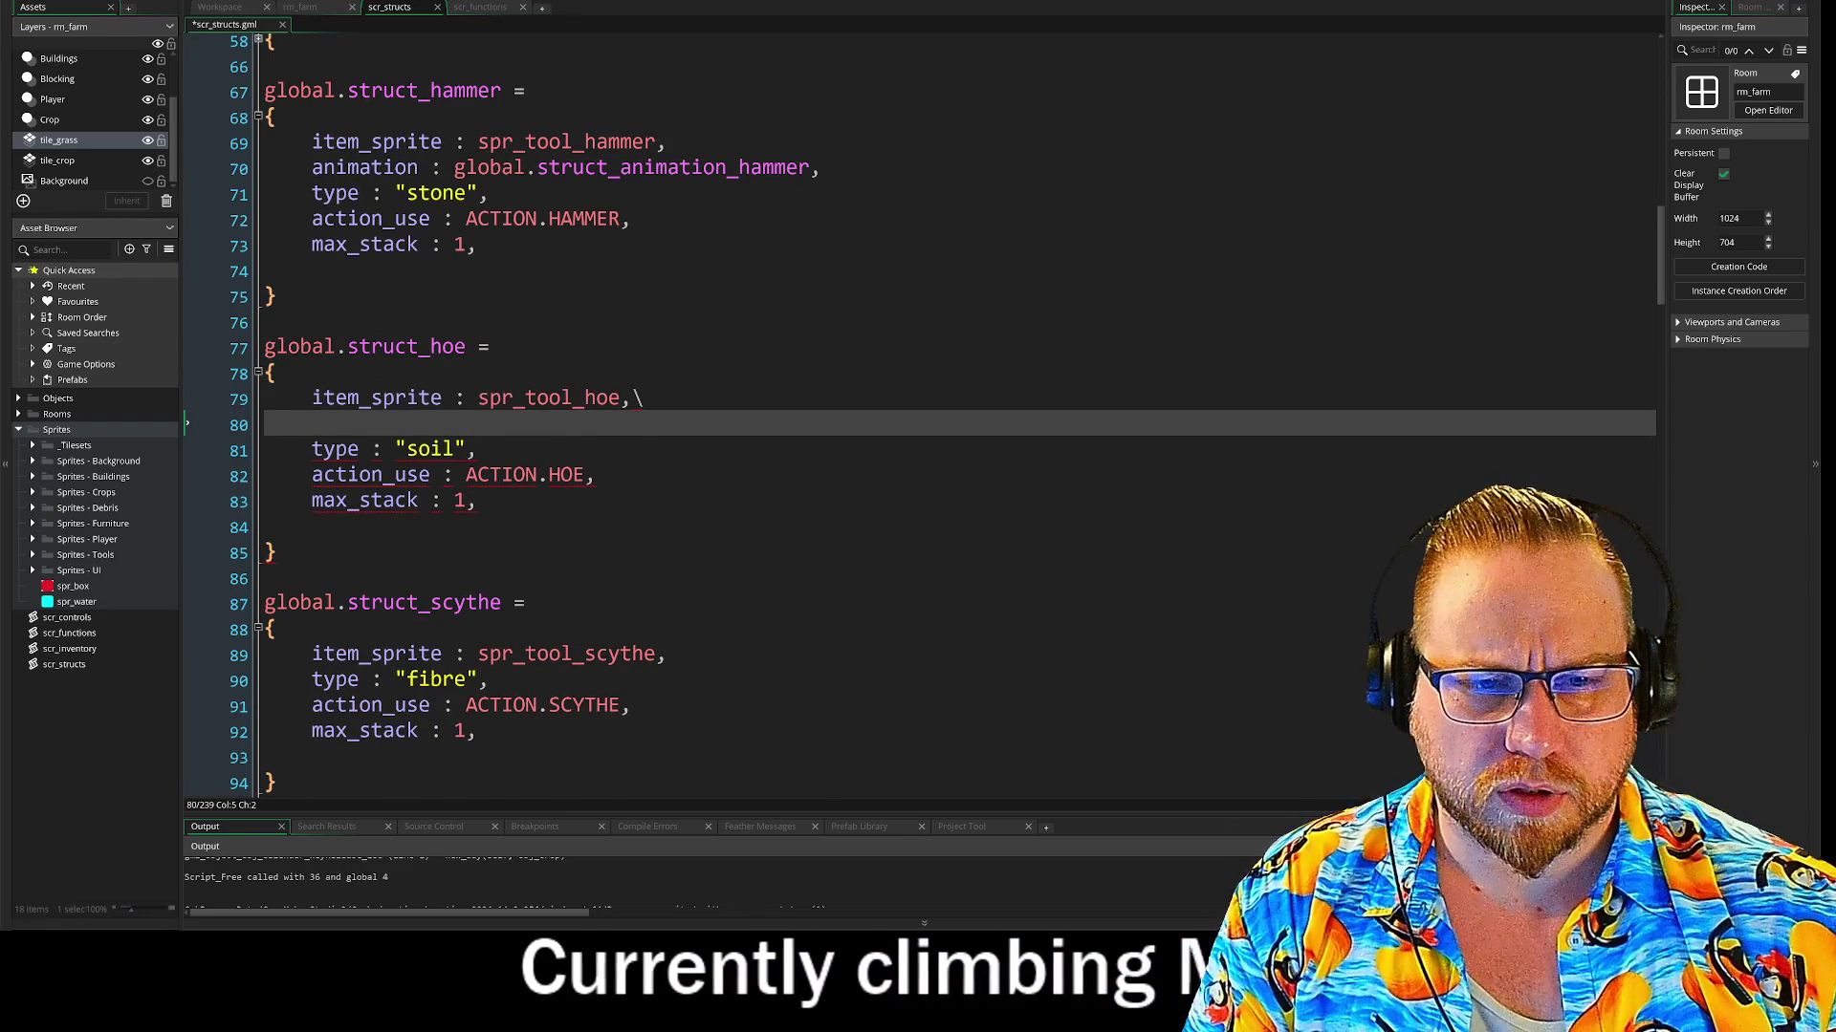
{"action": "left_click", "coordinate": [644, 397]}
{"action": "key", "text": "BackSpace"}
{"action": "key", "text": "Down"}
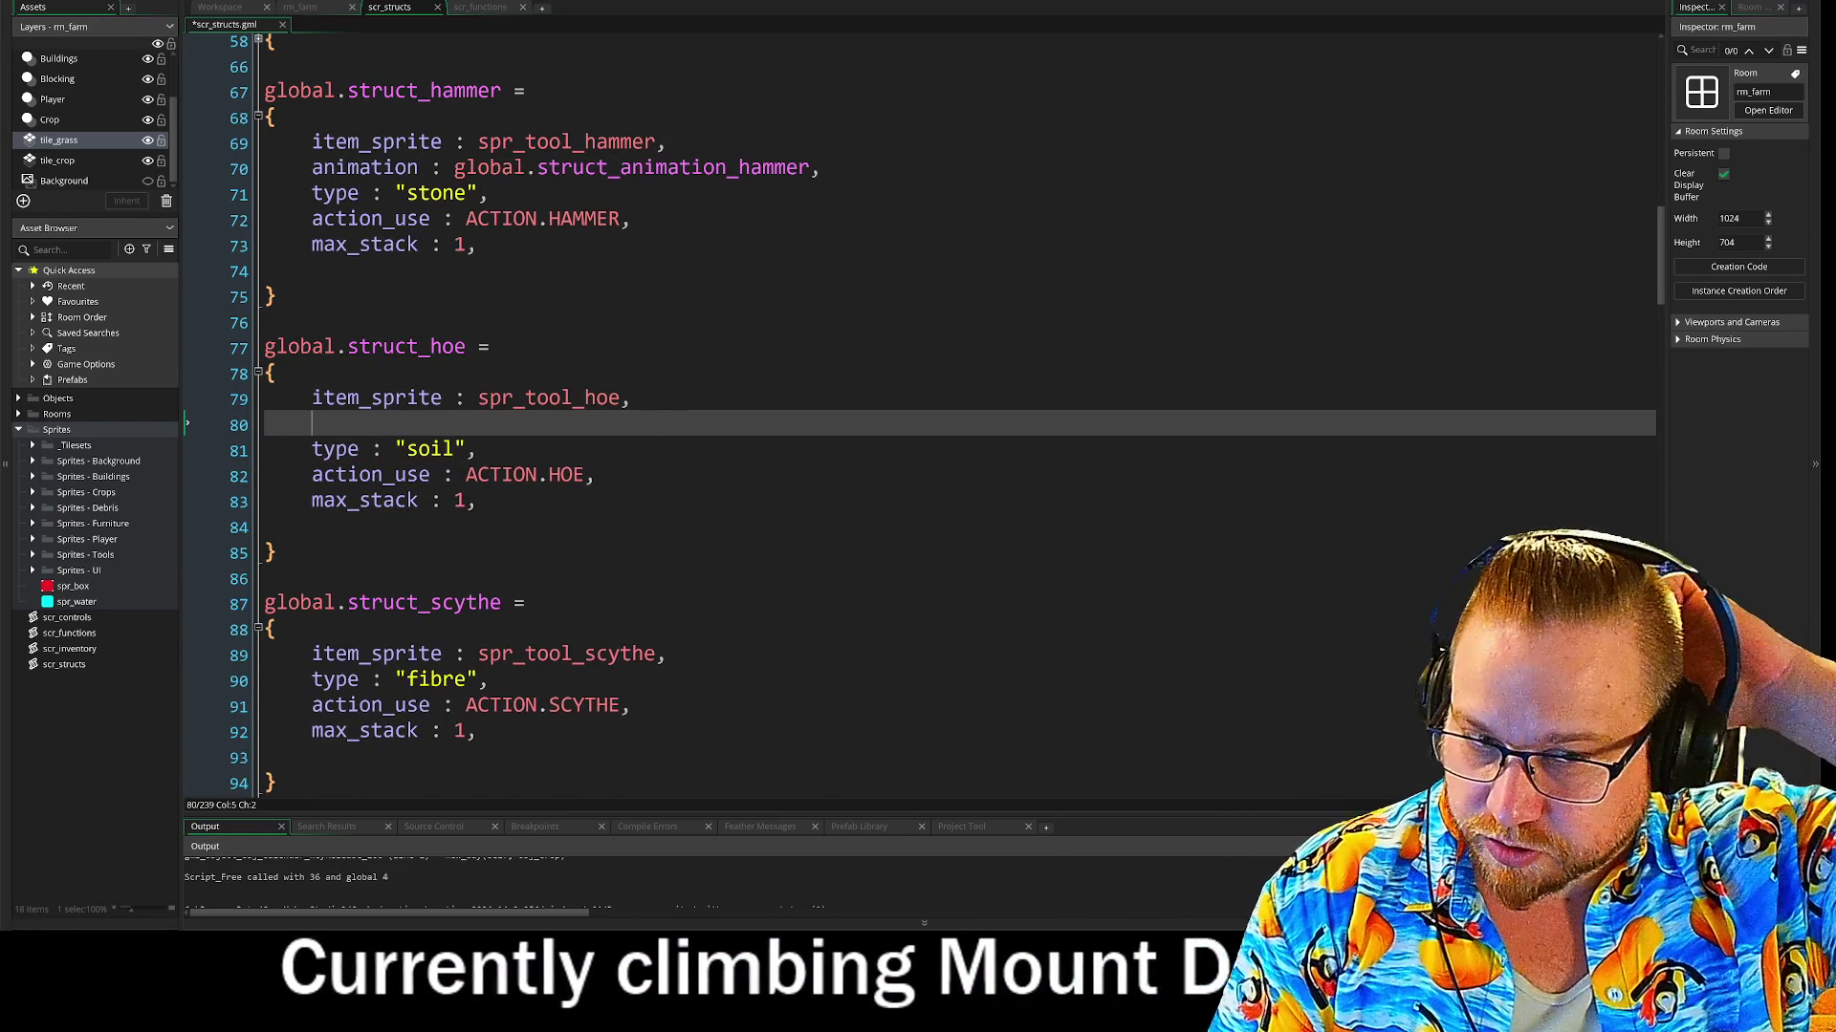
{"action": "type", "text": "animation : global.struct_animation_scythe,"}
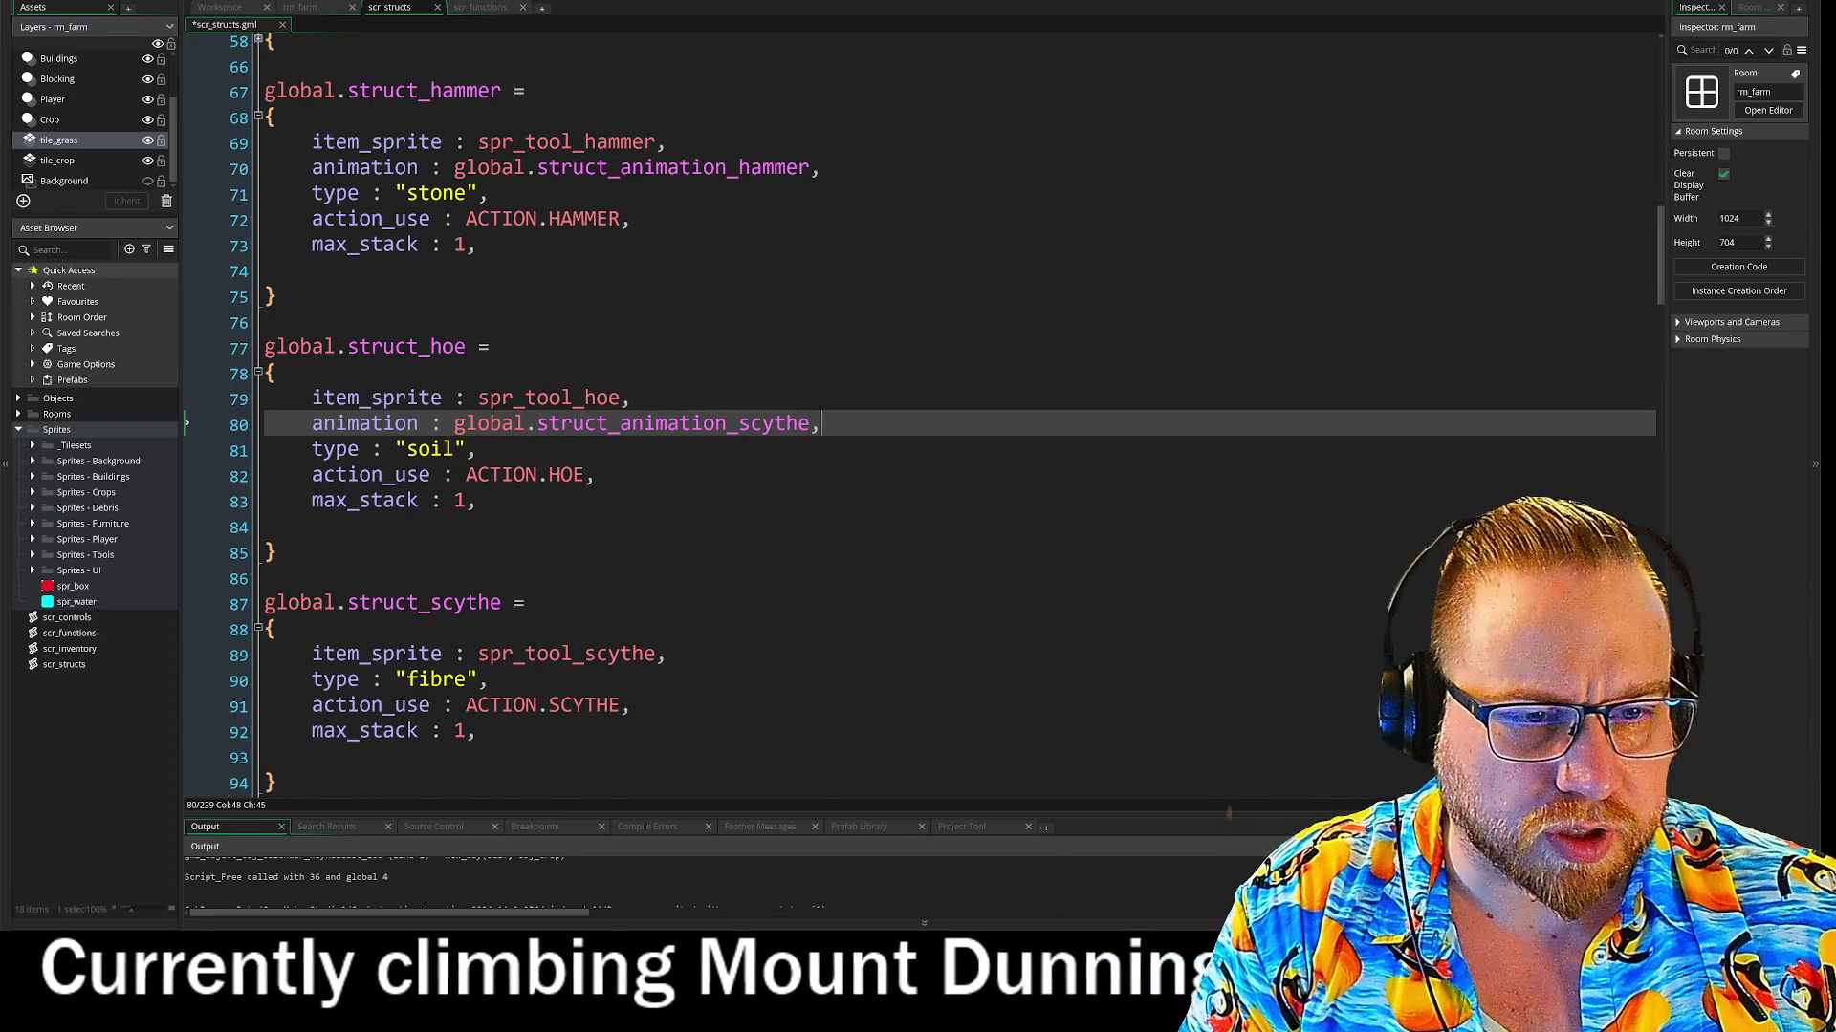
{"action": "double_click", "coordinate": [806, 428]}
{"action": "type", "text": "hoe"}
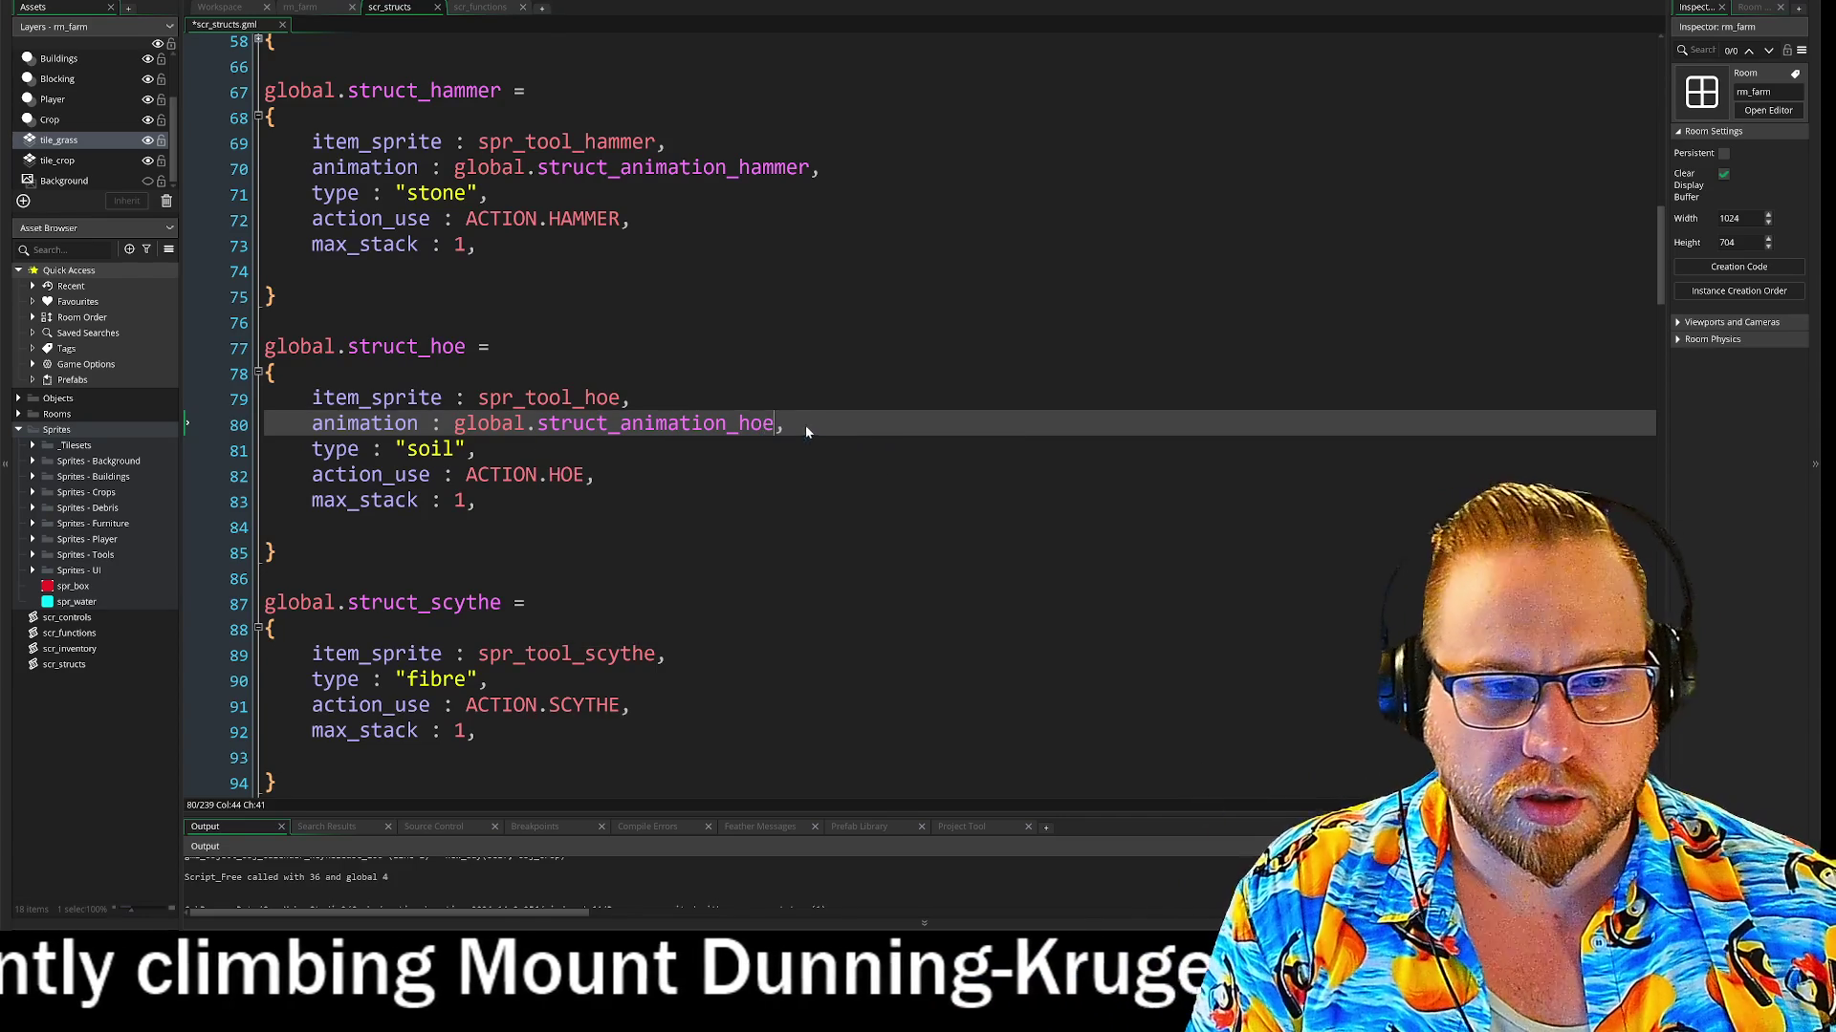
Paste the animation line into the scythe tool struct
{"action": "scroll", "coordinate": [806, 433], "scroll_direction": "down", "scroll_amount": 2}
{"action": "key", "text": "Down"}
{"action": "key", "text": "Down"}
{"action": "key", "text": "Down"}
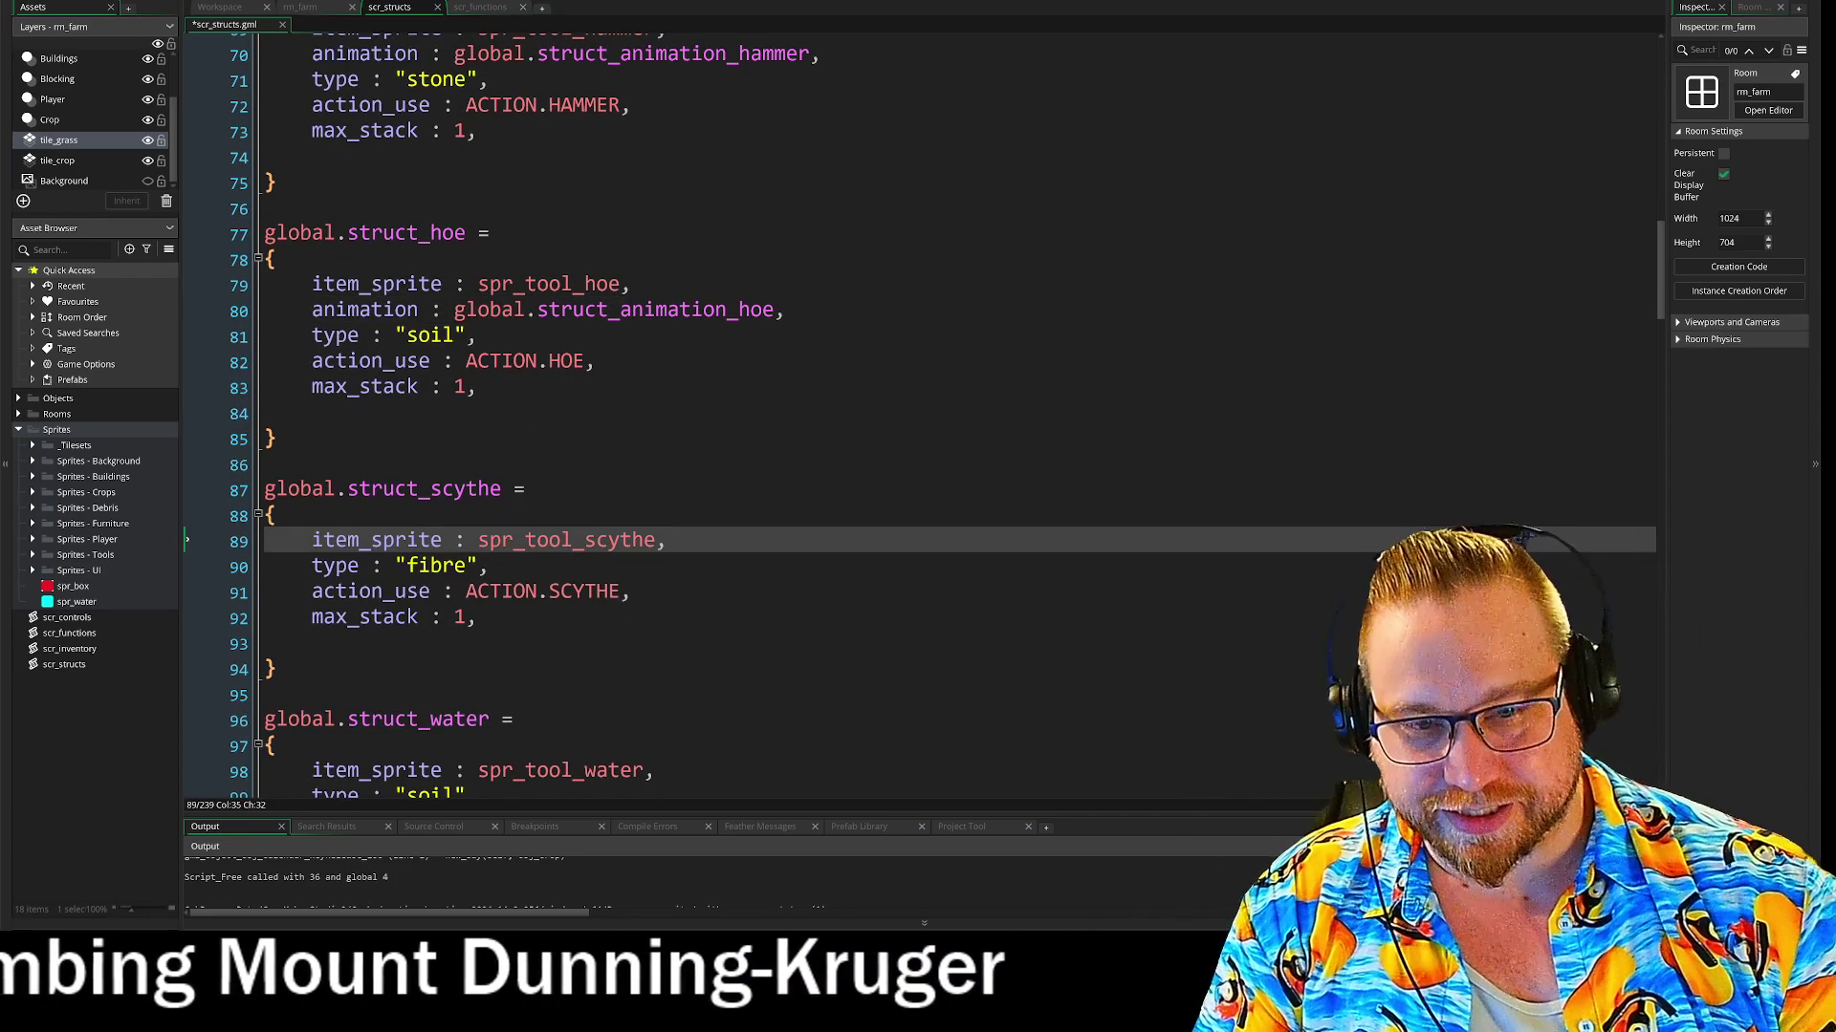
{"action": "key", "text": "Return"}
{"action": "type", "text": "animation : global.struct_animation_scythe,"}
Add an animation line to the water struct referencing global.struct_animation_water
{"action": "scroll", "coordinate": [918, 421], "scroll_direction": "down", "scroll_amount": 5}
{"action": "key", "text": "Down"}
{"action": "key", "text": "Down"}
{"action": "key", "text": "Down"}
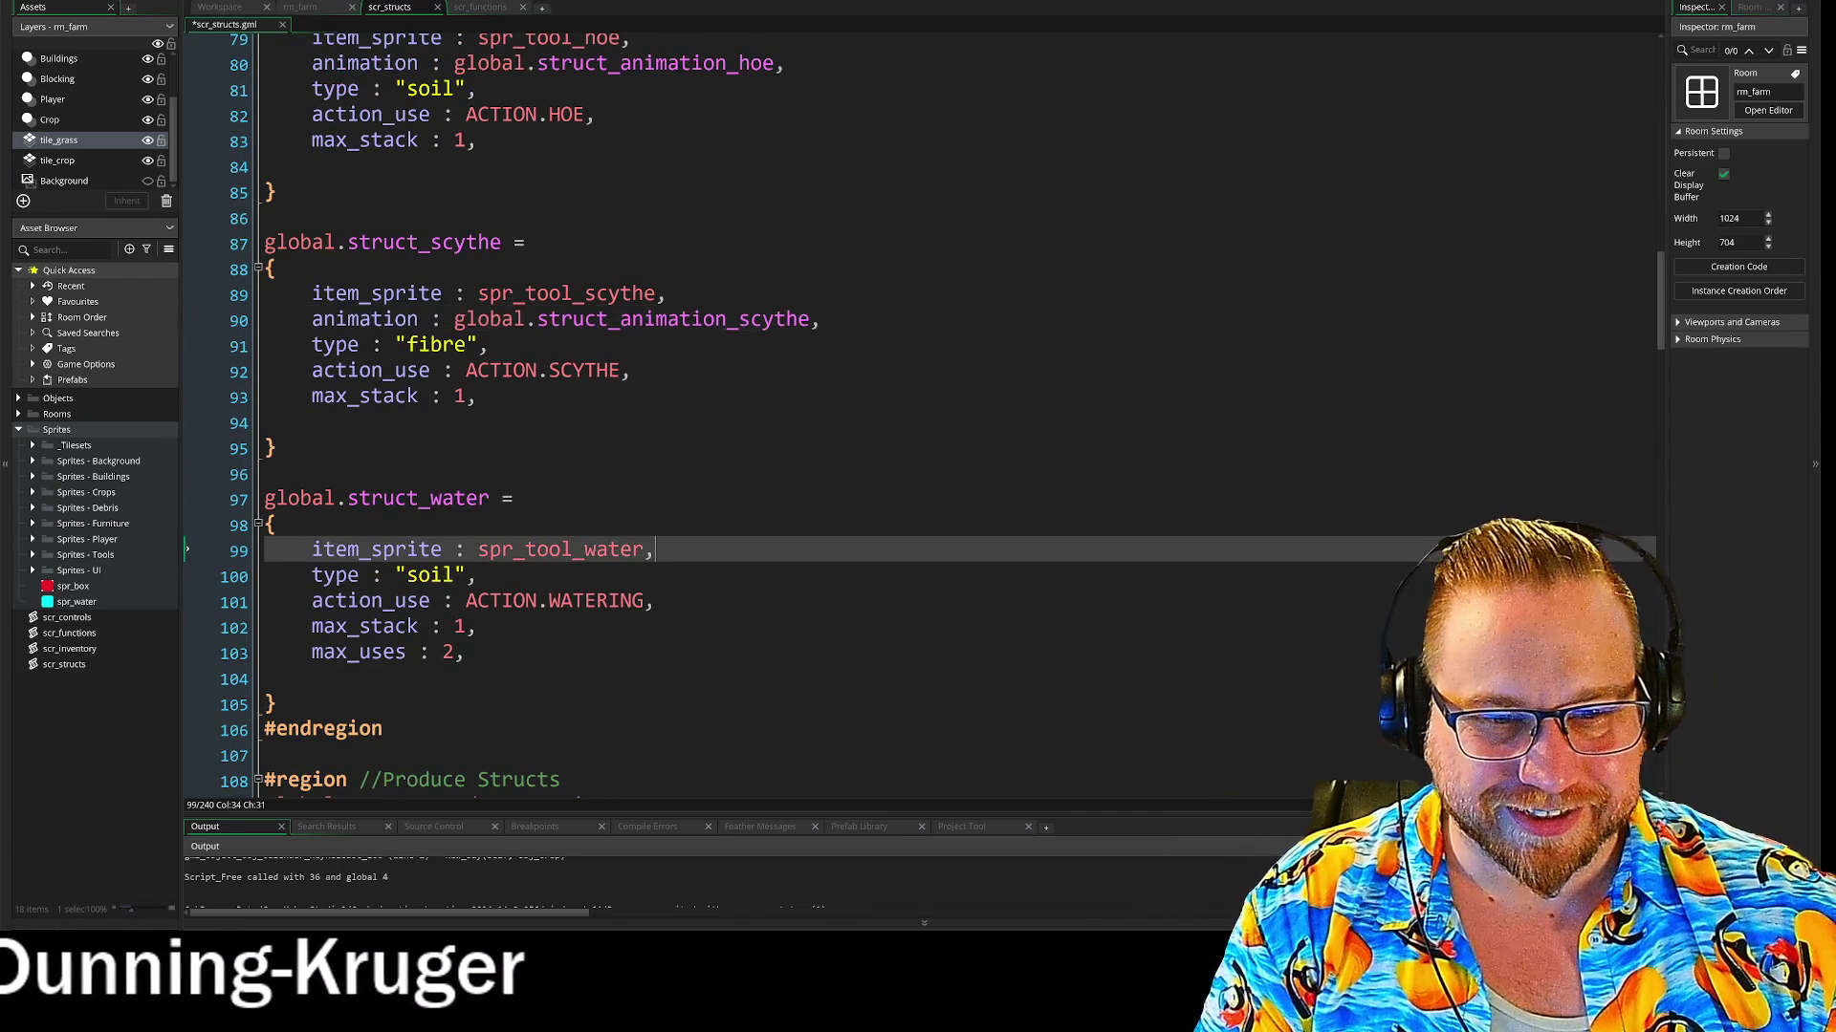
{"action": "key", "text": "Return"}
{"action": "type", "text": "animation : global.struct_animation_scythe,"}
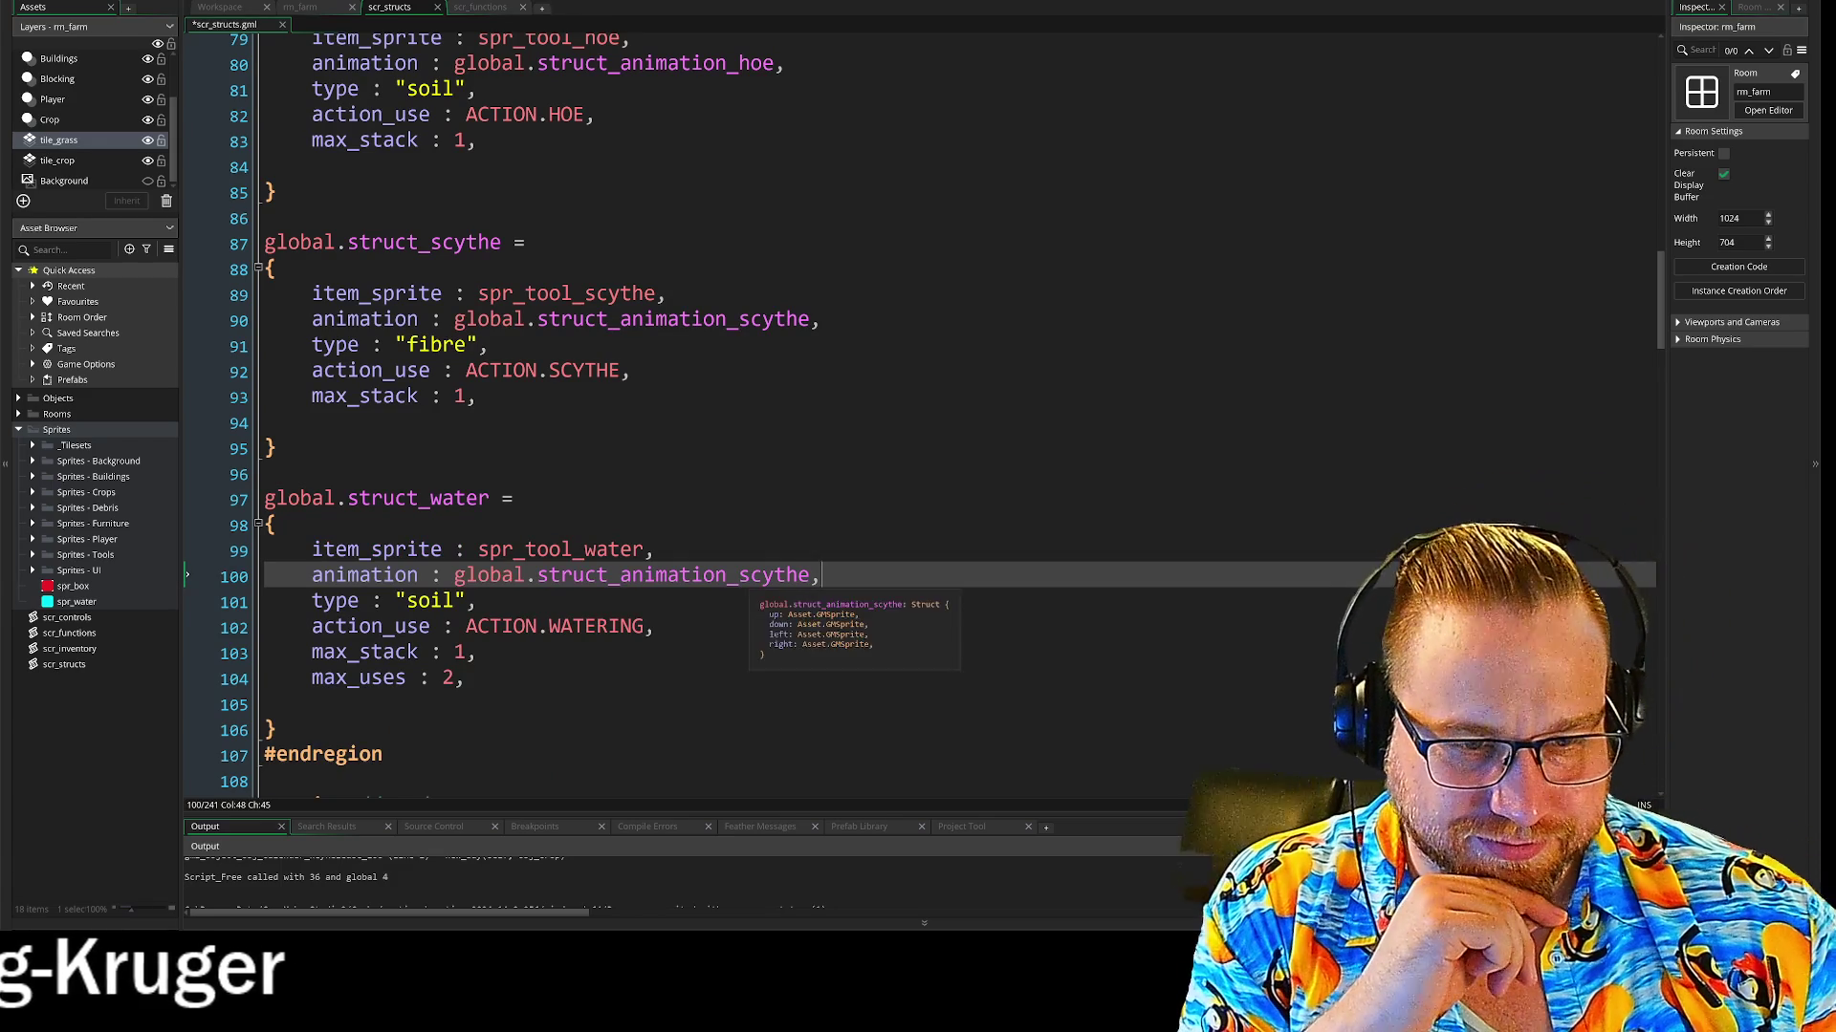
{"action": "type", "text": "water"}
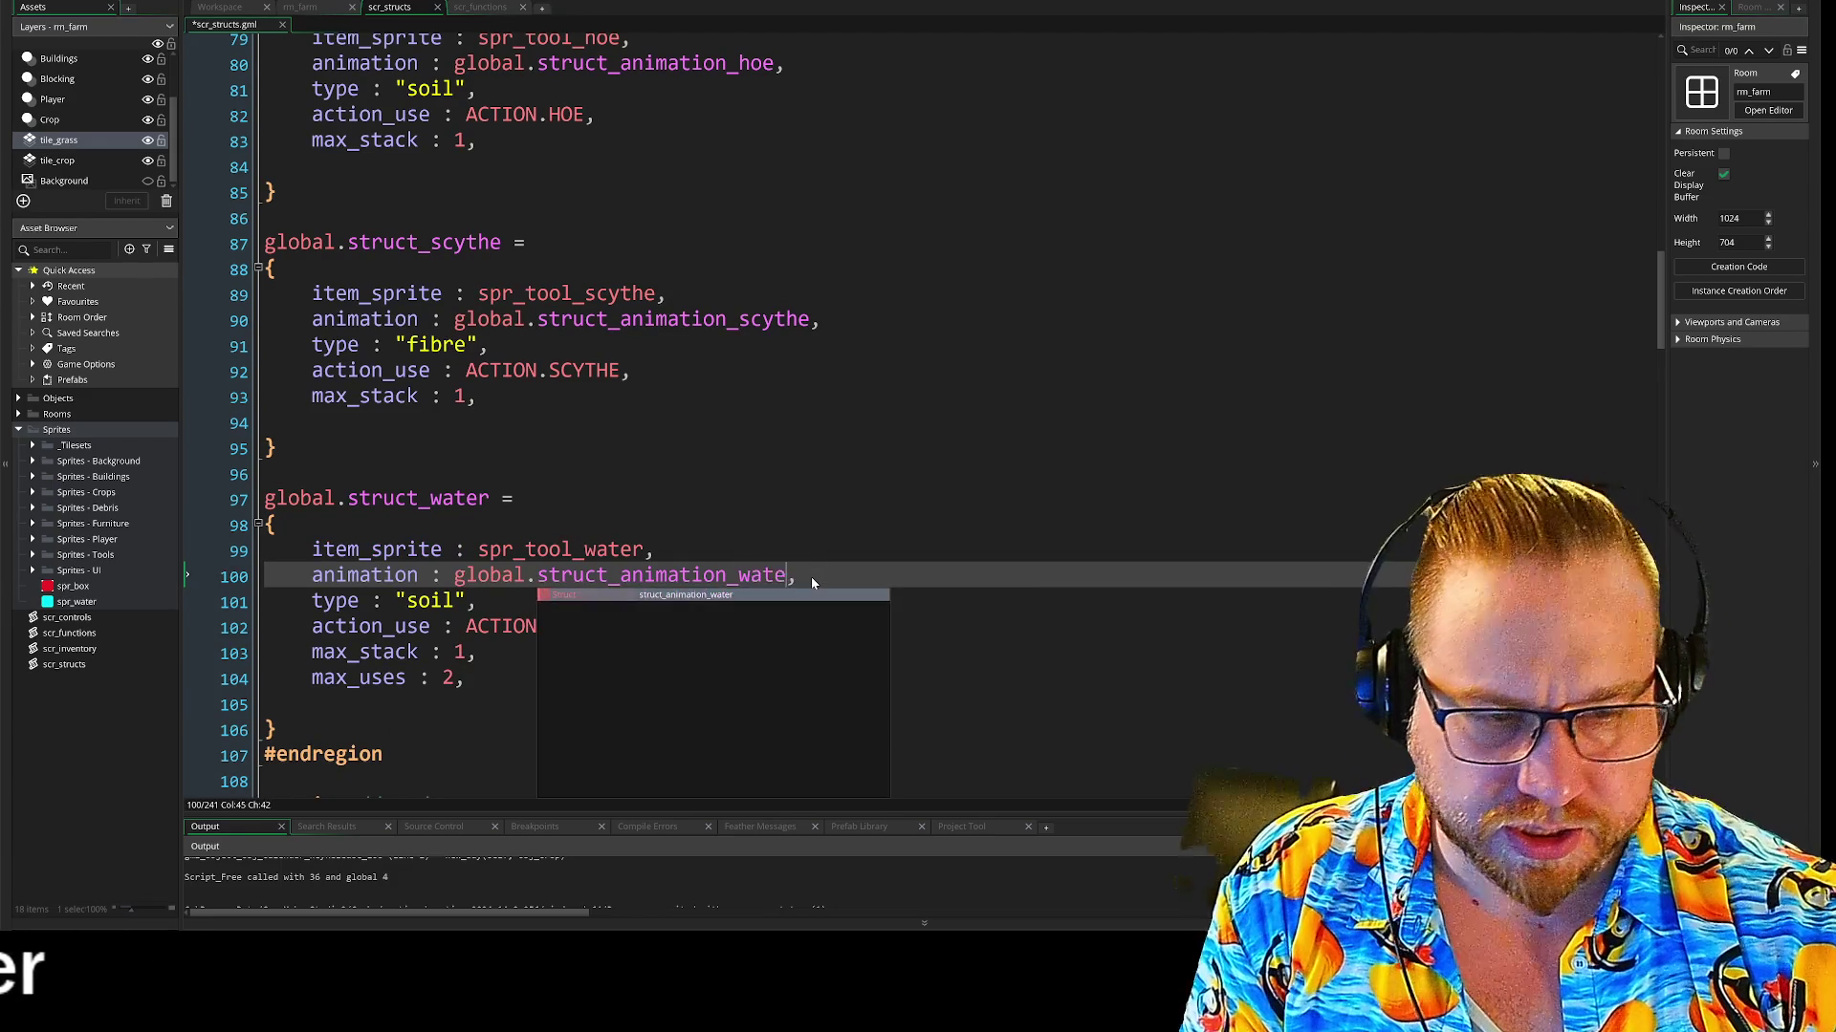
{"action": "scroll", "coordinate": [918, 420], "scroll_direction": "down", "scroll_amount": 2}
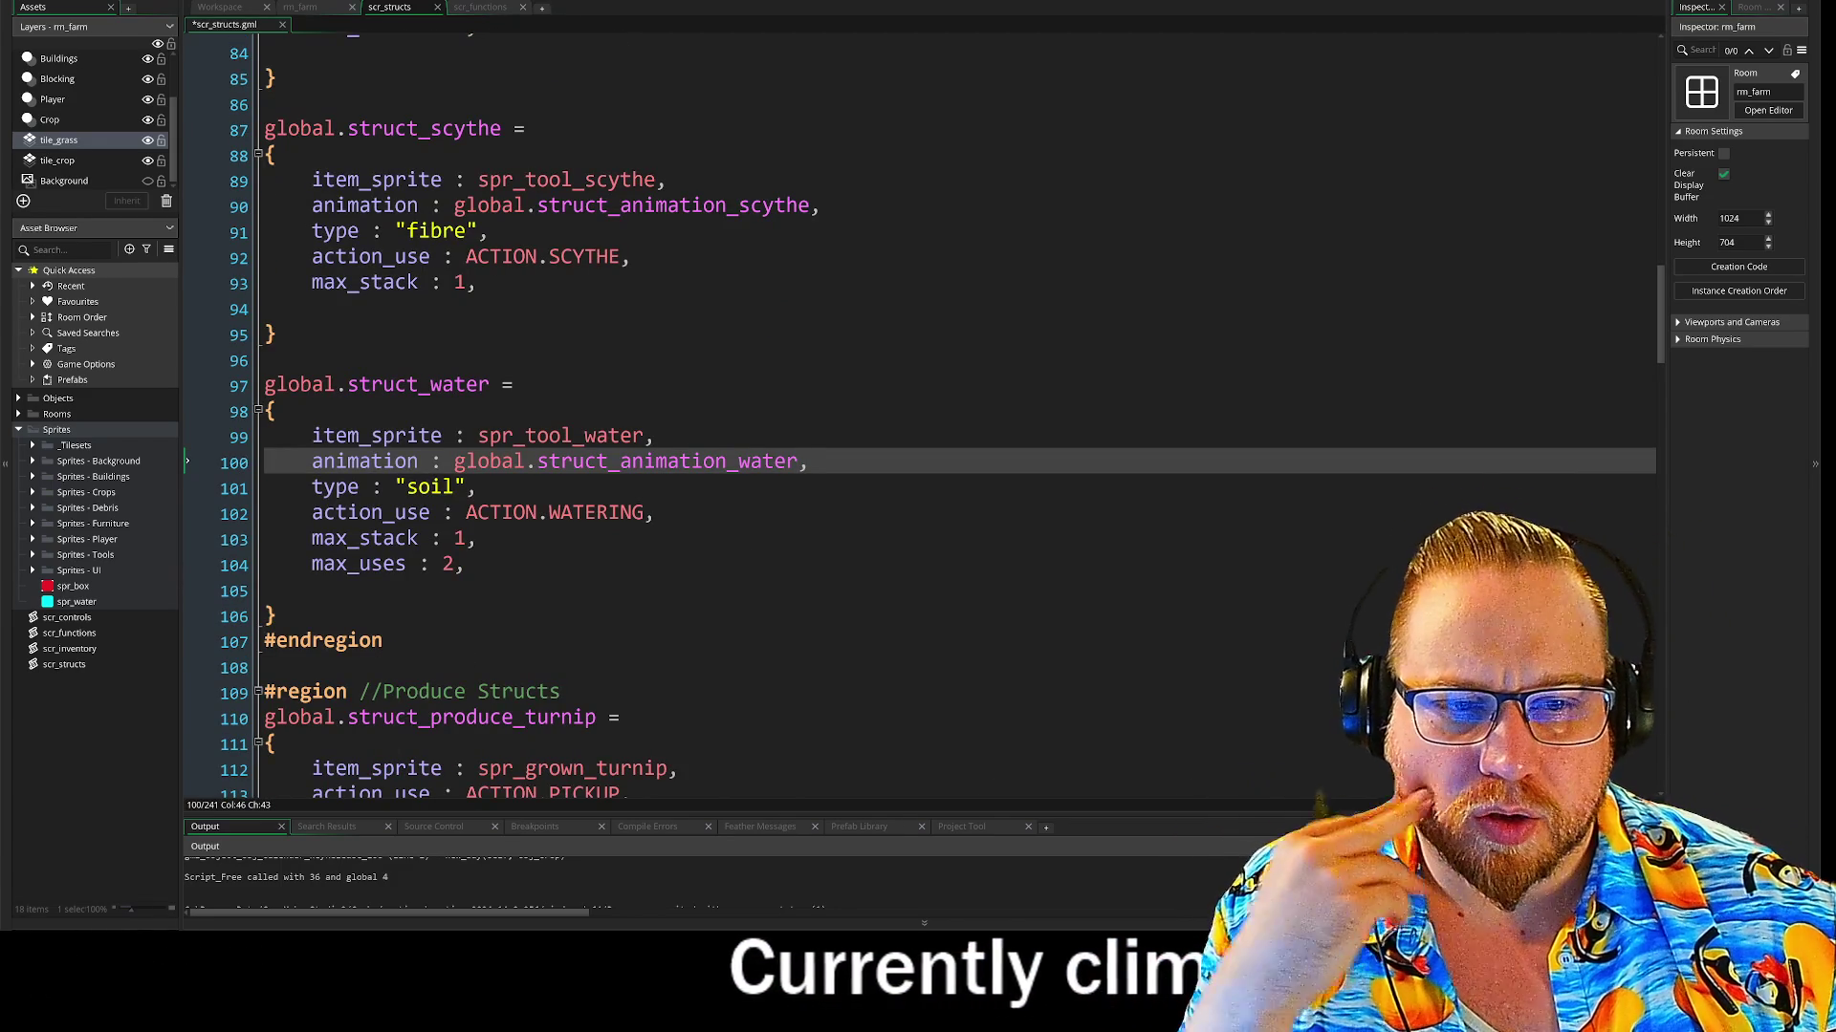
{"action": "left_click", "coordinate": [476, 539]}
{"action": "left_click_drag", "start_coordinate": [347, 180], "coordinate": [1233, 591]}
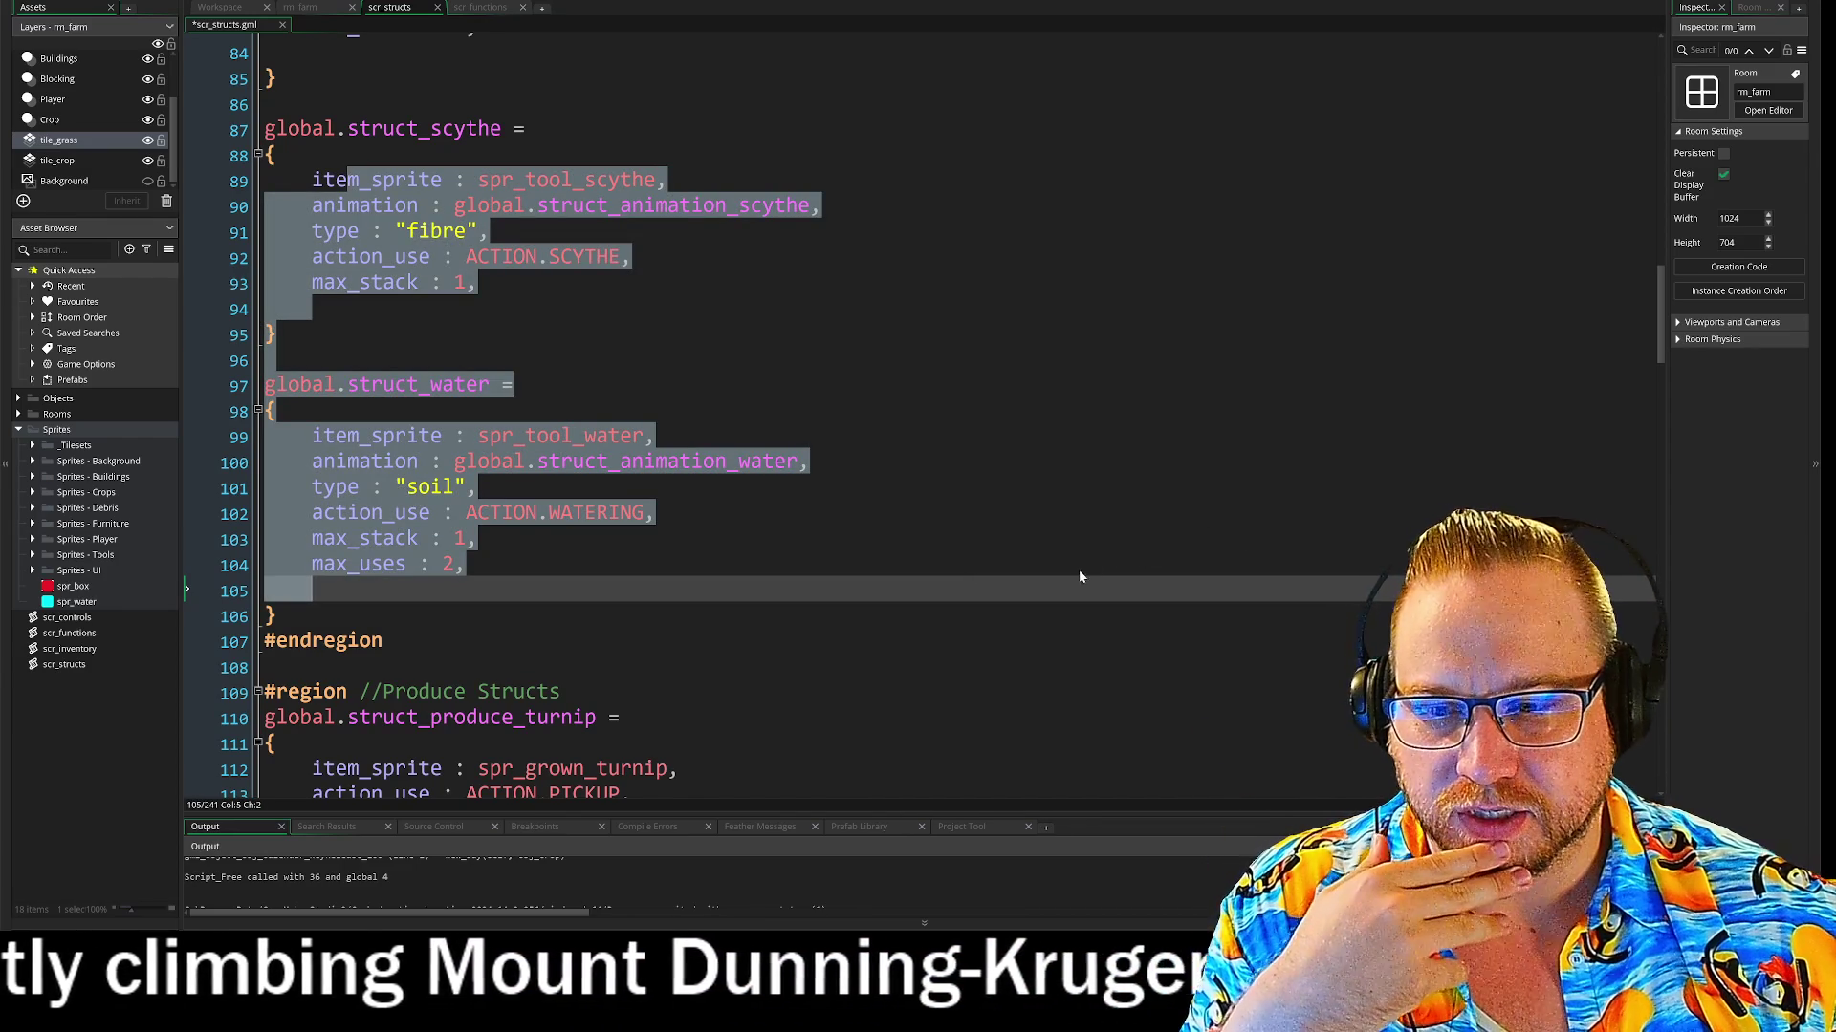
Fold the scythe, hoe and hammer tool struct blocks down to their headers
{"action": "left_click", "coordinate": [1081, 565]}
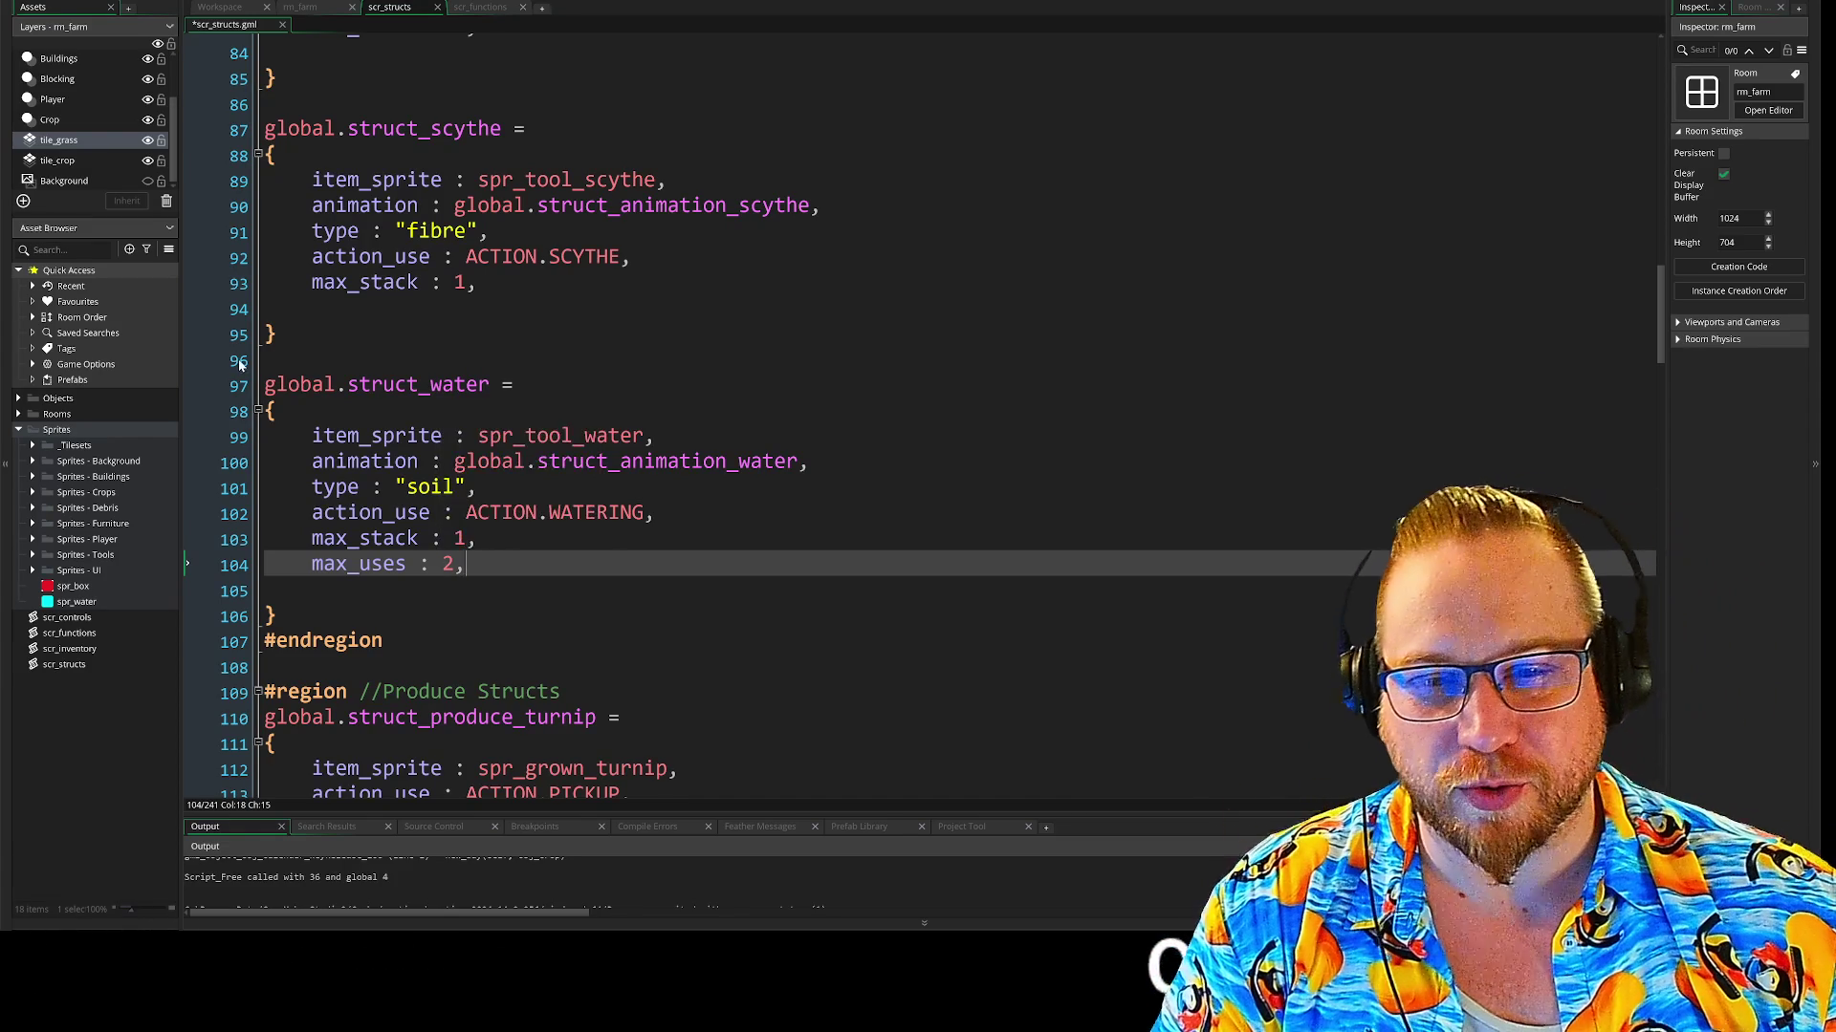
{"action": "scroll", "coordinate": [260, 409], "scroll_direction": "up", "scroll_amount": 3}
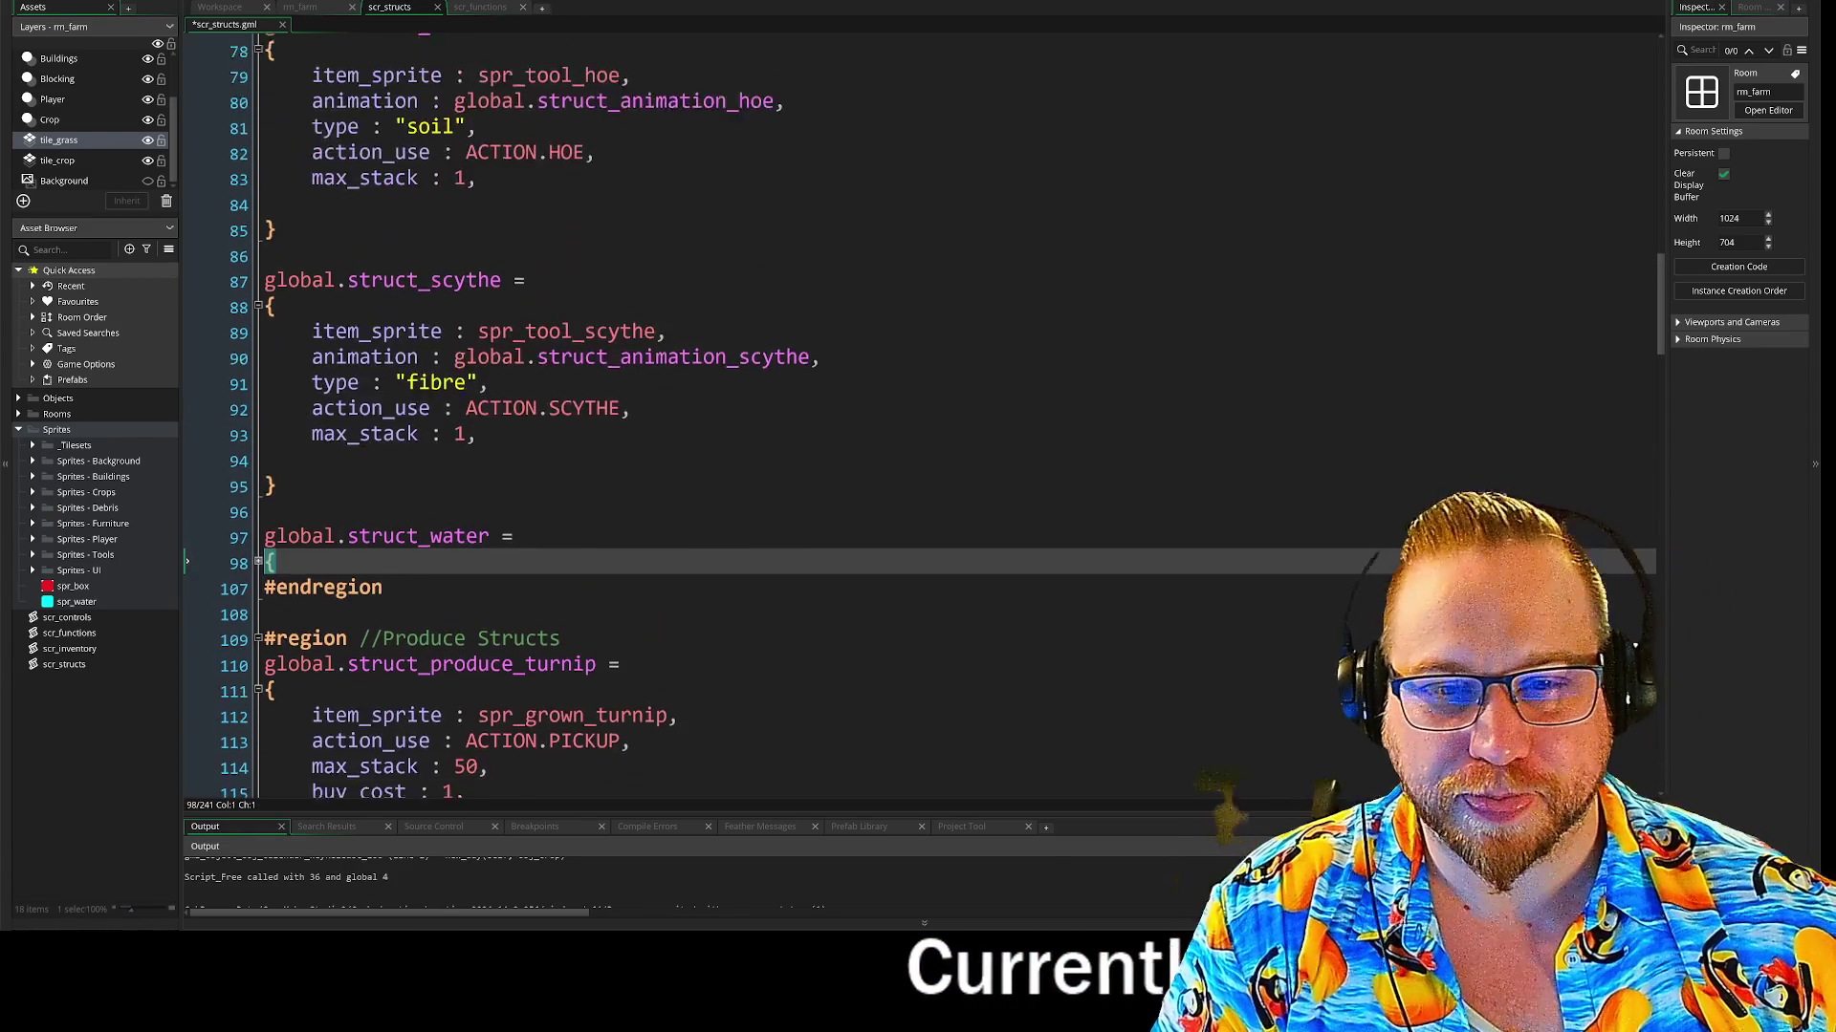
{"action": "left_click", "coordinate": [258, 325]}
{"action": "scroll", "coordinate": [260, 286], "scroll_direction": "up", "scroll_amount": 3}
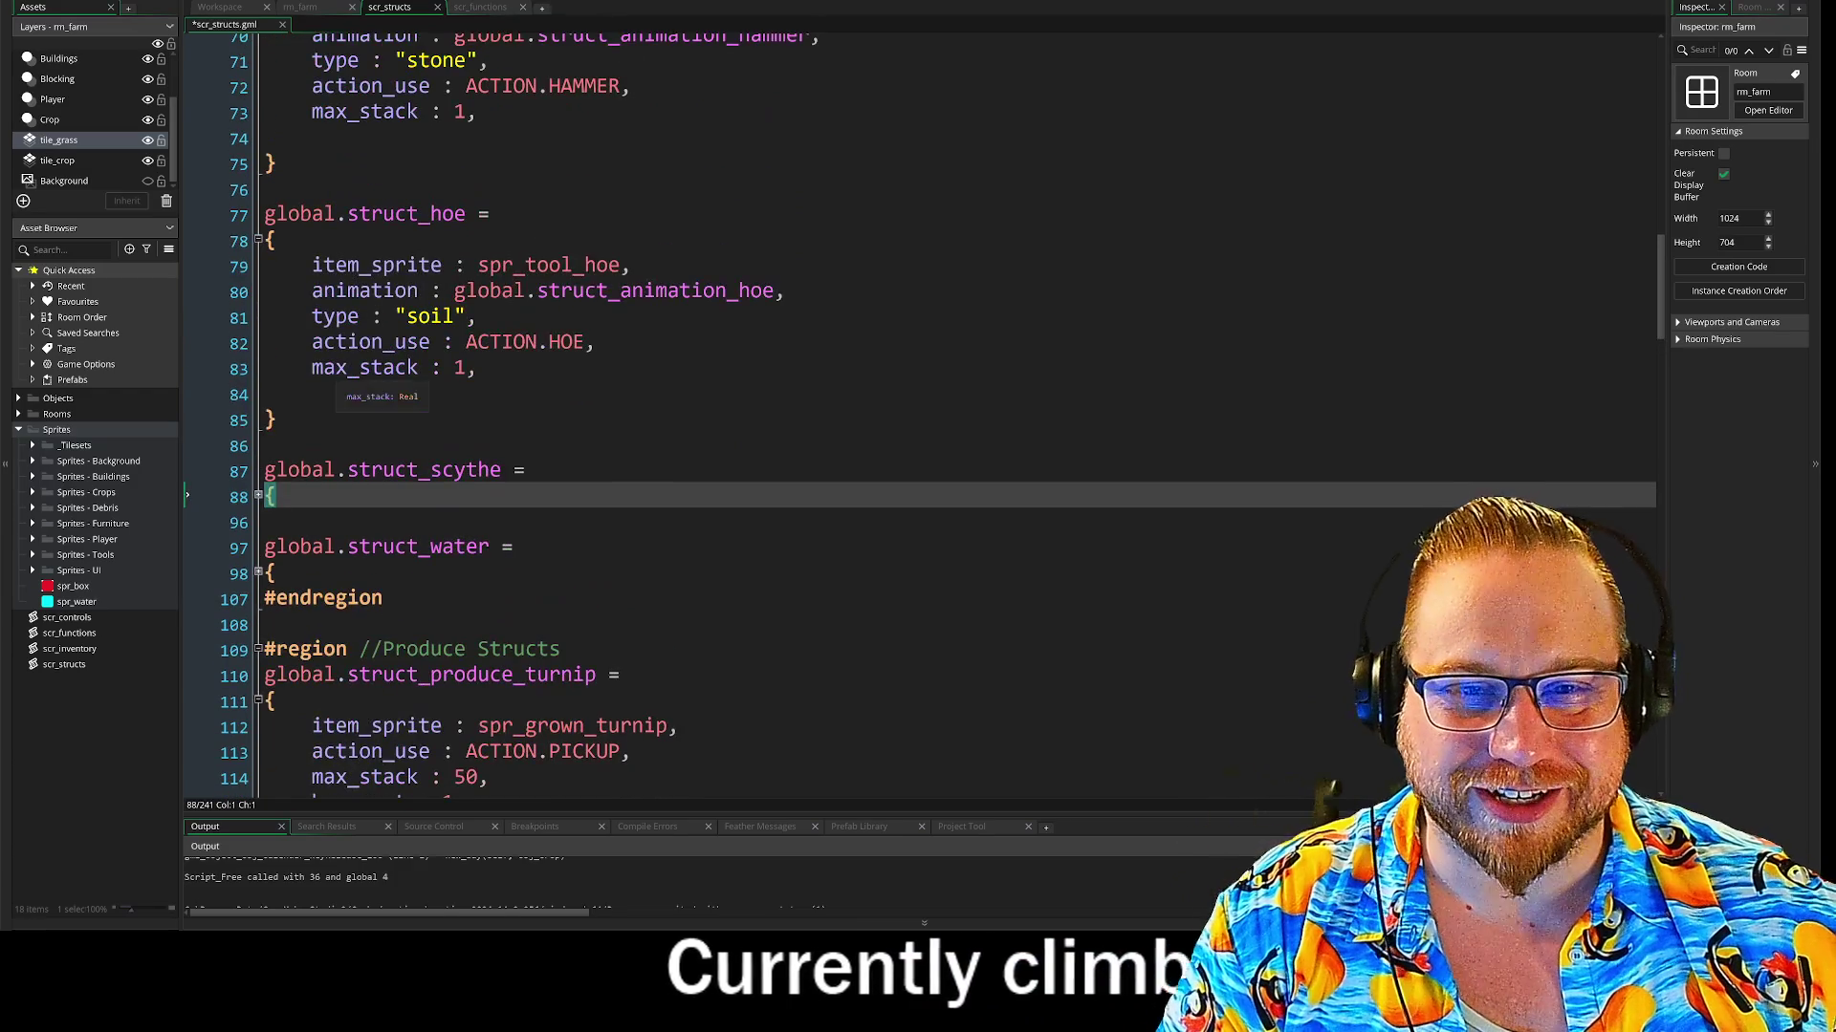
{"action": "left_click", "coordinate": [258, 243]}
{"action": "scroll", "coordinate": [258, 243], "scroll_direction": "up", "scroll_amount": 4}
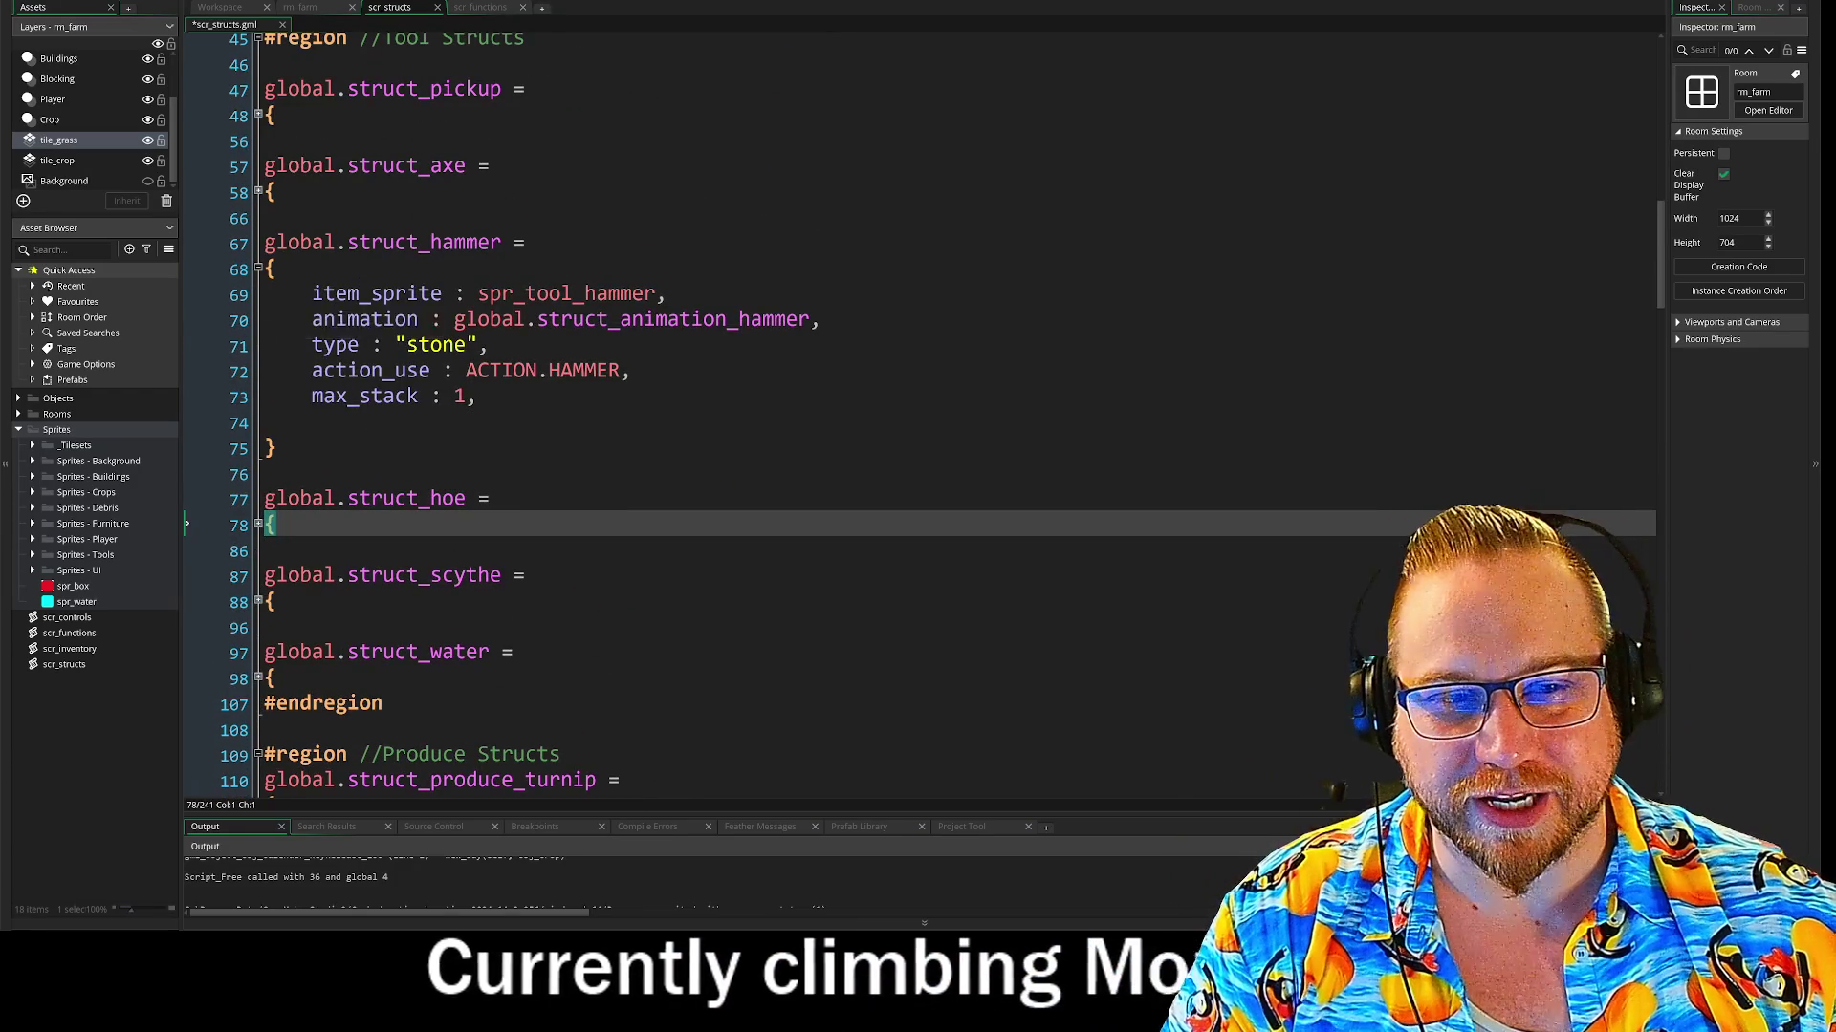
{"action": "left_click", "coordinate": [258, 269]}
{"action": "scroll", "coordinate": [258, 269], "scroll_direction": "up", "scroll_amount": 4}
{"action": "scroll", "coordinate": [259, 194], "scroll_direction": "down", "scroll_amount": 2}
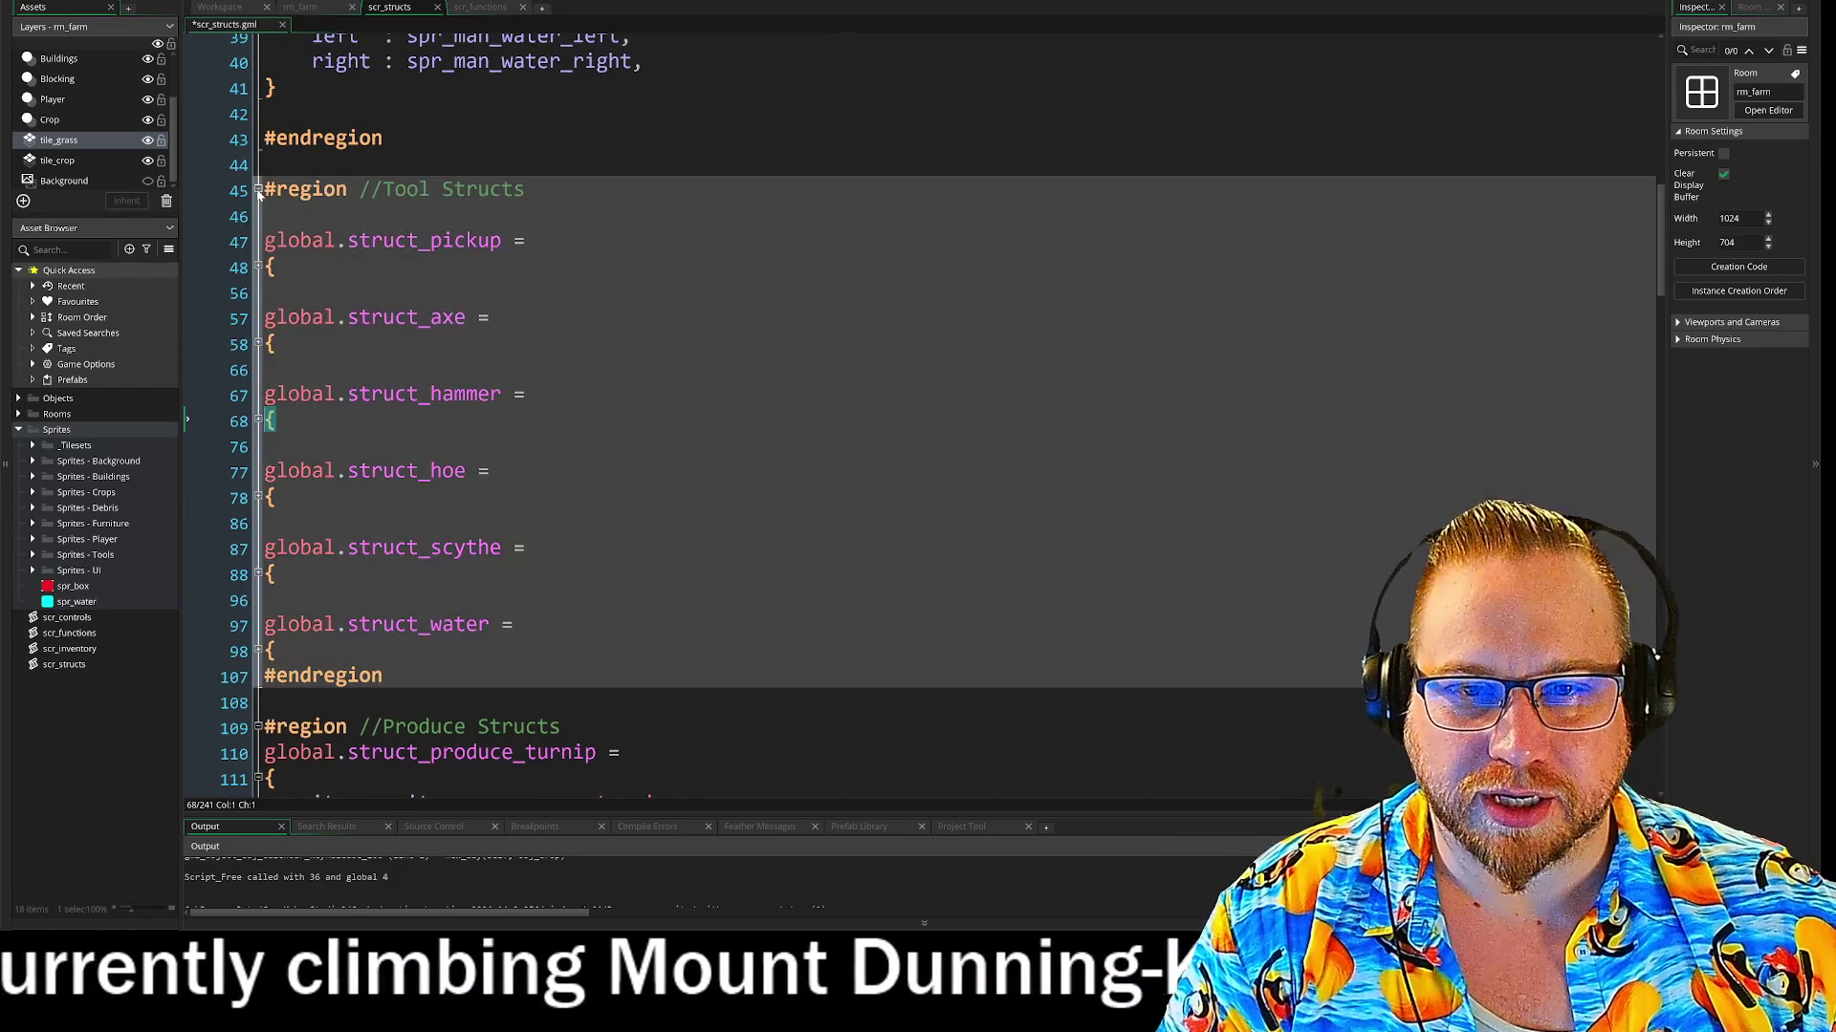
Collapse the Tool Structs region and copy the whole water animation struct block
{"action": "left_click", "coordinate": [258, 190]}
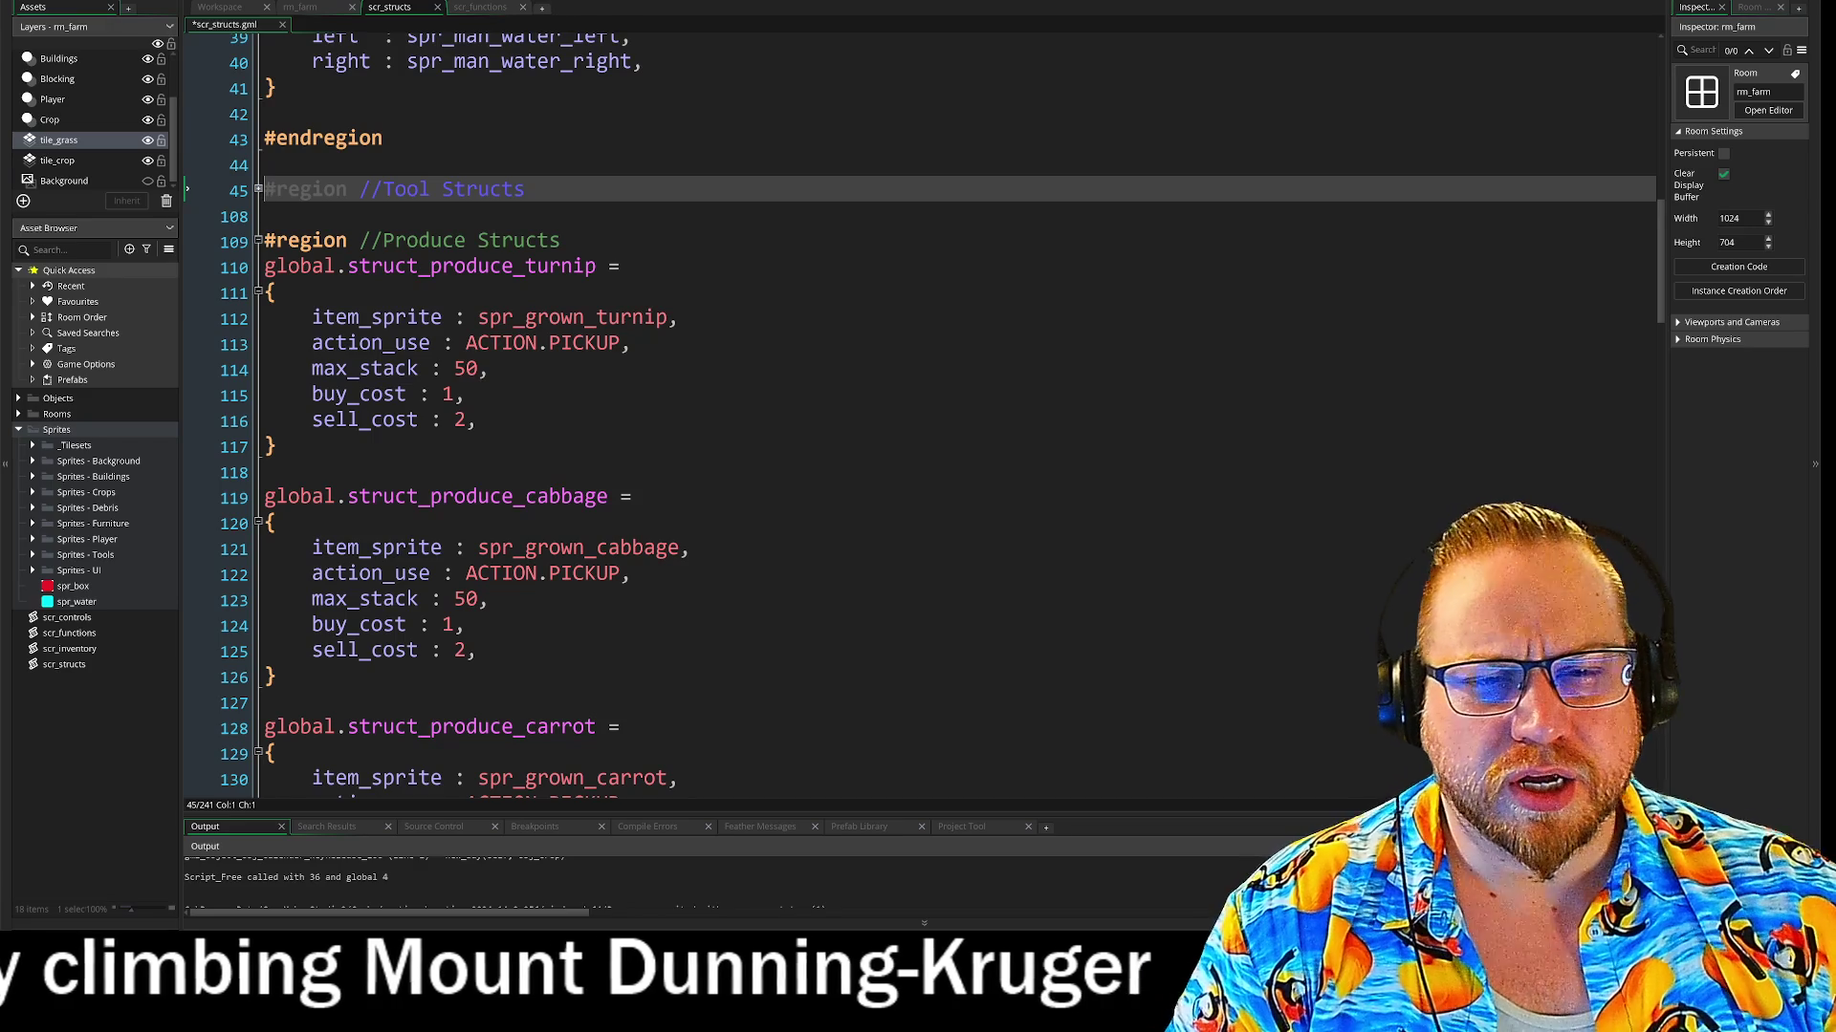
{"action": "scroll", "coordinate": [258, 190], "scroll_direction": "up", "scroll_amount": 1}
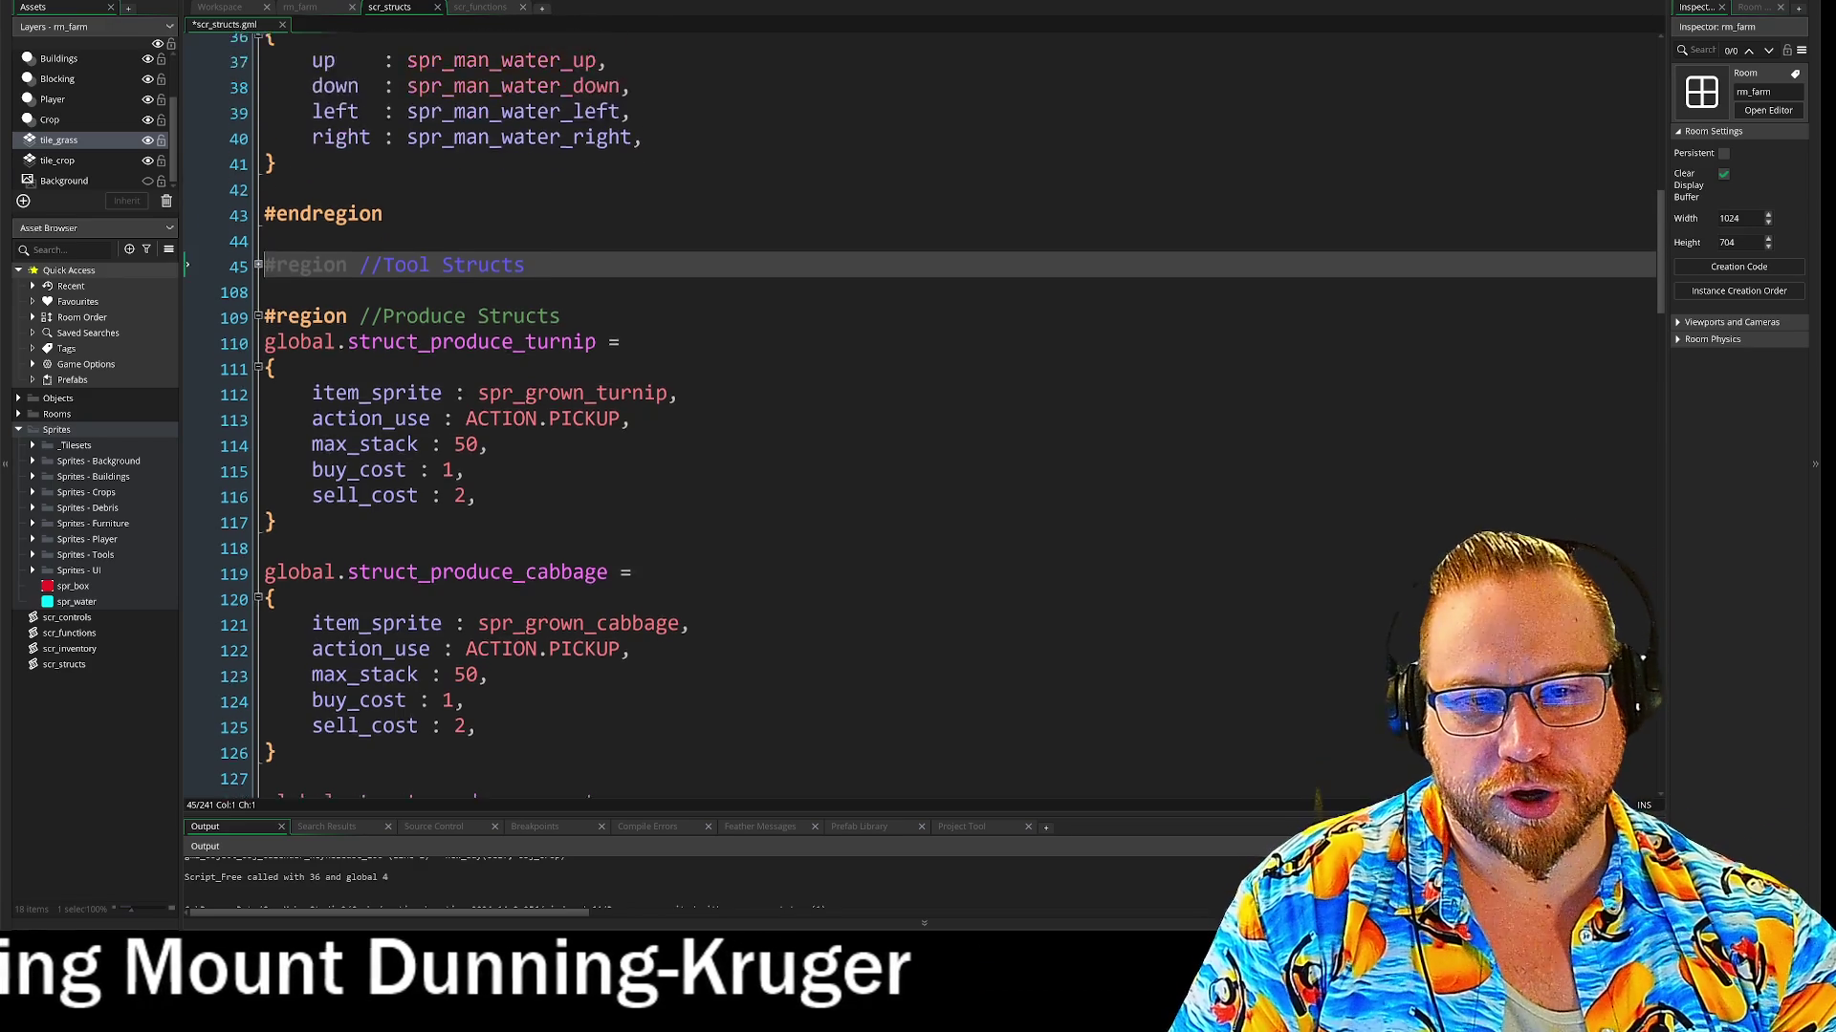
{"action": "scroll", "coordinate": [258, 190], "scroll_direction": "up", "scroll_amount": 4}
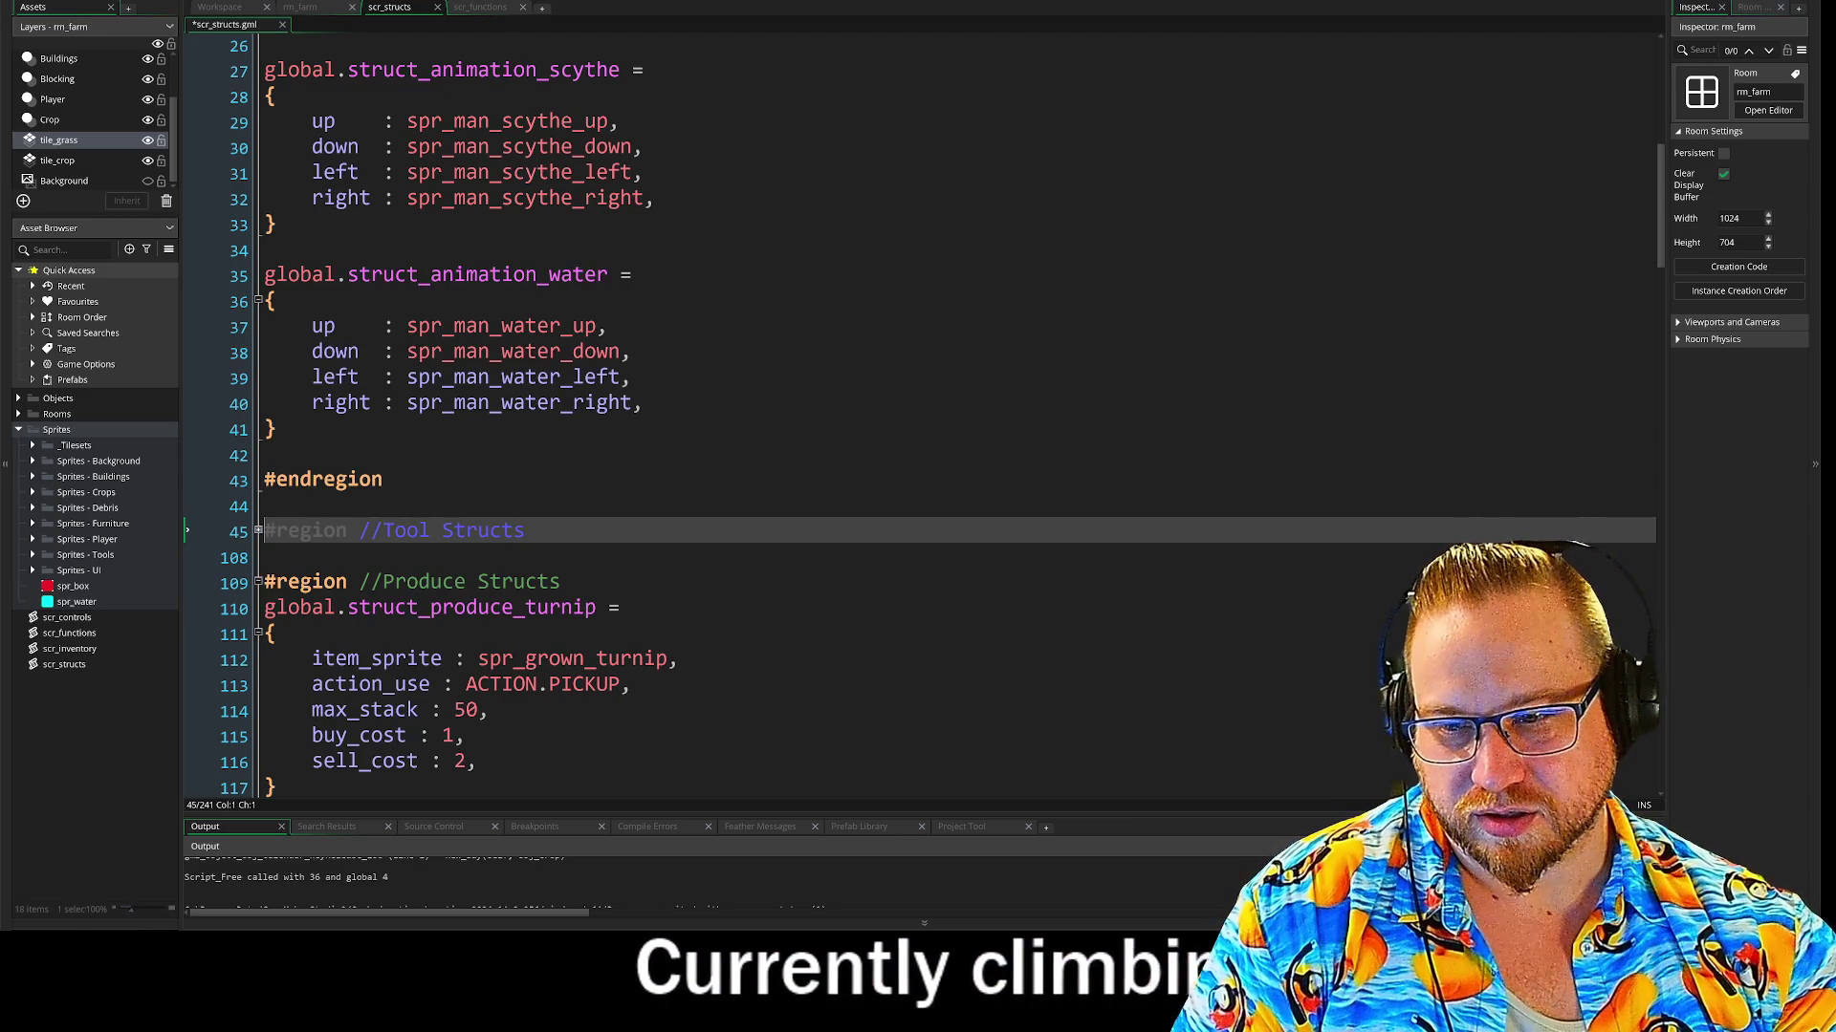
{"action": "left_click_drag", "start_coordinate": [287, 429], "coordinate": [256, 275]}
{"action": "key", "text": "ctrl+c"}
{"action": "left_click", "coordinate": [278, 429]}
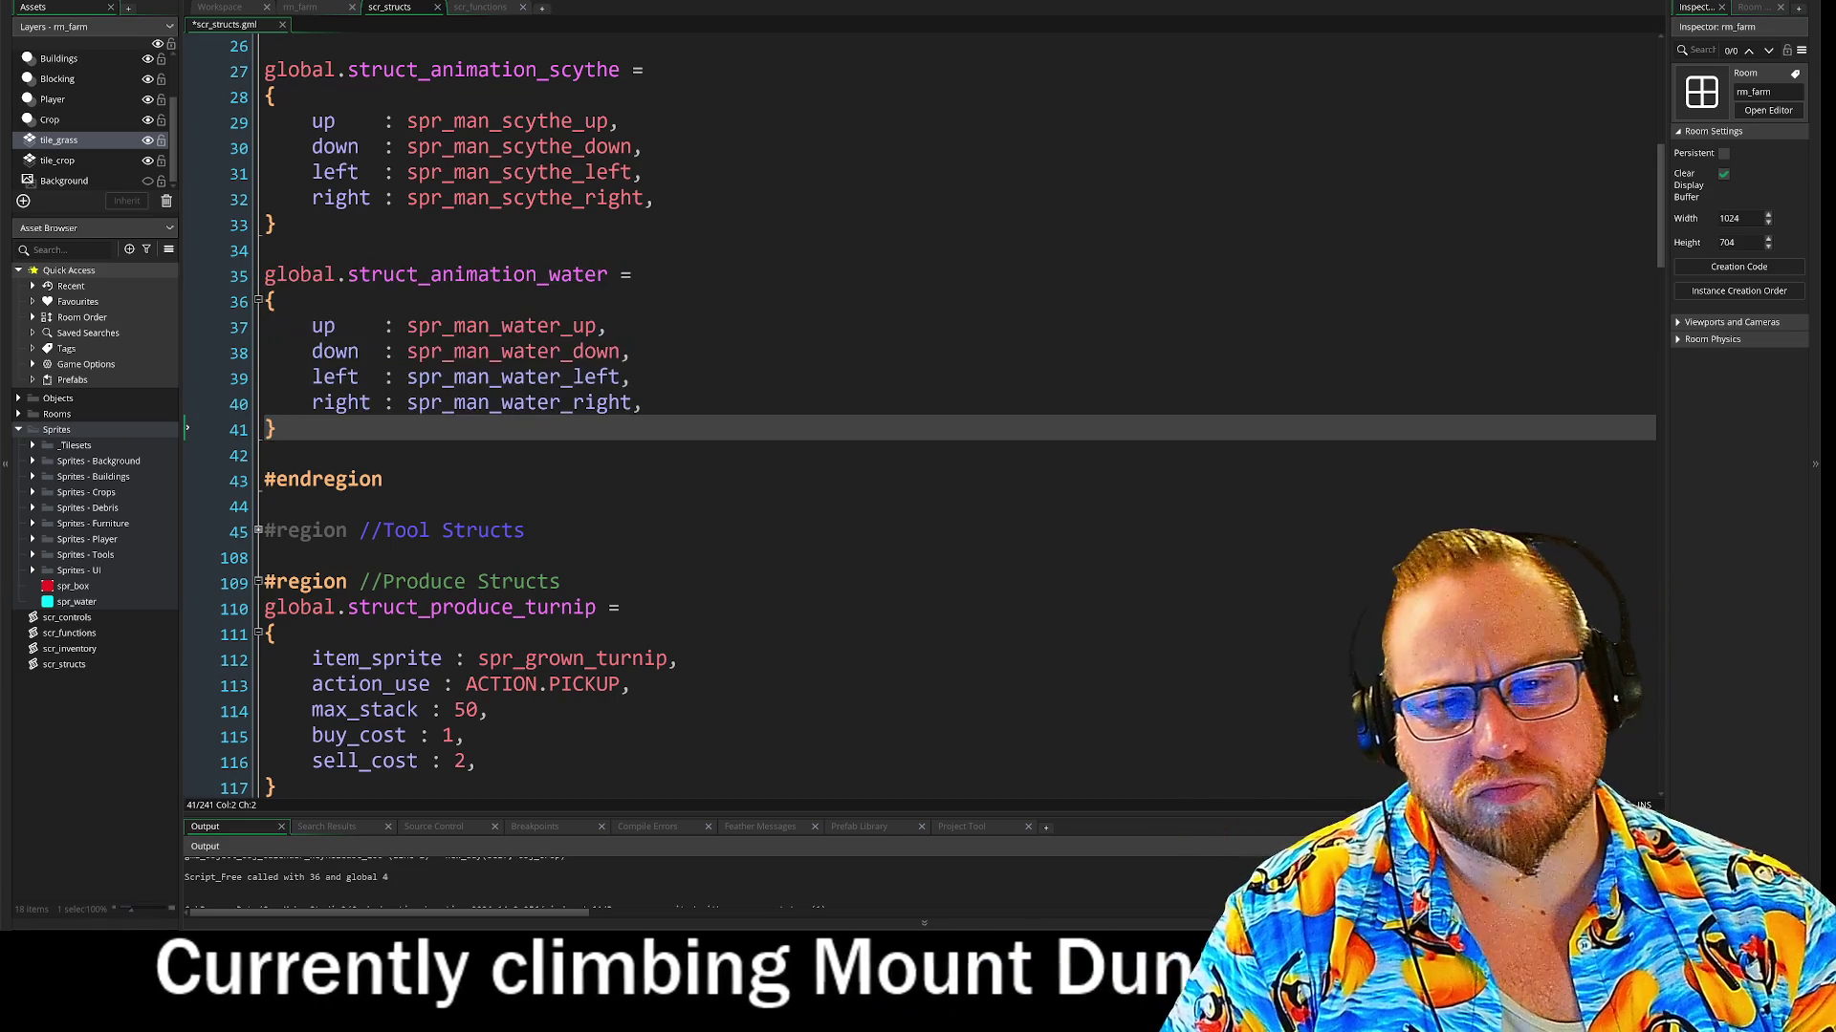
Paste the water struct copy on a new line below the hoe animation struct
{"action": "scroll", "coordinate": [918, 411], "scroll_direction": "up", "scroll_amount": 4}
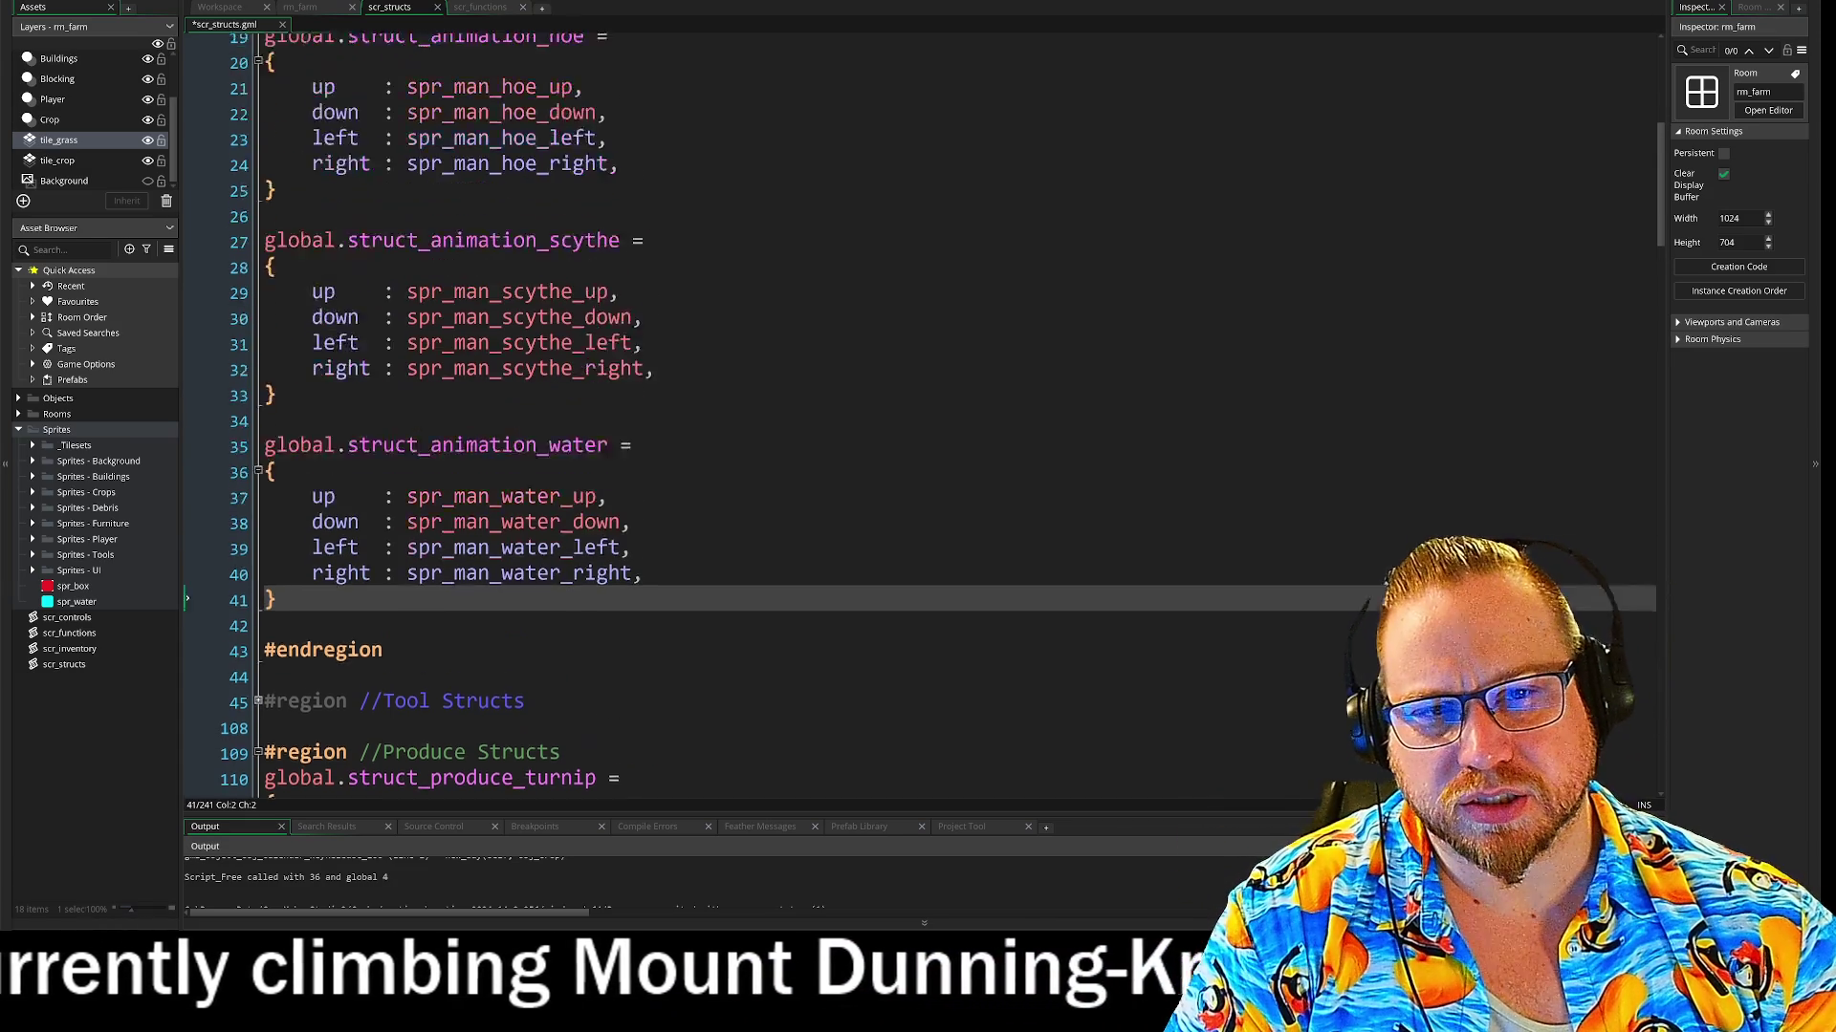
{"action": "left_click", "coordinate": [268, 349]}
{"action": "key", "text": "Return"}
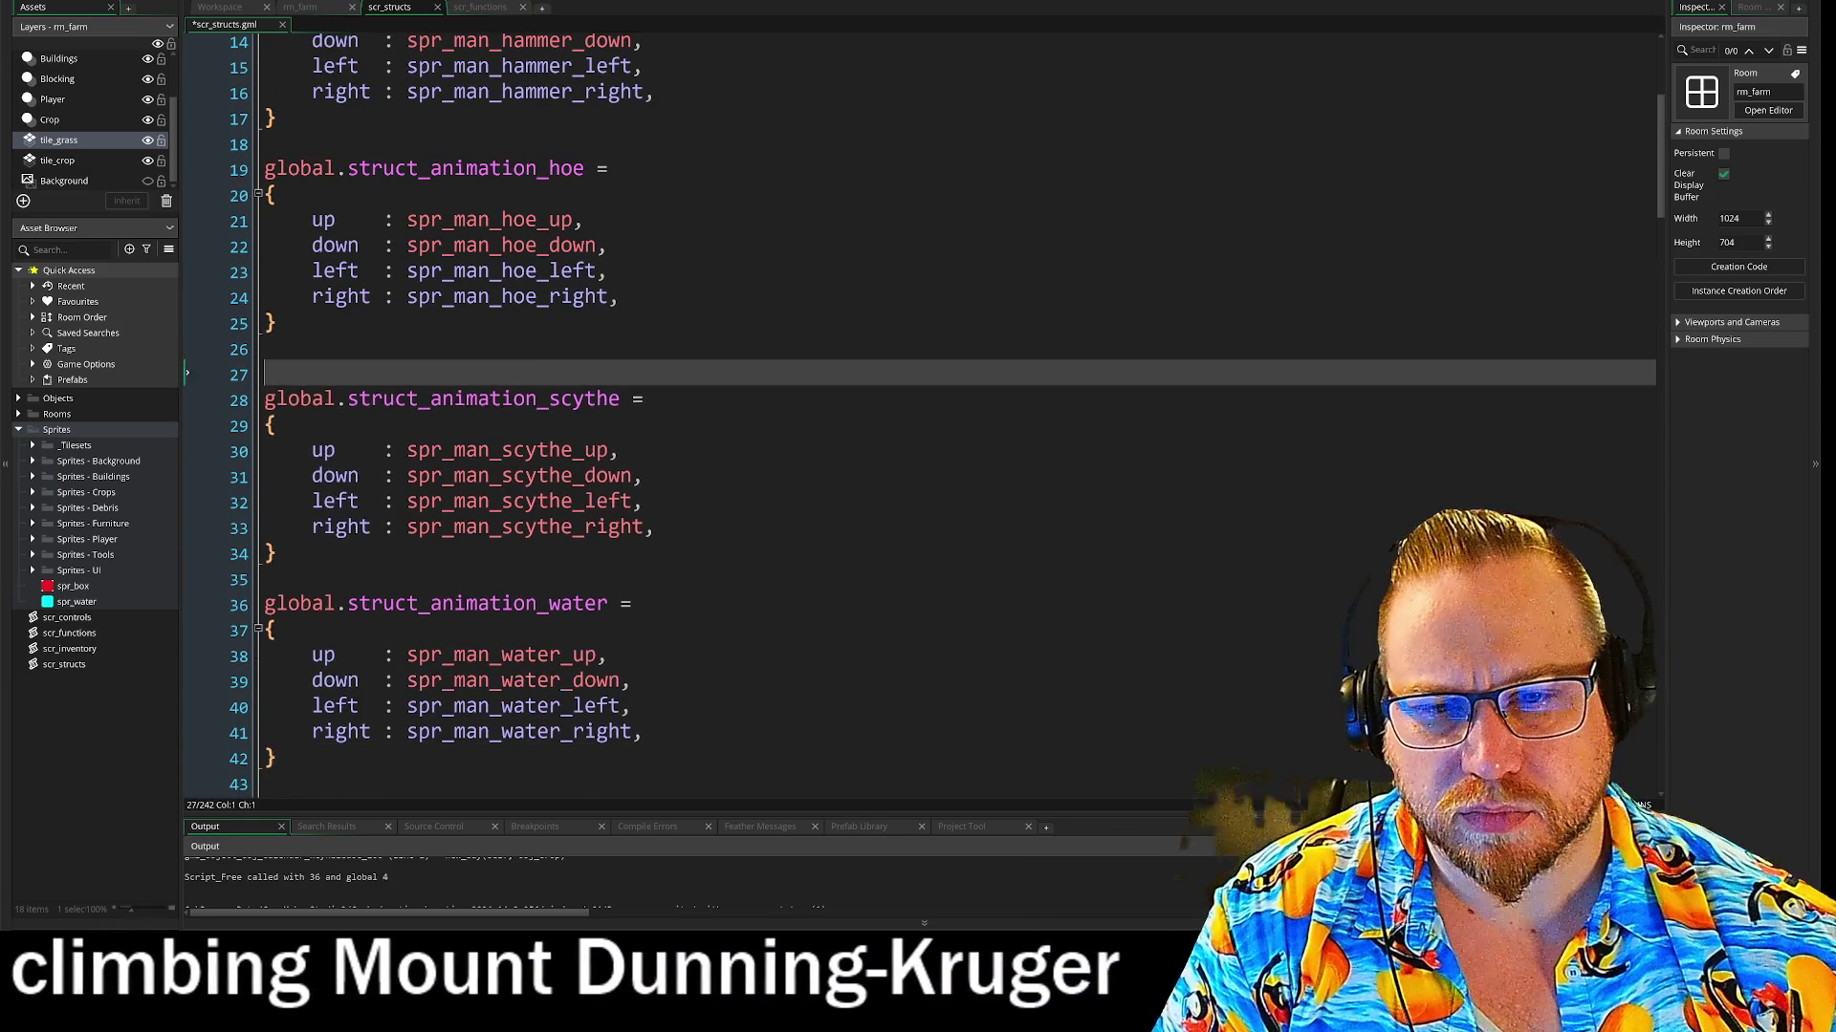
{"action": "key", "text": "ctrl+v"}
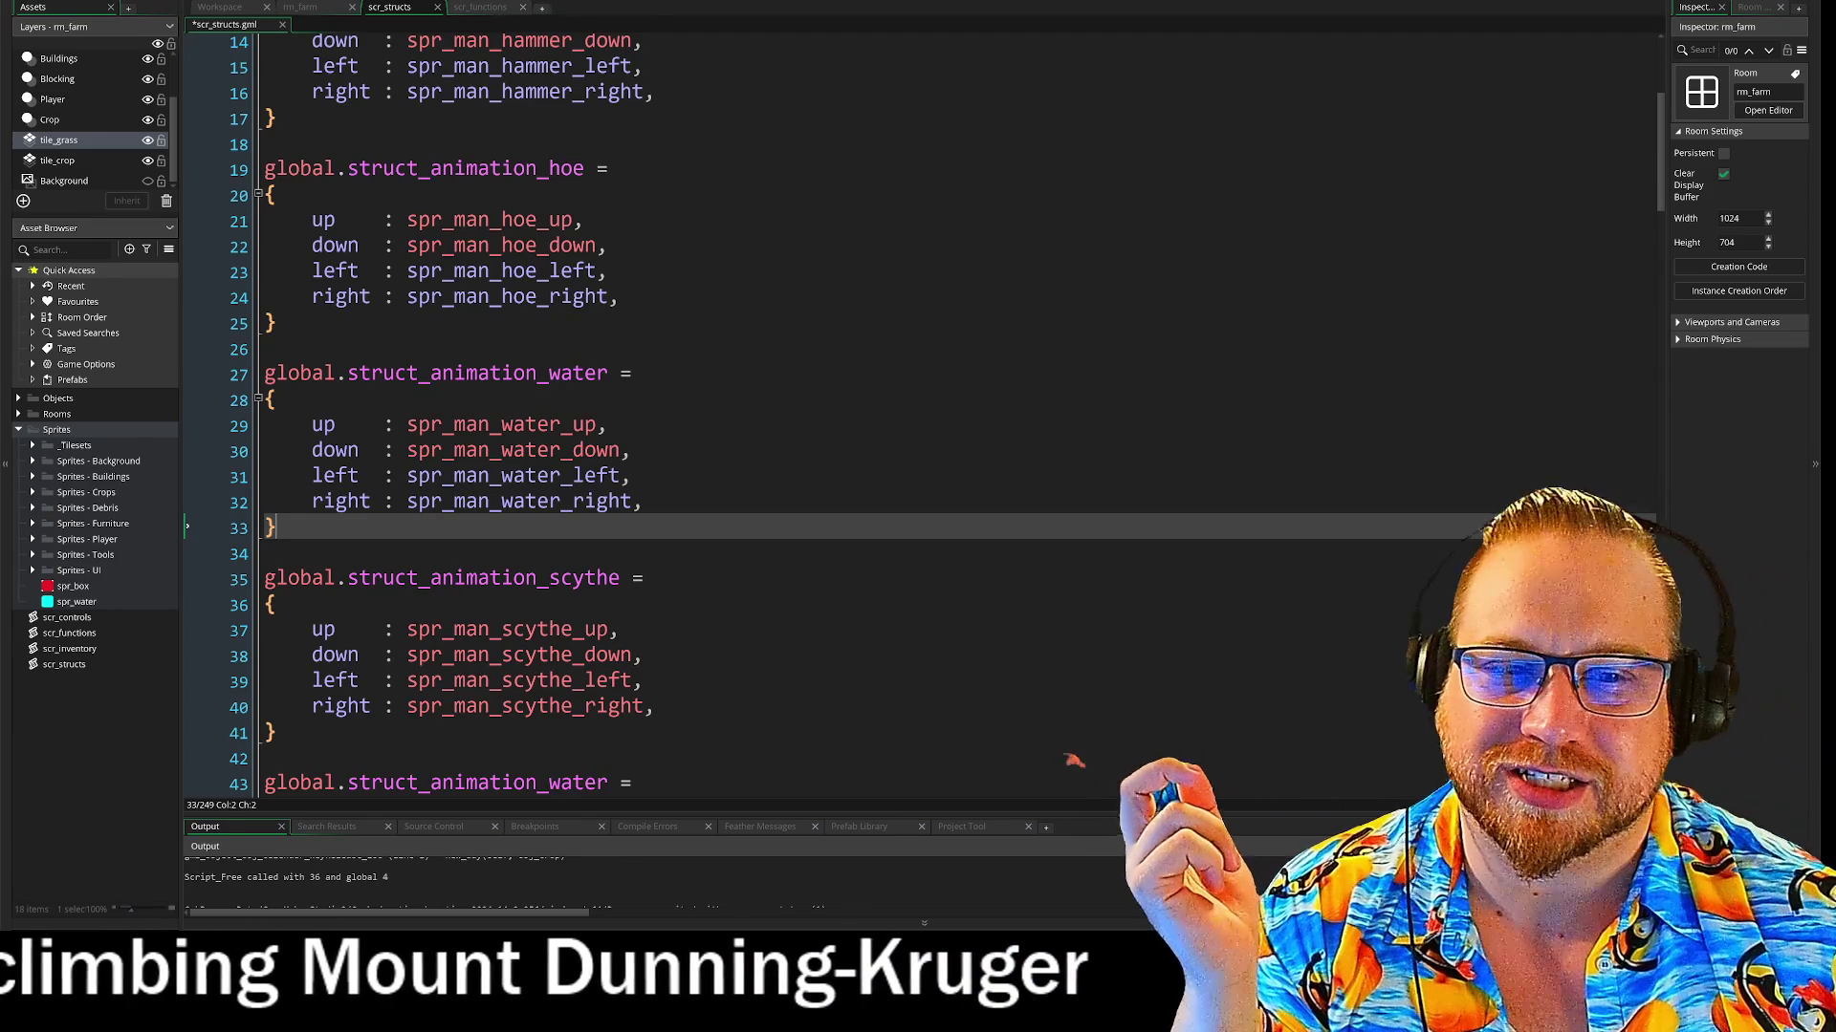
{"action": "left_click", "coordinate": [628, 449]}
{"action": "left_click", "coordinate": [275, 527]}
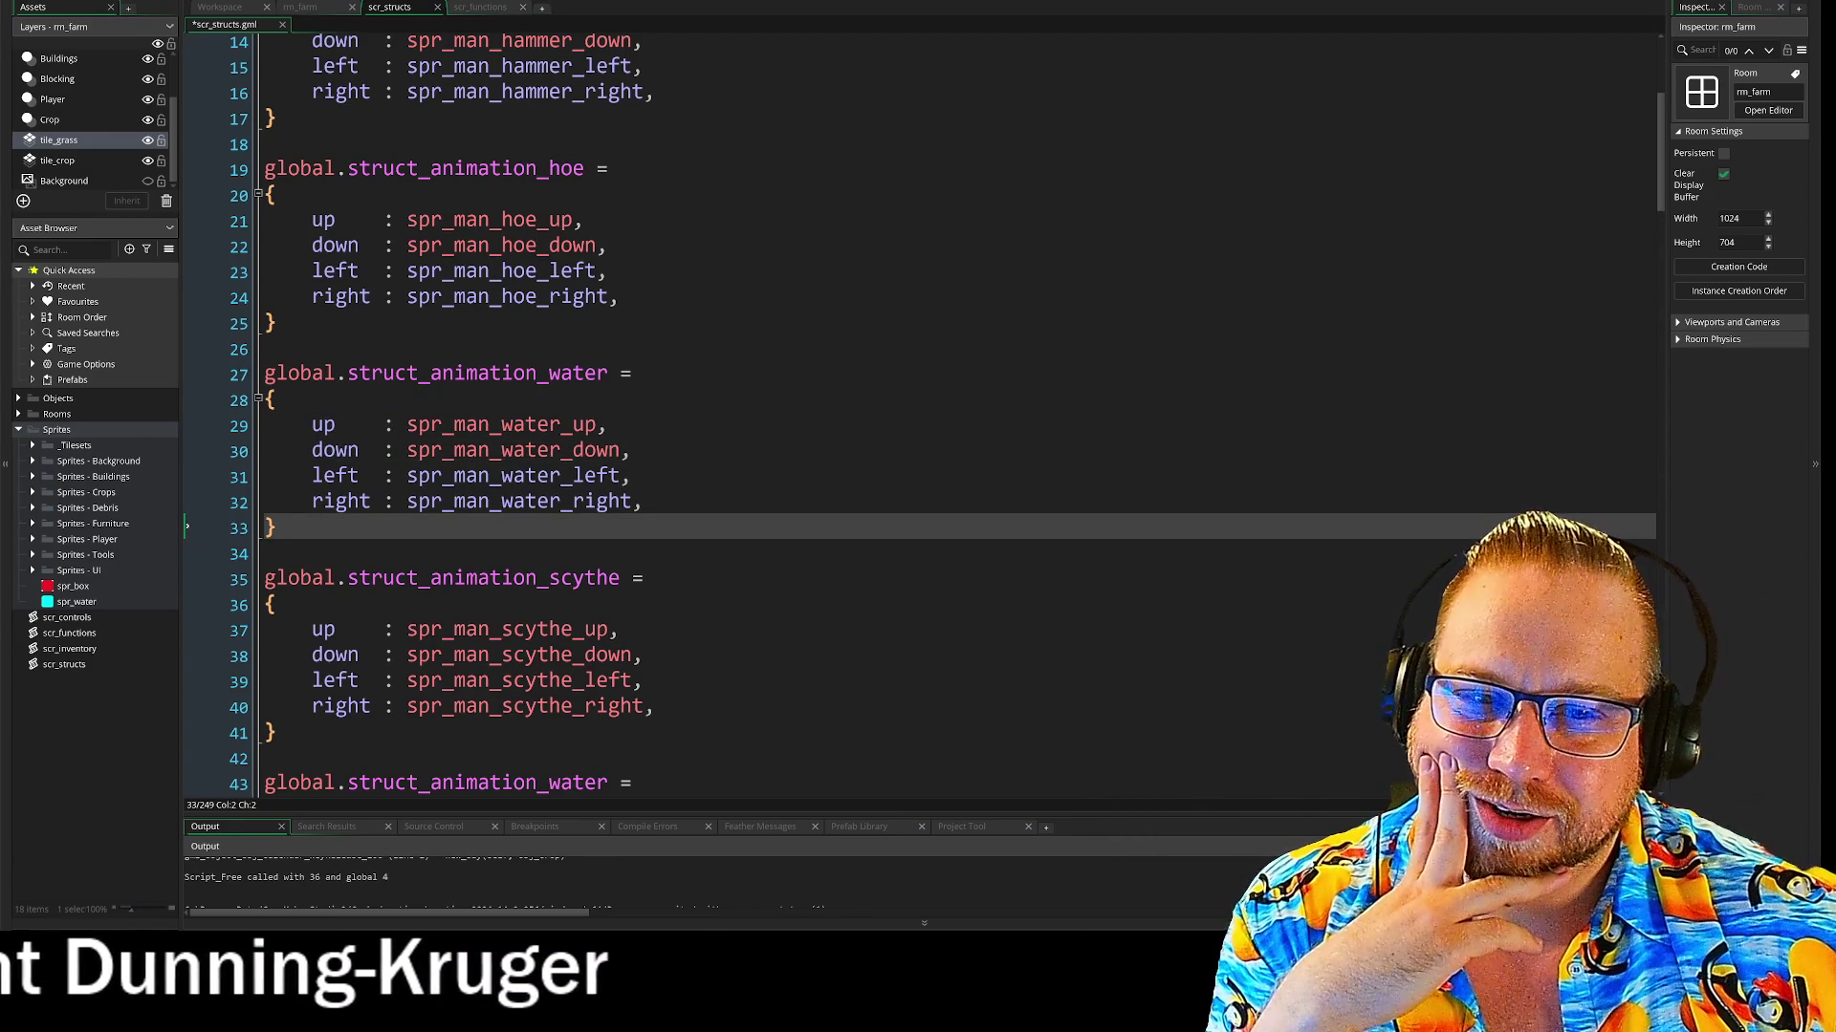
{"action": "scroll", "coordinate": [917, 411], "scroll_direction": "down", "scroll_amount": 1}
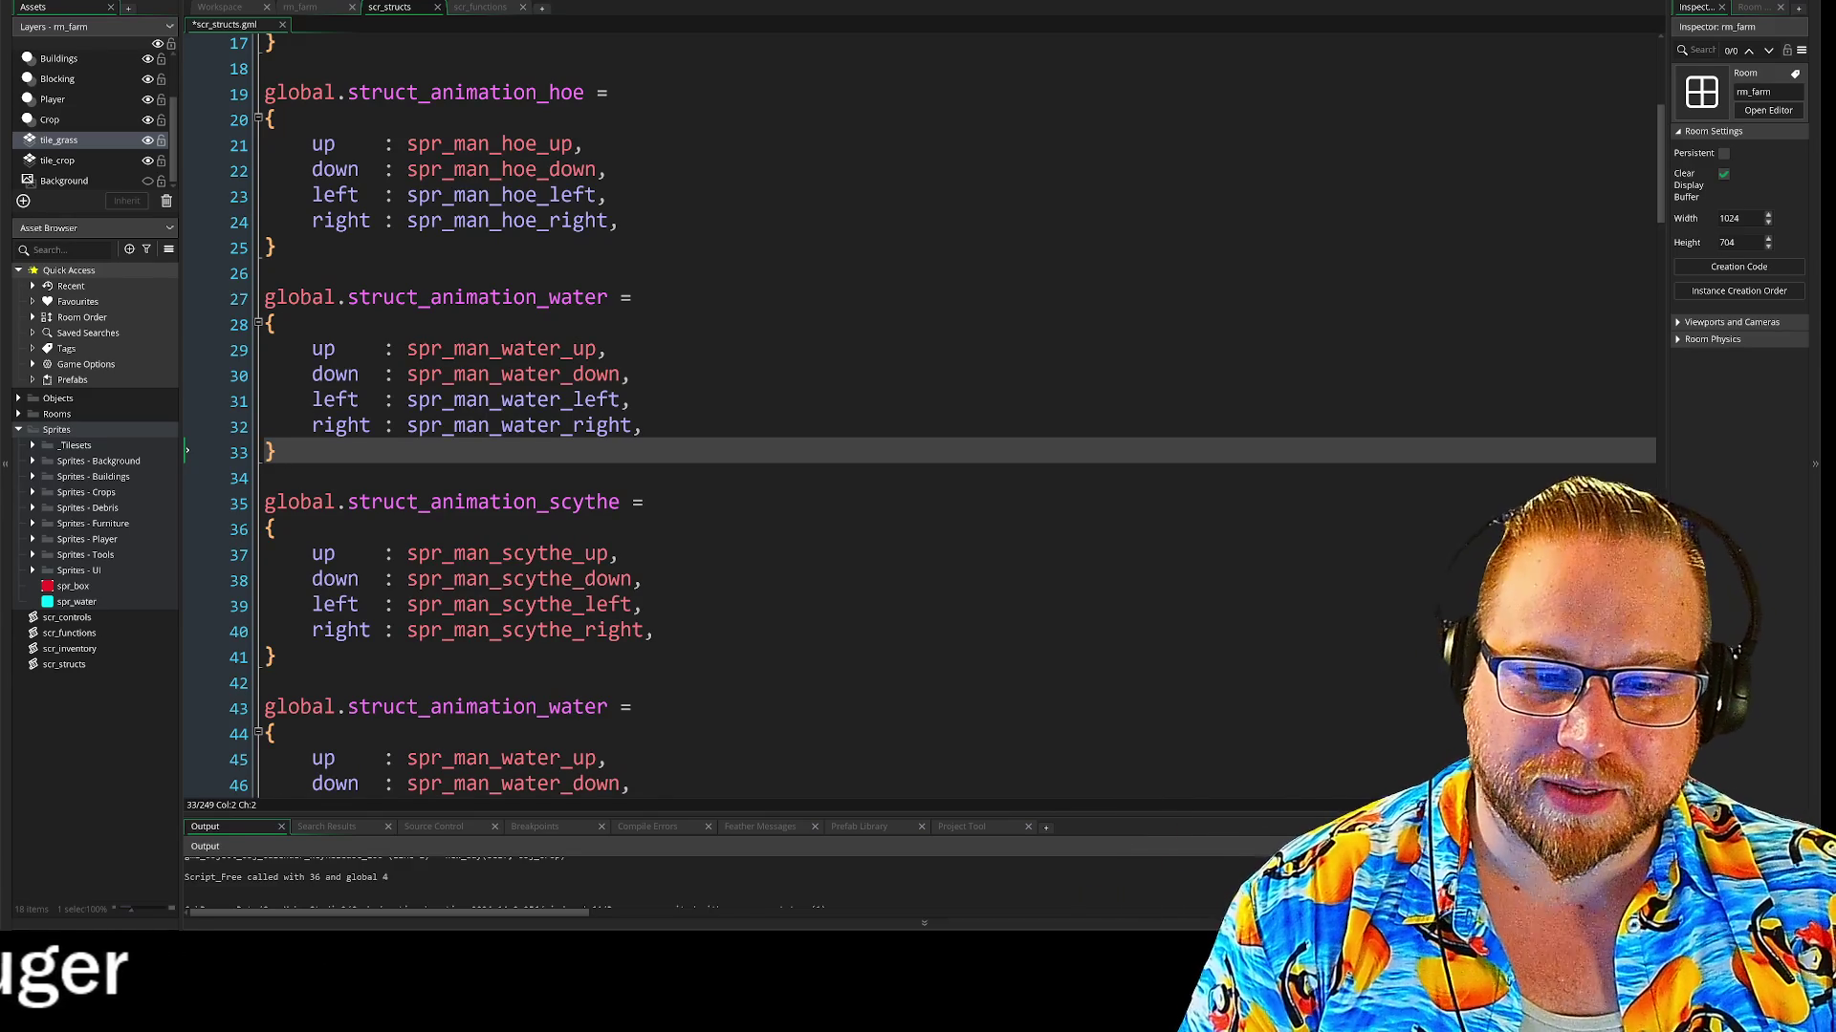
{"action": "scroll", "coordinate": [918, 411], "scroll_direction": "up", "scroll_amount": 1}
{"action": "left_click", "coordinate": [547, 373]}
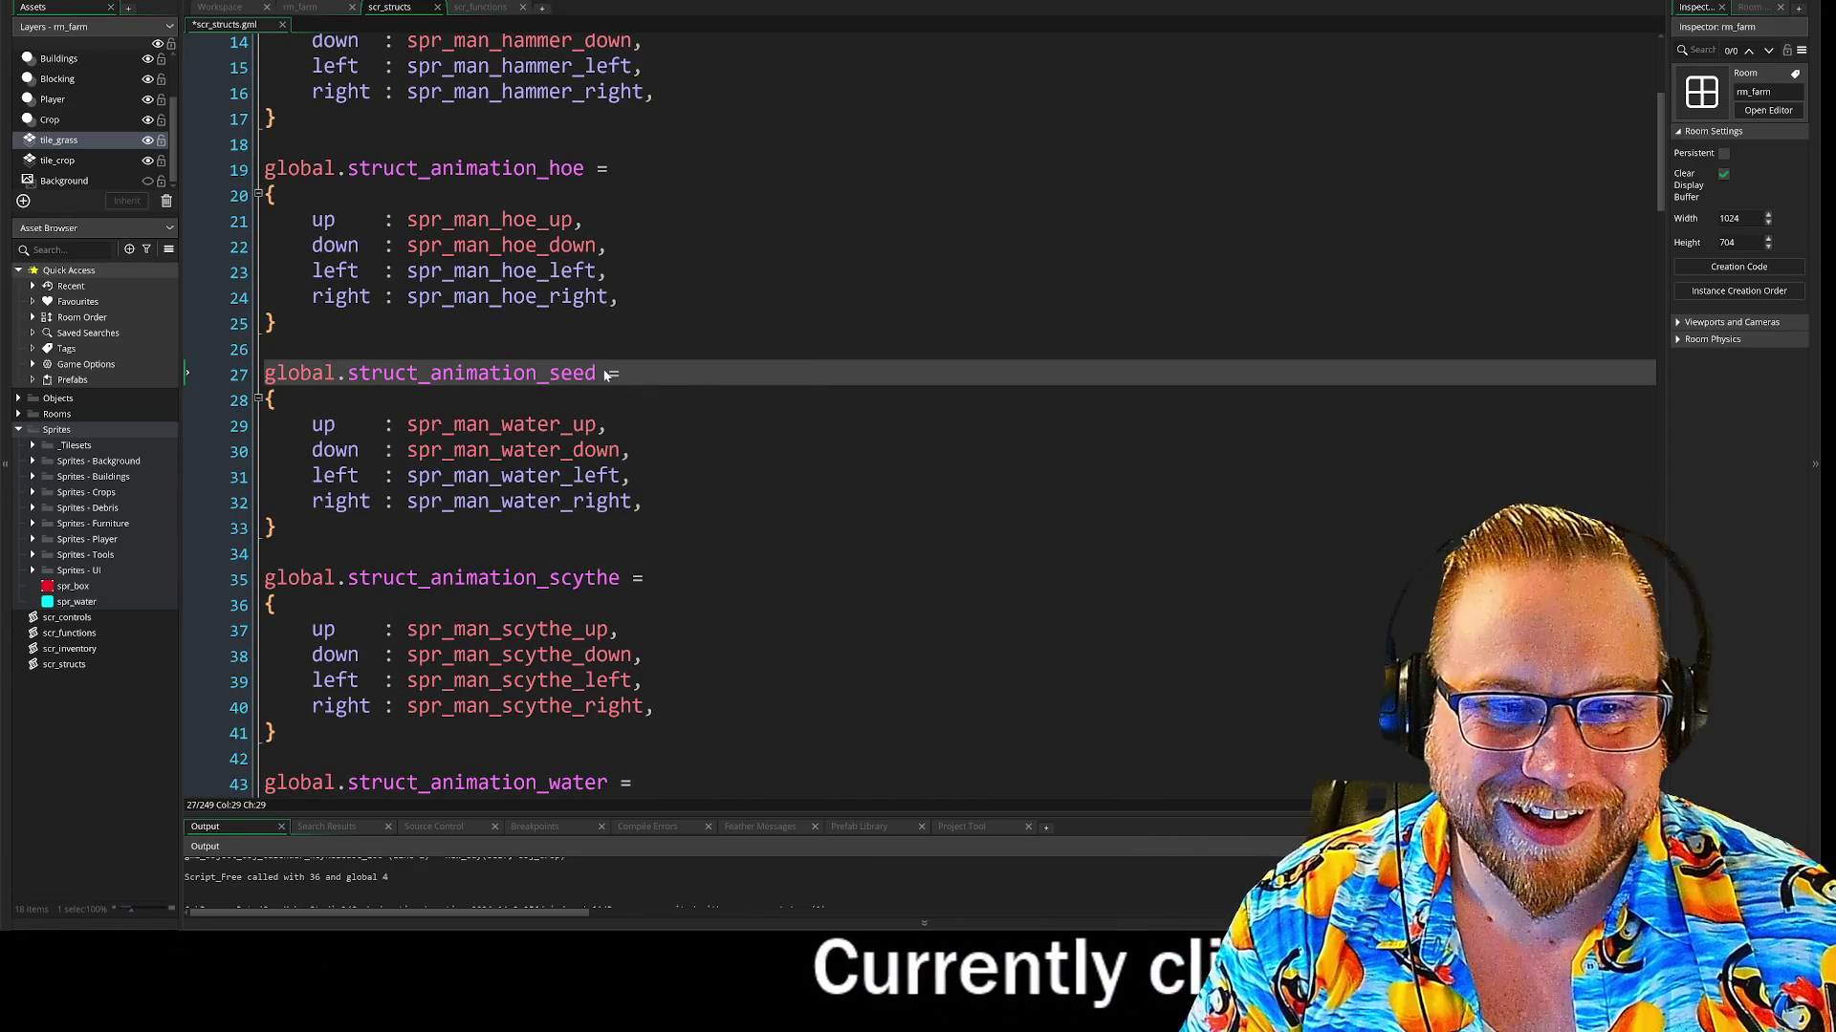
Set the new struct's up and down sprites to spr_man_seed_plant
{"action": "left_click", "coordinate": [622, 447]}
{"action": "left_click_drag", "start_coordinate": [501, 425], "coordinate": [597, 425]}
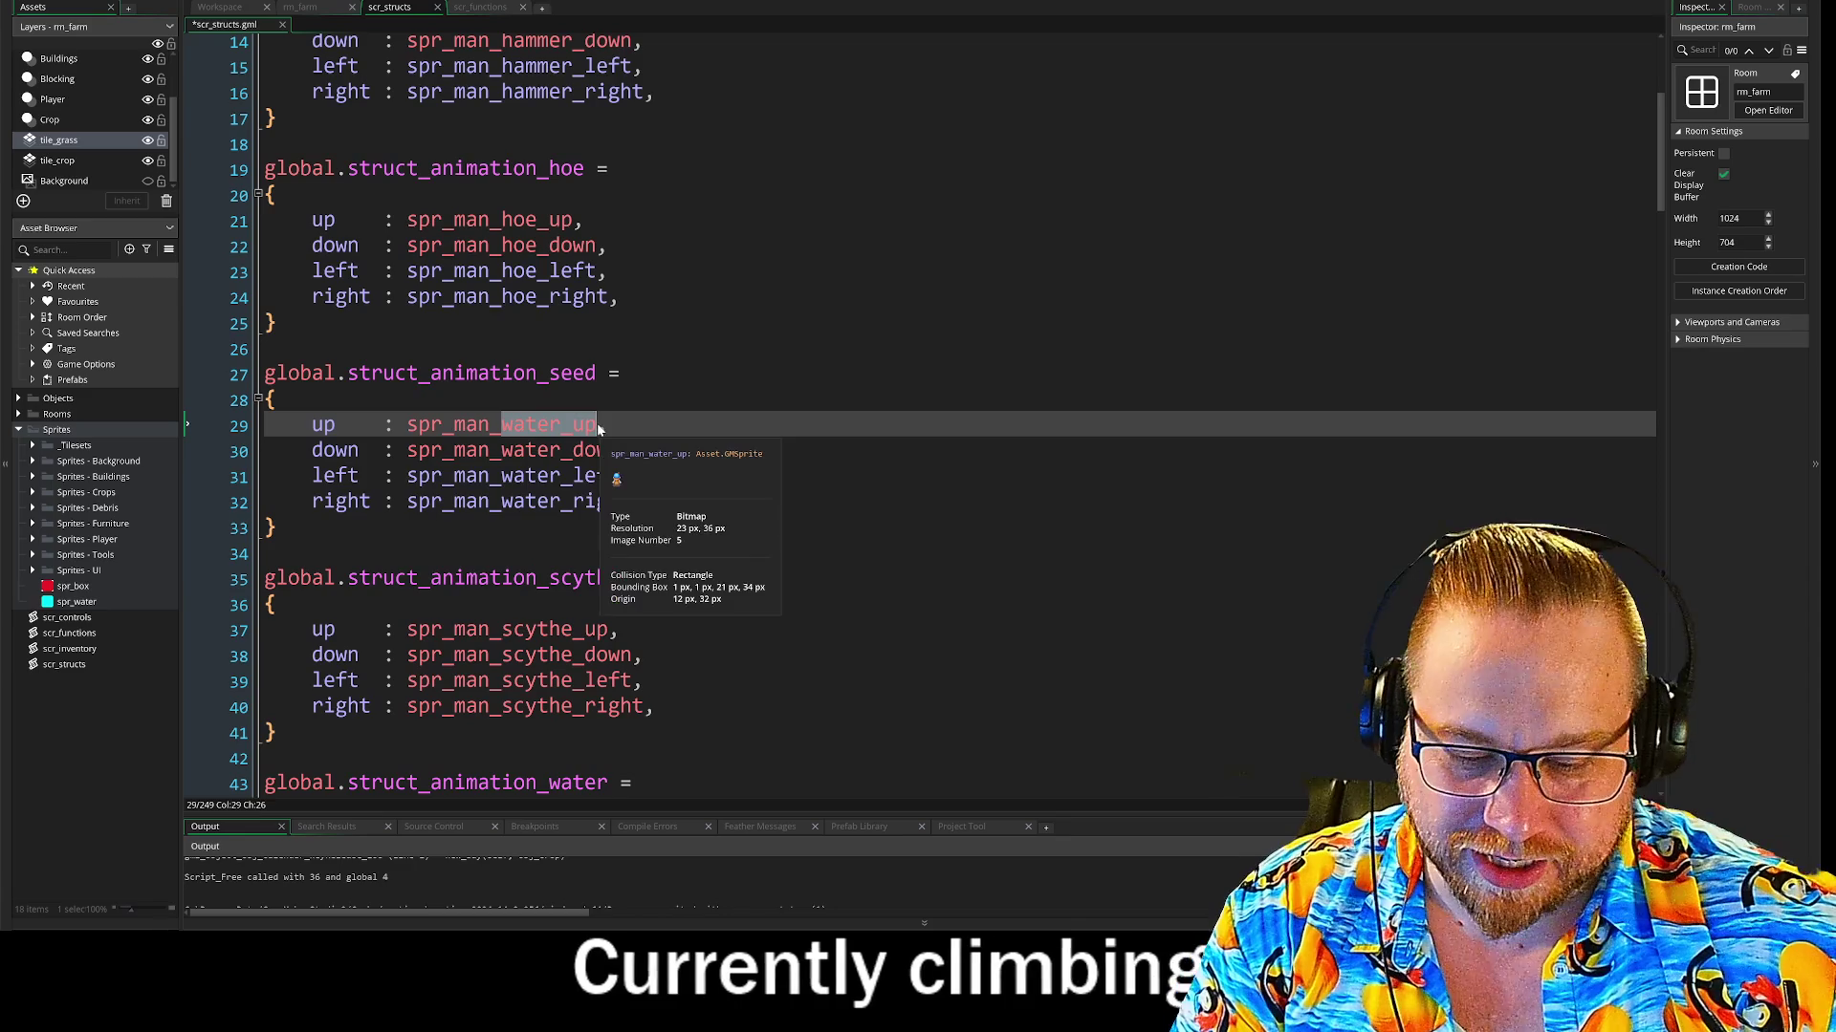
{"action": "key", "text": "BackSpace"}
{"action": "type", "text": "se"}
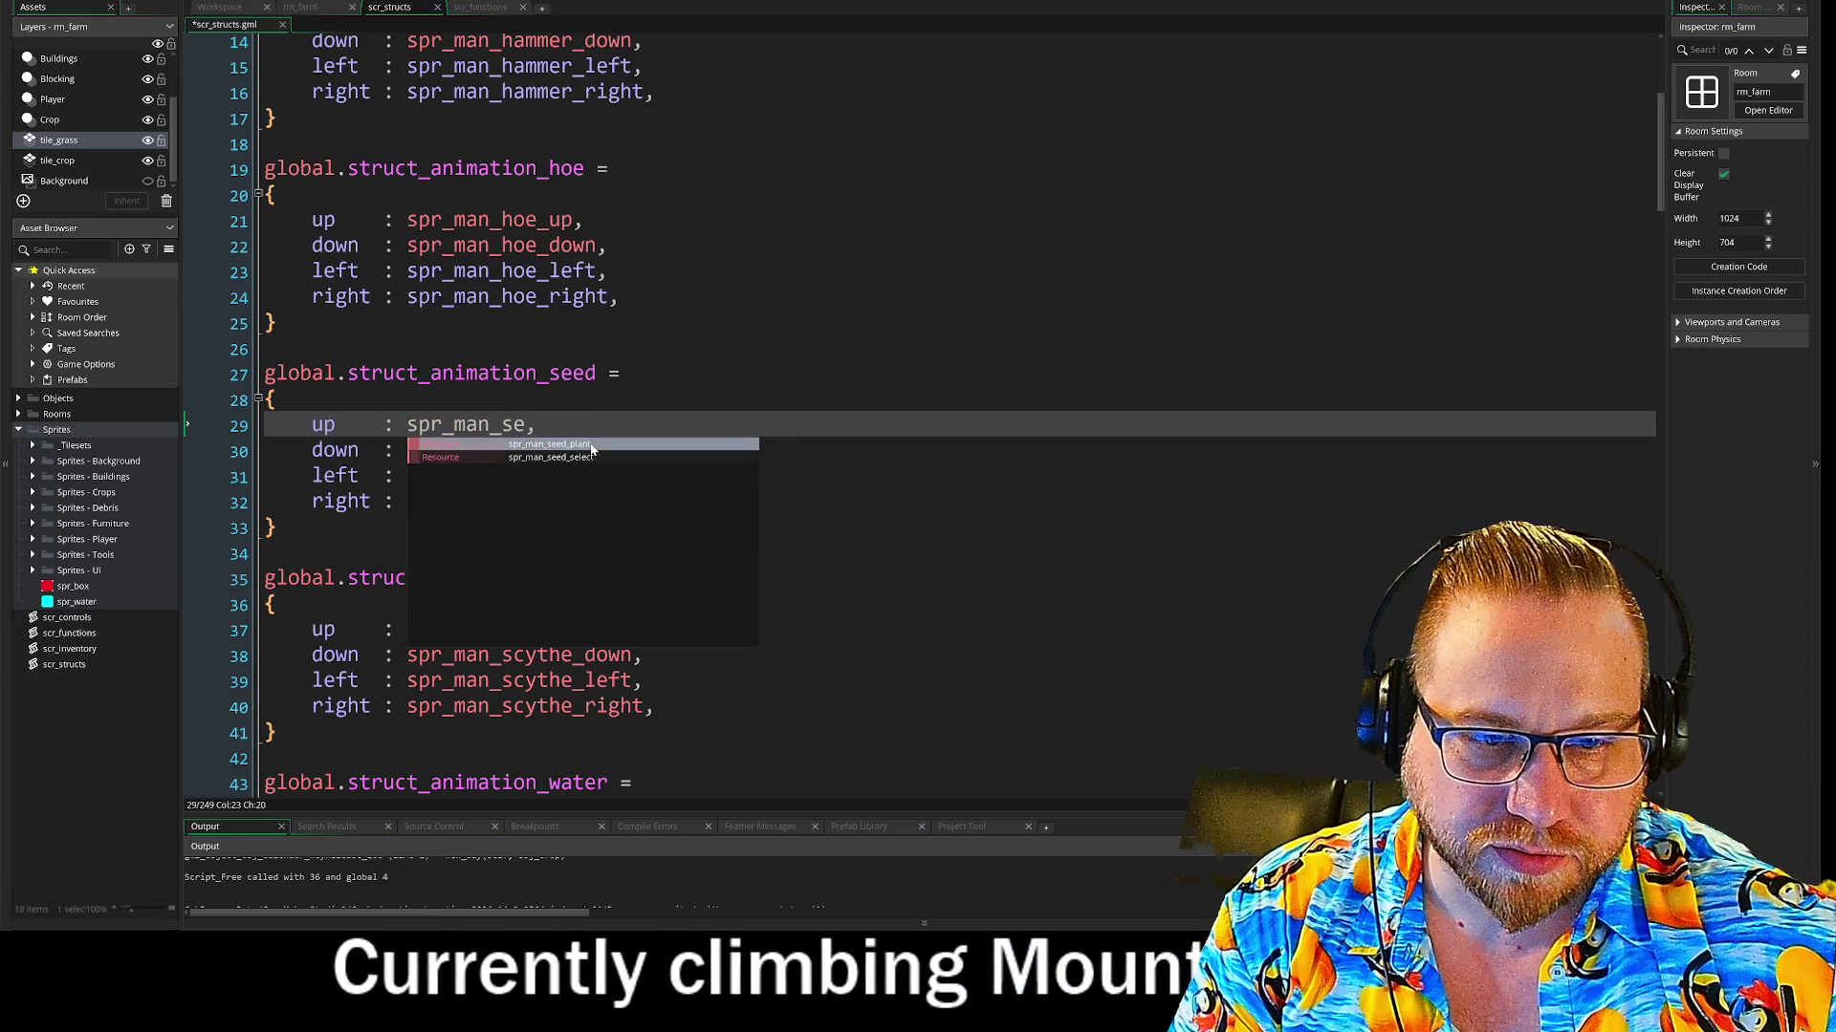
{"action": "left_click", "coordinate": [593, 449]}
{"action": "left_click_drag", "start_coordinate": [501, 425], "coordinate": [621, 426]}
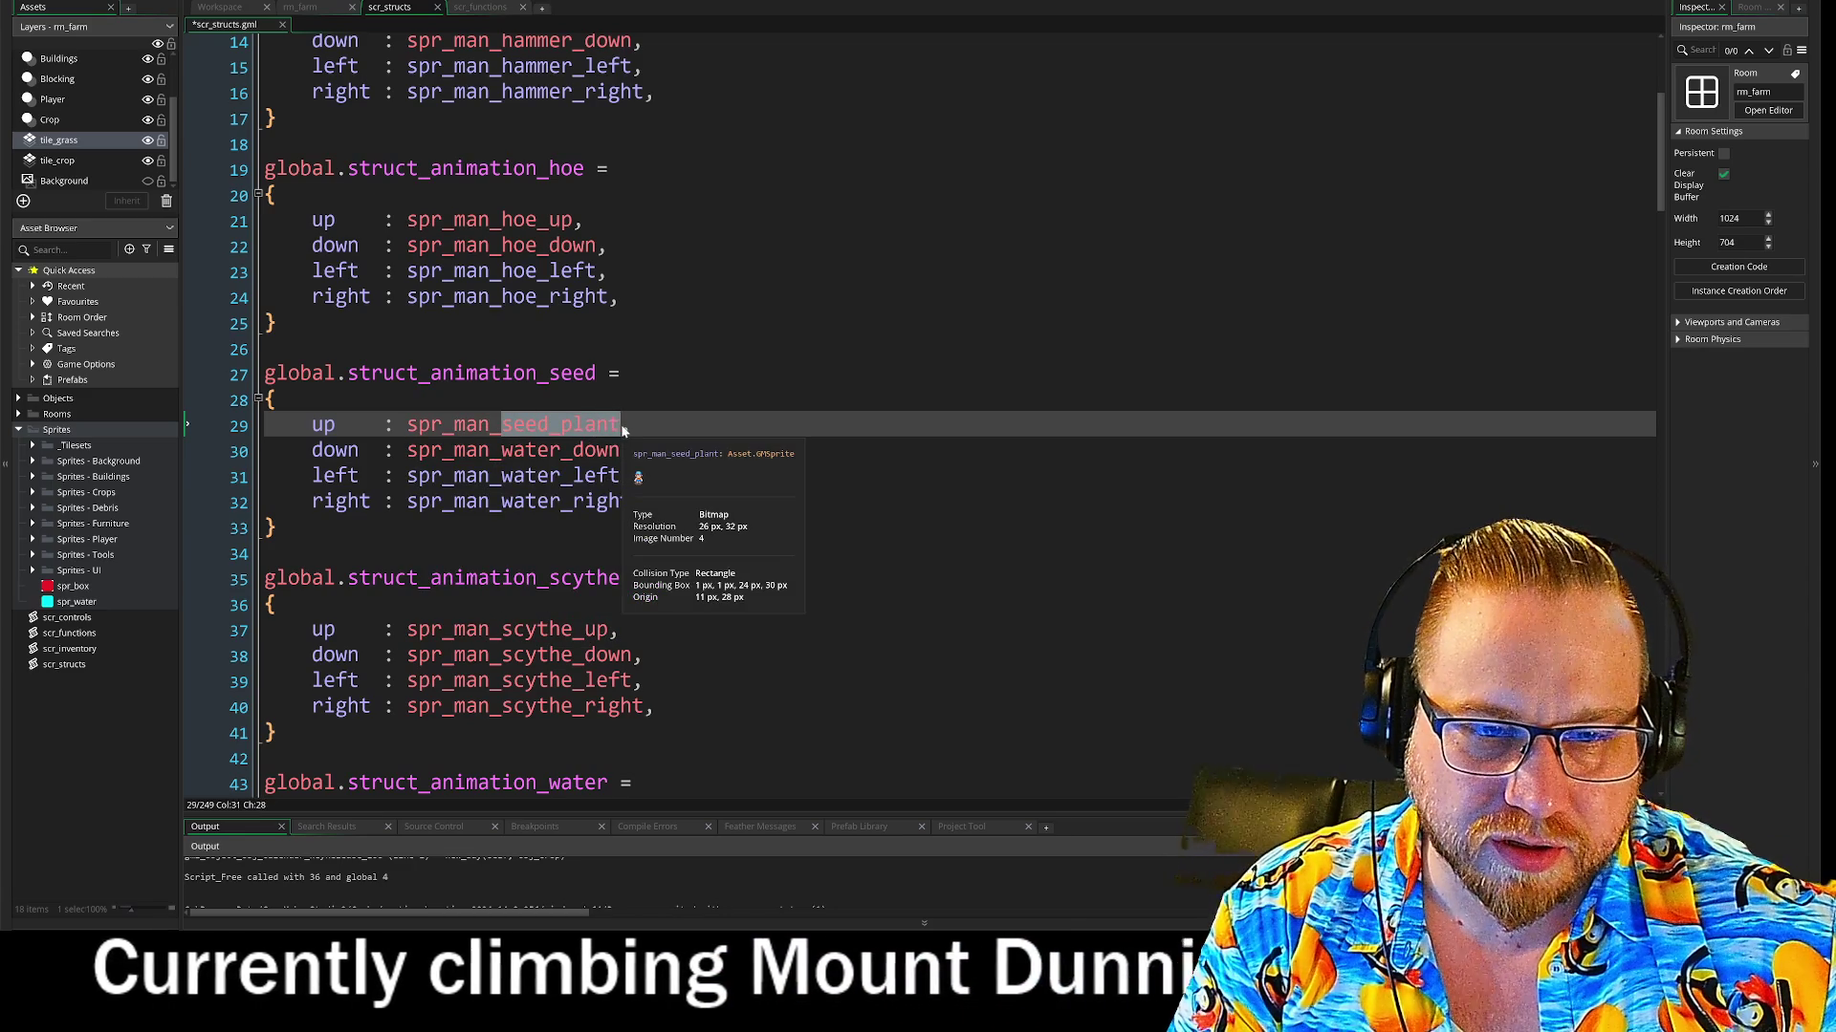
{"action": "mouse_move", "coordinate": [501, 450]}
{"action": "left_mouse_down"}
{"action": "mouse_move", "coordinate": [574, 451]}
{"action": "mouse_move", "coordinate": [631, 502]}
{"action": "left_mouse_up"}
{"action": "type", "text": "se"}
{"action": "key", "text": "Return"}
Set the left and right sprites to spr_man_seed_plant as well
{"action": "type", "text": "se"}
{"action": "key", "text": "Return"}
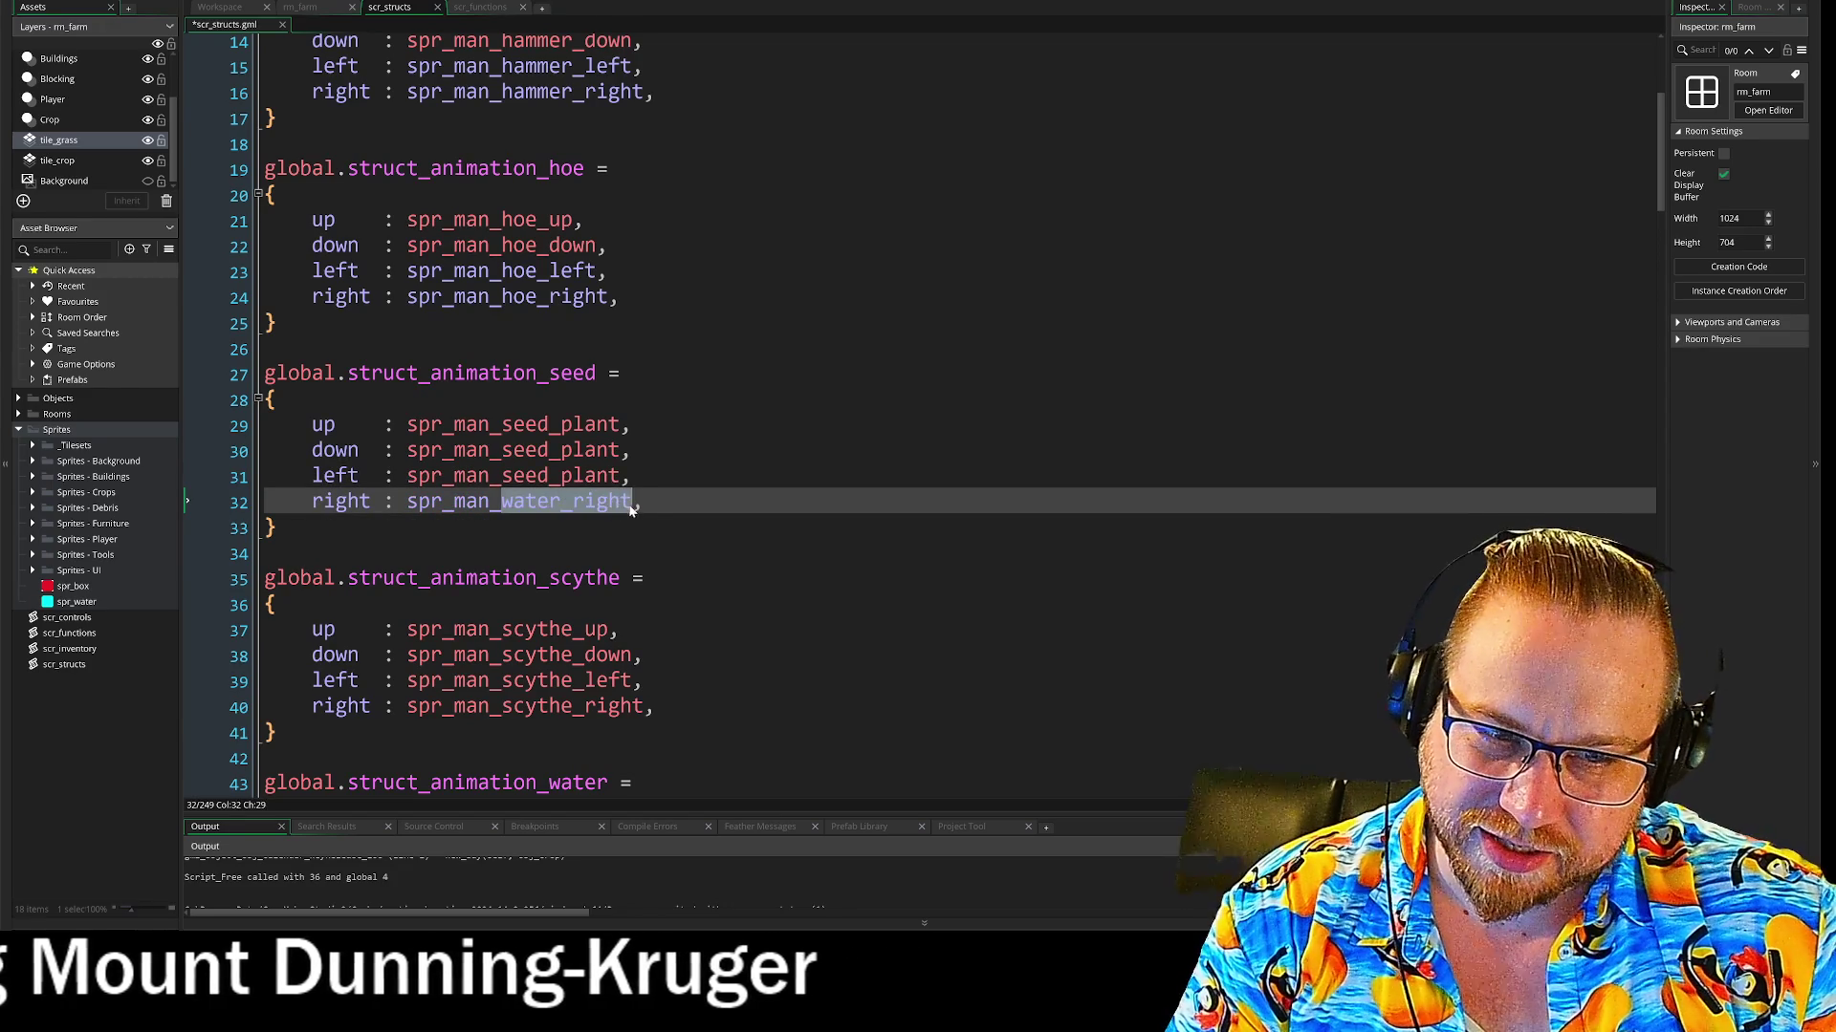
{"action": "type", "text": "se"}
{"action": "key", "text": "Return"}
{"action": "key", "text": "Up"}
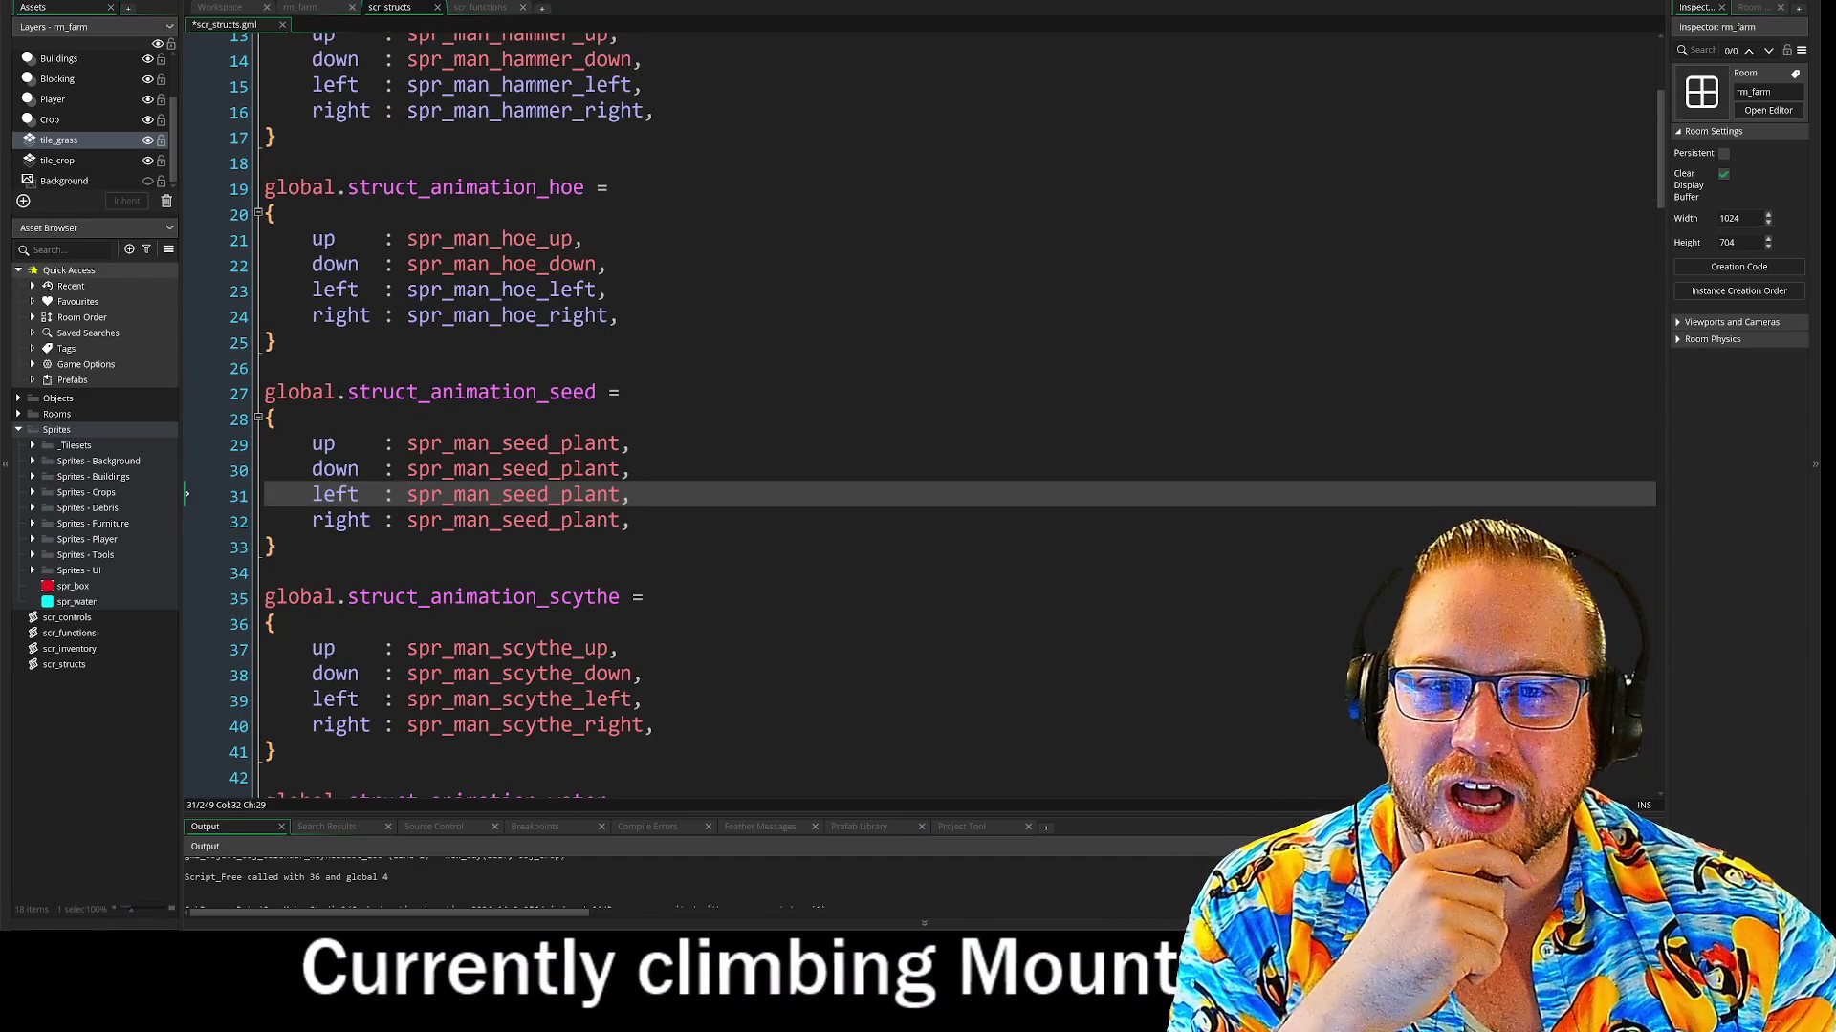
{"action": "left_click_drag", "start_coordinate": [265, 168], "coordinate": [643, 700]}
{"action": "scroll", "coordinate": [934, 426], "scroll_direction": "down", "scroll_amount": 4}
{"action": "left_click", "coordinate": [934, 427]}
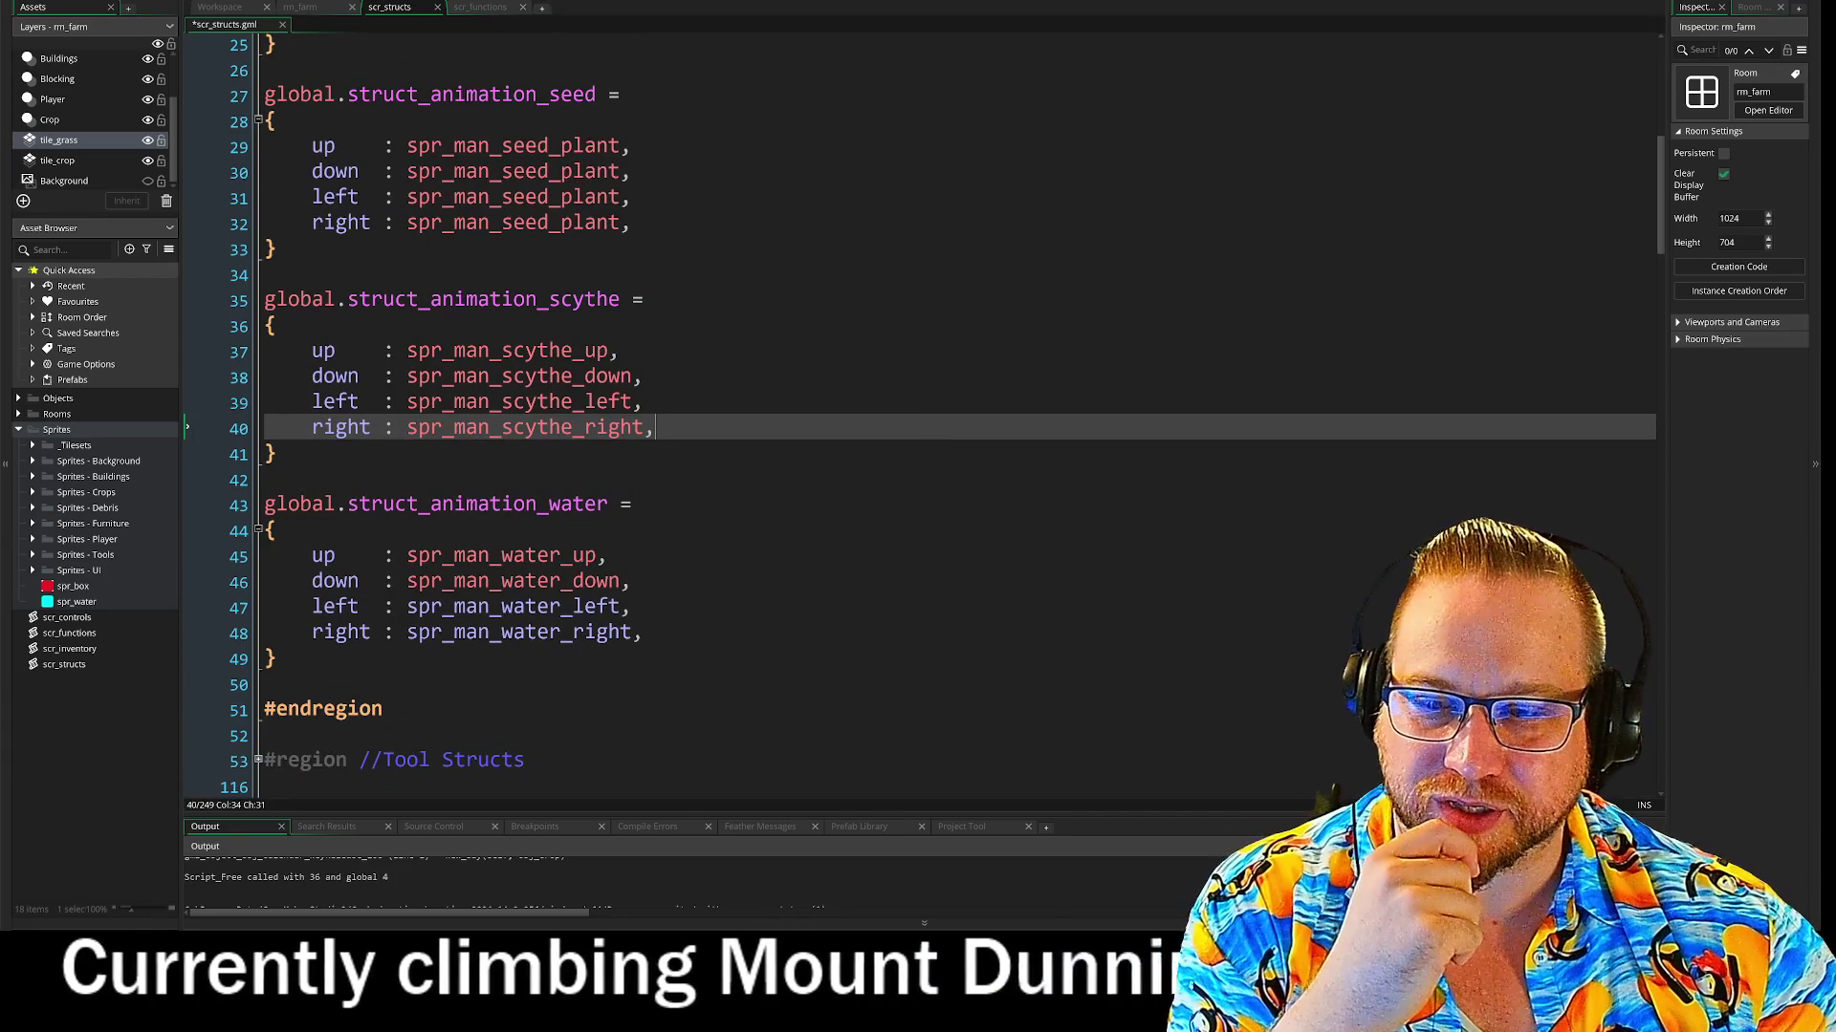
{"action": "mouse_move", "coordinate": [526, 583]}
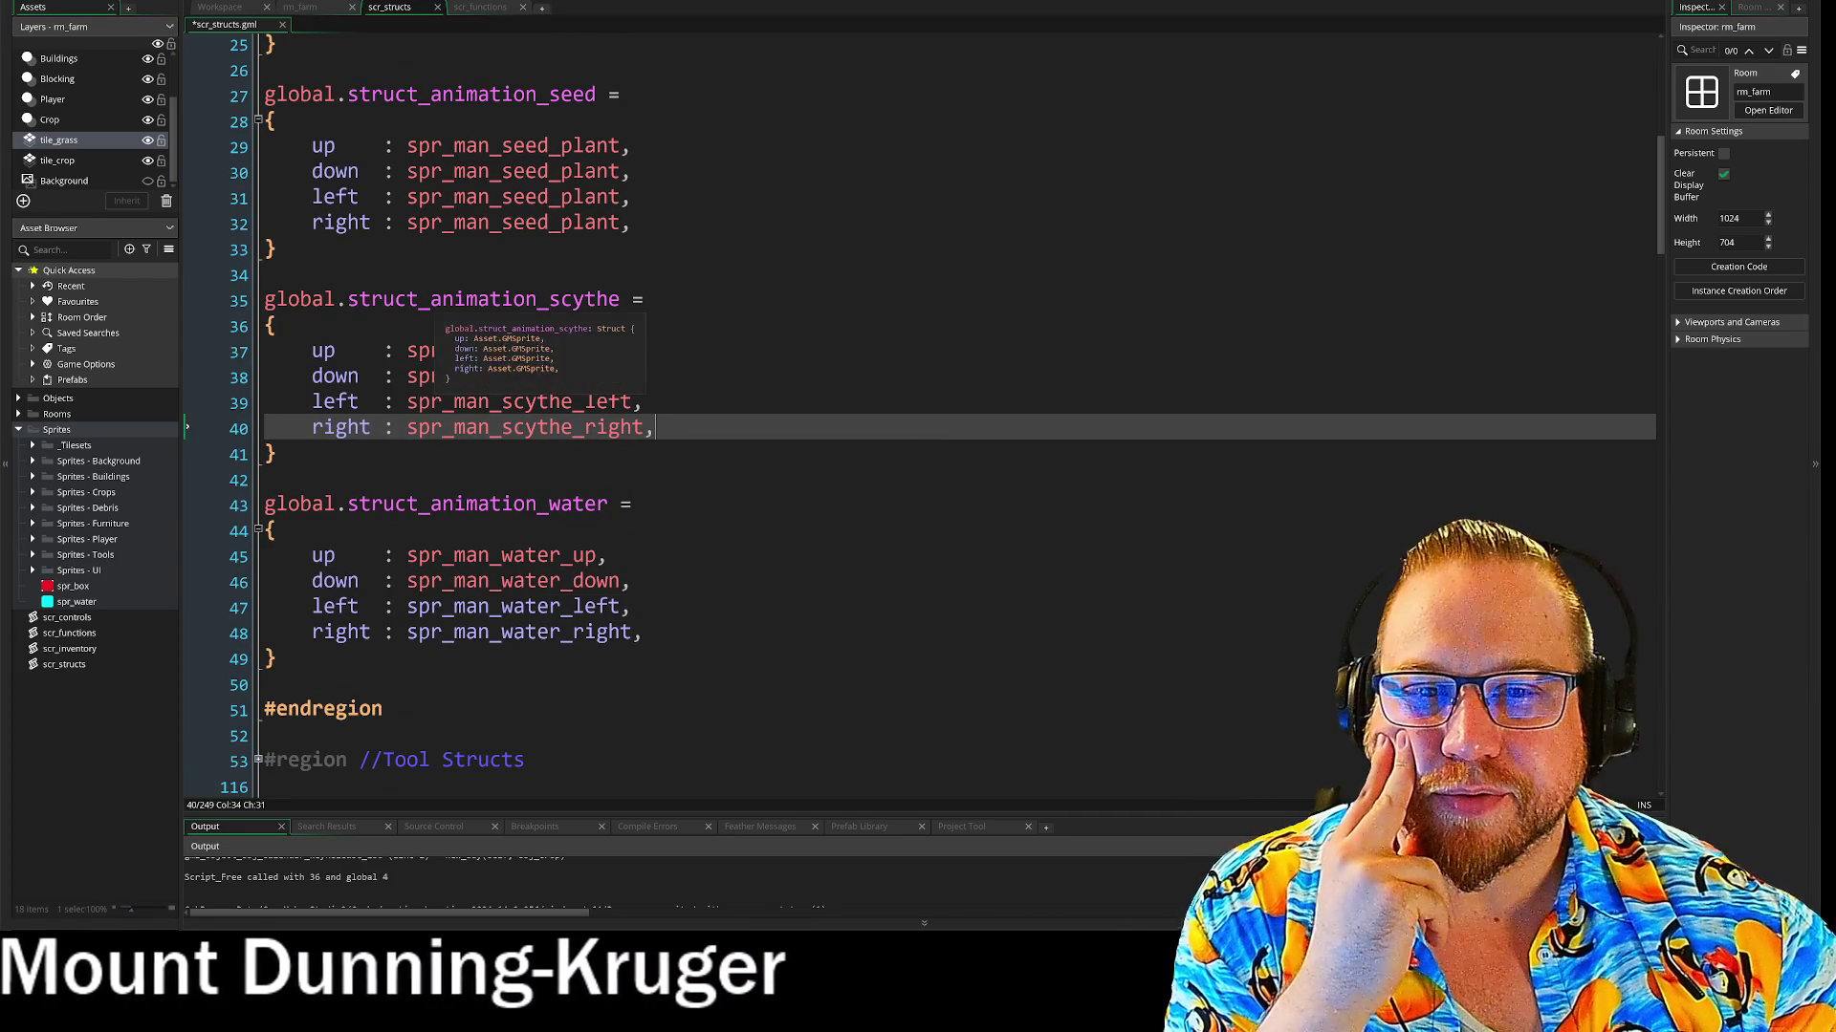
{"action": "scroll", "coordinate": [918, 411], "scroll_direction": "up", "scroll_amount": 8}
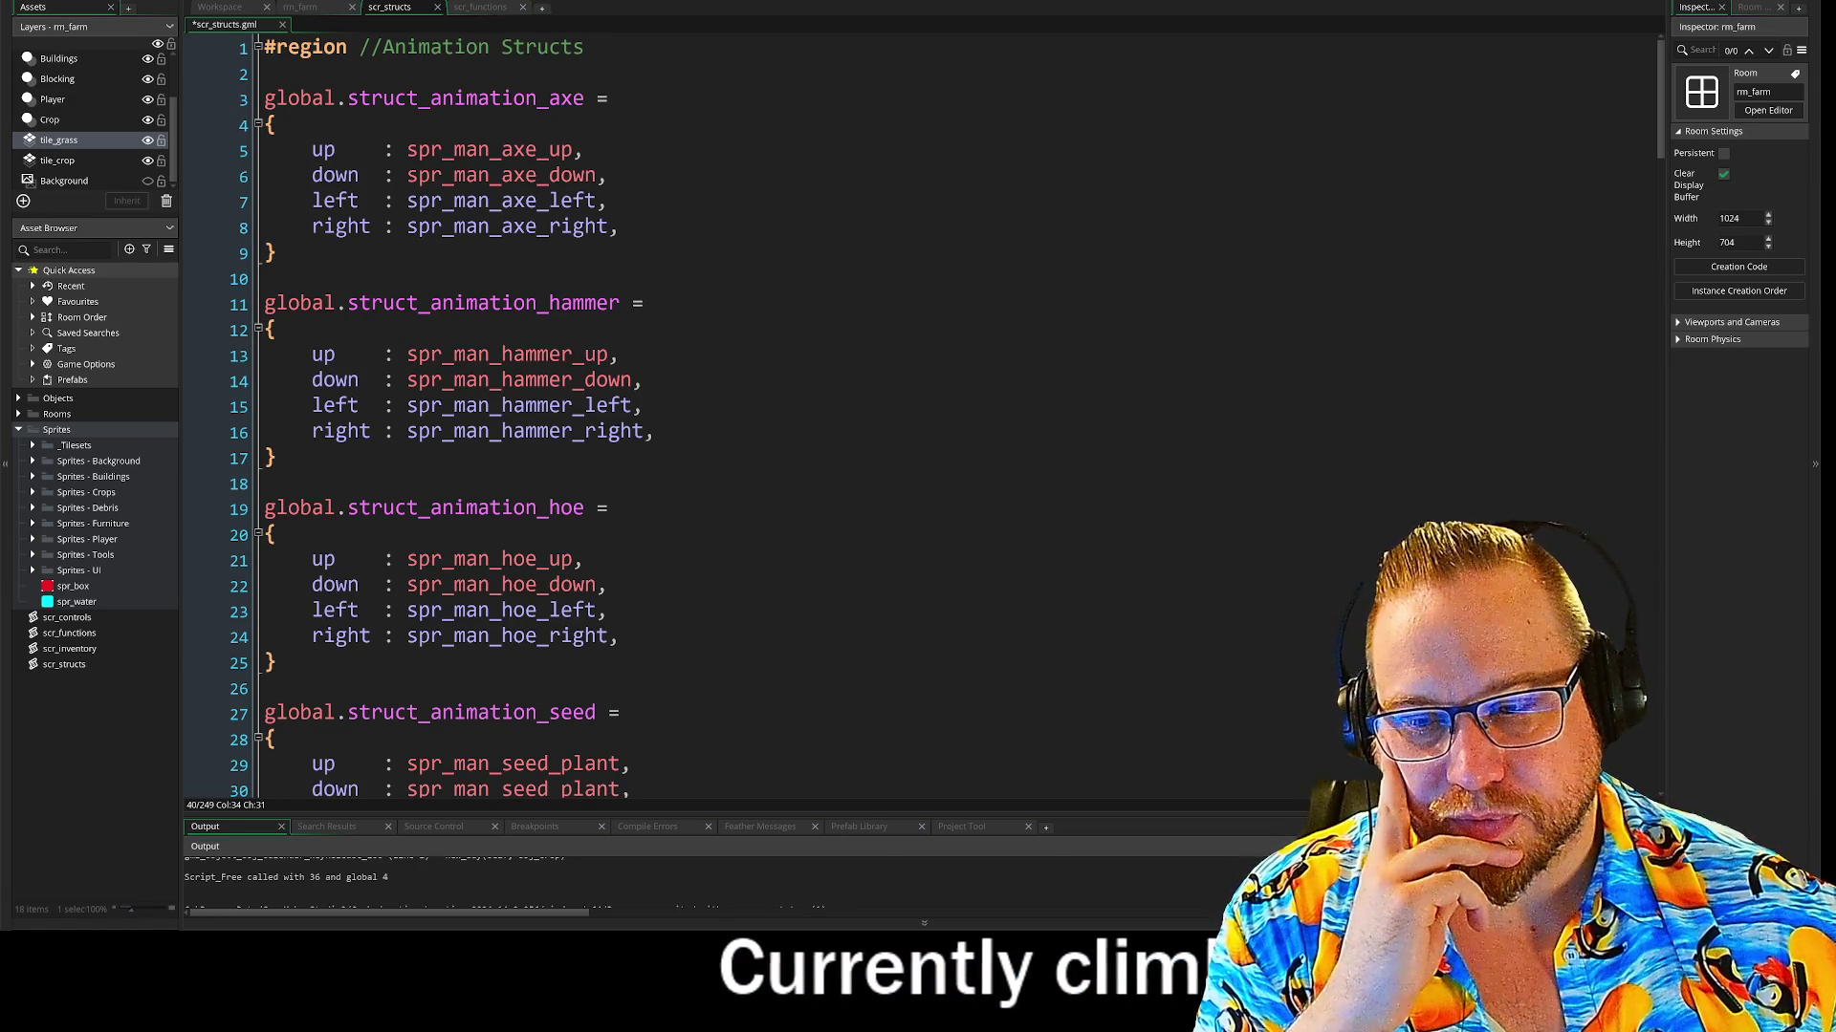
{"action": "left_click", "coordinate": [188, 278]}
{"action": "left_click", "coordinate": [621, 355]}
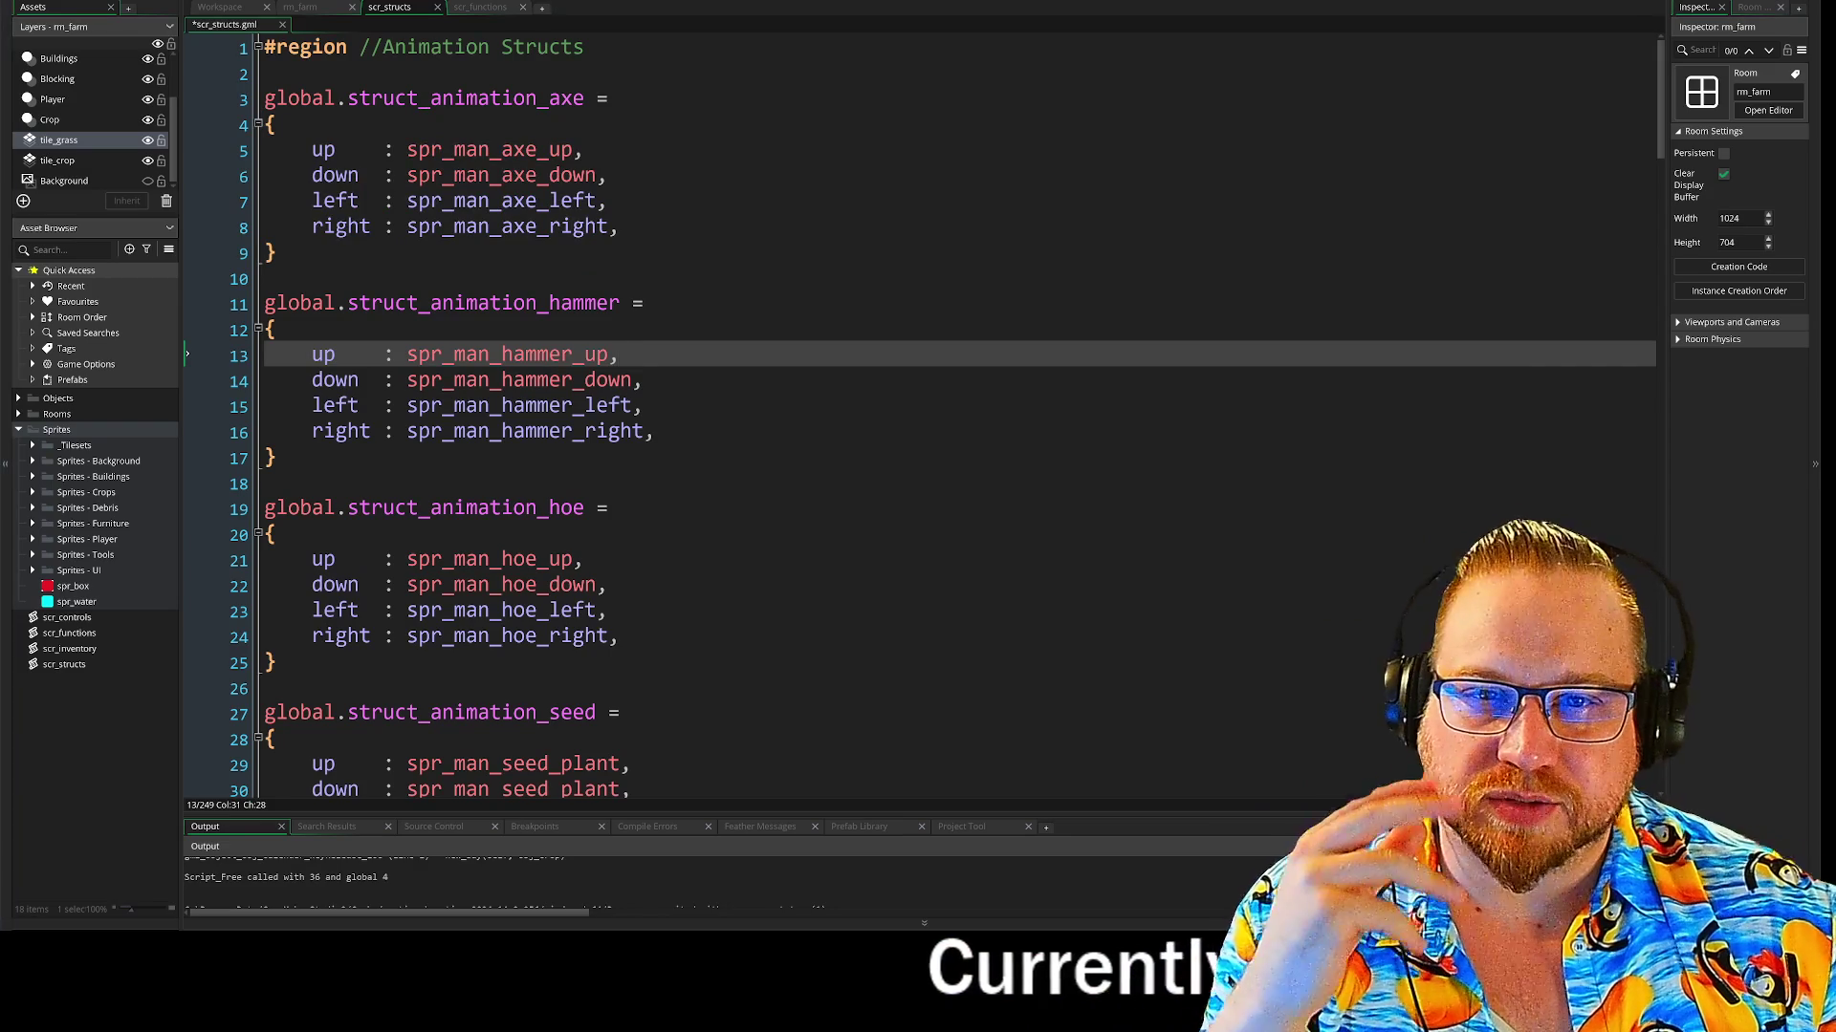
Fold the axe, hammer, hoe, seed and water animation structs, leaving scythe expanded
{"action": "left_click", "coordinate": [258, 124]}
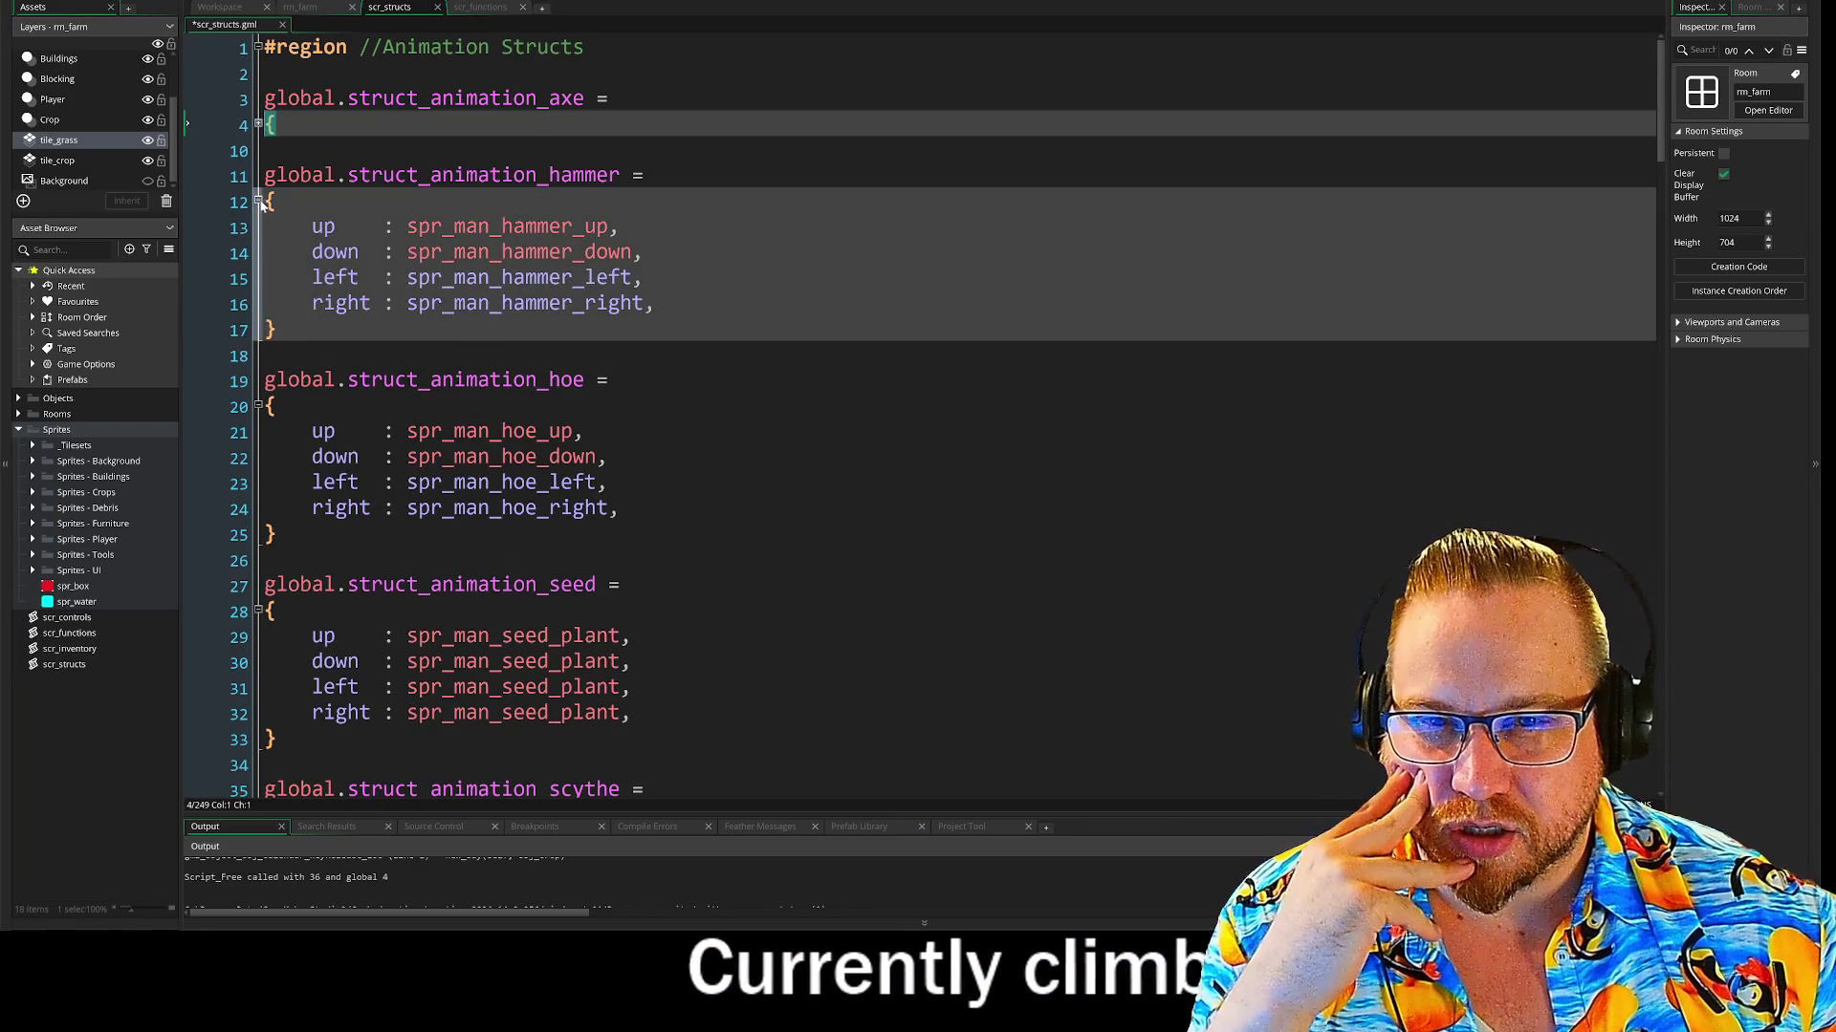
{"action": "left_click", "coordinate": [258, 201]}
{"action": "left_click", "coordinate": [258, 277]}
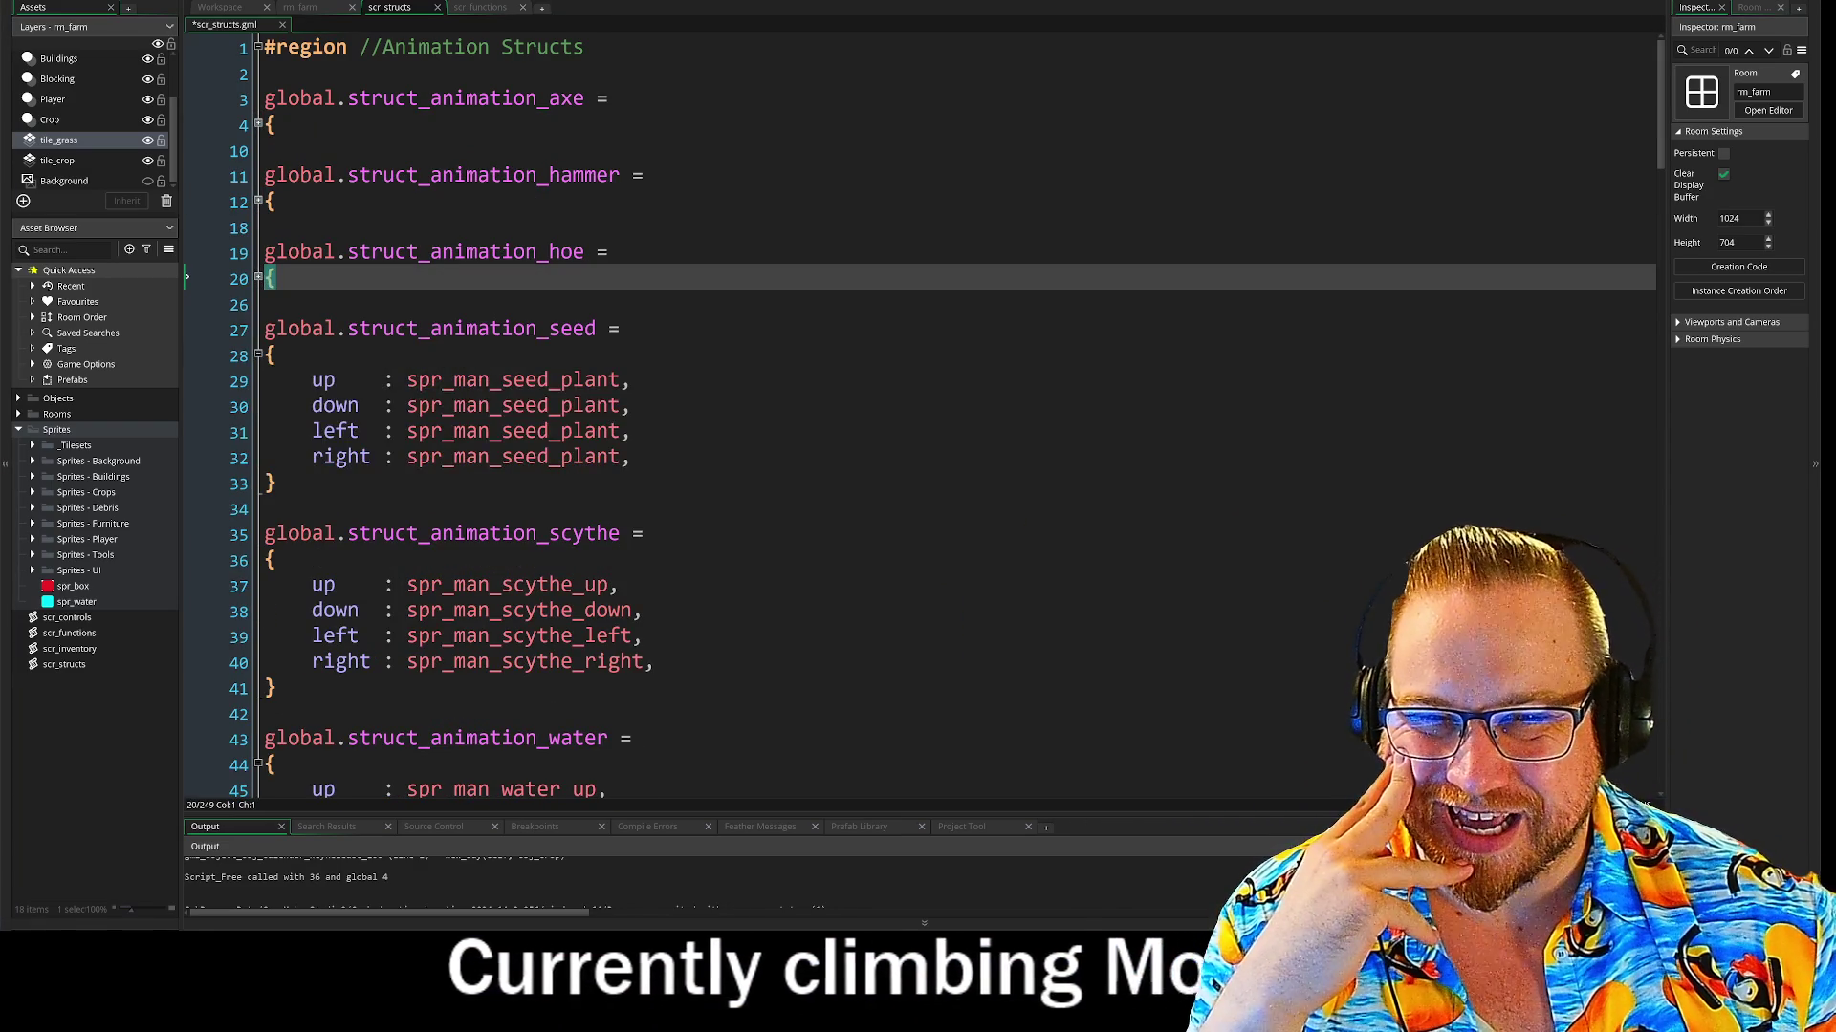
{"action": "left_click", "coordinate": [259, 354]}
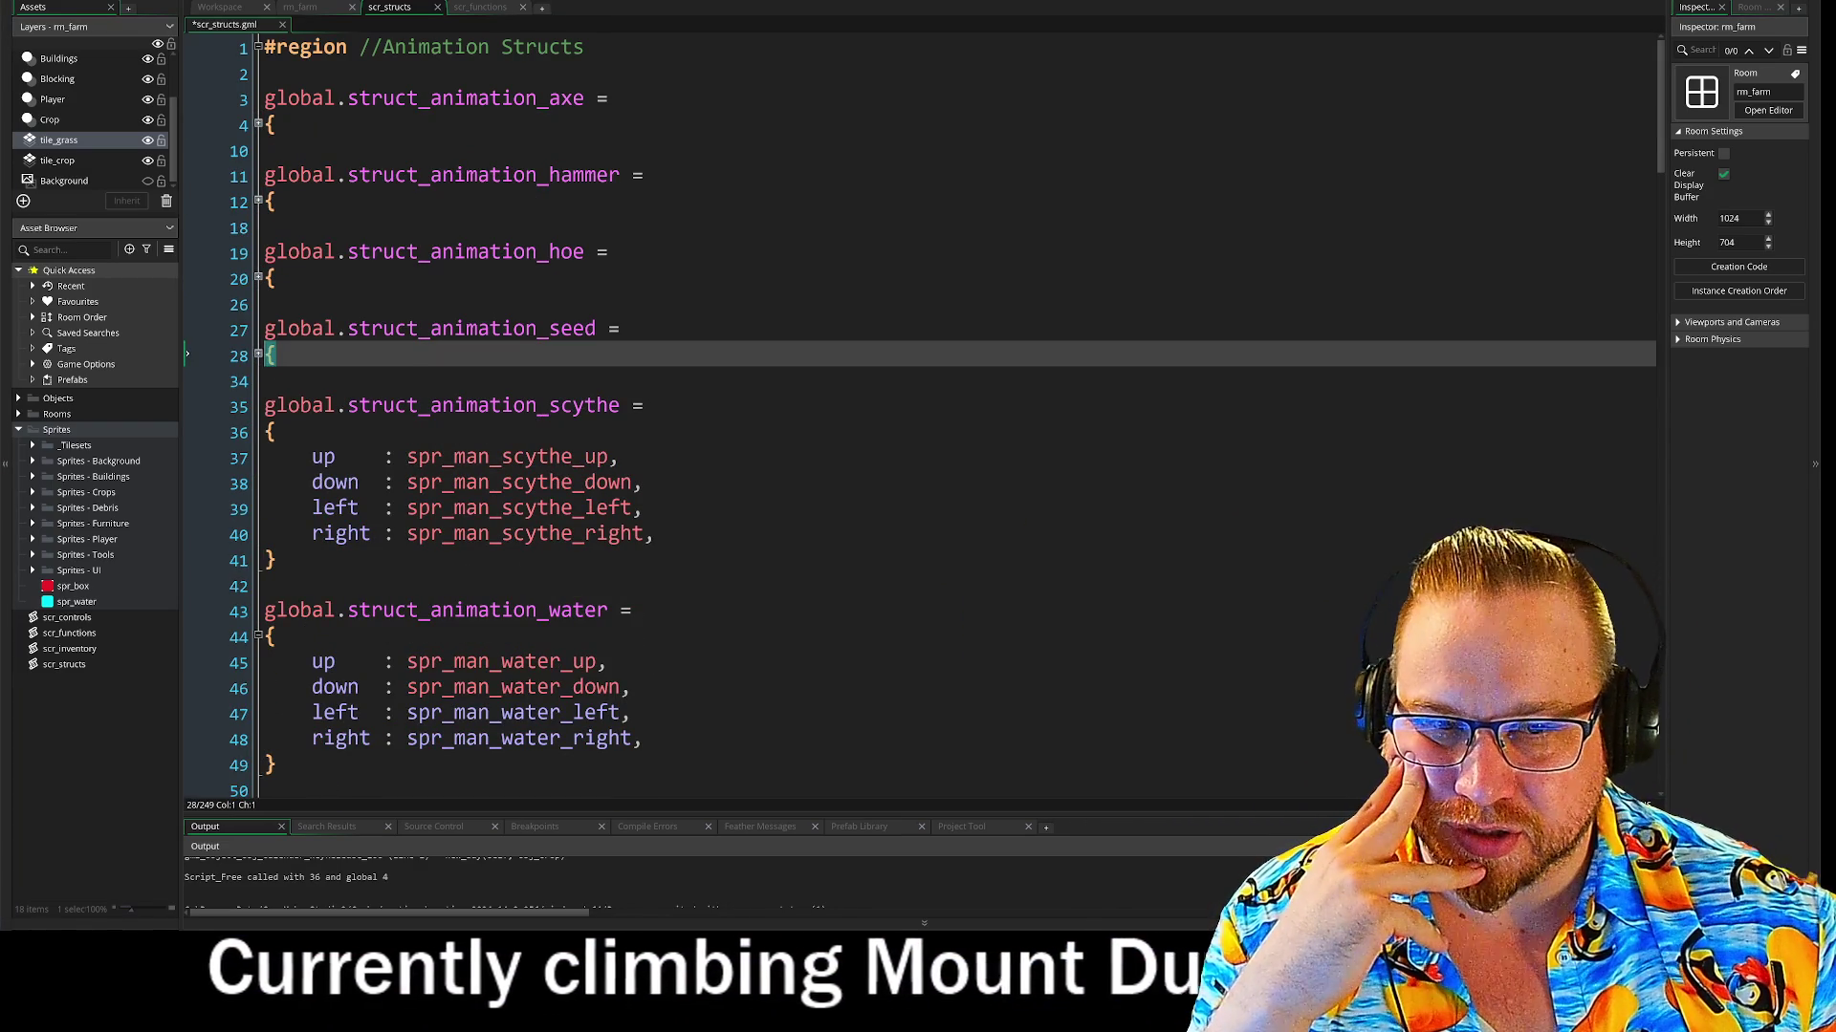
{"action": "left_click", "coordinate": [278, 561]}
{"action": "left_click", "coordinate": [312, 406]}
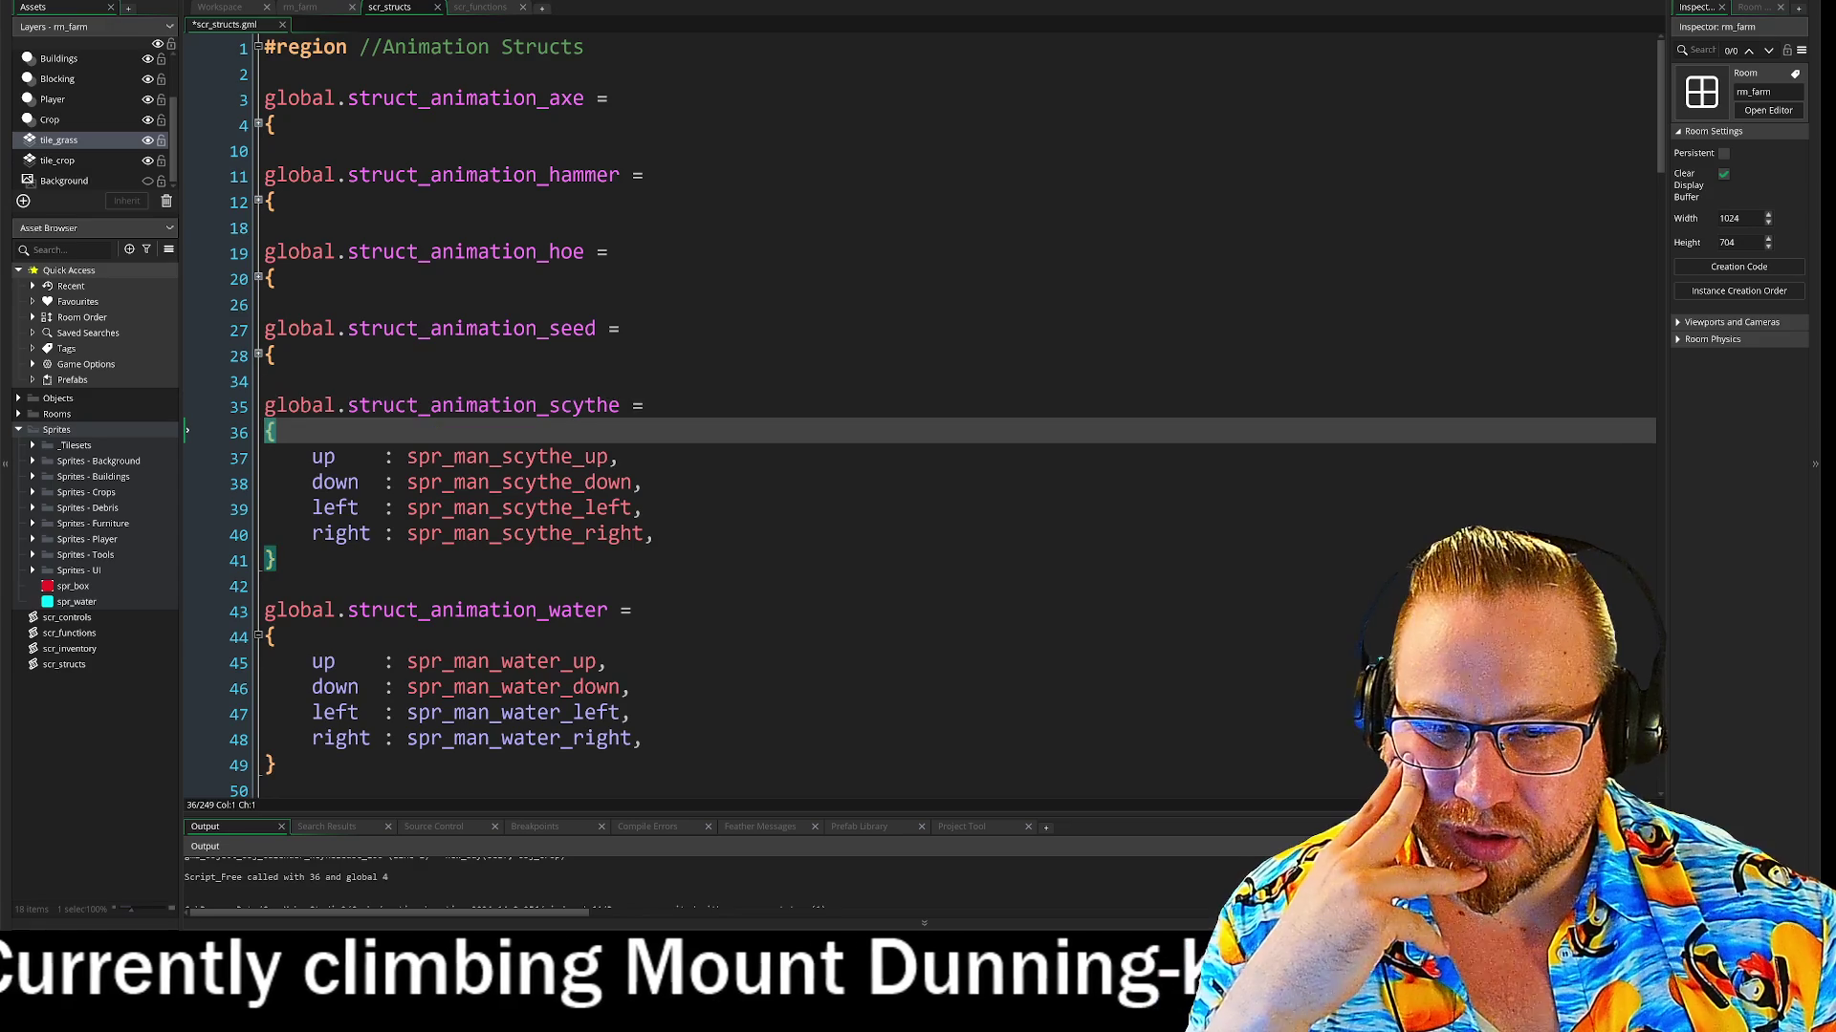
{"action": "left_click", "coordinate": [312, 533]}
{"action": "left_click", "coordinate": [278, 560]}
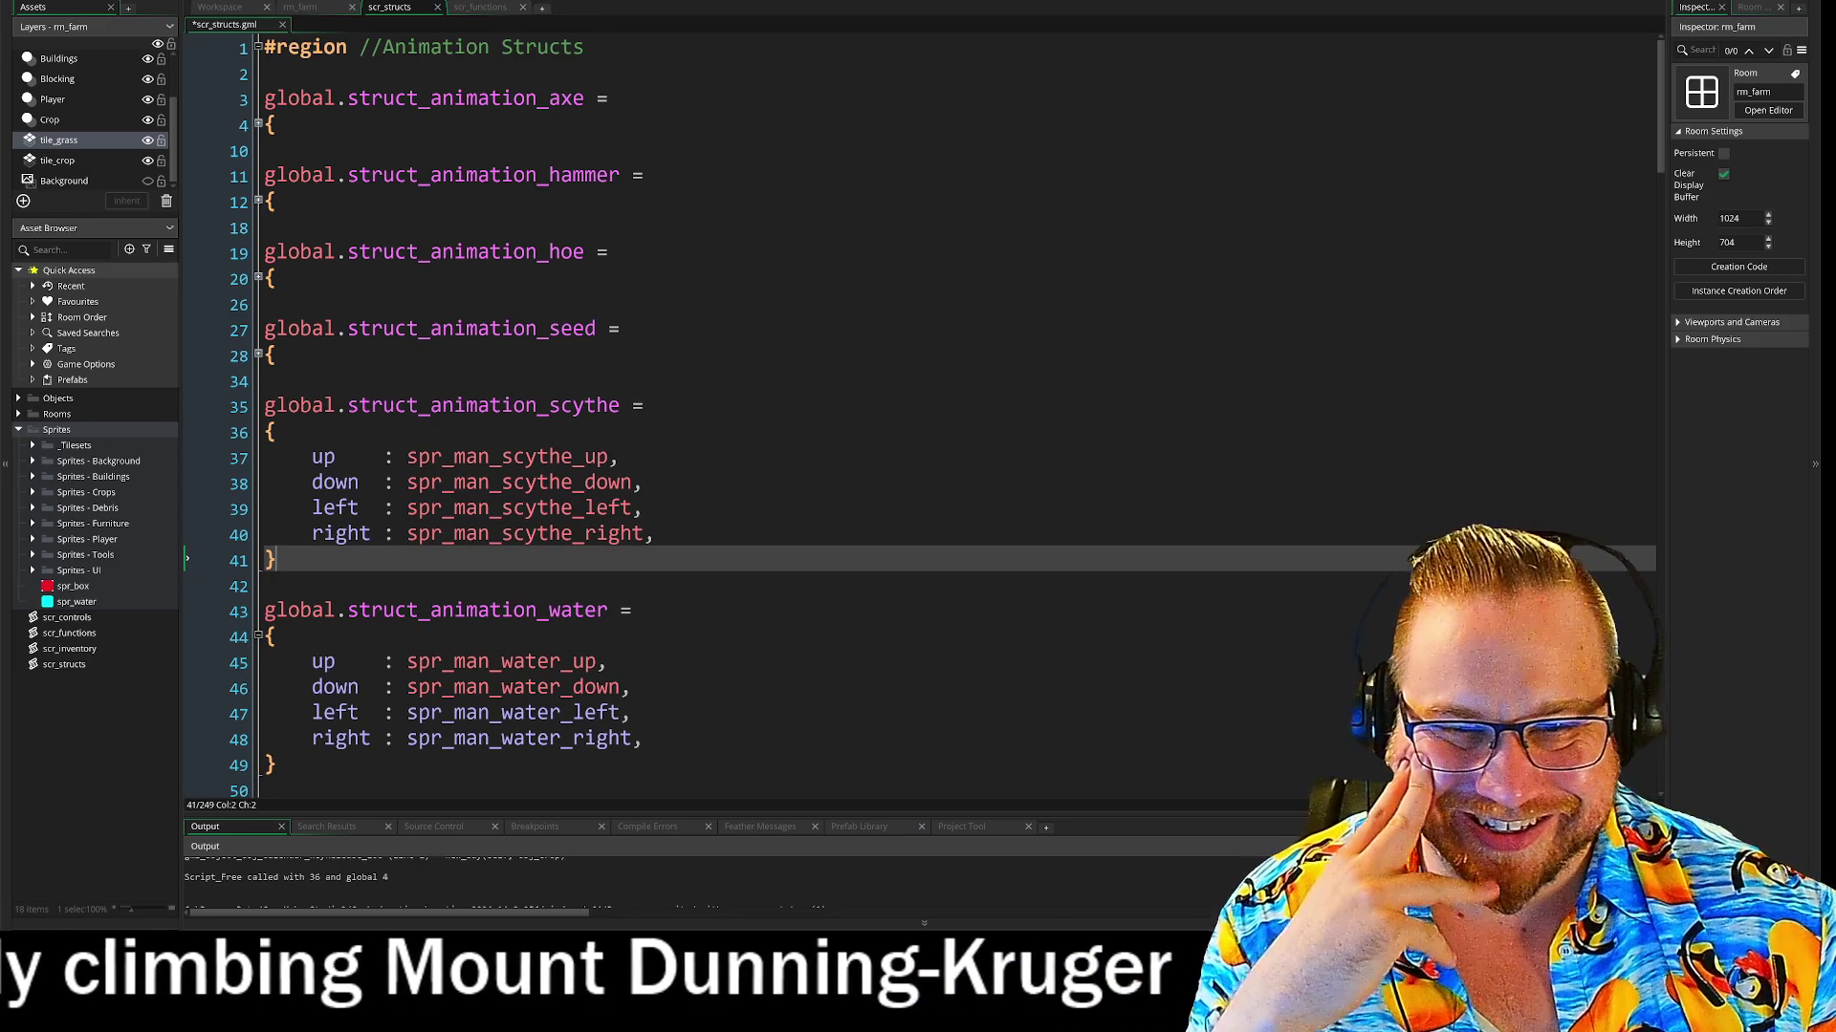
{"action": "left_click", "coordinate": [257, 637]}
Tidy the blank lines around the scythe animation struct and review its entries
{"action": "scroll", "coordinate": [573, 574], "scroll_direction": "down", "scroll_amount": 1}
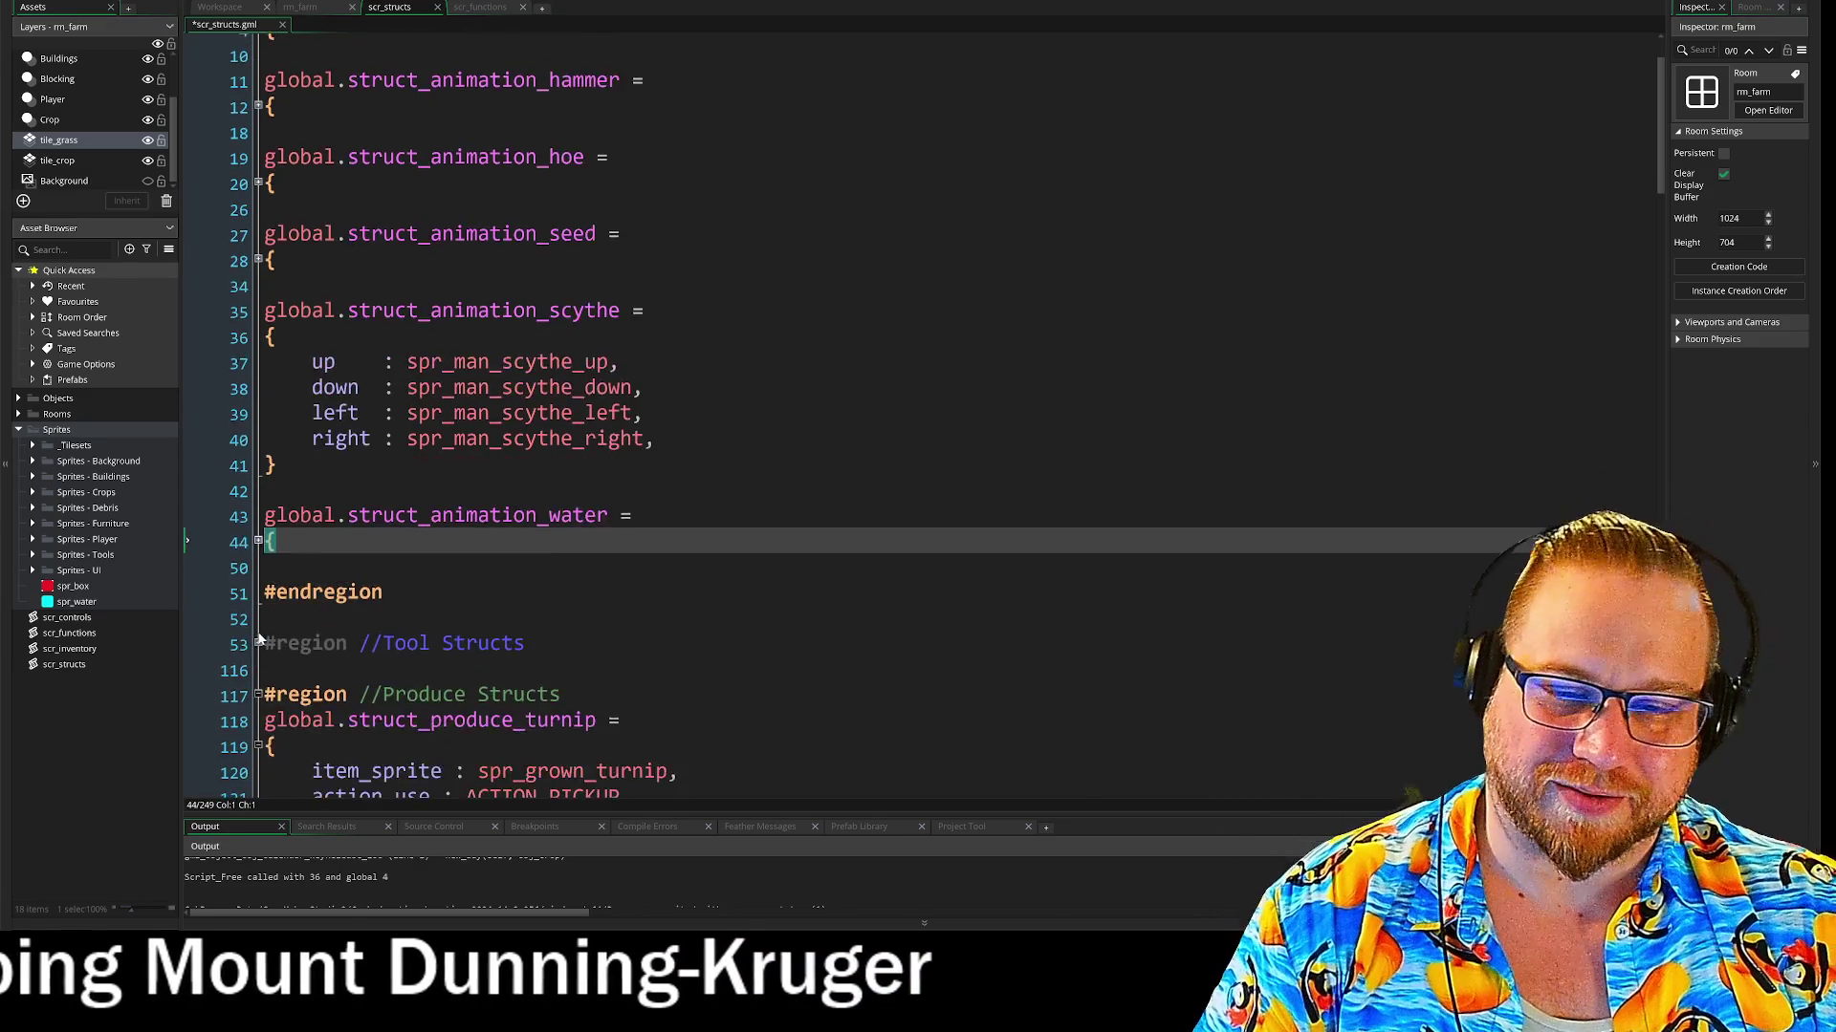
{"action": "scroll", "coordinate": [574, 574], "scroll_direction": "up", "scroll_amount": 1}
{"action": "left_click", "coordinate": [277, 432]}
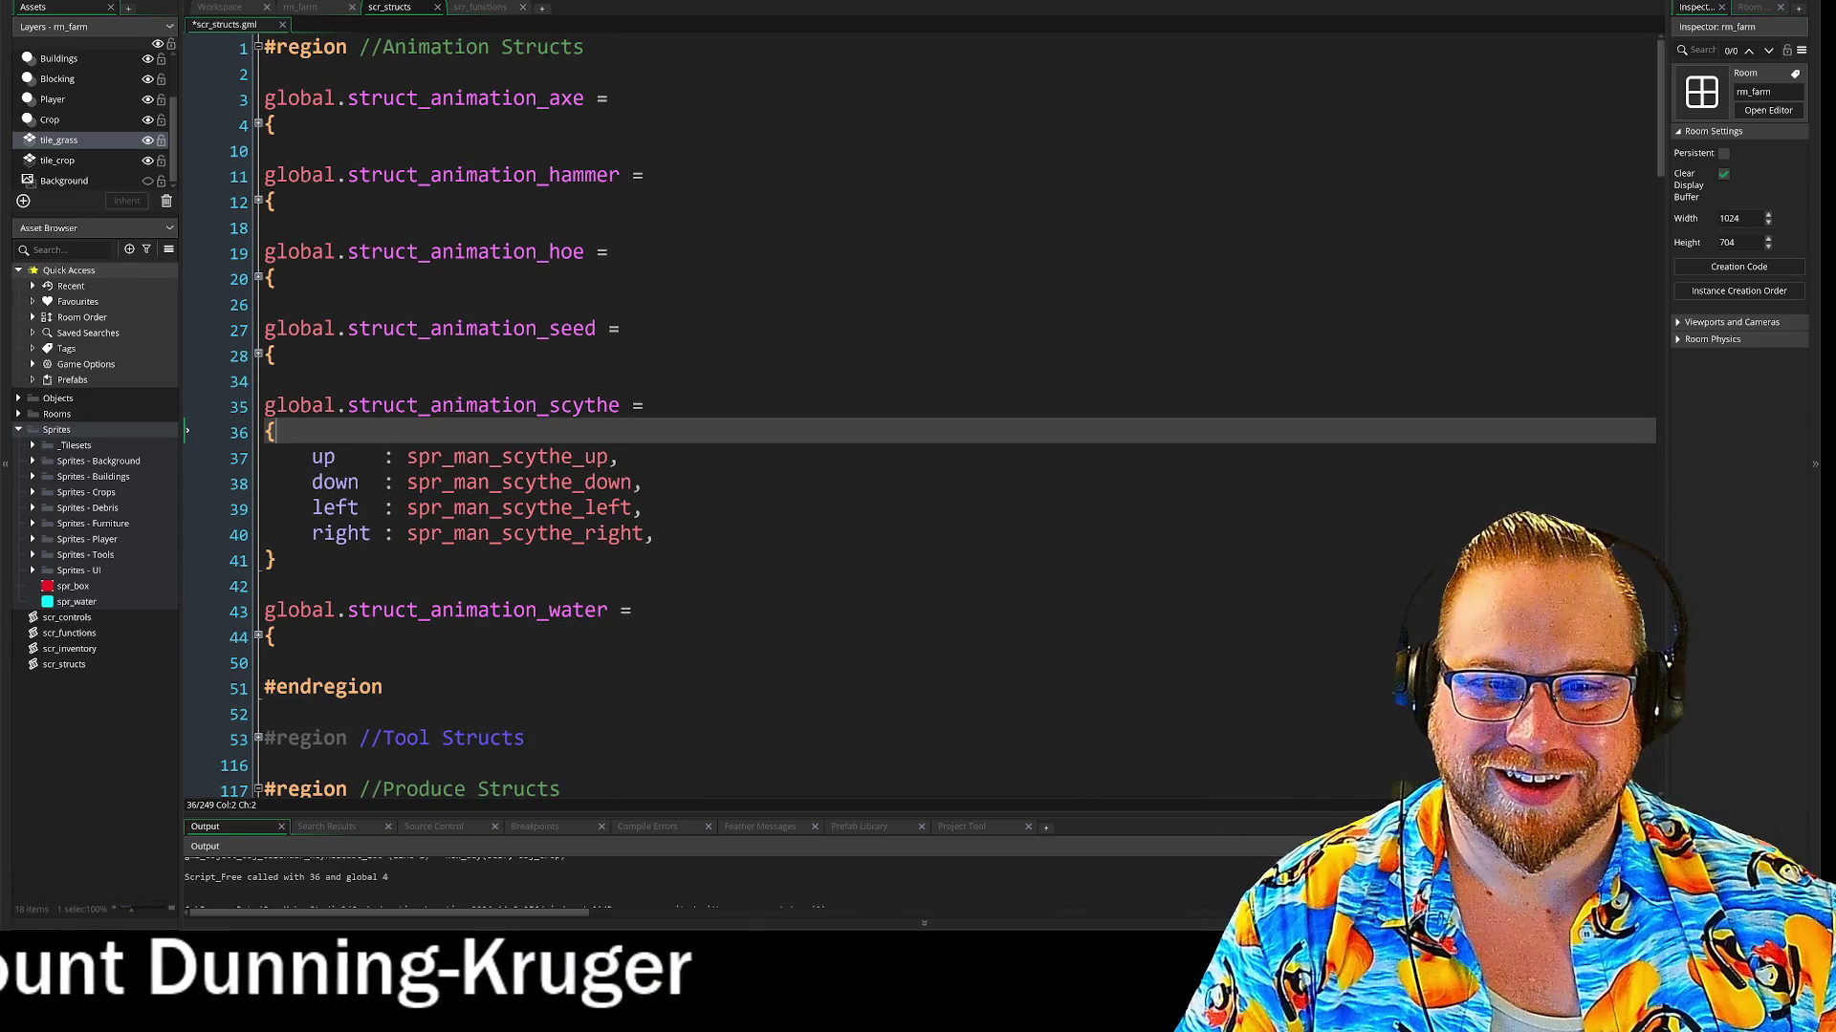
{"action": "left_click", "coordinate": [277, 406]}
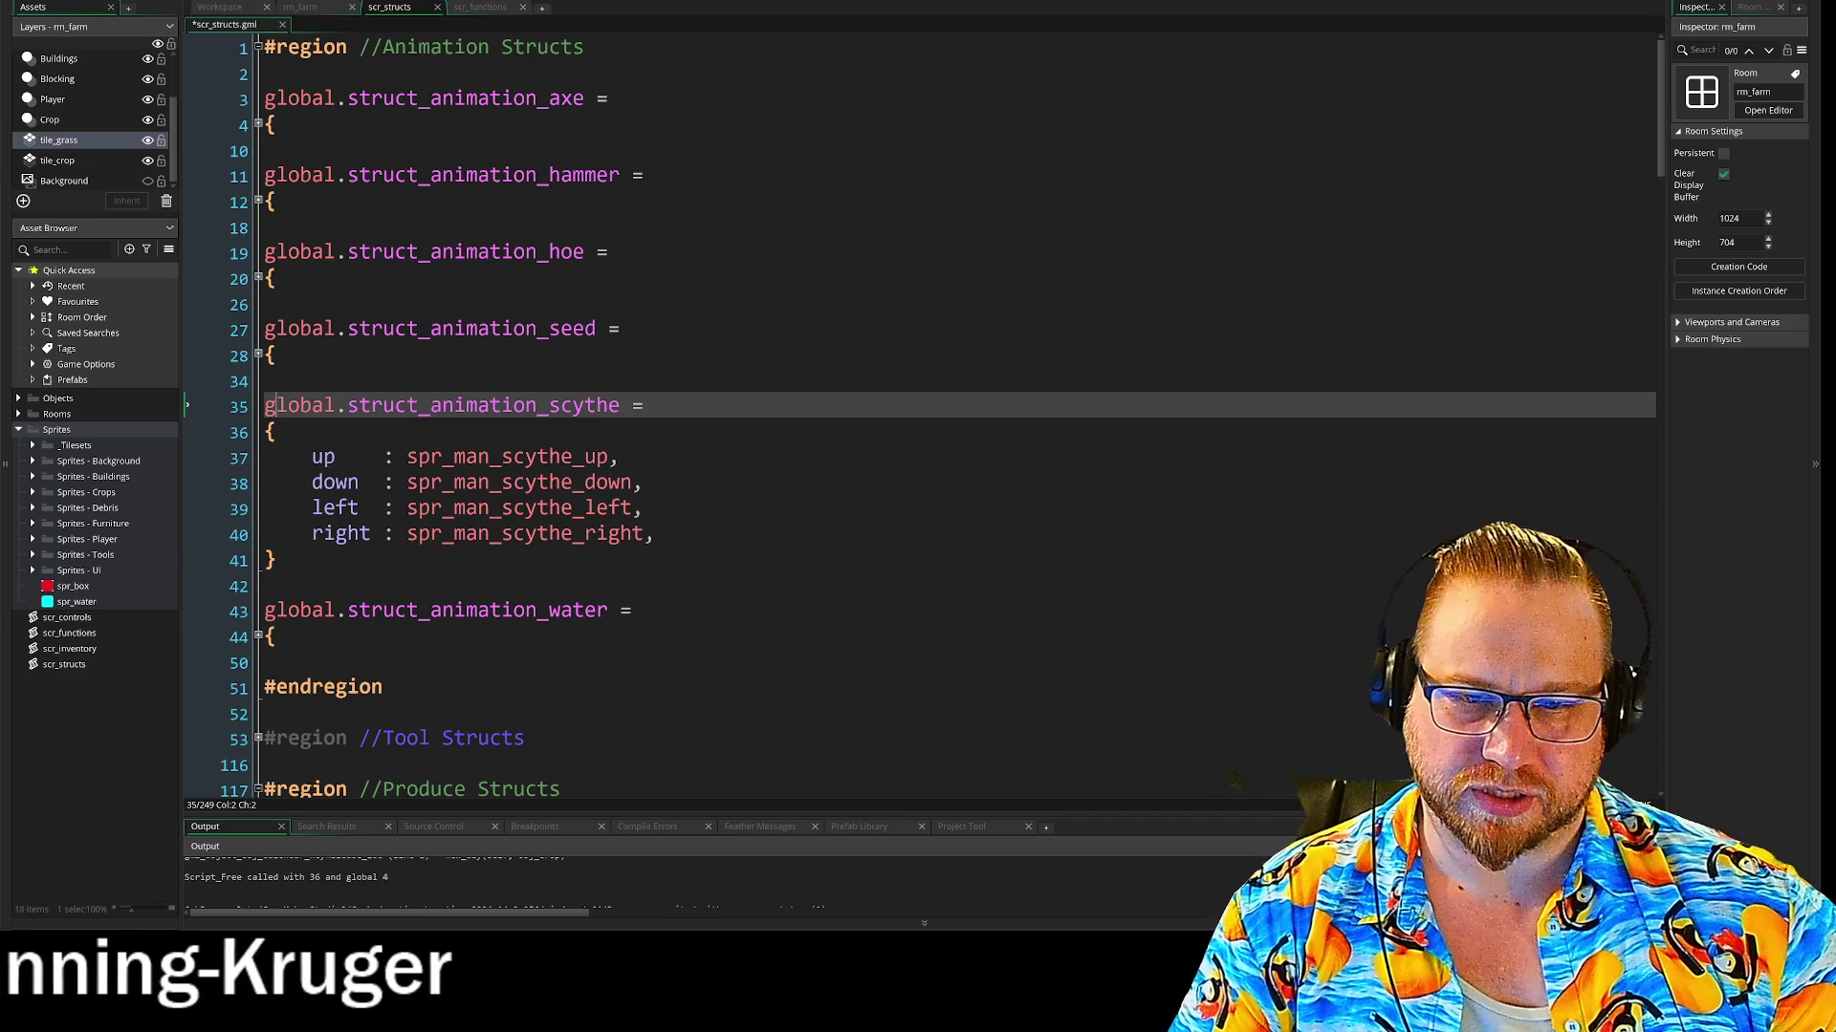
{"action": "left_click", "coordinate": [276, 560]}
{"action": "left_click", "coordinate": [660, 405]}
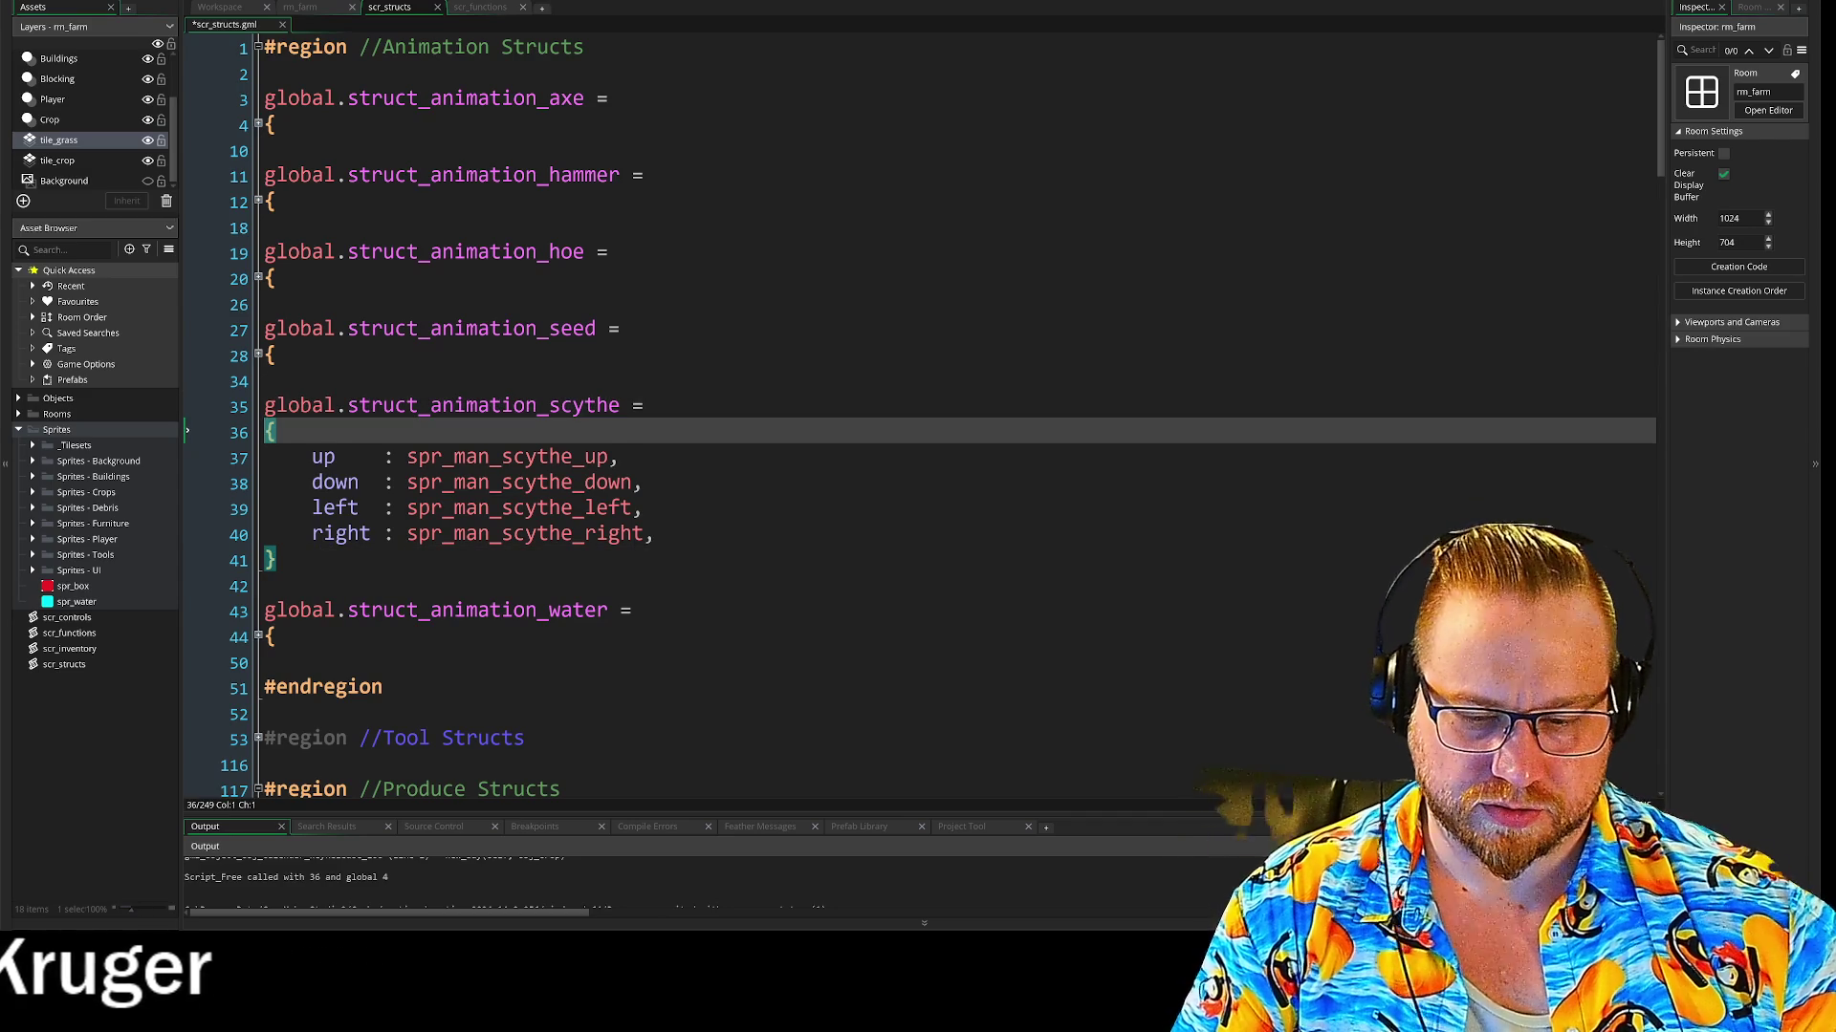
{"action": "key", "text": "Return"}
{"action": "key", "text": "Delete"}
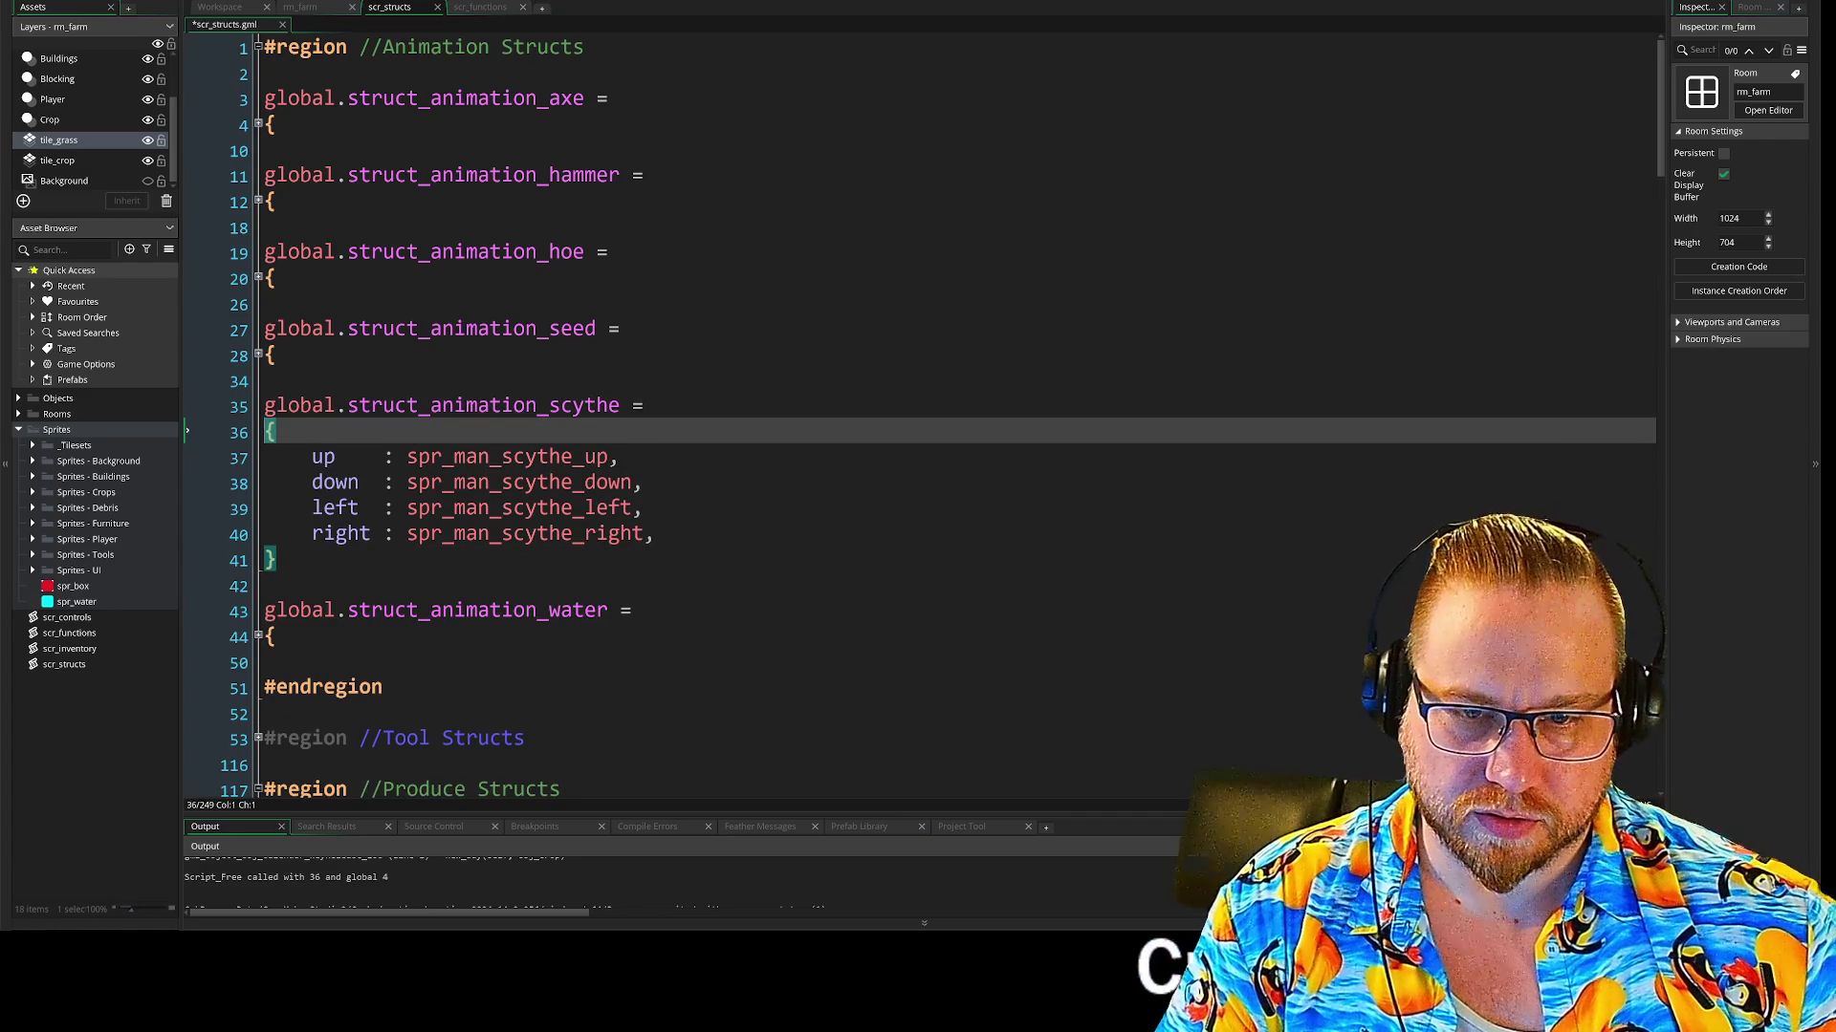
{"action": "left_click", "coordinate": [277, 560]}
{"action": "key", "text": "Return"}
{"action": "key", "text": "BackSpace"}
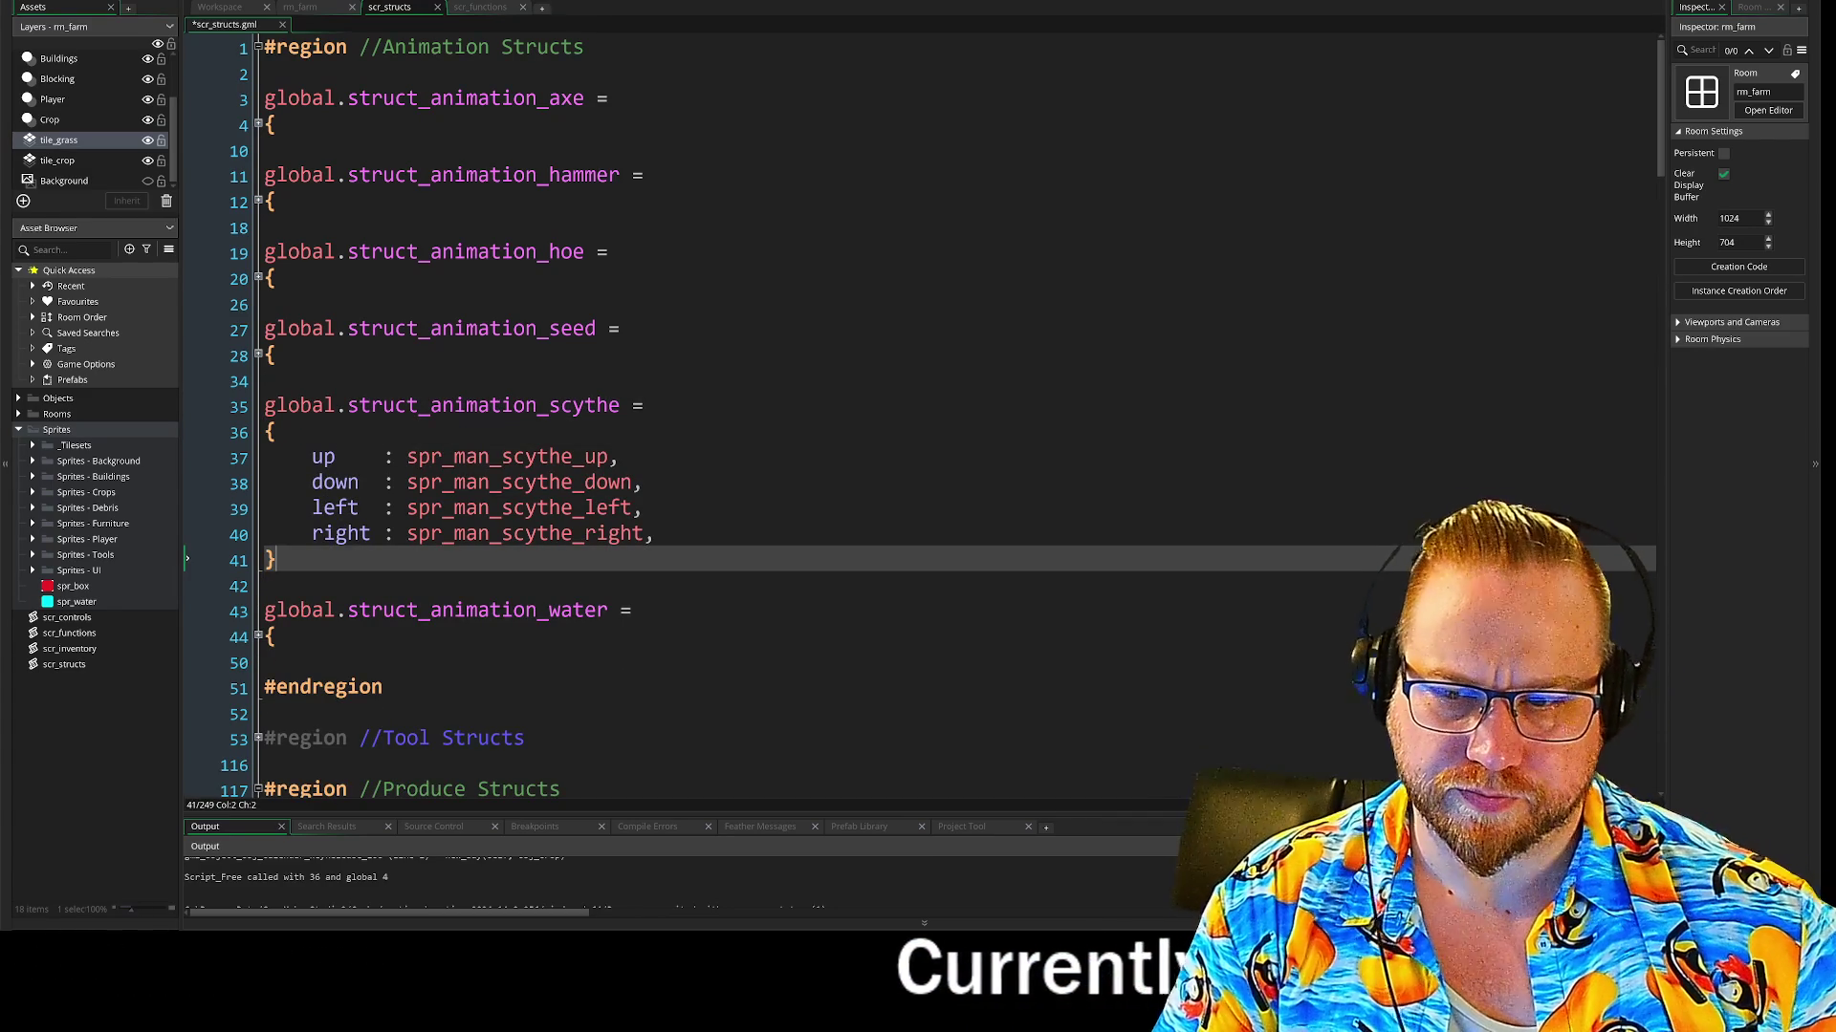
{"action": "key", "text": "Up"}
{"action": "key", "text": "Up"}
{"action": "key", "text": "Up"}
{"action": "key", "text": "End"}
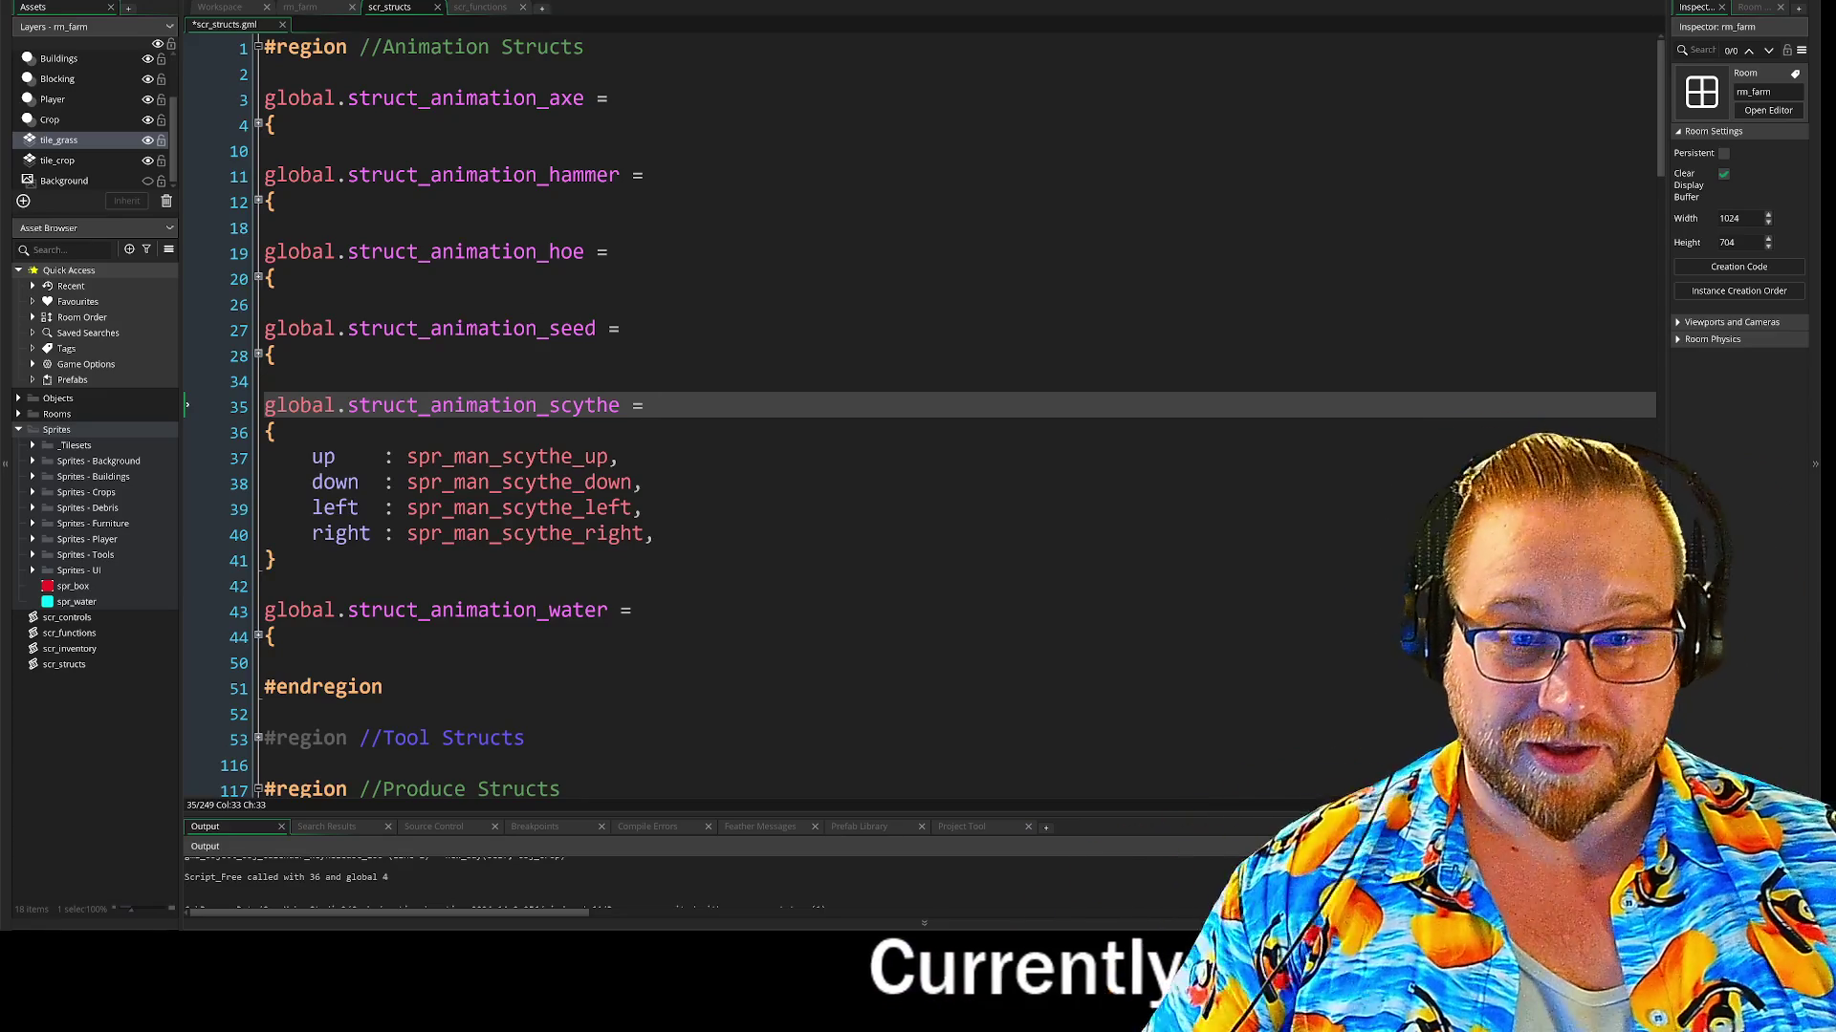
{"action": "key", "text": "Down"}
{"action": "key", "text": "Down"}
{"action": "key", "text": "Down"}
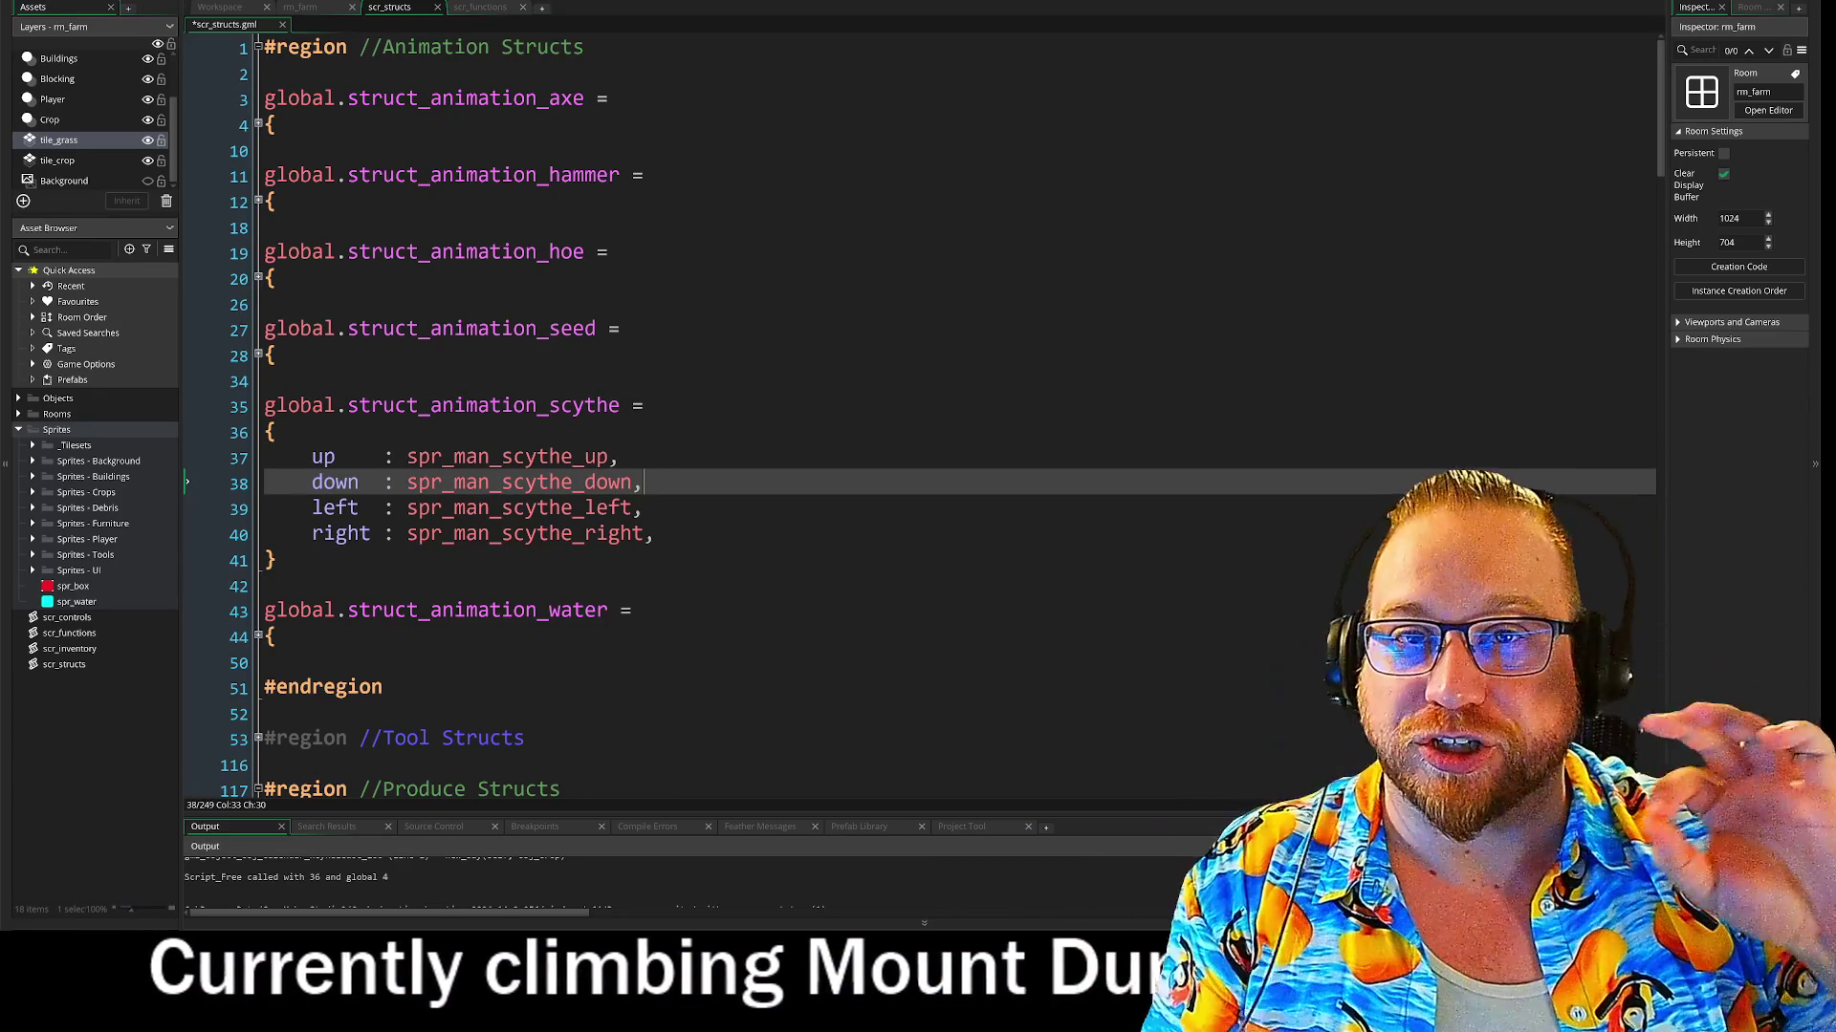
{"action": "key", "text": "Down"}
{"action": "key", "text": "Down"}
{"action": "key", "text": "Down"}
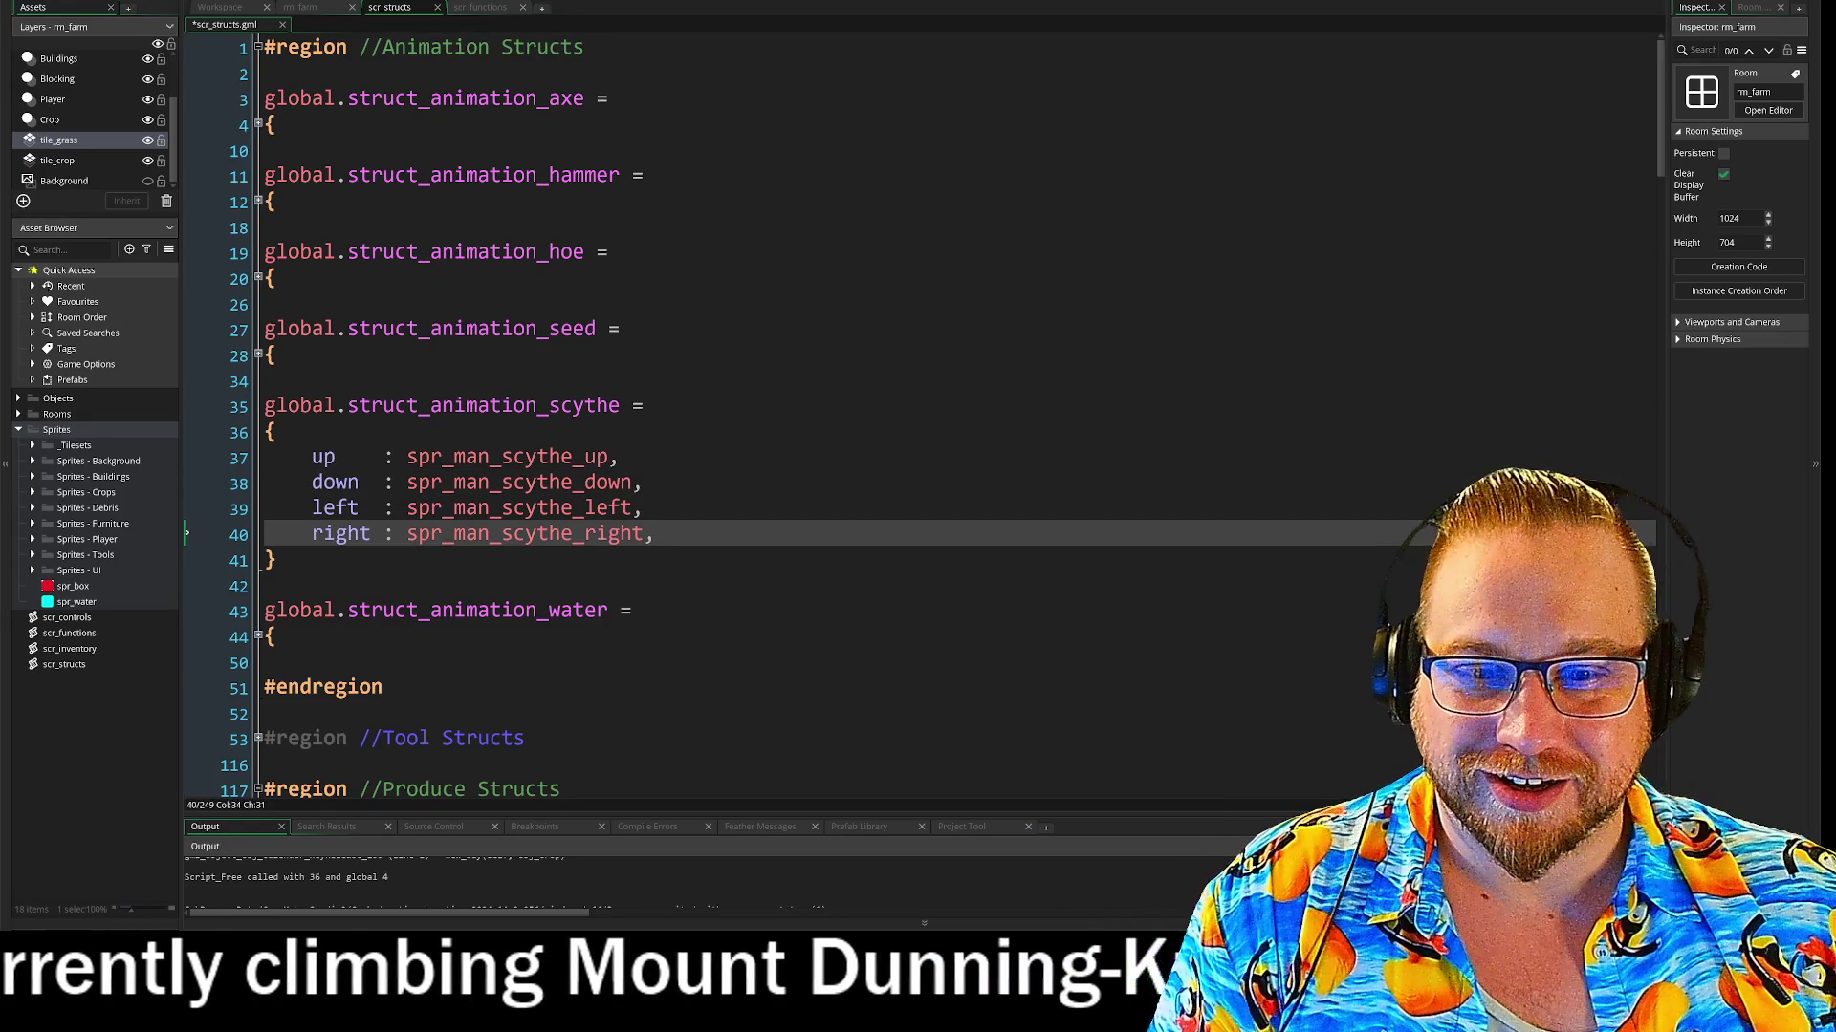
{"action": "scroll", "coordinate": [917, 411], "scroll_direction": "down", "scroll_amount": 6}
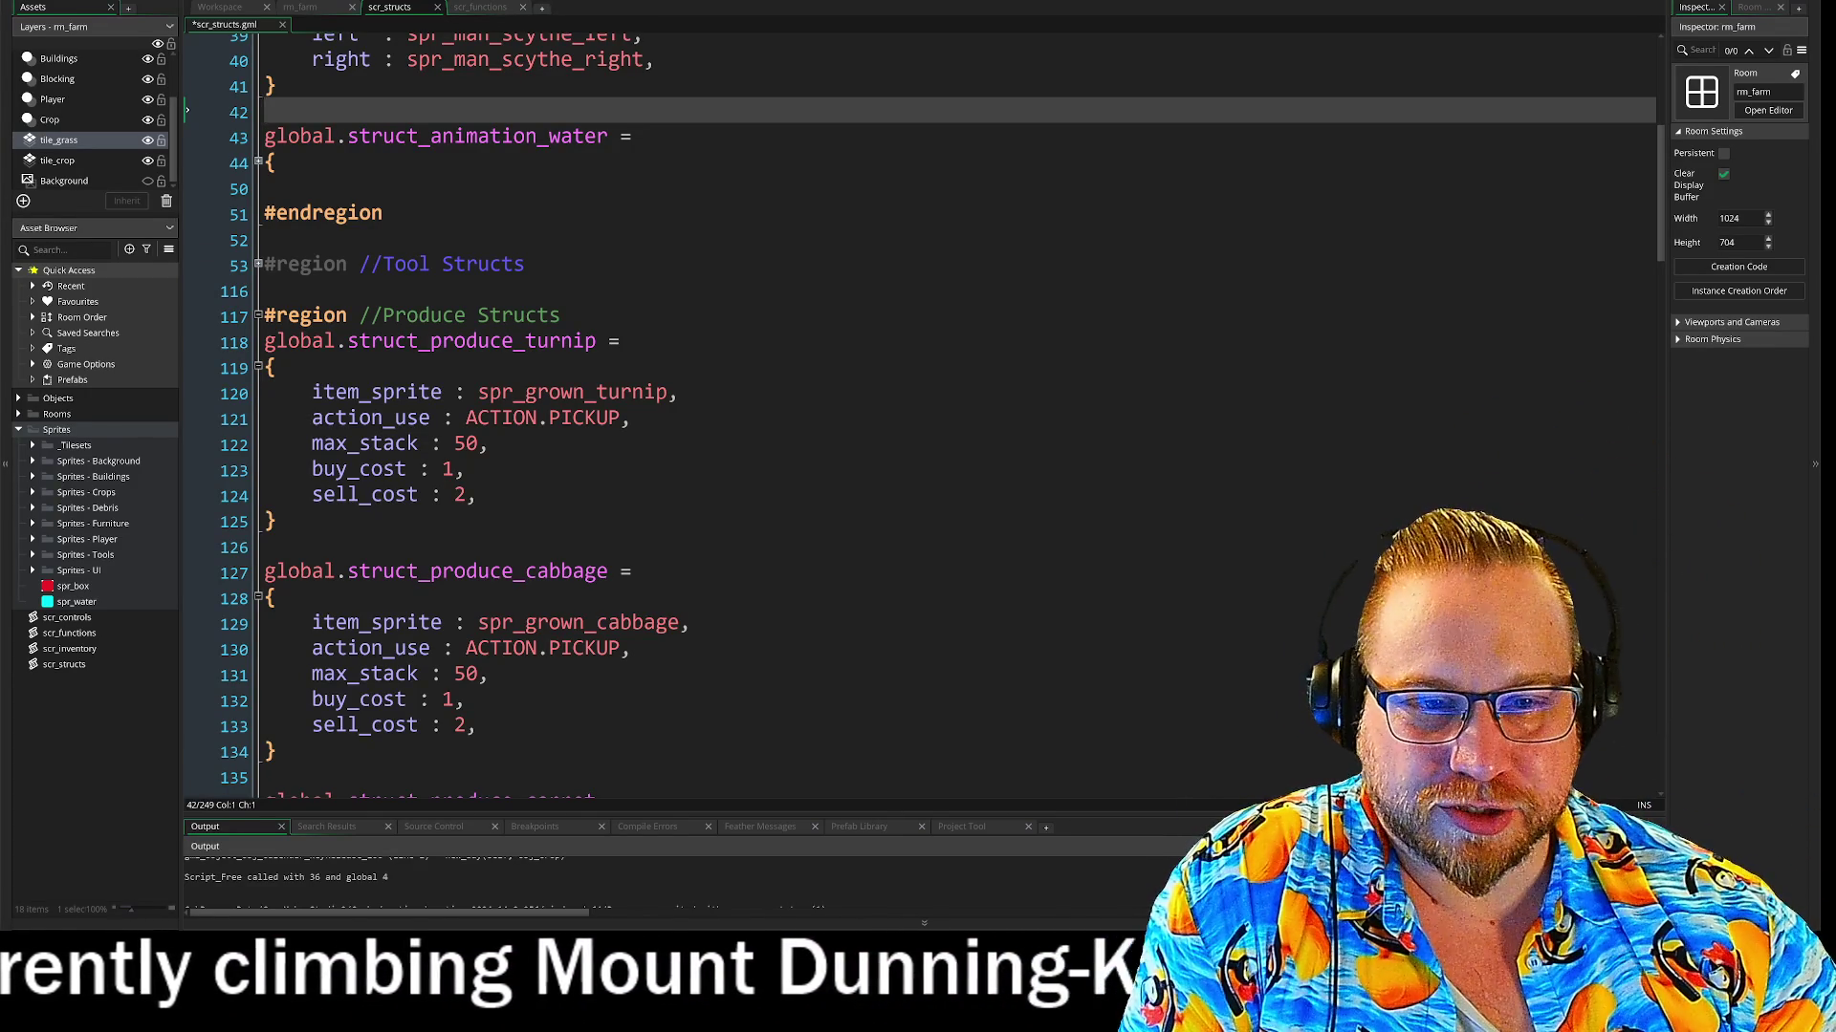
Give the turnip produce struct pickup's animation line, changed to global.struct_animation_seed
{"action": "scroll", "coordinate": [262, 263], "scroll_direction": "down", "scroll_amount": 1}
{"action": "scroll", "coordinate": [262, 264], "scroll_direction": "up", "scroll_amount": 4}
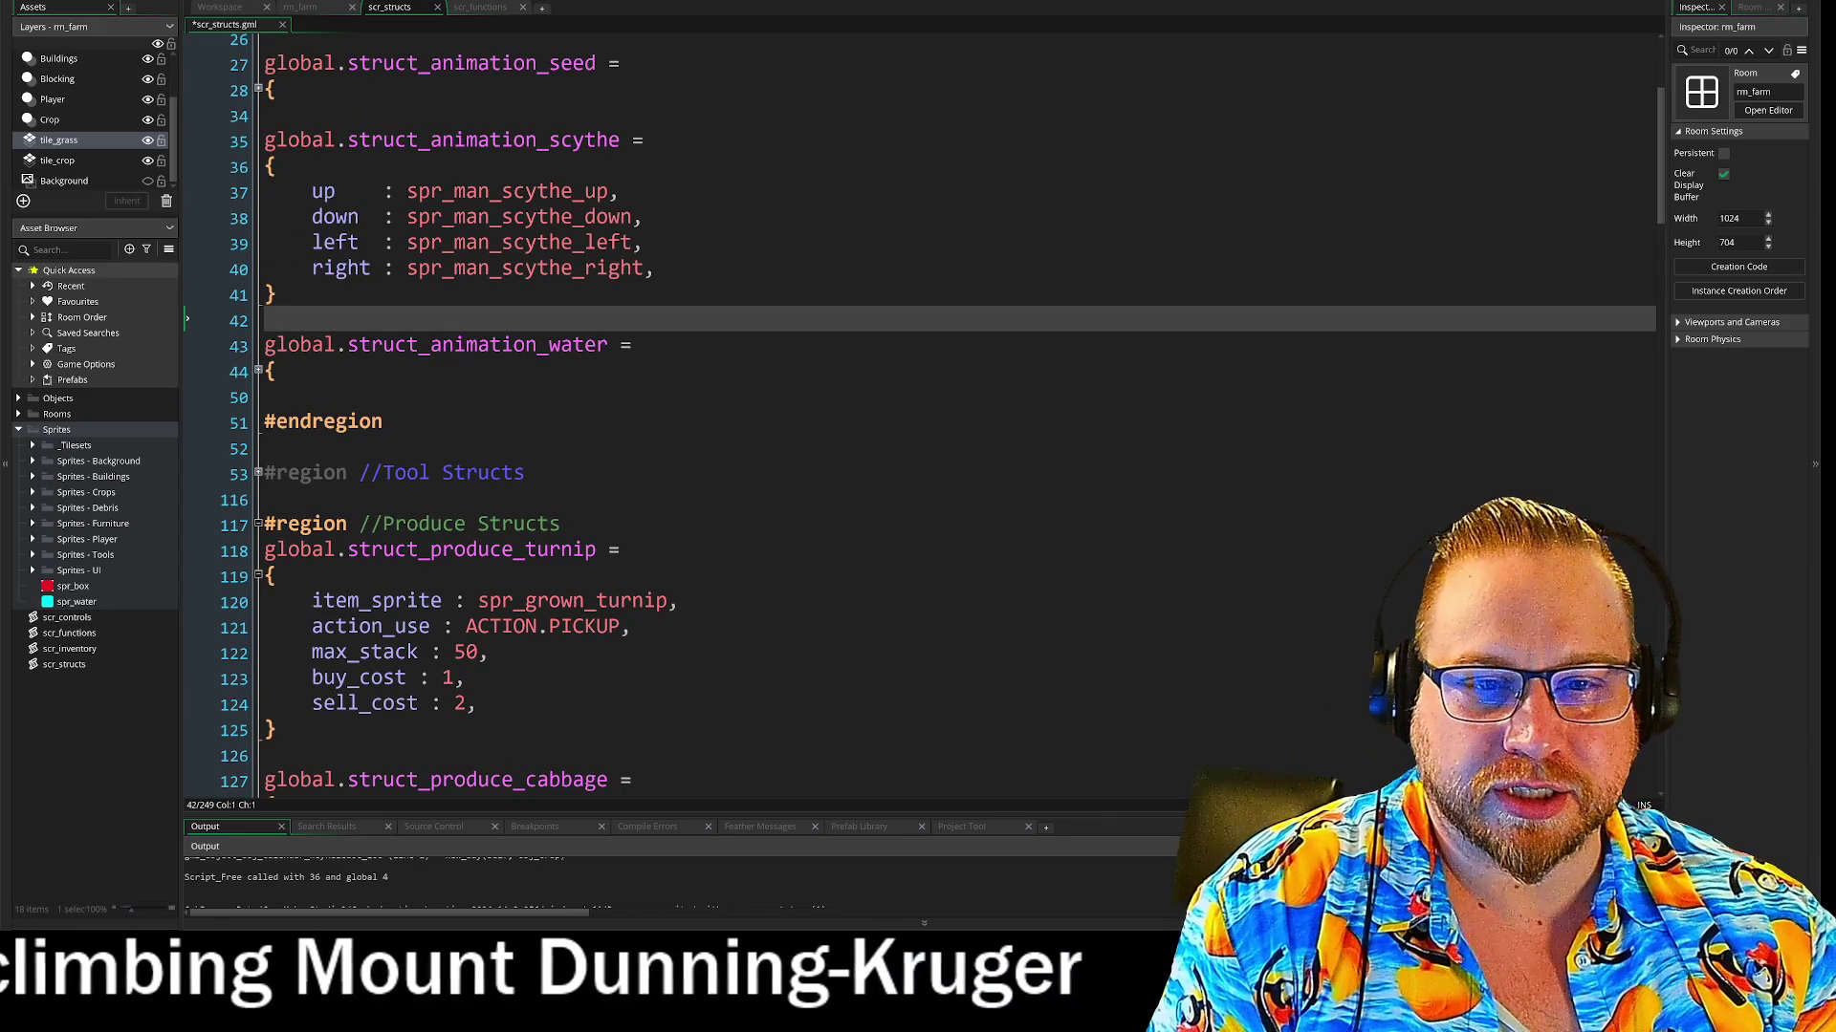
{"action": "scroll", "coordinate": [918, 411], "scroll_direction": "up", "scroll_amount": 2}
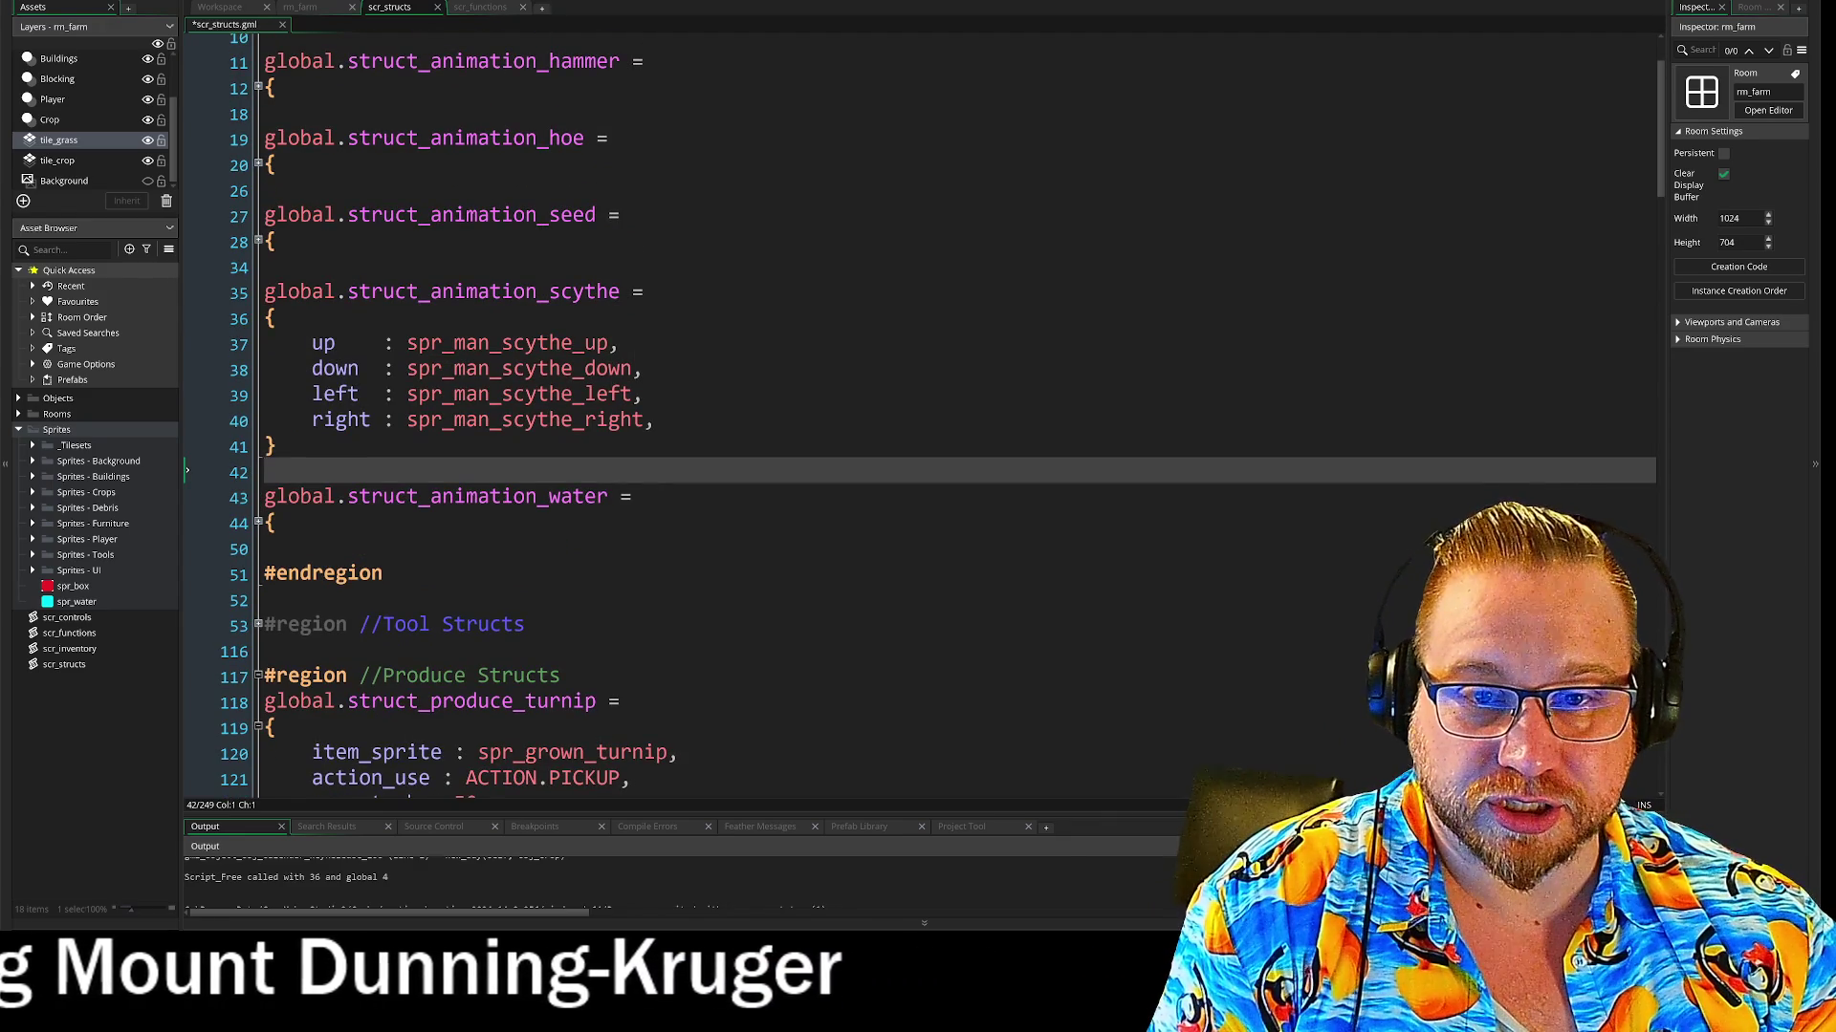
{"action": "left_click", "coordinate": [461, 241]}
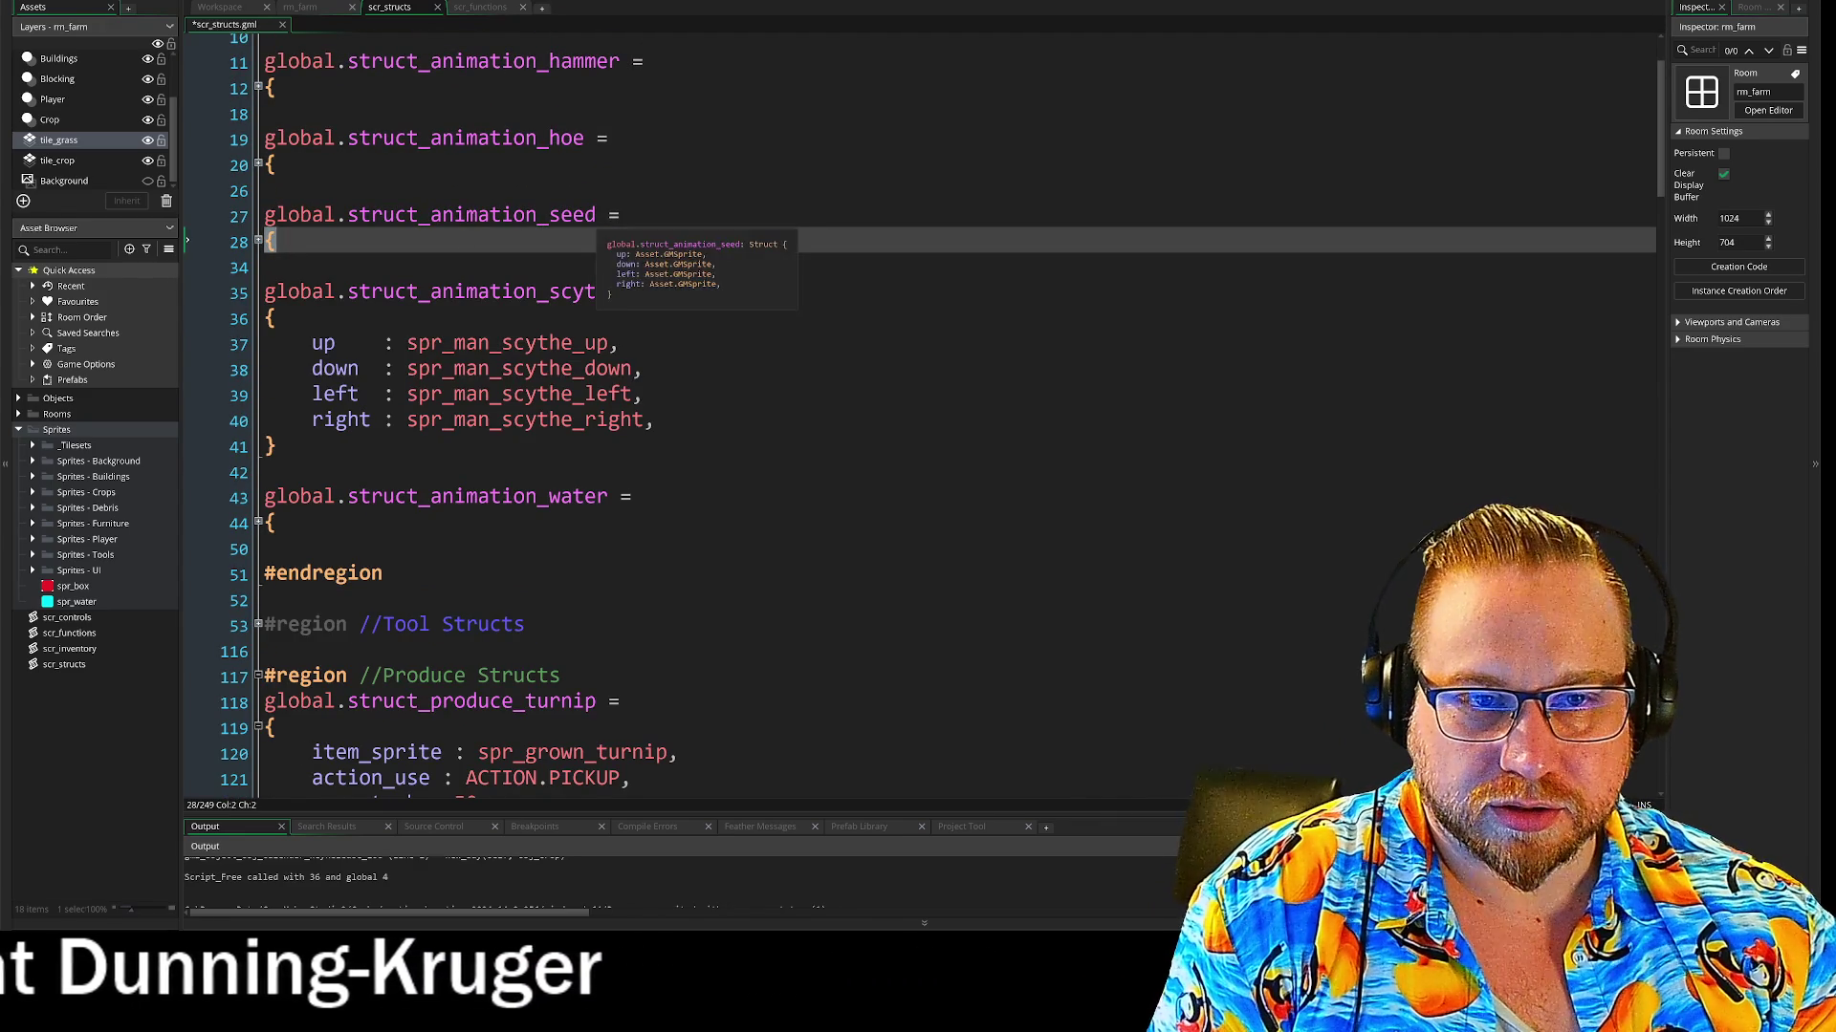
{"action": "scroll", "coordinate": [918, 411], "scroll_direction": "down", "scroll_amount": 2}
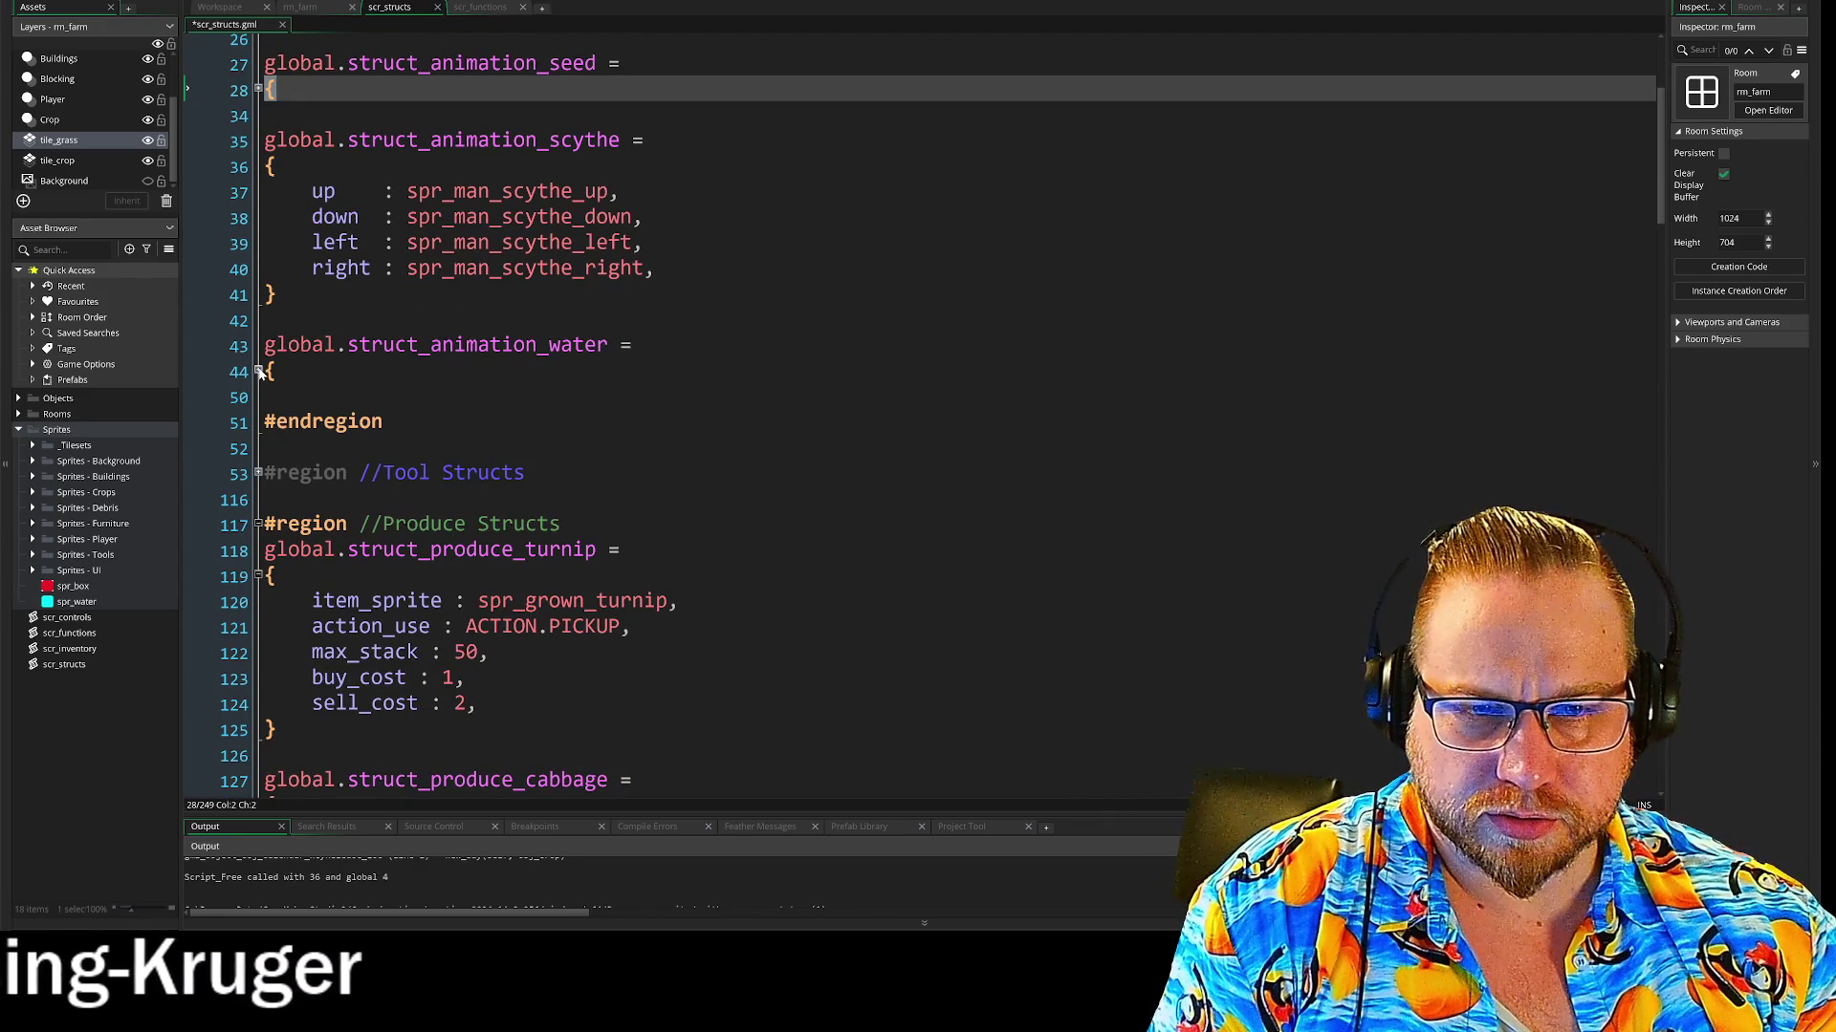
{"action": "scroll", "coordinate": [918, 411], "scroll_direction": "down", "scroll_amount": 2}
{"action": "left_click", "coordinate": [276, 313]}
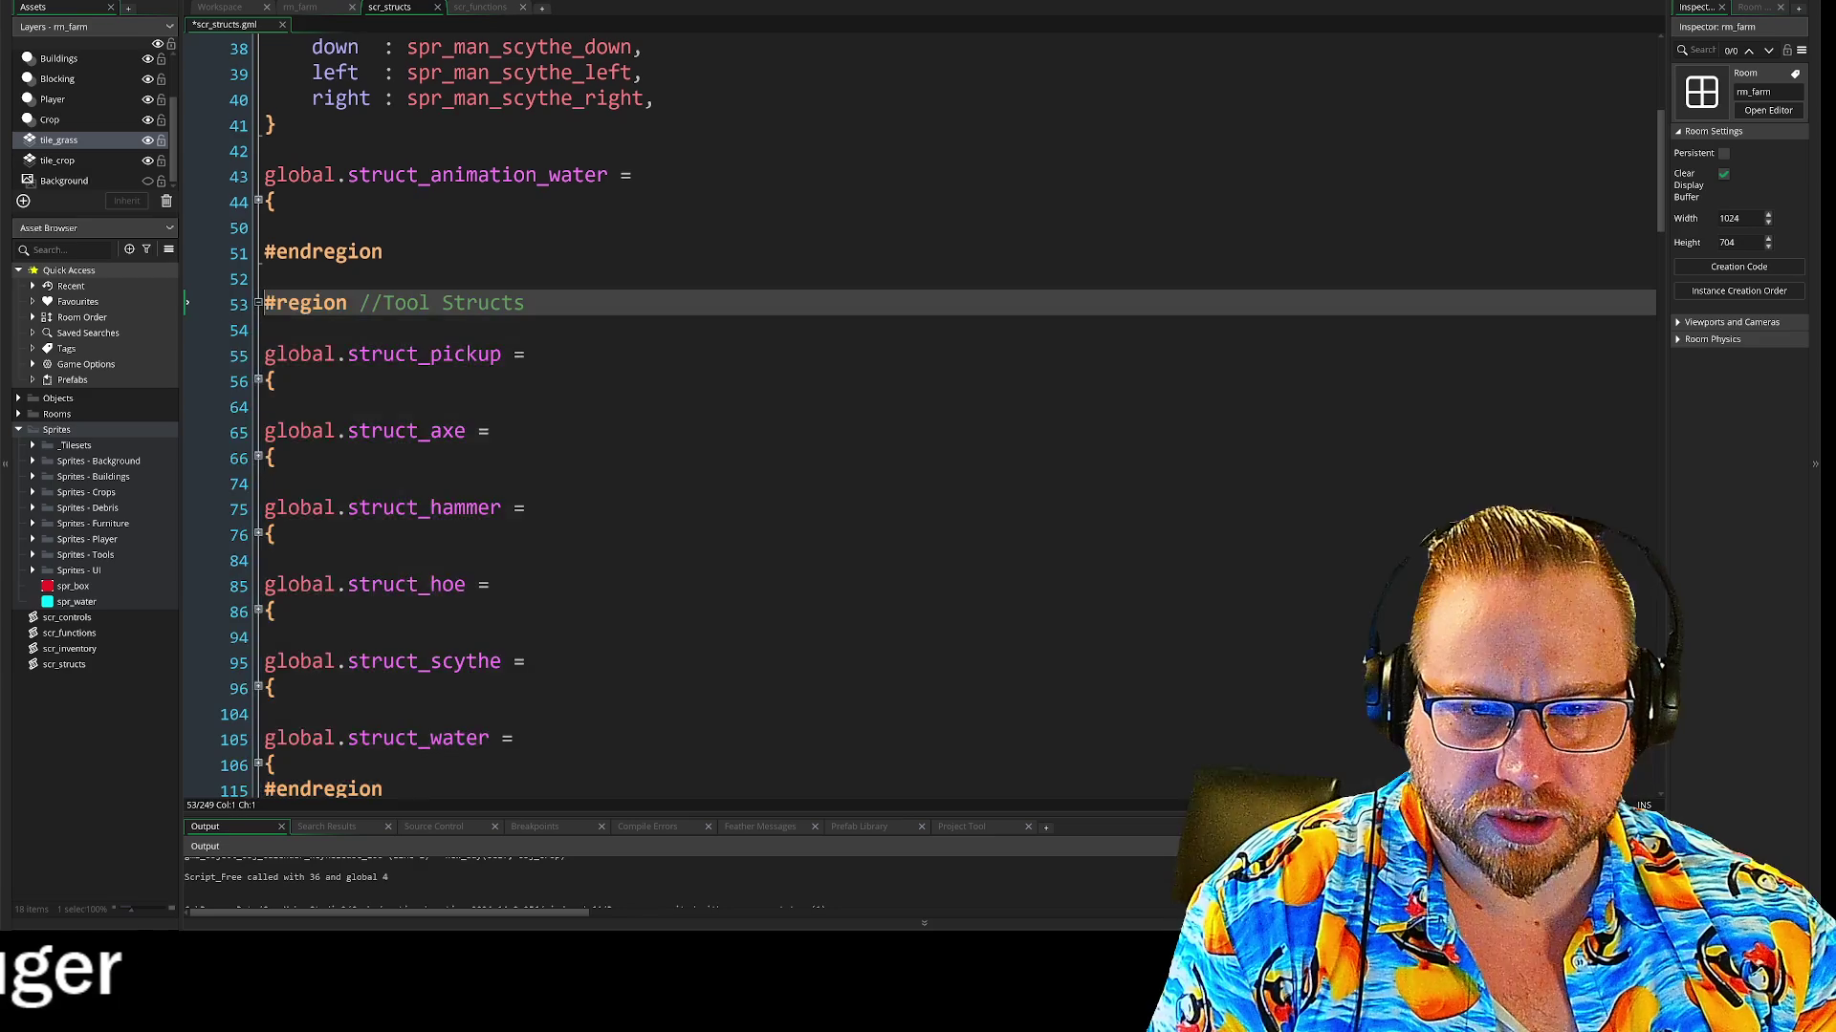
{"action": "left_click", "coordinate": [258, 380]}
{"action": "left_click_drag", "start_coordinate": [820, 431], "coordinate": [726, 431]}
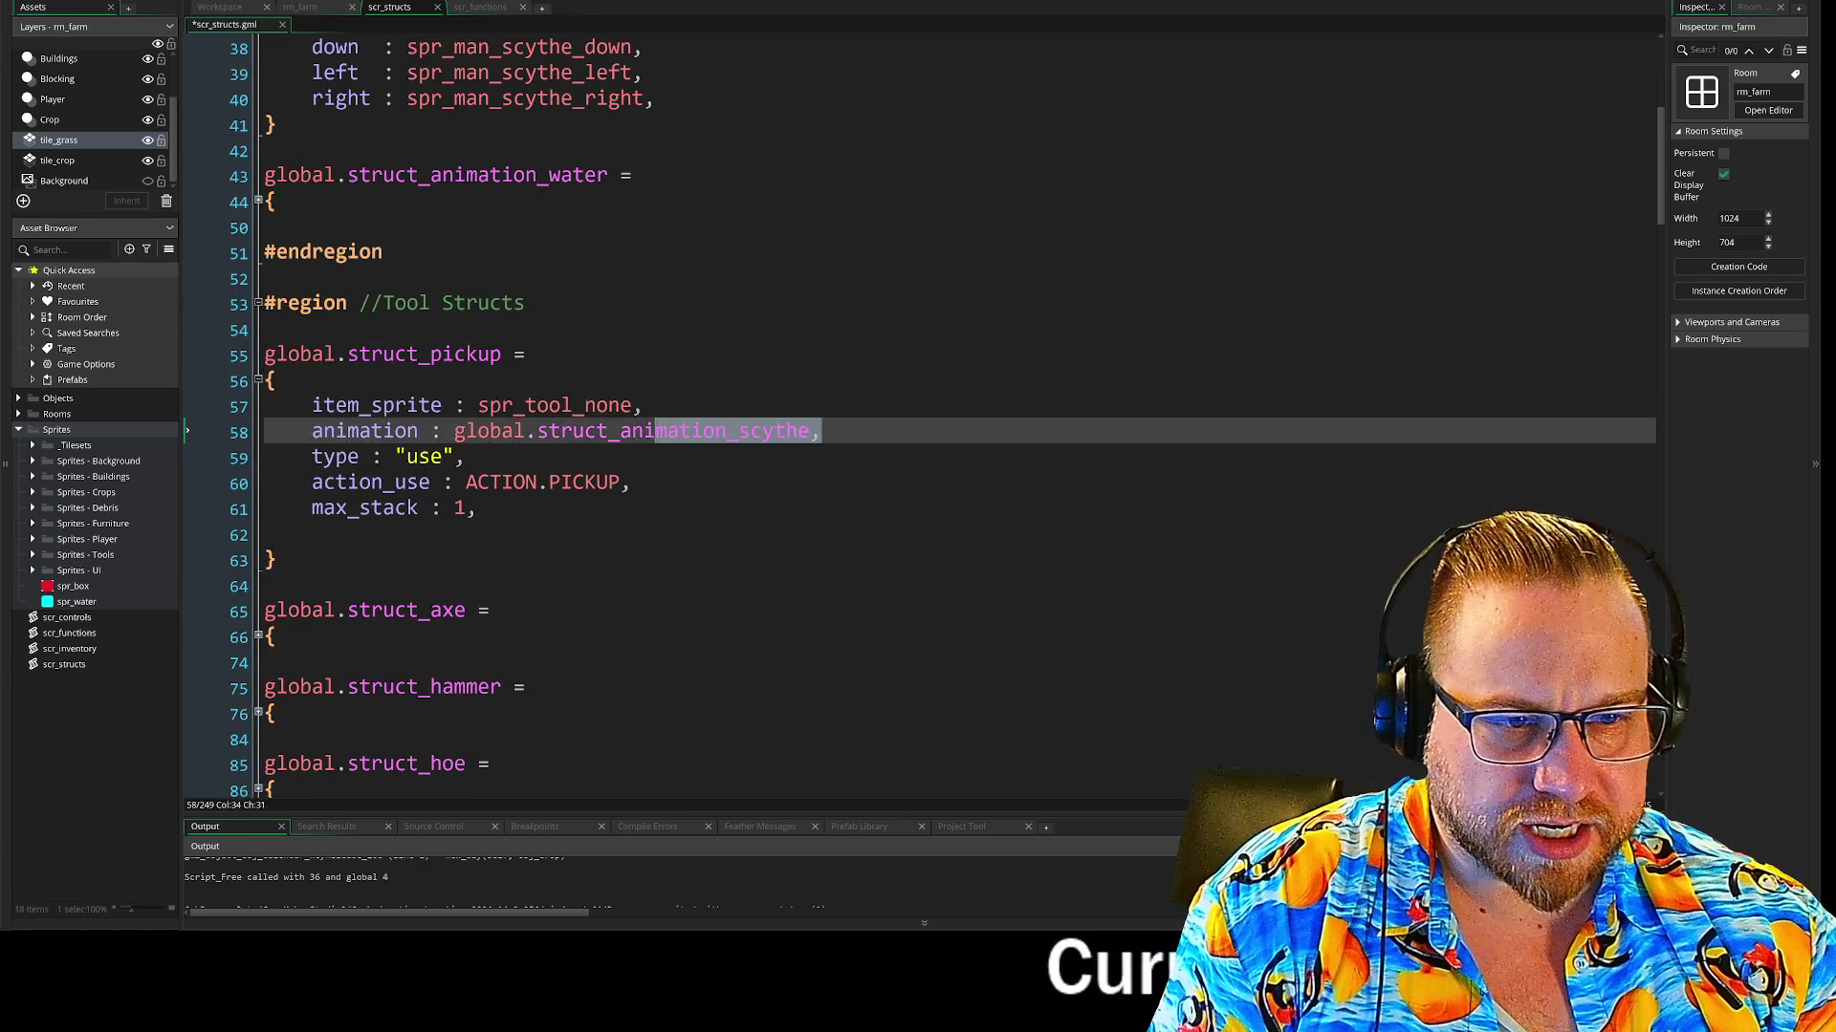
{"action": "left_click", "coordinate": [258, 380]}
{"action": "scroll", "coordinate": [260, 381], "scroll_direction": "down", "scroll_amount": 6}
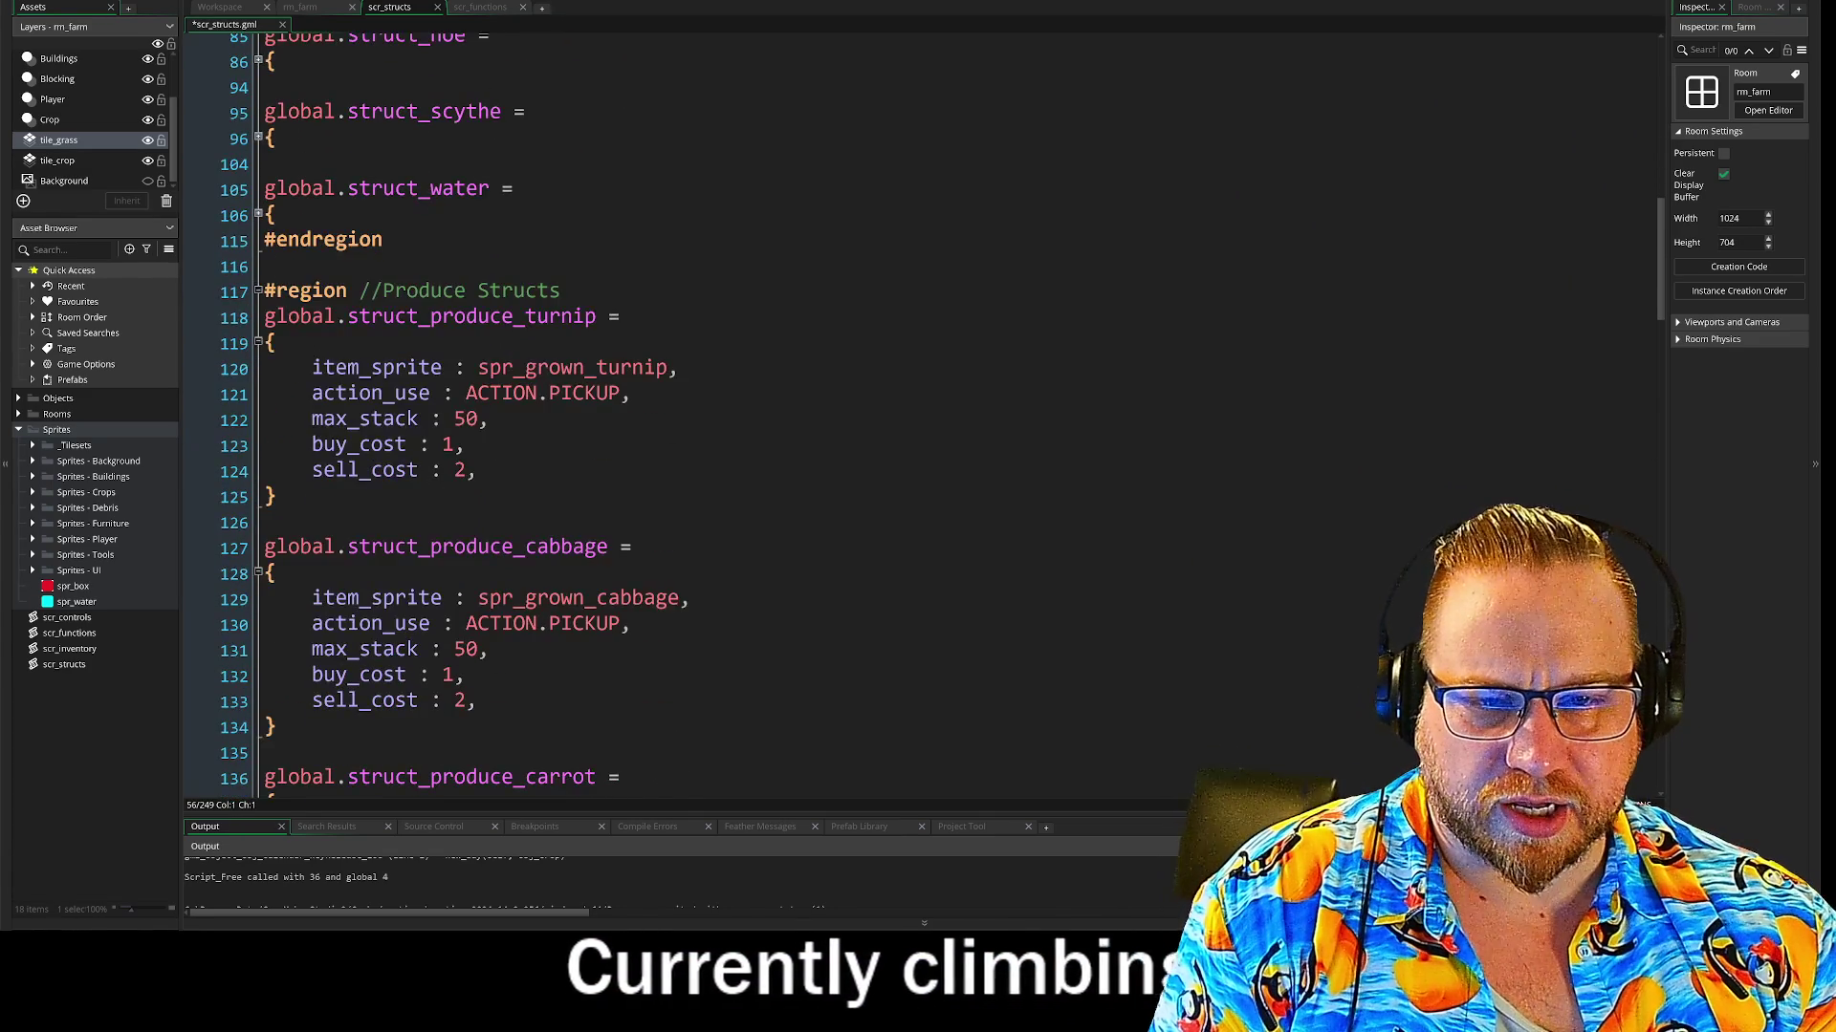
{"action": "left_click", "coordinate": [679, 368]}
{"action": "key", "text": "Return"}
{"action": "type", "text": "animation : global.struct_animation_scythe,"}
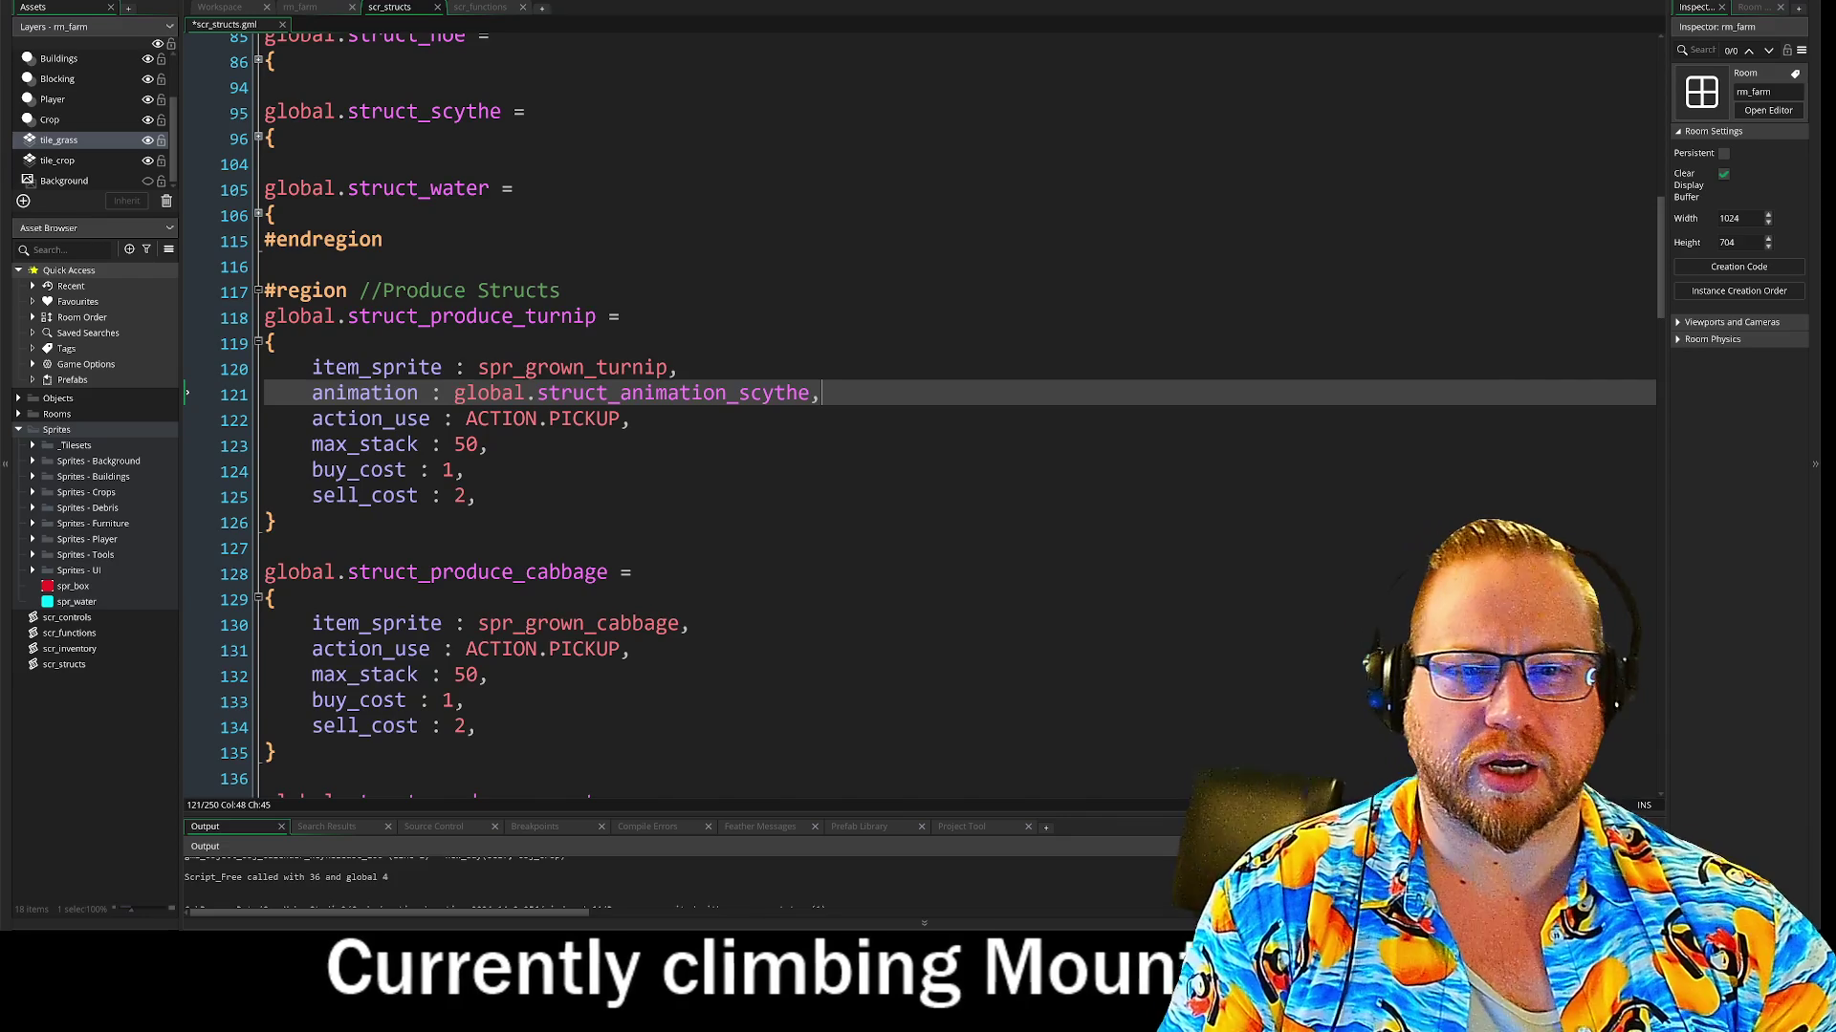
{"action": "left_click_drag", "start_coordinate": [742, 393], "coordinate": [807, 394]}
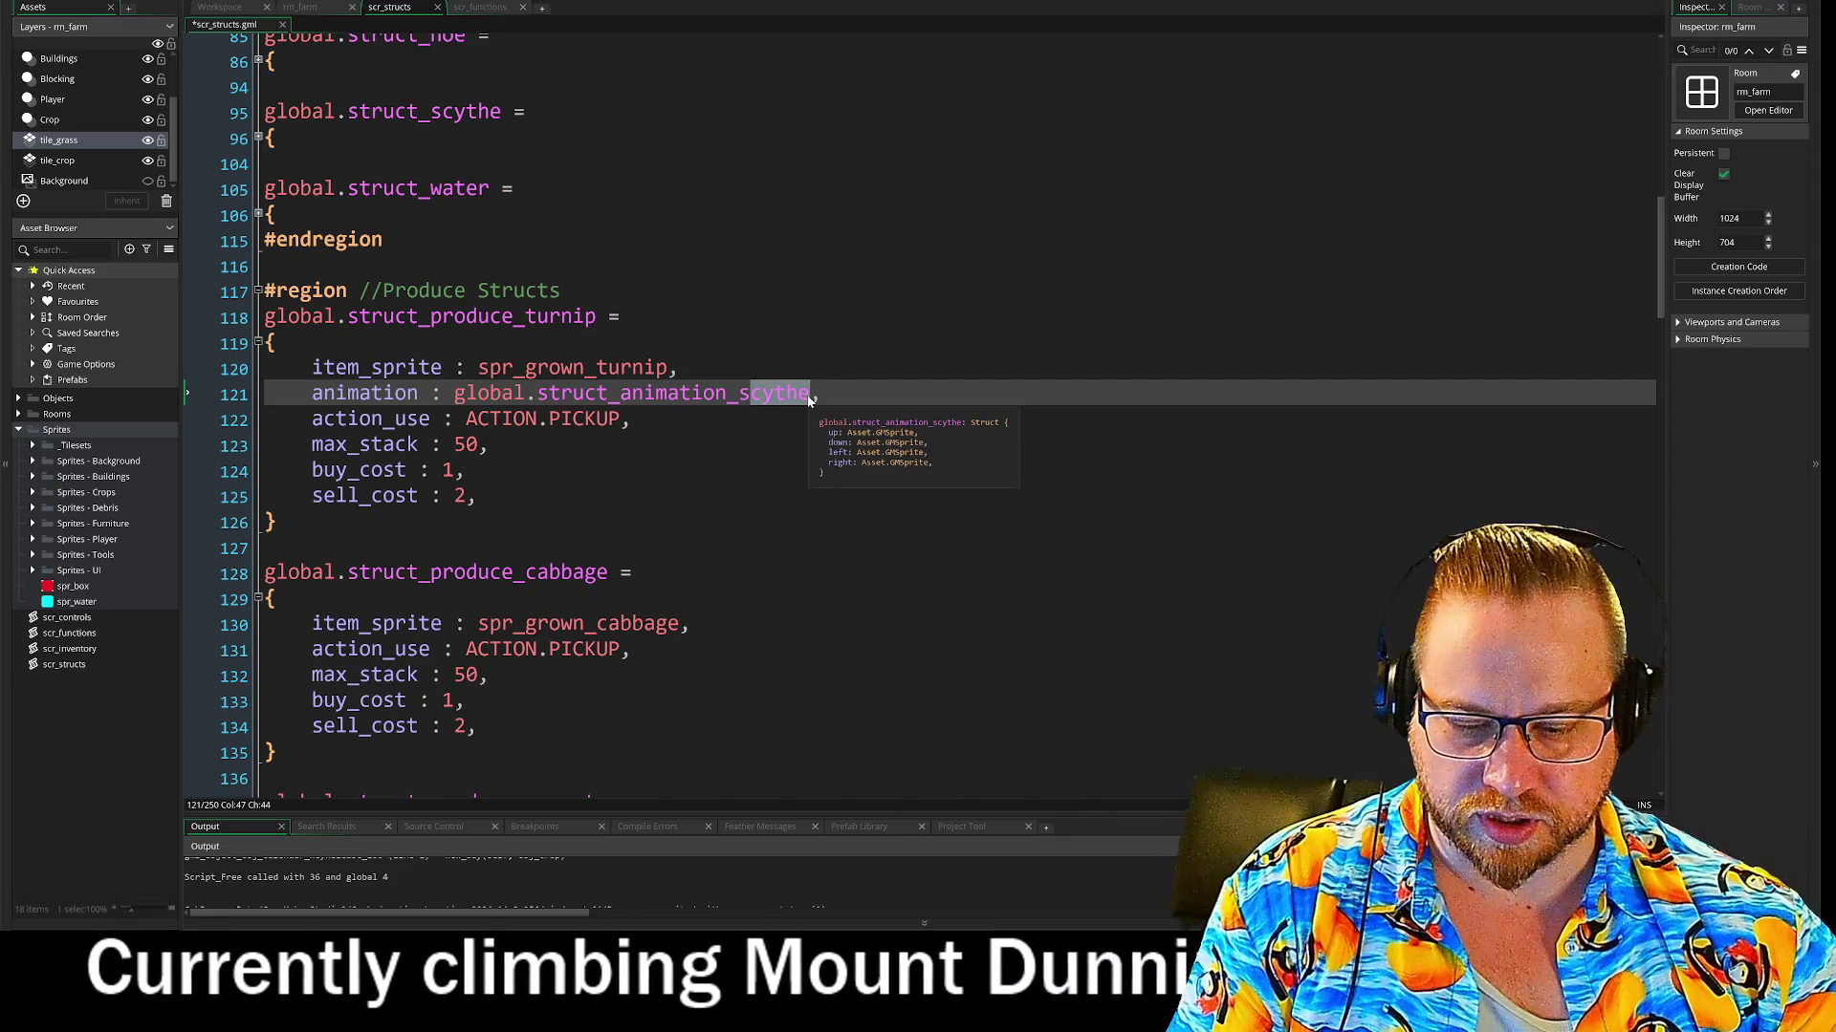
{"action": "type", "text": "sed"}
{"action": "key", "text": "BackSpace"}
{"action": "type", "text": "ed"}
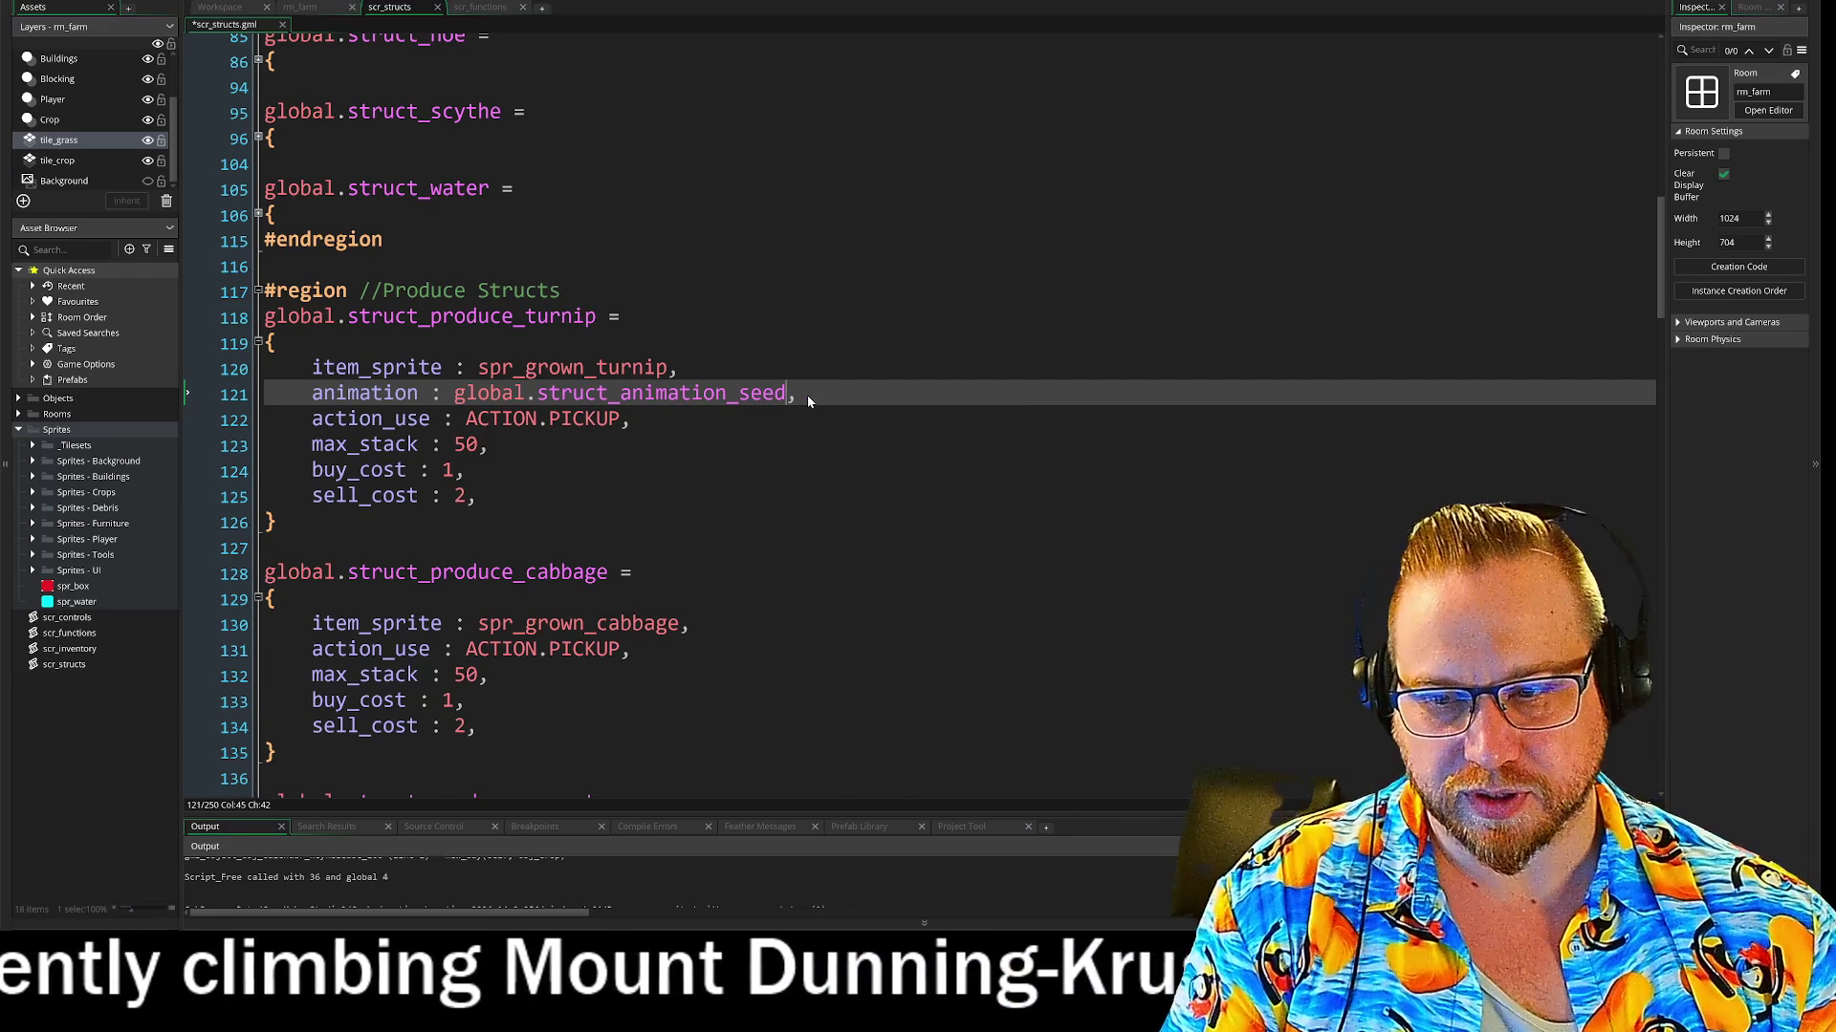
{"action": "key", "text": "End"}
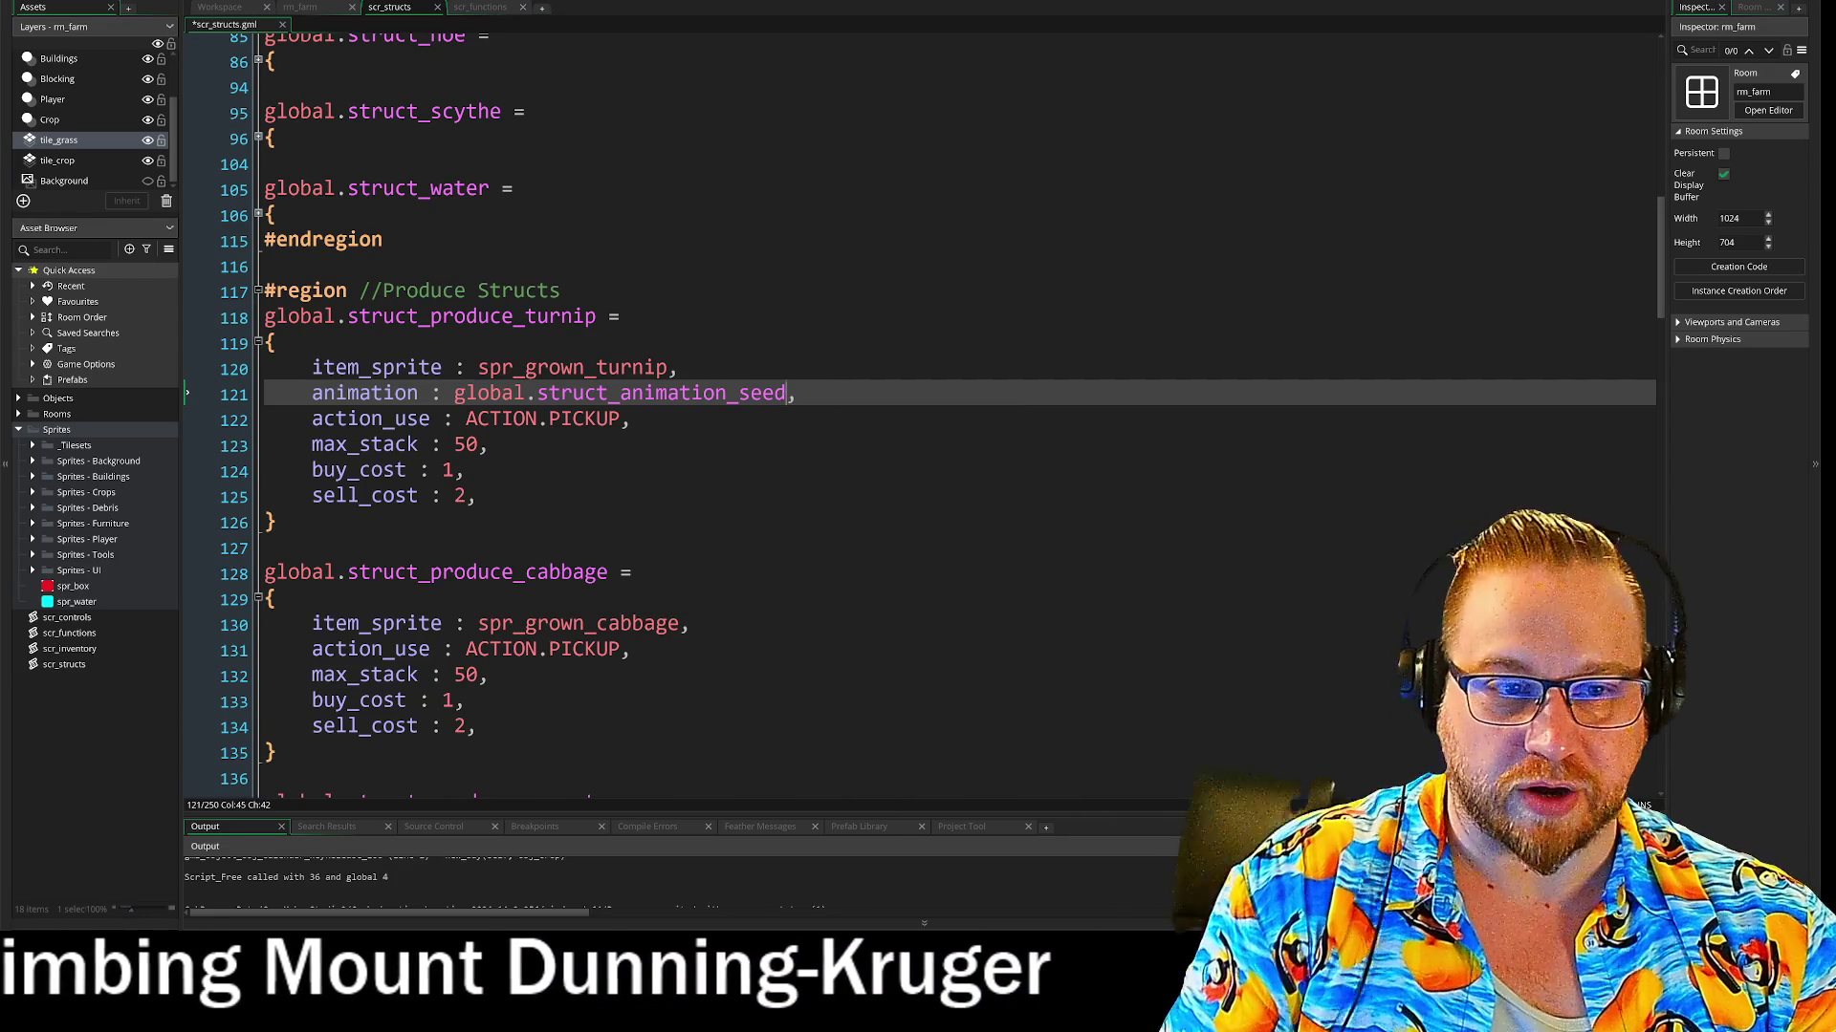
Copy the seed animation line and add it after item_sprite in the cabbage, carrot and tomato structs
{"action": "key", "text": "shift+Home"}
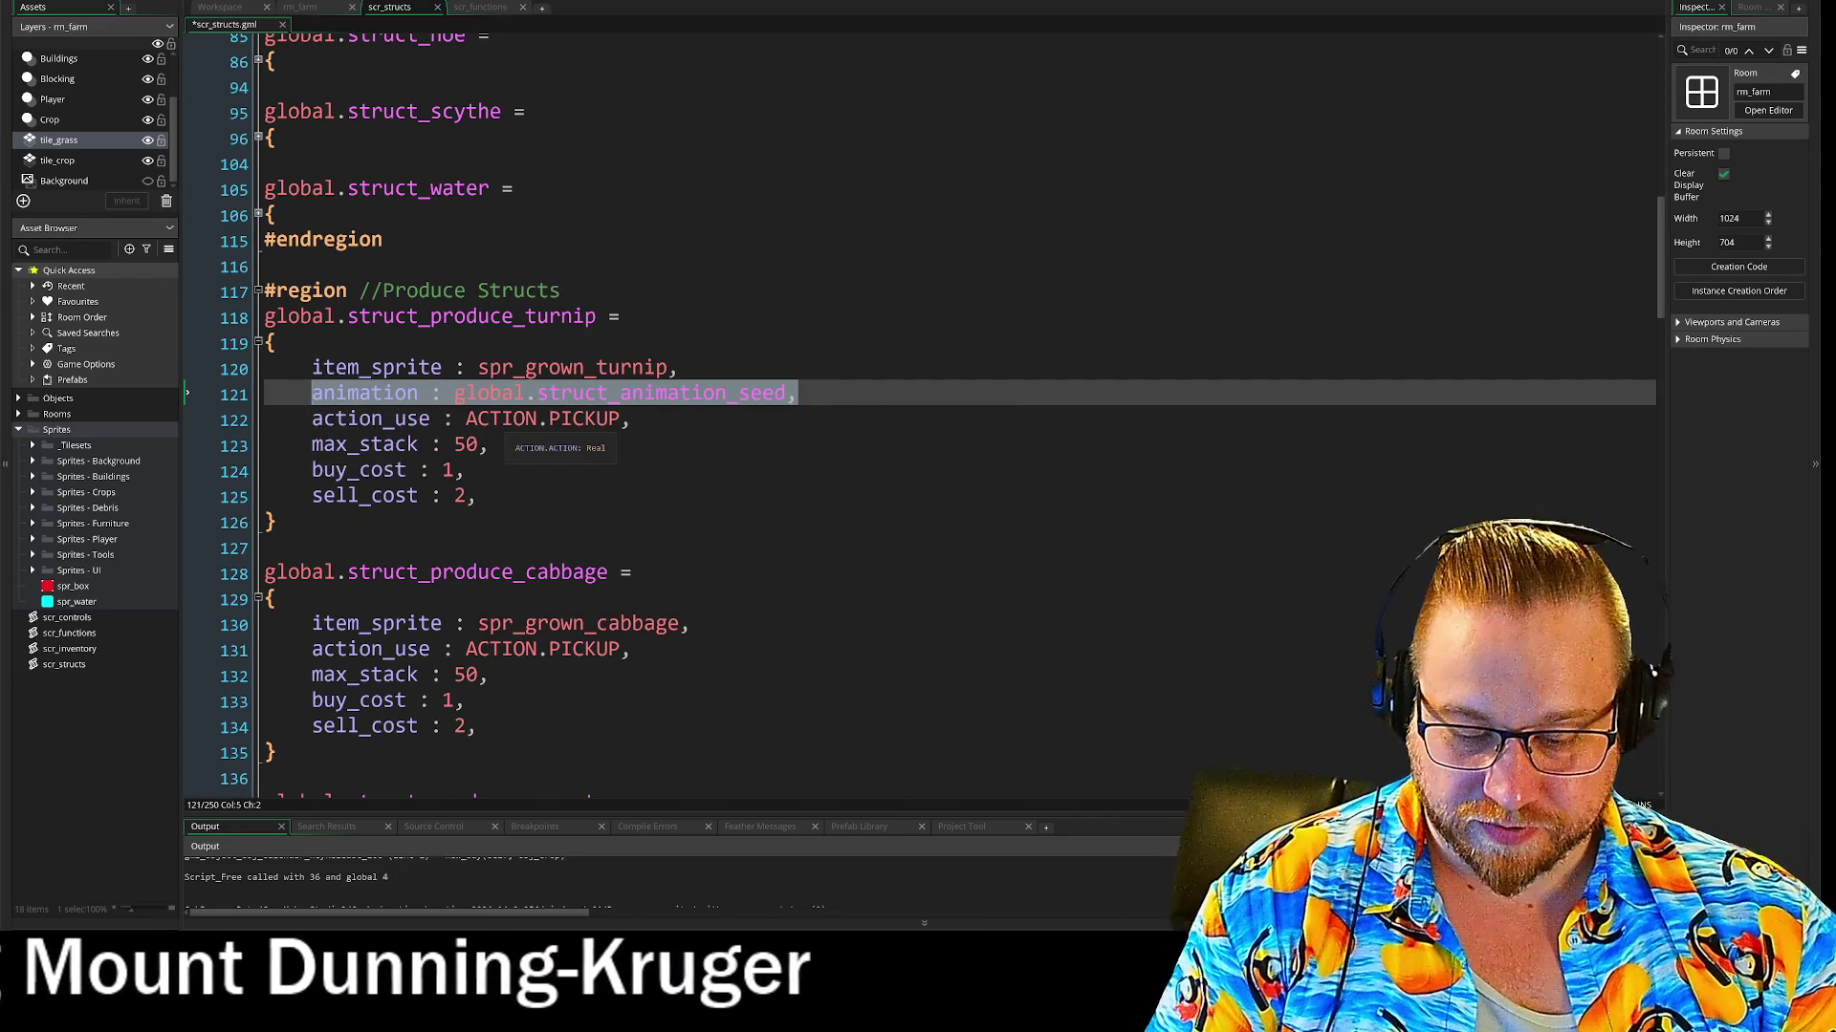
{"action": "left_click", "coordinate": [691, 624]}
{"action": "key", "text": "Return"}
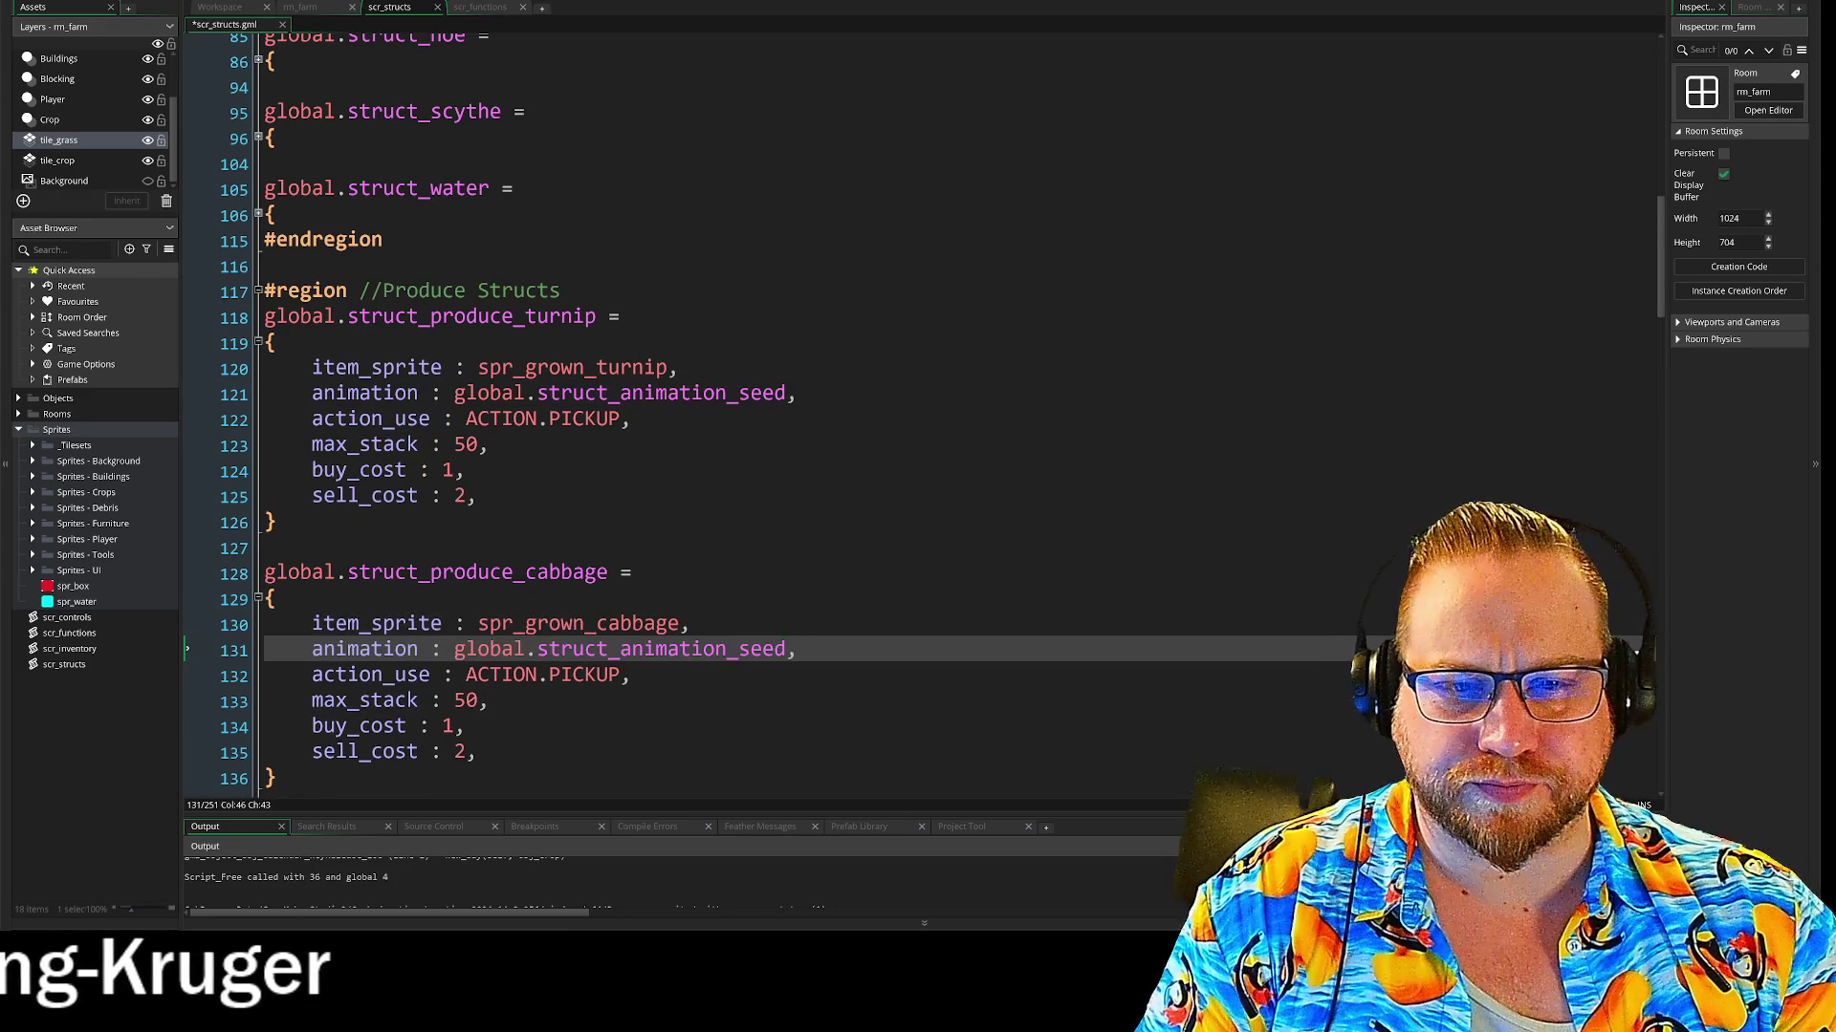
{"action": "scroll", "coordinate": [918, 430], "scroll_direction": "down", "scroll_amount": 5}
{"action": "left_click", "coordinate": [679, 482]}
{"action": "key", "text": "Return"}
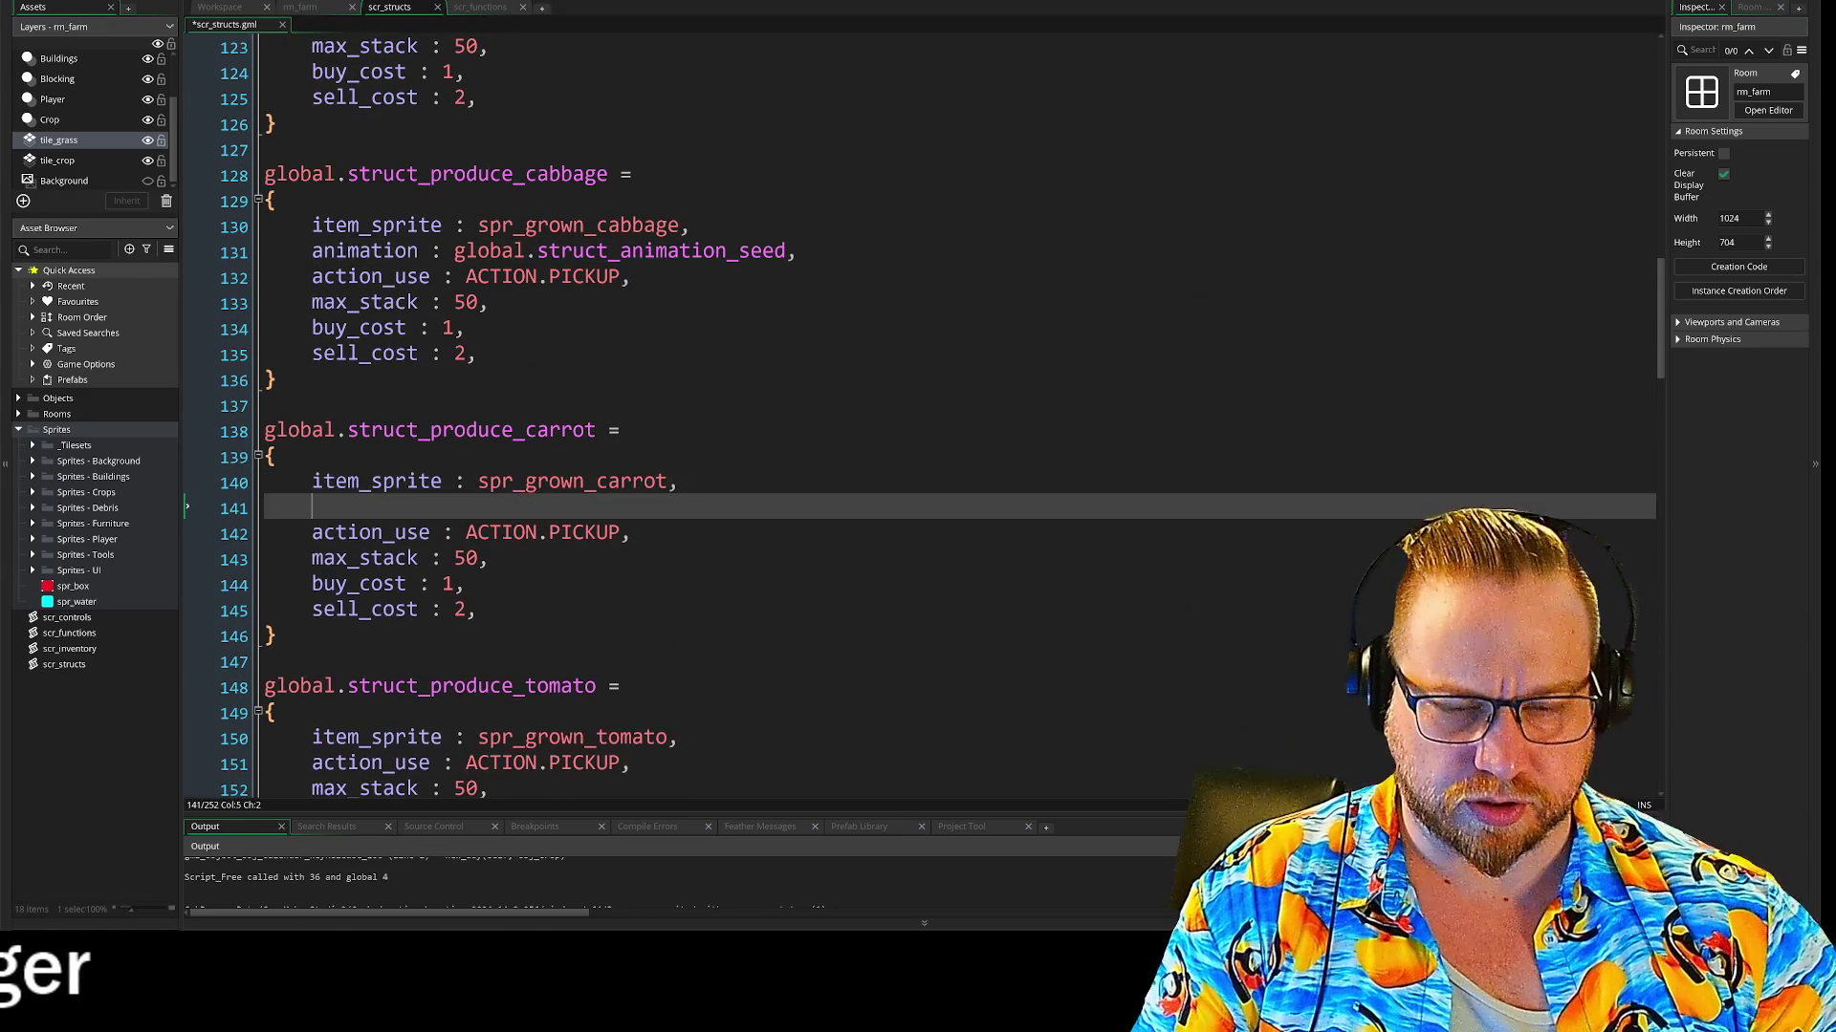
{"action": "scroll", "coordinate": [918, 430], "scroll_direction": "down", "scroll_amount": 2}
{"action": "left_click", "coordinate": [679, 604]}
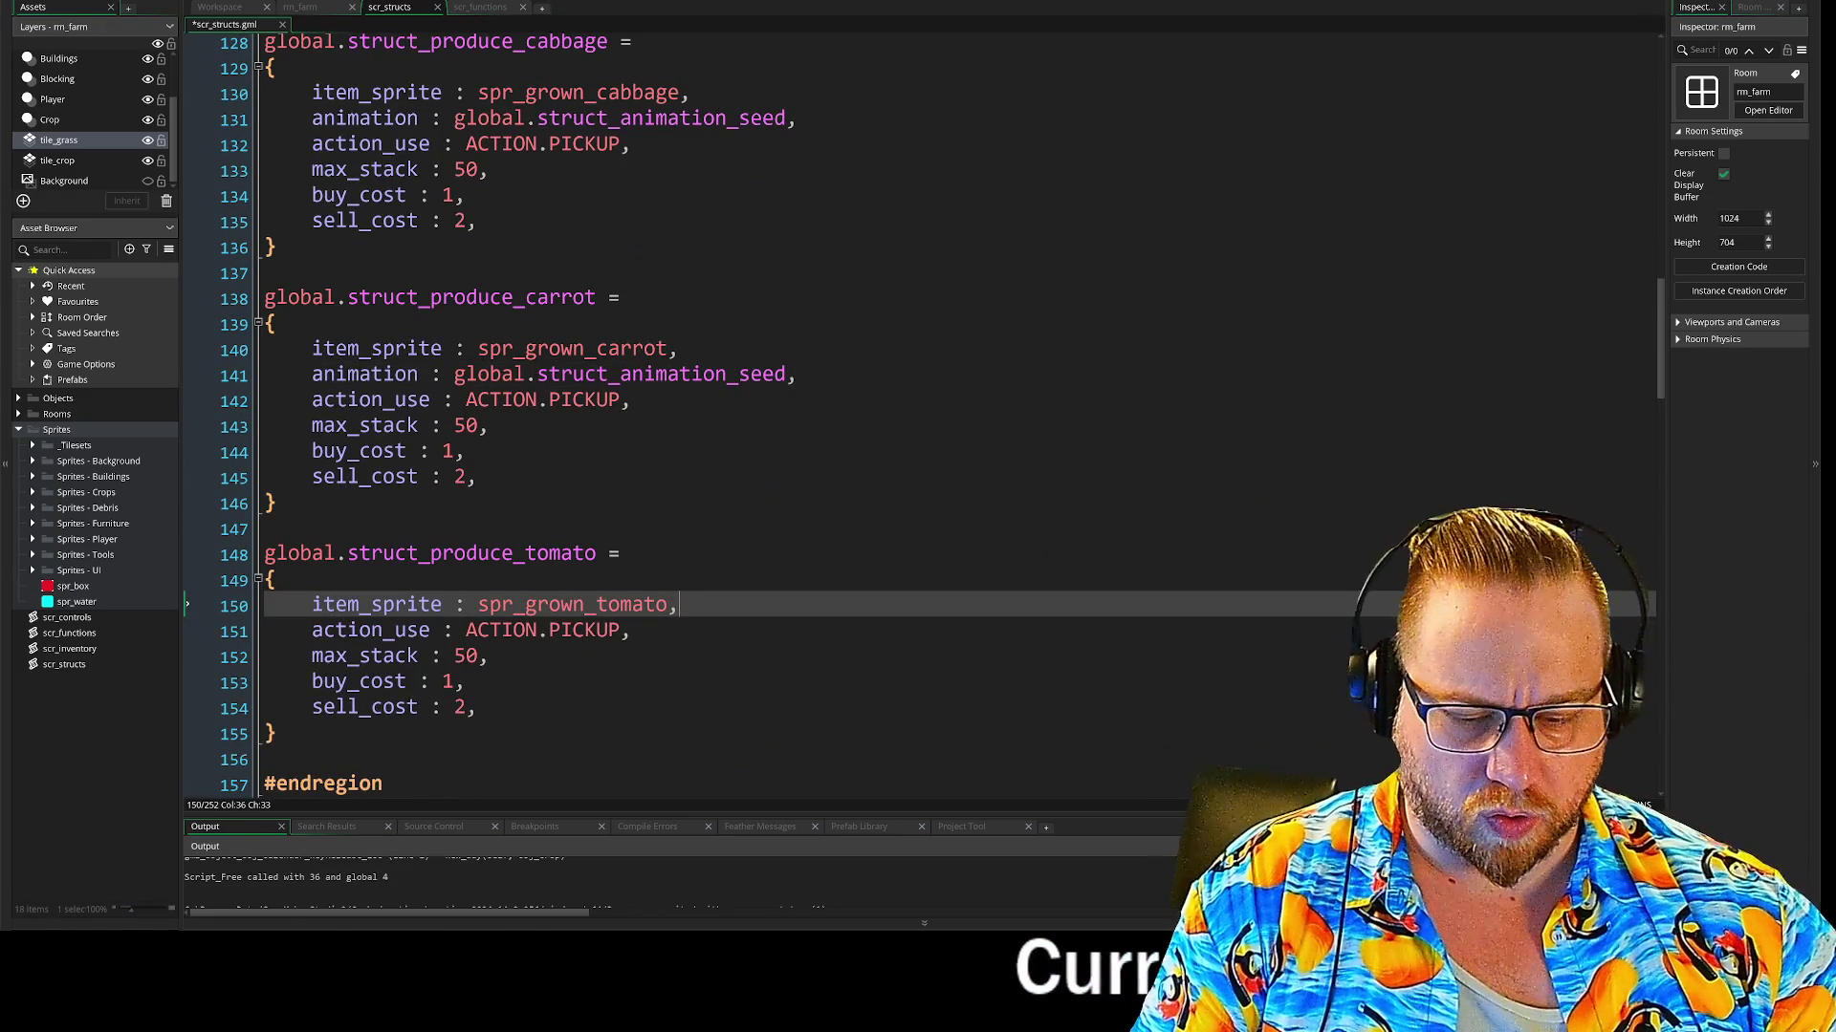
{"action": "key", "text": "Return"}
{"action": "scroll", "coordinate": [536, 396], "scroll_direction": "up", "scroll_amount": 4}
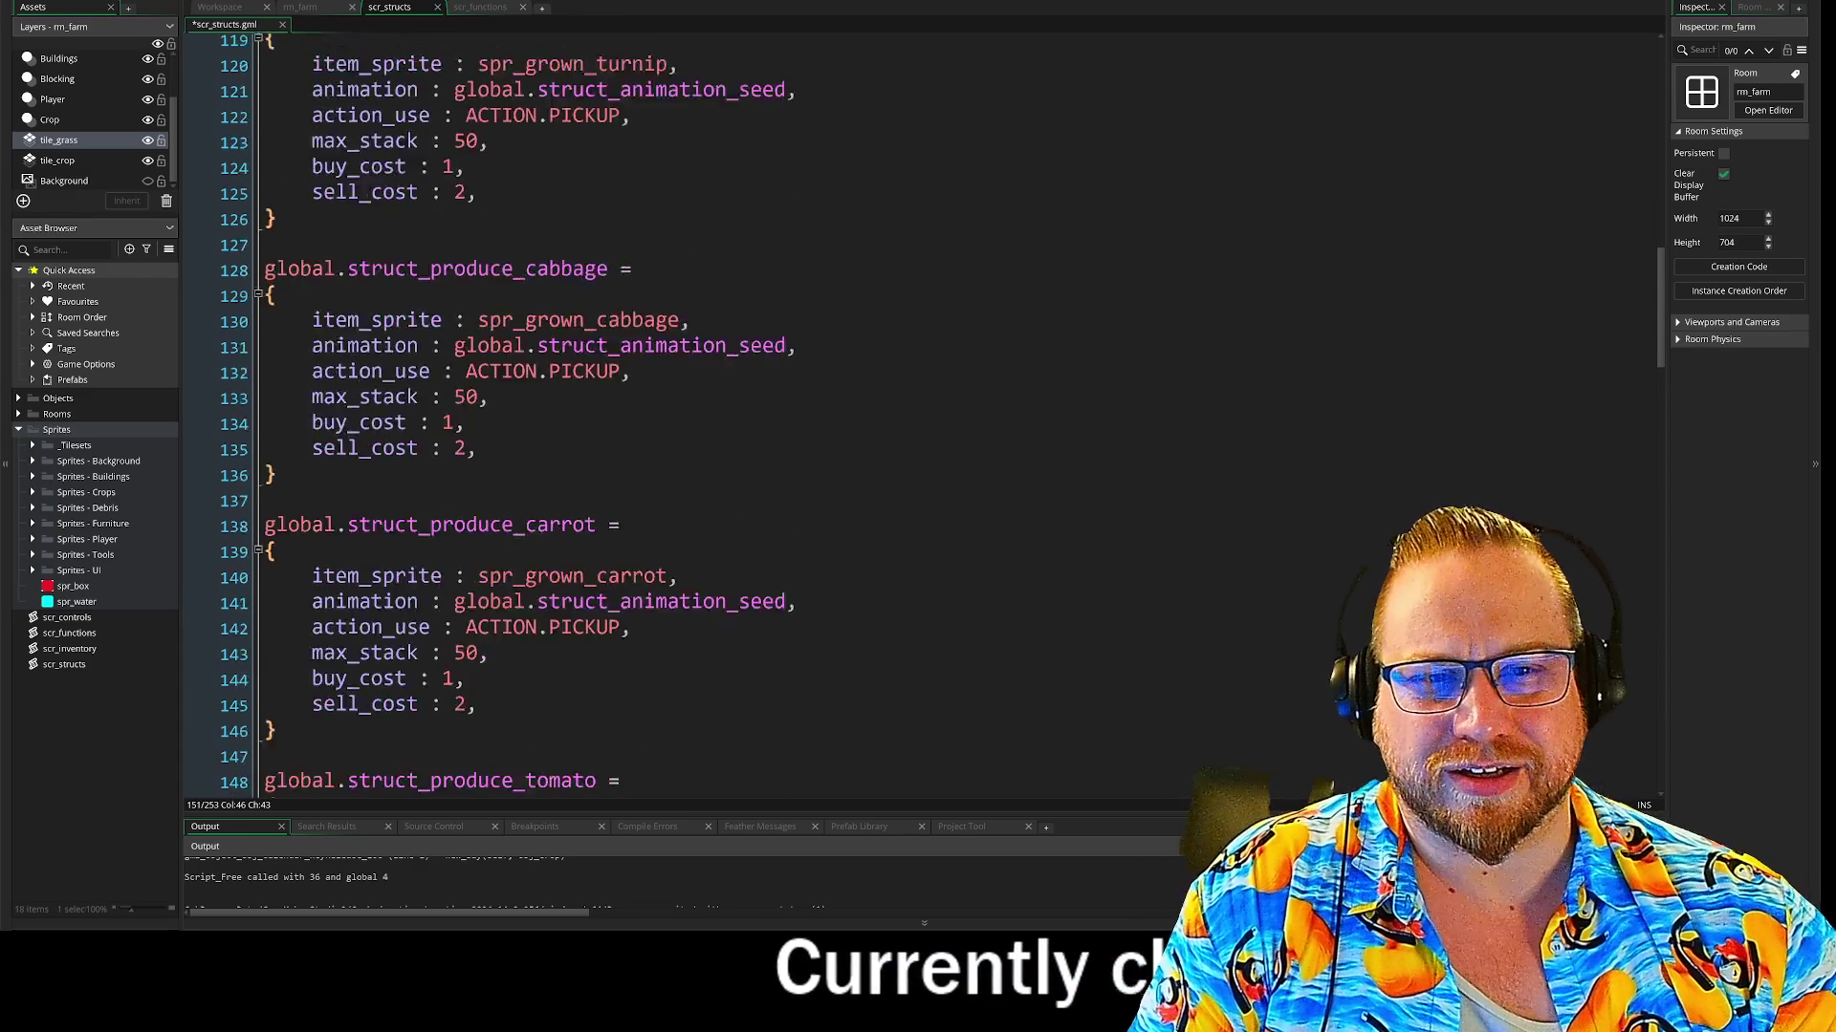
{"action": "scroll", "coordinate": [917, 412], "scroll_direction": "down", "scroll_amount": 8}
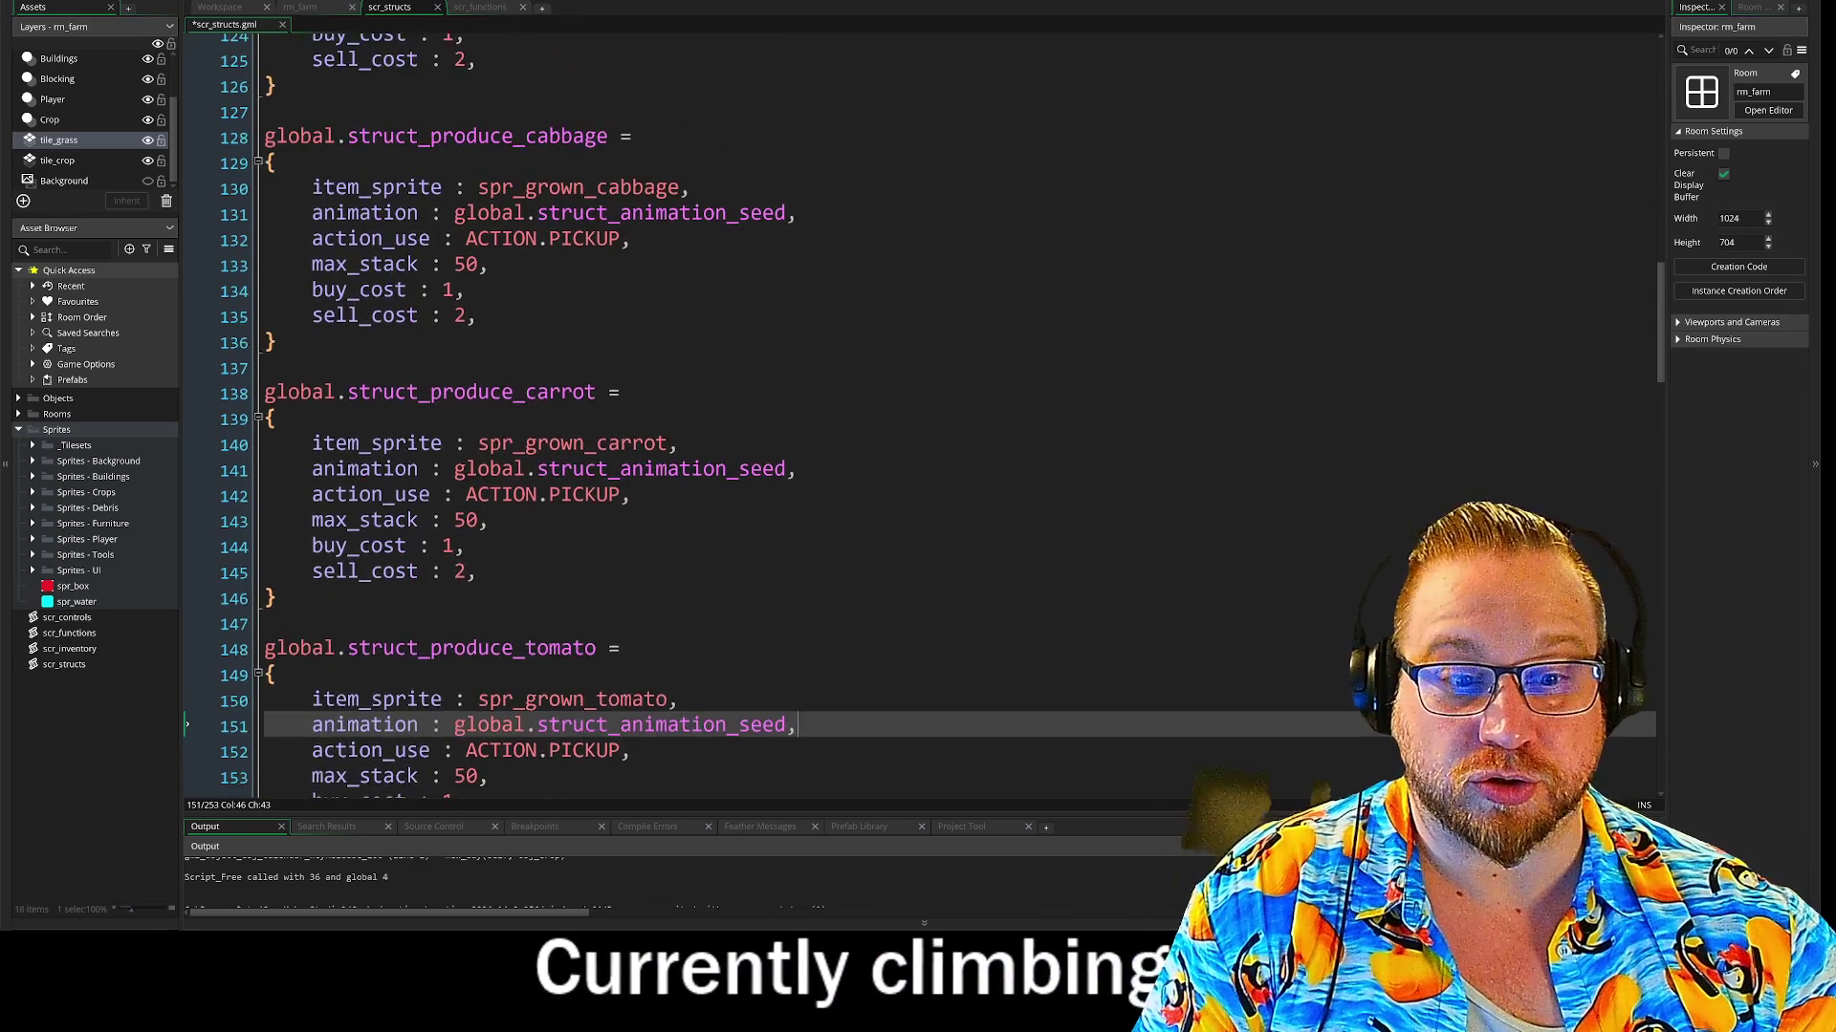
{"action": "scroll", "coordinate": [917, 411], "scroll_direction": "up", "scroll_amount": 3}
{"action": "scroll", "coordinate": [918, 411], "scroll_direction": "up", "scroll_amount": 5}
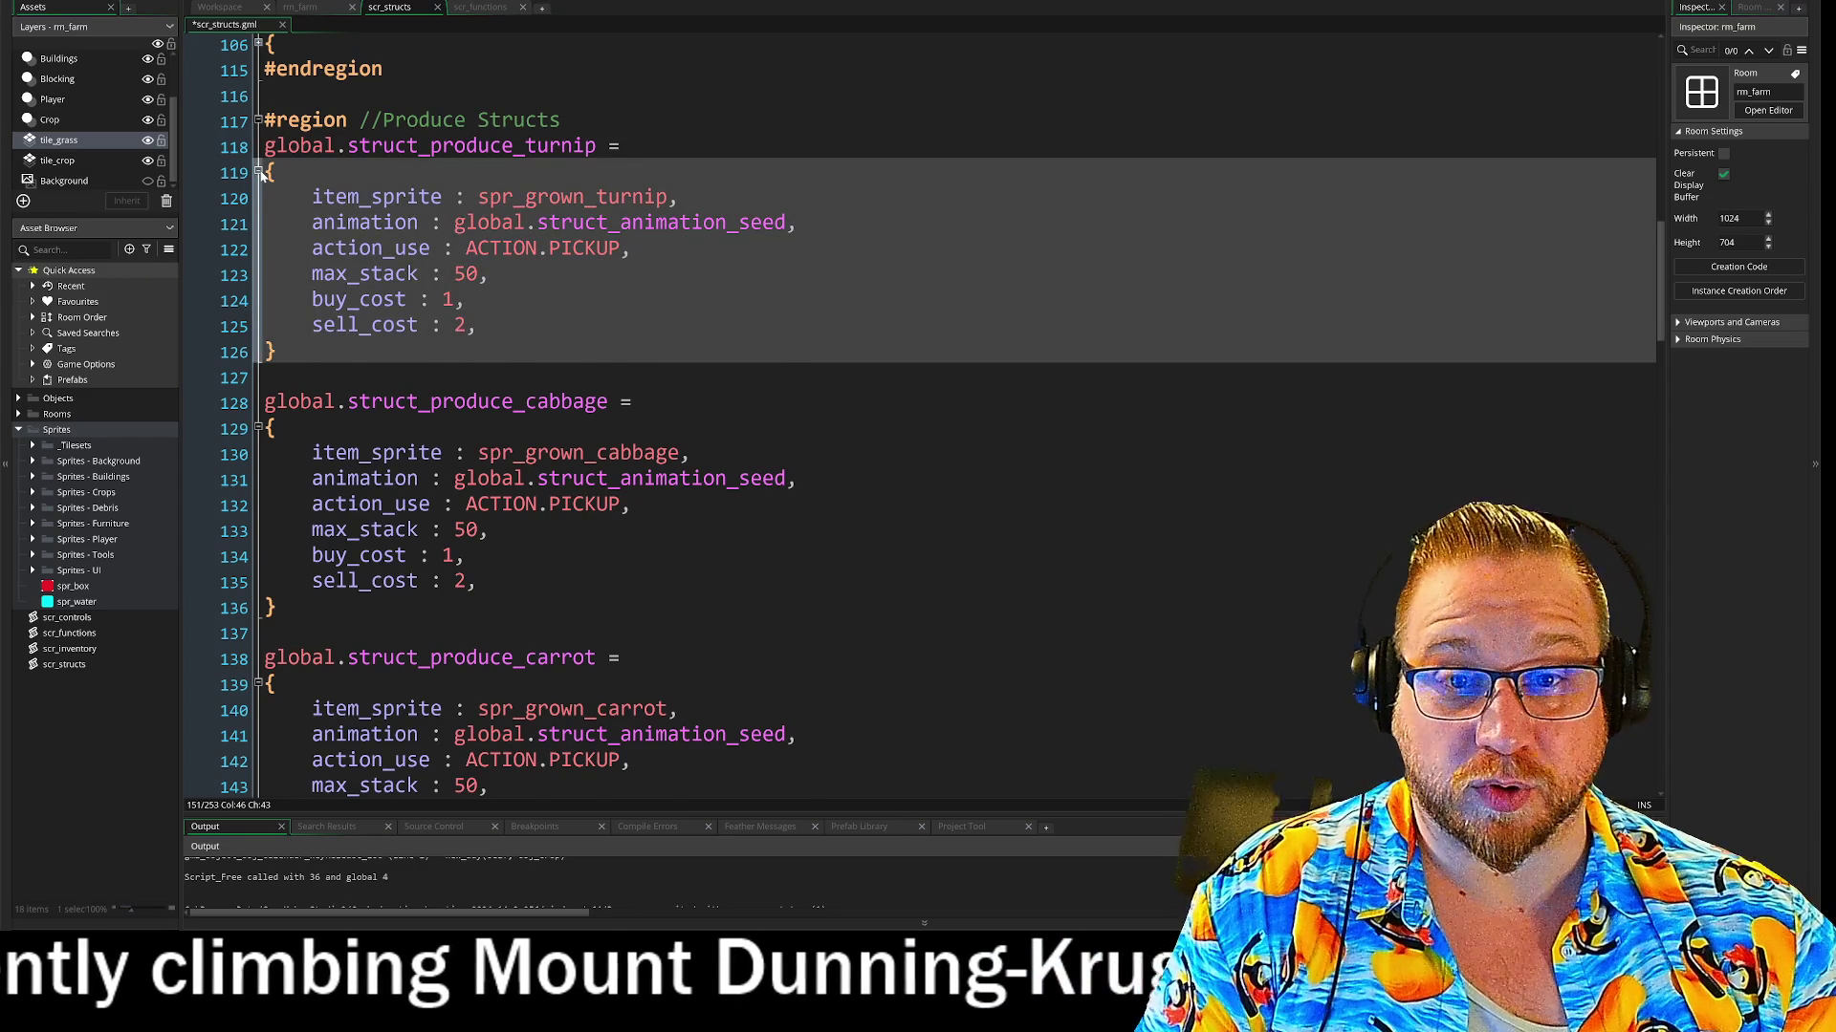
Fold the turnip, cabbage, carrot and tomato produce structs and move to the turnip seed's item_sprite line
{"action": "left_click", "coordinate": [258, 173]}
{"action": "left_click", "coordinate": [258, 249]}
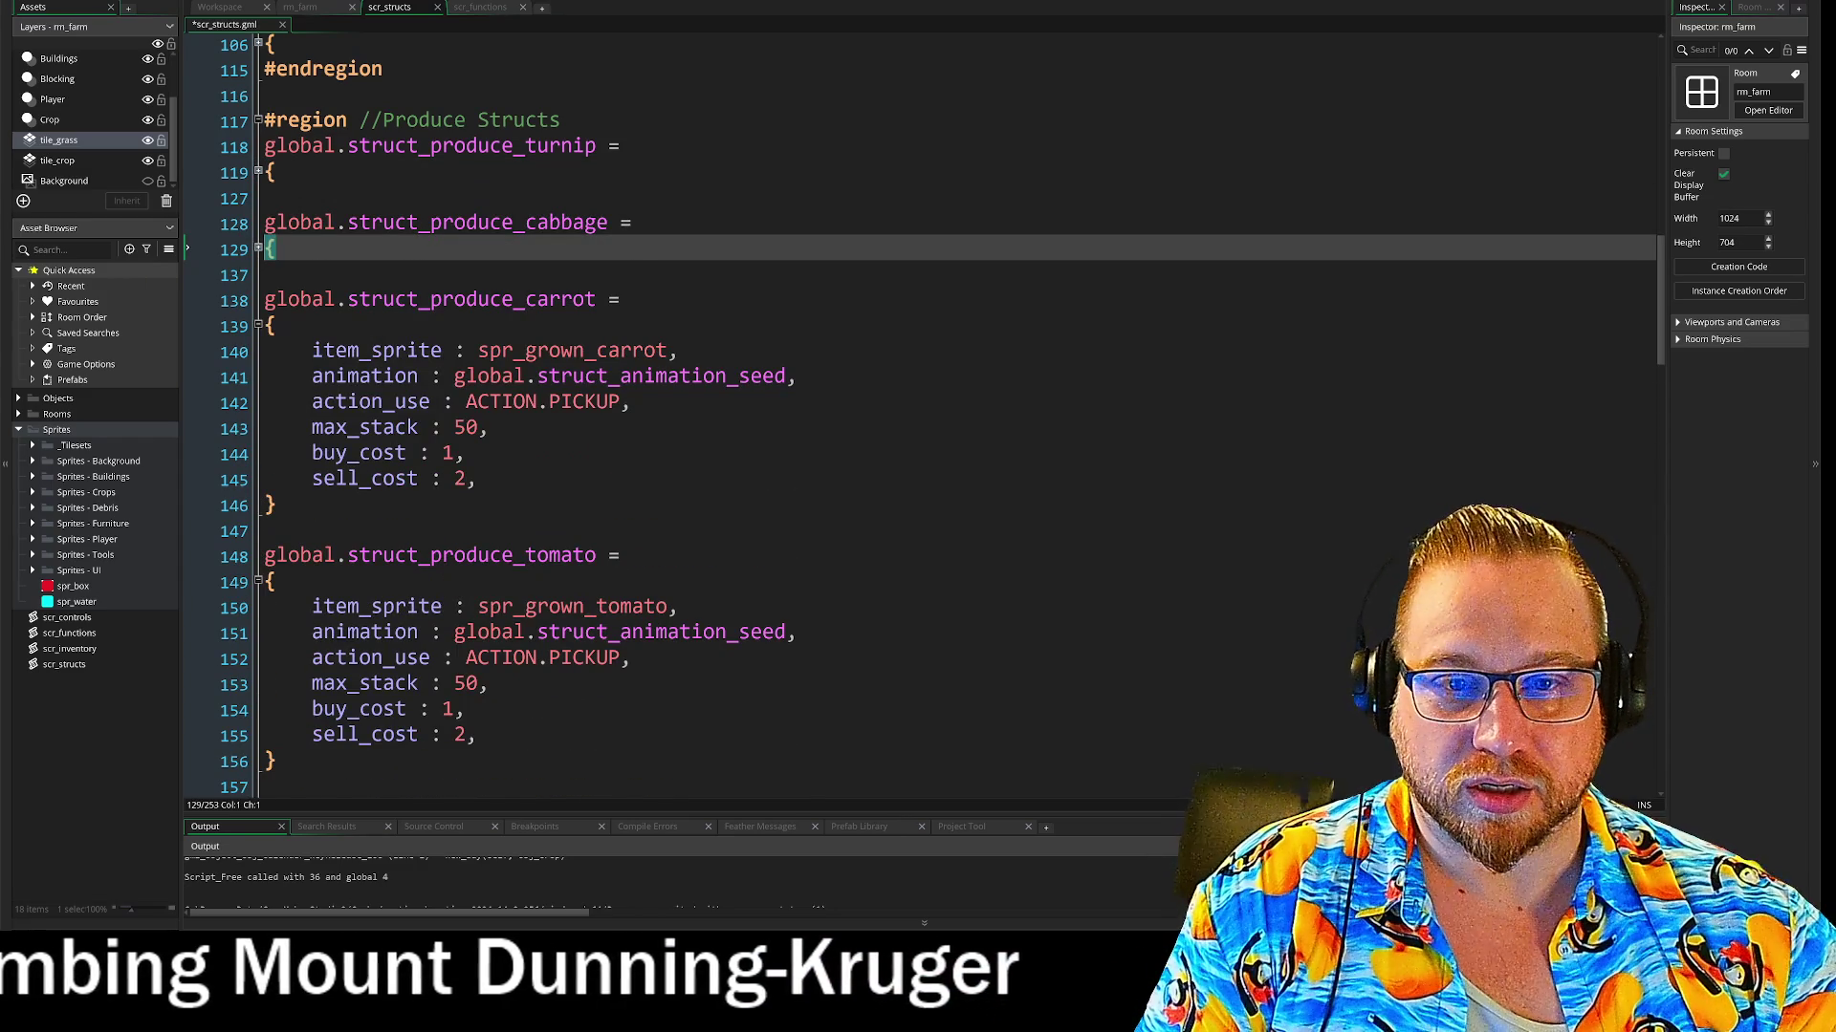
{"action": "left_click", "coordinate": [258, 326]}
{"action": "left_click", "coordinate": [258, 402]}
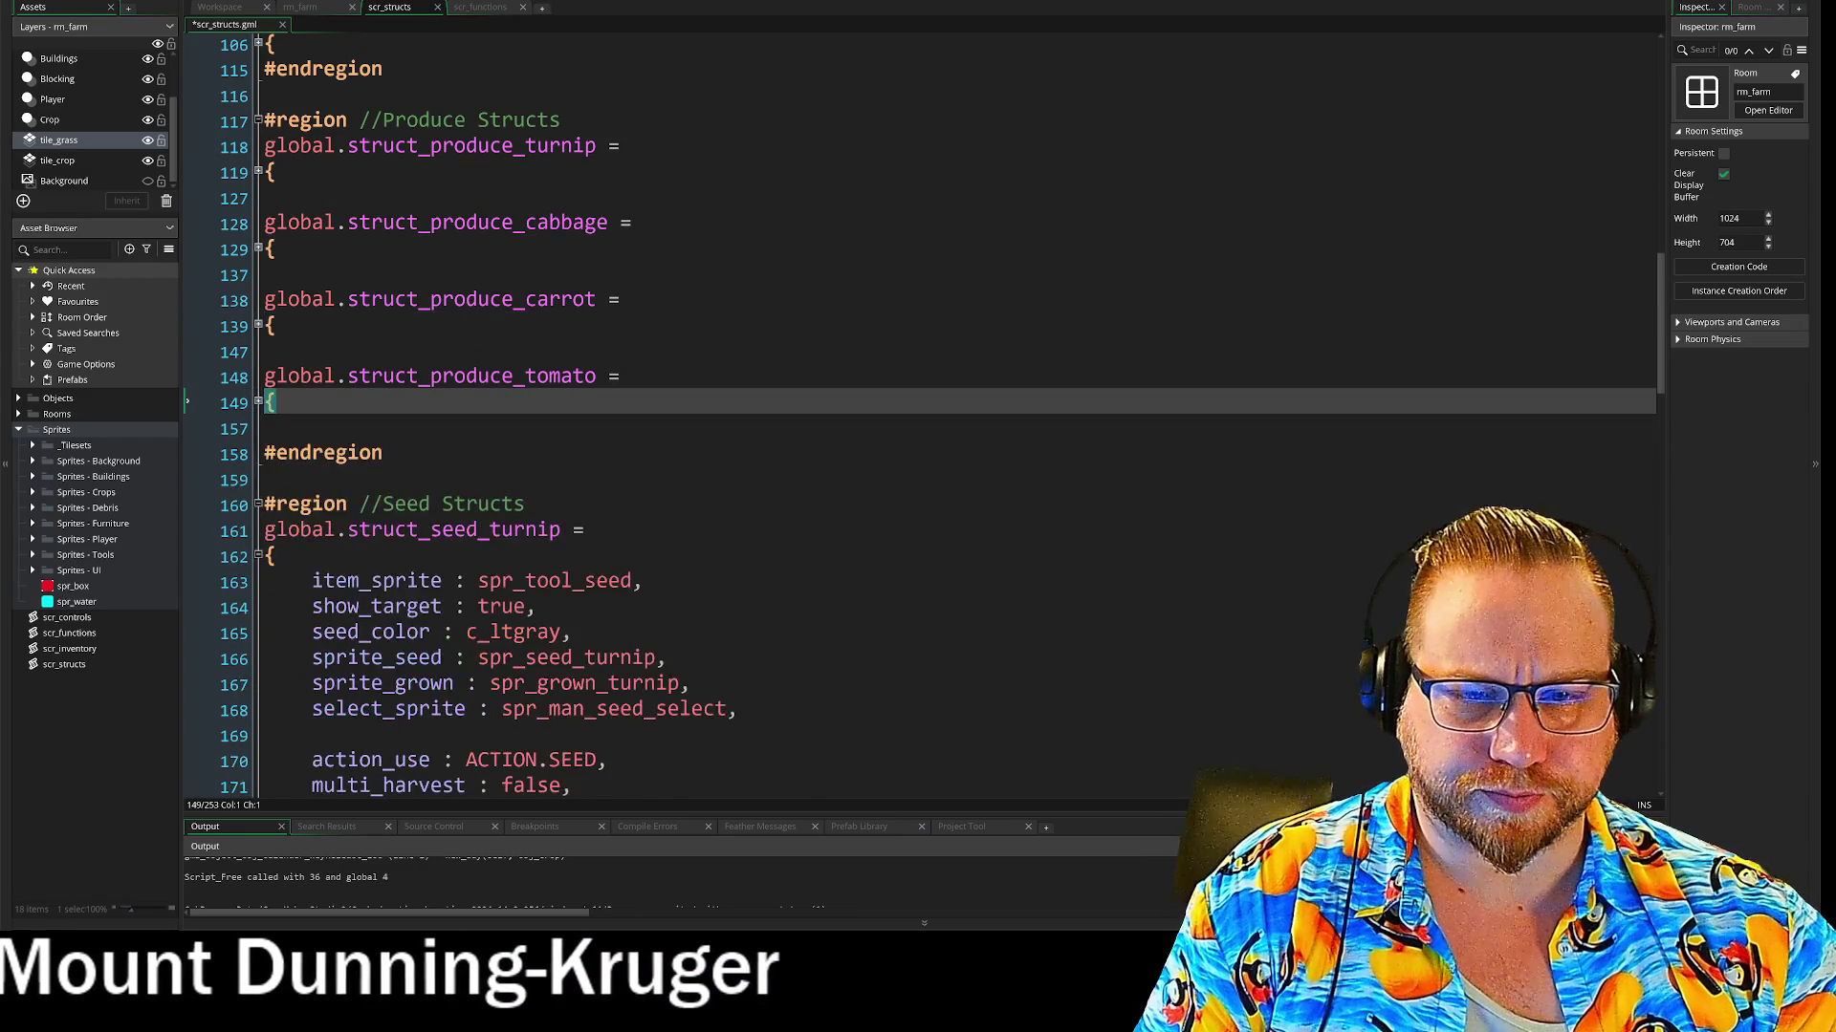
{"action": "scroll", "coordinate": [258, 404], "scroll_direction": "down", "scroll_amount": 5}
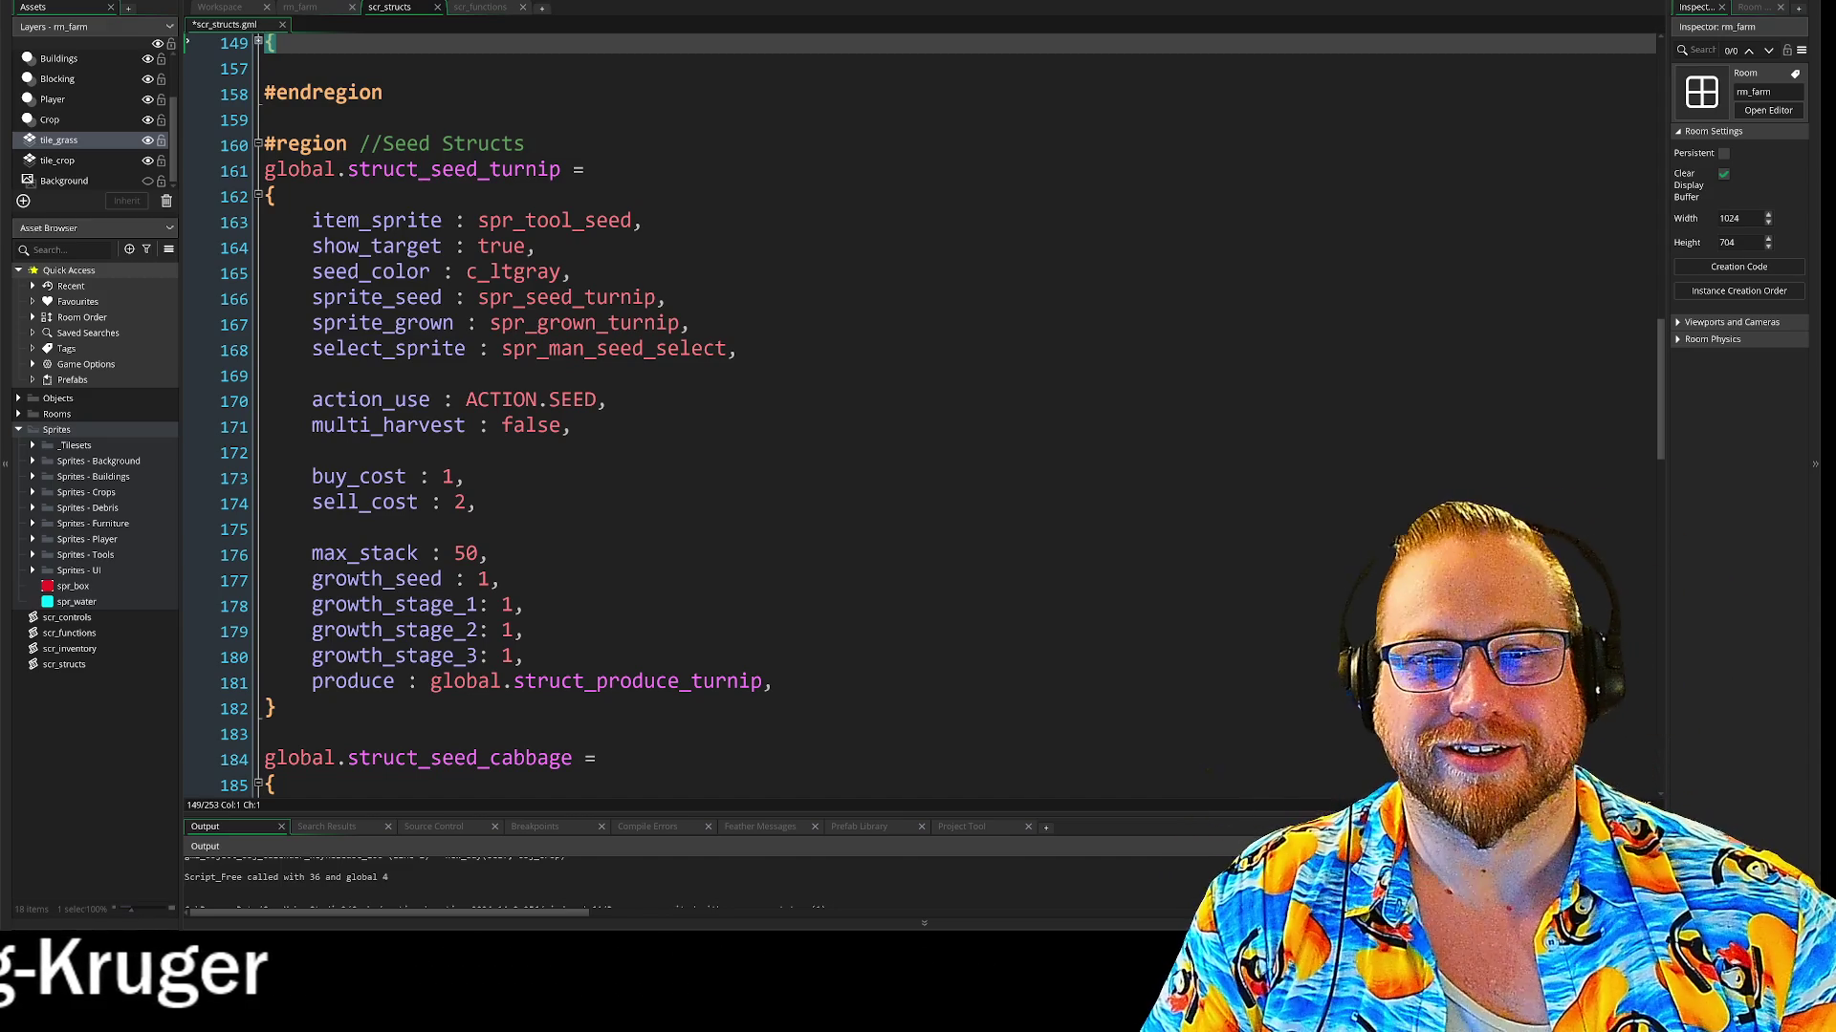
{"action": "left_click", "coordinate": [645, 220]}
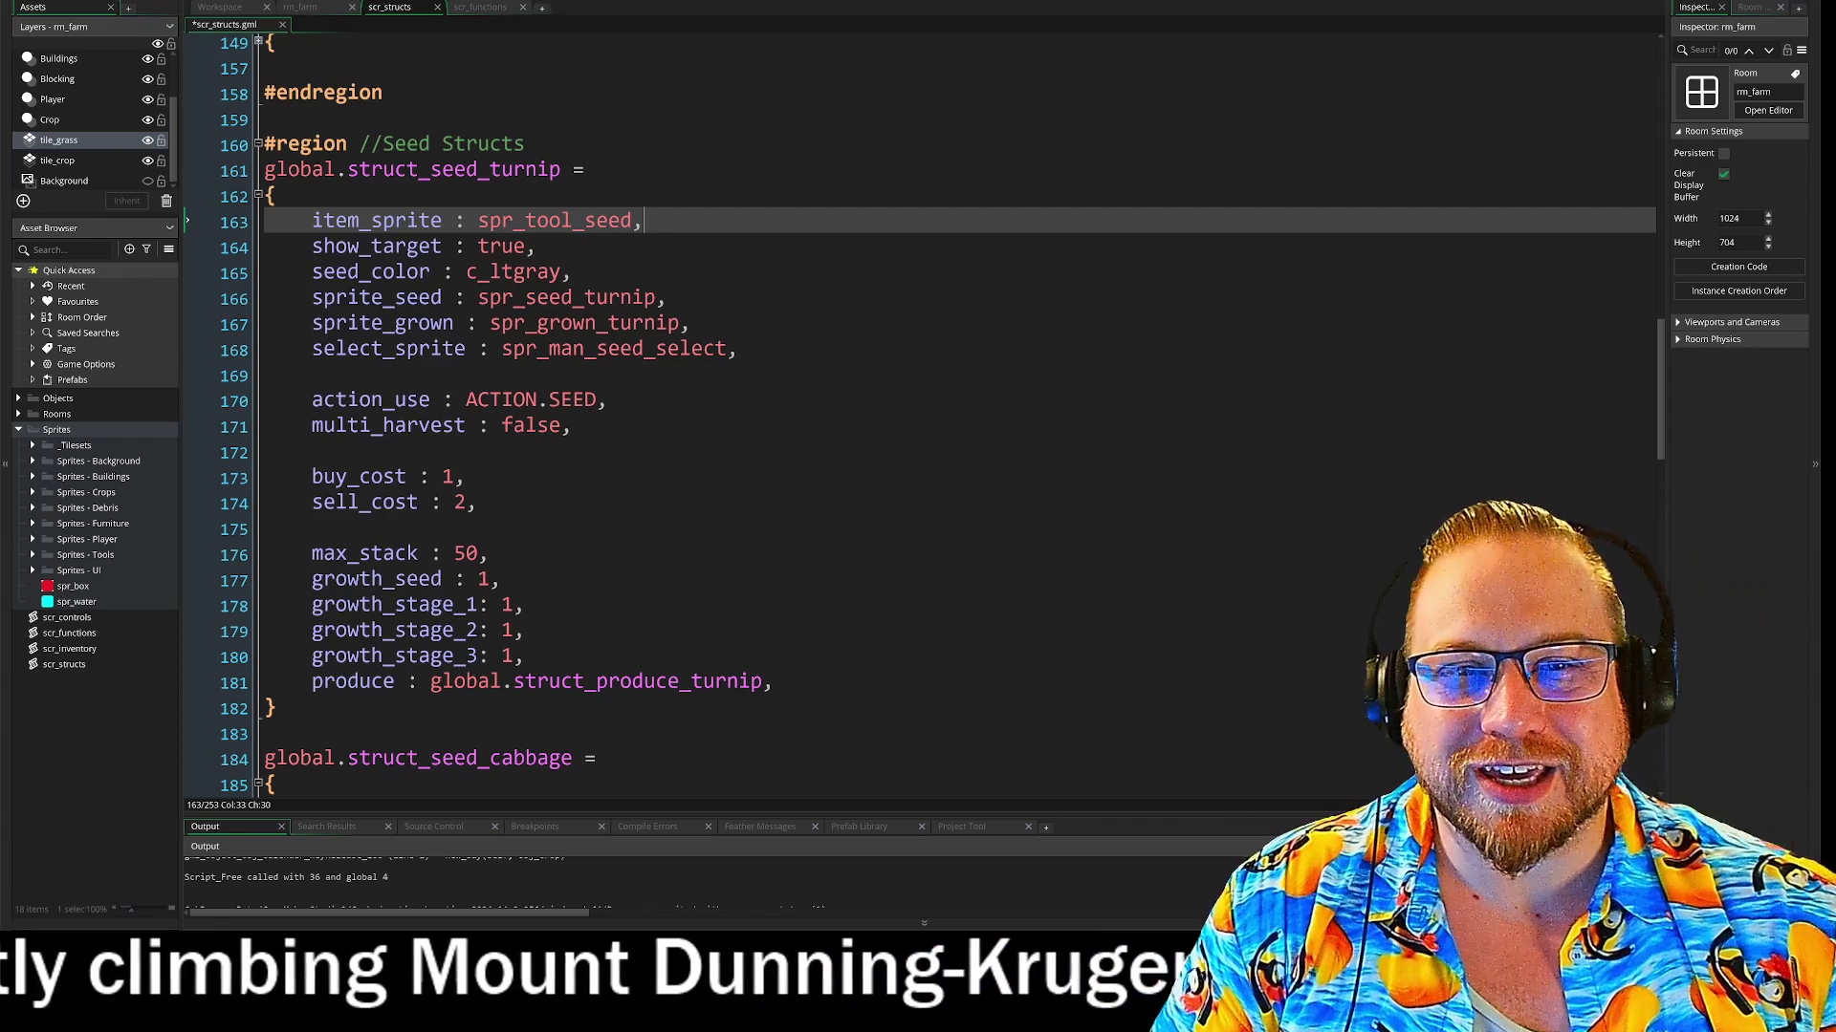
Switch to rm_farm and back to the Workspace, reselecting the ACTION.NONE input-handling lines
{"action": "left_click", "coordinate": [300, 7]}
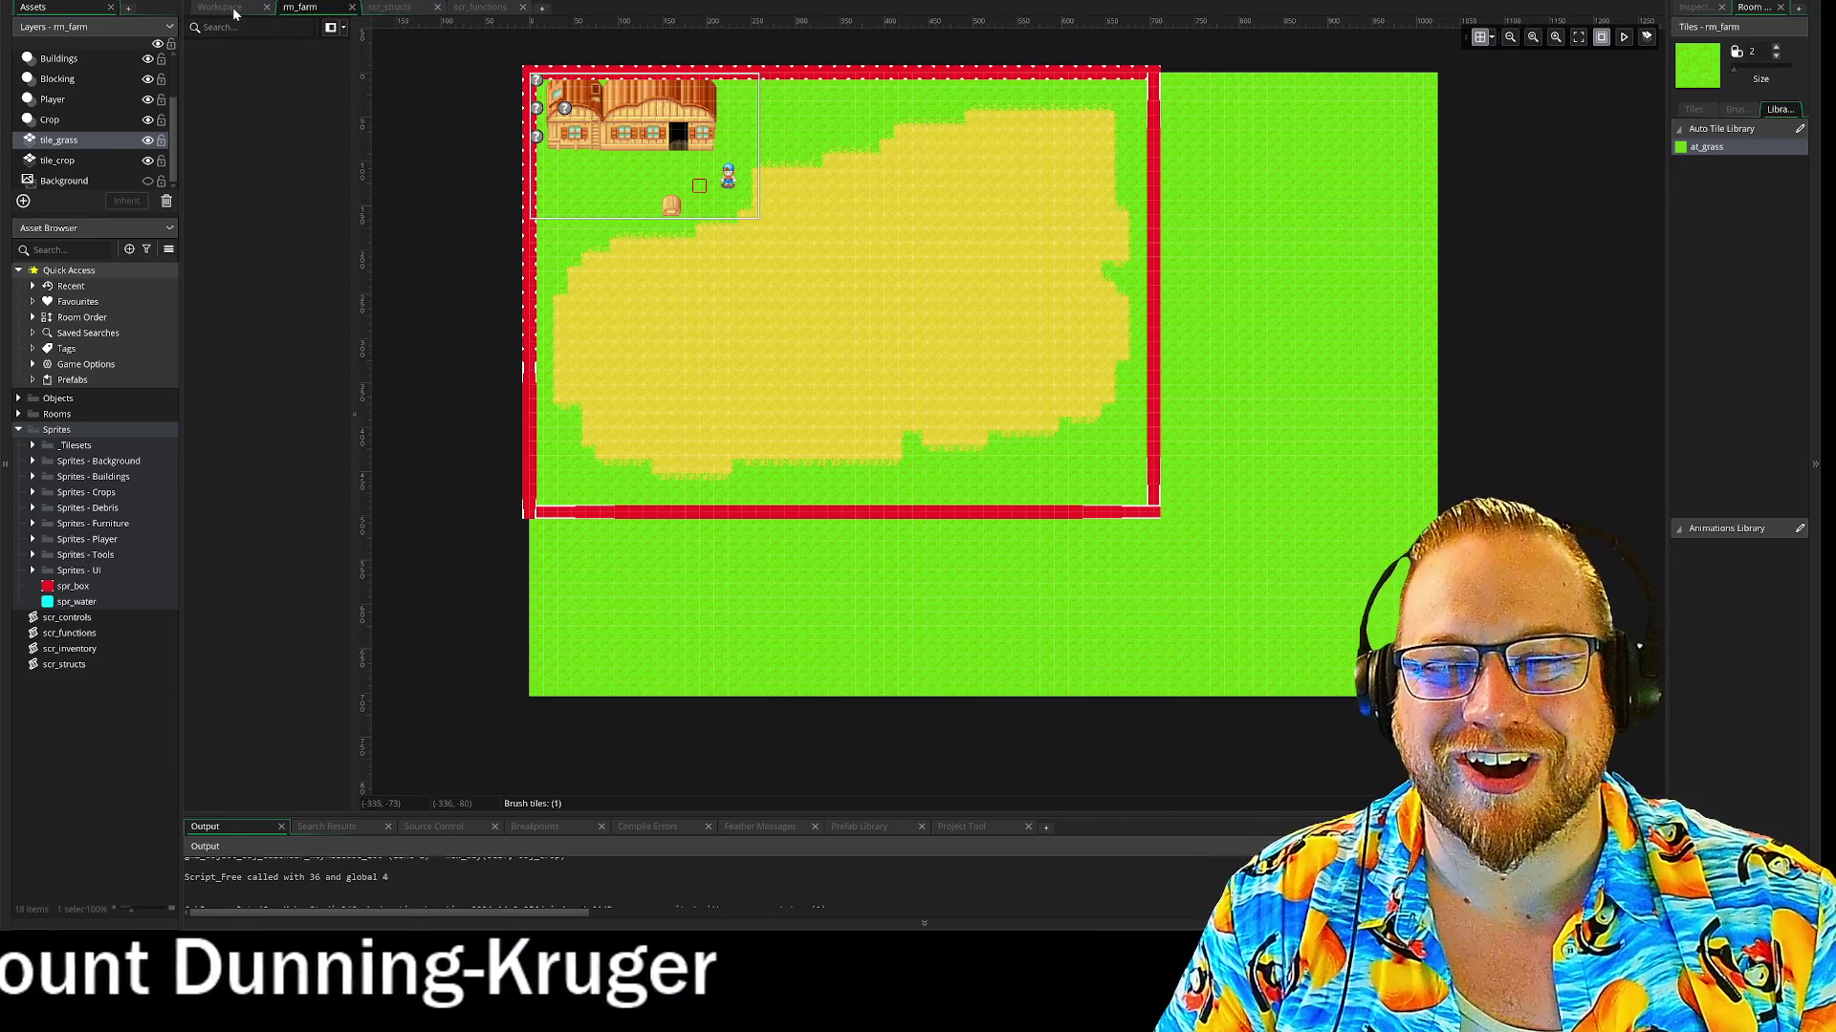
{"action": "left_click", "coordinate": [222, 7]}
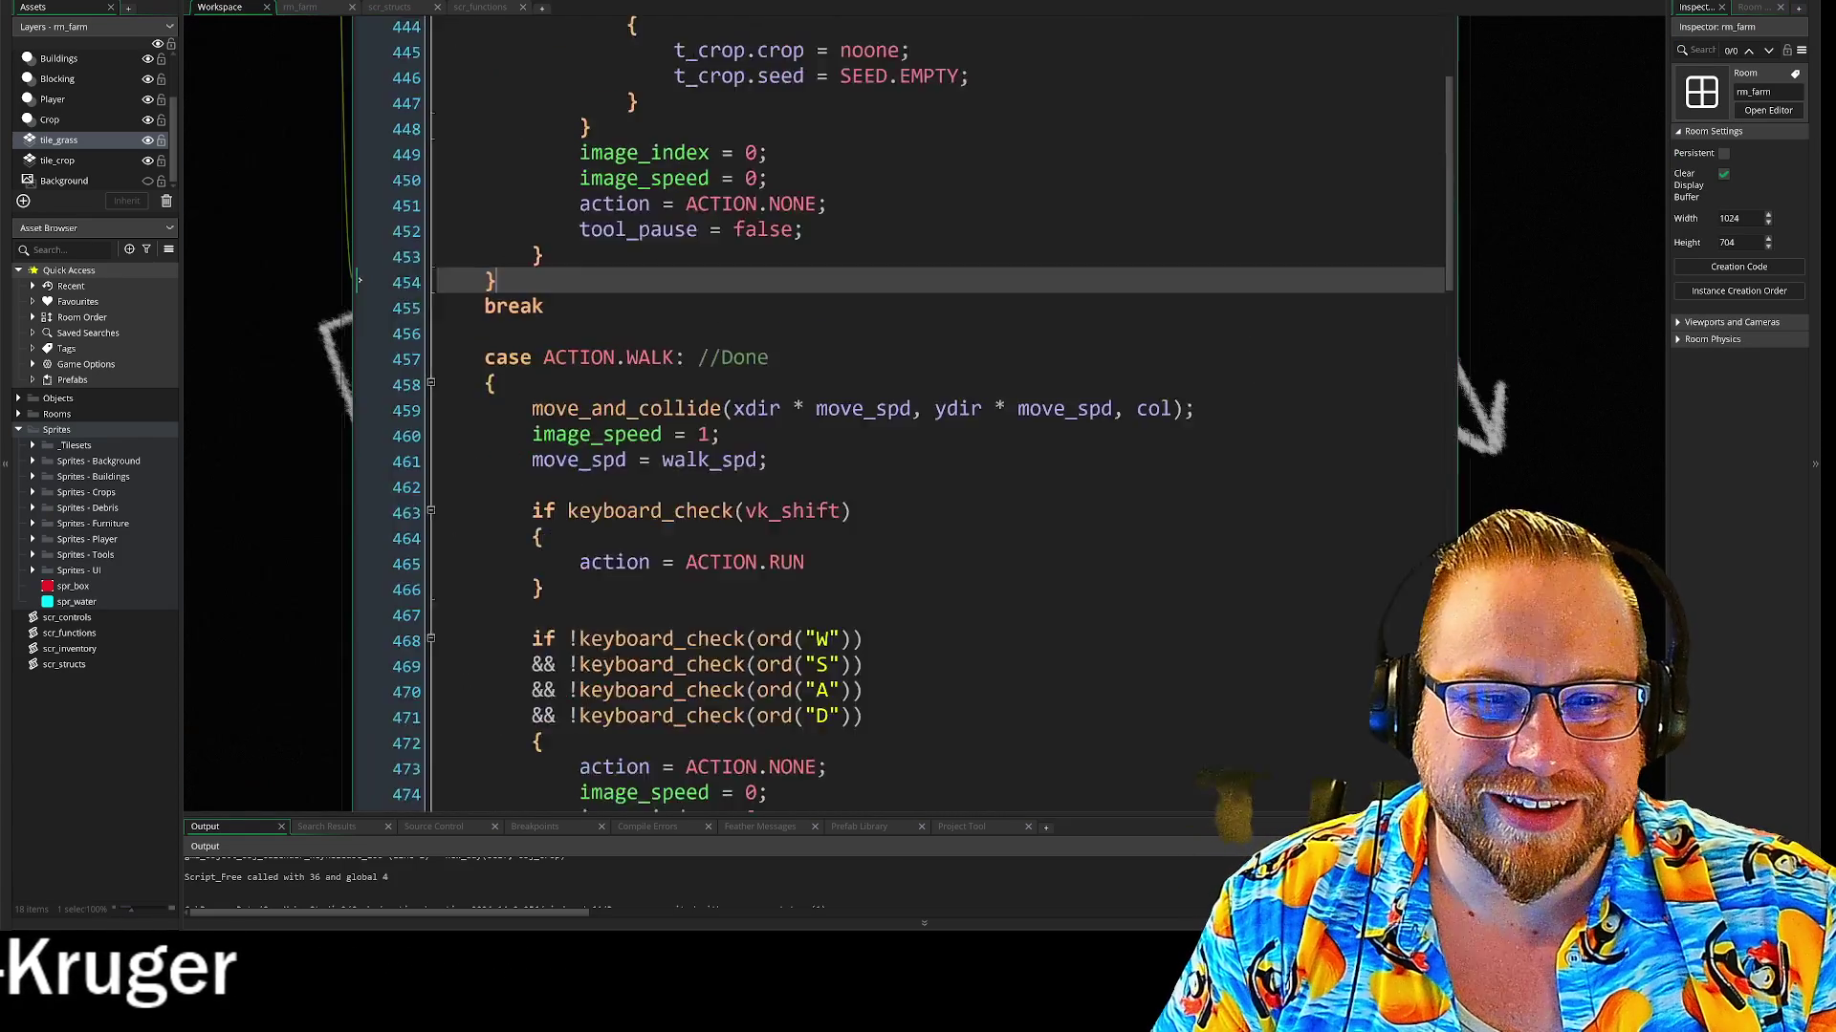
{"action": "scroll", "coordinate": [726, 383], "scroll_direction": "up", "scroll_amount": 20}
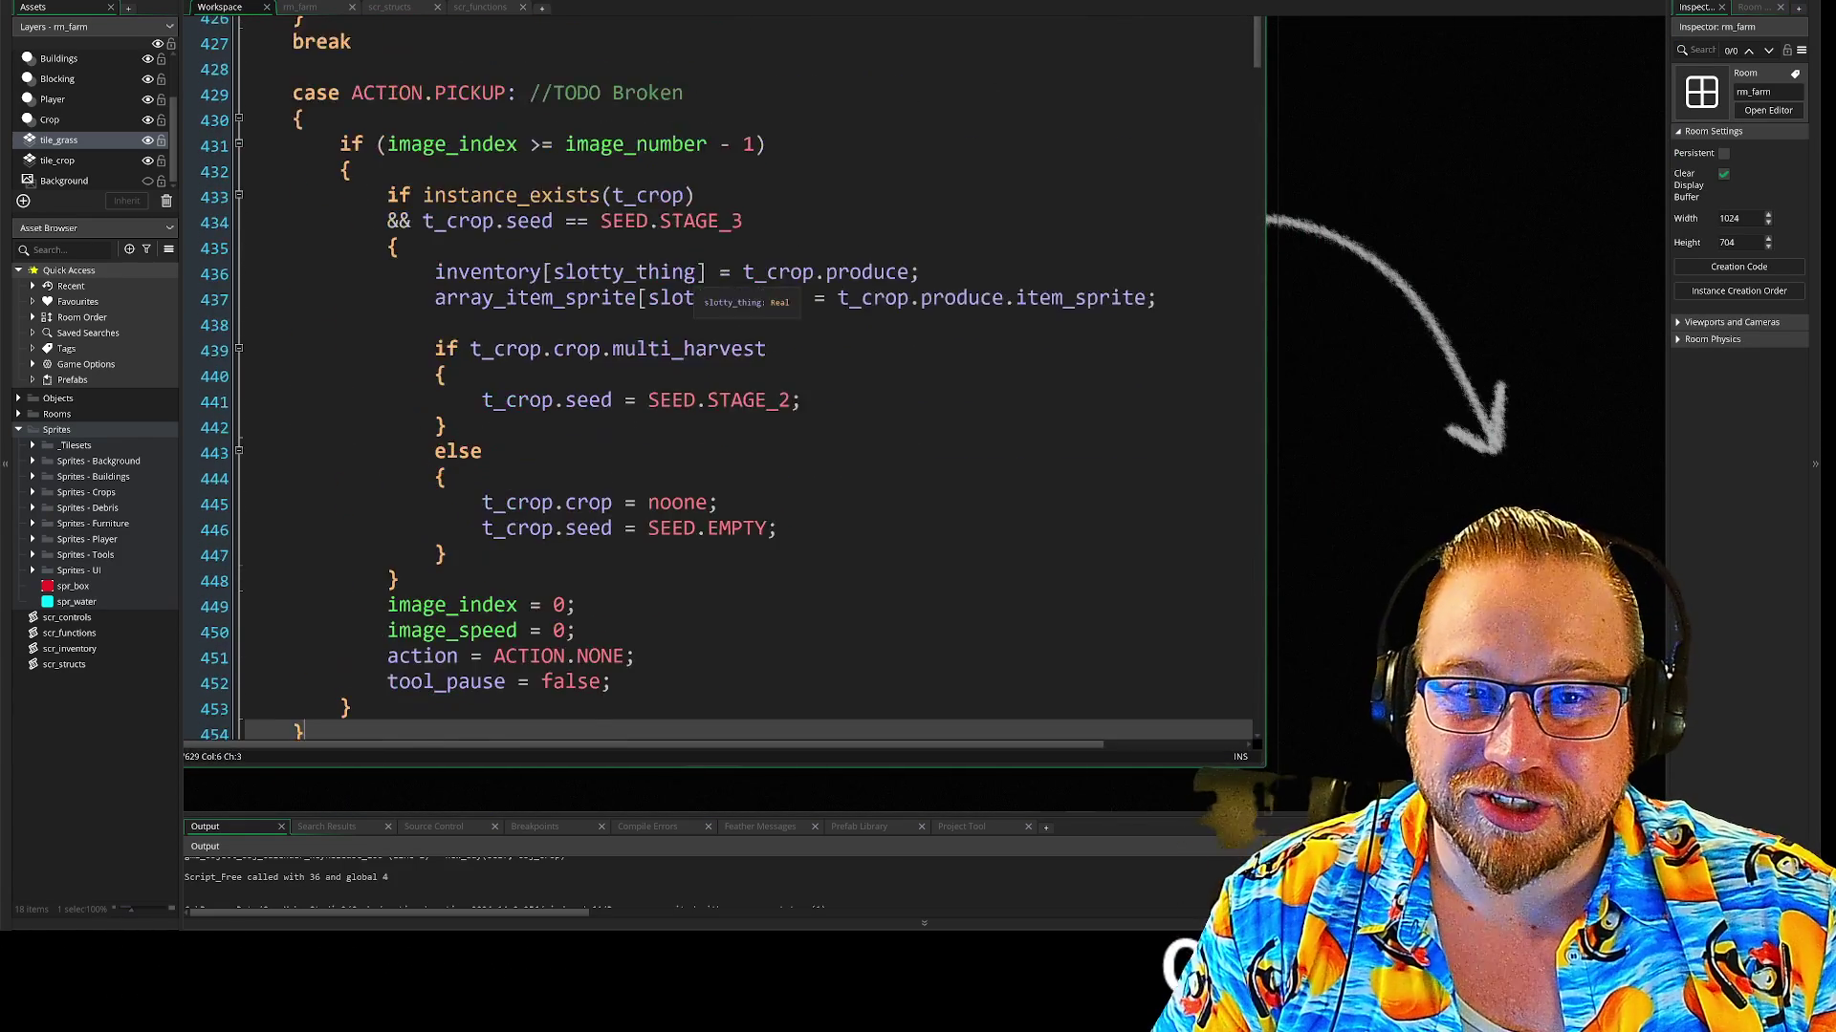
{"action": "scroll", "coordinate": [727, 383], "scroll_direction": "down", "scroll_amount": 3}
{"action": "mouse_move", "coordinate": [306, 82]}
{"action": "left_mouse_down"}
{"action": "mouse_move", "coordinate": [736, 336]}
{"action": "mouse_move", "coordinate": [600, 439]}
{"action": "mouse_move", "coordinate": [574, 157]}
{"action": "mouse_move", "coordinate": [286, 82]}
{"action": "left_mouse_up"}
{"action": "left_click", "coordinate": [884, 208]}
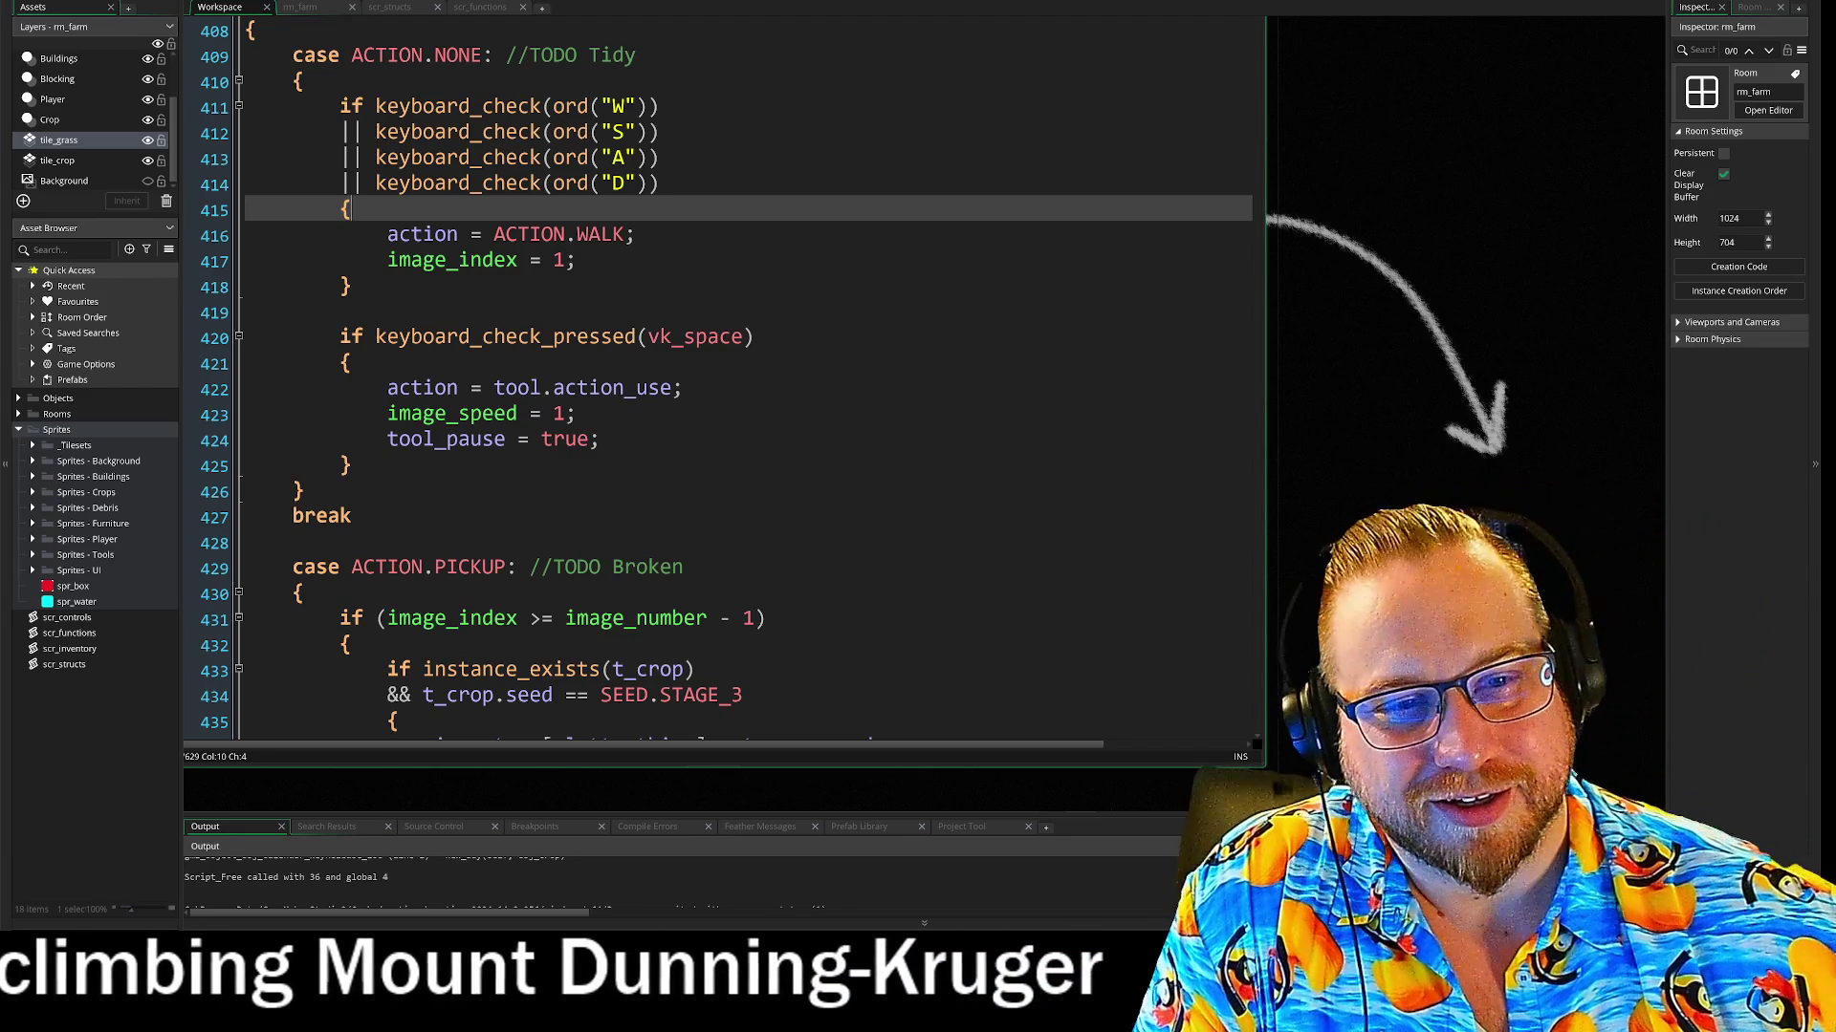
Select the Step event's input checks through the vk_space check, then clear the selection
{"action": "scroll", "coordinate": [669, 383], "scroll_direction": "up", "scroll_amount": 1}
{"action": "left_click_drag", "start_coordinate": [307, 157], "coordinate": [659, 259]}
{"action": "key", "text": "shift+Down"}
{"action": "key", "text": "shift+Down"}
{"action": "key", "text": "shift+Down"}
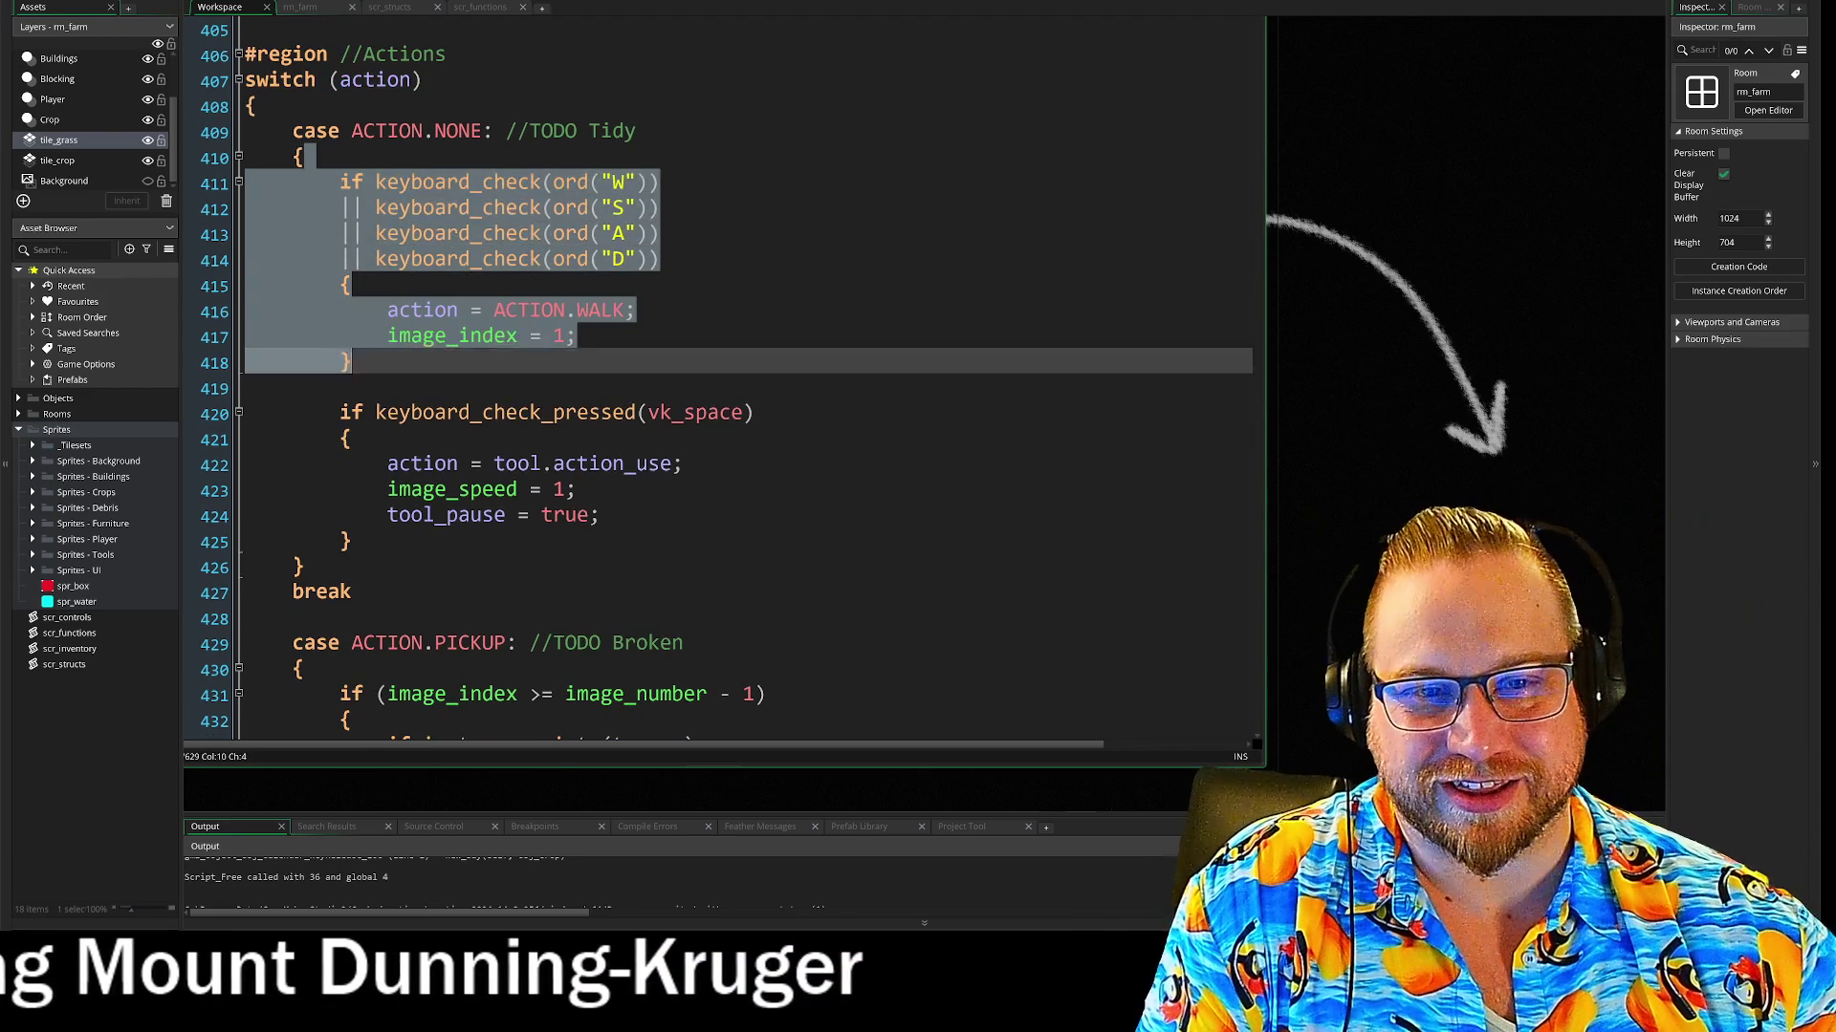
{"action": "key", "text": "Down"}
{"action": "key", "text": "Down"}
{"action": "key", "text": "Down"}
{"action": "scroll", "coordinate": [717, 382], "scroll_direction": "up", "scroll_amount": 3}
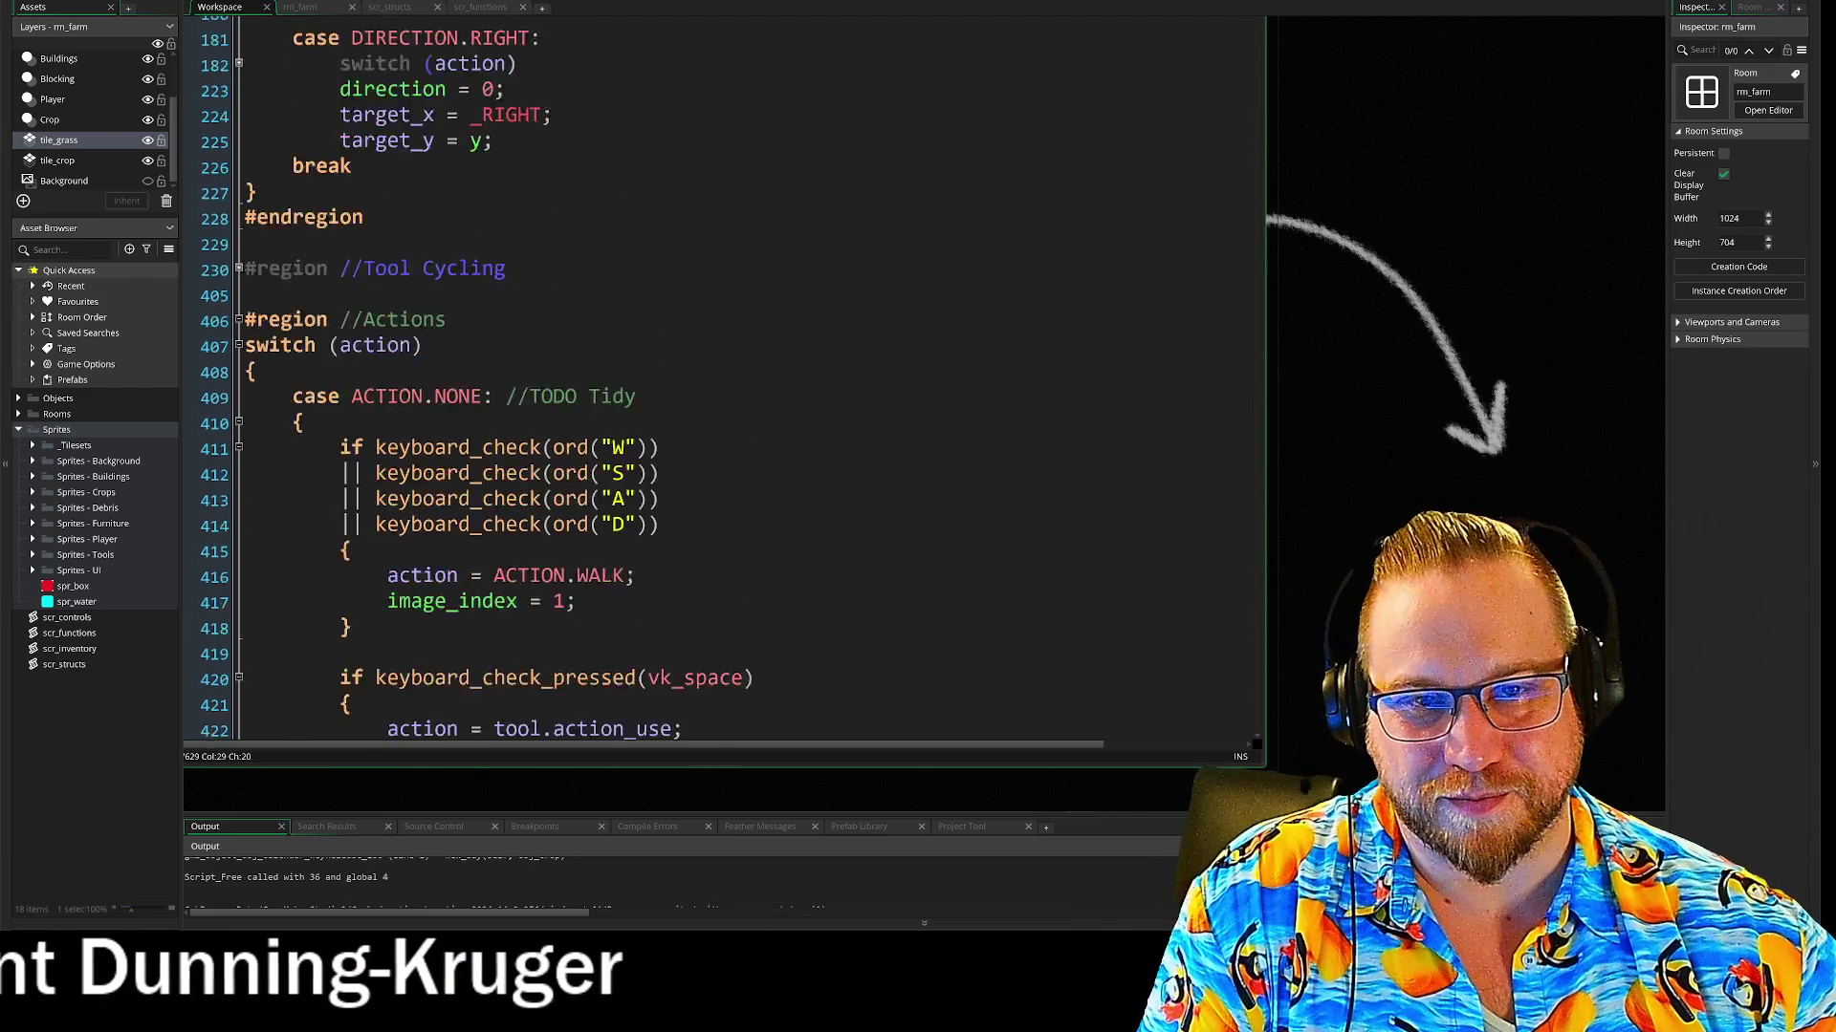
{"action": "scroll", "coordinate": [670, 383], "scroll_direction": "up", "scroll_amount": 12}
{"action": "left_click", "coordinate": [277, 561]}
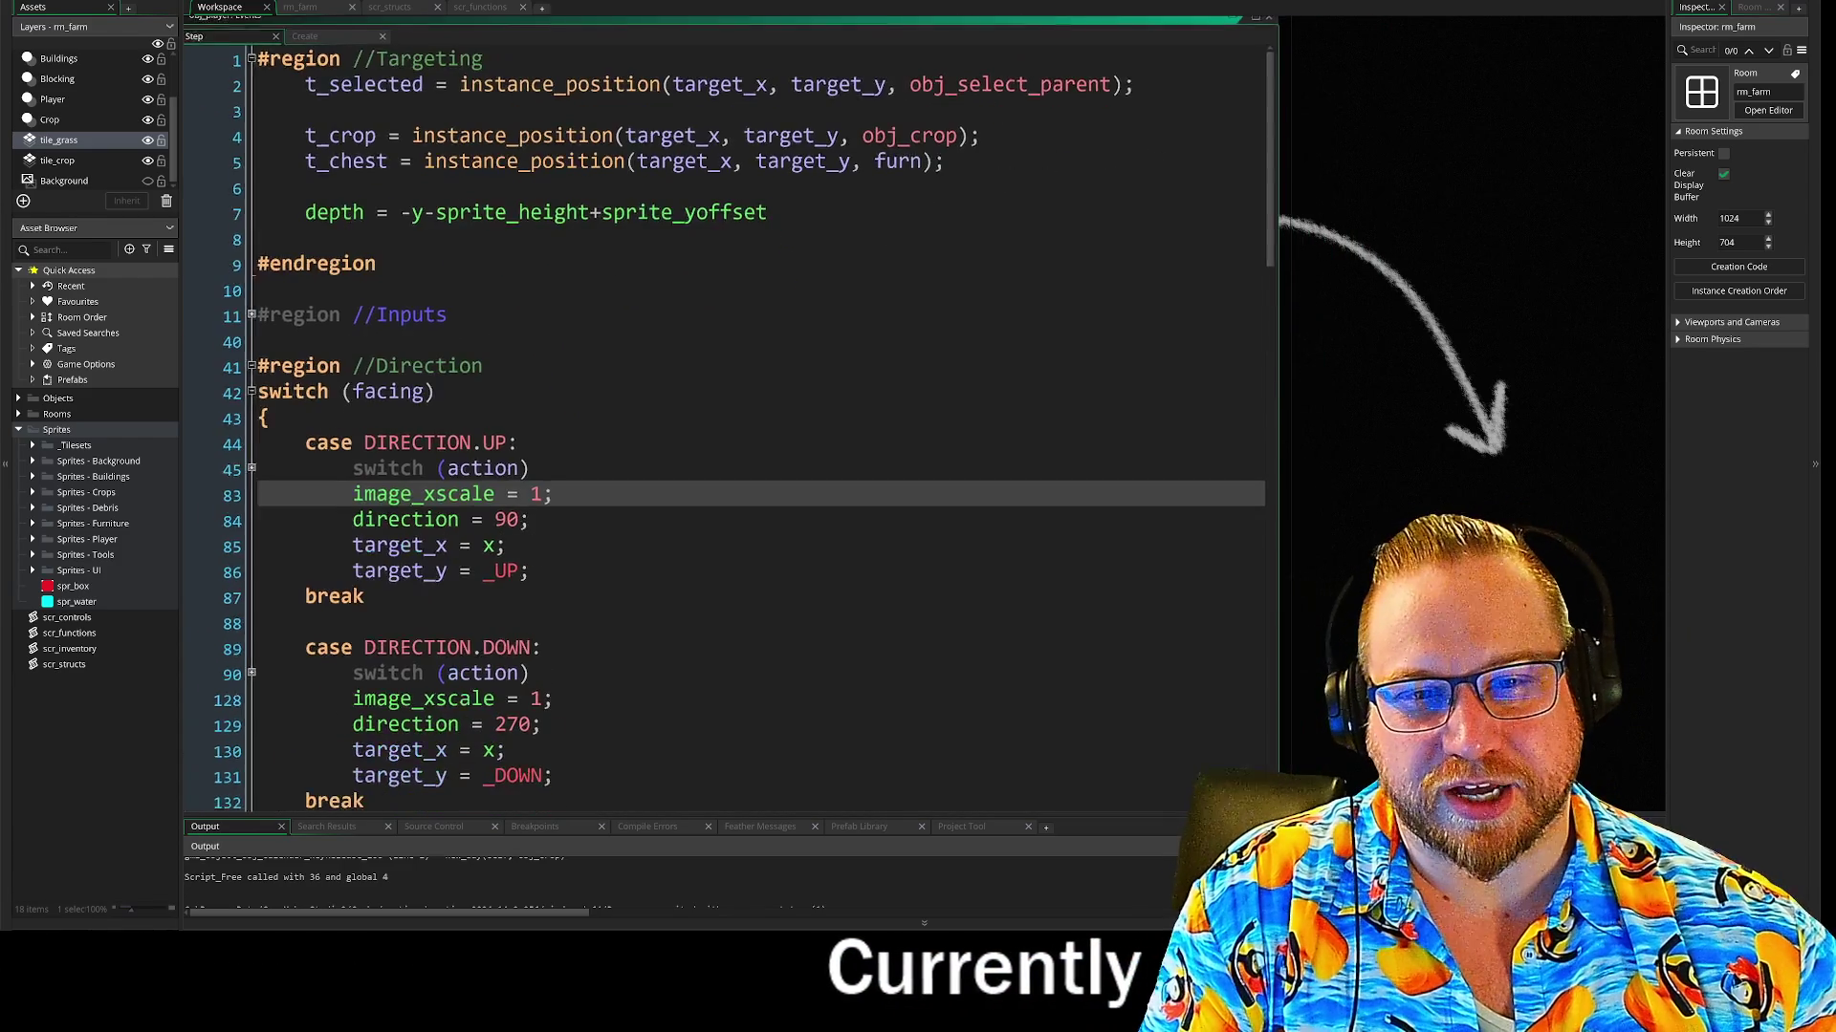
{"action": "key", "text": "Down"}
{"action": "key", "text": "Down"}
{"action": "key", "text": "Down"}
Expand the Inputs region and the W, S, A, D key blocks, then select lines 14 to 36
{"action": "left_click", "coordinate": [275, 236]}
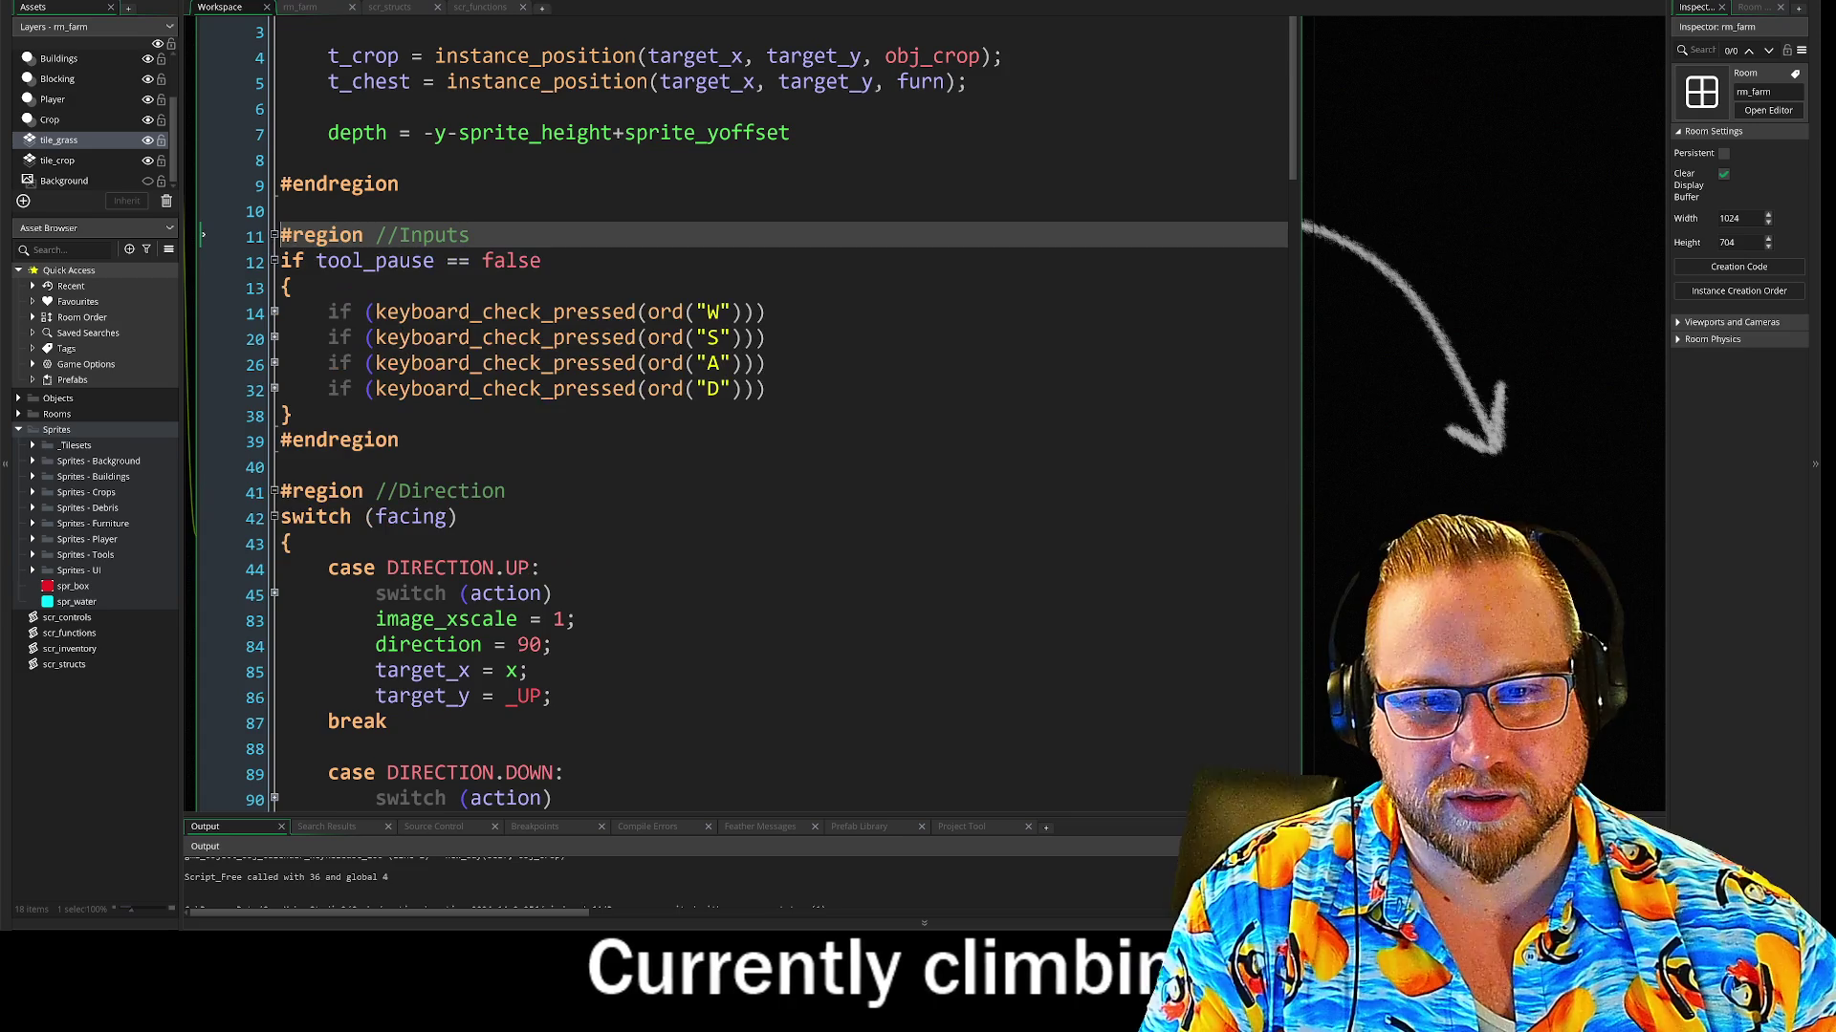
{"action": "left_click", "coordinate": [275, 313]}
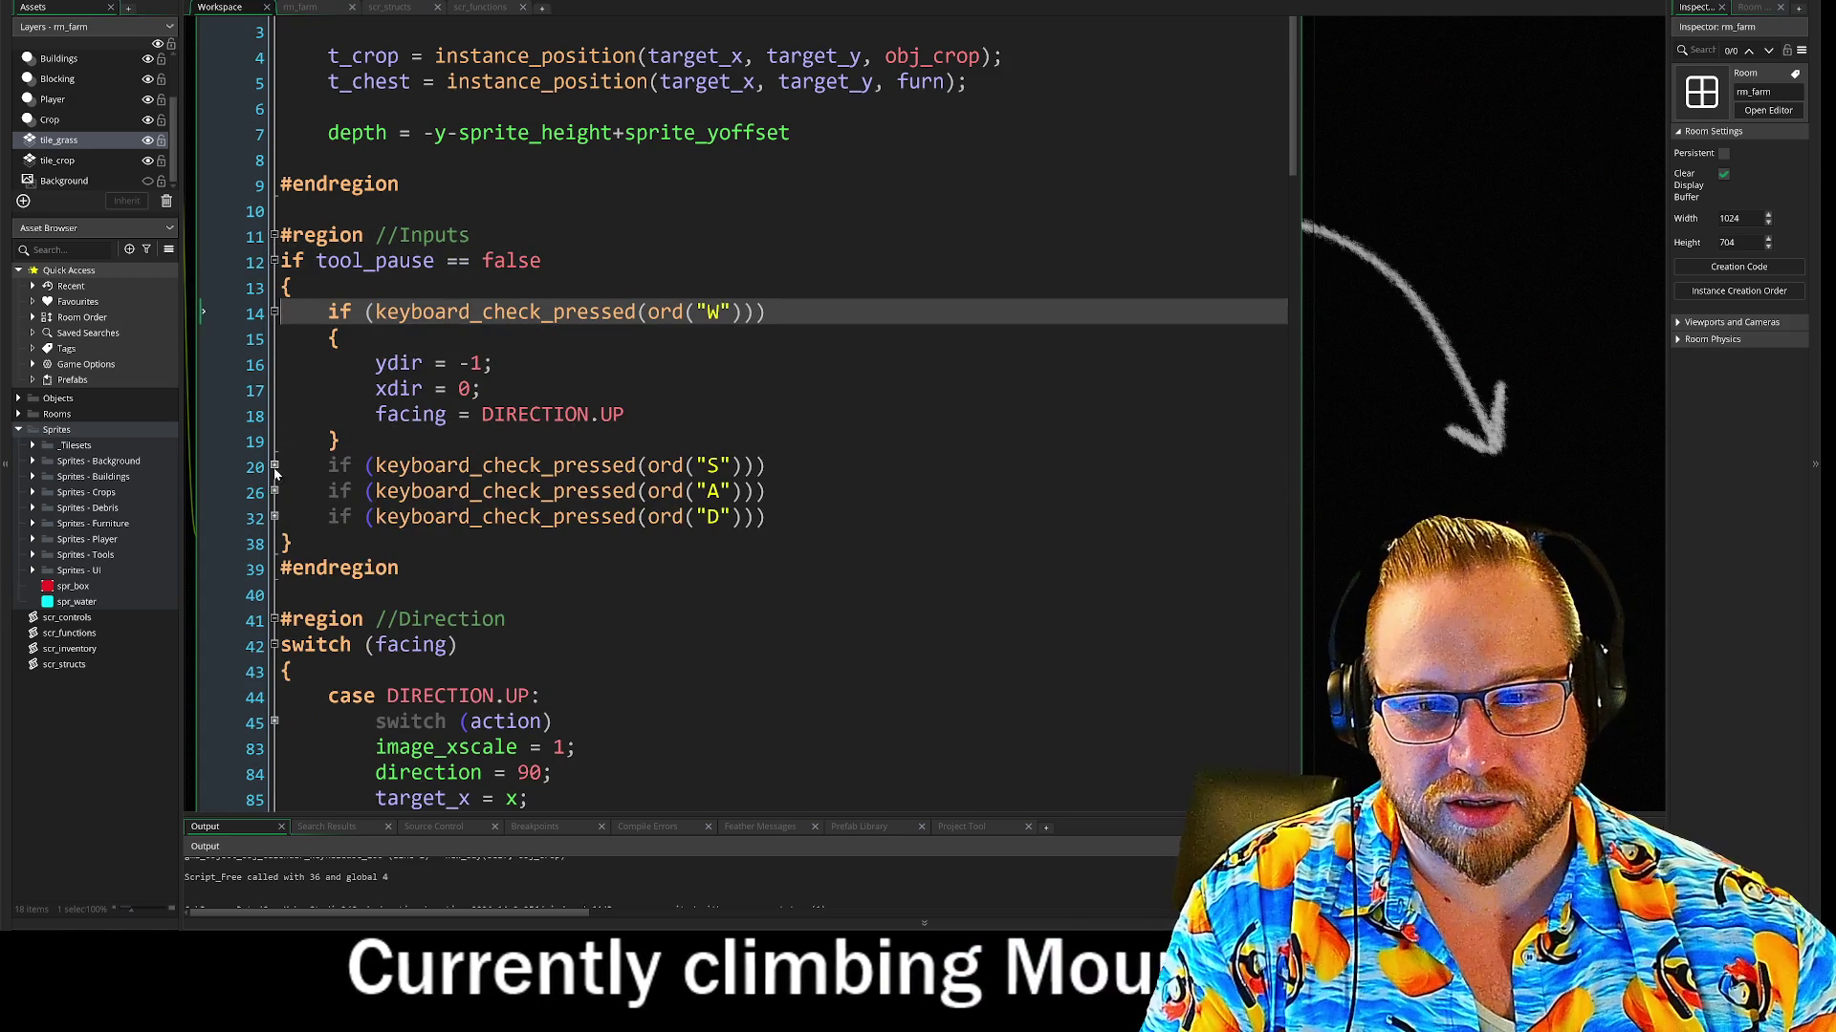
{"action": "left_click", "coordinate": [275, 466]}
{"action": "left_click", "coordinate": [275, 619]}
{"action": "scroll", "coordinate": [275, 620], "scroll_direction": "down", "scroll_amount": 2}
{"action": "left_click", "coordinate": [274, 620]}
{"action": "scroll", "coordinate": [669, 382], "scroll_direction": "up", "scroll_amount": 5}
{"action": "left_click", "coordinate": [429, 236]}
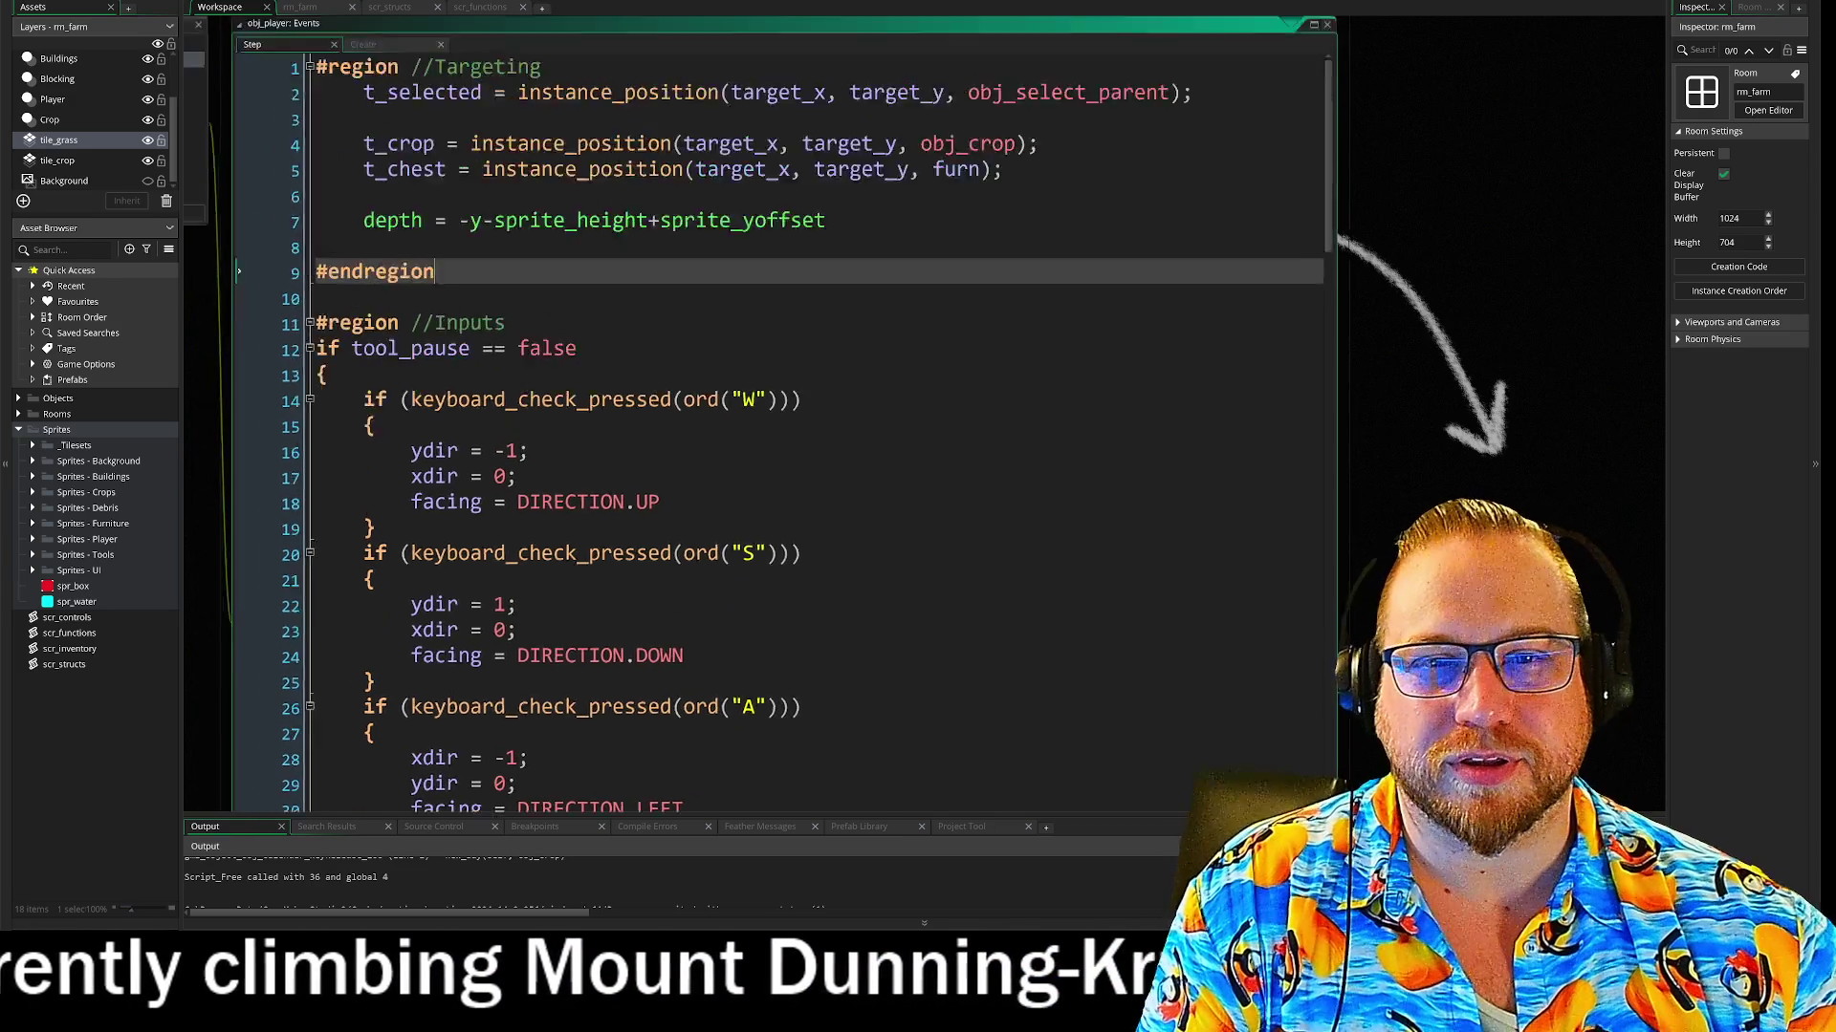
{"action": "scroll", "coordinate": [784, 449], "scroll_direction": "down", "scroll_amount": 4}
{"action": "scroll", "coordinate": [784, 449], "scroll_direction": "up", "scroll_amount": 1}
{"action": "left_click_drag", "start_coordinate": [239, 208], "coordinate": [240, 772]}
{"action": "scroll", "coordinate": [938, 543], "scroll_direction": "down", "scroll_amount": 8}
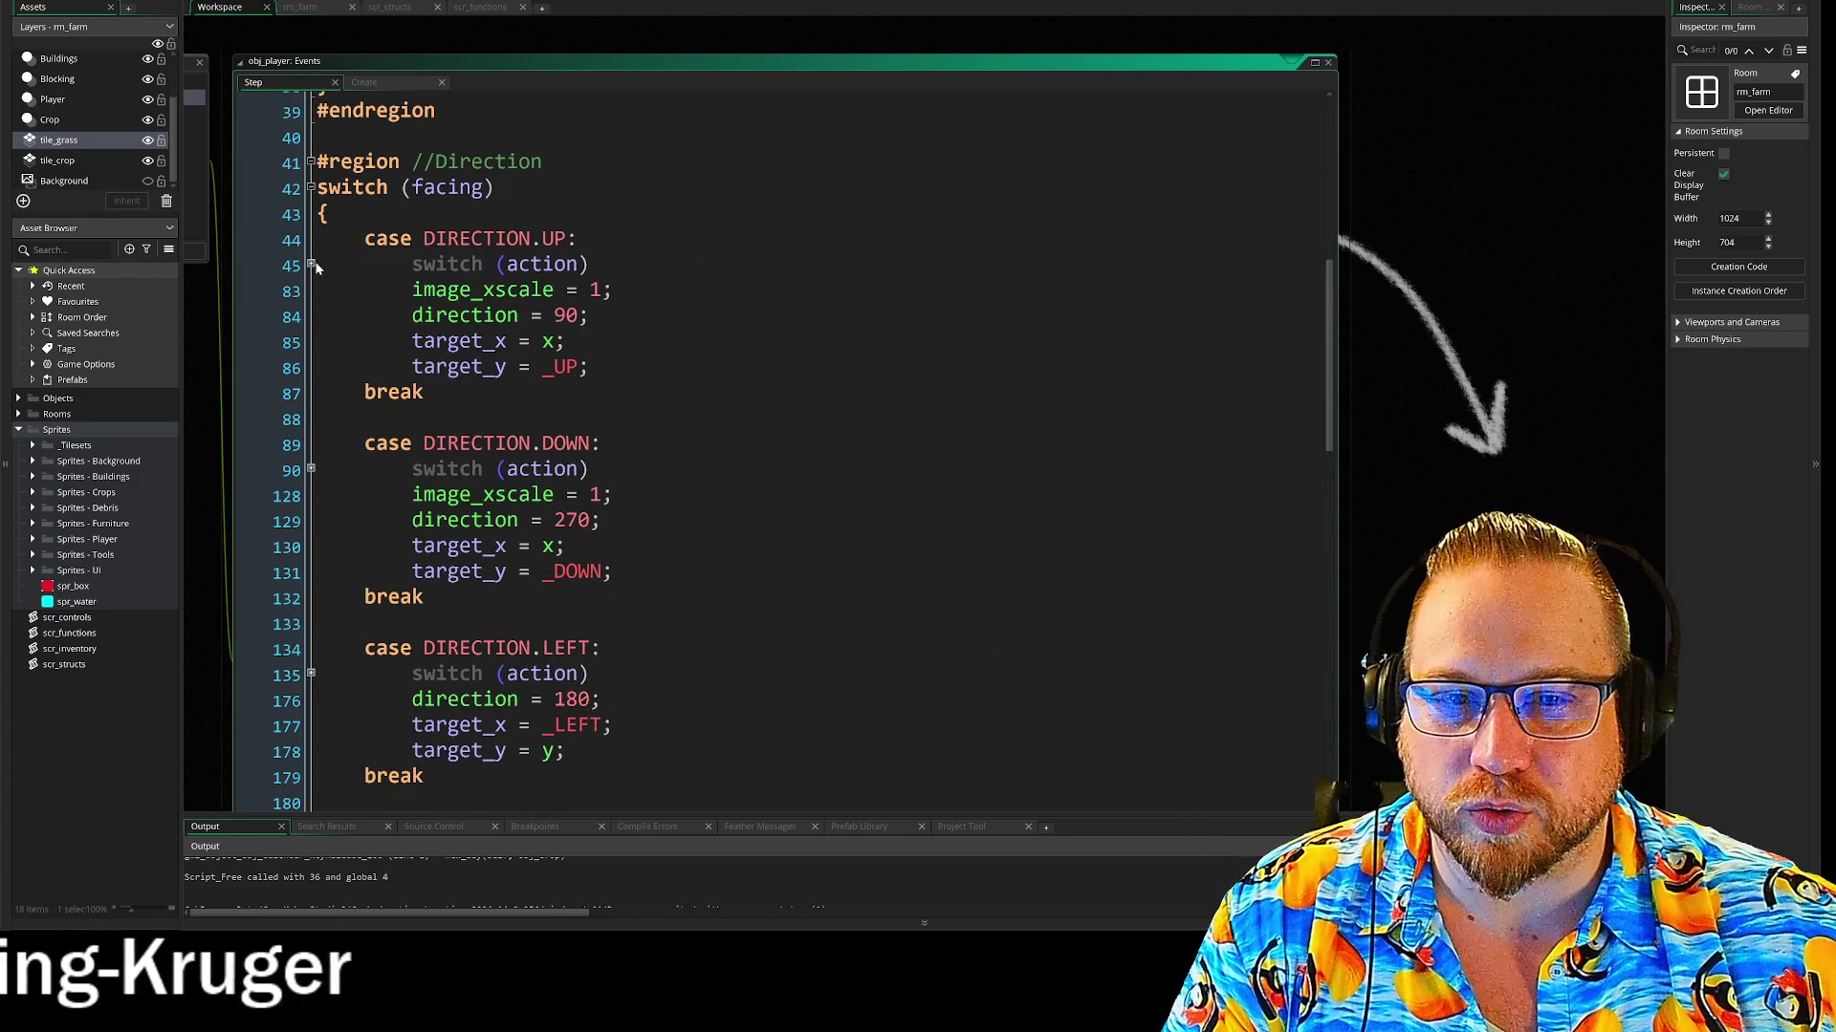
Expand and review the up-facing switch(action) cases, then the down-facing direction and target lines
{"action": "left_click", "coordinate": [310, 264]}
{"action": "scroll", "coordinate": [669, 430], "scroll_direction": "down", "scroll_amount": 2}
{"action": "mouse_move", "coordinate": [317, 195]}
{"action": "left_mouse_down"}
{"action": "mouse_move", "coordinate": [811, 329]}
{"action": "mouse_move", "coordinate": [861, 808]}
{"action": "mouse_move", "coordinate": [669, 794]}
{"action": "mouse_move", "coordinate": [566, 697]}
{"action": "left_mouse_up"}
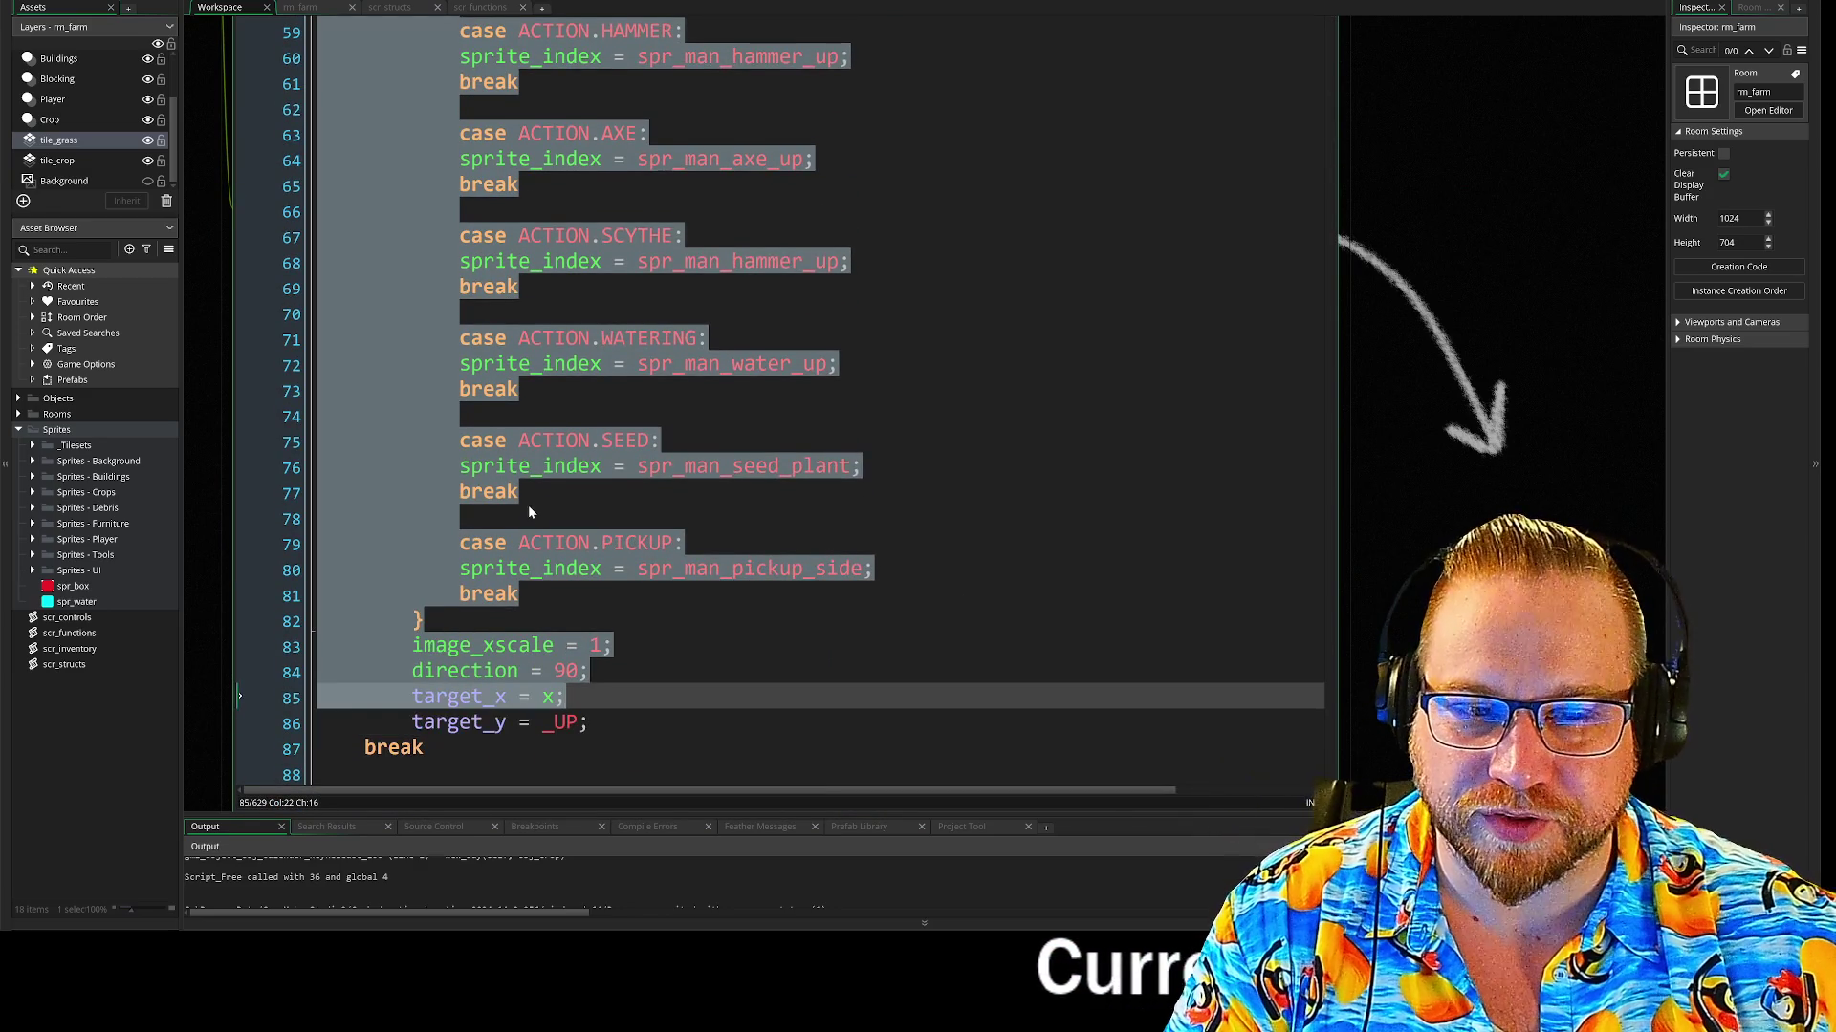
{"action": "scroll", "coordinate": [529, 507], "scroll_direction": "up", "scroll_amount": 7}
{"action": "left_click", "coordinate": [451, 459]}
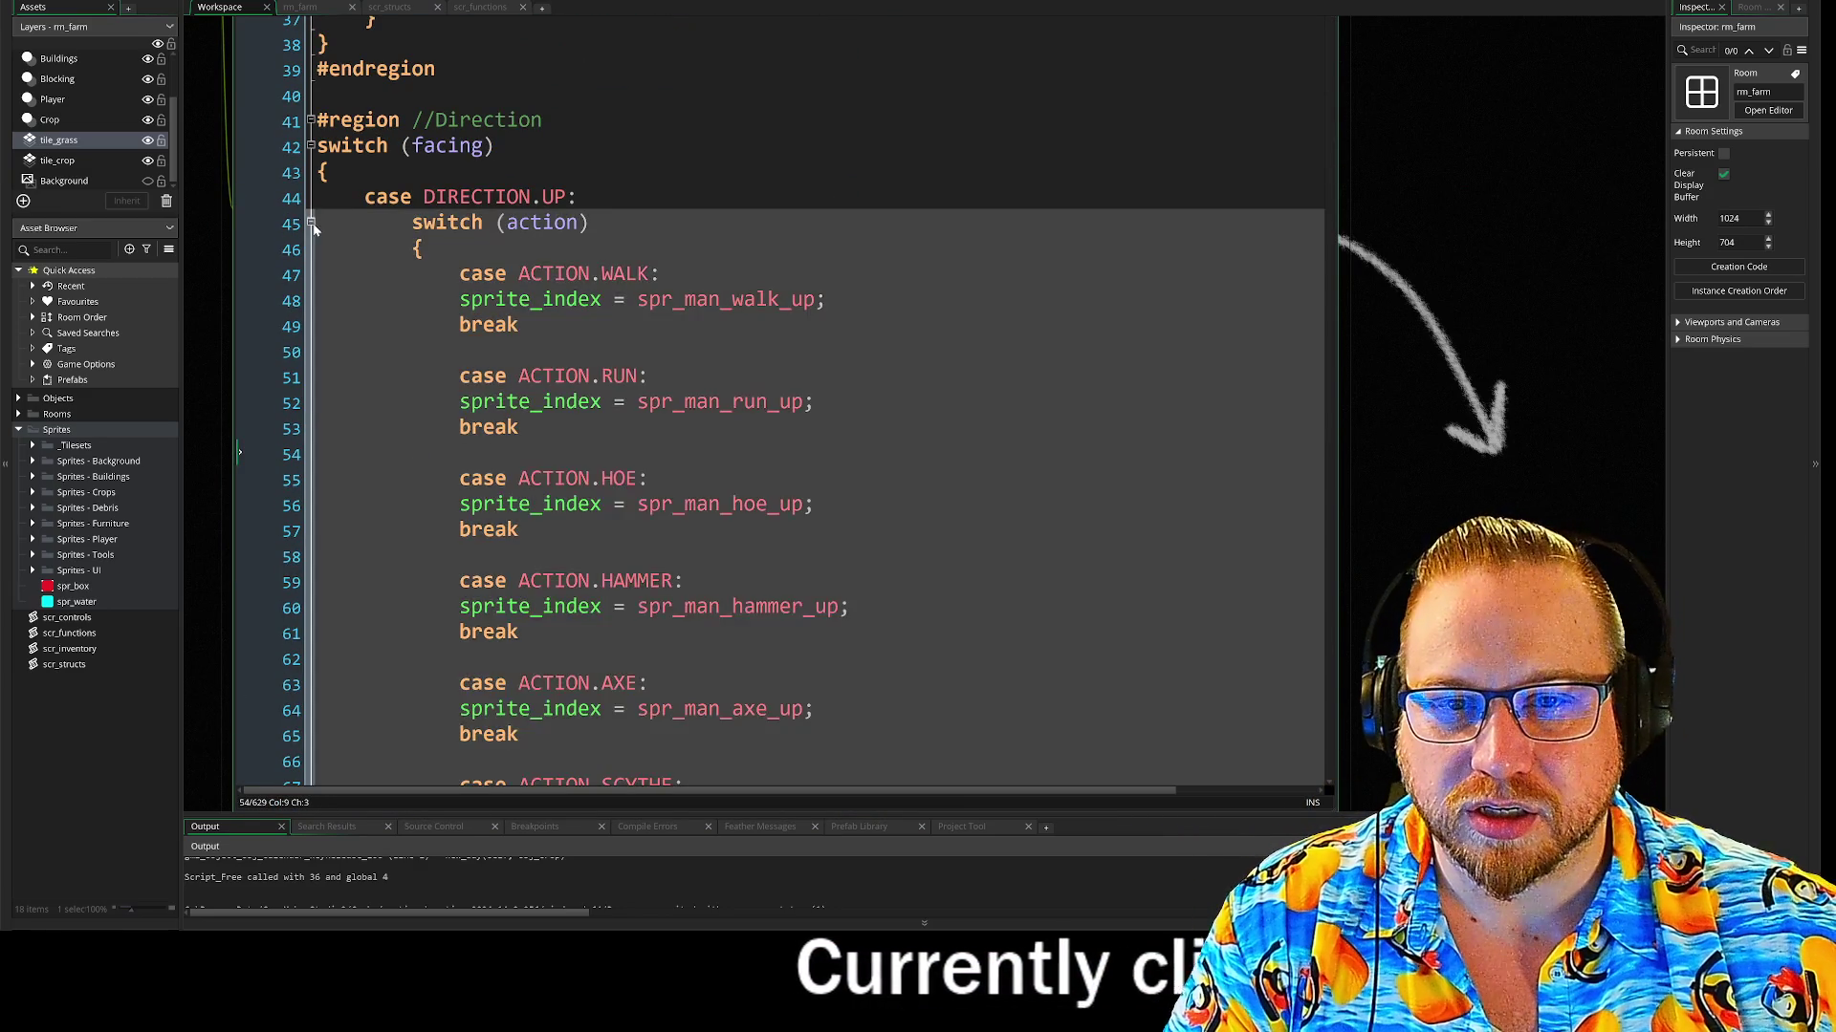
{"action": "left_click", "coordinate": [311, 226]}
{"action": "scroll", "coordinate": [313, 229], "scroll_direction": "down", "scroll_amount": 4}
{"action": "mouse_move", "coordinate": [365, 207]}
{"action": "left_mouse_down"}
{"action": "mouse_move", "coordinate": [603, 234]}
{"action": "mouse_move", "coordinate": [426, 309]}
{"action": "mouse_move", "coordinate": [614, 284]}
{"action": "left_mouse_up"}
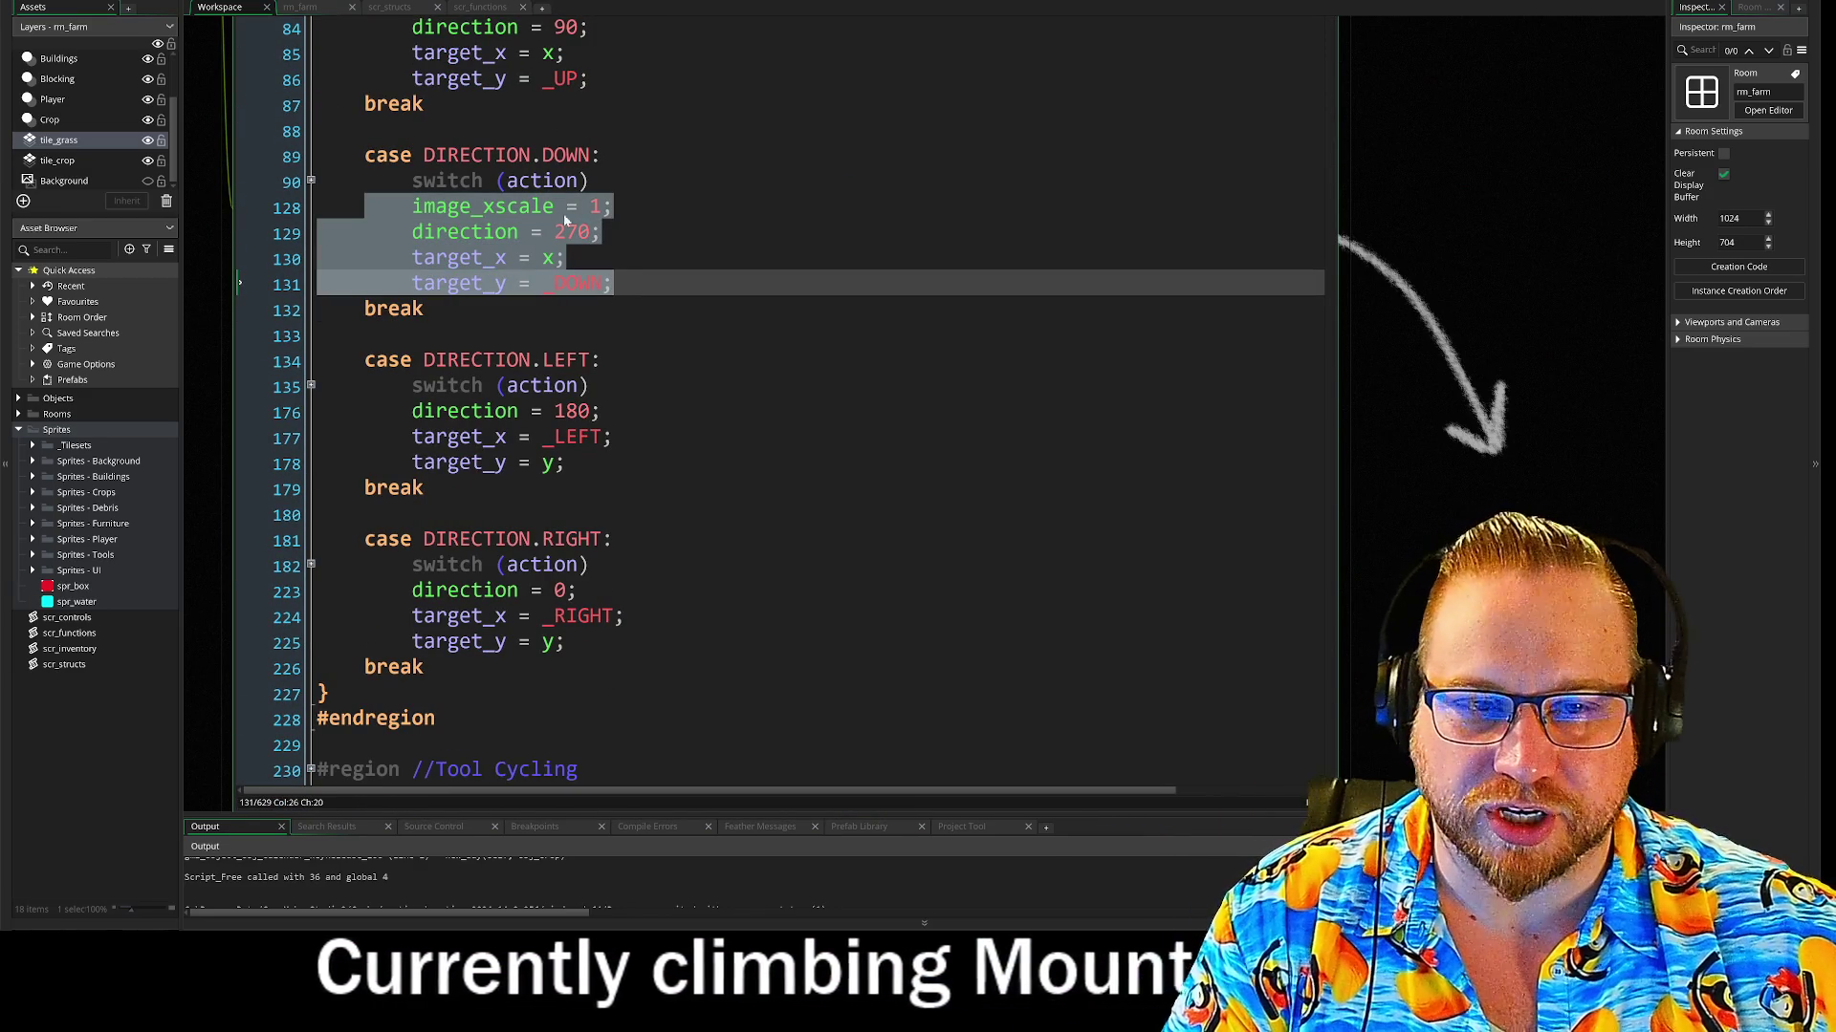
{"action": "left_click", "coordinate": [611, 207]}
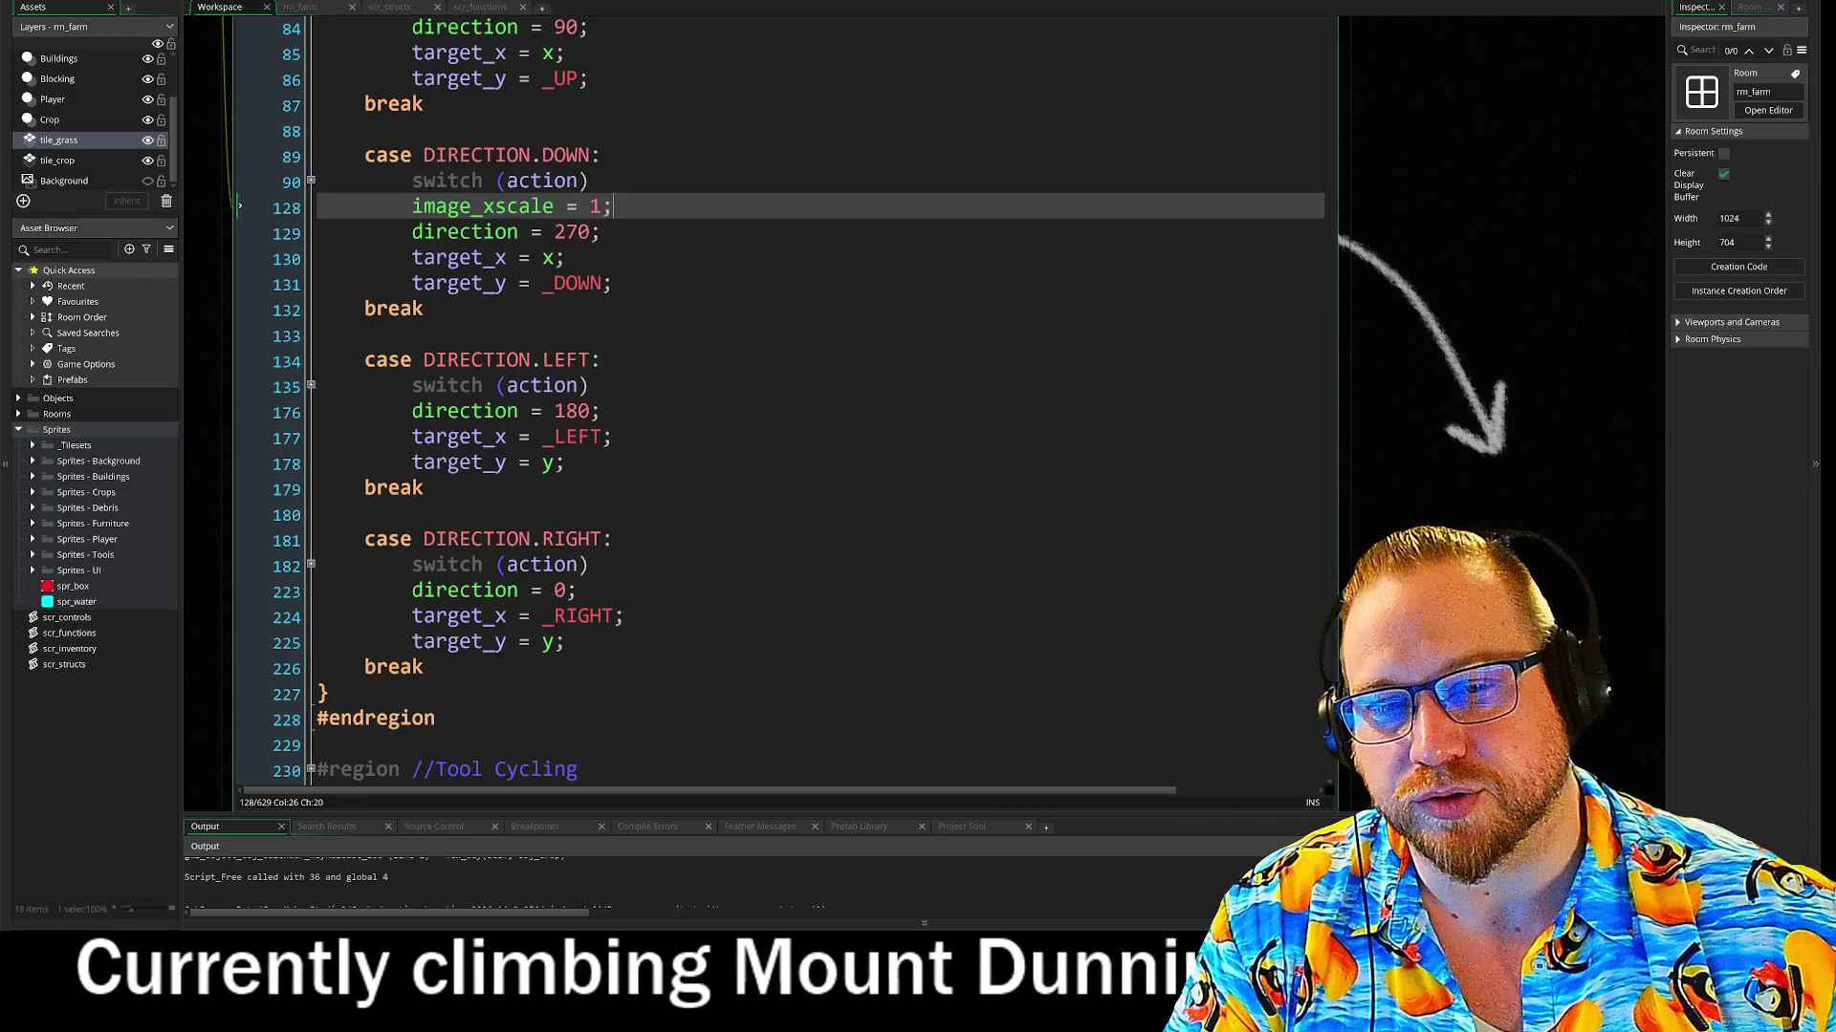
Review the movement-key checks under ACTION.NONE, then open scr_functions at use_tool
{"action": "scroll", "coordinate": [612, 206], "scroll_direction": "down", "scroll_amount": 5}
{"action": "scroll", "coordinate": [612, 382], "scroll_direction": "down", "scroll_amount": 5}
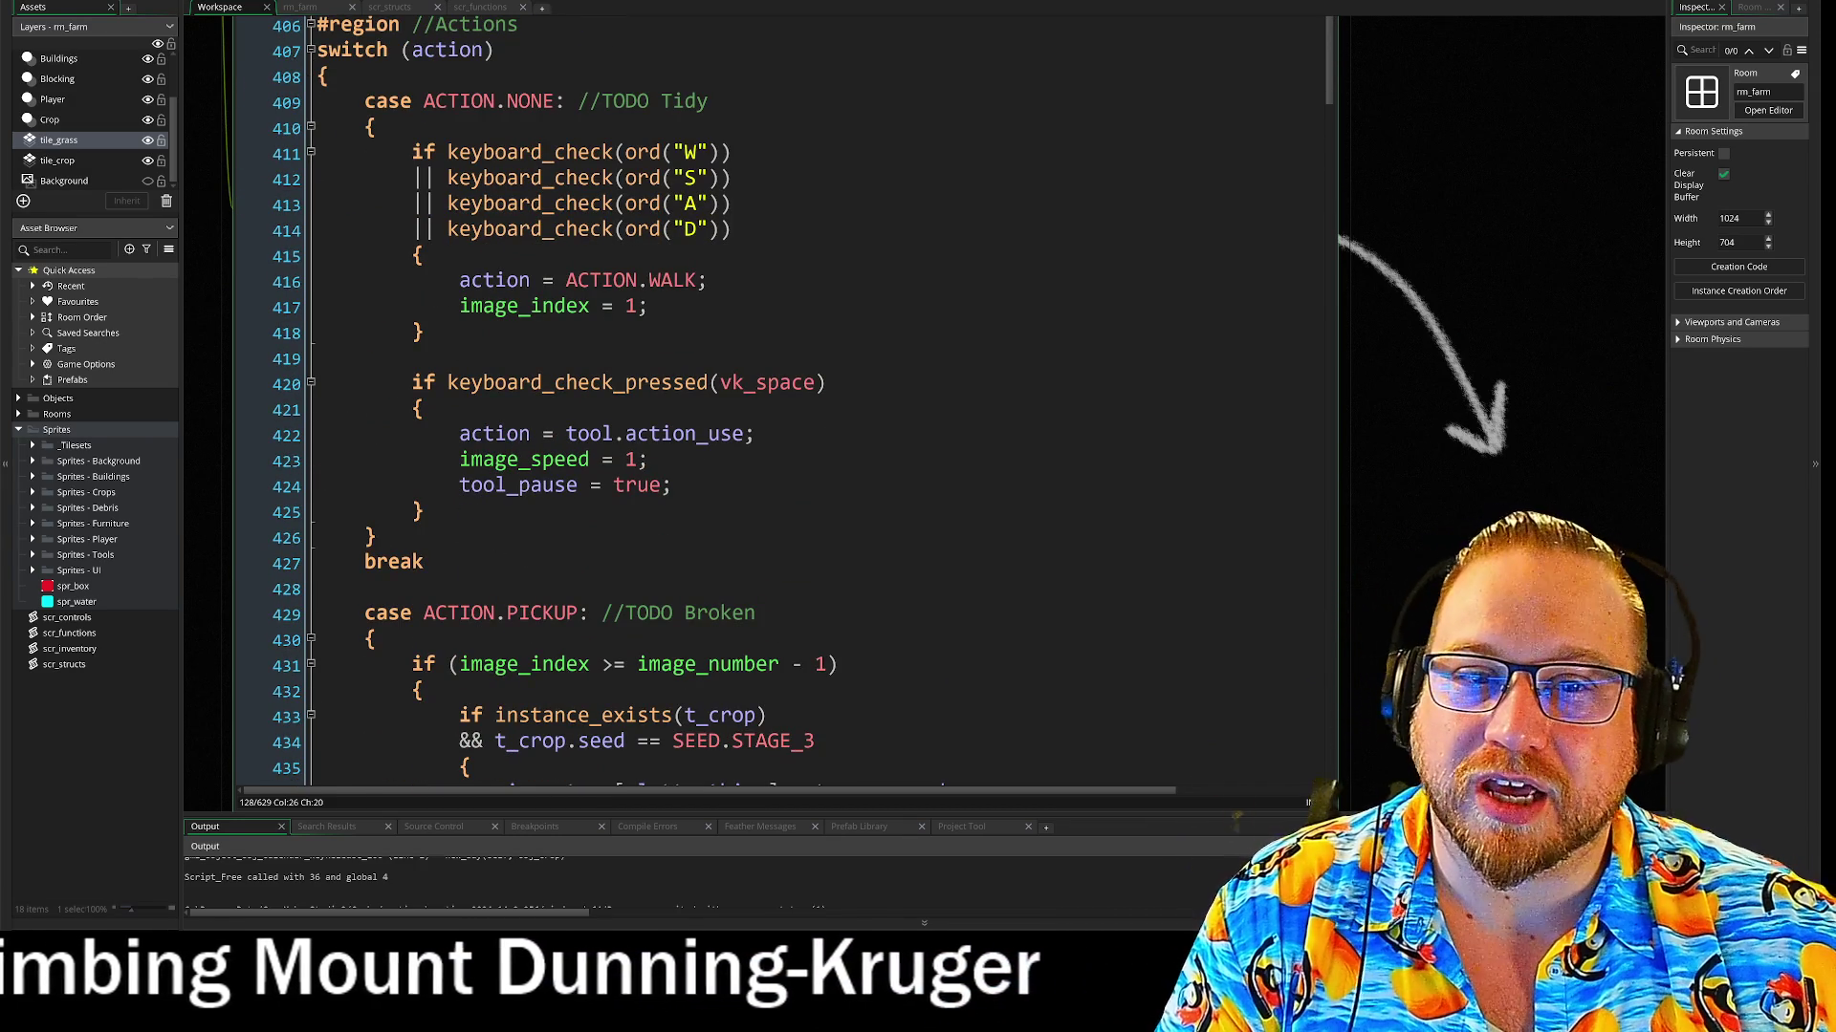
{"action": "mouse_move", "coordinate": [412, 152]}
{"action": "left_mouse_down"}
{"action": "mouse_move", "coordinate": [425, 282]}
{"action": "mouse_move", "coordinate": [423, 255]}
{"action": "mouse_move", "coordinate": [650, 306]}
{"action": "mouse_move", "coordinate": [708, 281]}
{"action": "mouse_move", "coordinate": [826, 383]}
{"action": "left_mouse_up"}
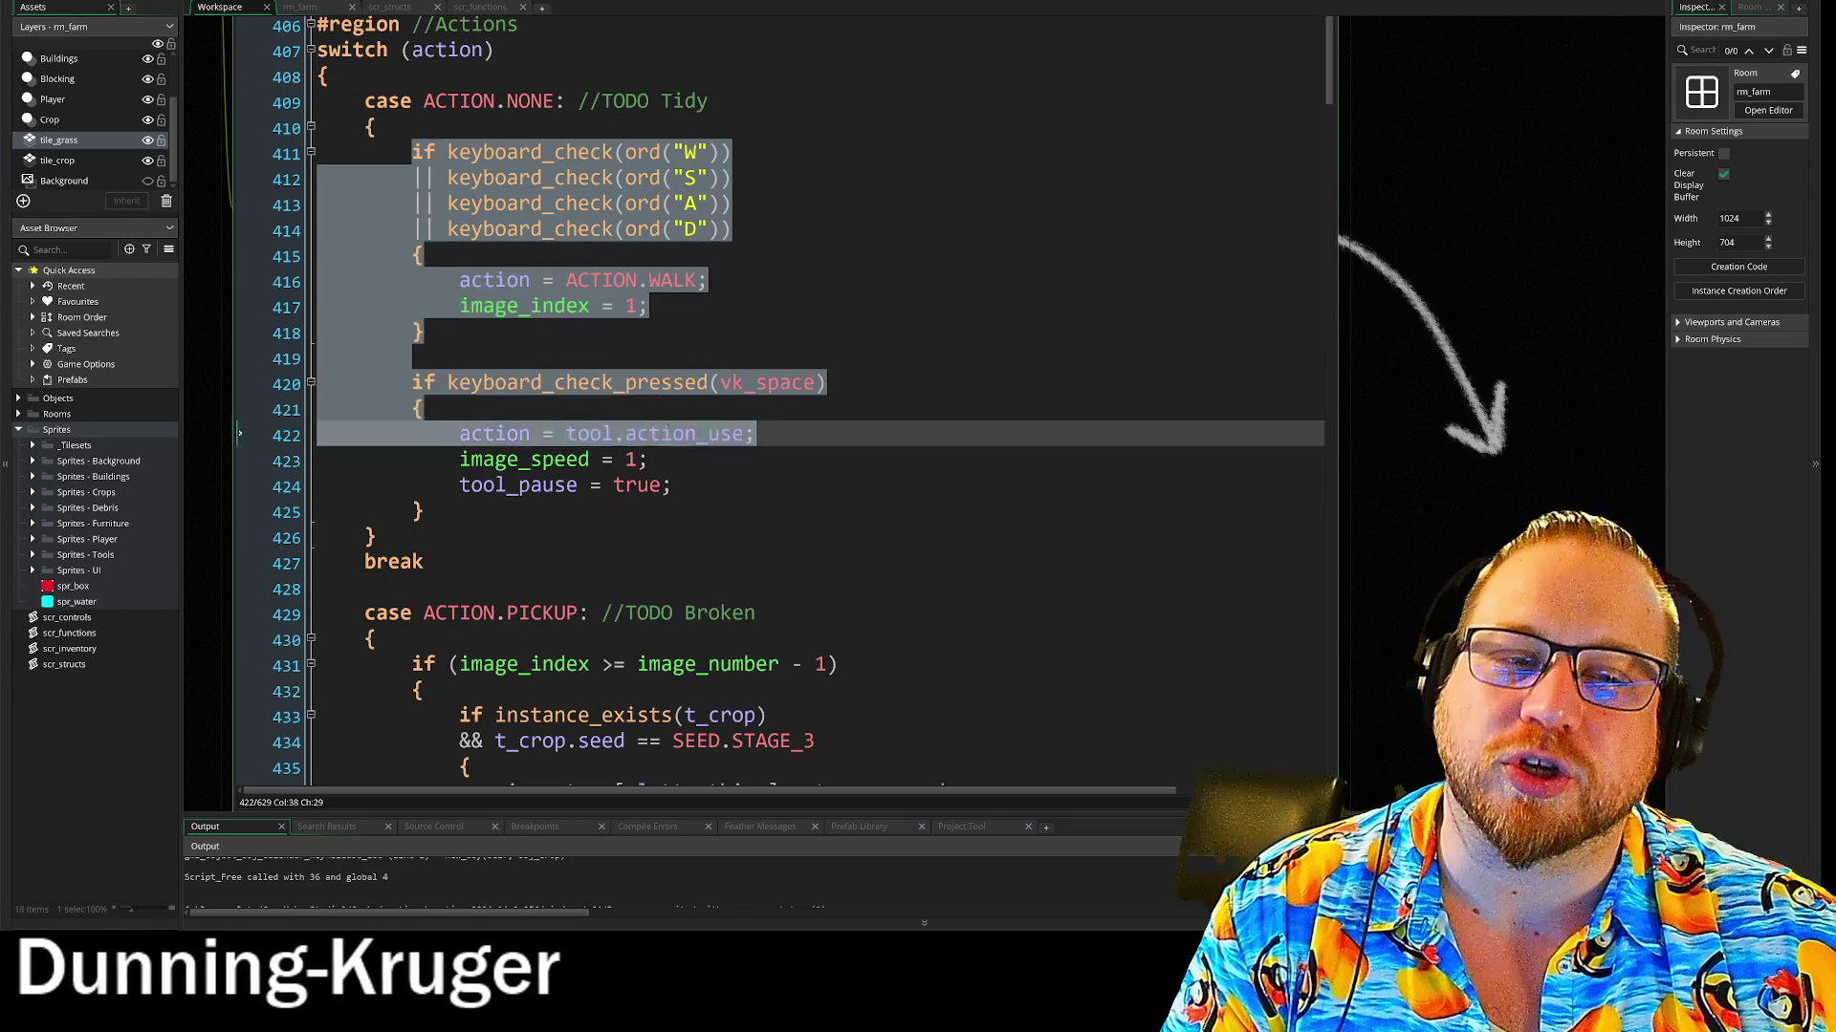
{"action": "left_click", "coordinate": [674, 485]}
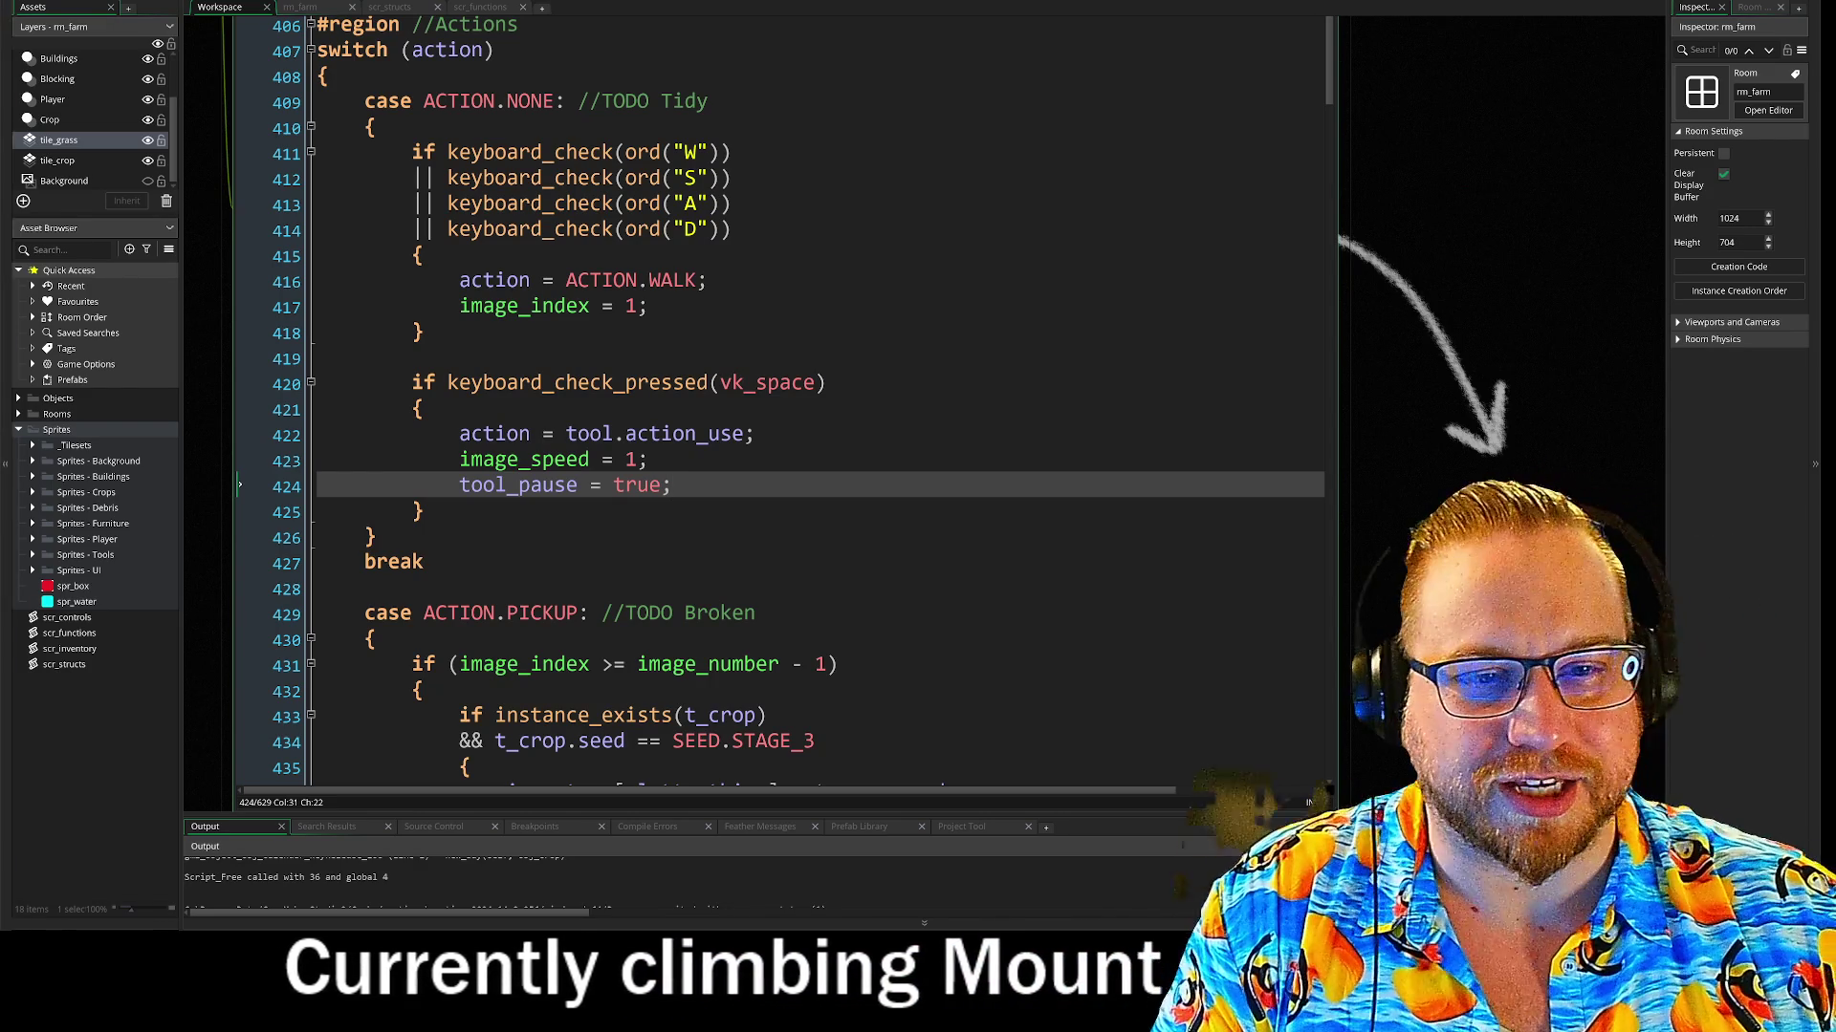
{"action": "left_click", "coordinate": [754, 548]}
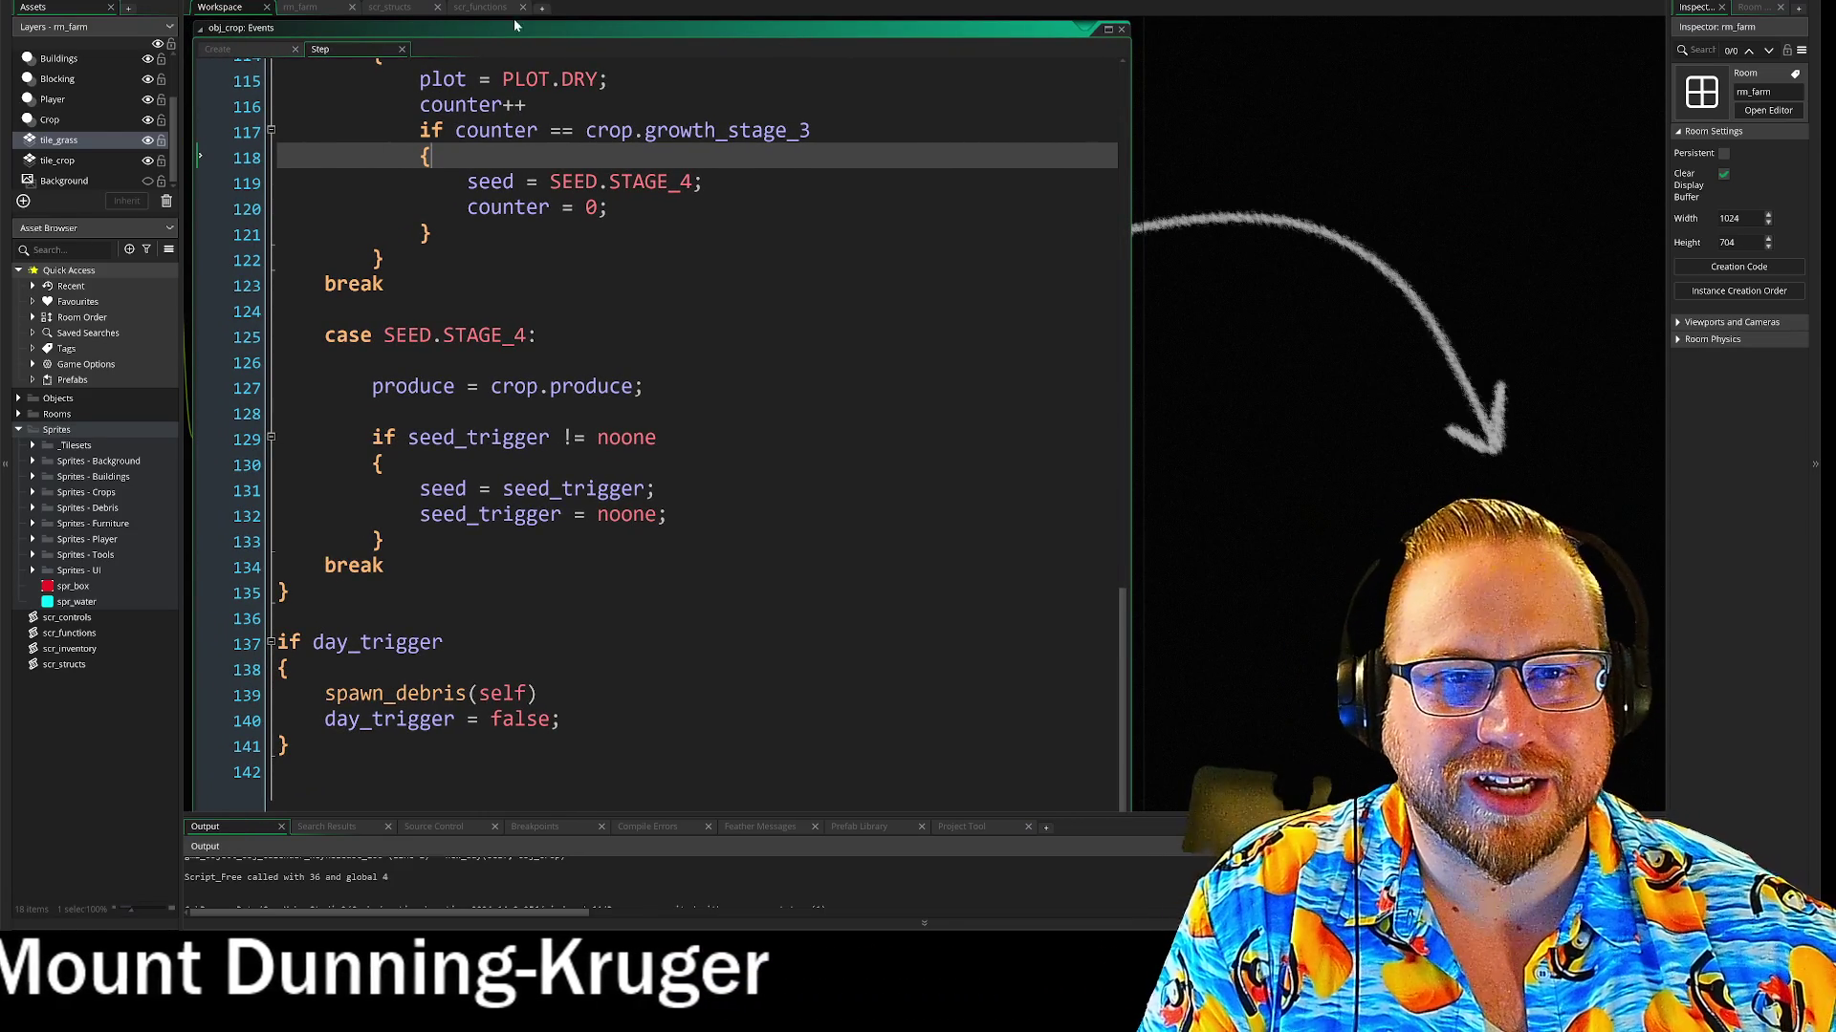
{"action": "left_click", "coordinate": [480, 7]}
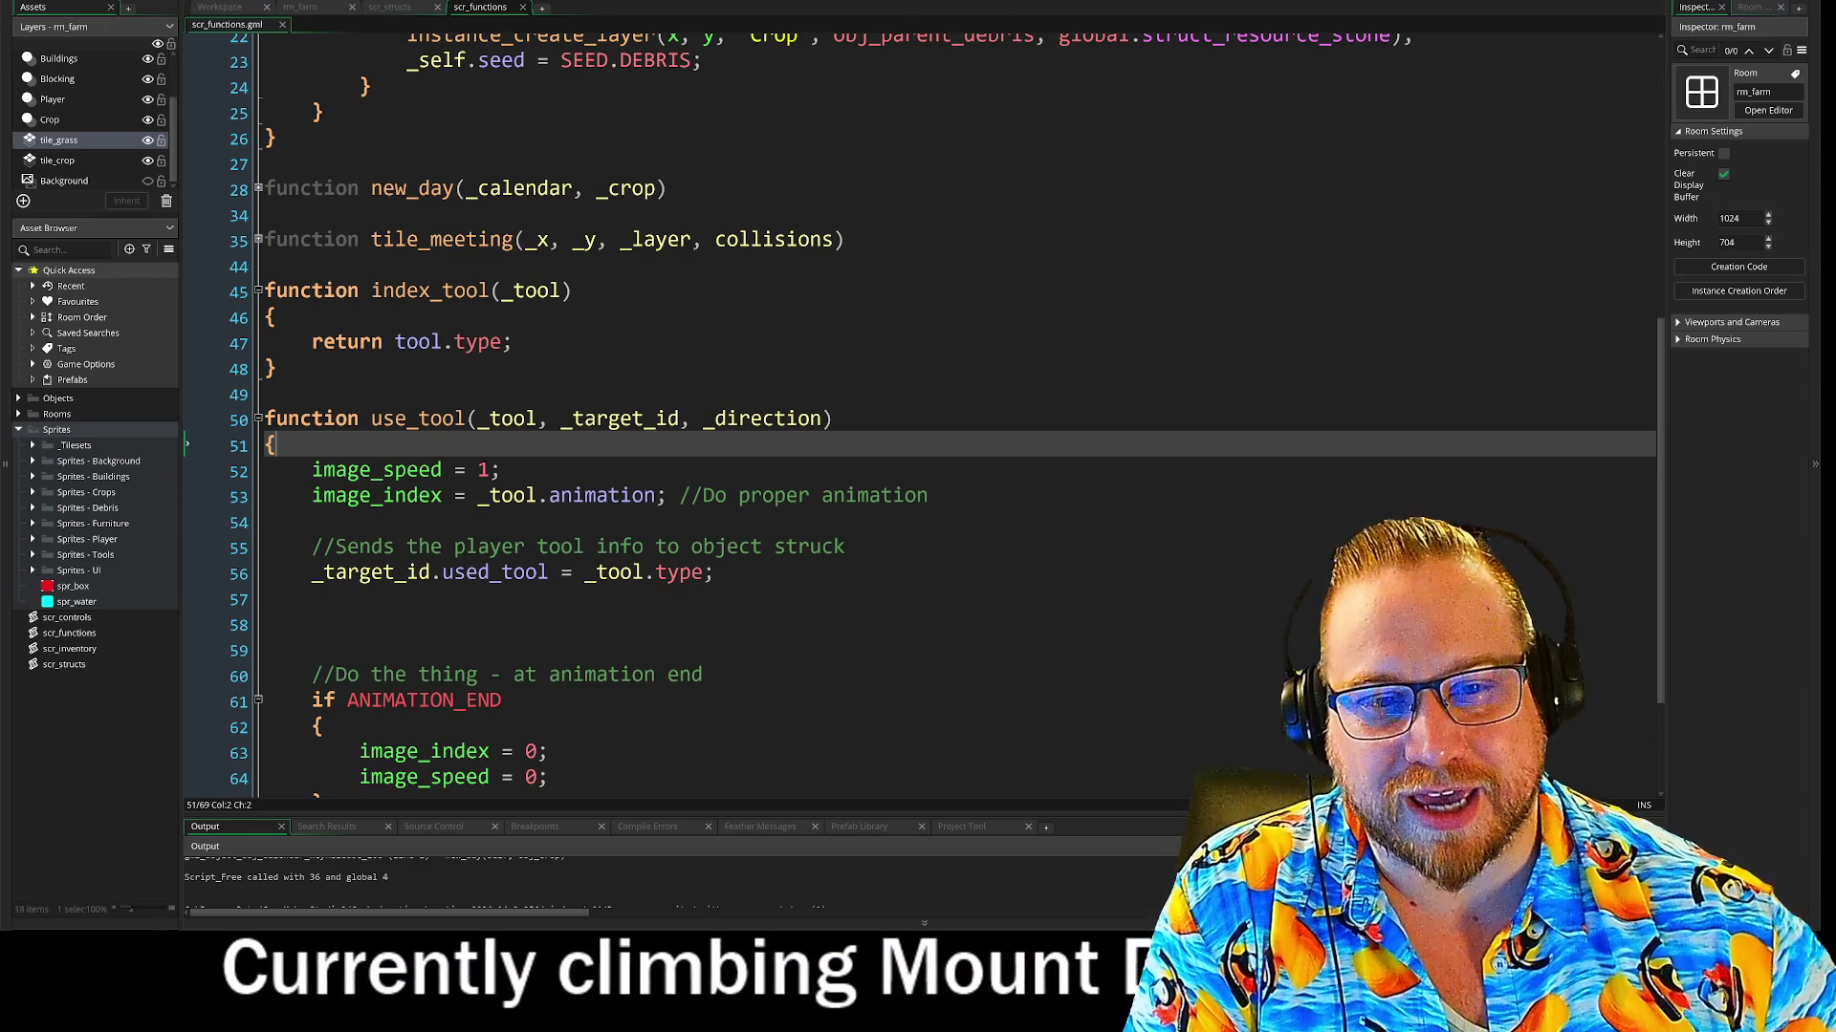
{"action": "left_click", "coordinate": [845, 545]}
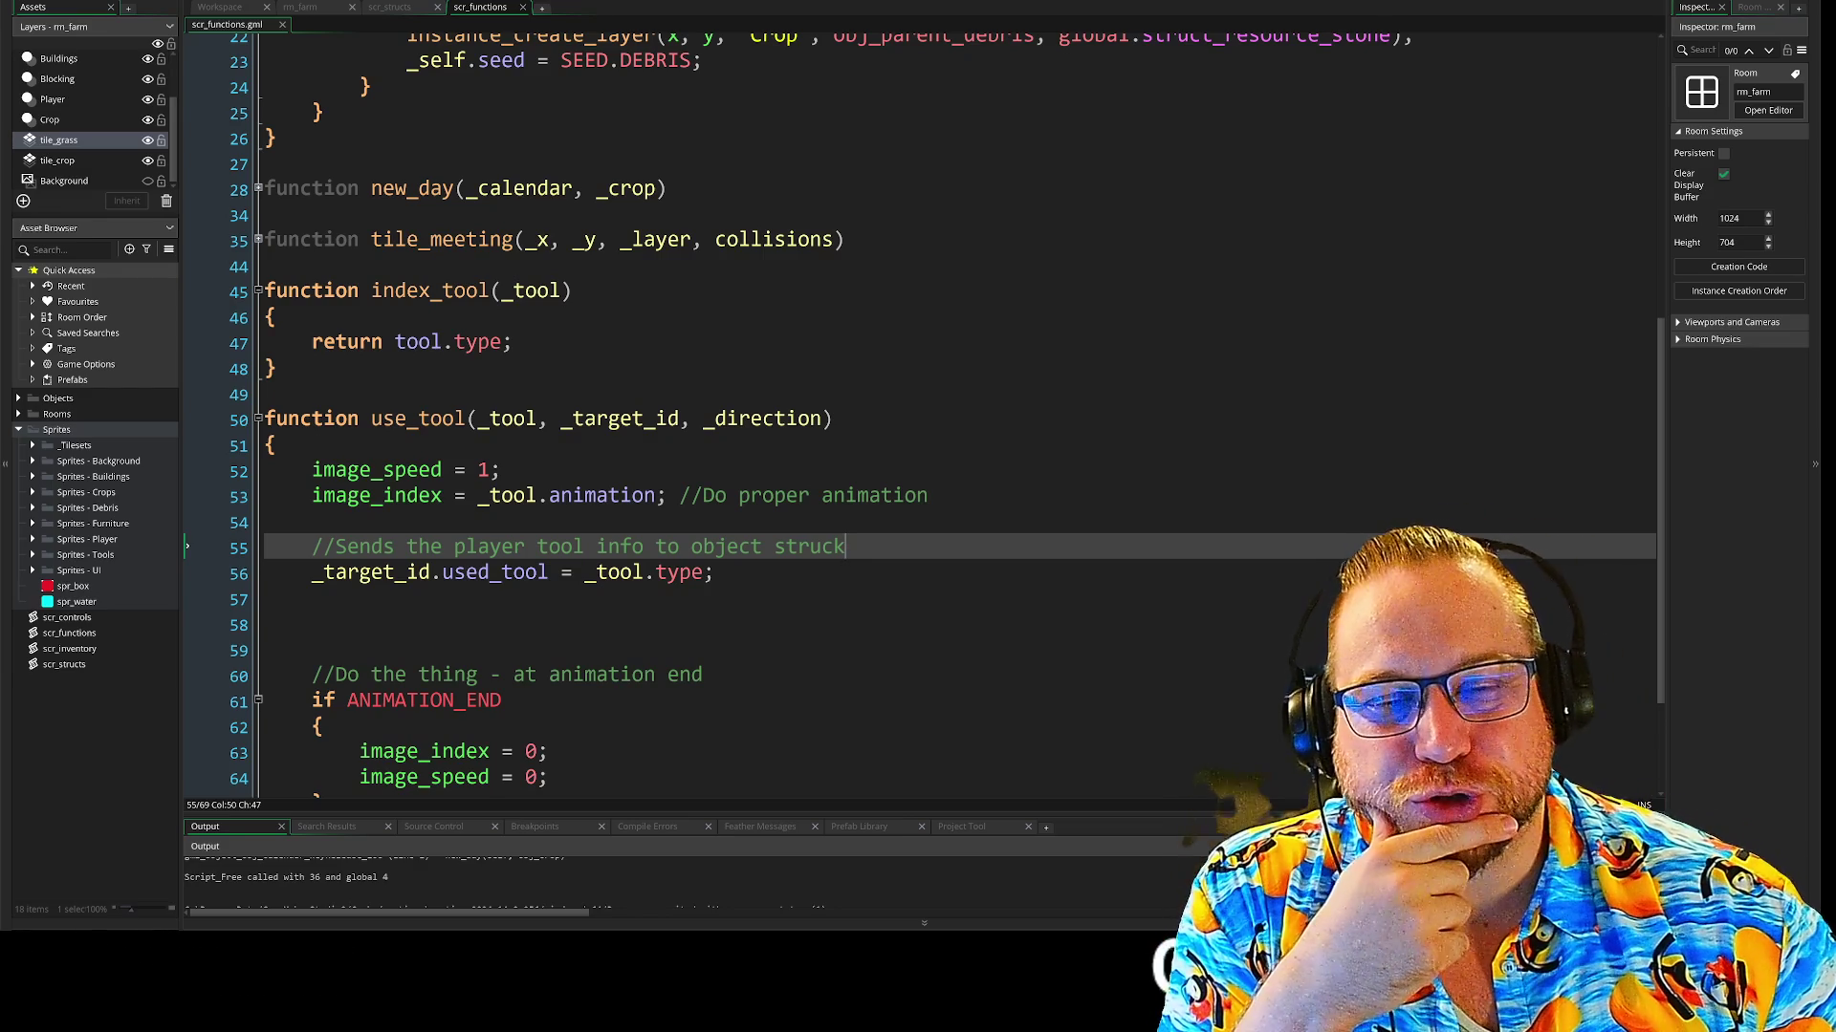
{"action": "scroll", "coordinate": [631, 382], "scroll_direction": "up", "scroll_amount": 3}
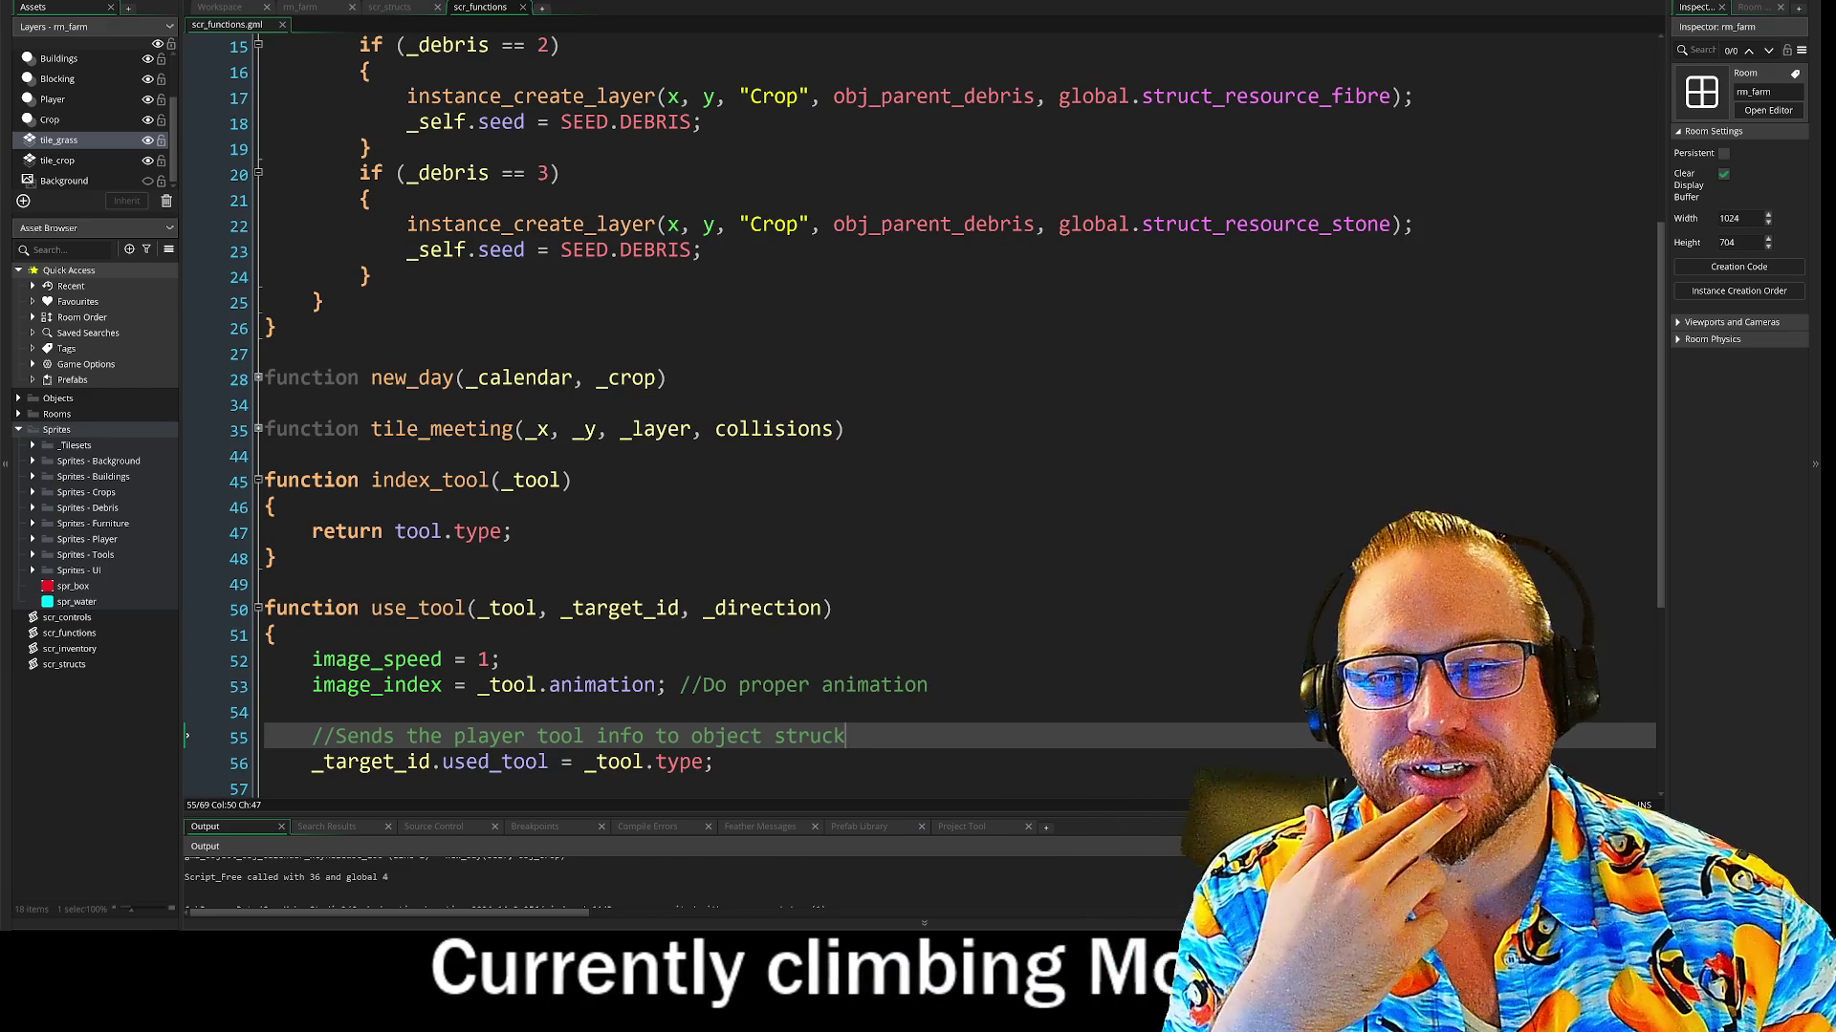
{"action": "scroll", "coordinate": [669, 396], "scroll_direction": "up", "scroll_amount": 5}
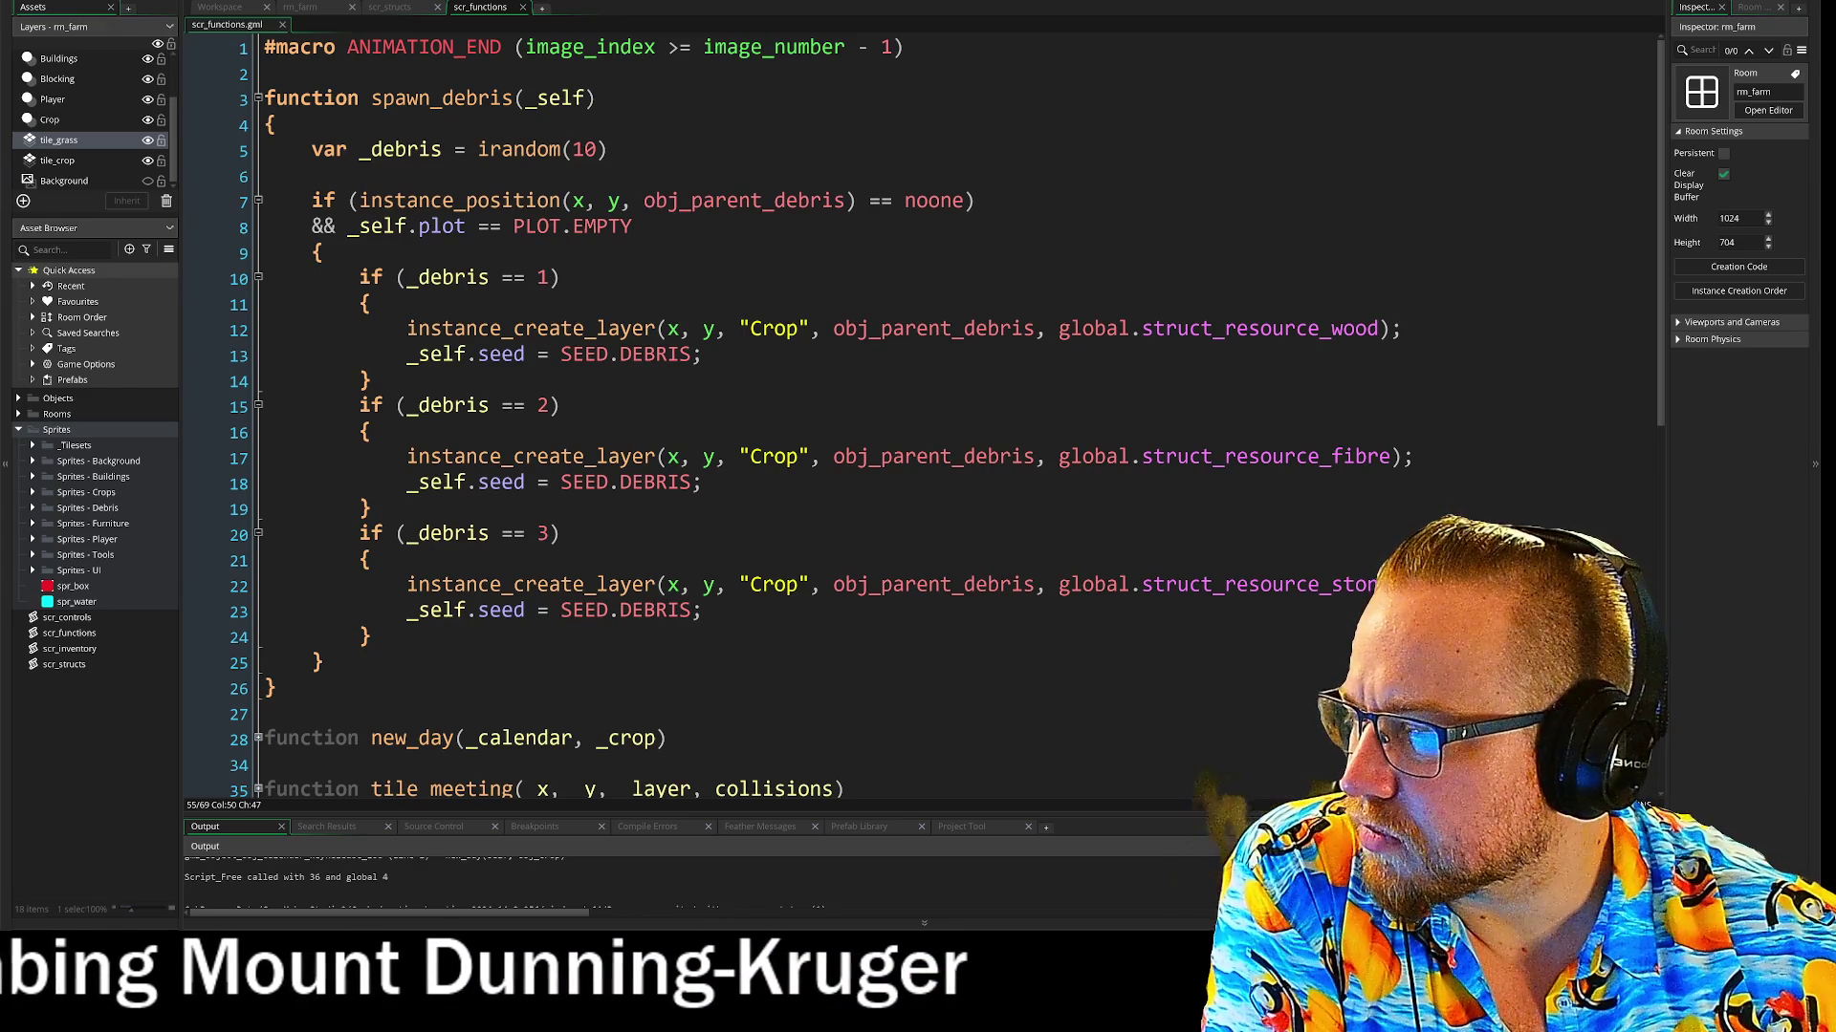
{"action": "key", "text": "alt+Tab"}
{"action": "left_click_drag", "start_coordinate": [446, 59], "coordinate": [1078, 25]}
{"action": "scroll", "coordinate": [887, 463], "scroll_direction": "up", "scroll_amount": 4}
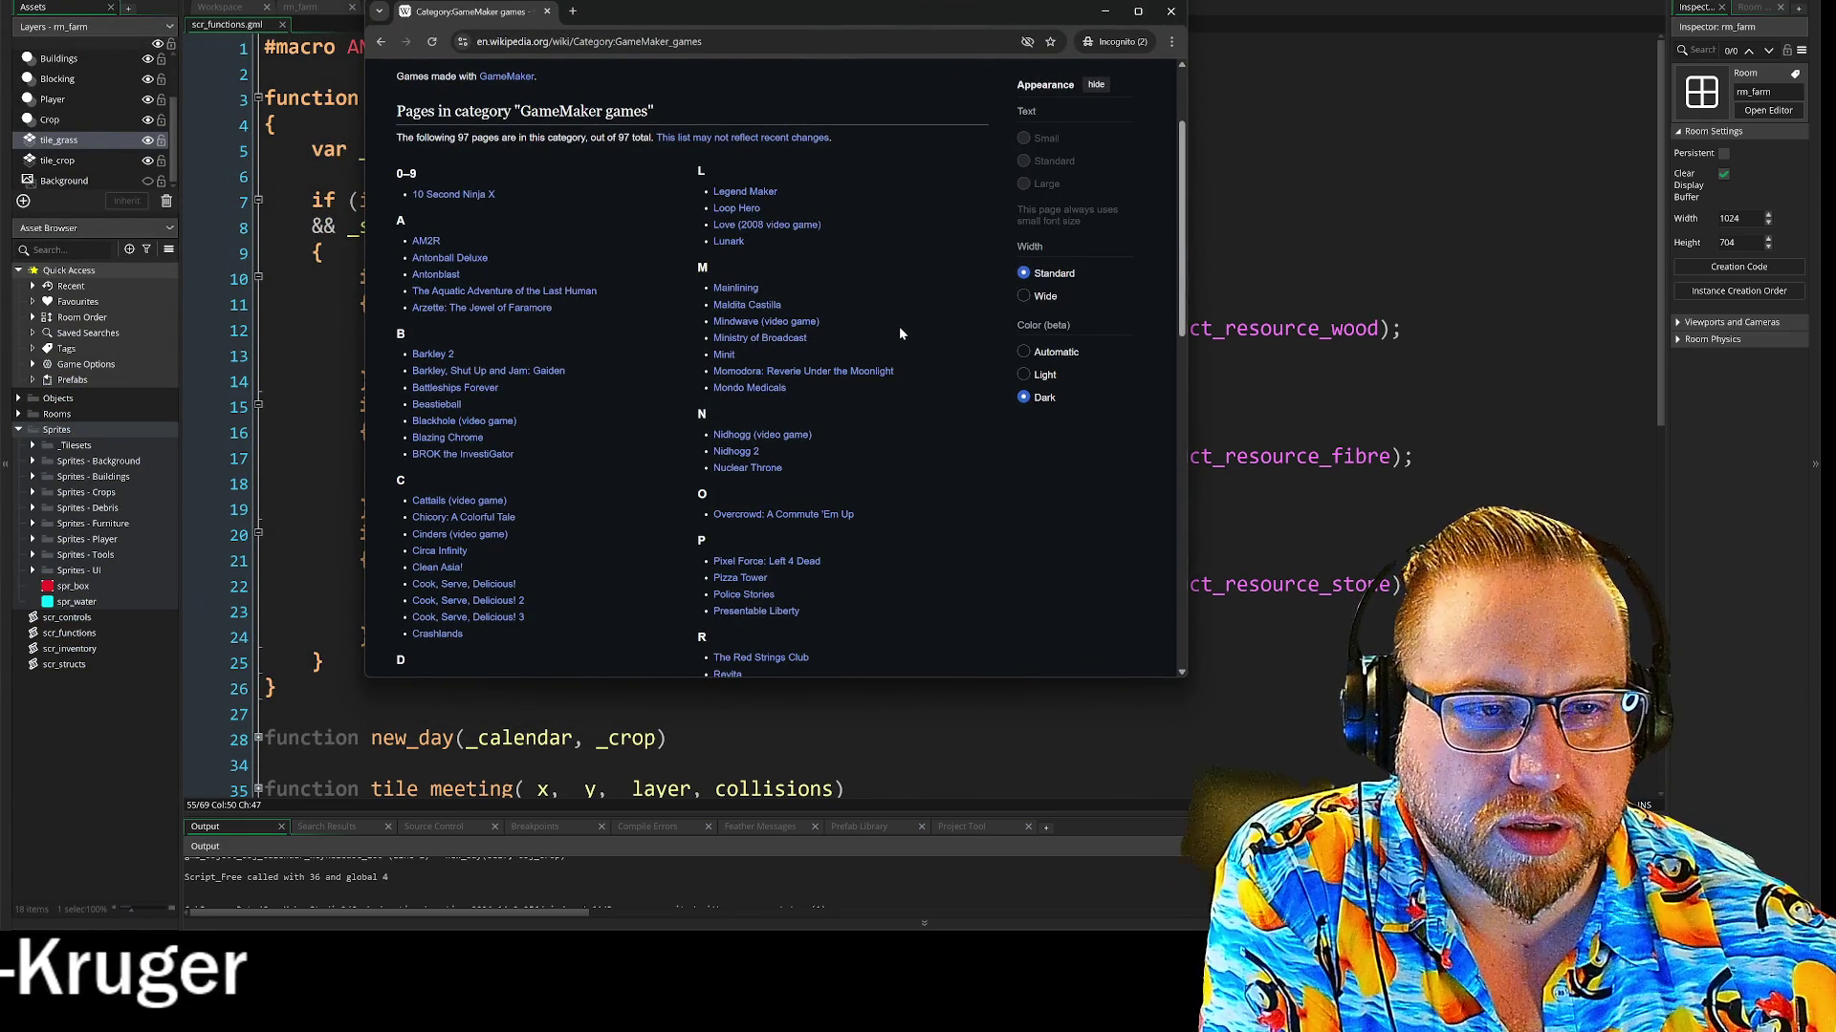
{"action": "scroll", "coordinate": [899, 330], "scroll_direction": "up", "scroll_amount": 2}
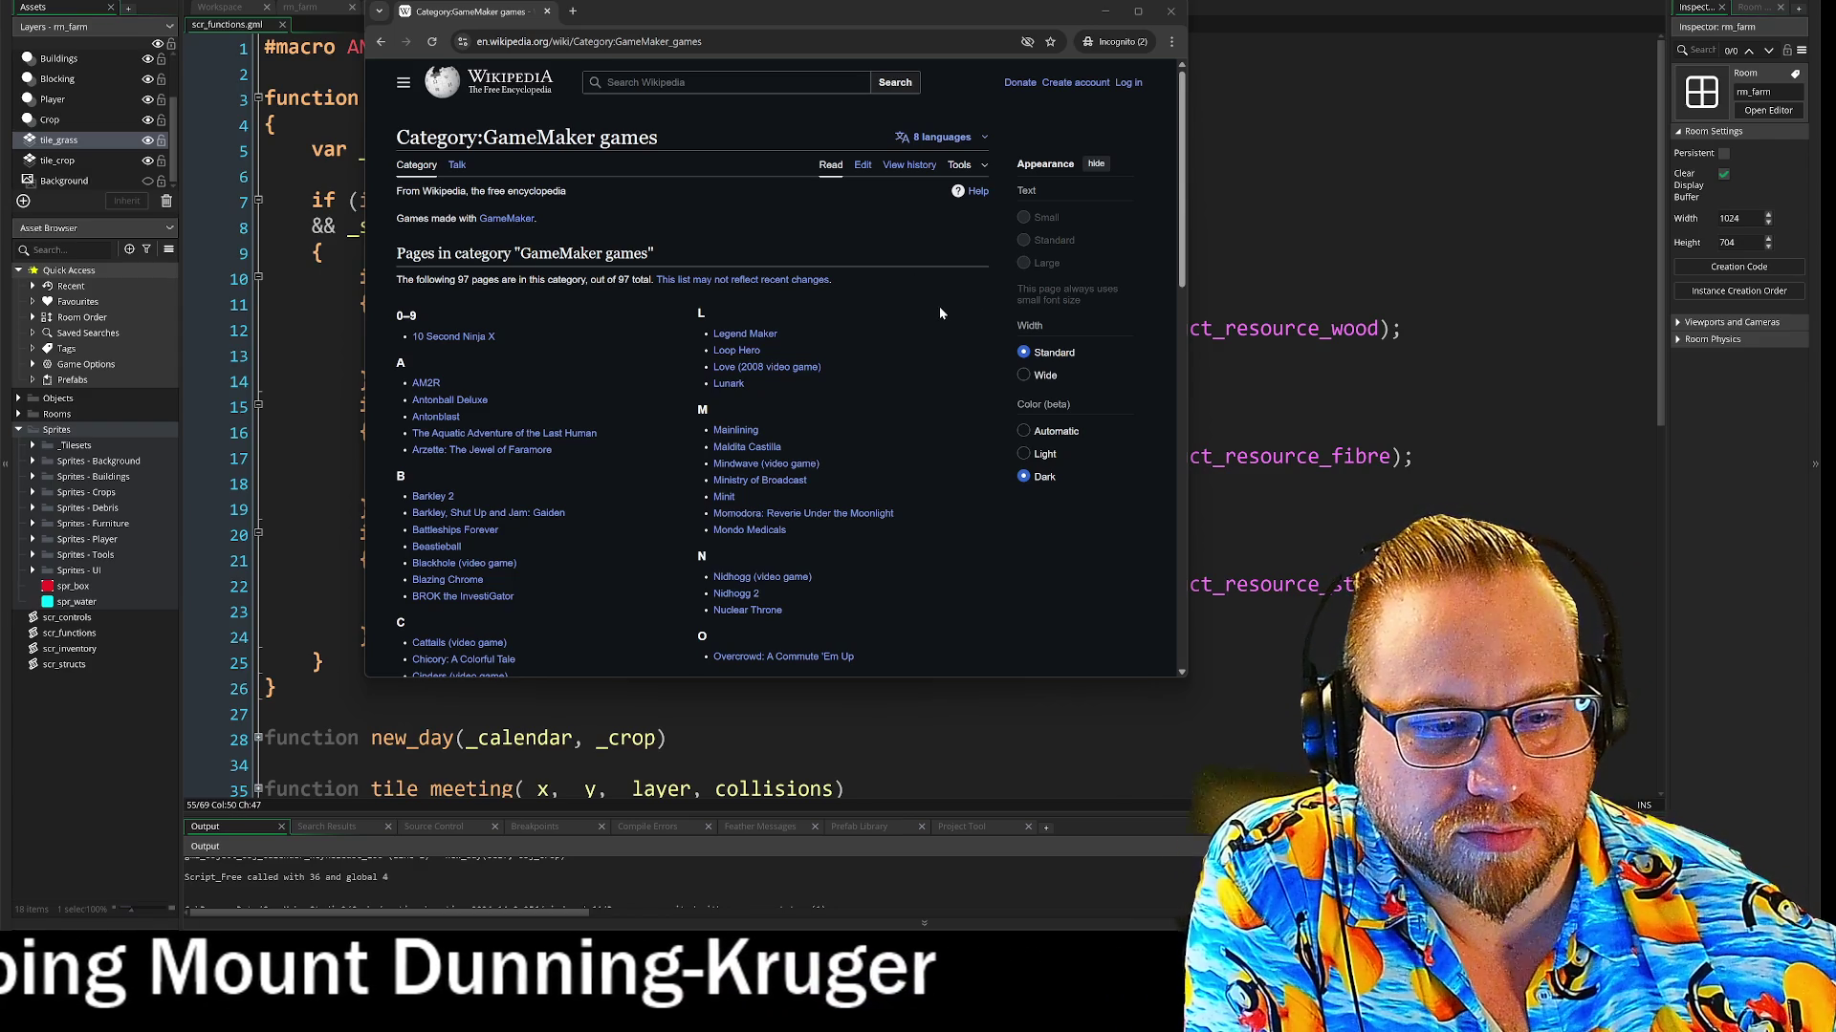
{"action": "scroll", "coordinate": [940, 312], "scroll_direction": "down", "scroll_amount": 3}
{"action": "scroll", "coordinate": [939, 313], "scroll_direction": "up", "scroll_amount": 3}
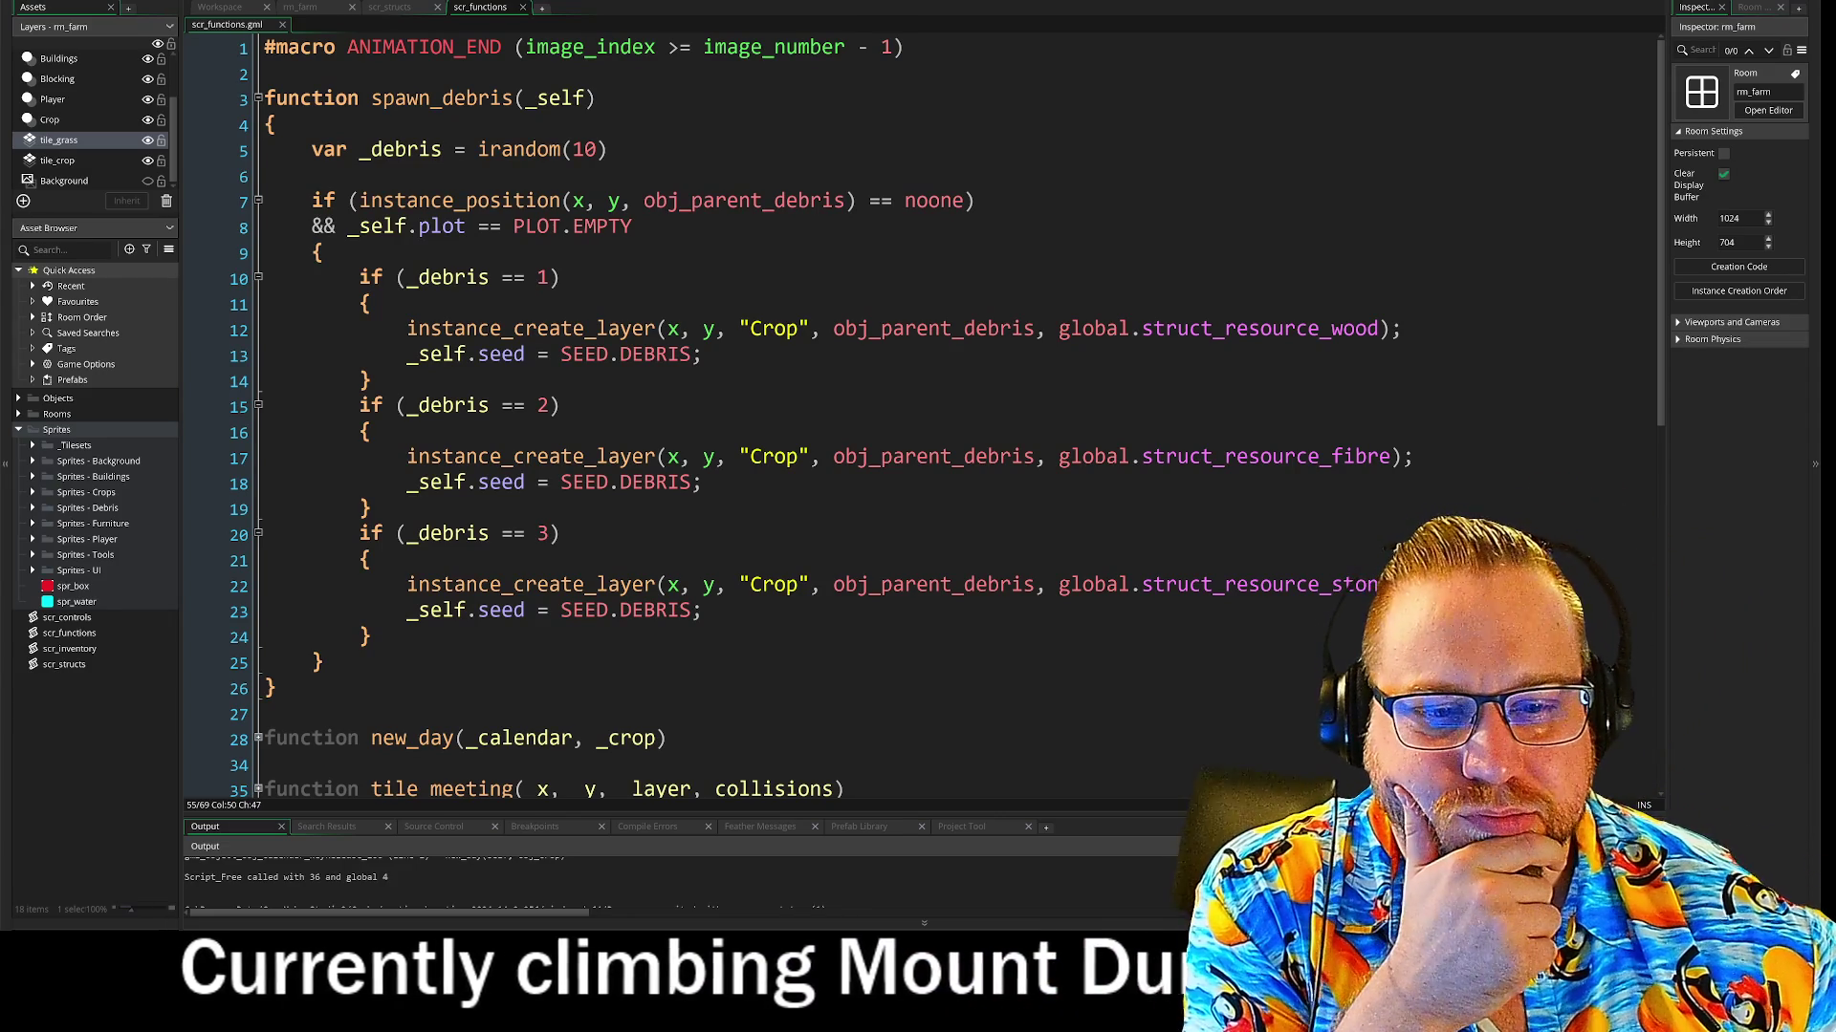
Scroll scr_structs to the turnip seed struct's global.struct_animation_seed entry
{"action": "scroll", "coordinate": [918, 411], "scroll_direction": "down", "scroll_amount": 3}
{"action": "scroll", "coordinate": [918, 411], "scroll_direction": "down", "scroll_amount": 3}
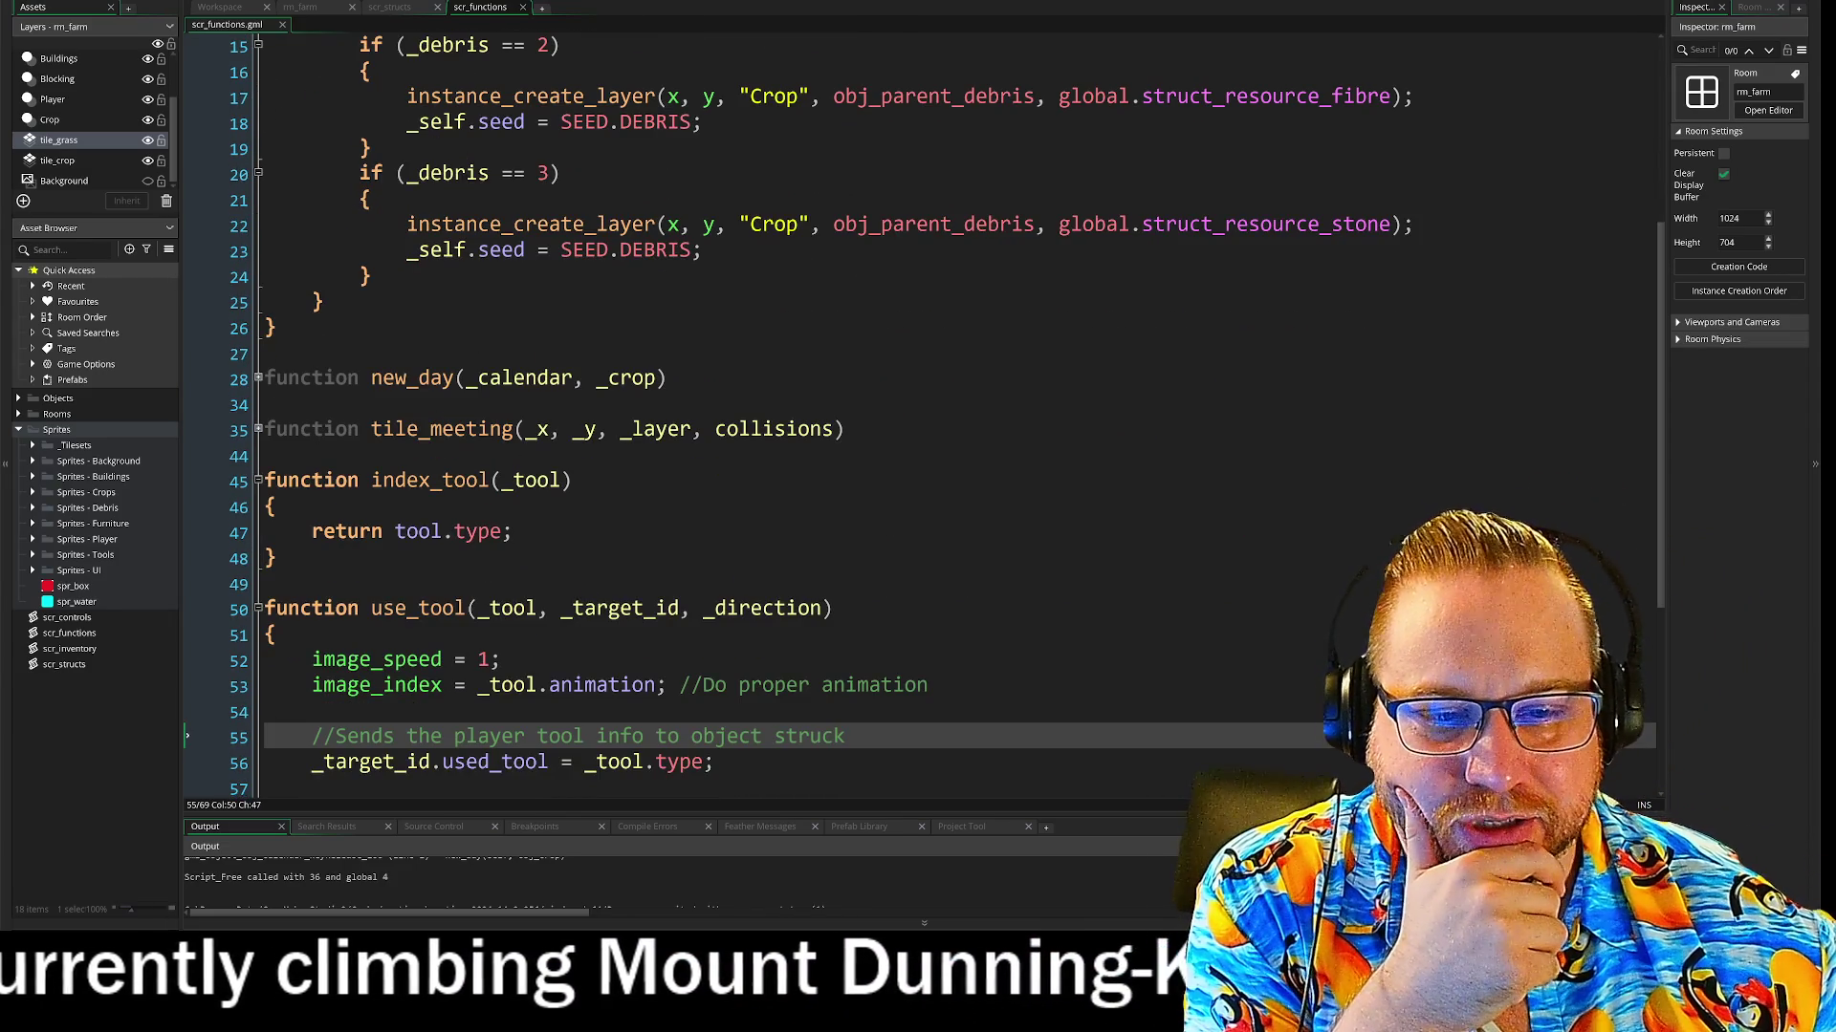
{"action": "scroll", "coordinate": [918, 411], "scroll_direction": "up", "scroll_amount": 6}
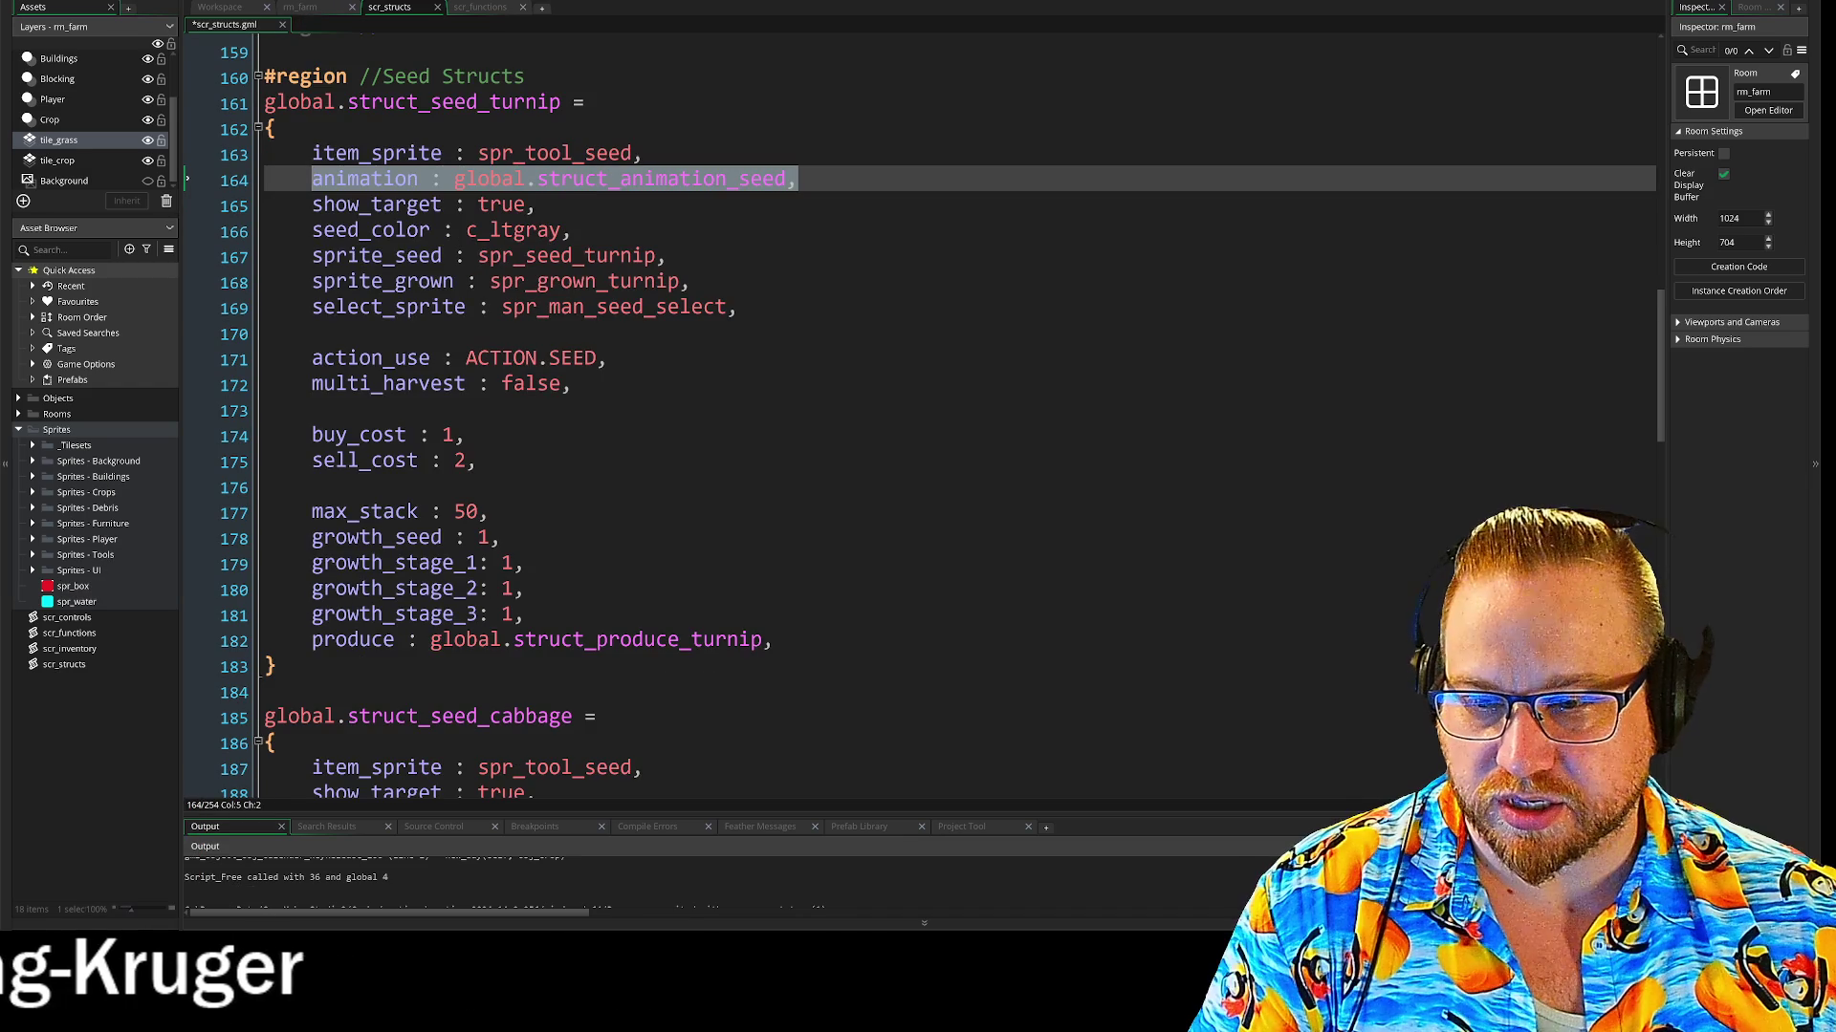
{"action": "scroll", "coordinate": [917, 411], "scroll_direction": "down", "scroll_amount": 4}
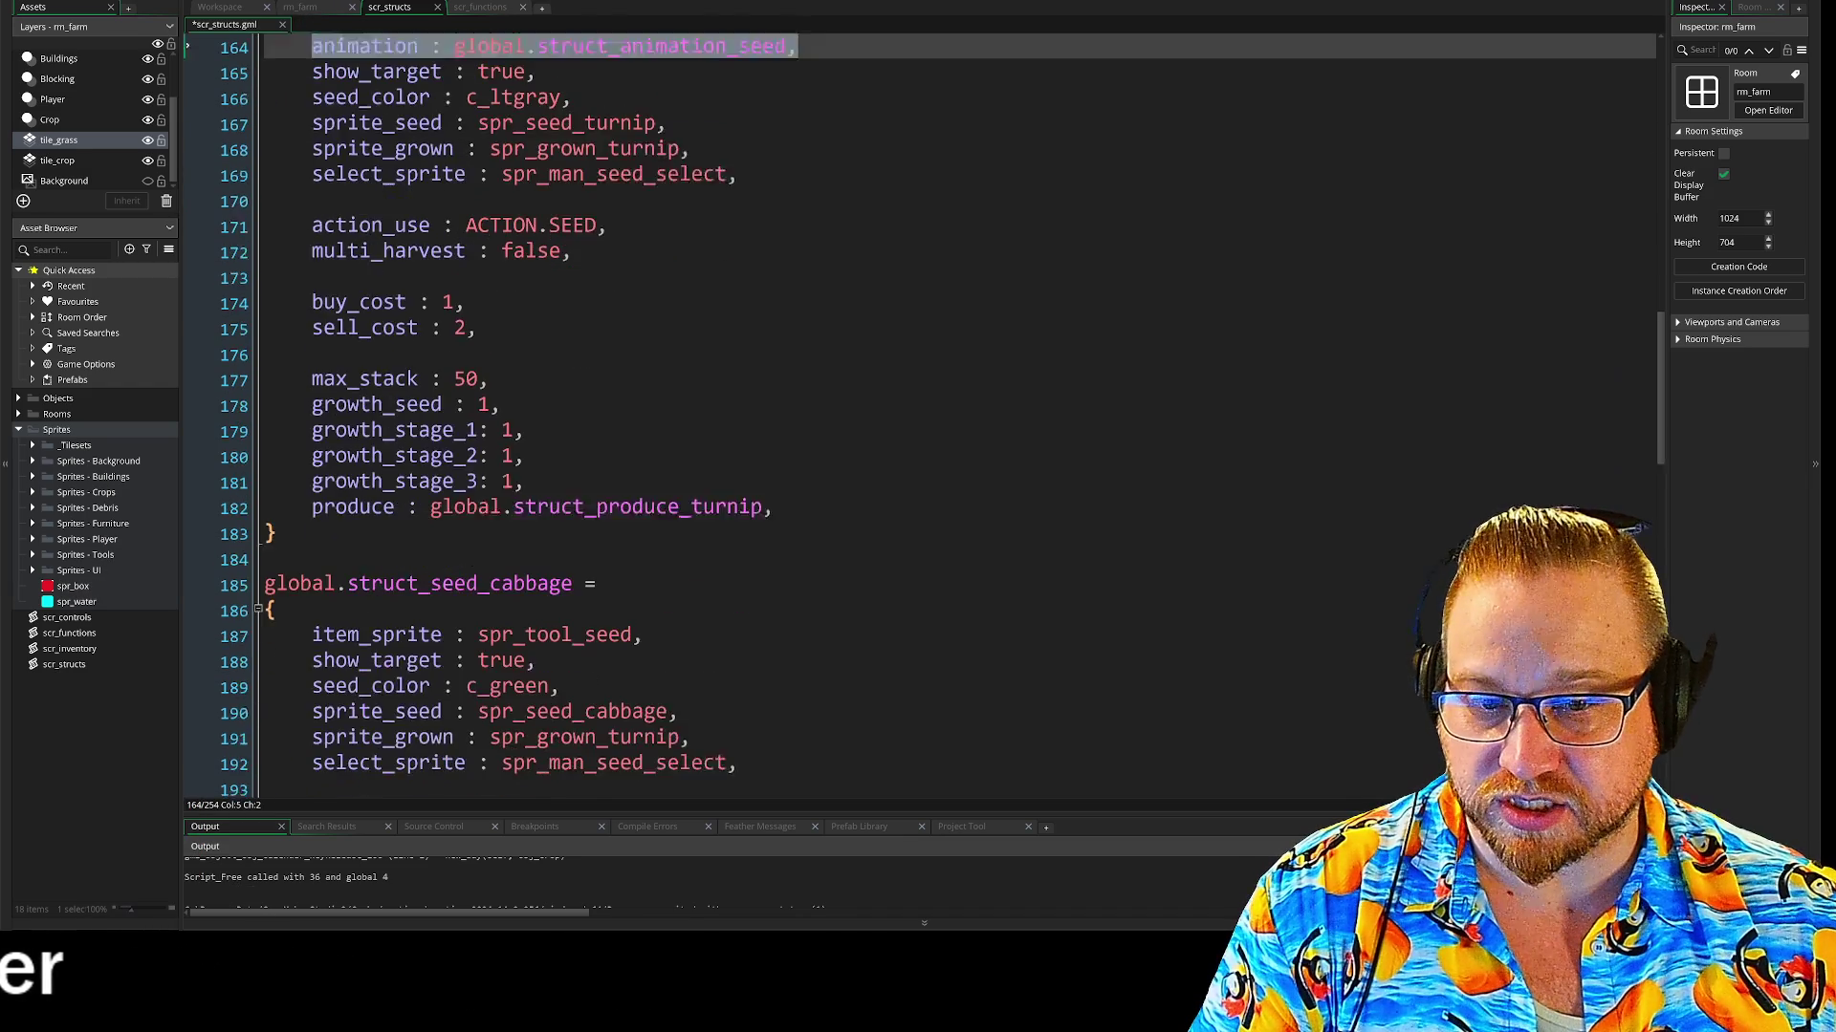
Add animation : global.struct_animation_seed after item_sprite in the cabbage, carrot and tomato seed structs
{"action": "left_click", "coordinate": [642, 483]}
{"action": "key", "text": "Return"}
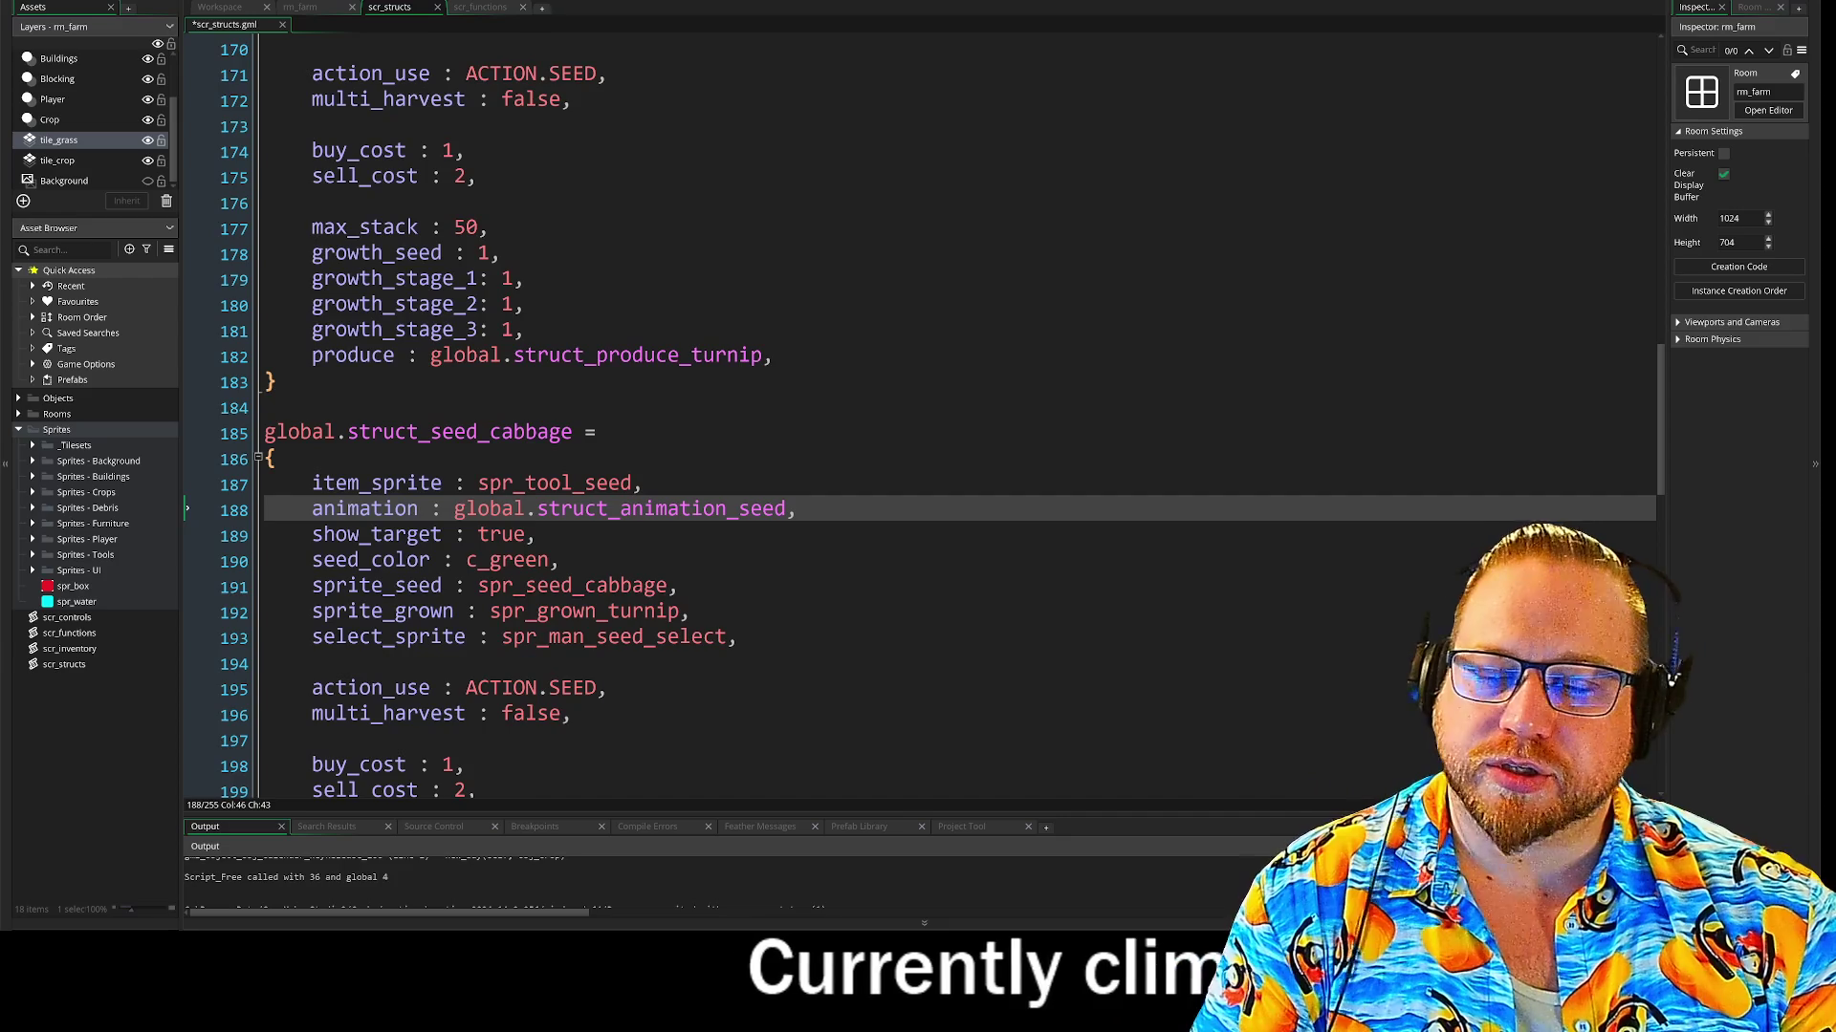
{"action": "scroll", "coordinate": [918, 411], "scroll_direction": "down", "scroll_amount": 8}
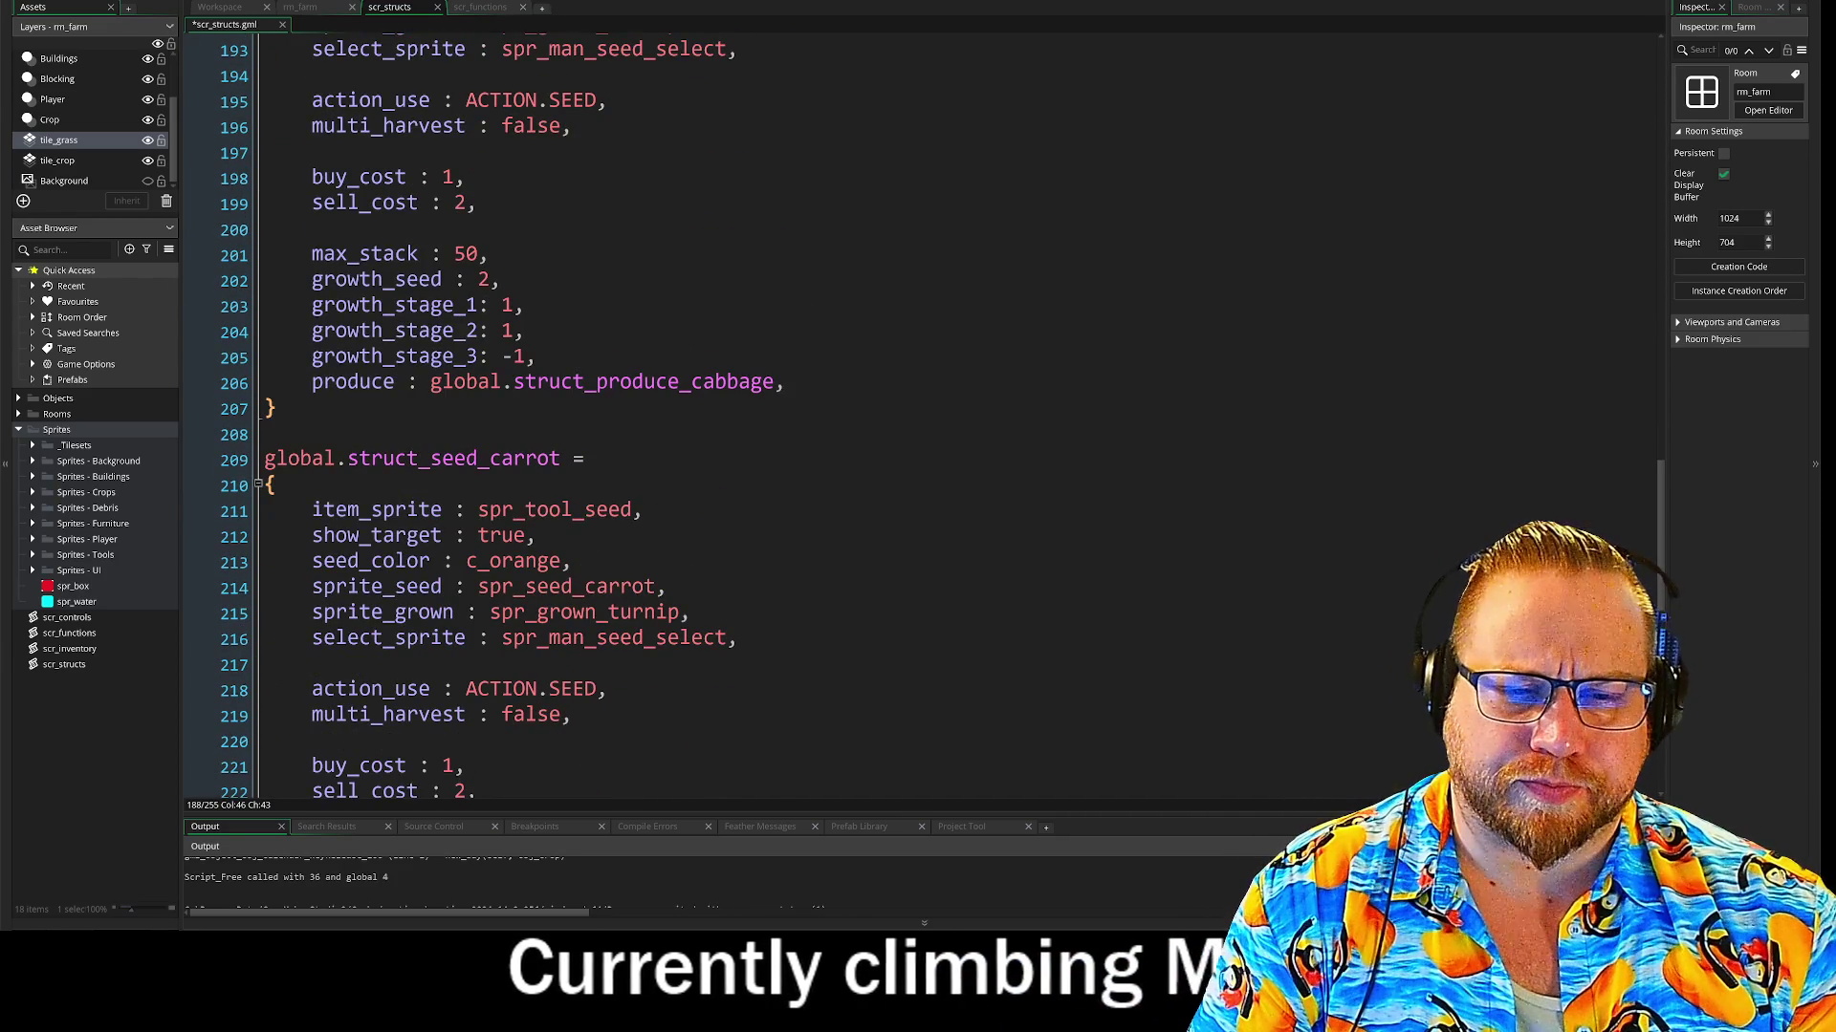
{"action": "left_click", "coordinate": [642, 510]}
{"action": "key", "text": "Return"}
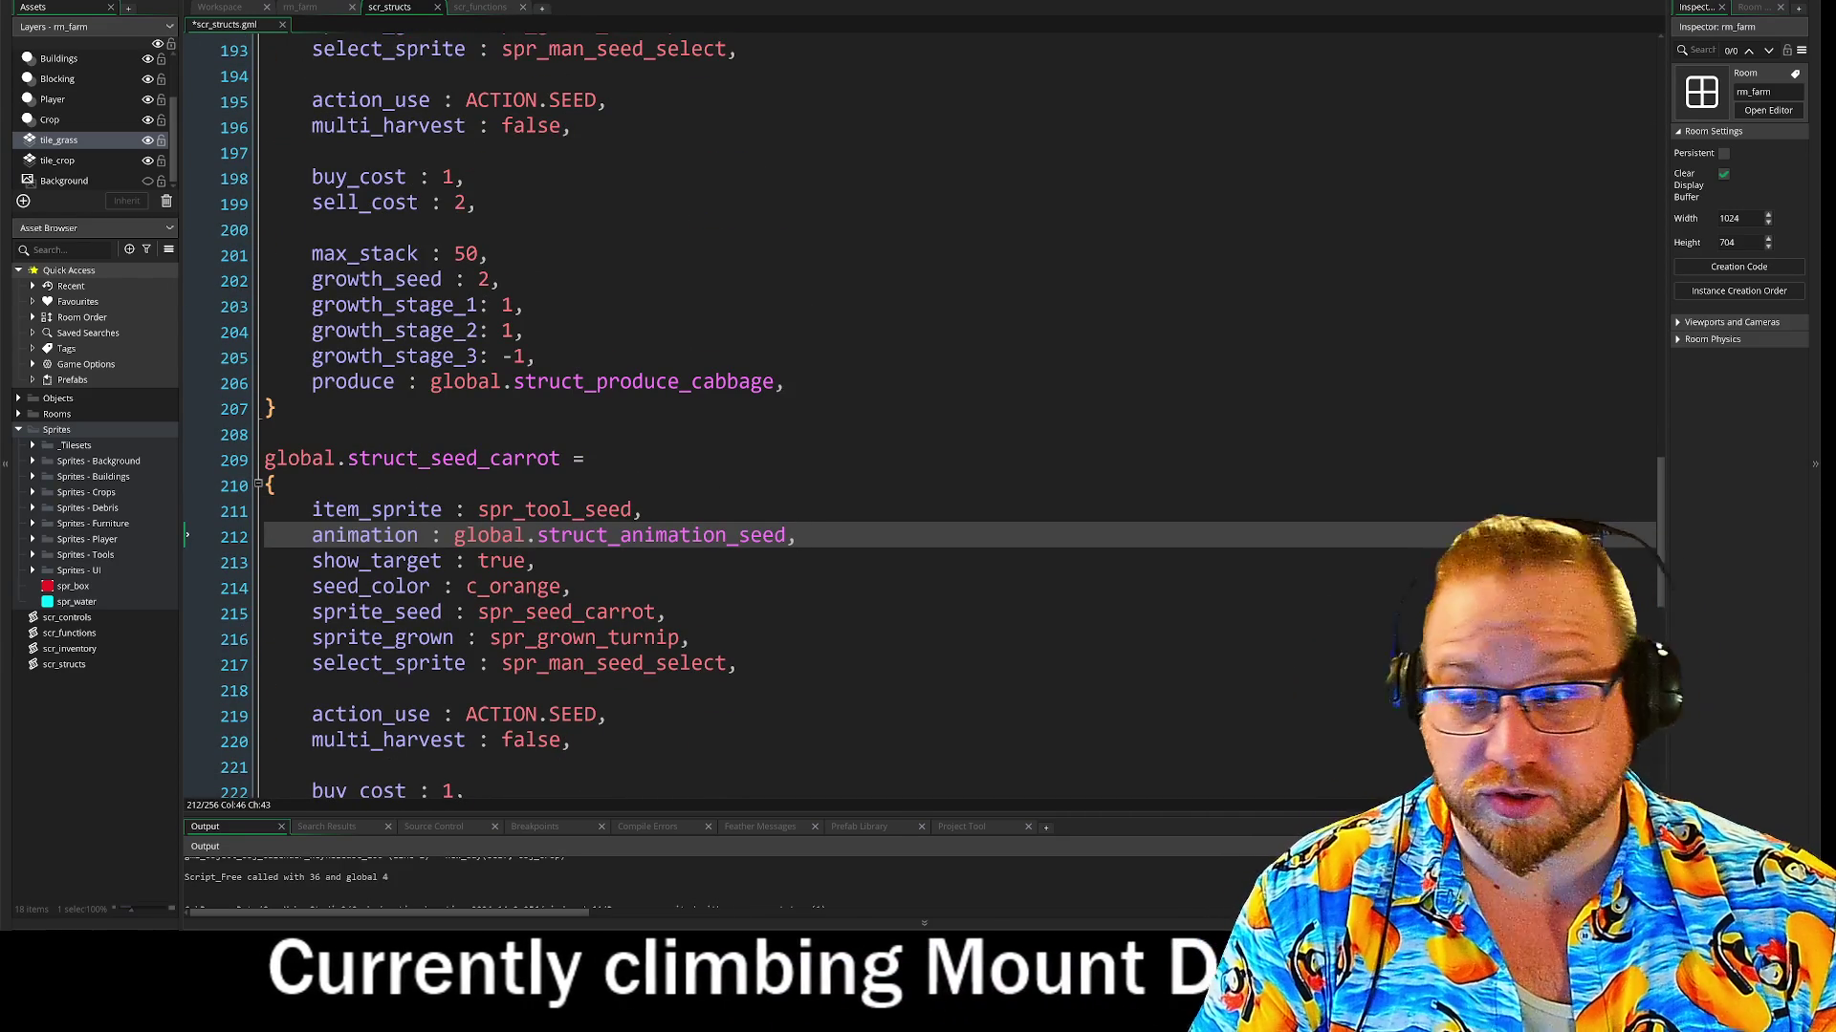
{"action": "scroll", "coordinate": [917, 411], "scroll_direction": "down", "scroll_amount": 7}
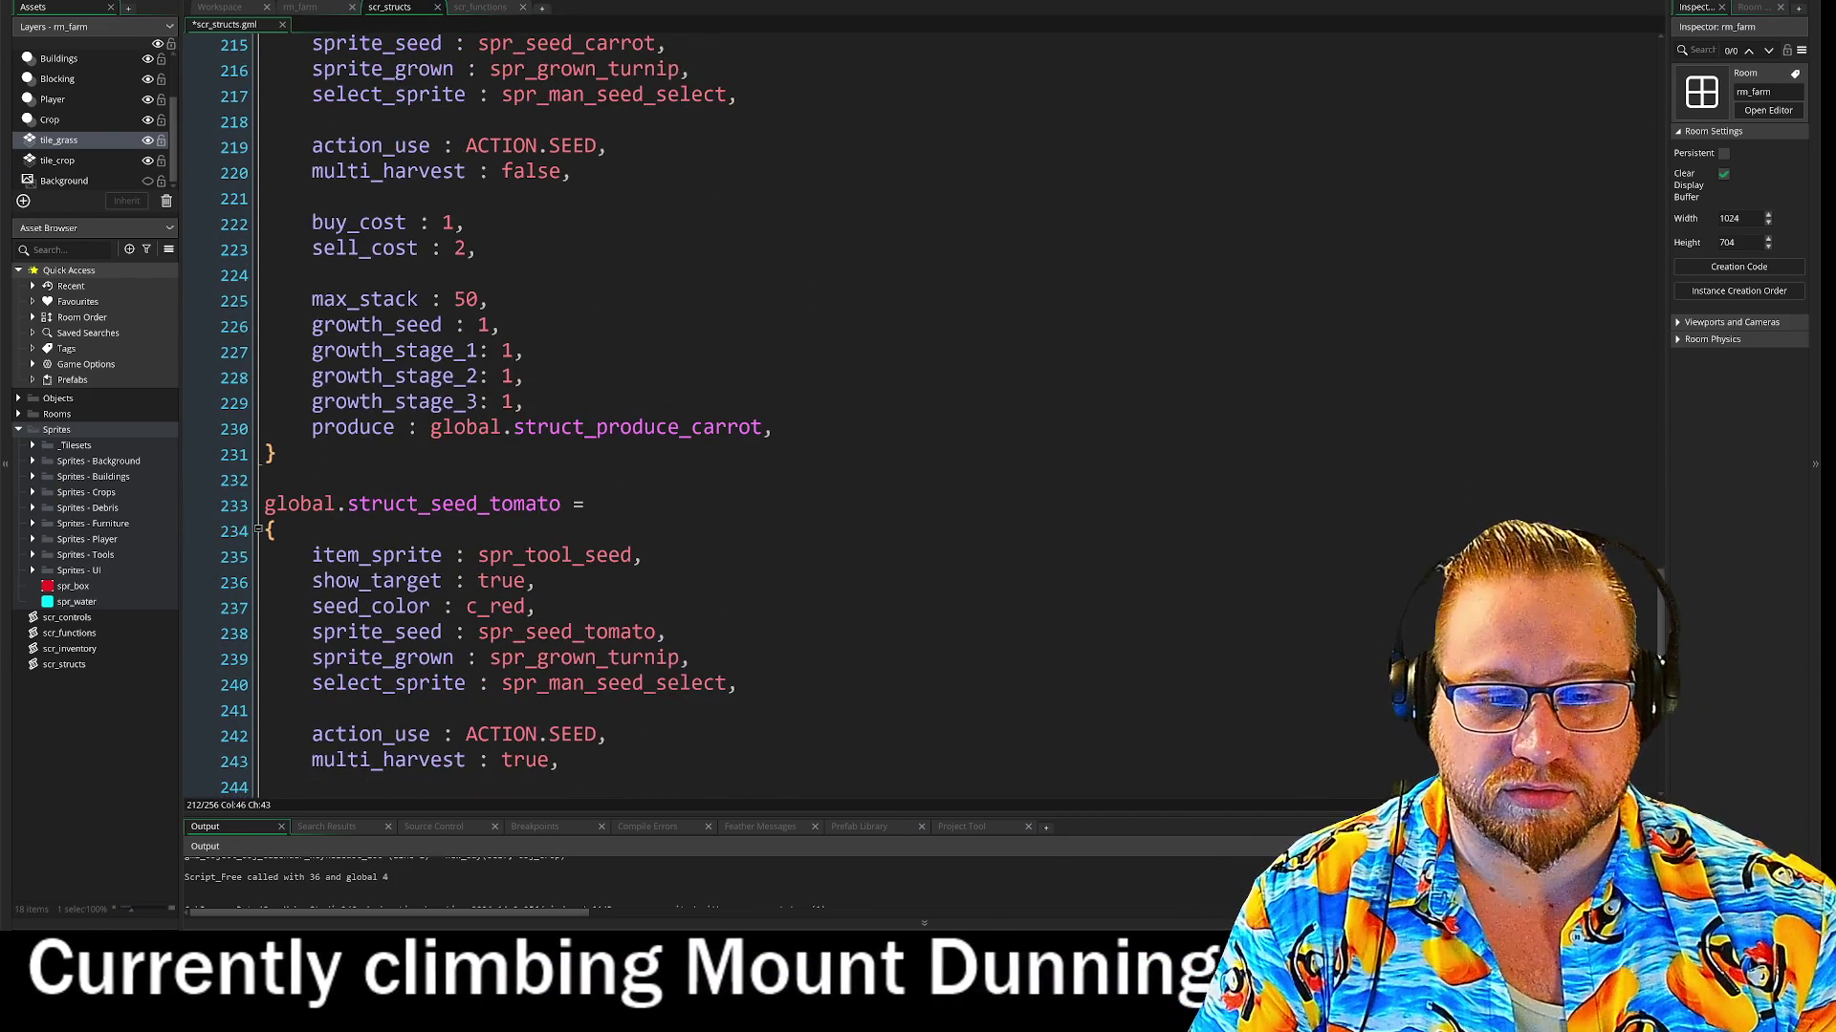
{"action": "left_click", "coordinate": [644, 556]}
{"action": "key", "text": "Return"}
{"action": "type", "text": "animation : global.struct_animation_seed,"}
{"action": "scroll", "coordinate": [918, 411], "scroll_direction": "down", "scroll_amount": 5}
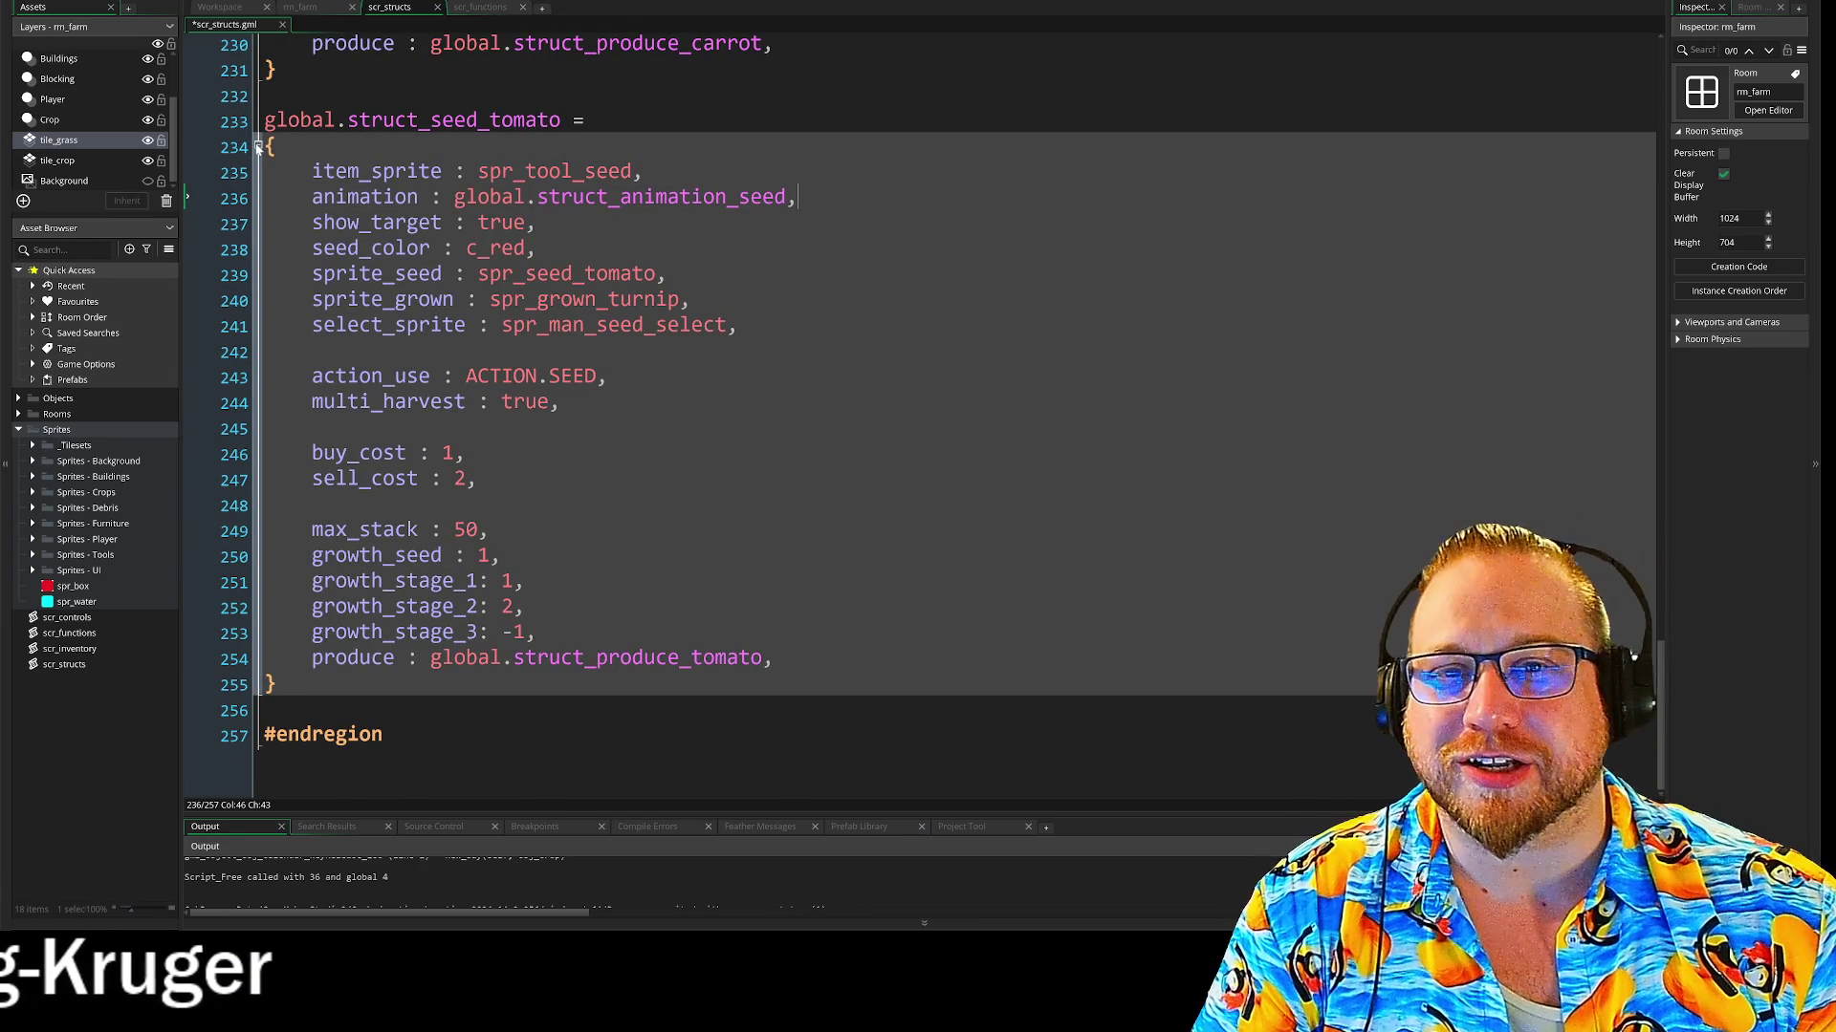
{"action": "left_click", "coordinate": [257, 148]}
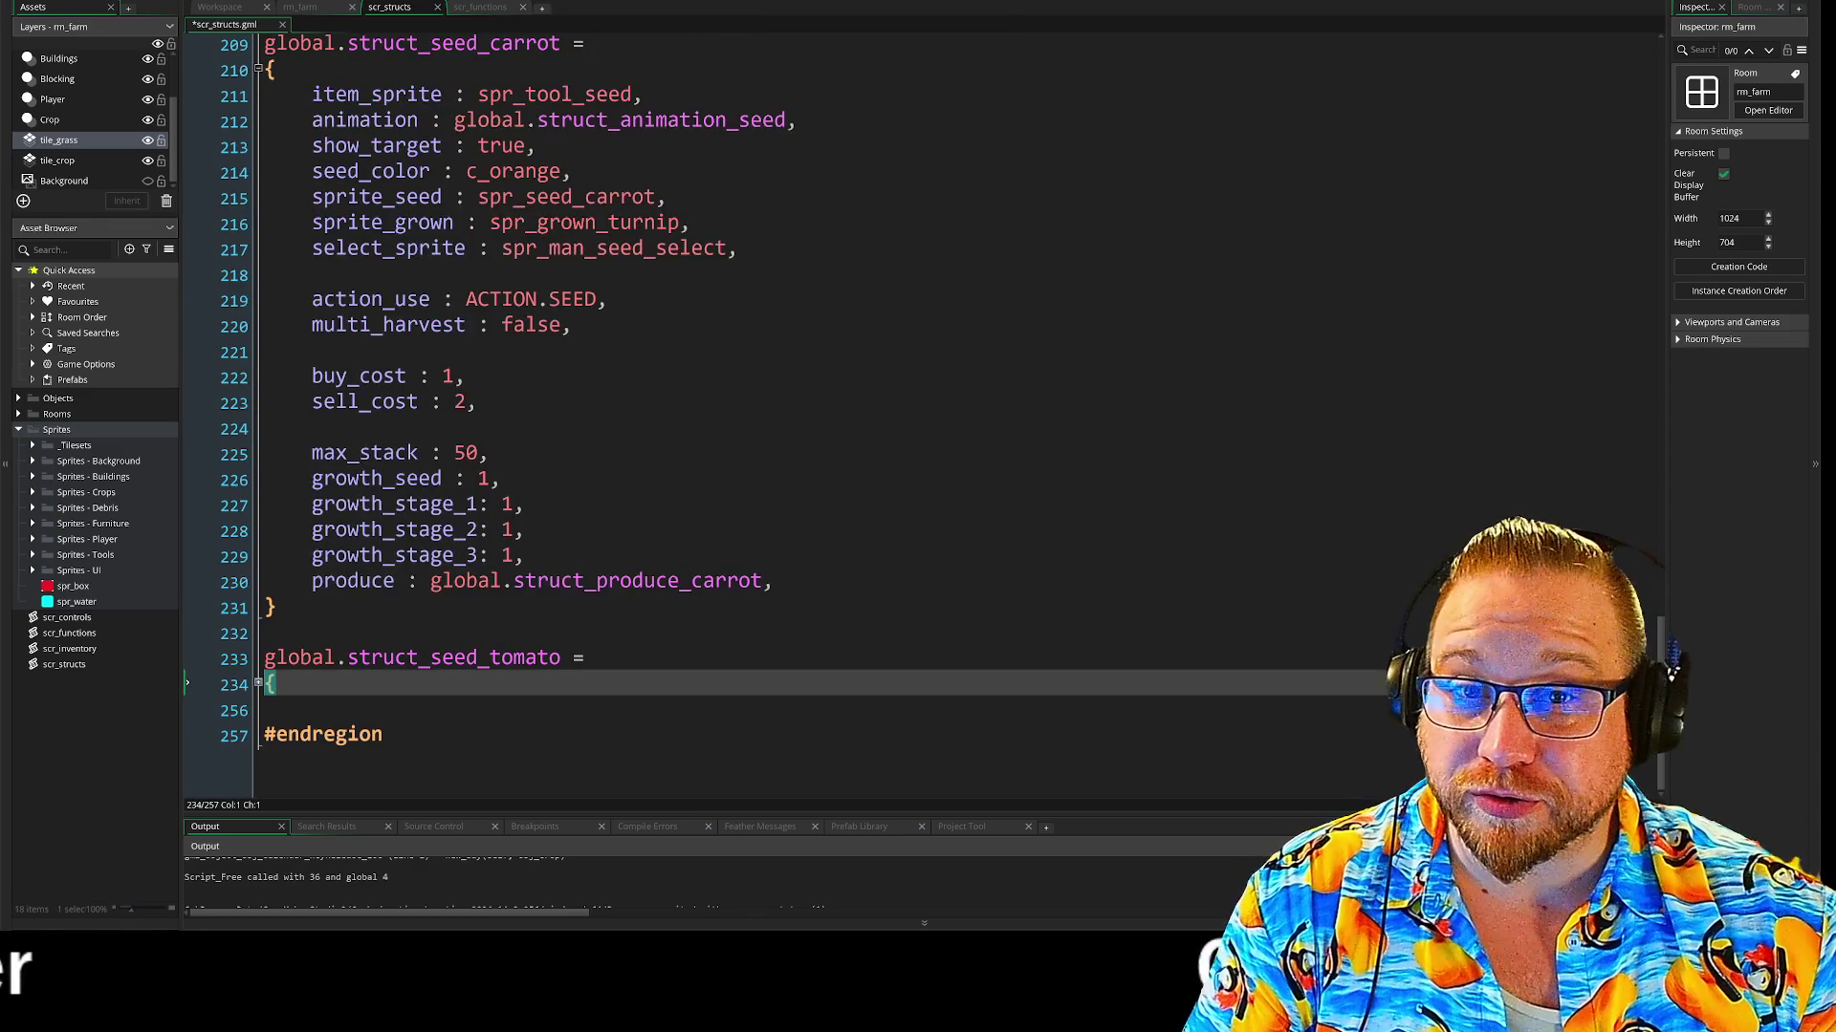
Fold the carrot, cabbage and turnip seed structs, then the Seed Structs and Tool Structs regions
{"action": "left_click", "coordinate": [257, 70]}
{"action": "scroll", "coordinate": [260, 150], "scroll_direction": "up", "scroll_amount": 2}
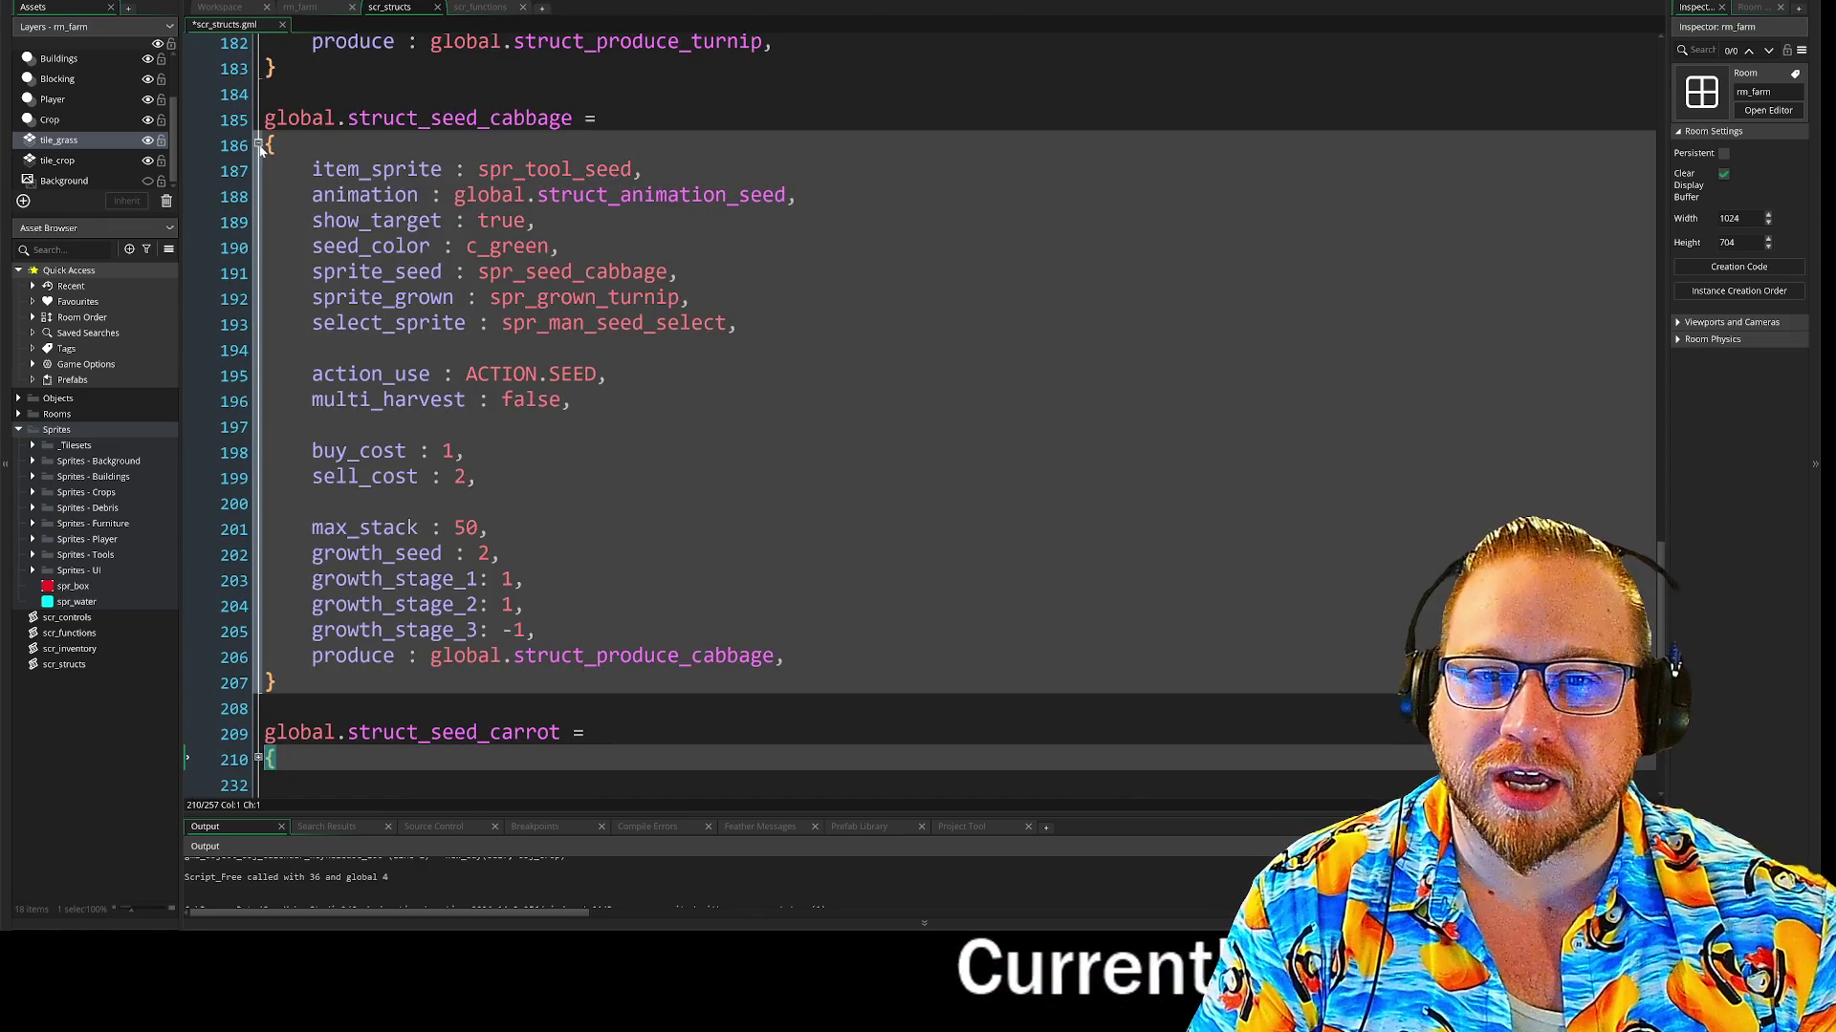
{"action": "left_click", "coordinate": [257, 146]}
{"action": "scroll", "coordinate": [260, 153], "scroll_direction": "up", "scroll_amount": 5}
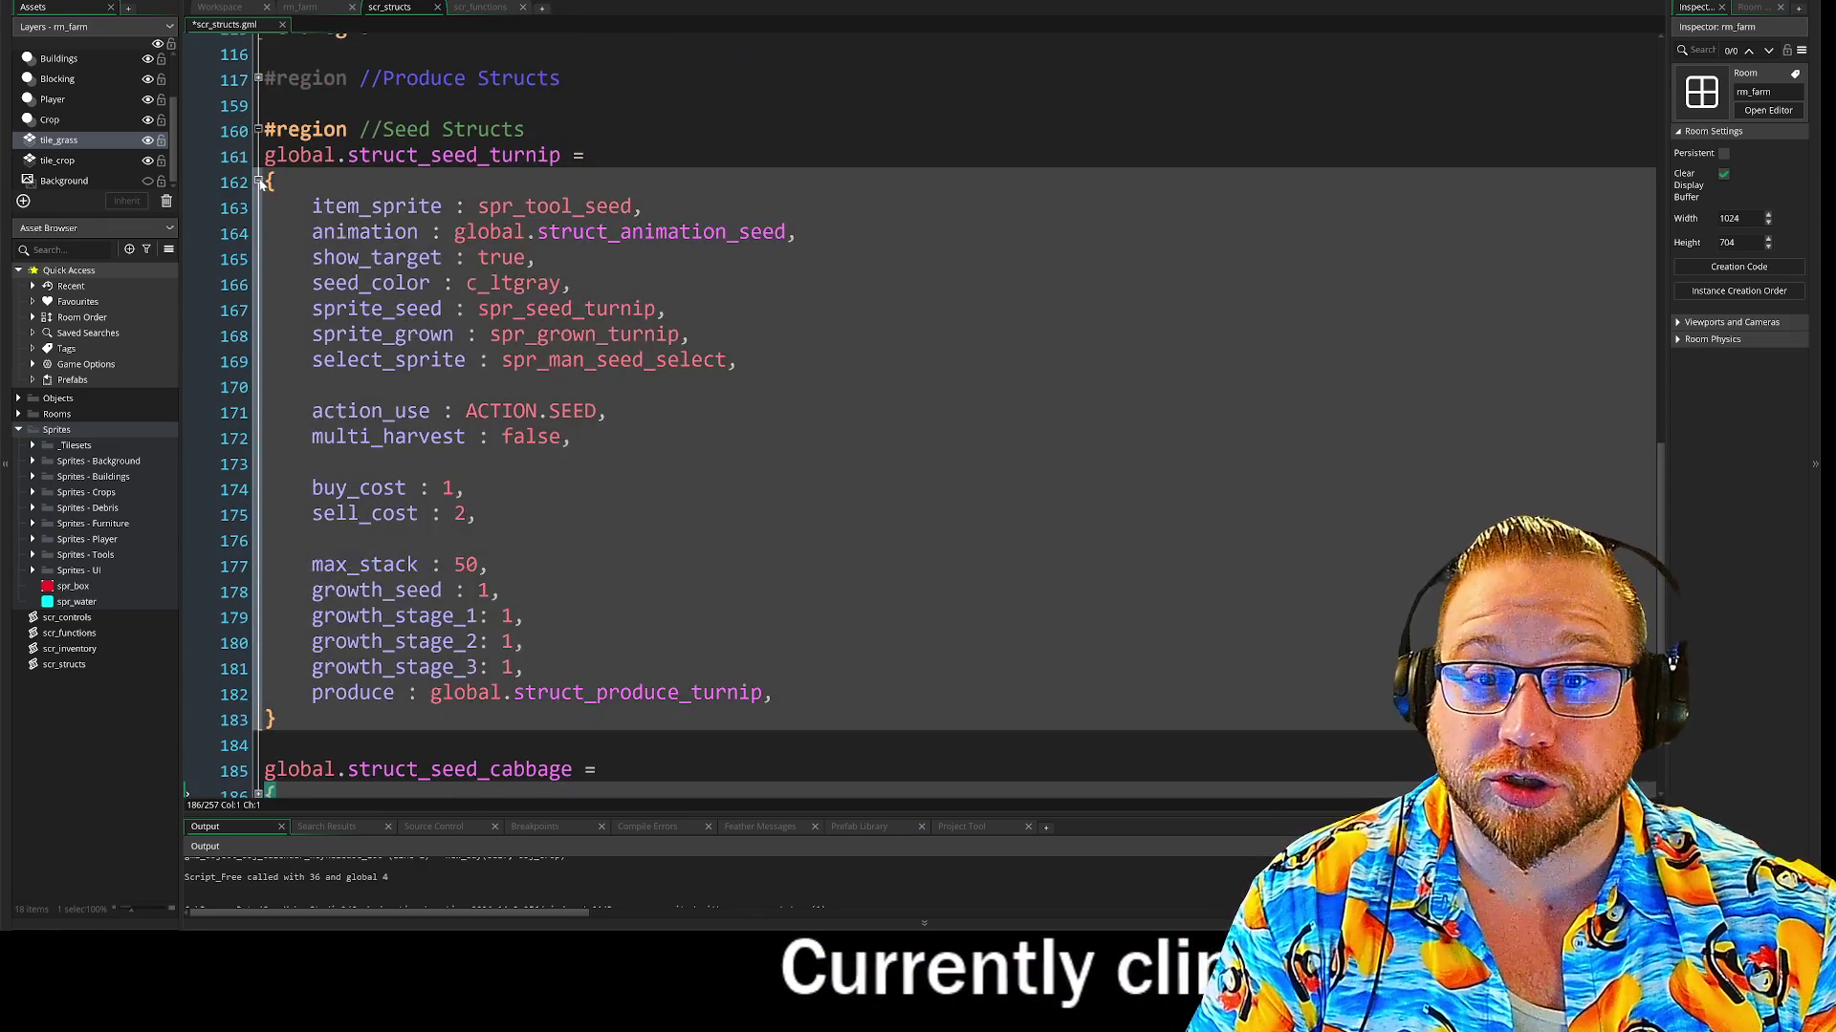
{"action": "left_click", "coordinate": [258, 180]}
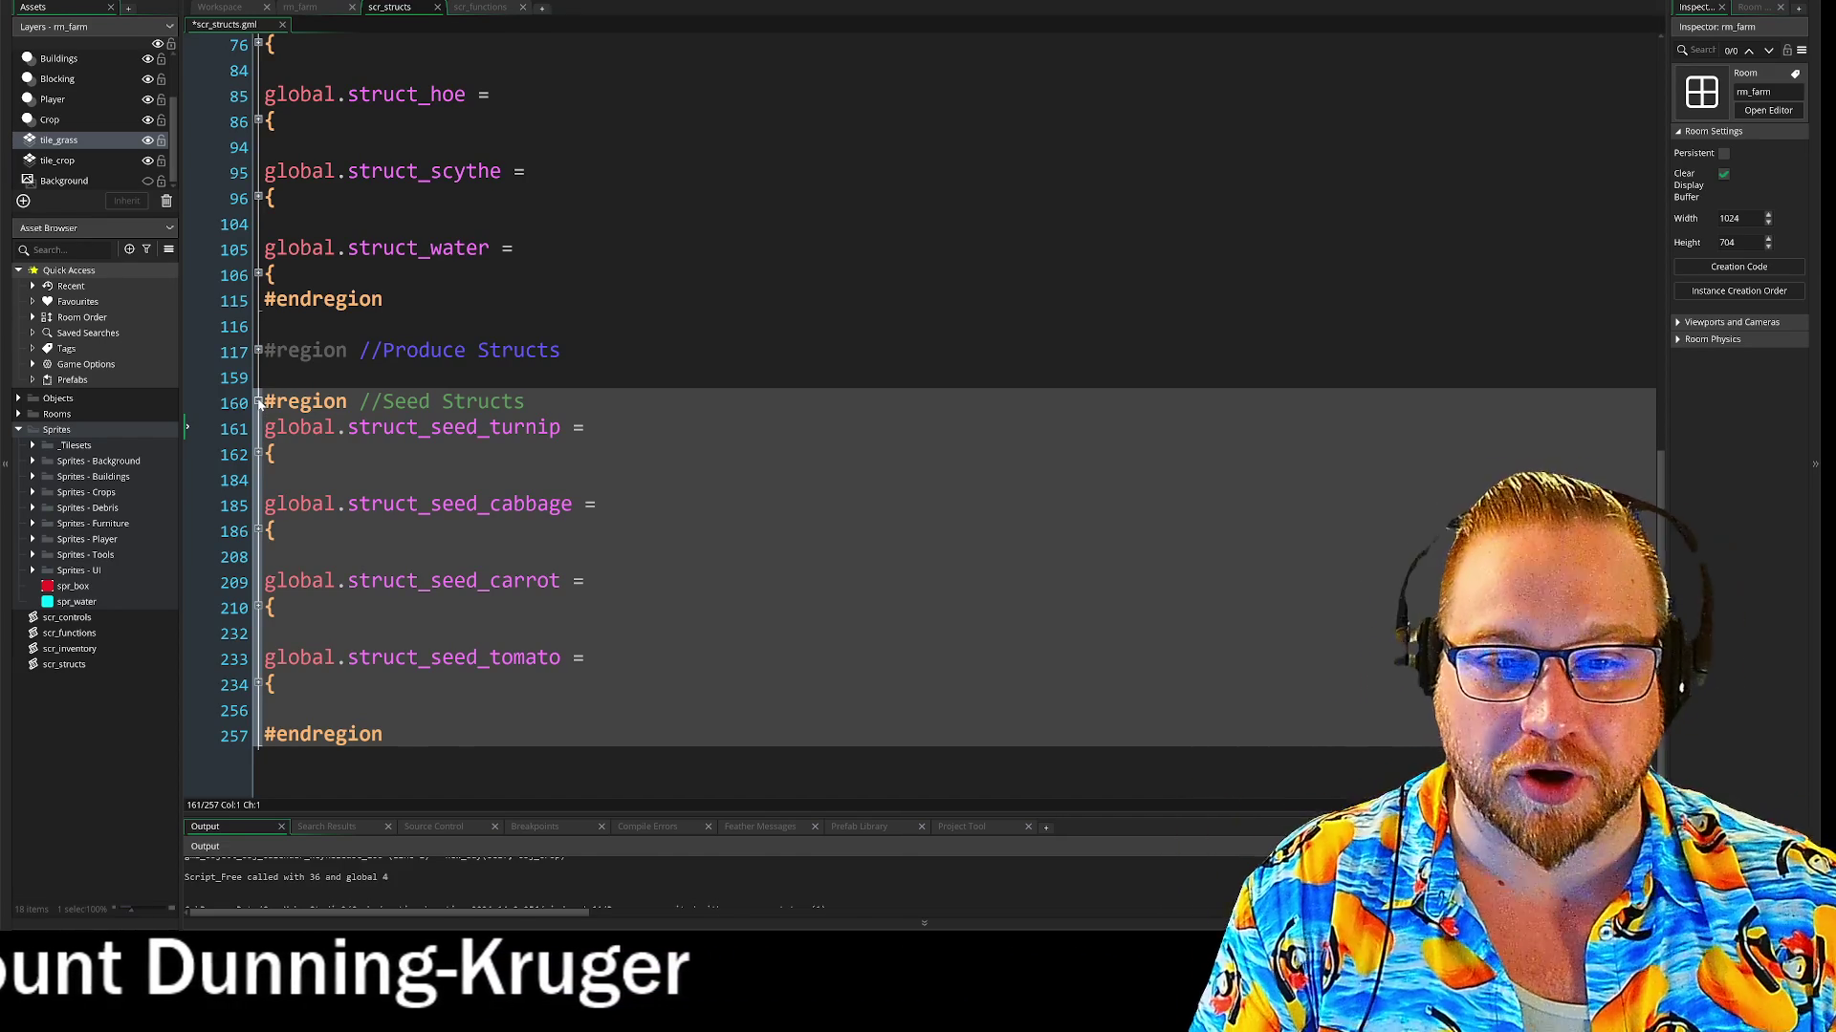
{"action": "left_click", "coordinate": [258, 402]}
{"action": "scroll", "coordinate": [918, 421], "scroll_direction": "up", "scroll_amount": 2}
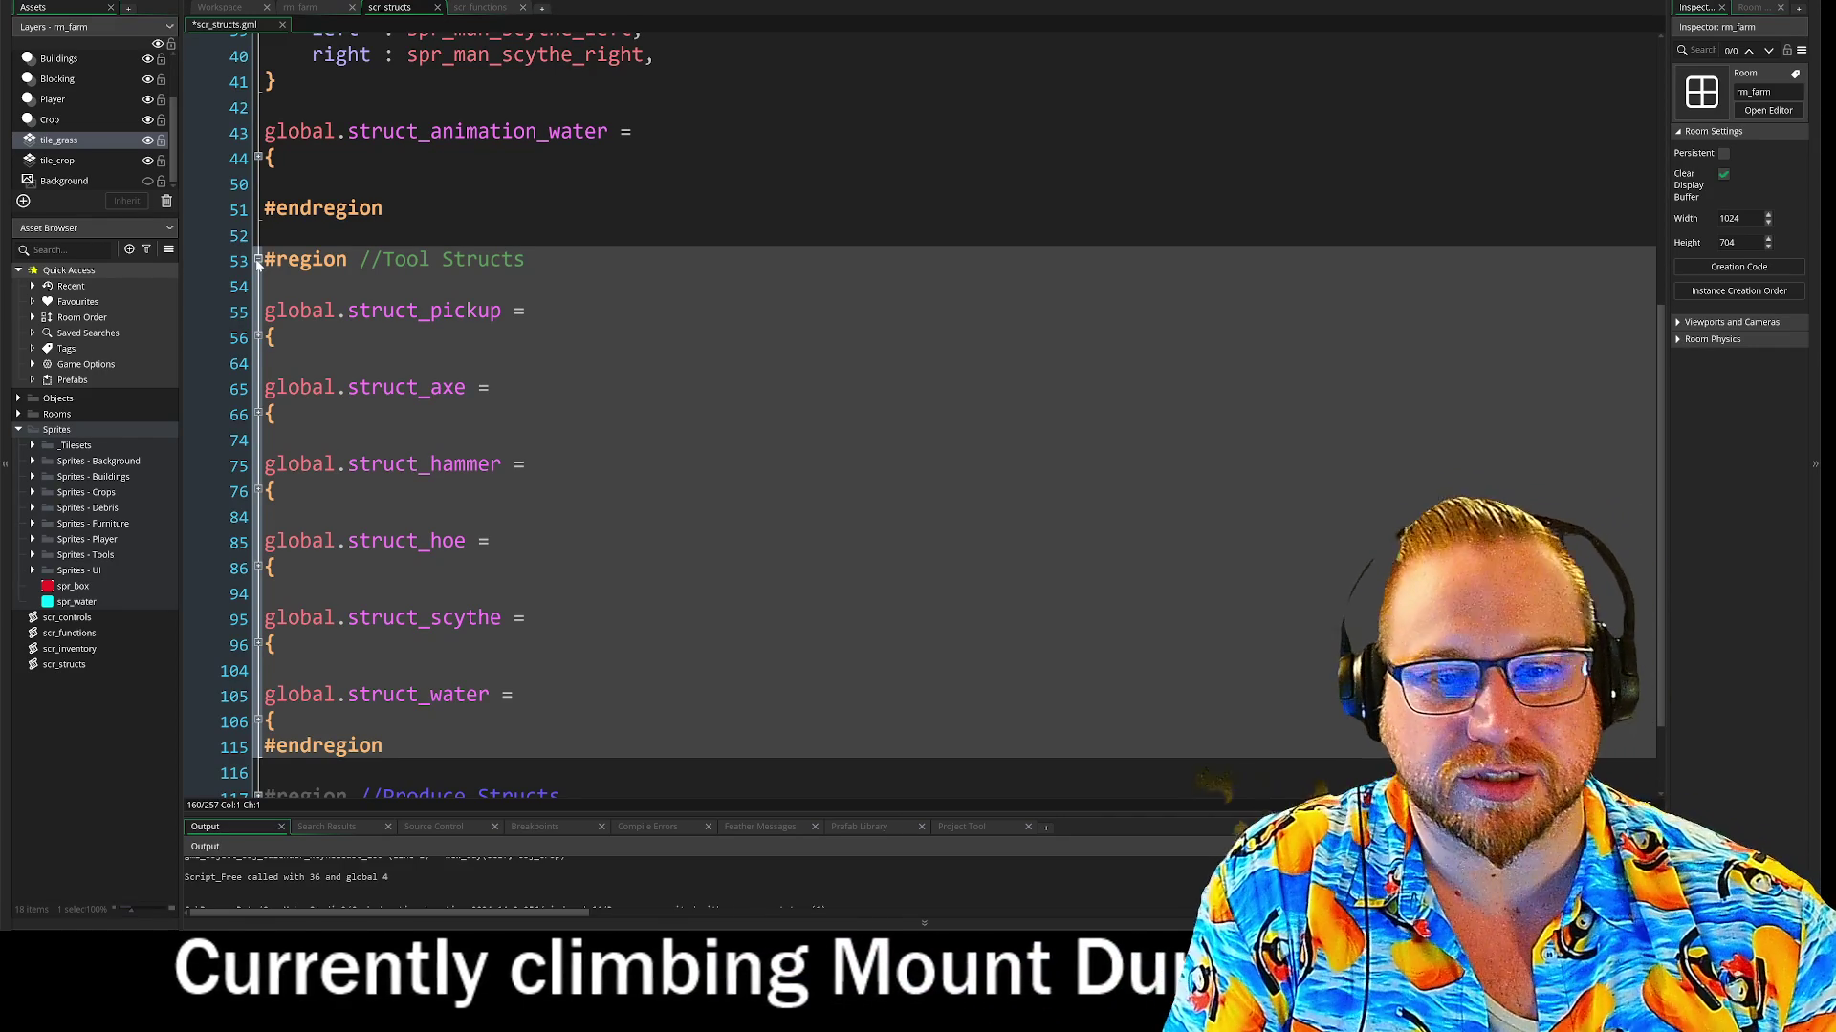
{"action": "left_click", "coordinate": [258, 260]}
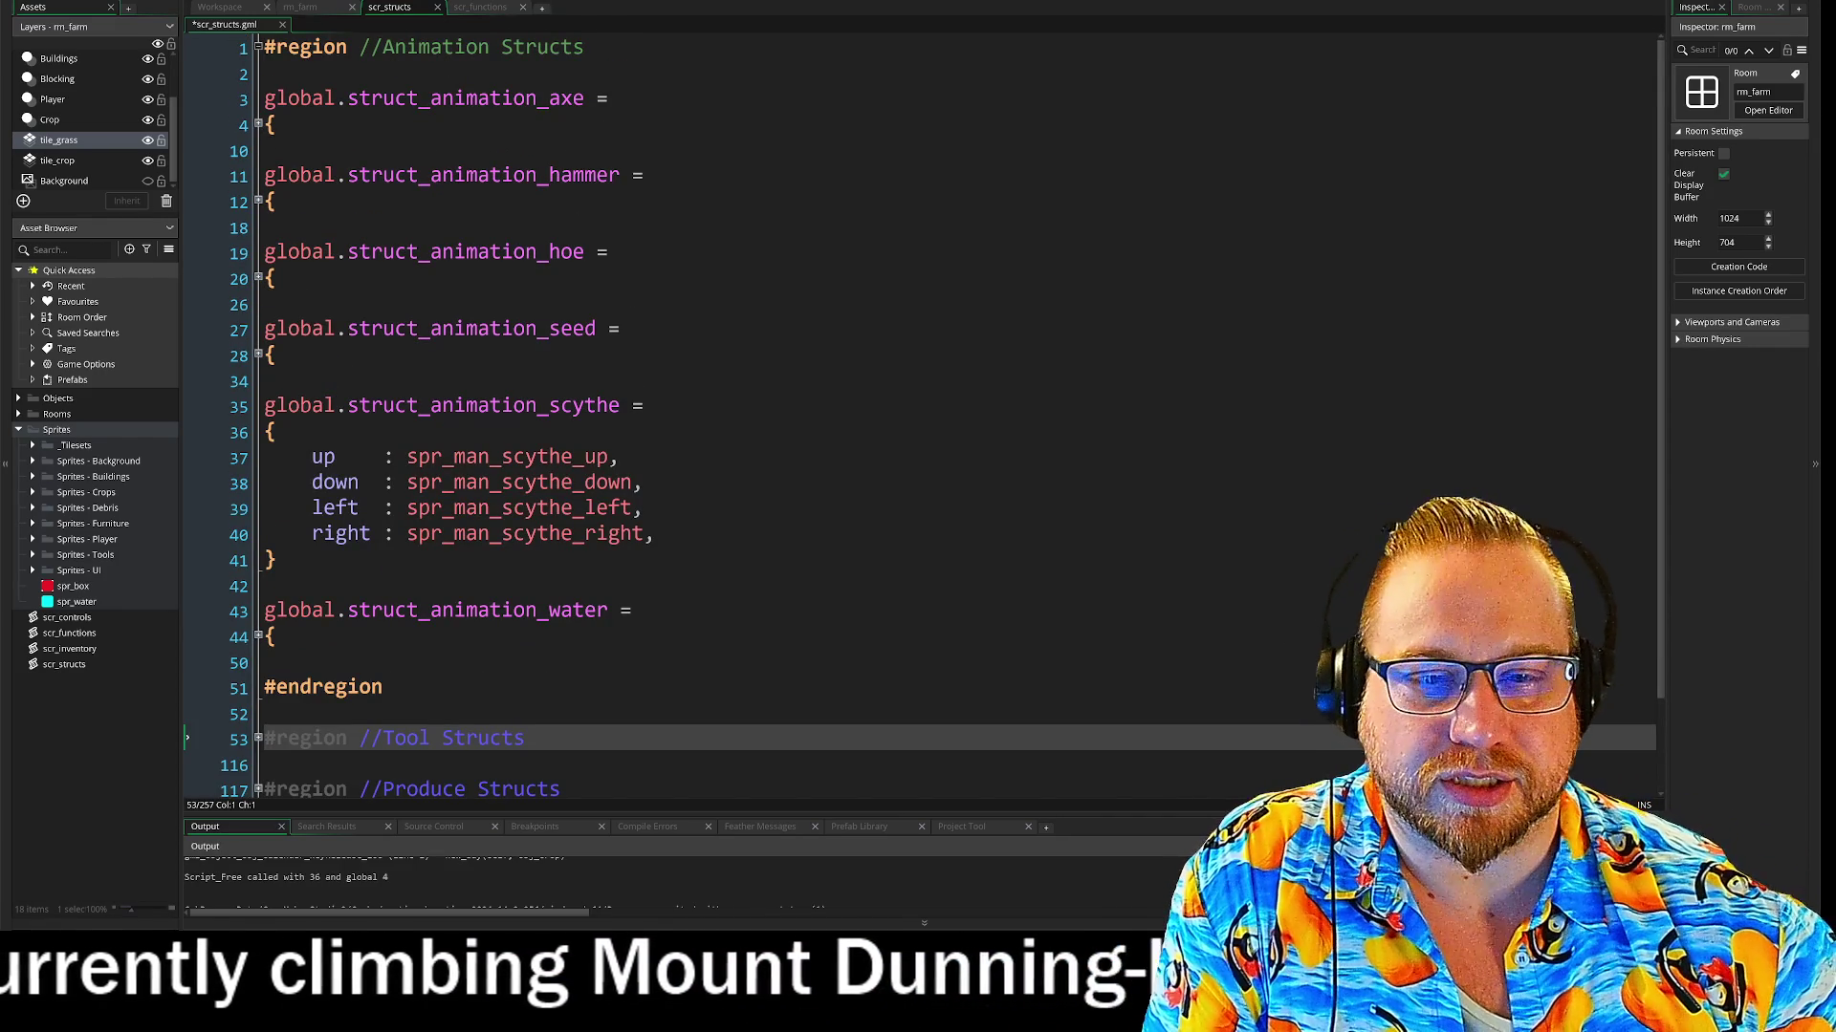
Expand the seed animation struct and inspect the scythe animation struct's declaration and direction entries
{"action": "left_click", "coordinate": [278, 356]}
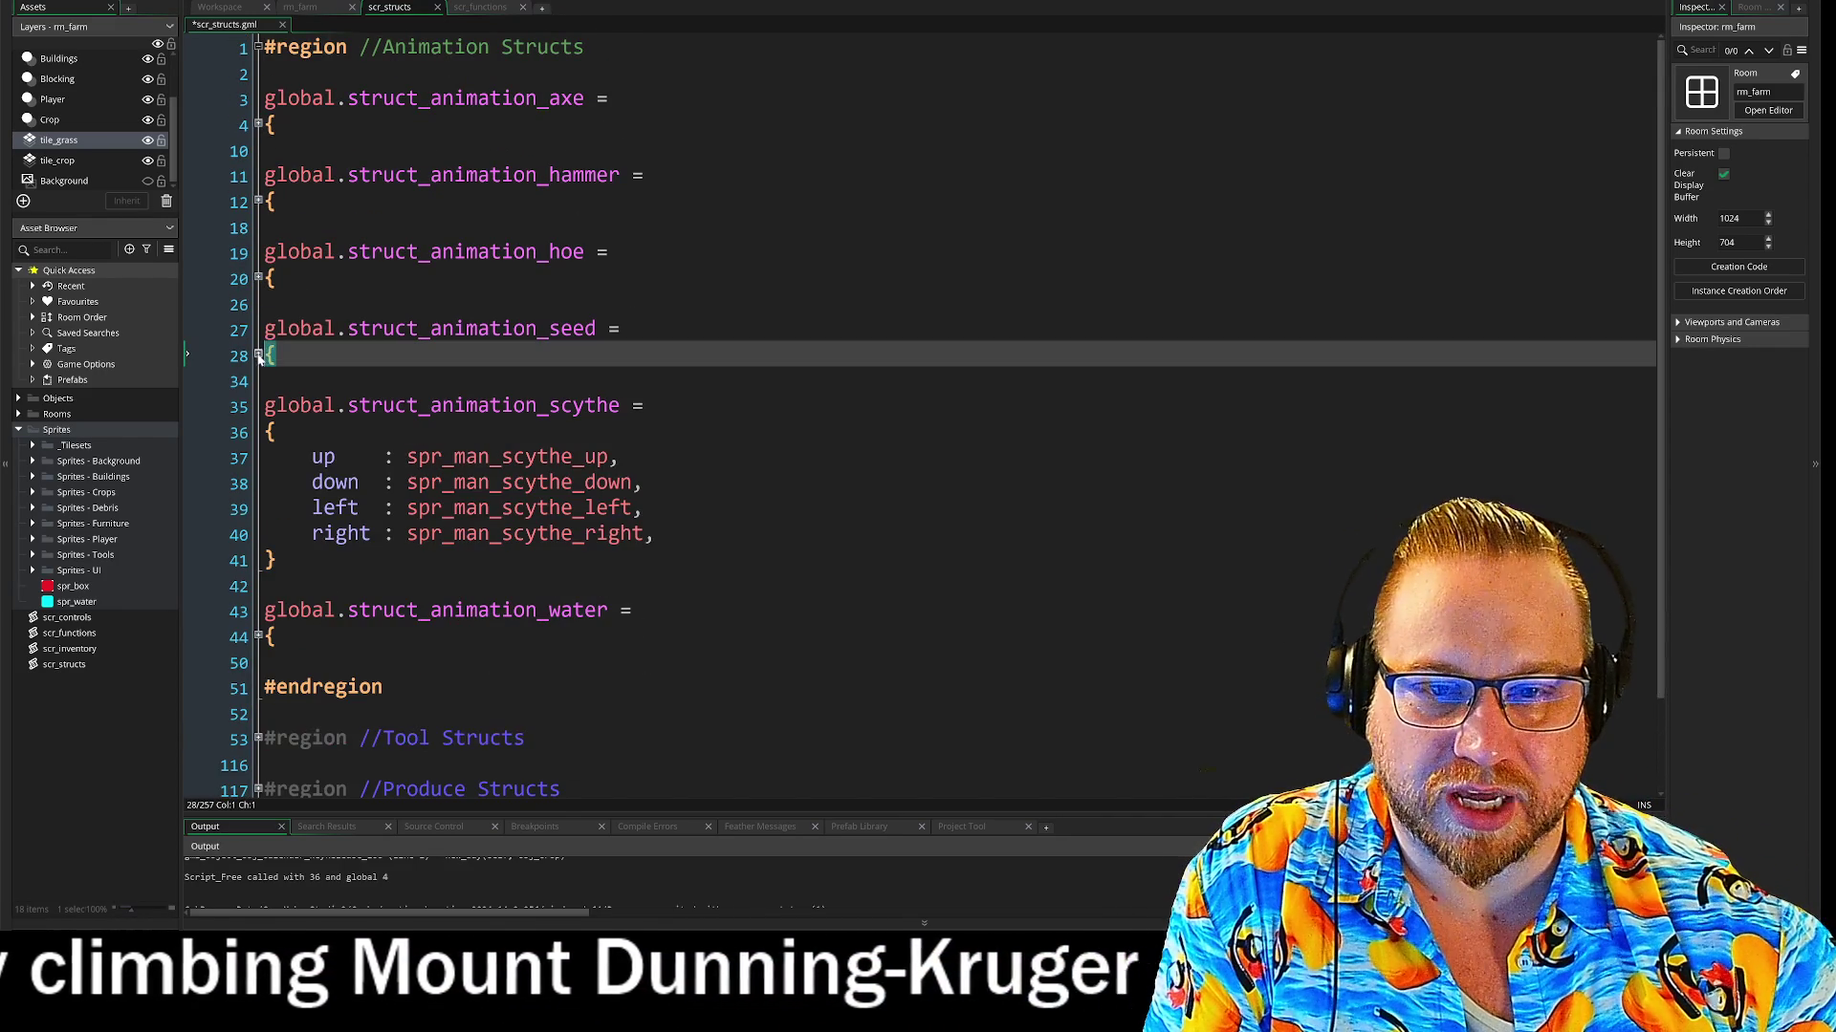
{"action": "left_click_drag", "start_coordinate": [282, 432], "coordinate": [646, 483]}
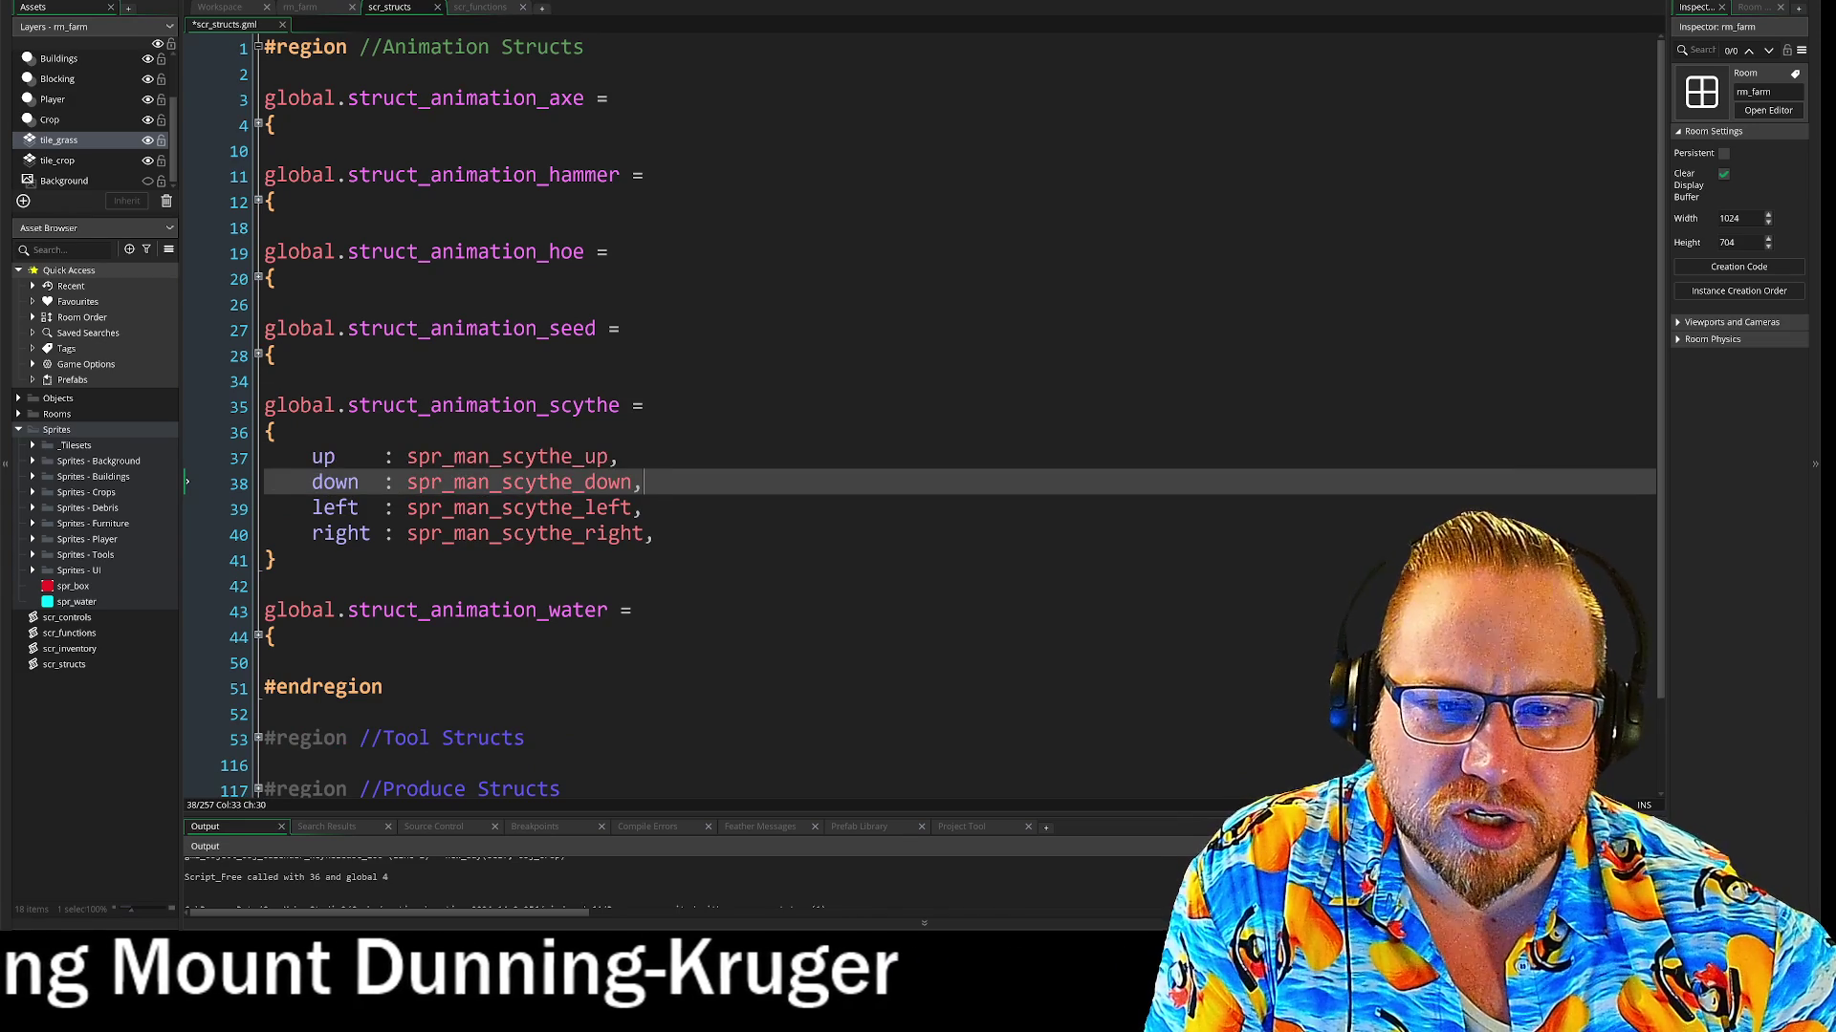
{"action": "left_click", "coordinate": [259, 356]}
{"action": "left_click", "coordinate": [633, 610]}
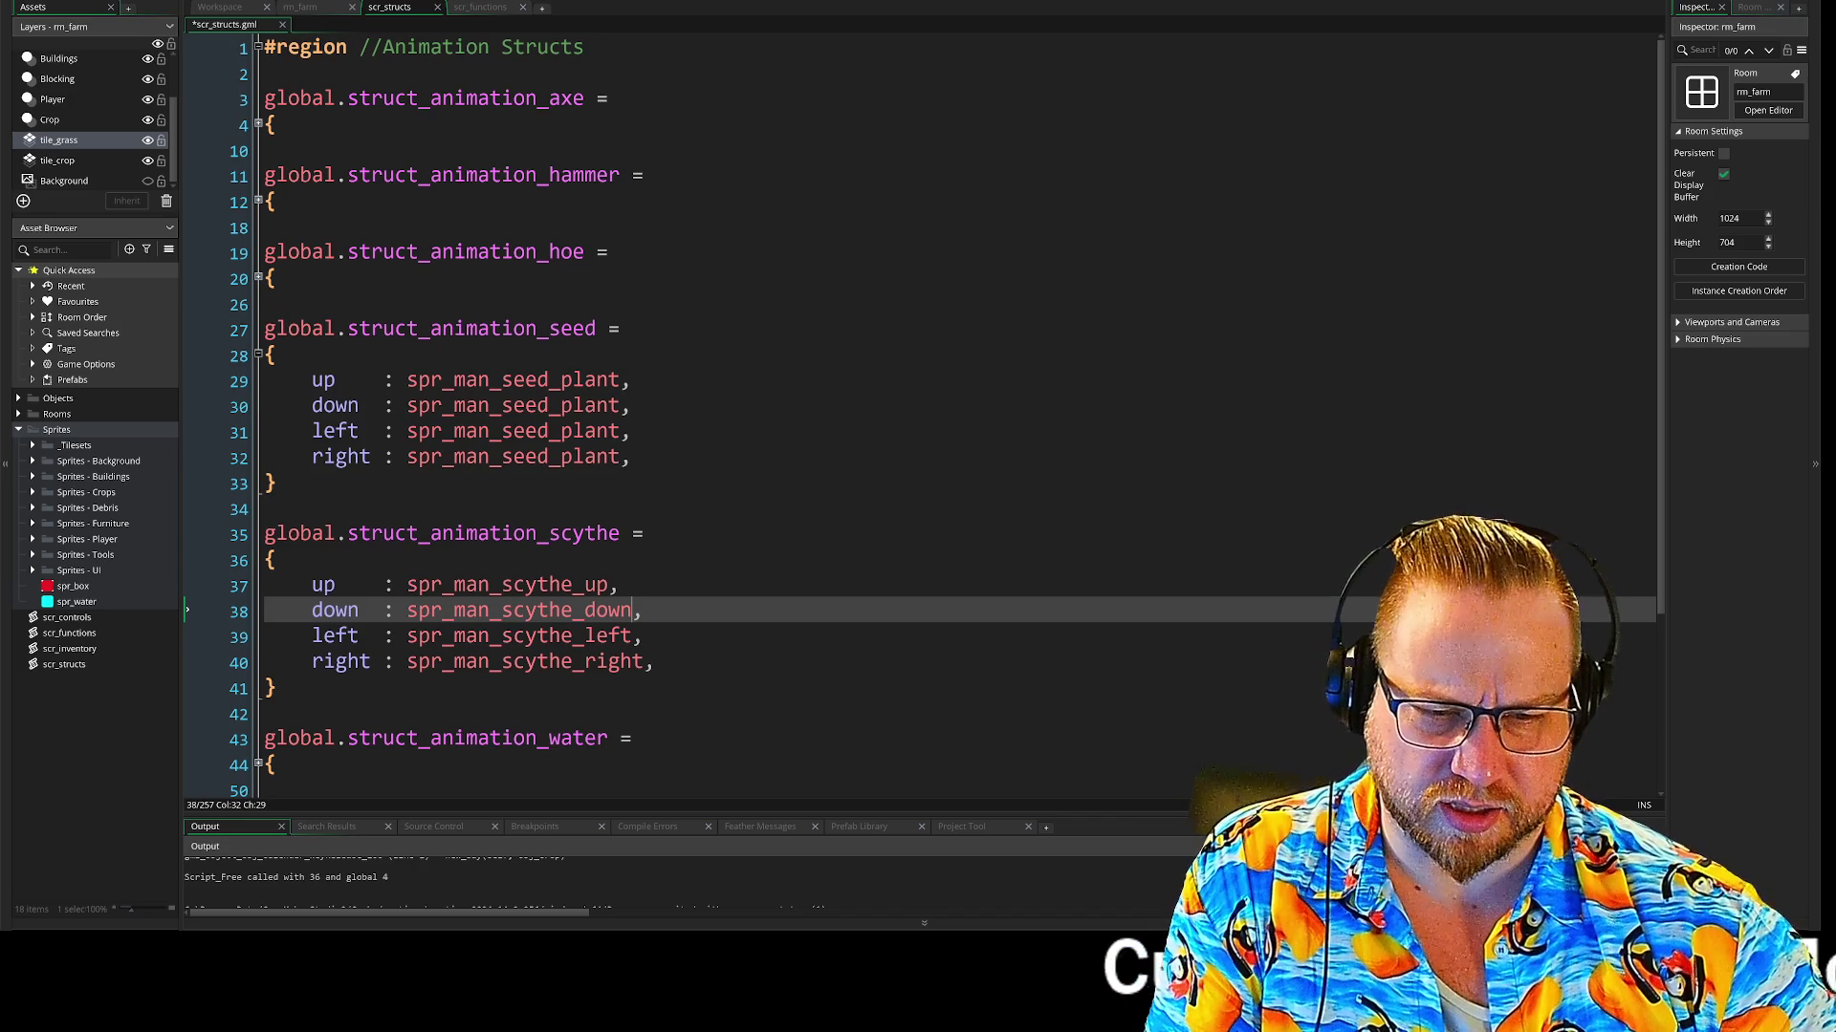
{"action": "left_click", "coordinate": [265, 714]}
{"action": "left_click", "coordinate": [273, 533]}
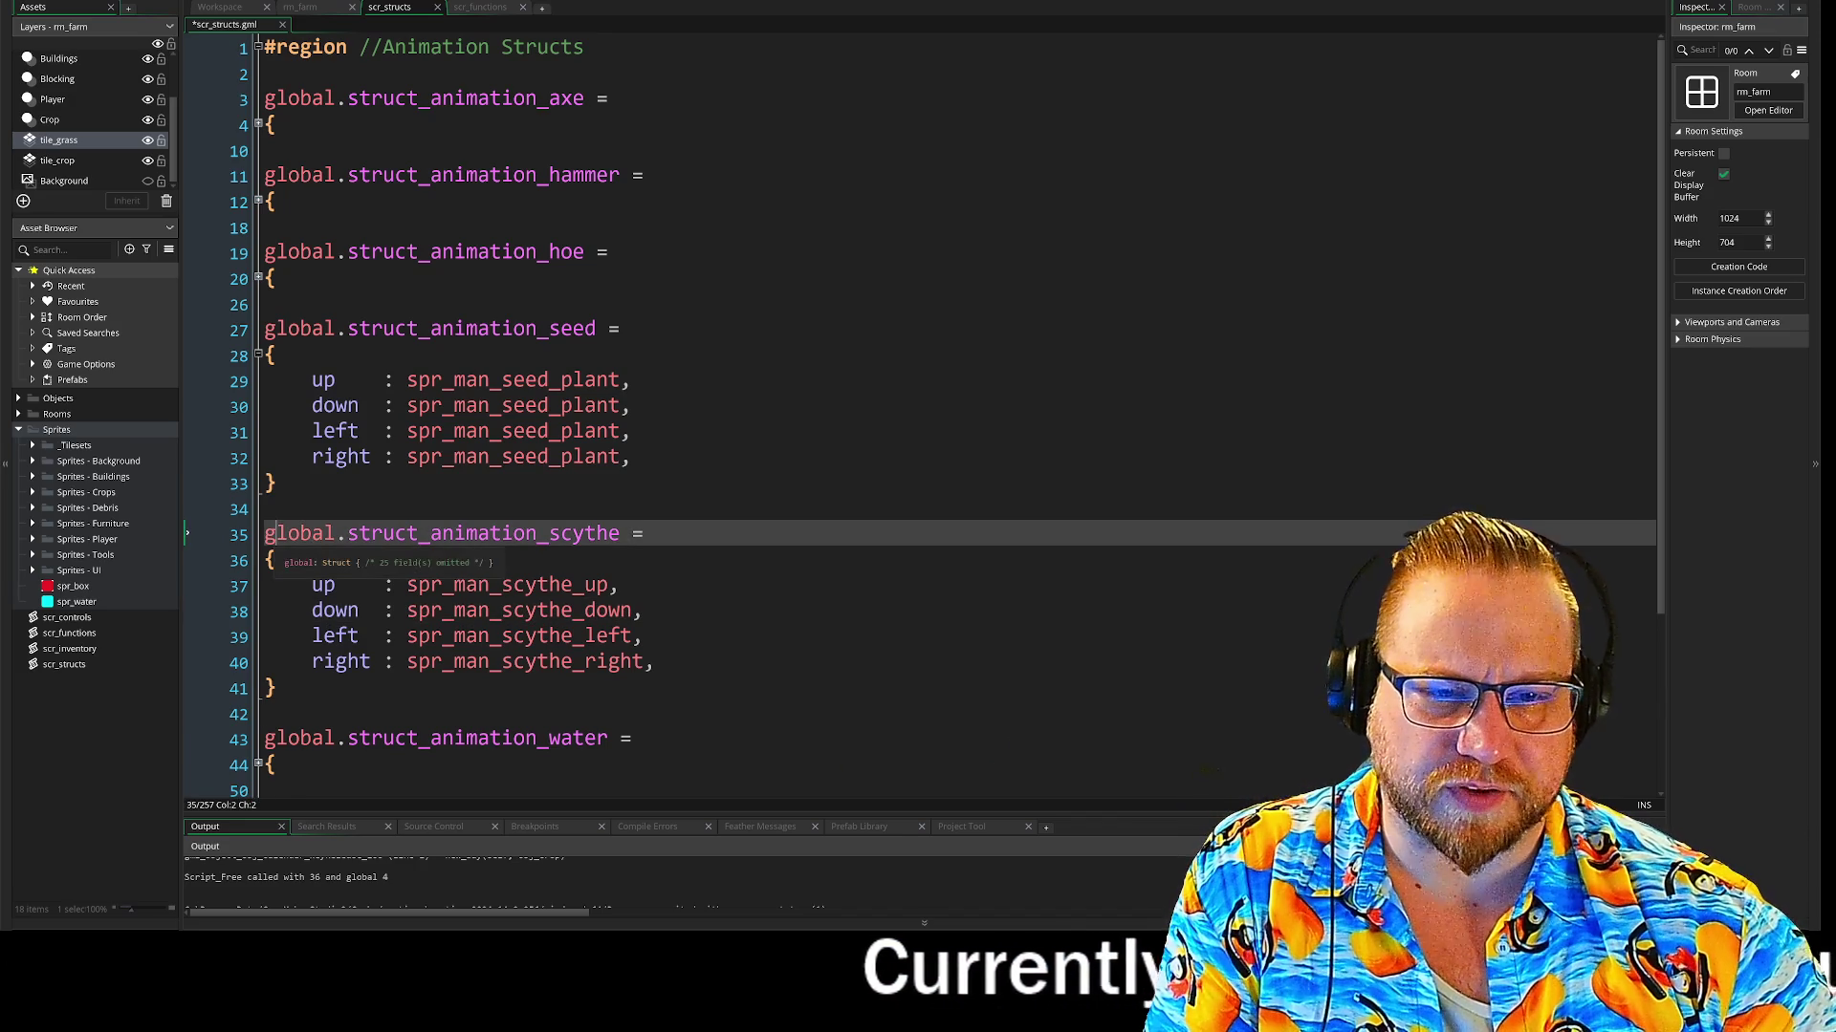
{"action": "left_click", "coordinate": [273, 560]}
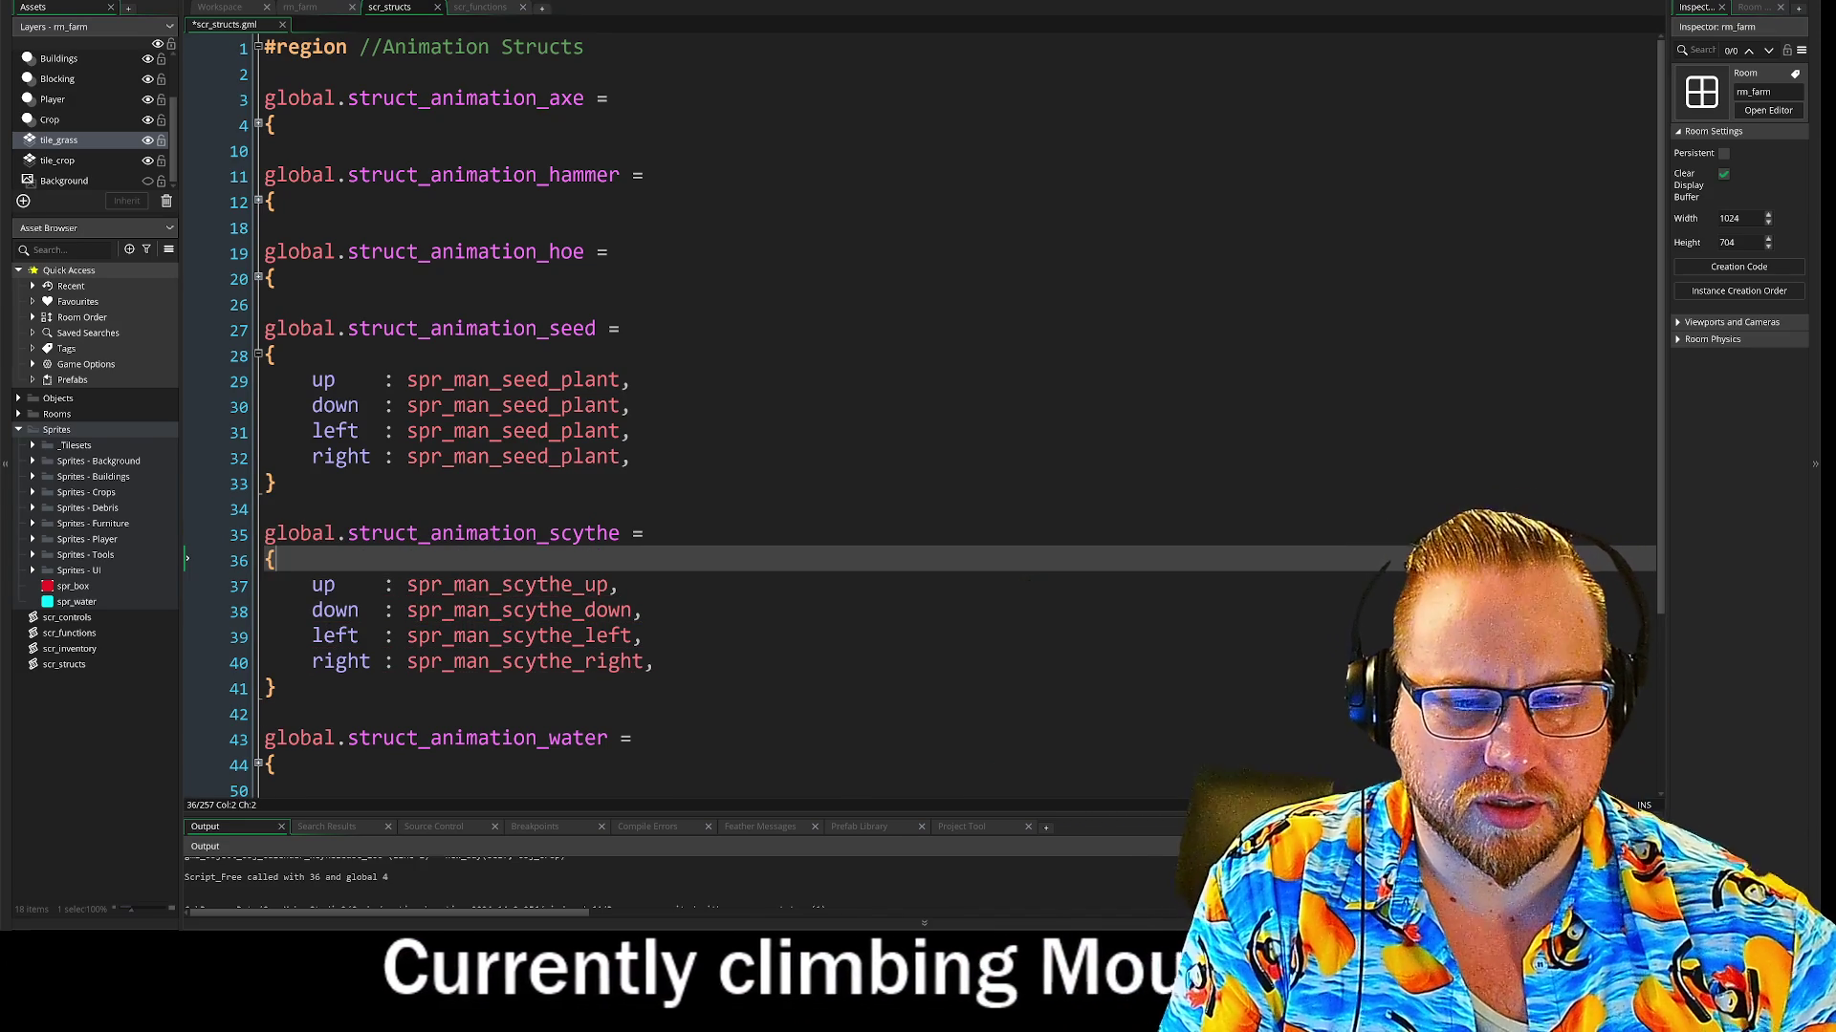
{"action": "left_click", "coordinate": [274, 688]}
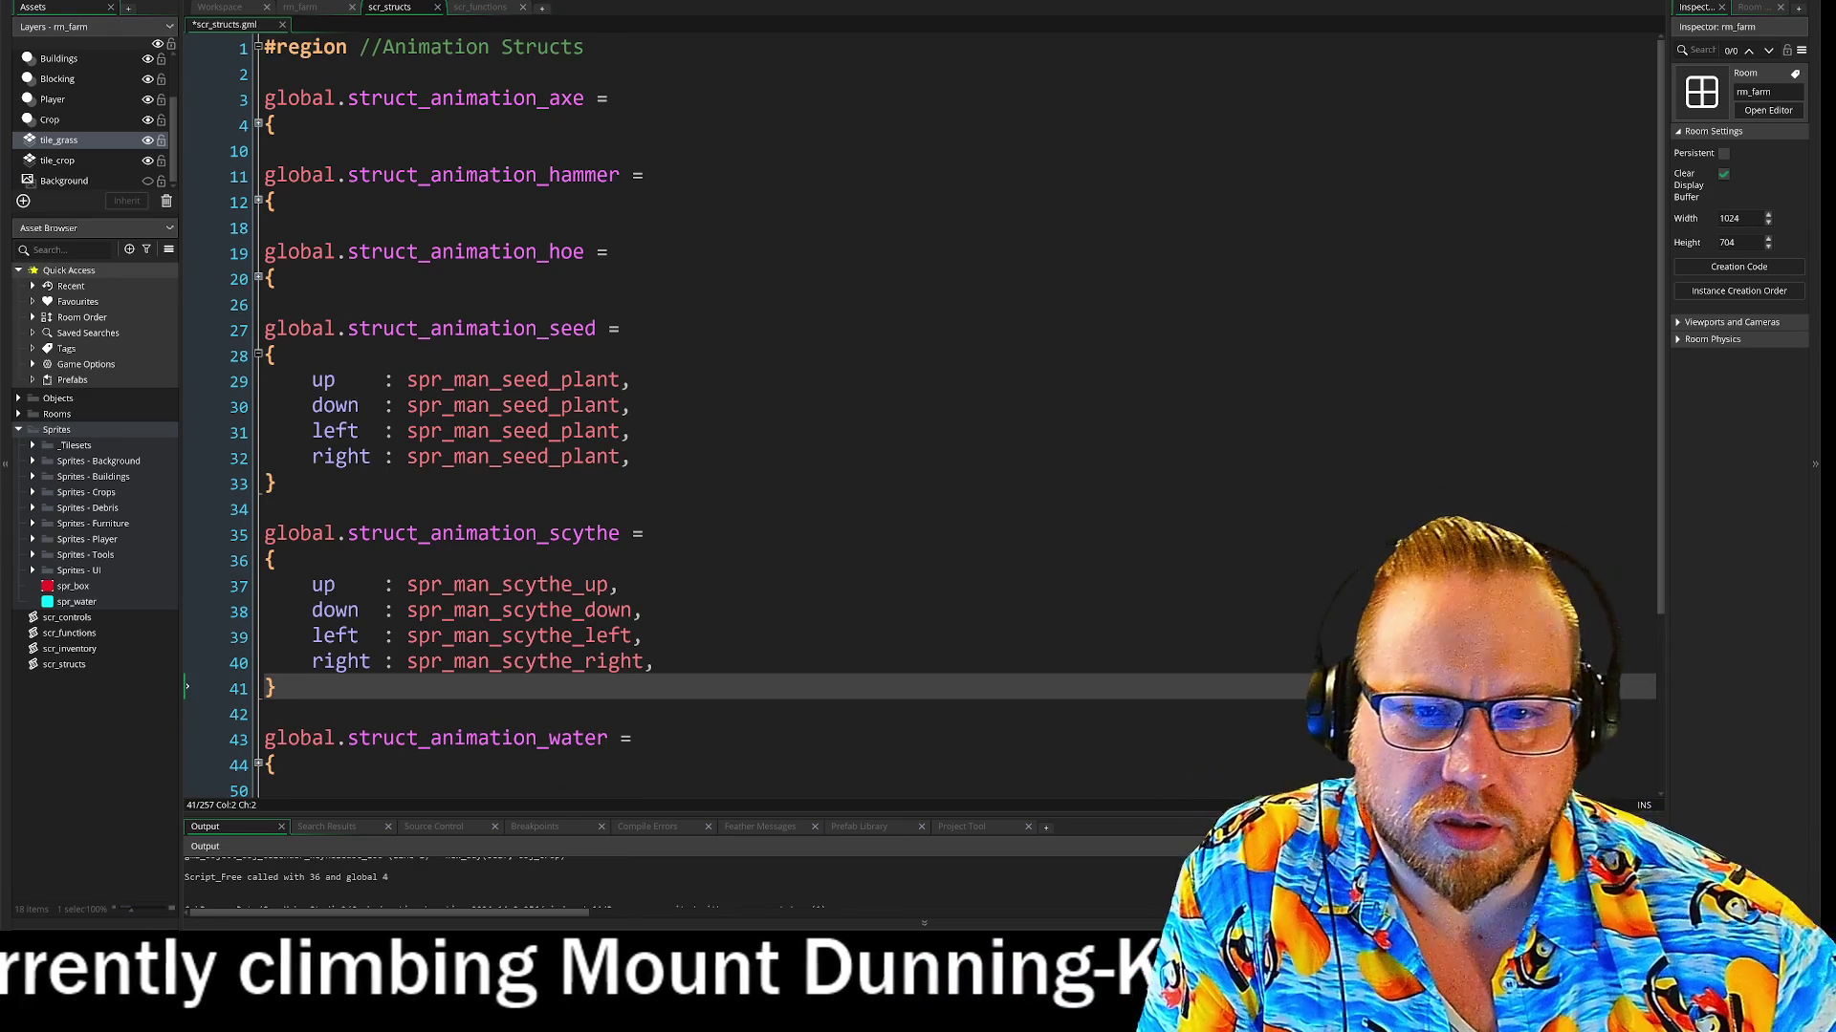
{"action": "left_click", "coordinate": [646, 534]}
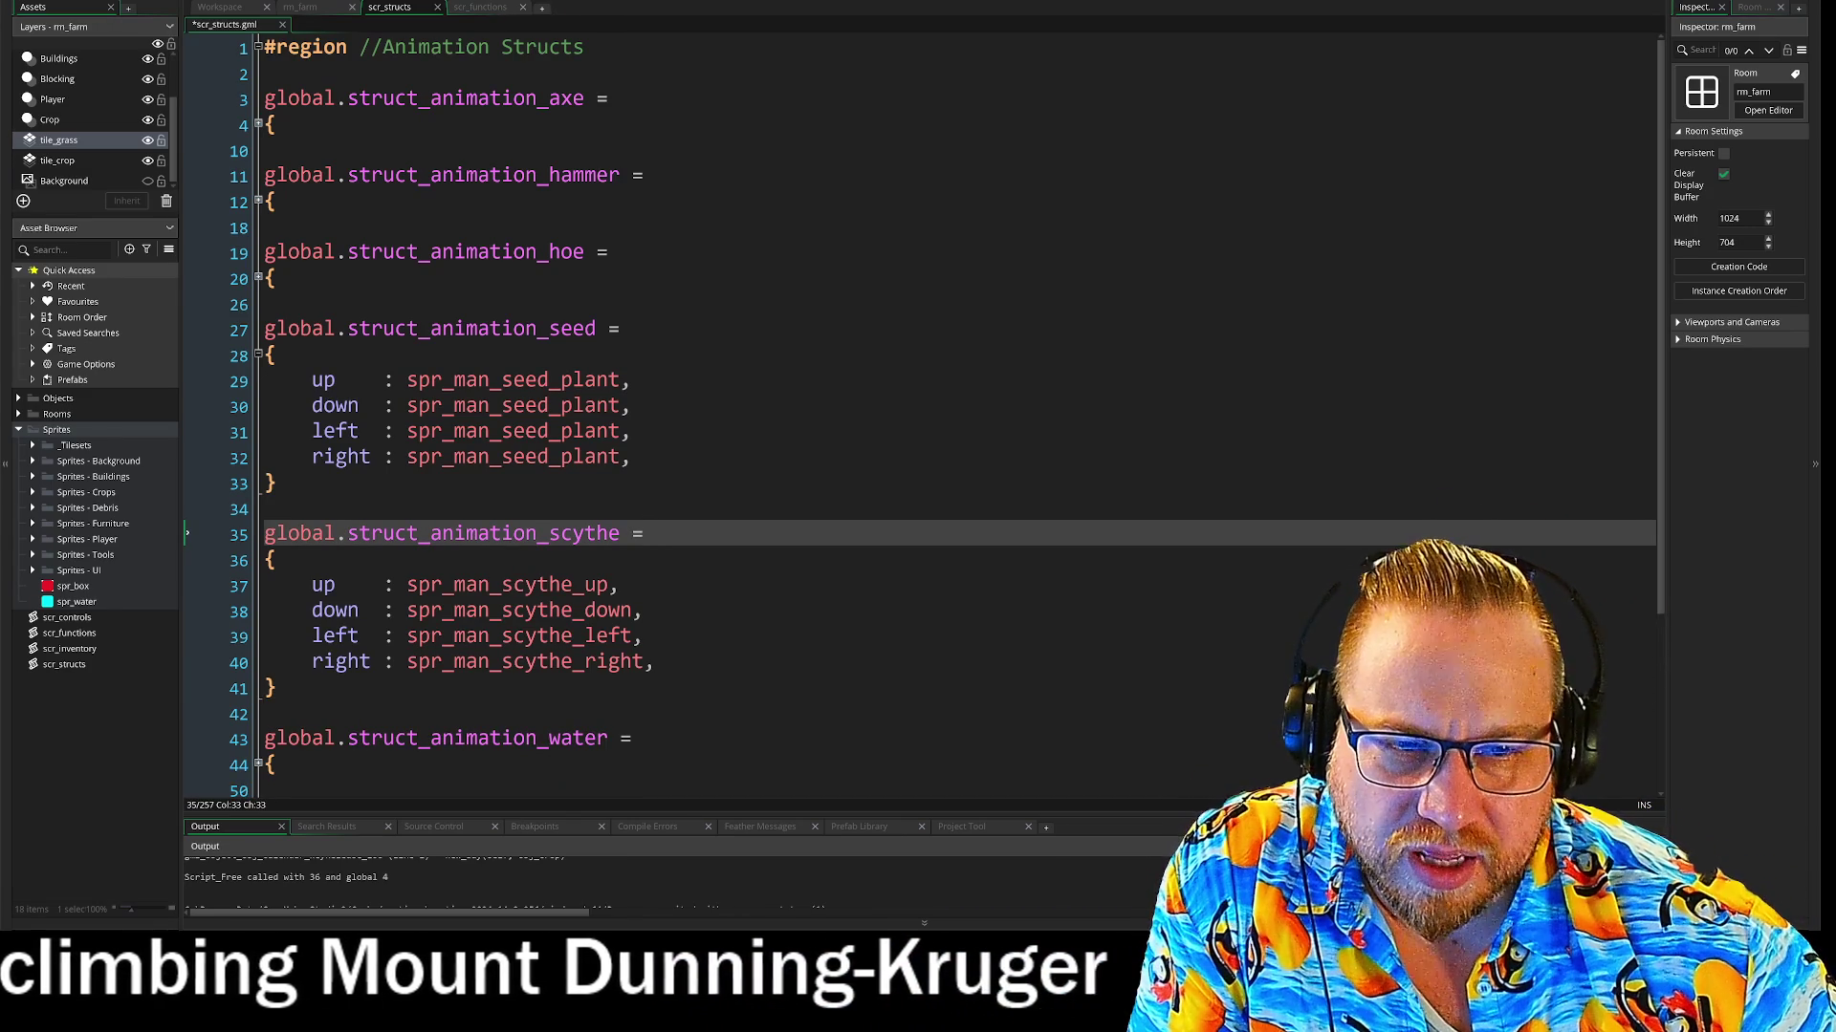
{"action": "left_click", "coordinate": [622, 329]}
{"action": "key", "text": "Down"}
{"action": "key", "text": "Down"}
{"action": "key", "text": "Down"}
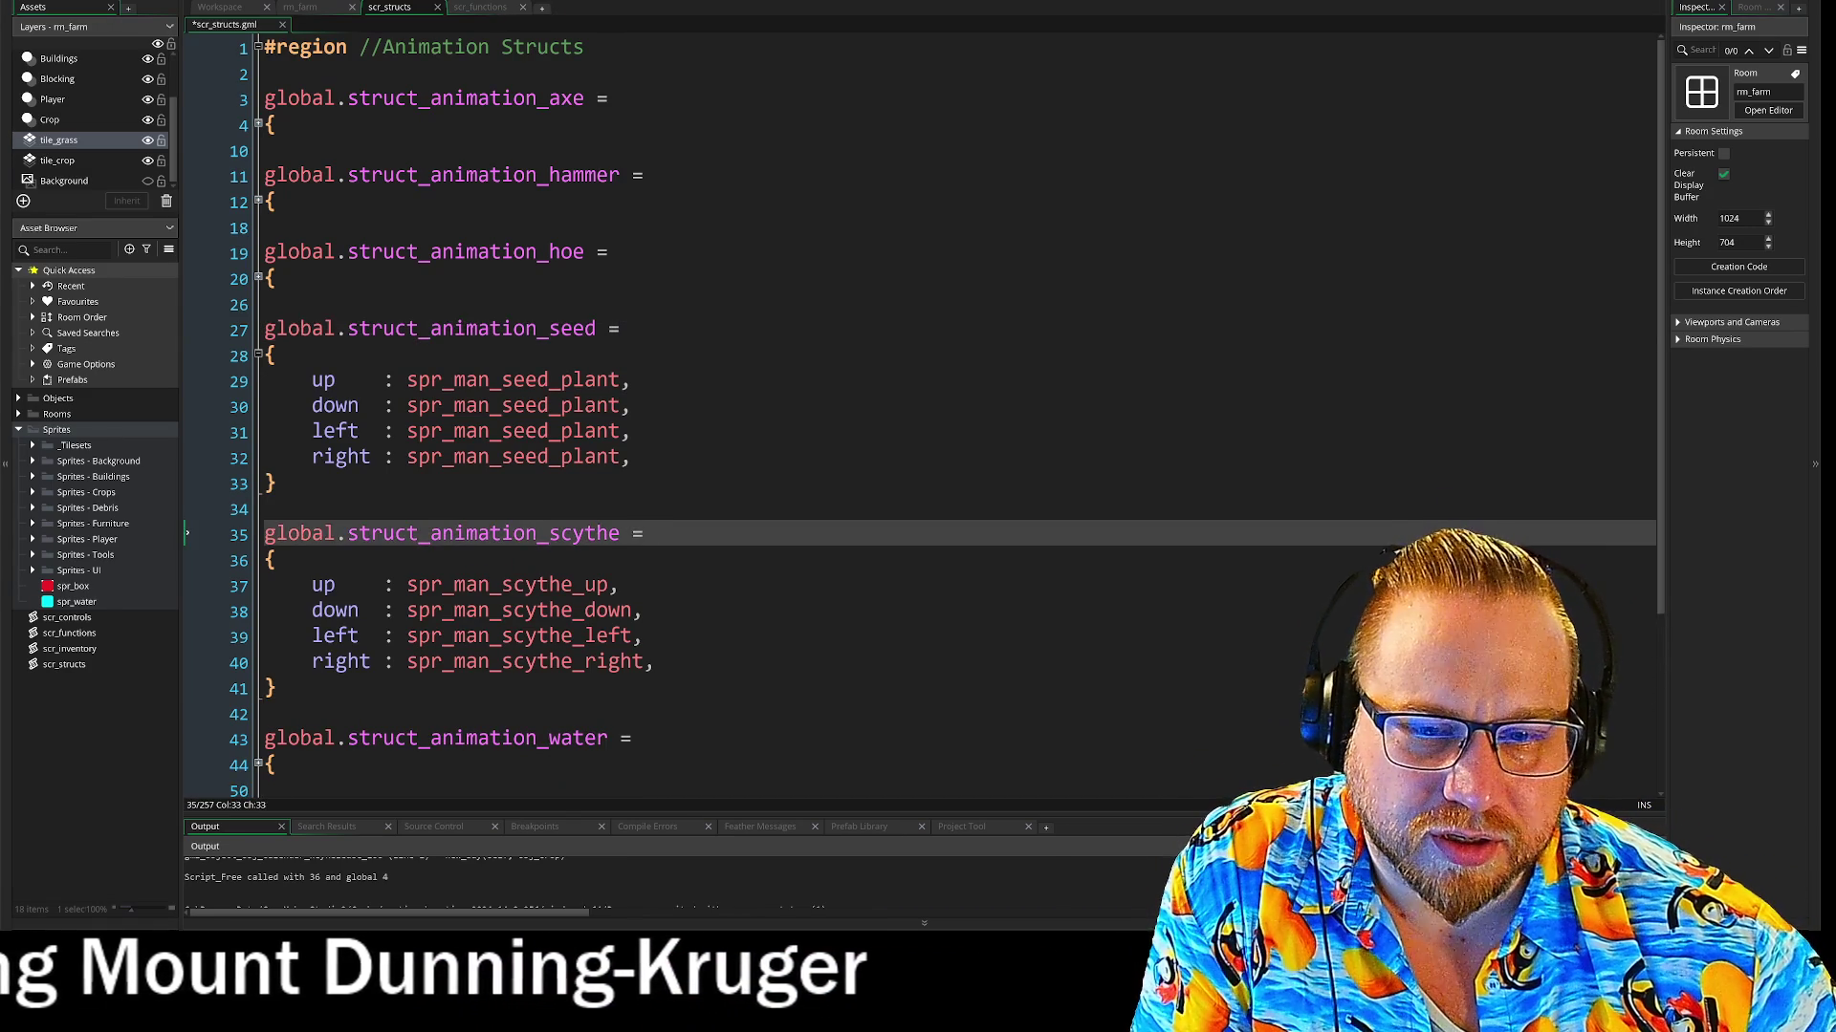
{"action": "scroll", "coordinate": [918, 411], "scroll_direction": "down", "scroll_amount": 2}
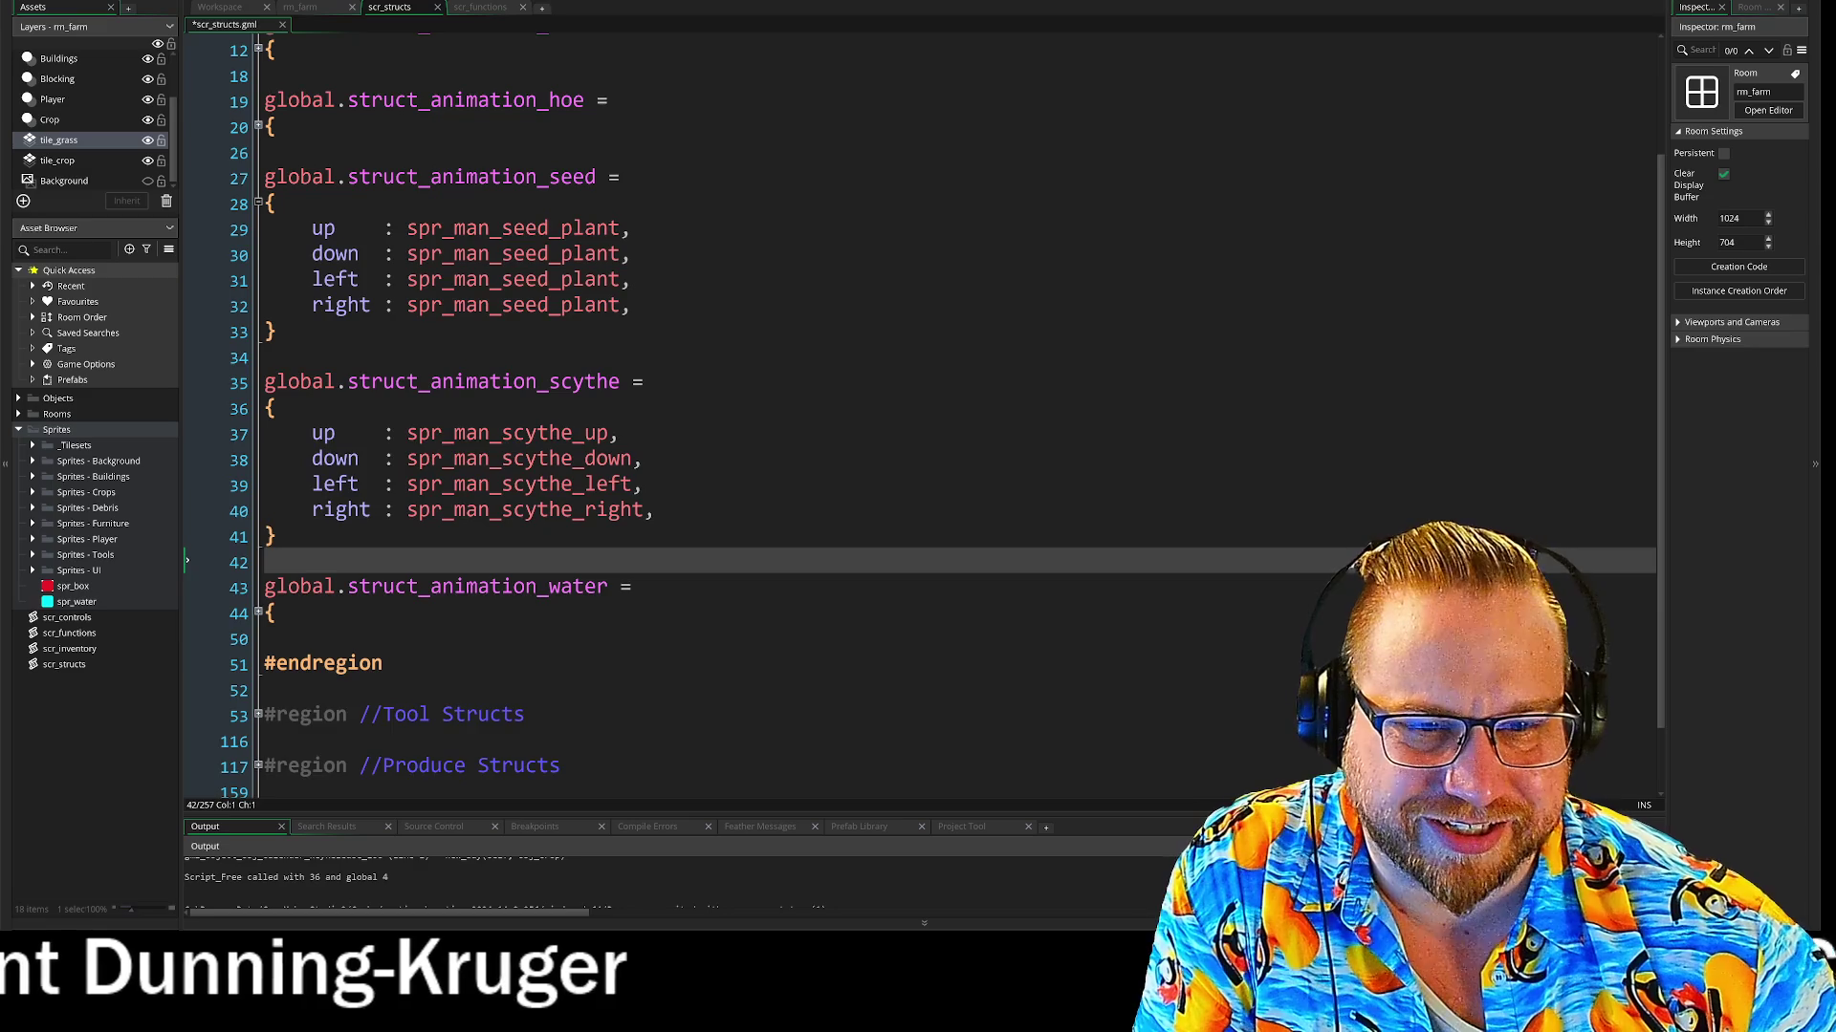
{"action": "scroll", "coordinate": [918, 411], "scroll_direction": "up", "scroll_amount": 2}
{"action": "left_click", "coordinate": [347, 533]}
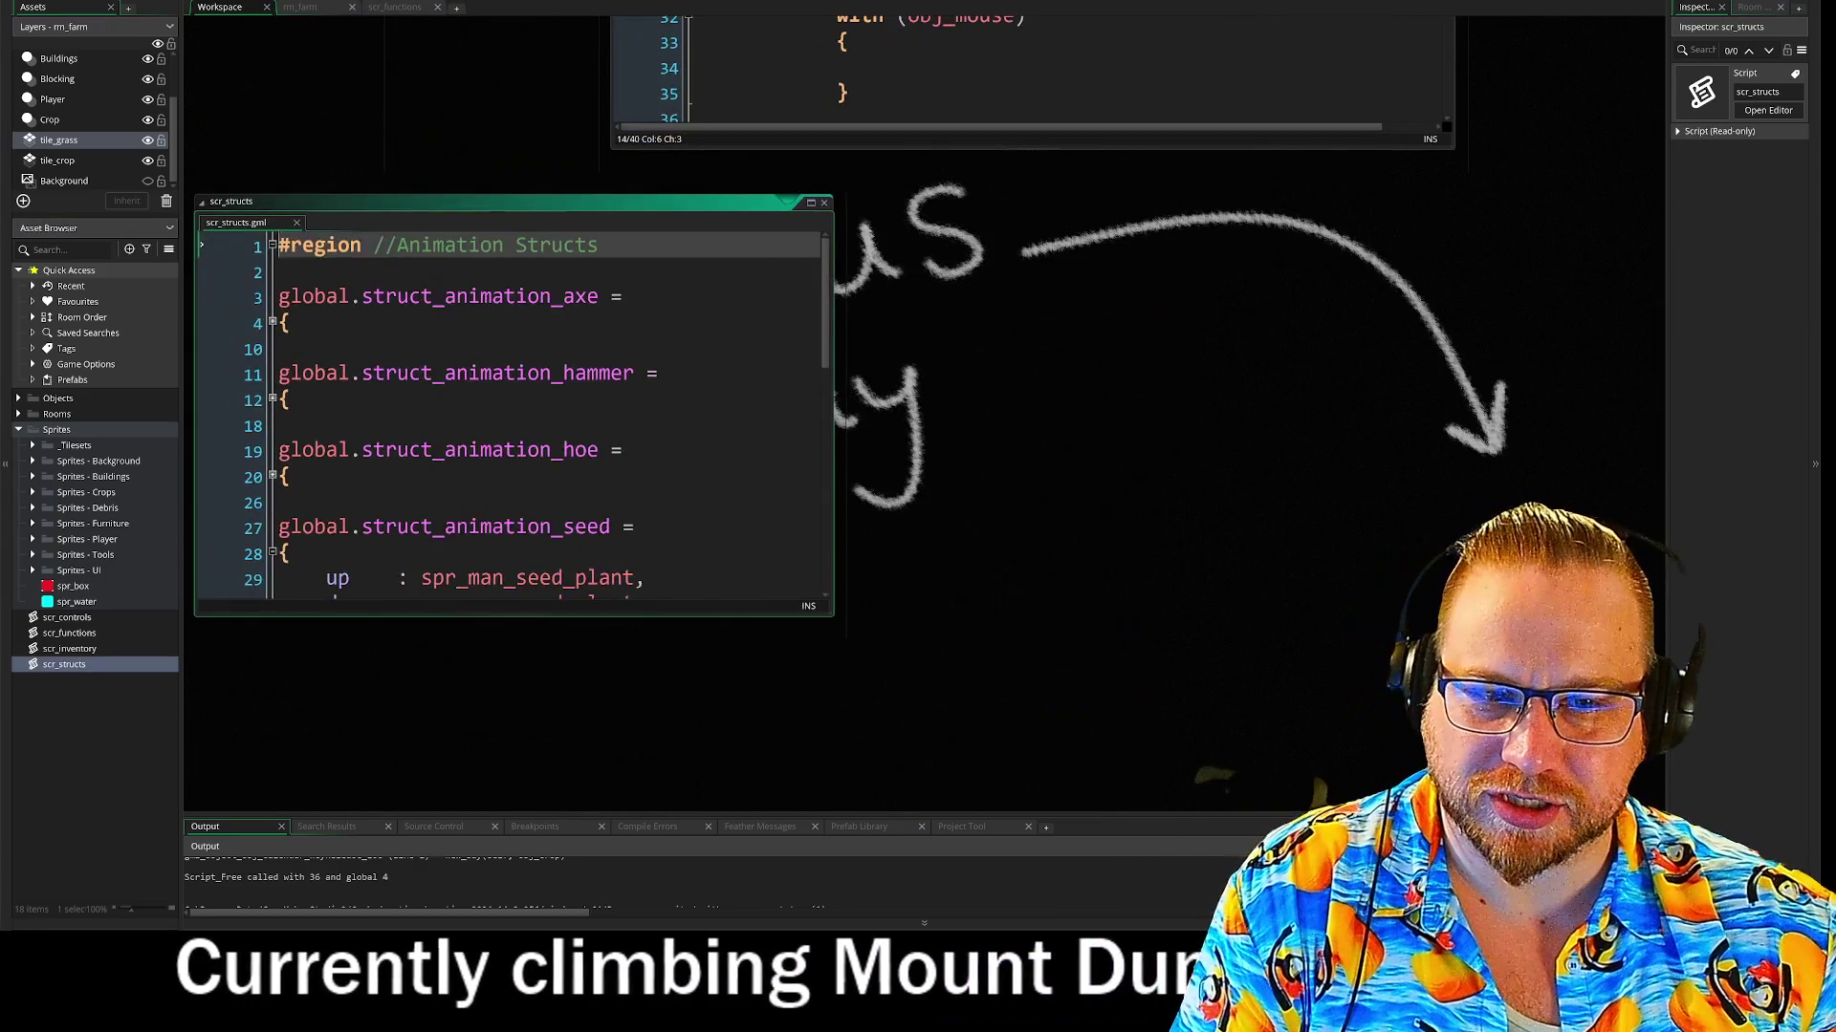
Fold the seed and scythe structs and the Animation Structs region, then close scr_structs
{"action": "scroll", "coordinate": [274, 385], "scroll_direction": "down", "scroll_amount": 2}
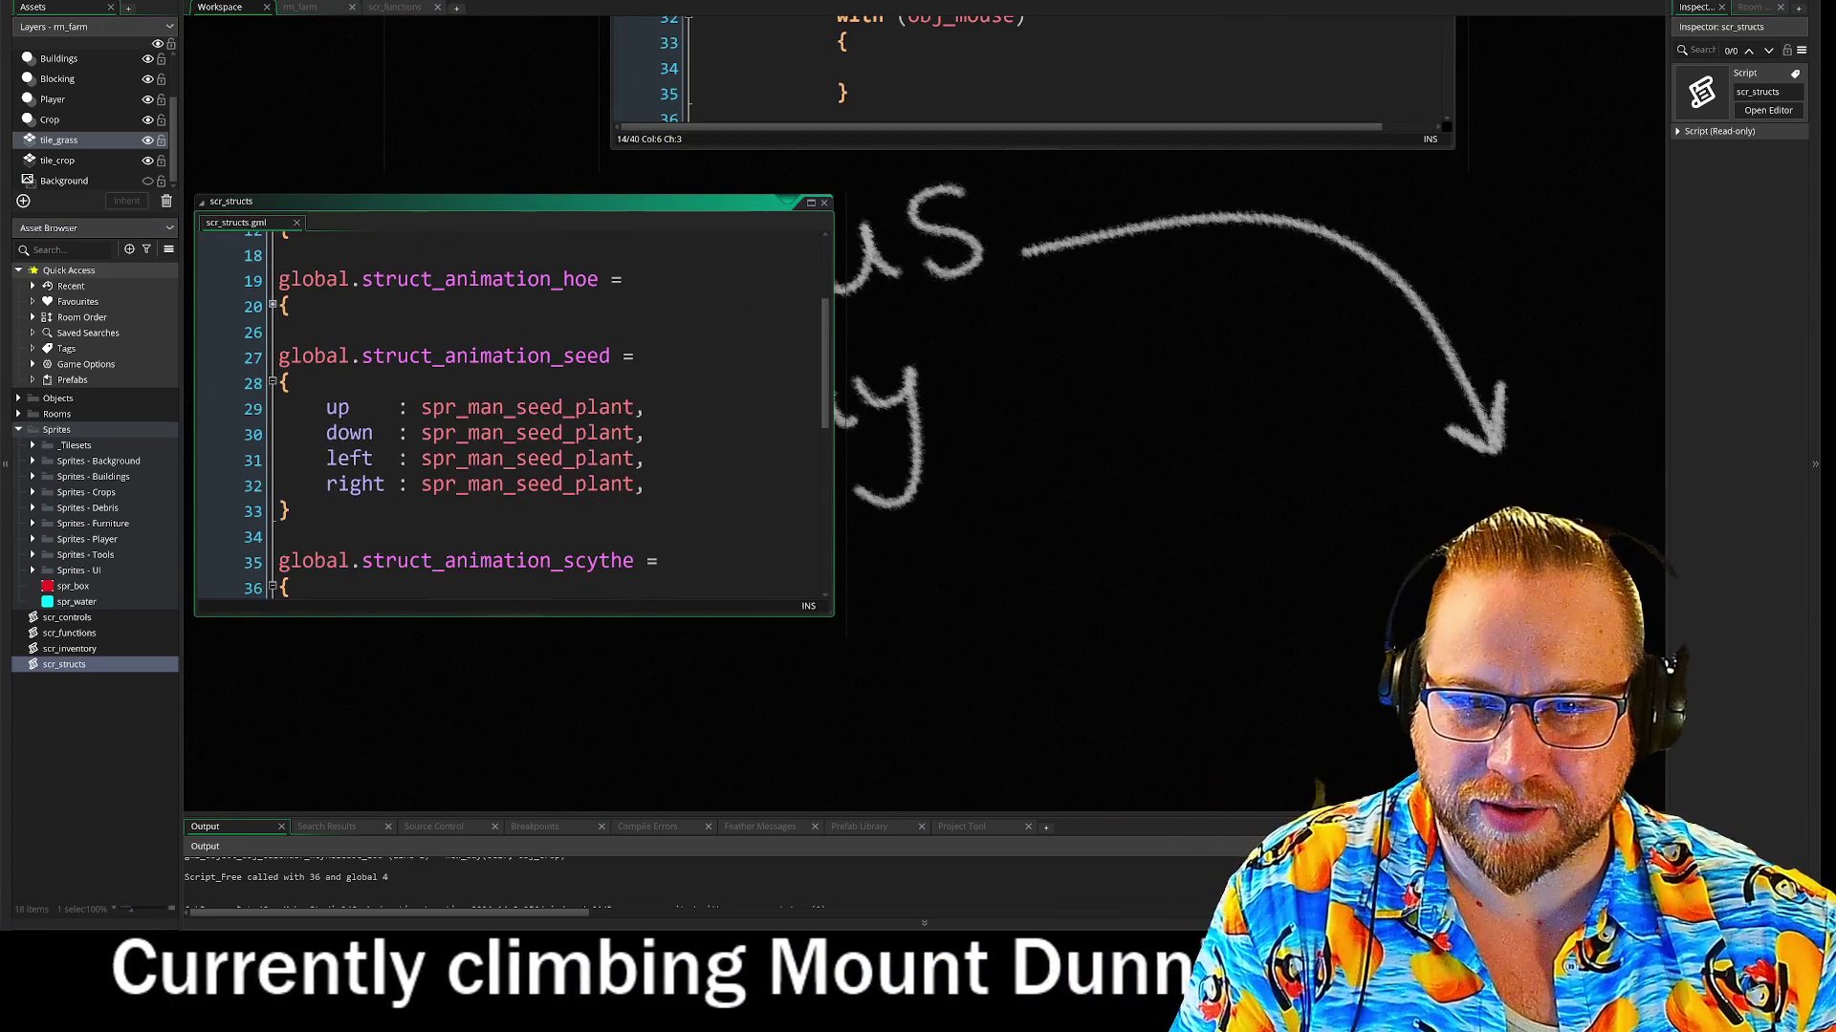
{"action": "left_click", "coordinate": [274, 386]}
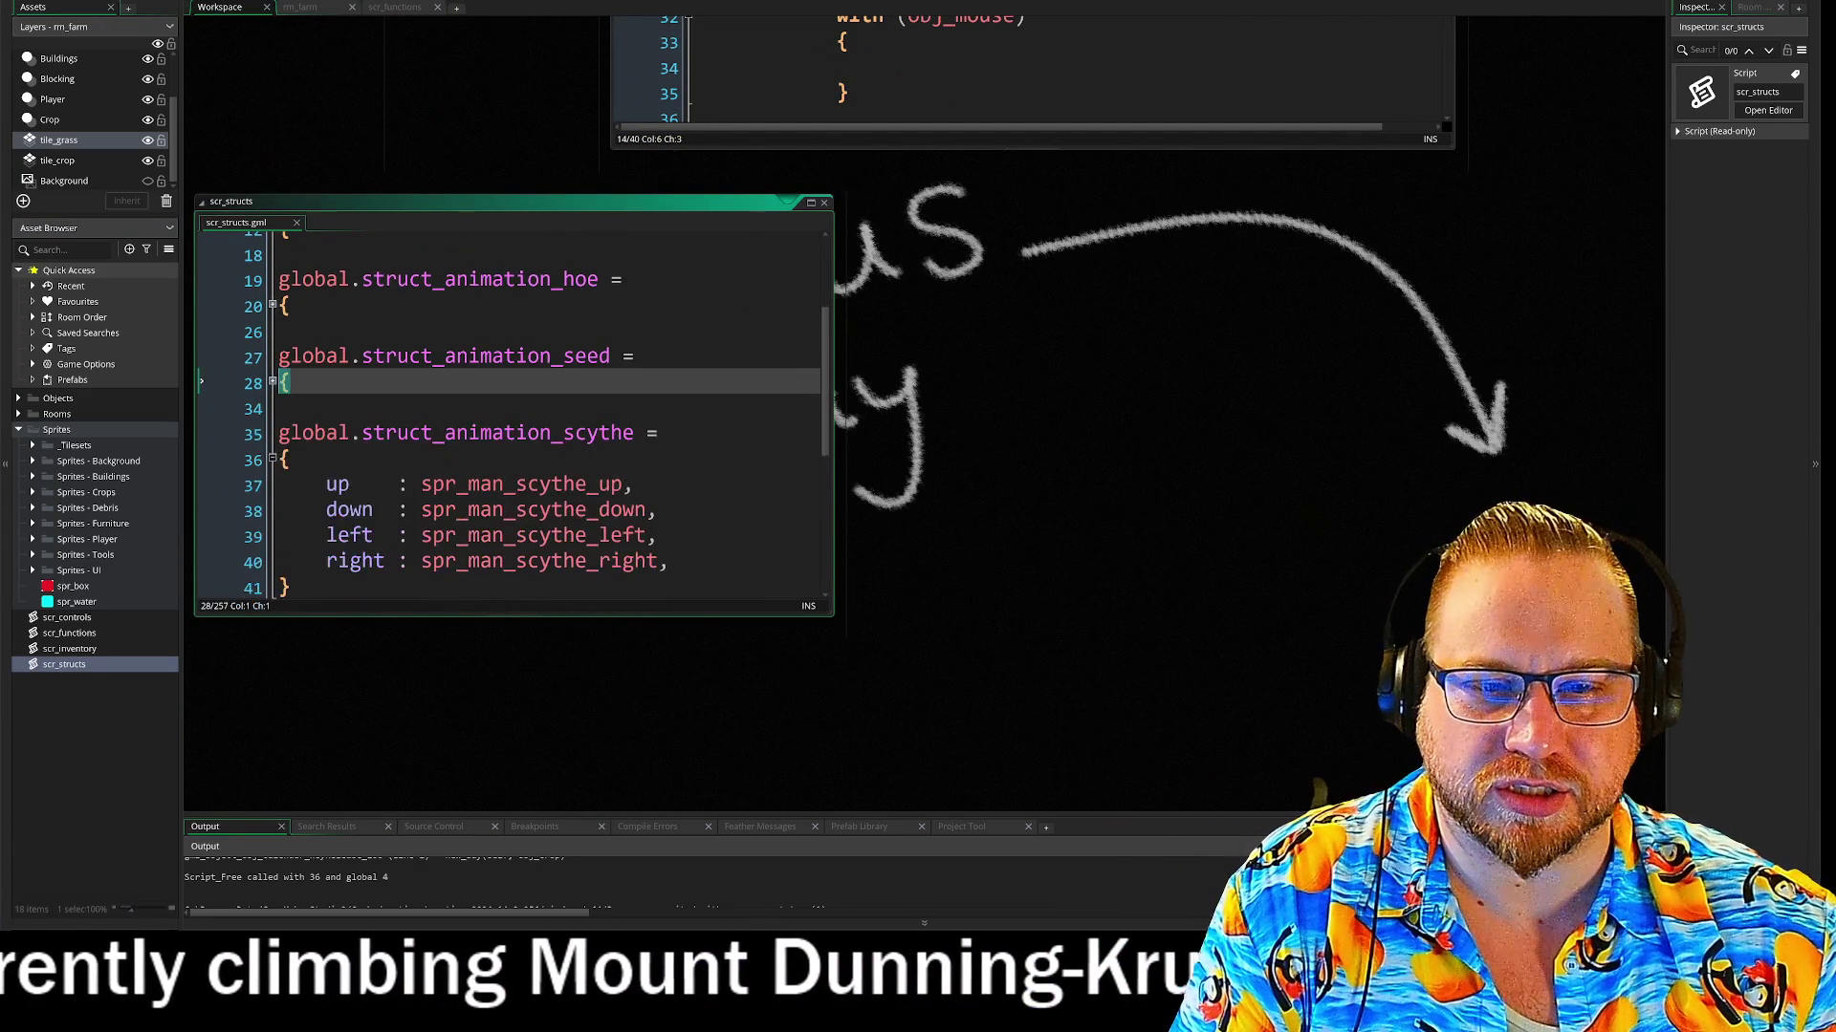
{"action": "scroll", "coordinate": [274, 392], "scroll_direction": "down", "scroll_amount": 1}
{"action": "left_click", "coordinate": [273, 401]}
{"action": "scroll", "coordinate": [274, 402], "scroll_direction": "up", "scroll_amount": 2}
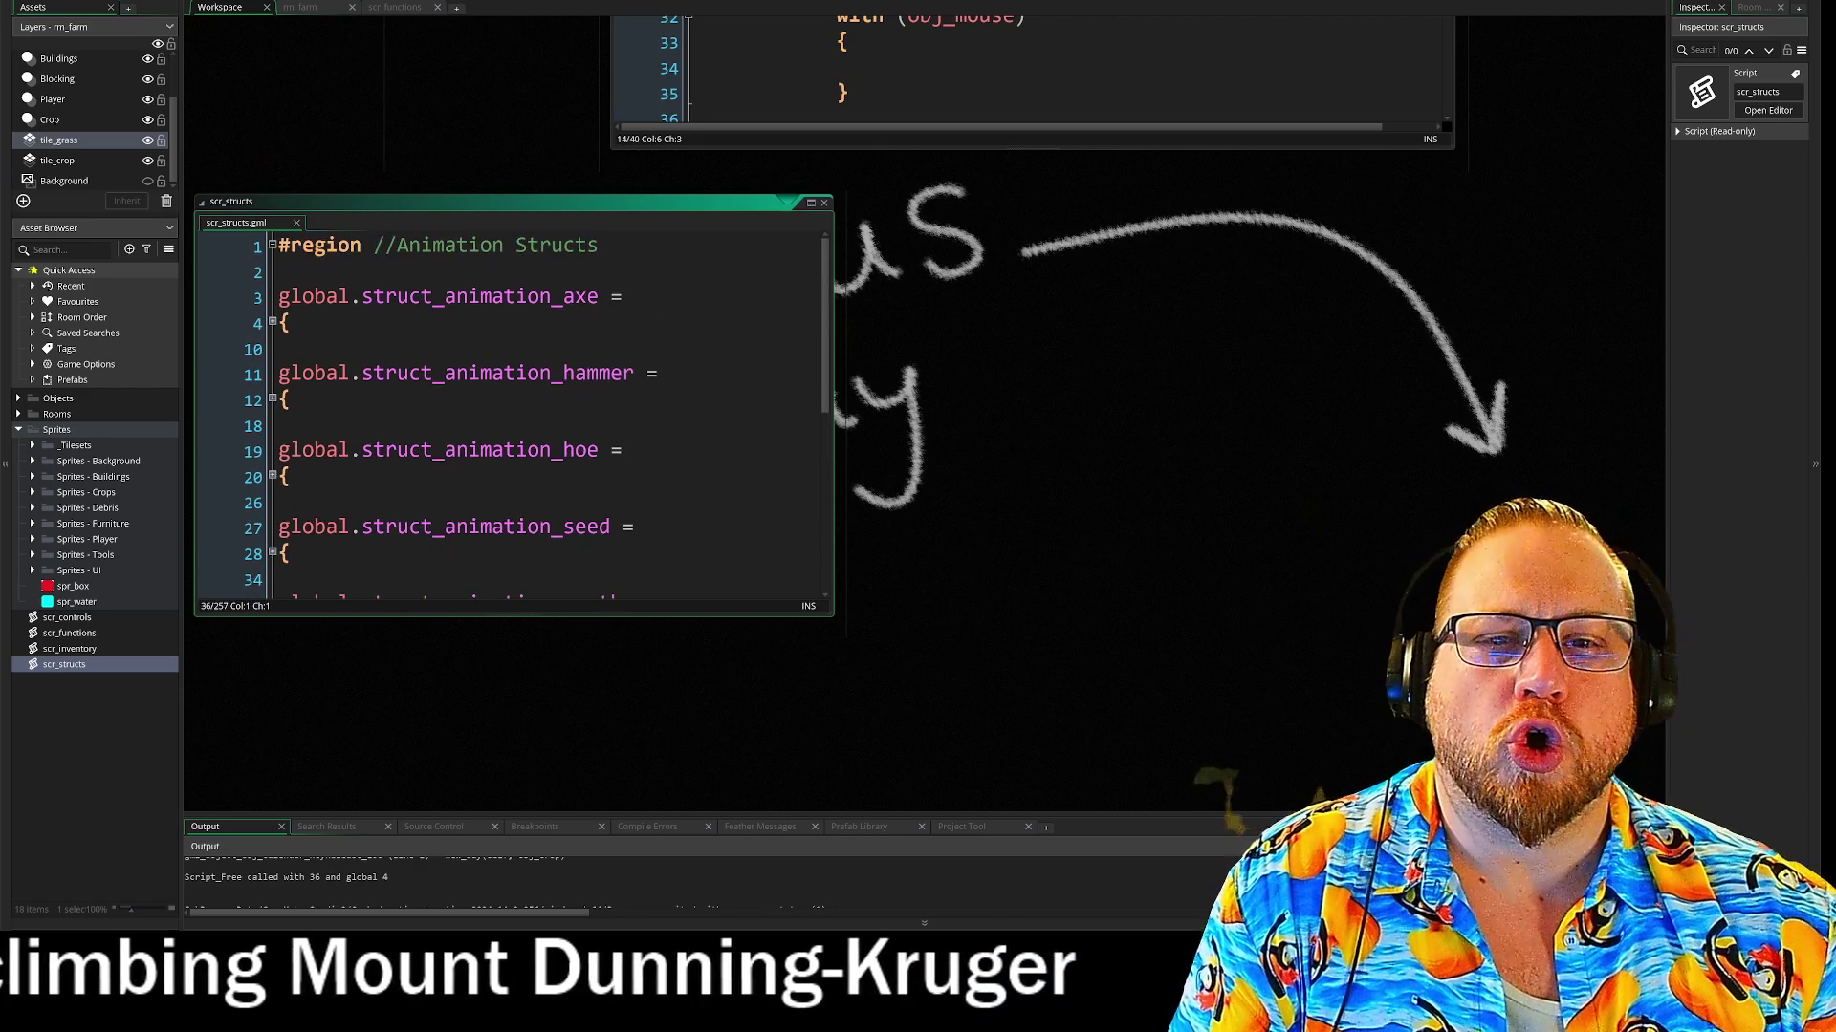
{"action": "left_click", "coordinate": [272, 246]}
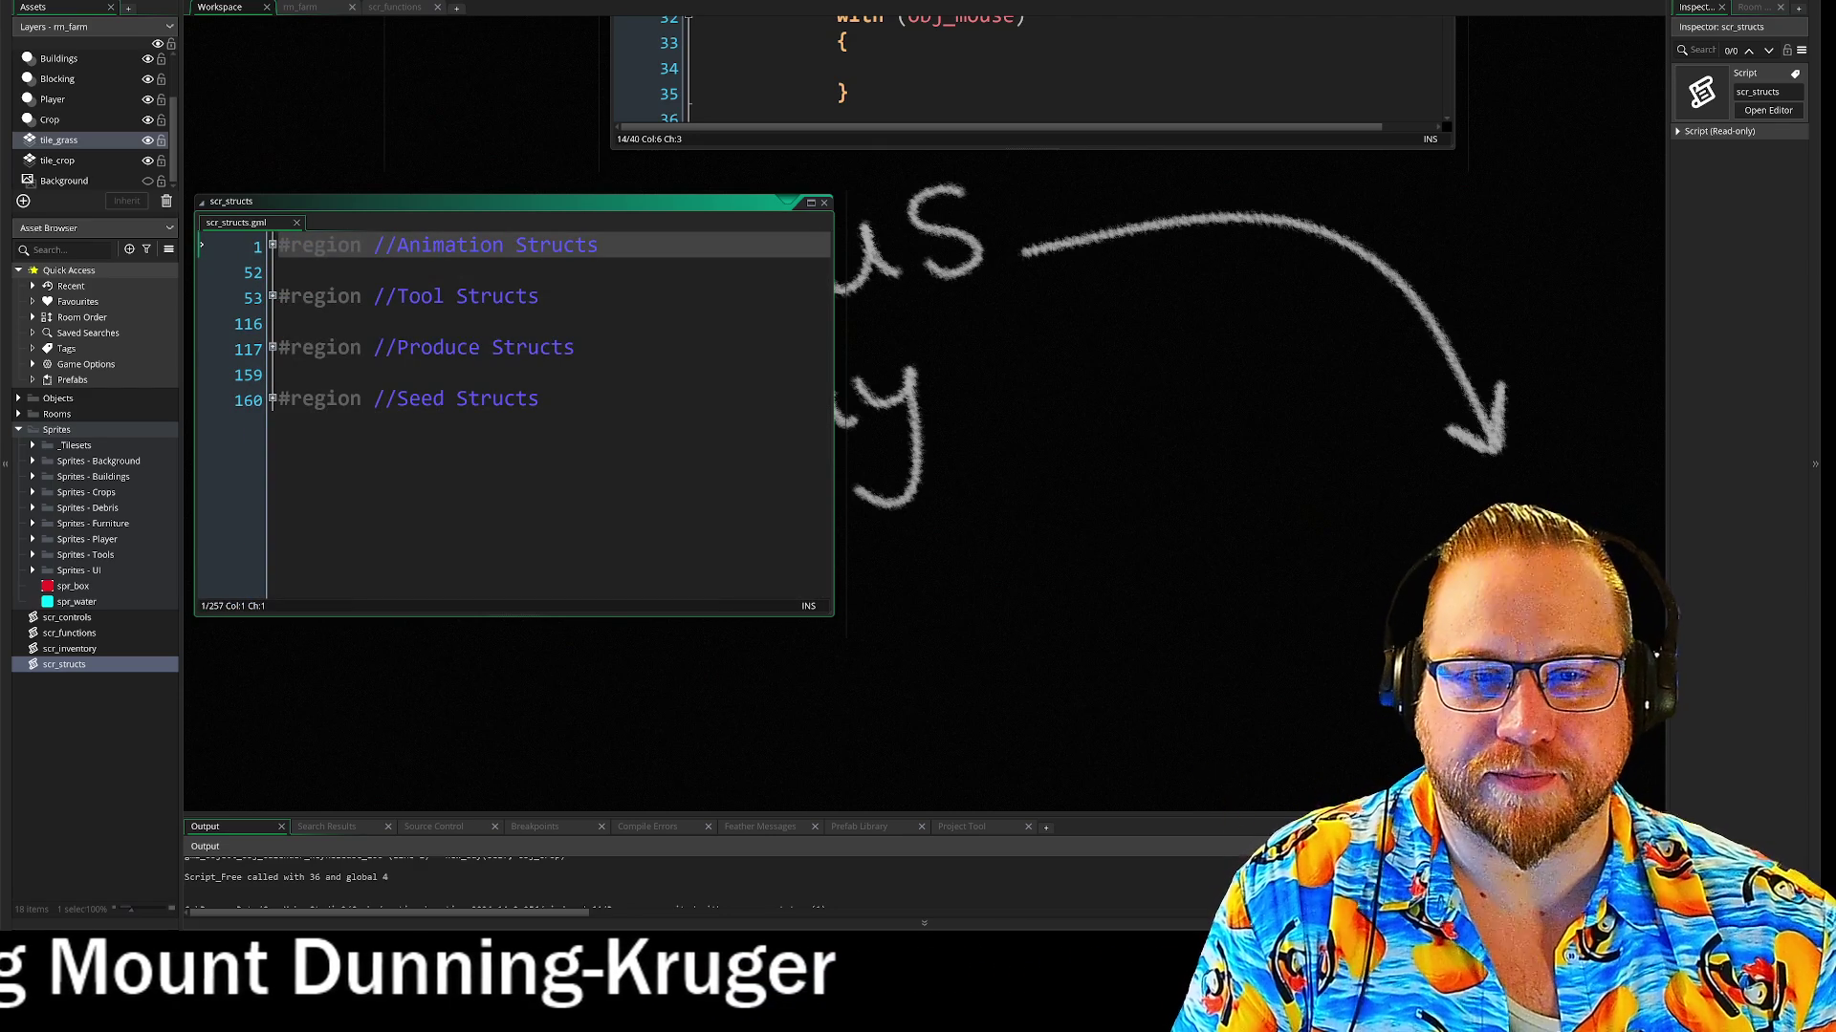
{"action": "left_click_drag", "start_coordinate": [369, 225], "coordinate": [1233, 258]}
{"action": "left_click", "coordinate": [1250, 263]}
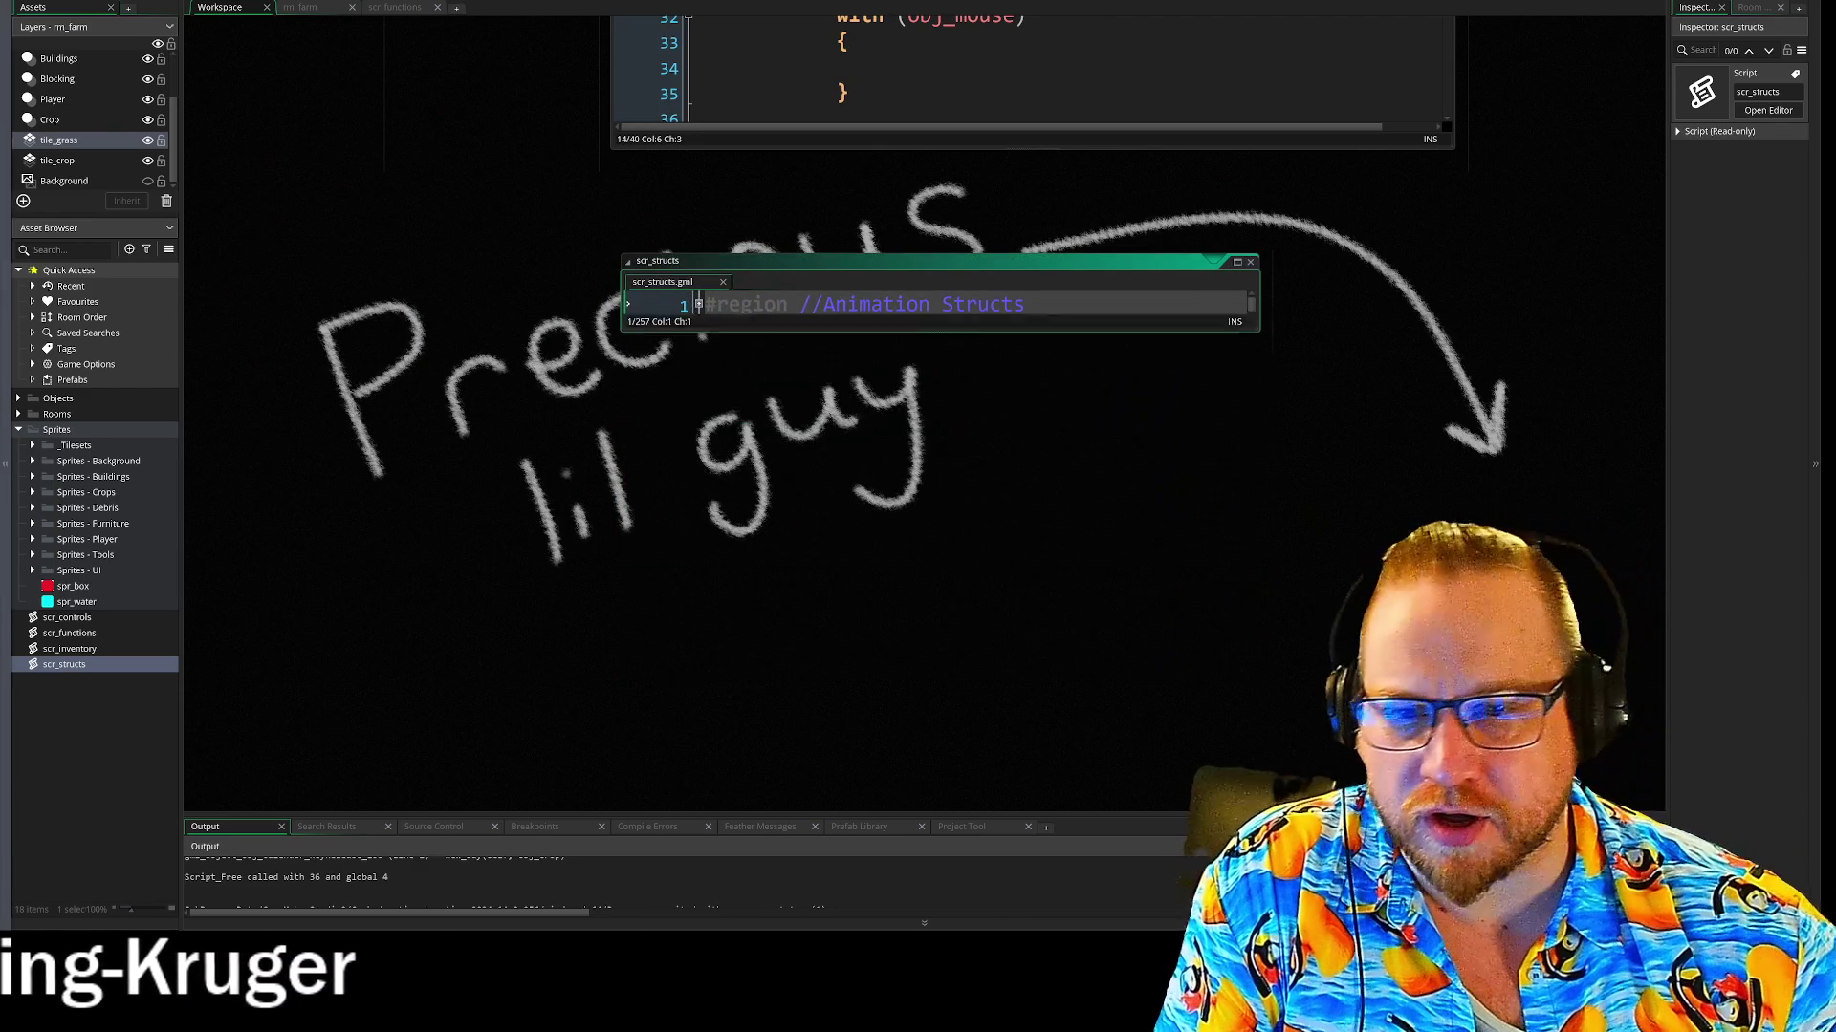
Duplicate spr_man_axe_side in Sprites - Player > Axe and name the copy spr_man_axe_left
{"action": "left_click", "coordinate": [33, 540]}
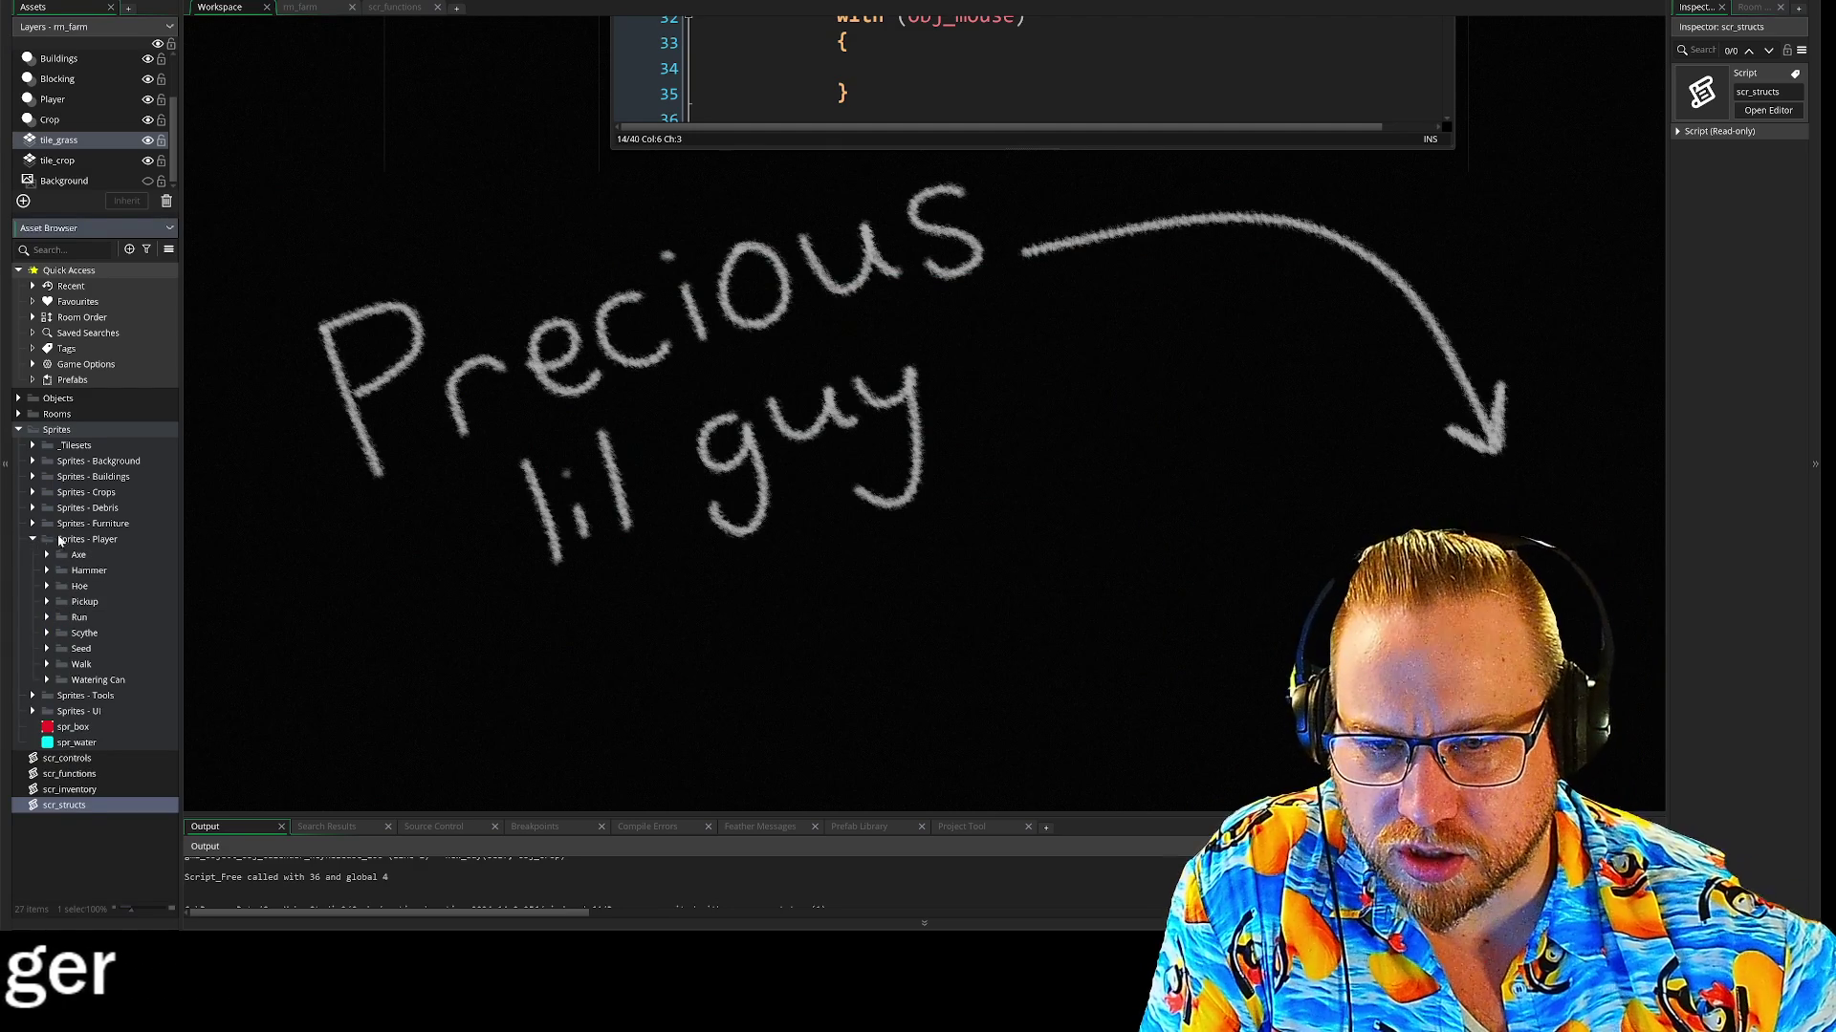
{"action": "left_click", "coordinate": [47, 556]}
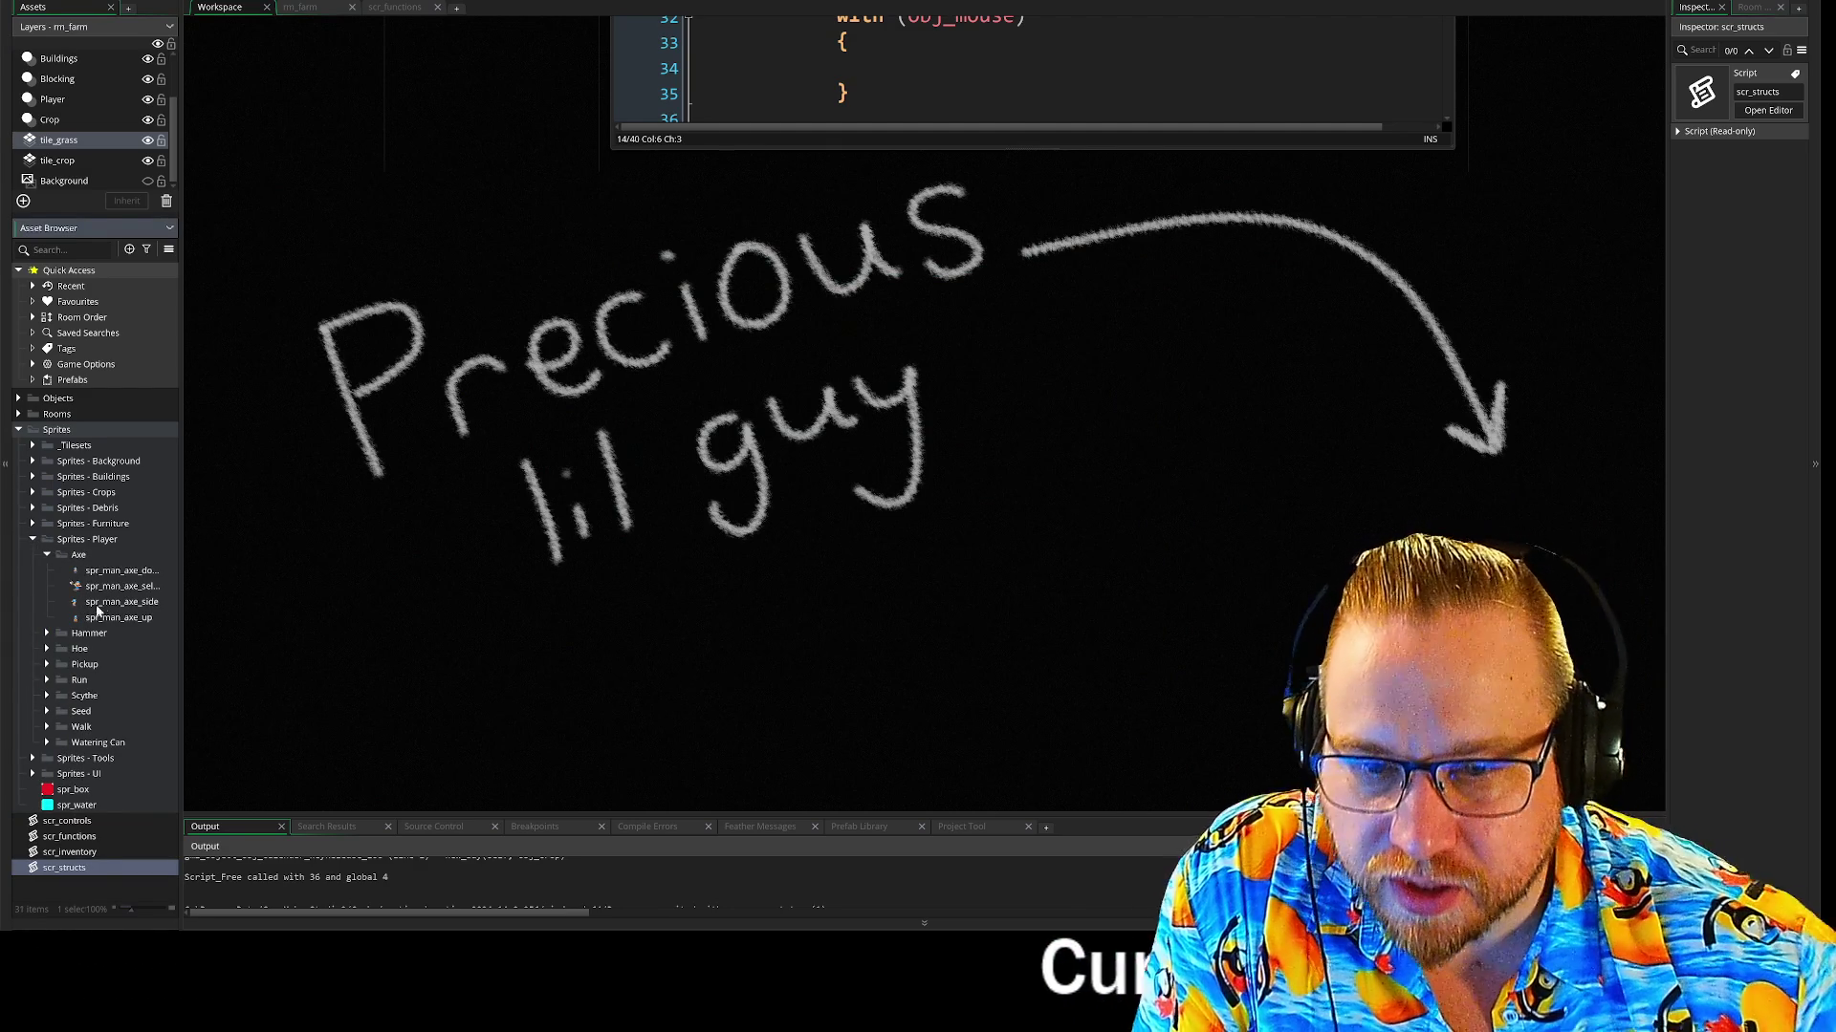
{"action": "right_click", "coordinate": [100, 603]}
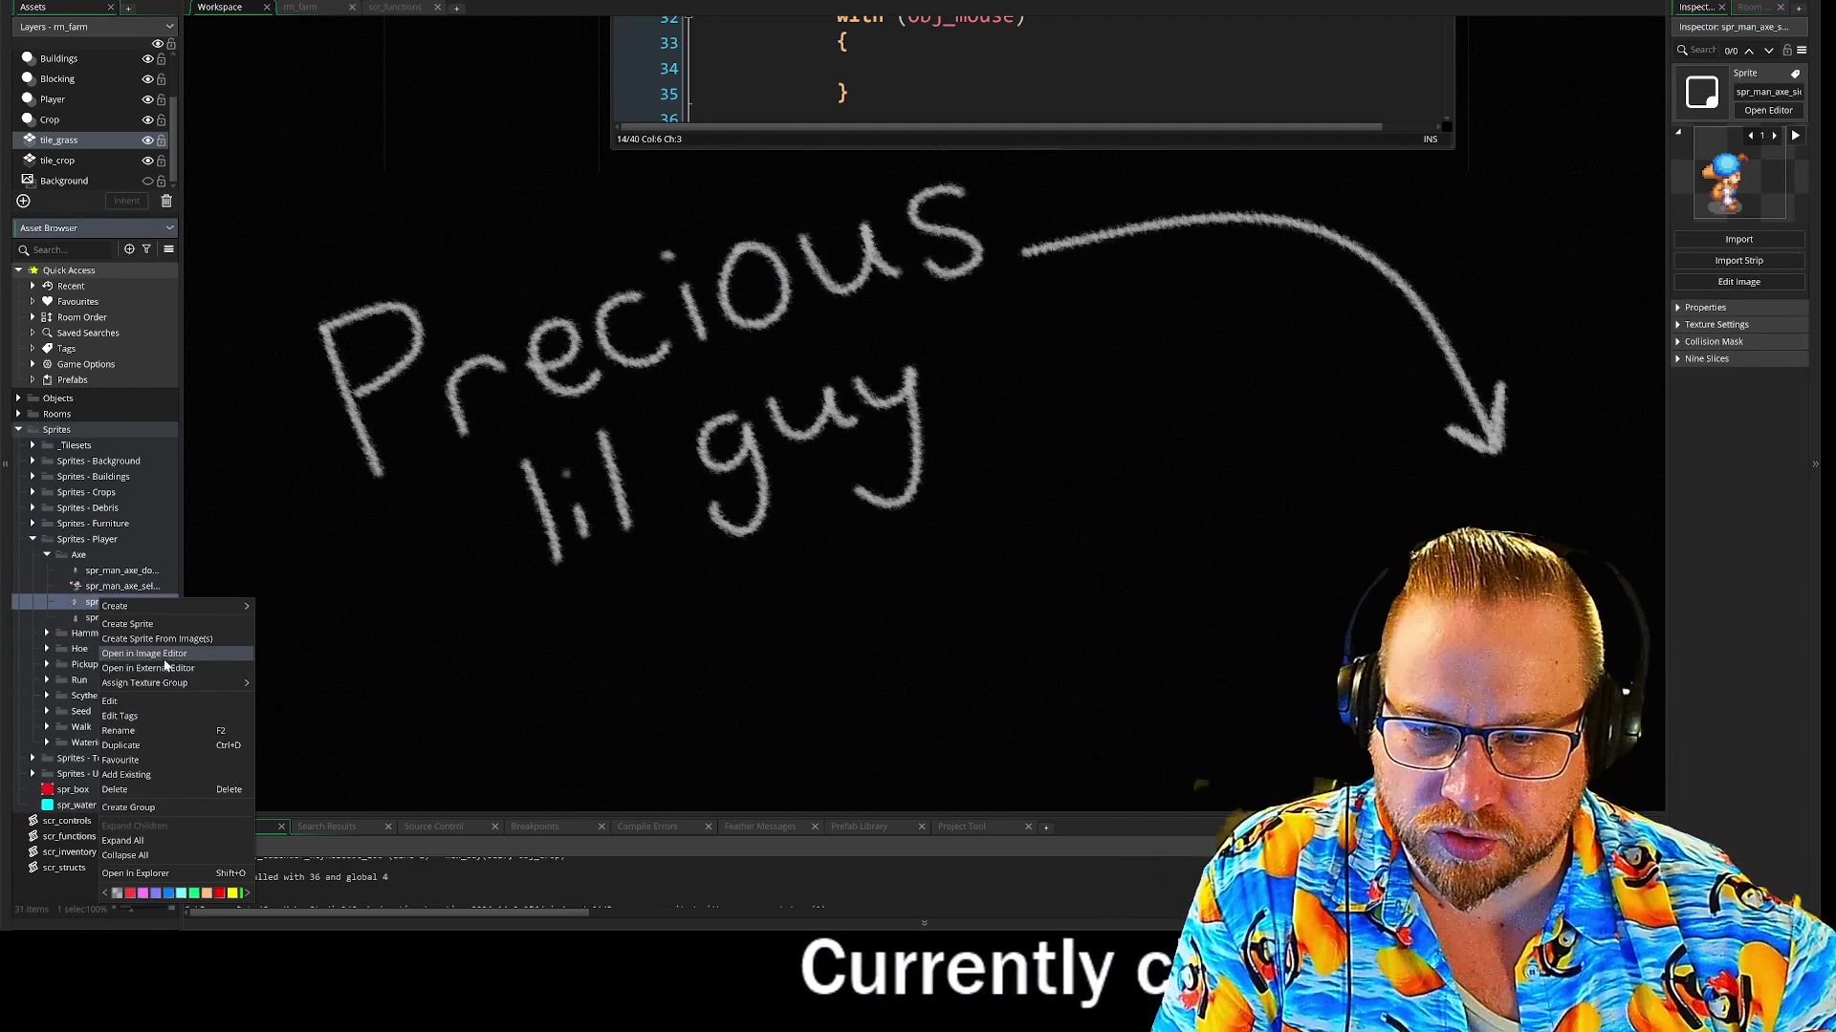
{"action": "left_click", "coordinate": [121, 746]}
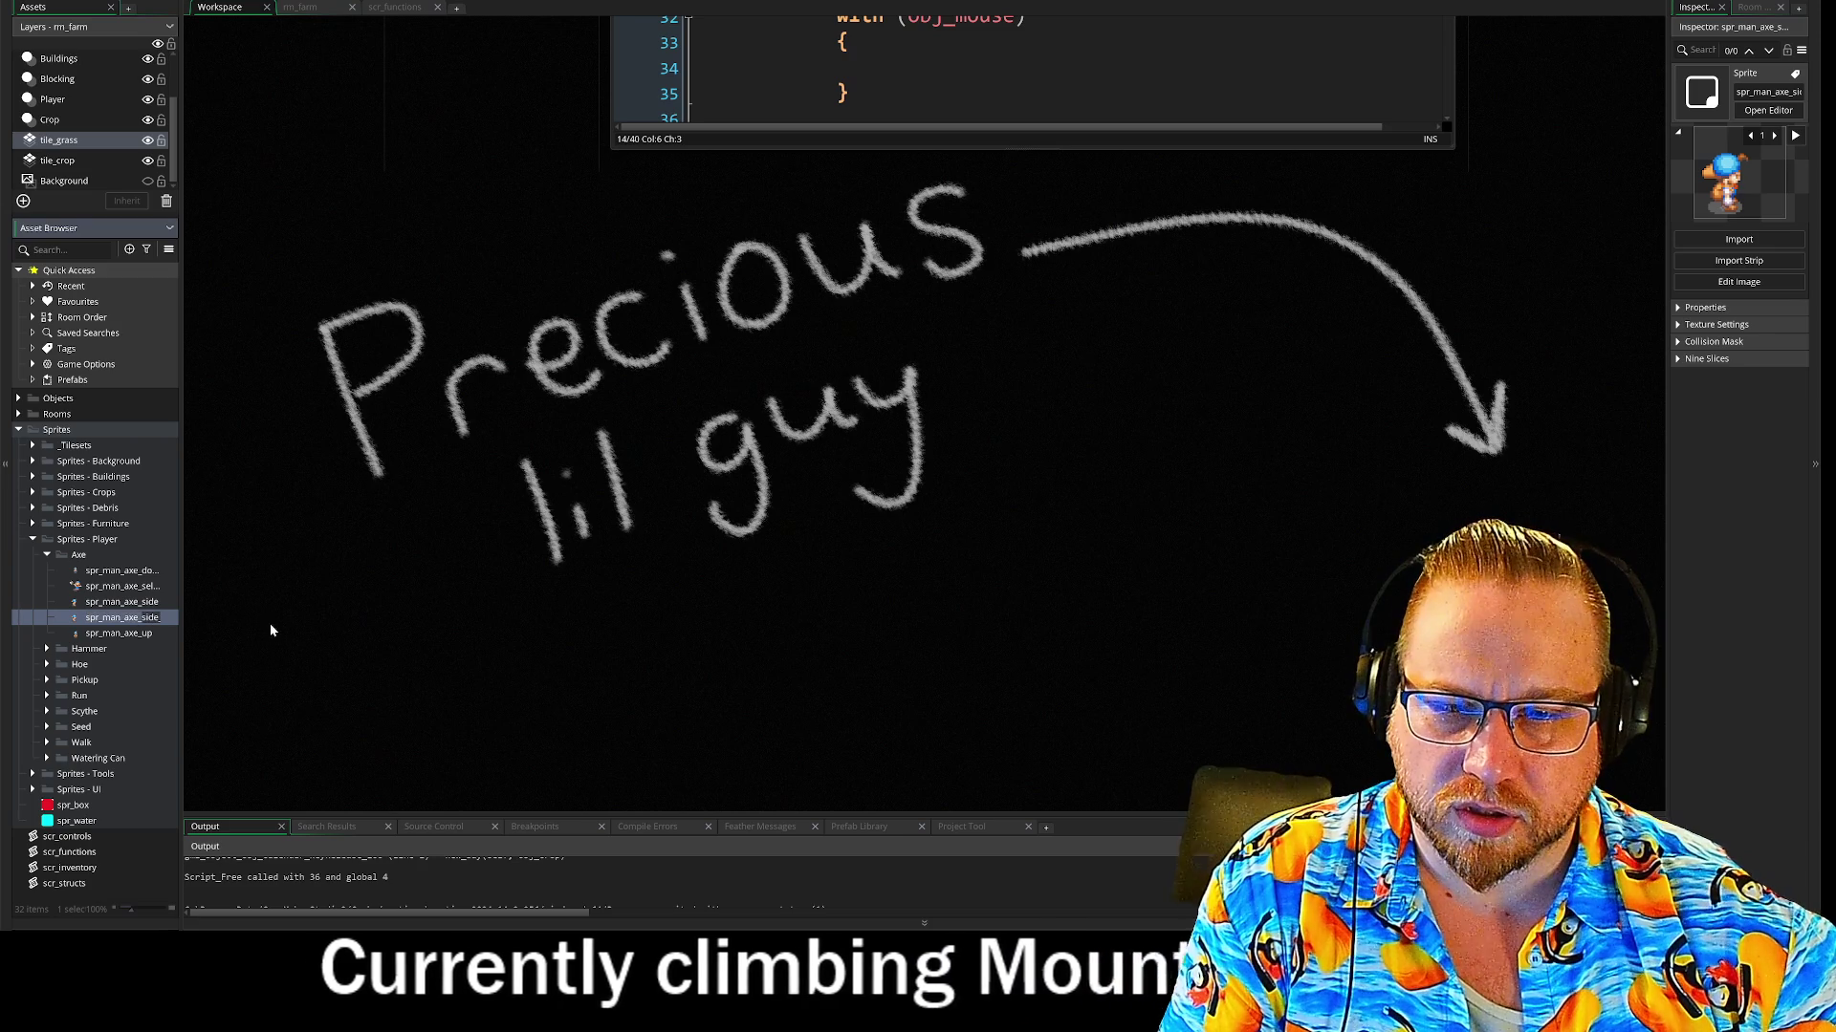
{"action": "key", "text": "BackSpace"}
{"action": "key", "text": "BackSpace"}
{"action": "key", "text": "BackSpace"}
{"action": "type", "text": "left"}
{"action": "key", "text": "Return"}
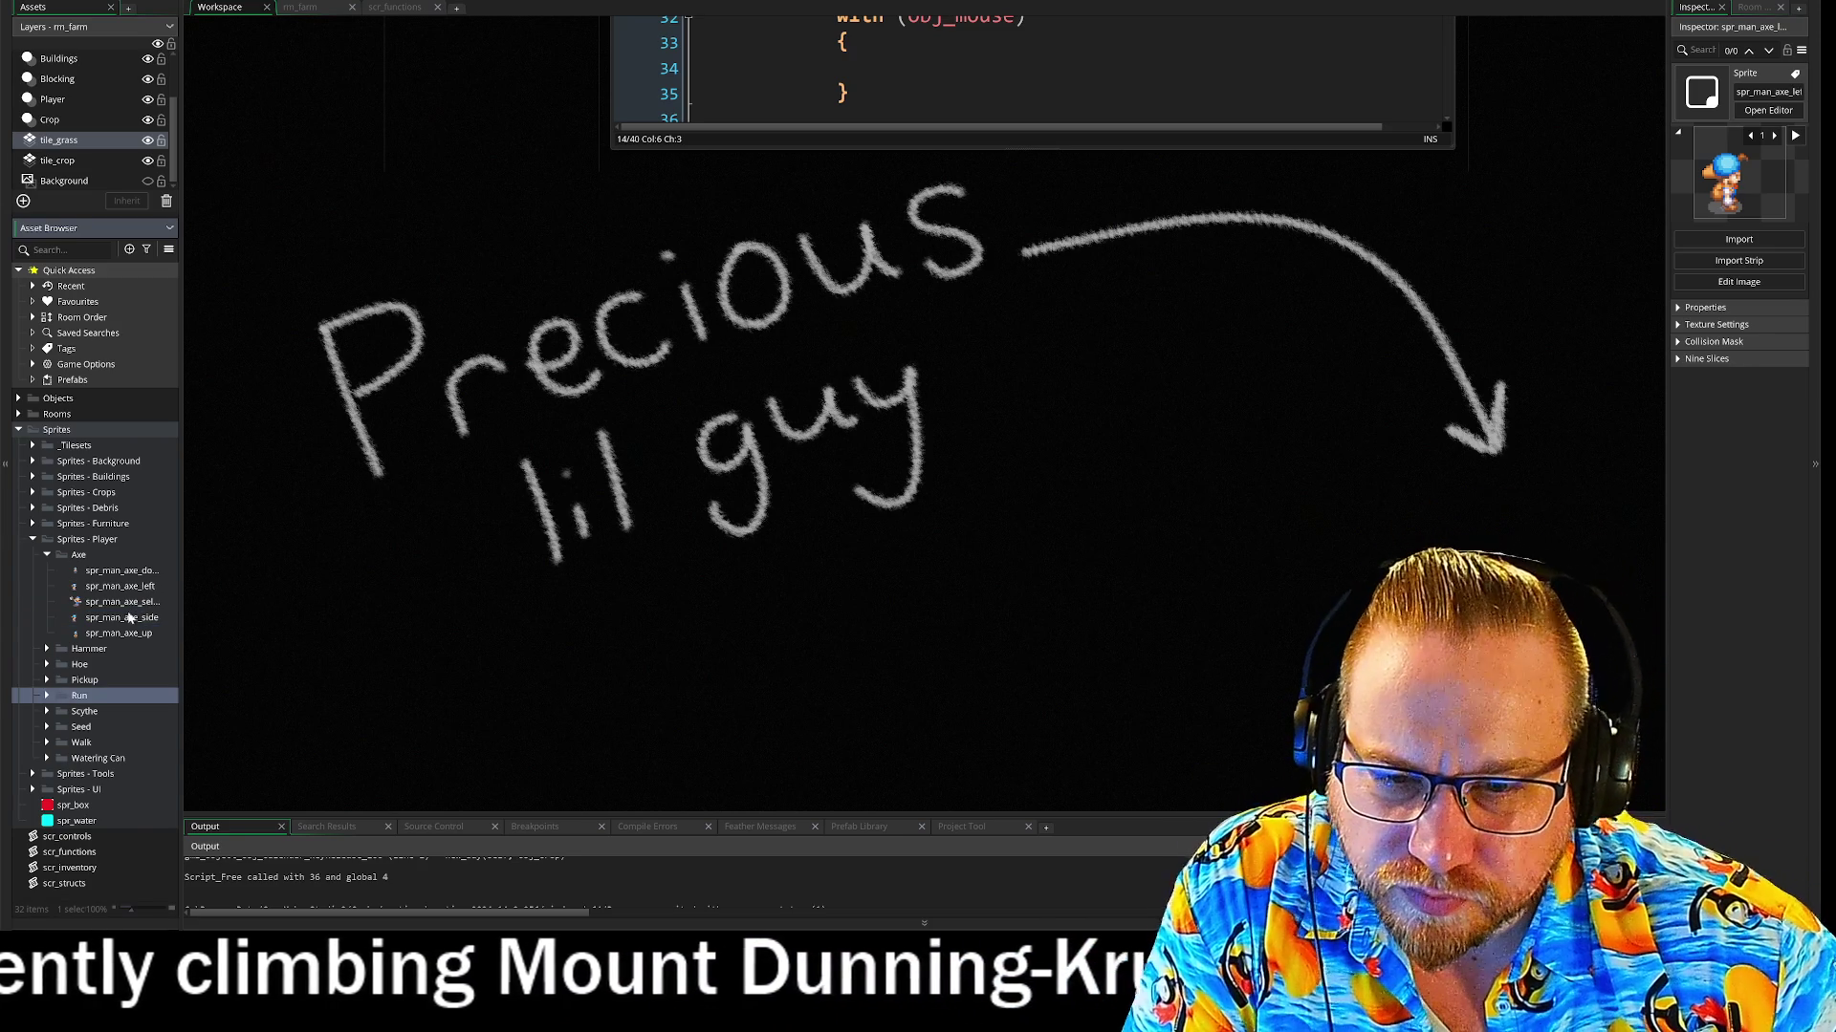
Rename spr_man_axe_side to spr_man_axe_right and open spr_man_axe_left in the sprite editor
{"action": "right_click", "coordinate": [126, 619]}
{"action": "left_click", "coordinate": [157, 746]}
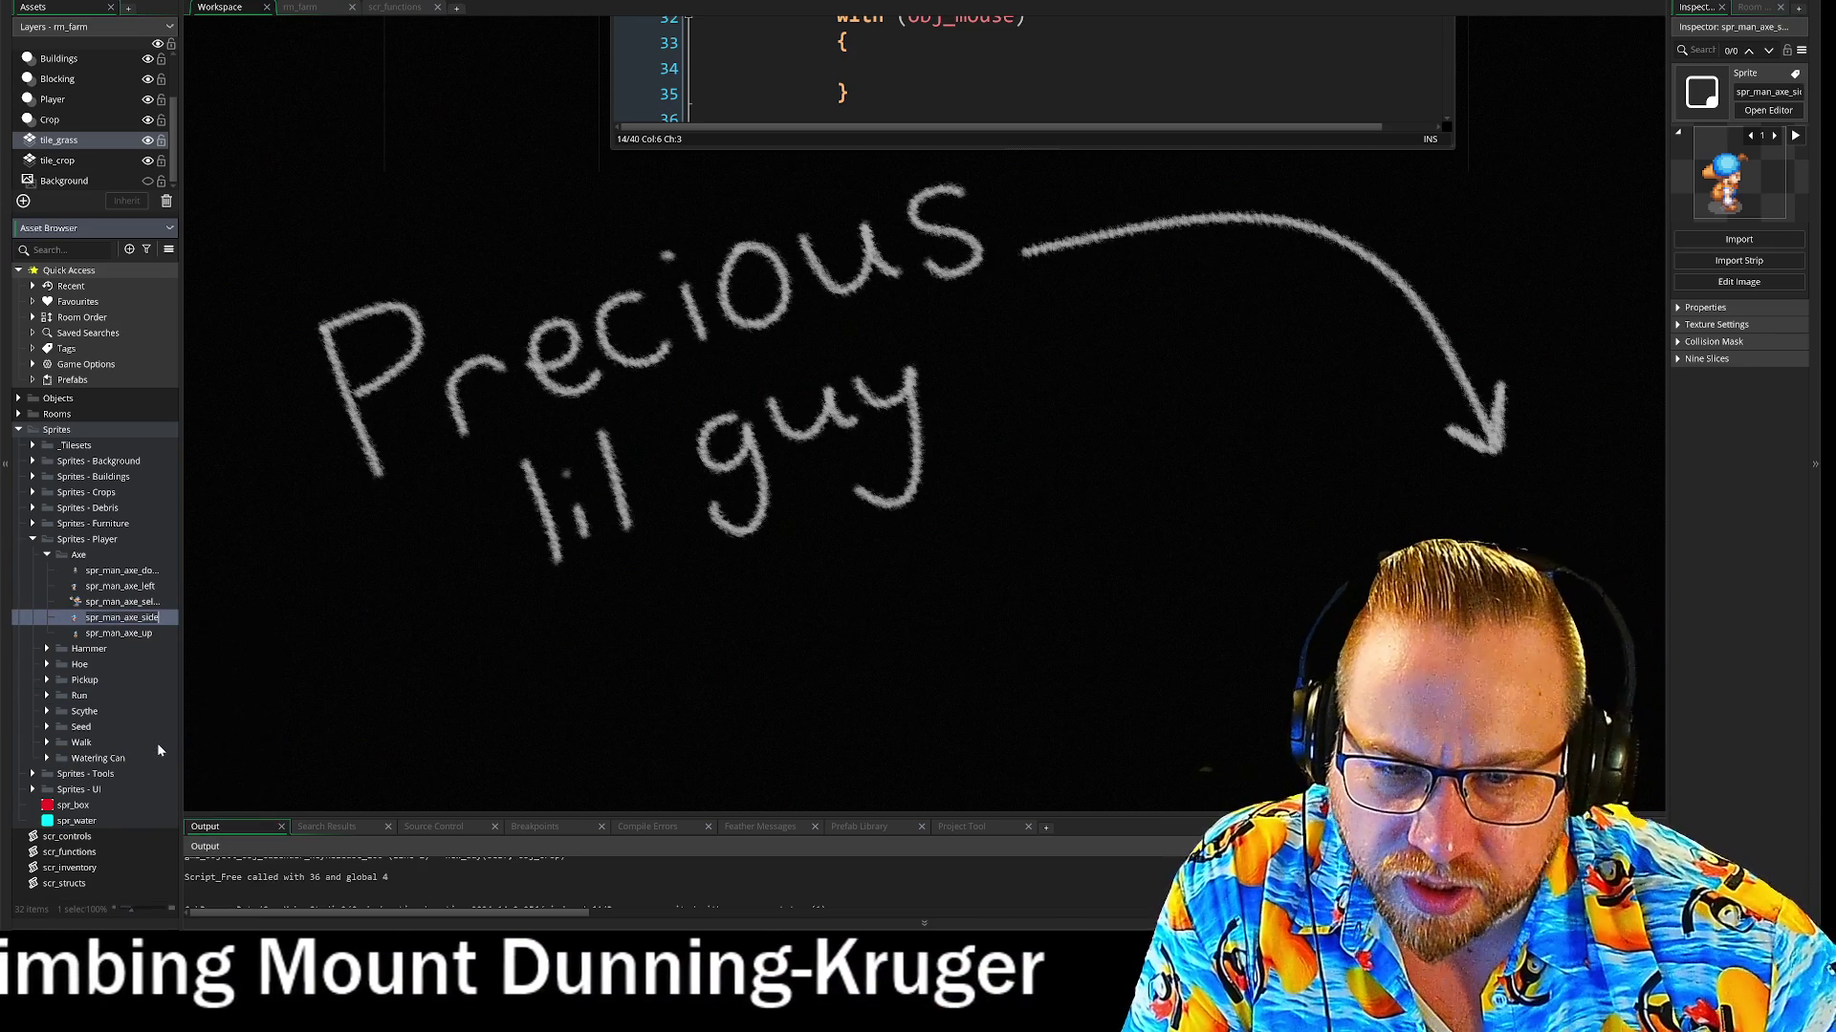
{"action": "key", "text": "BackSpace"}
{"action": "key", "text": "BackSpace"}
{"action": "key", "text": "BackSpace"}
{"action": "type", "text": "right"}
{"action": "key", "text": "Return"}
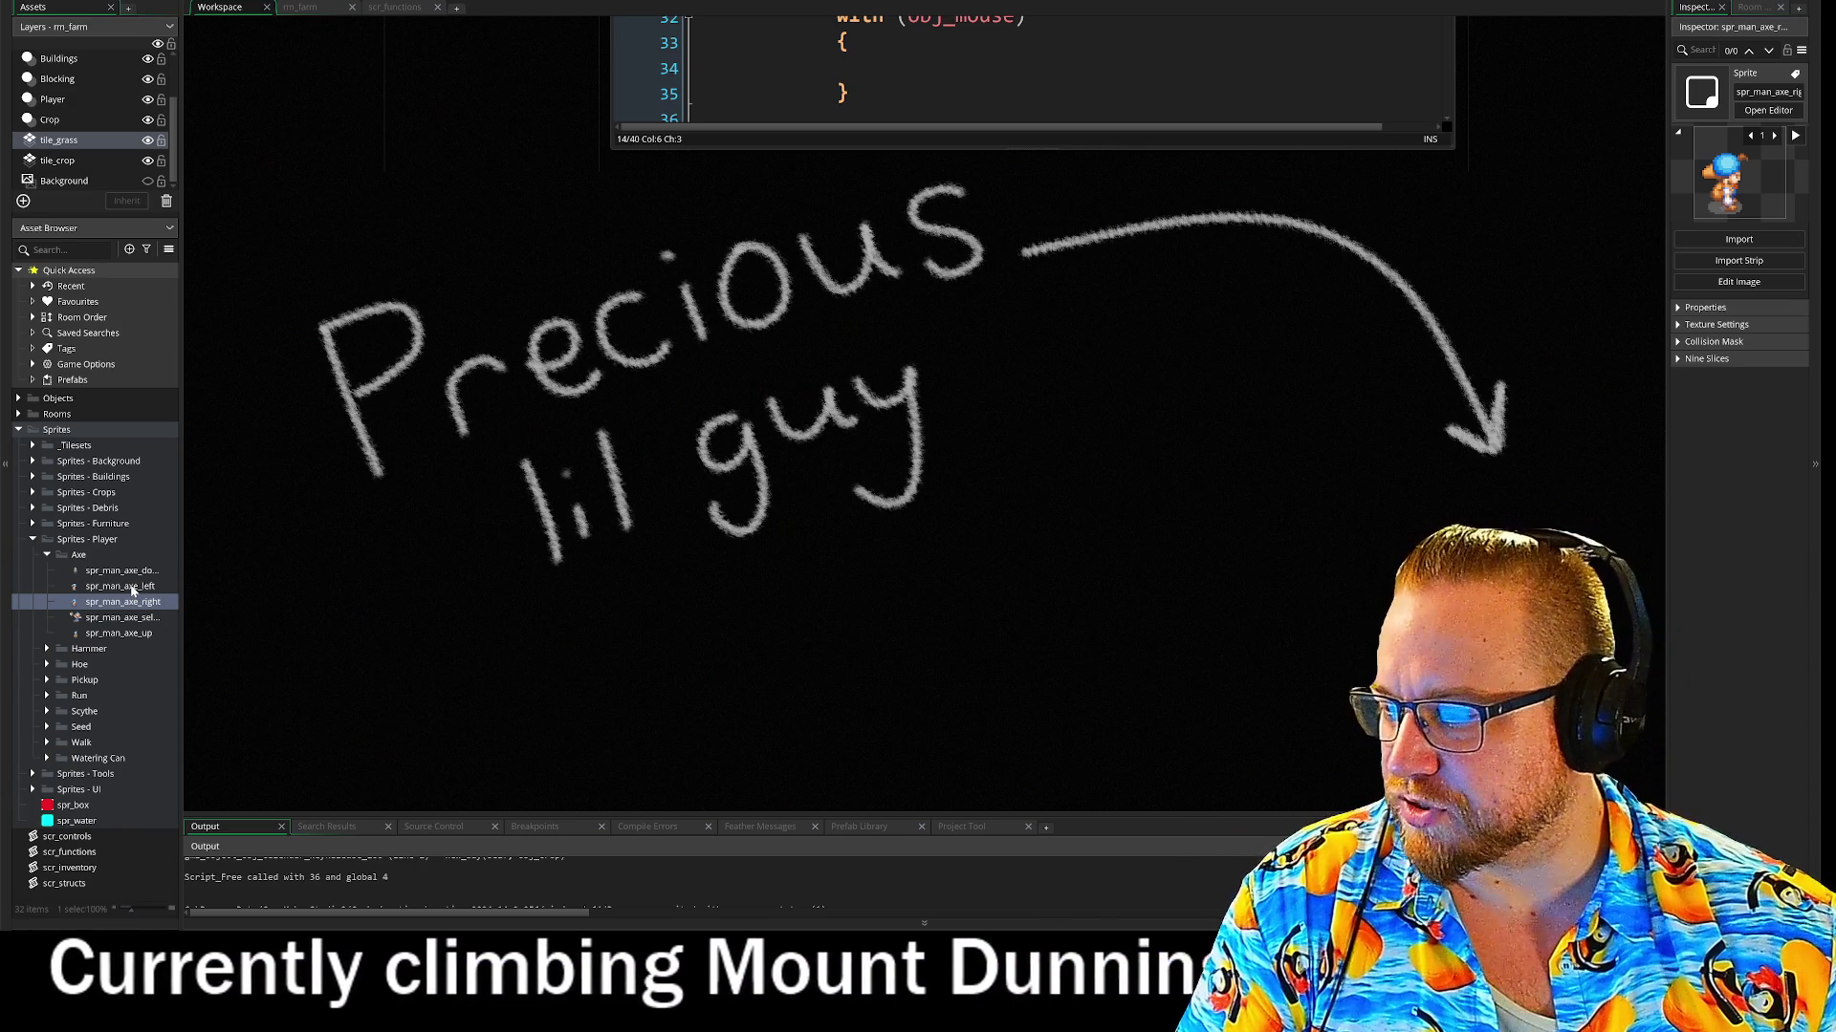
{"action": "double_click", "coordinate": [132, 587]}
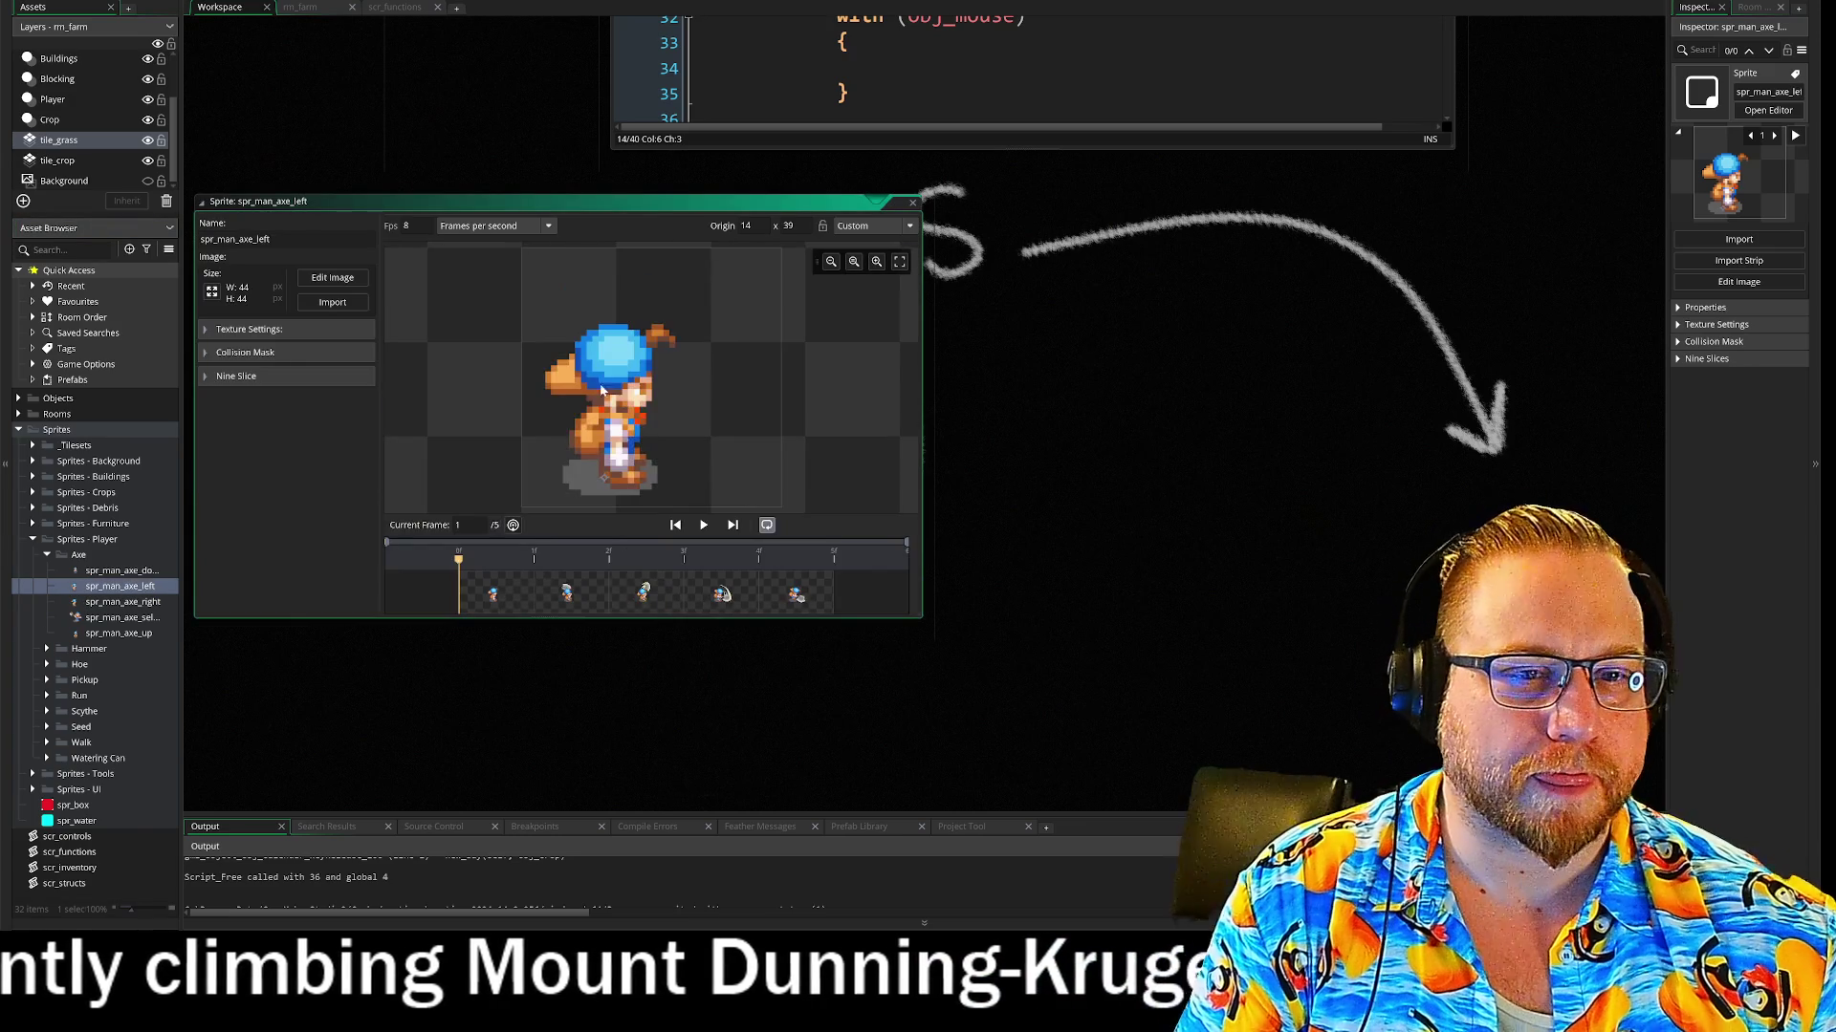
Open spr_man_axe_left in the image editor and look through its axe-swing frames
{"action": "left_click", "coordinate": [331, 279]}
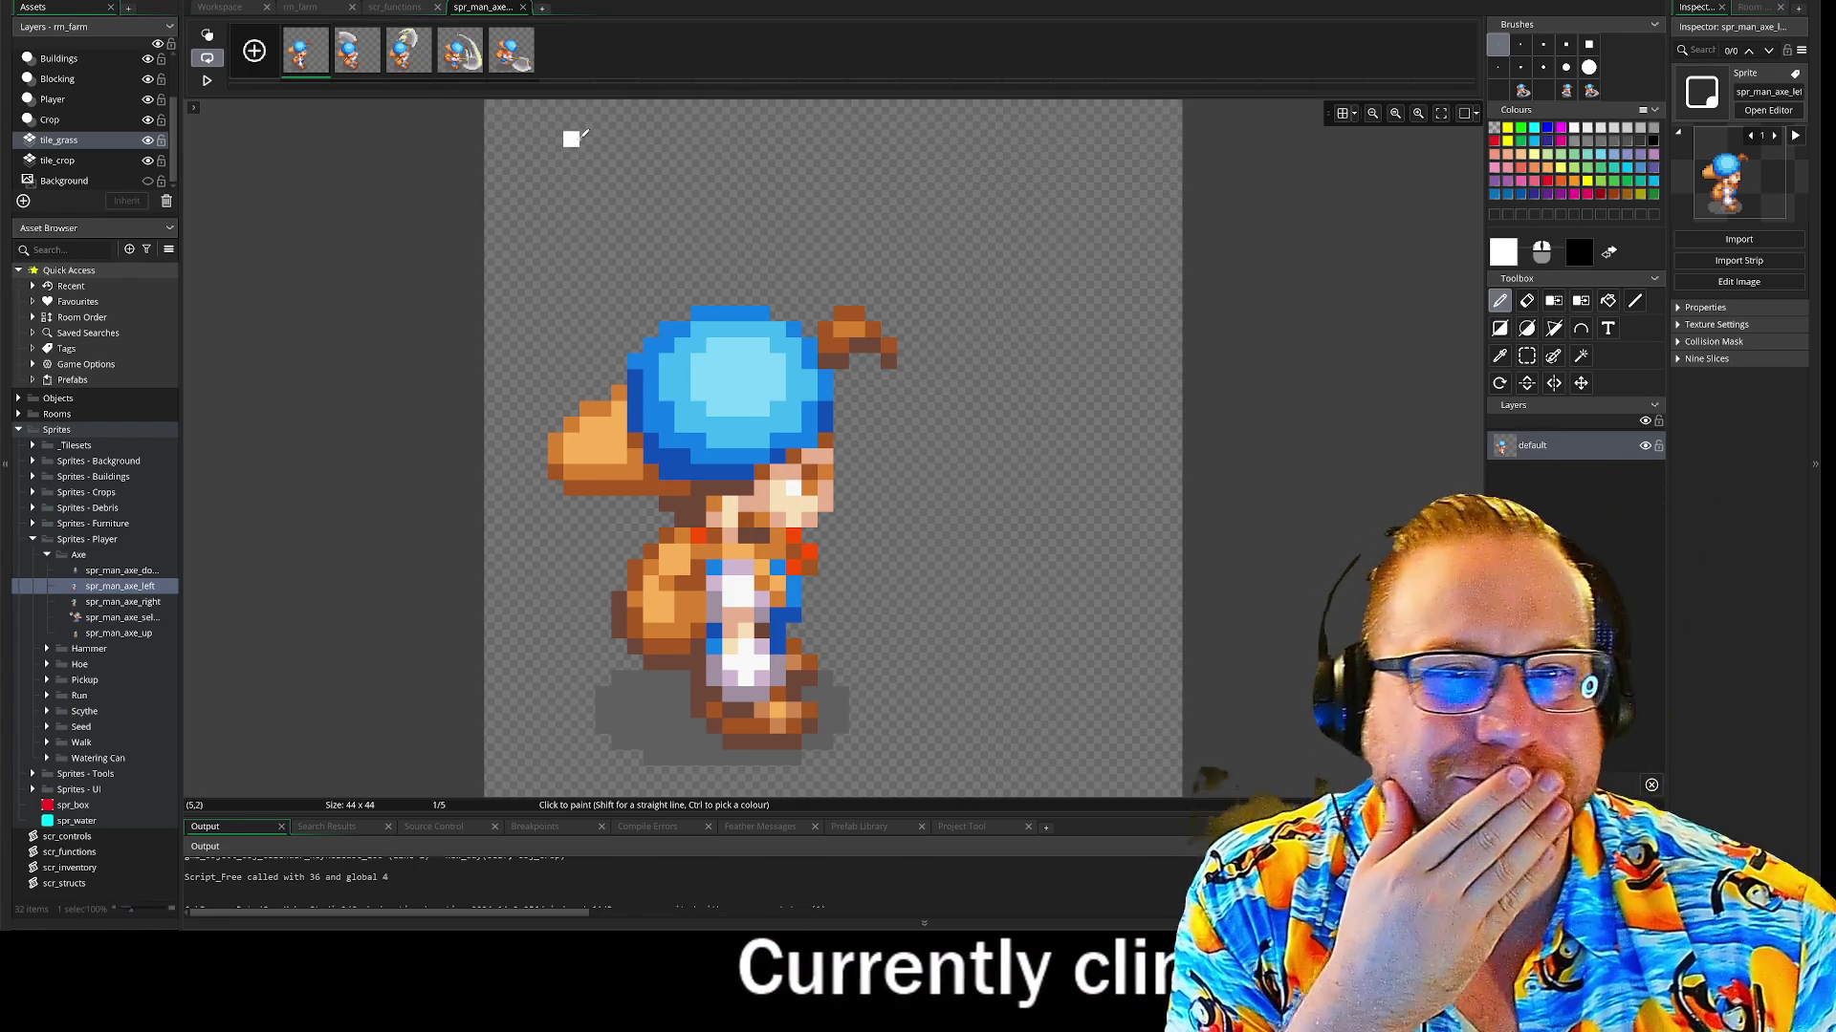
{"action": "left_click", "coordinate": [350, 60]}
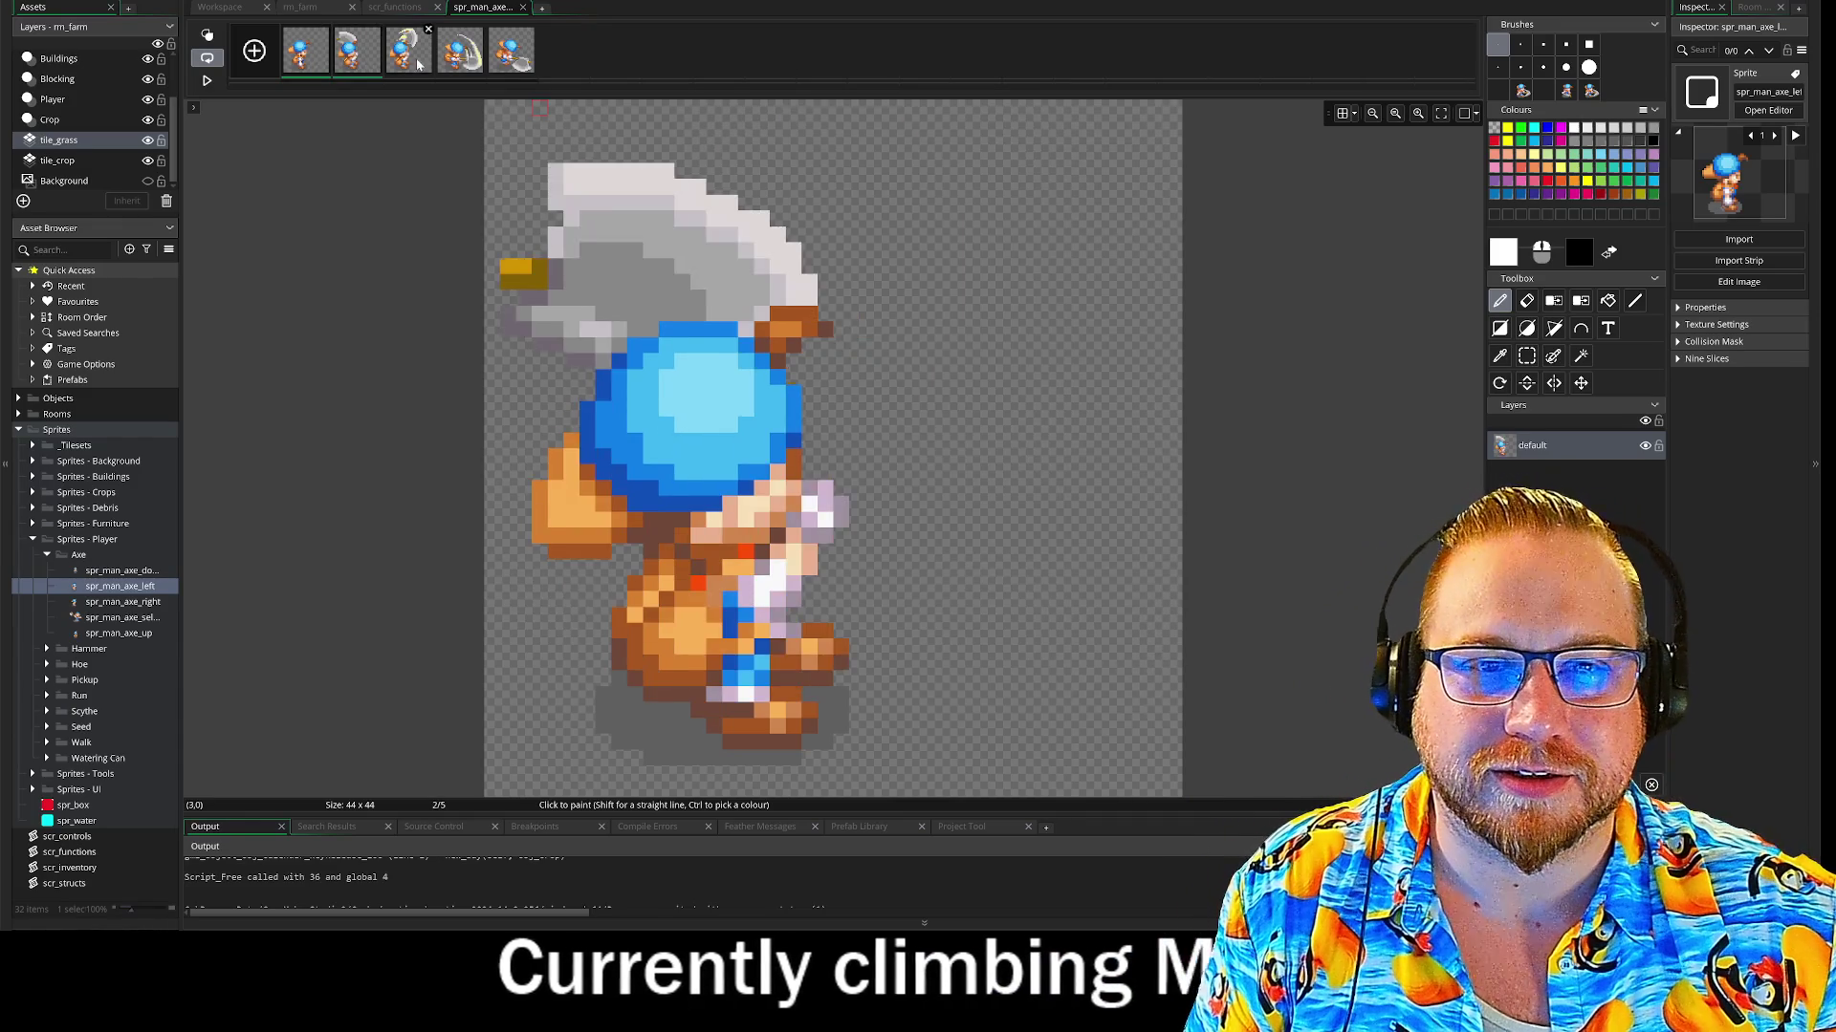
{"action": "left_click", "coordinate": [460, 53]}
{"action": "left_click", "coordinate": [511, 53]}
{"action": "right_click", "coordinate": [514, 65]}
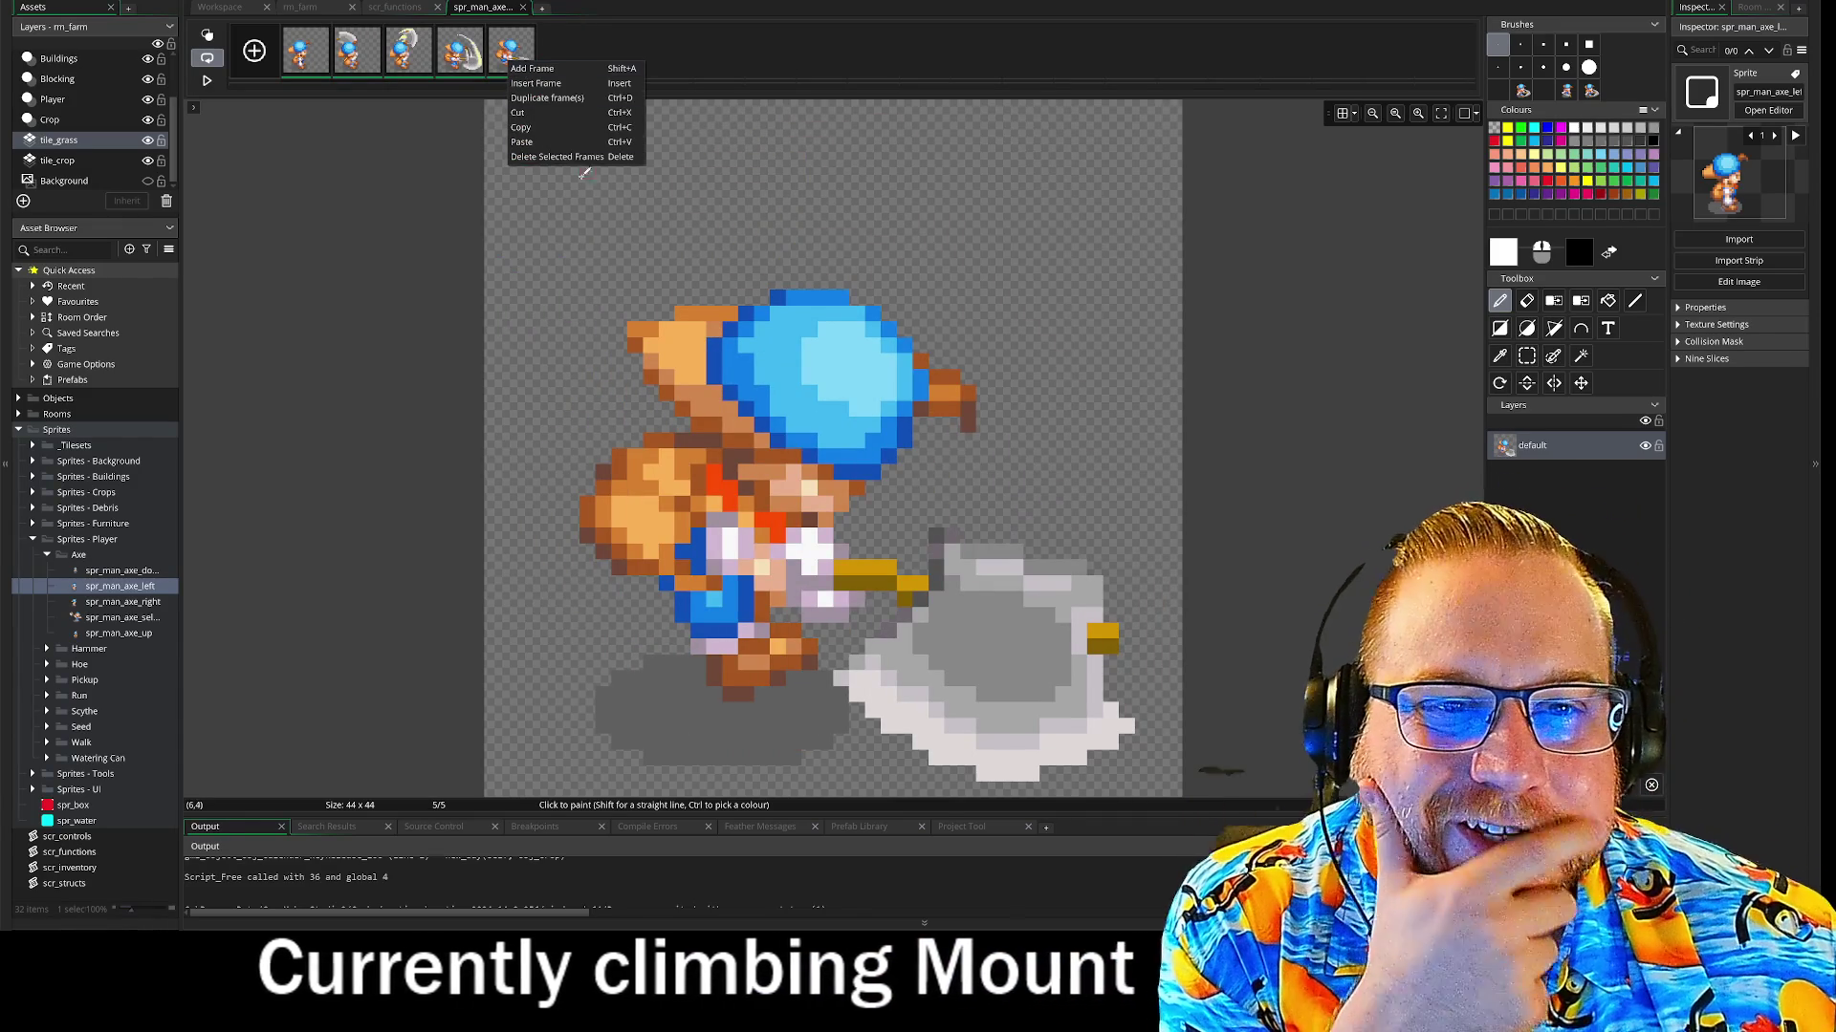
{"action": "left_click", "coordinate": [819, 46]}
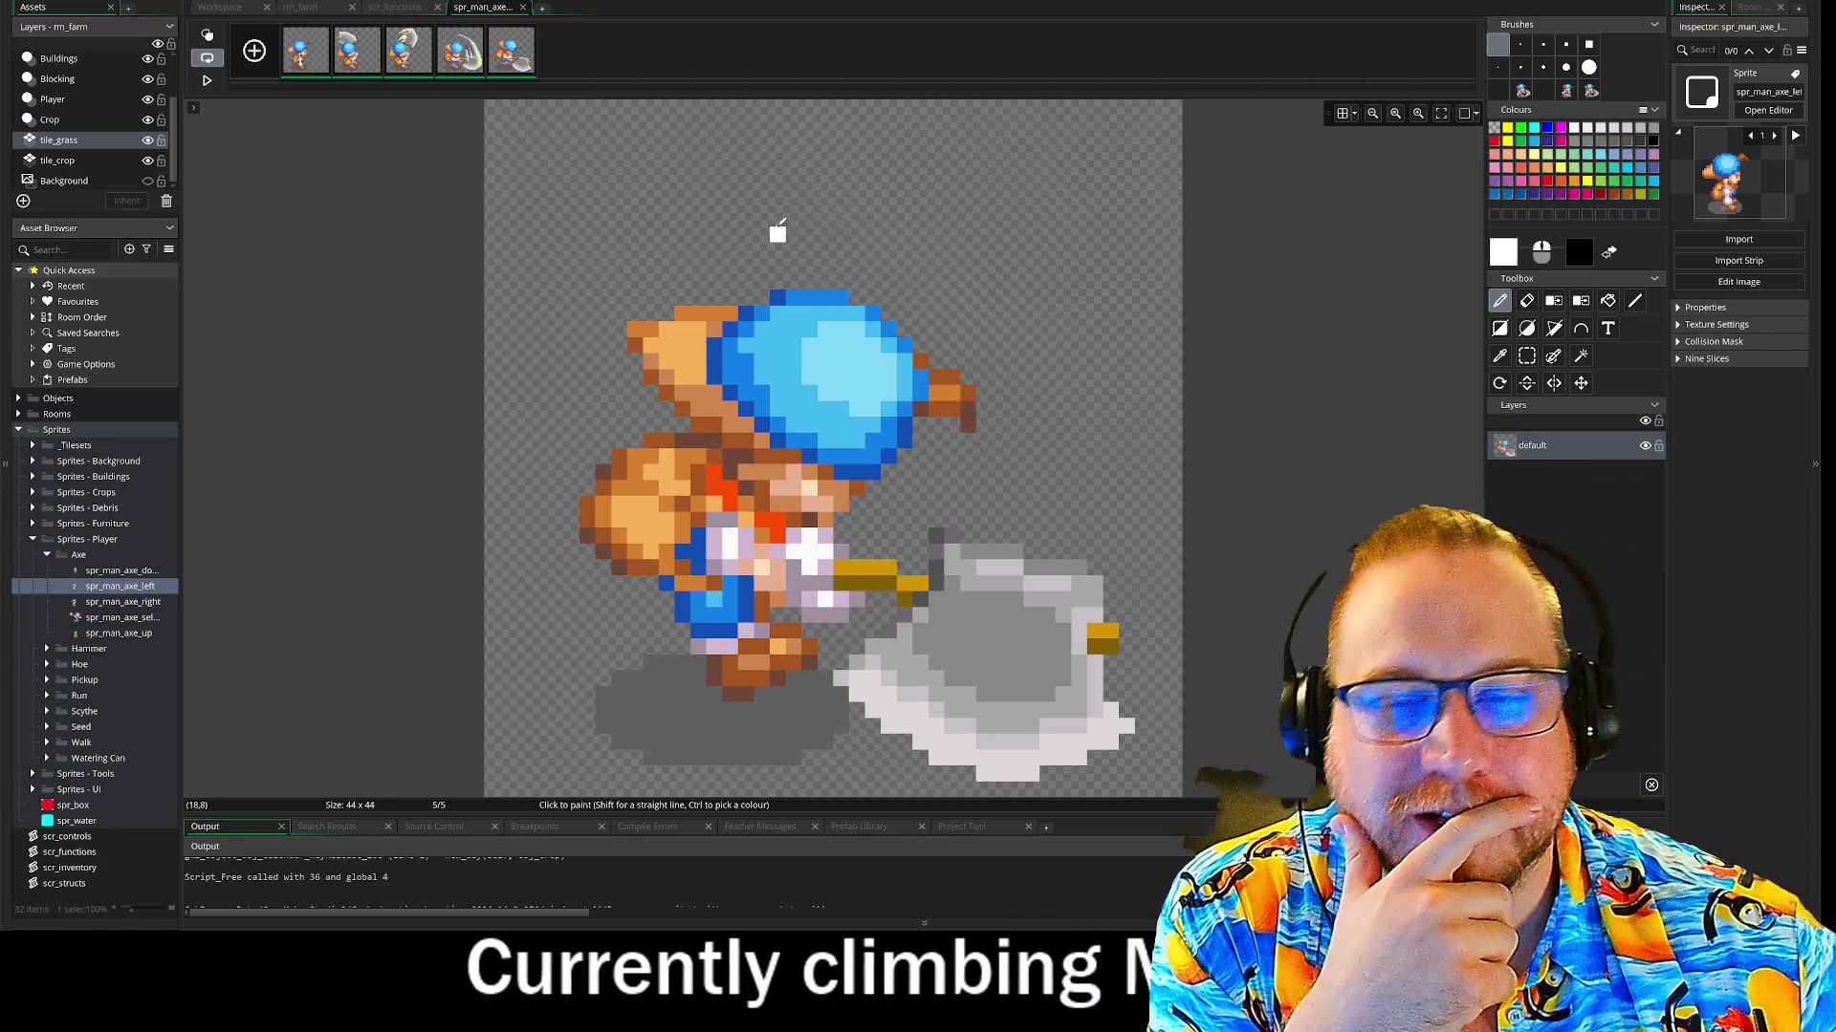
Erase the stray black pixel on the last frame and bring up the first frame's actions
{"action": "left_click", "coordinate": [304, 59]}
{"action": "key", "text": "Right"}
{"action": "key", "text": "Right"}
{"action": "key", "text": "Right"}
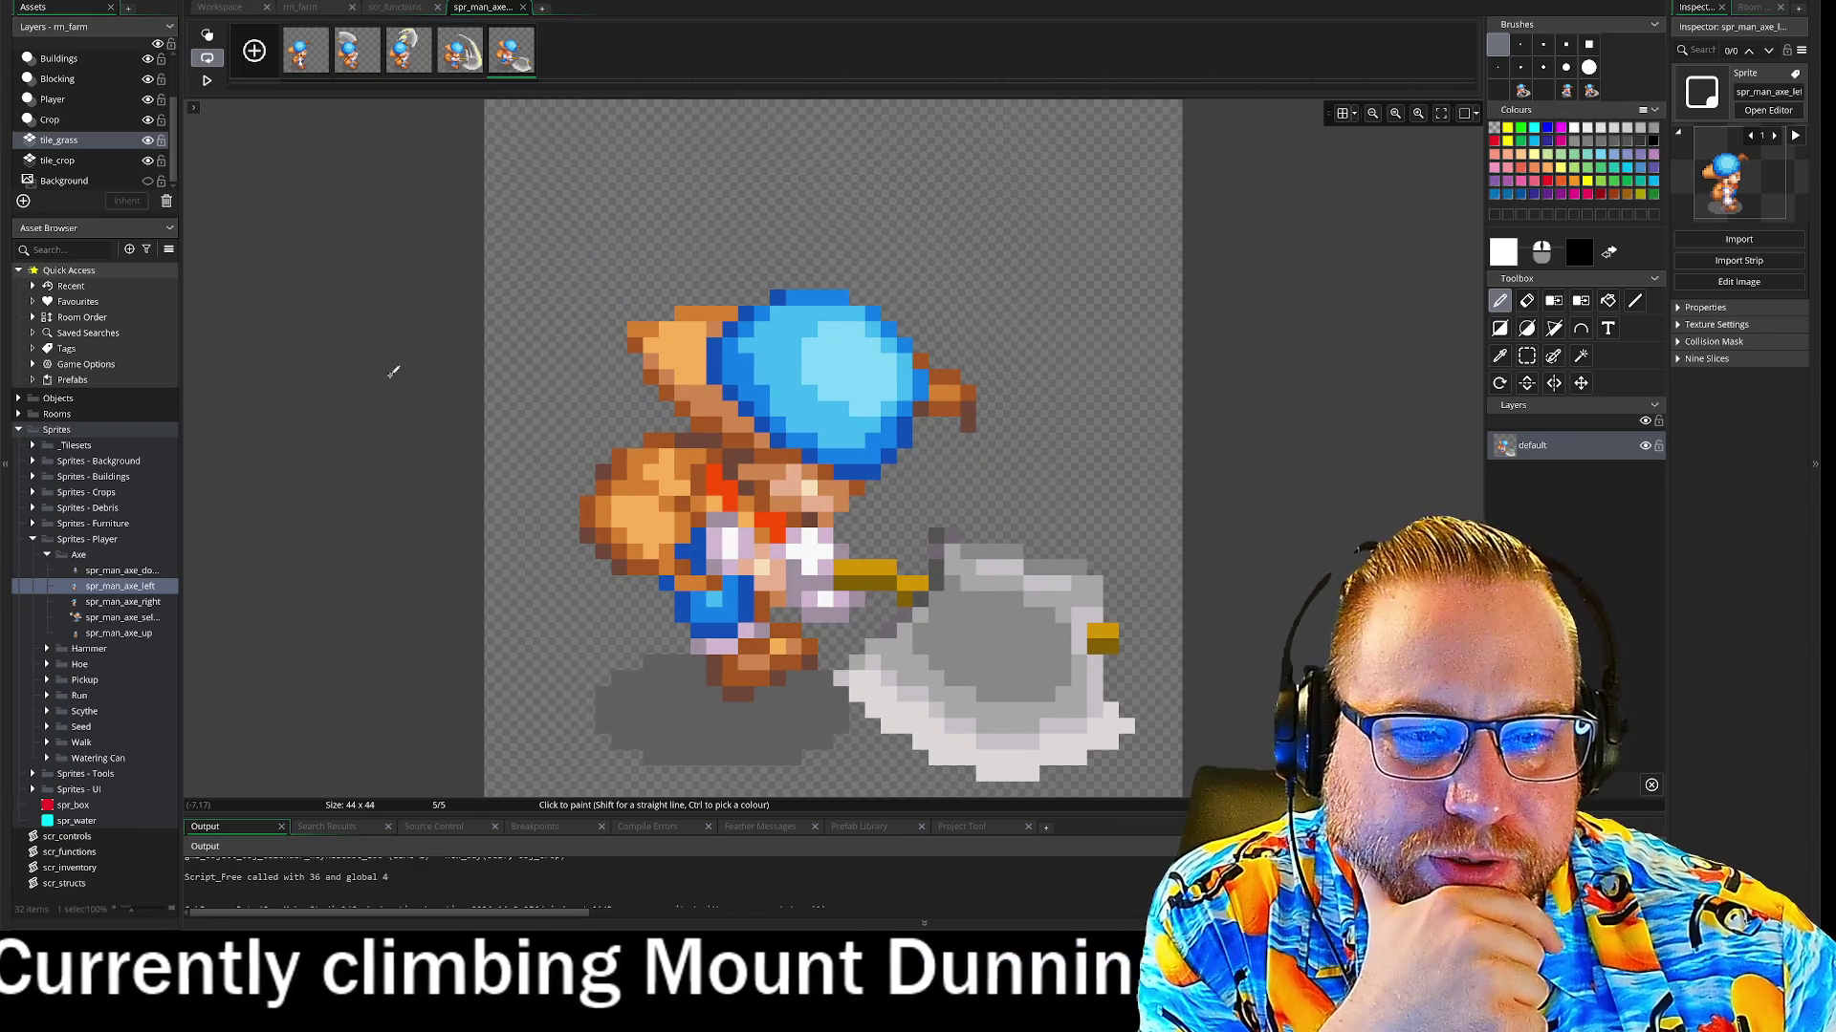
{"action": "right_click", "coordinate": [523, 377]}
{"action": "key", "text": "e"}
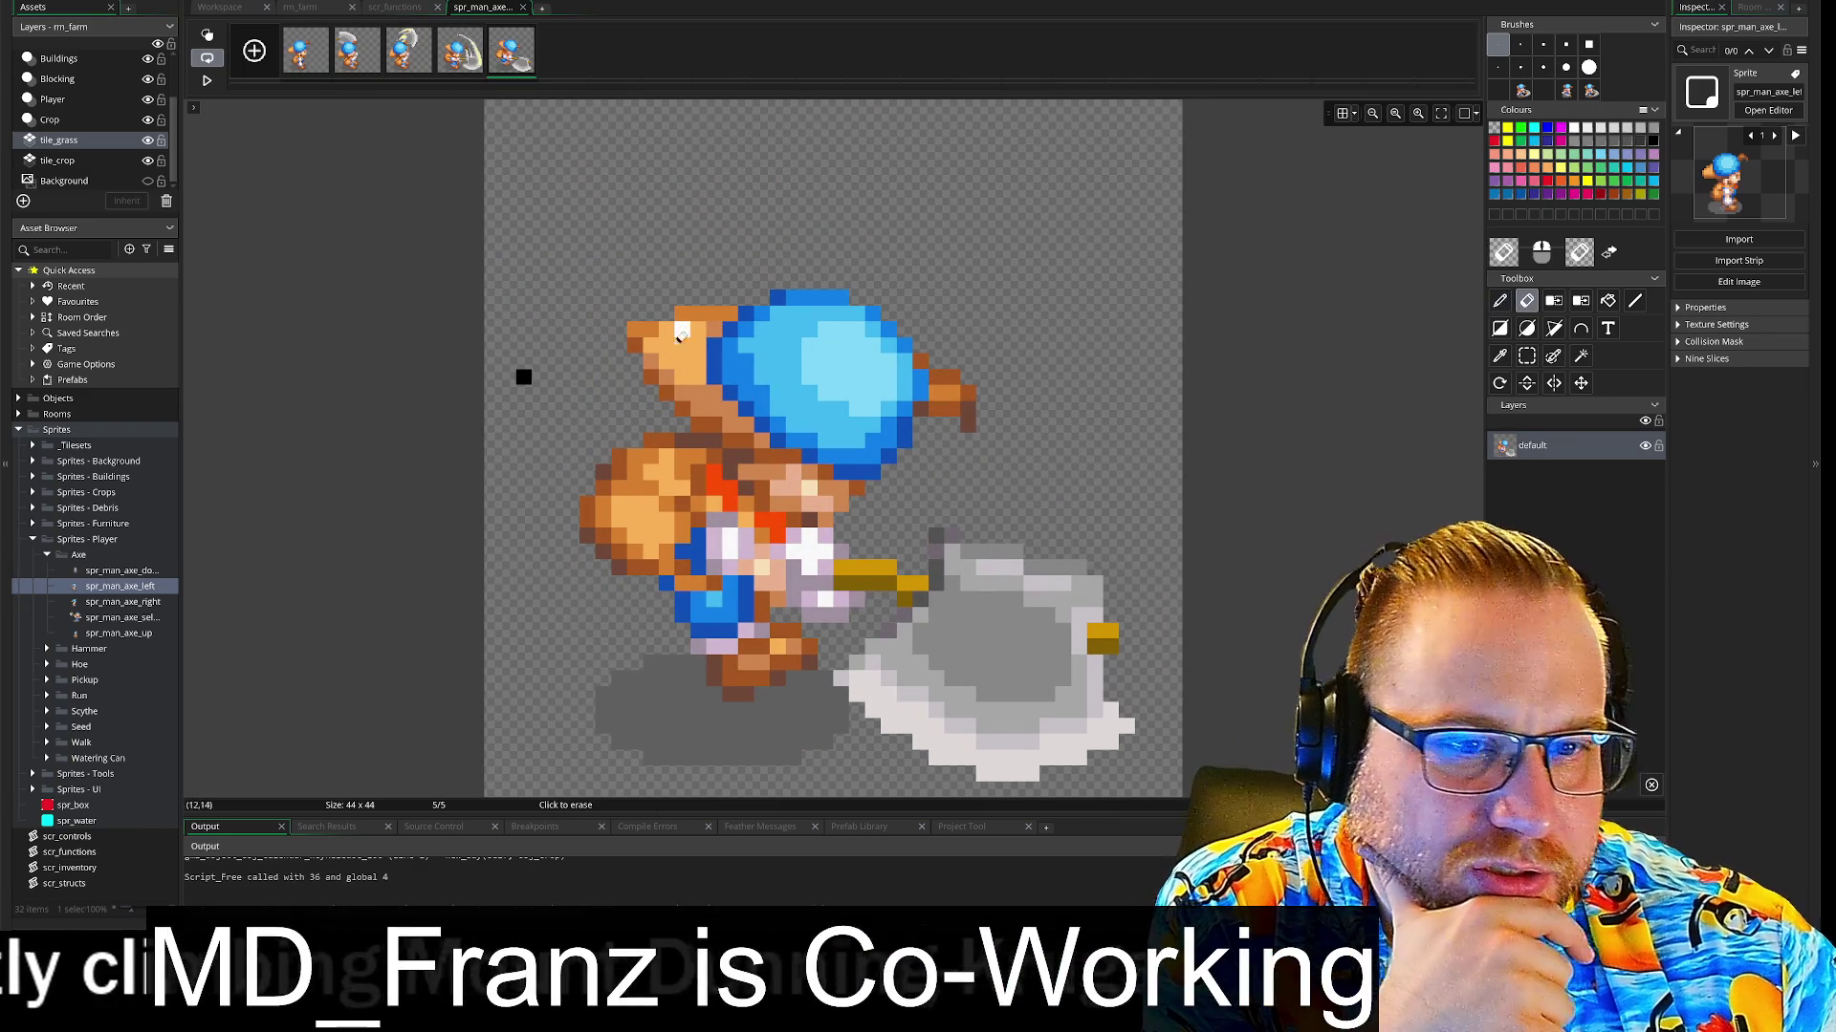
{"action": "left_click", "coordinate": [523, 377]}
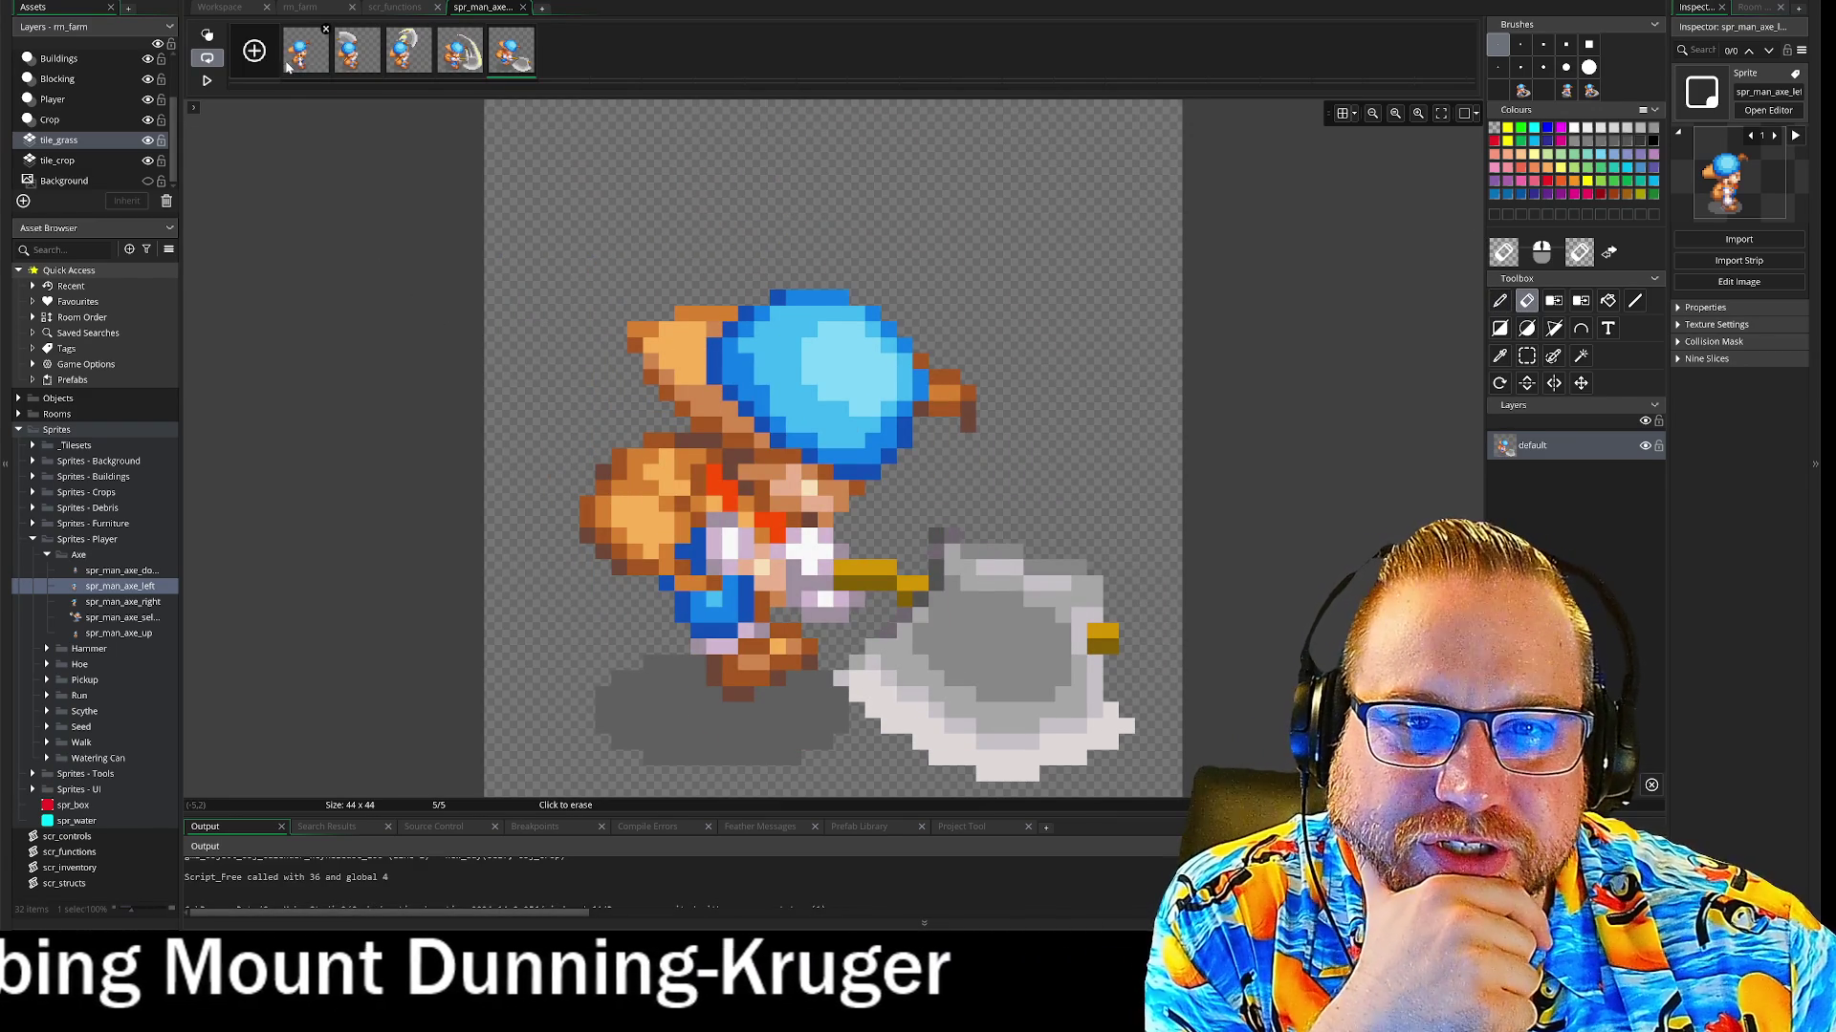
{"action": "right_click", "coordinate": [287, 64]}
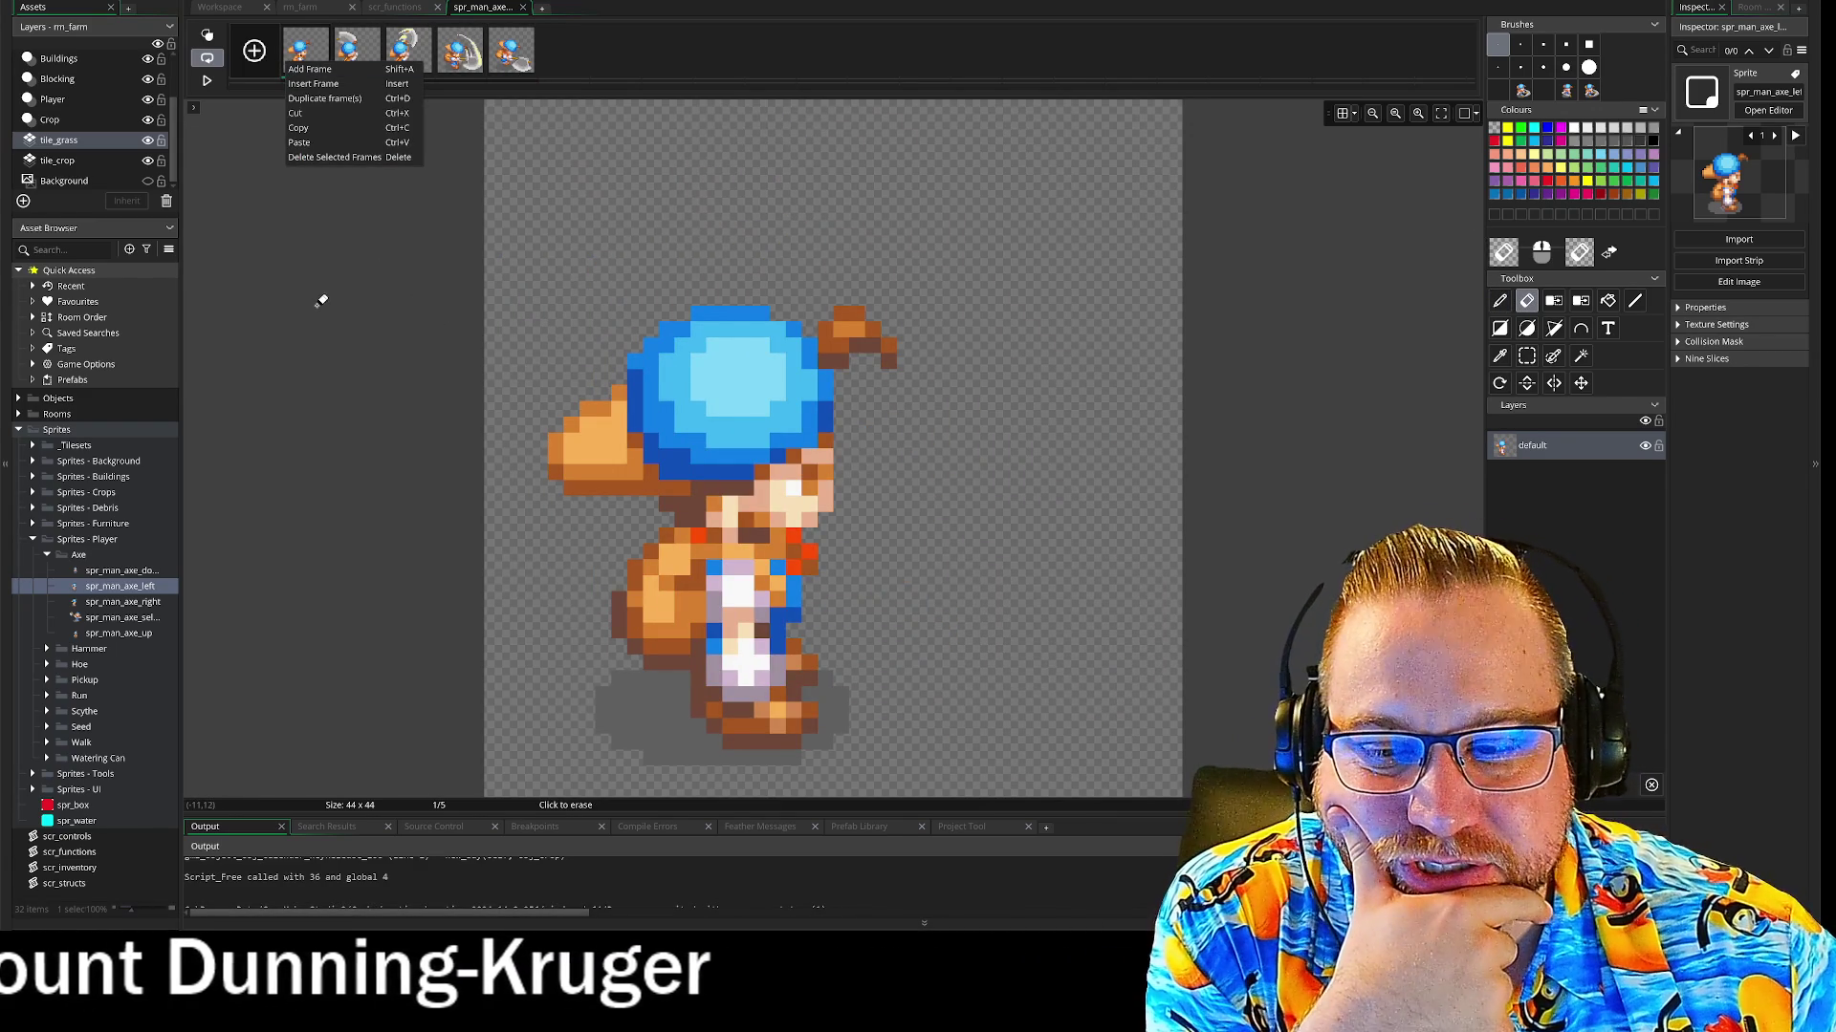
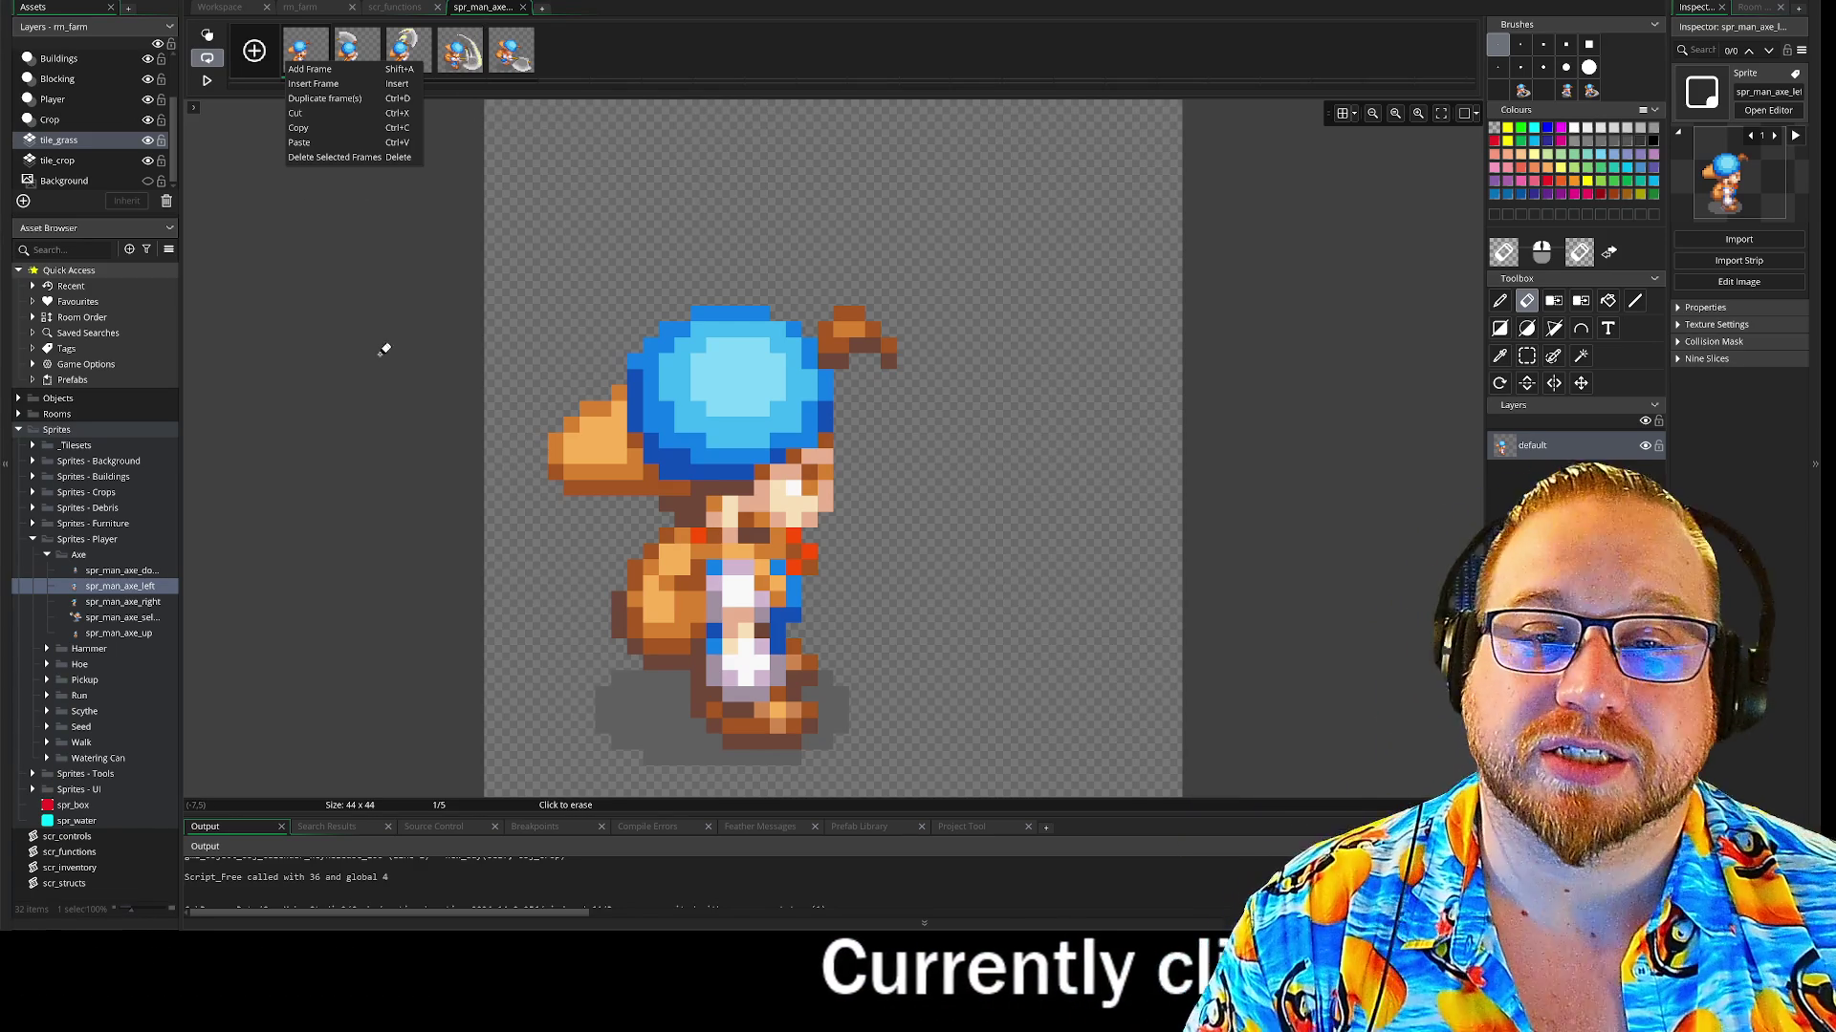
Close the frame options menu and return to the workspace showing the axe-left sprite
{"action": "left_click", "coordinate": [381, 344]}
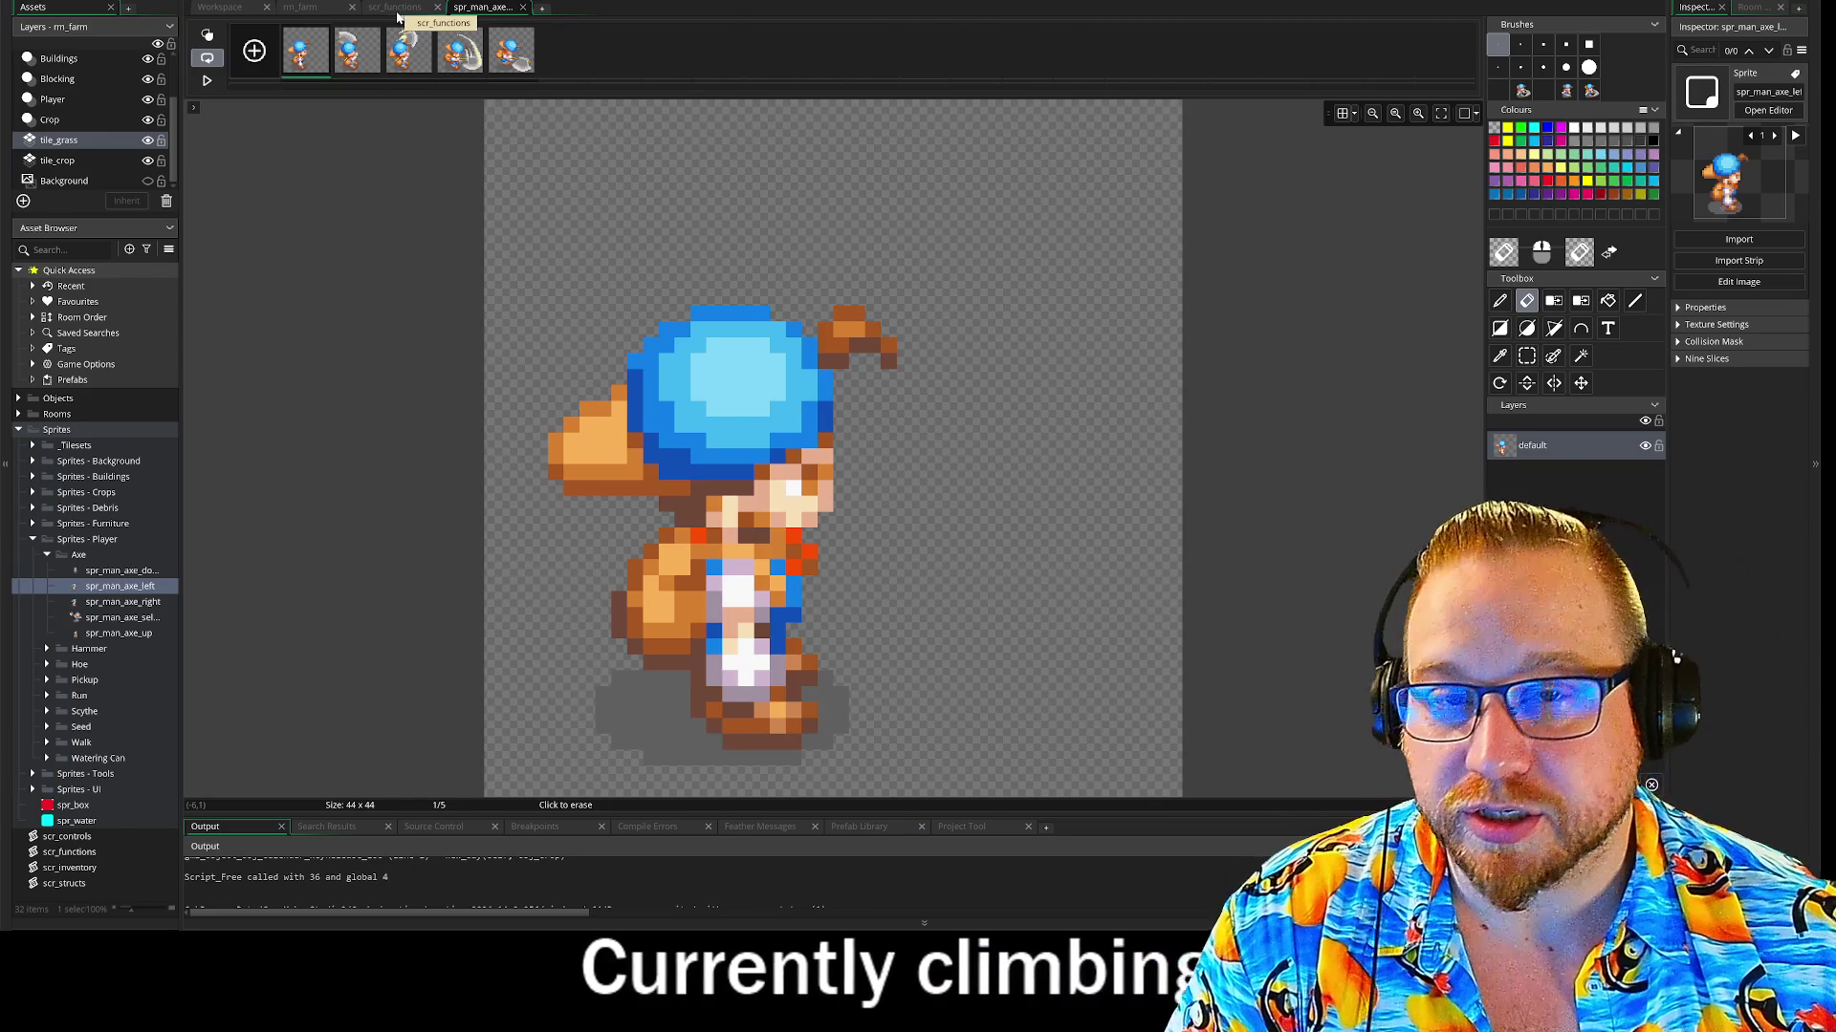
{"action": "left_click", "coordinate": [394, 7]}
{"action": "left_click", "coordinate": [300, 8]}
{"action": "left_click", "coordinate": [229, 6]}
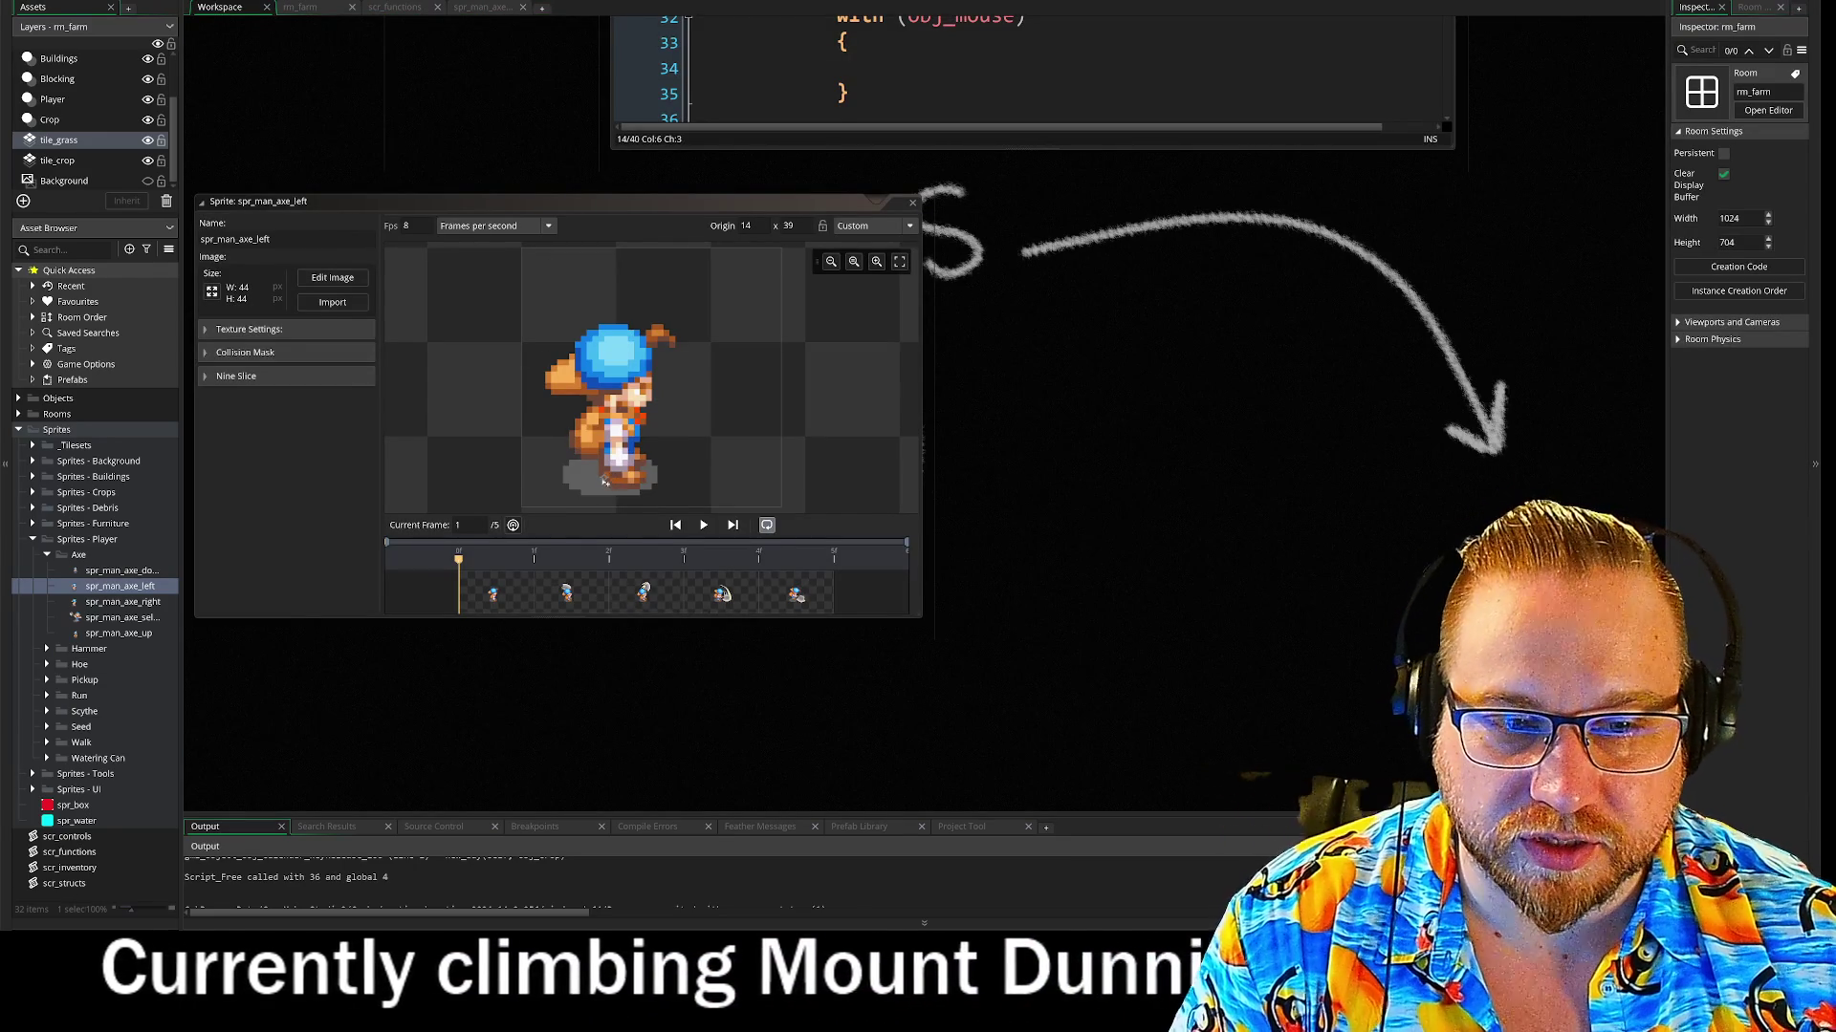
Resize the sprite window, reposition the workspace and open spr_man_axe_left for pixel editing
{"action": "scroll", "coordinate": [600, 489], "scroll_direction": "up", "scroll_amount": 2}
{"action": "scroll", "coordinate": [600, 489], "scroll_direction": "up", "scroll_amount": 2}
{"action": "scroll", "coordinate": [612, 431], "scroll_direction": "up", "scroll_amount": 2}
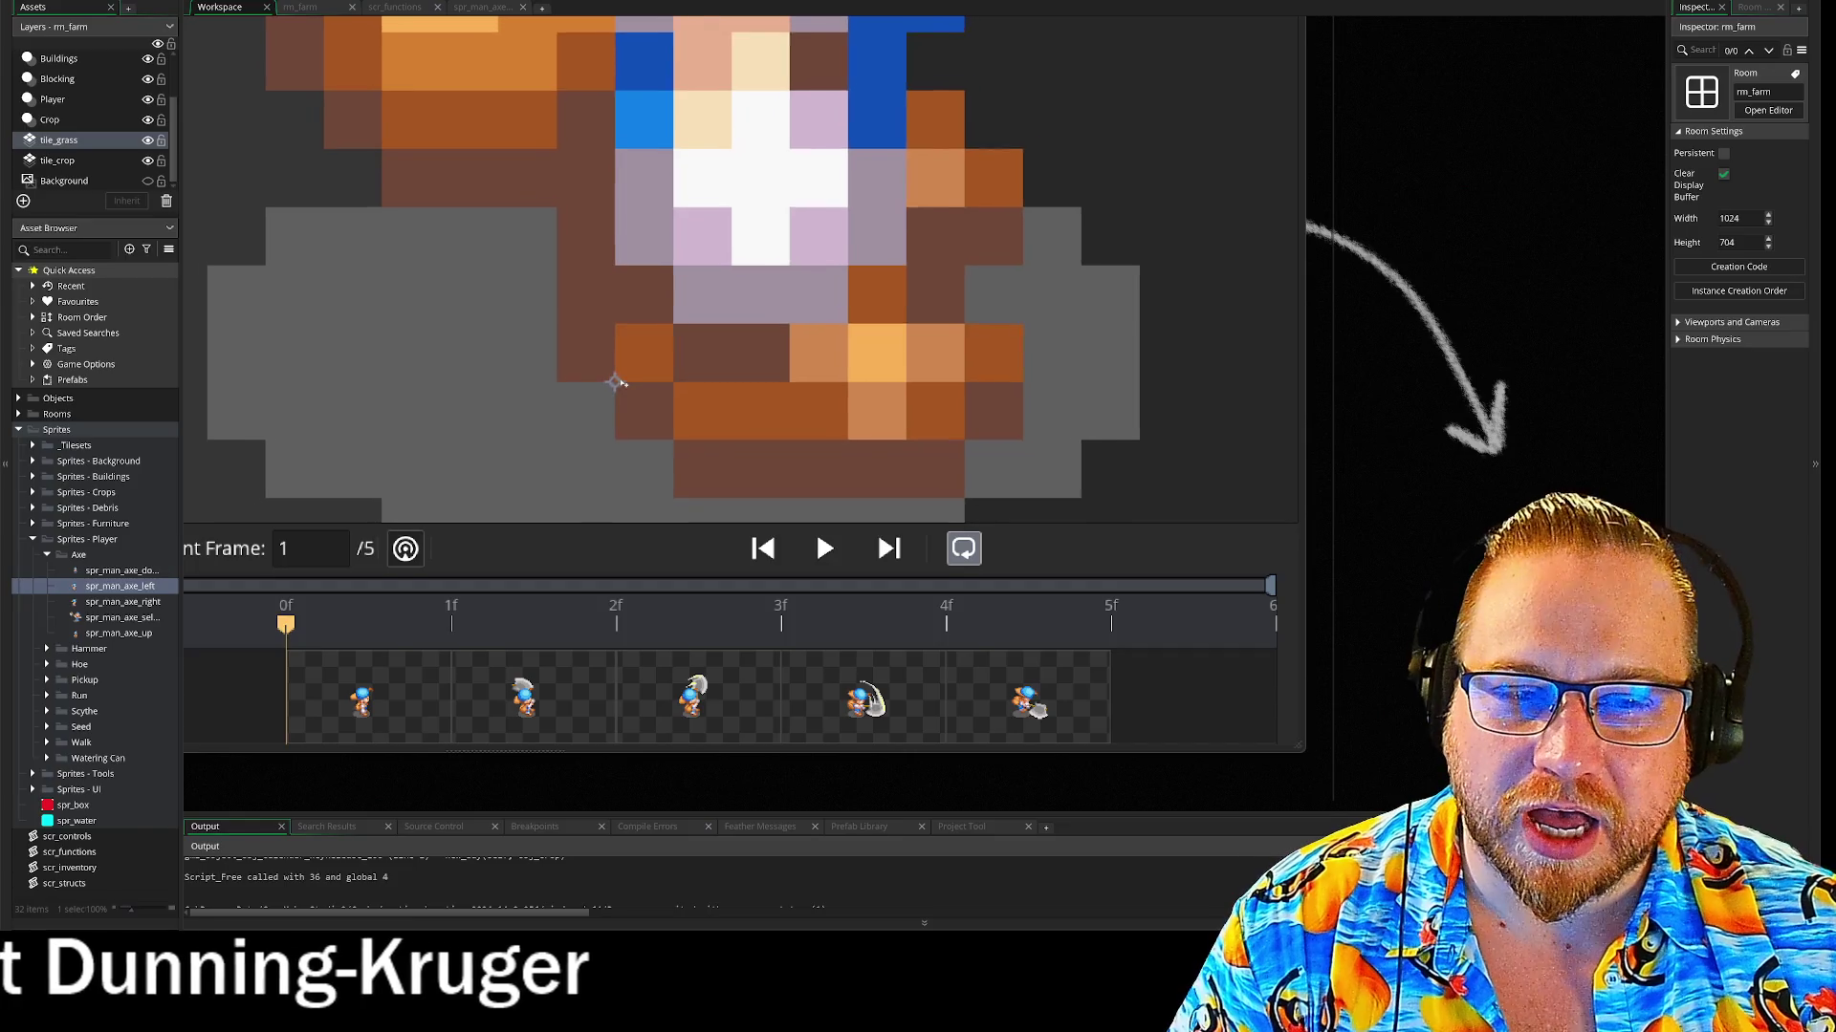
{"action": "scroll", "coordinate": [619, 381], "scroll_direction": "down", "scroll_amount": 1}
{"action": "scroll", "coordinate": [619, 382], "scroll_direction": "down", "scroll_amount": 4}
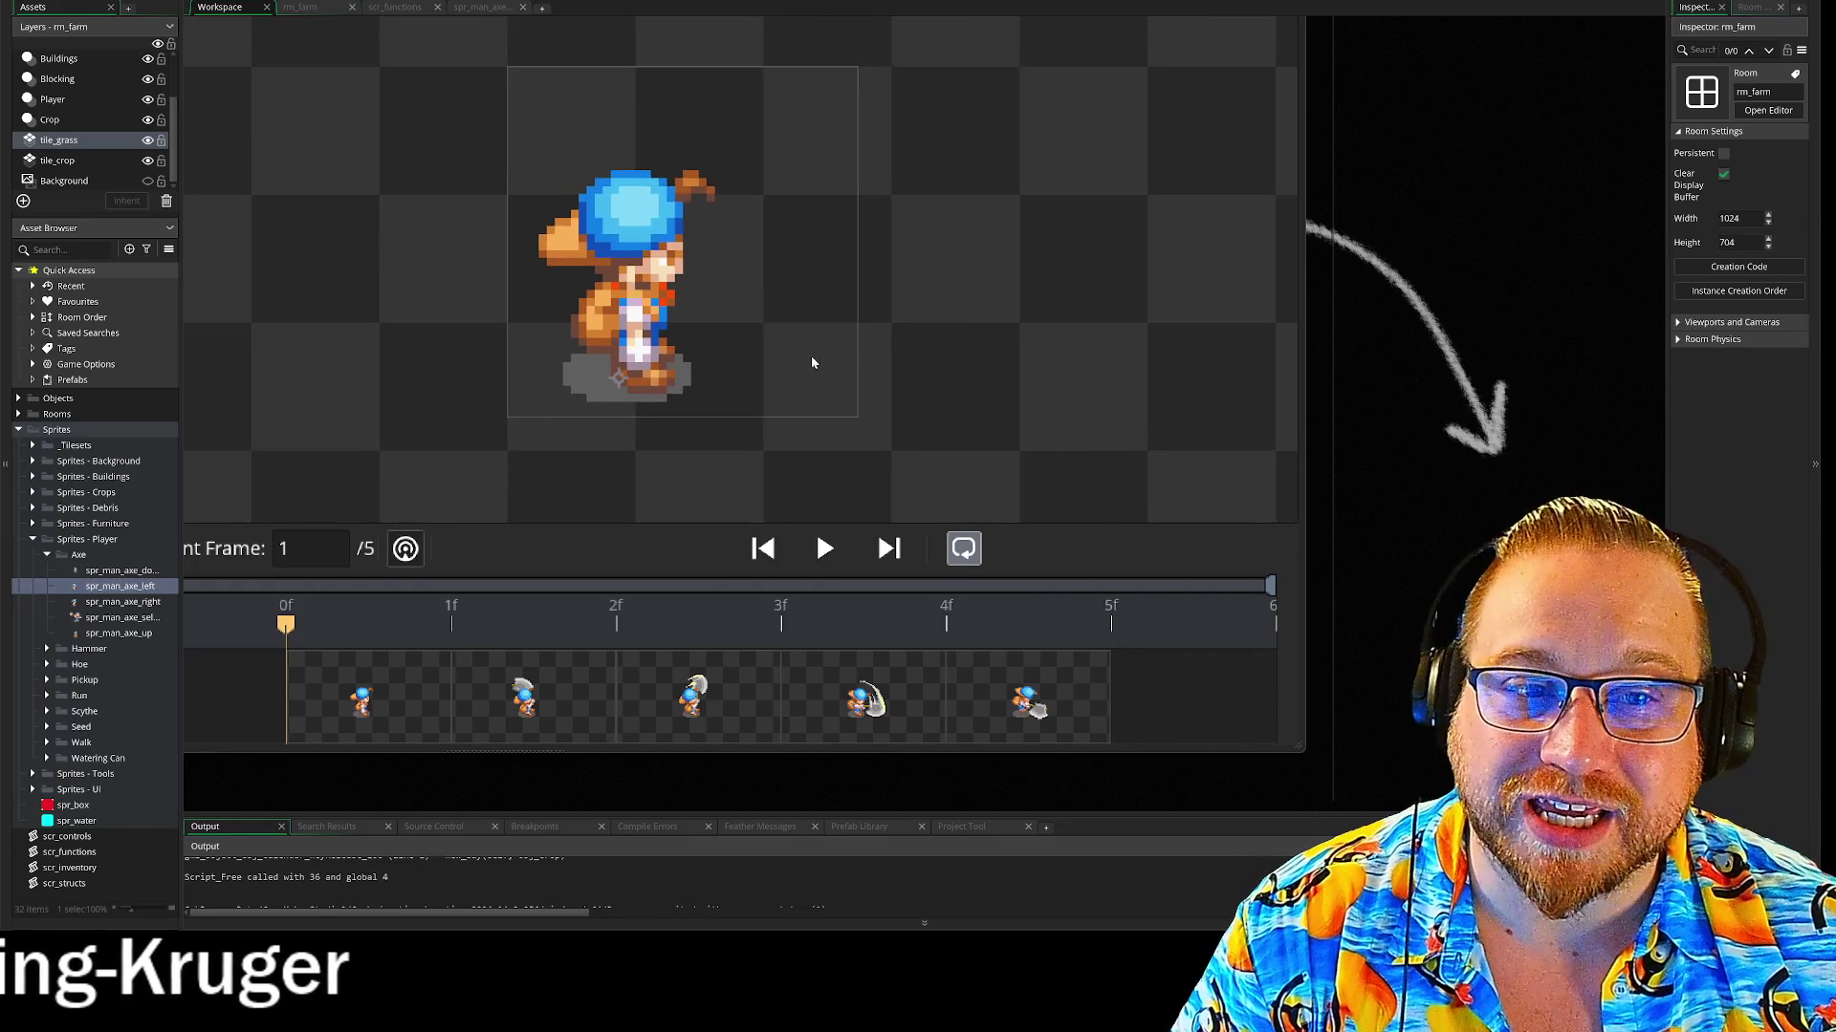
{"action": "scroll", "coordinate": [1398, 428], "scroll_direction": "down", "scroll_amount": 3}
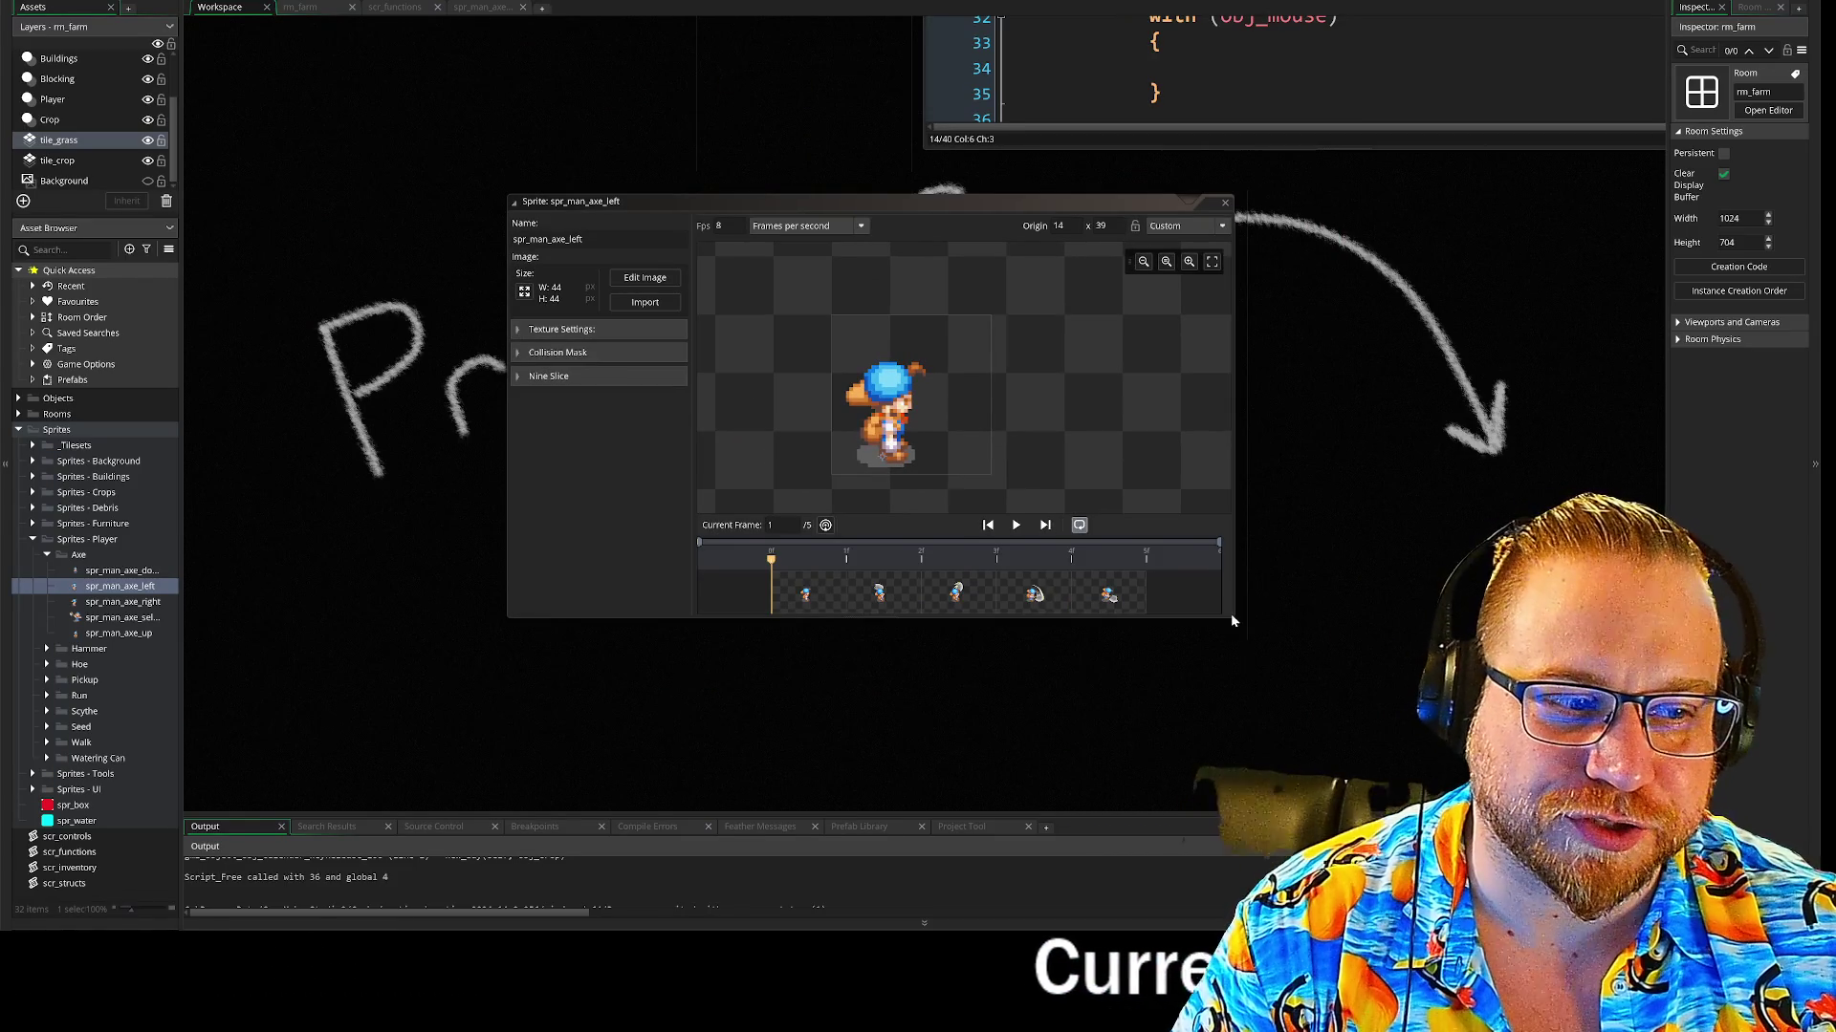
{"action": "left_click_drag", "start_coordinate": [1231, 616], "coordinate": [1216, 608]}
{"action": "left_click_drag", "start_coordinate": [1300, 460], "coordinate": [1036, 418]}
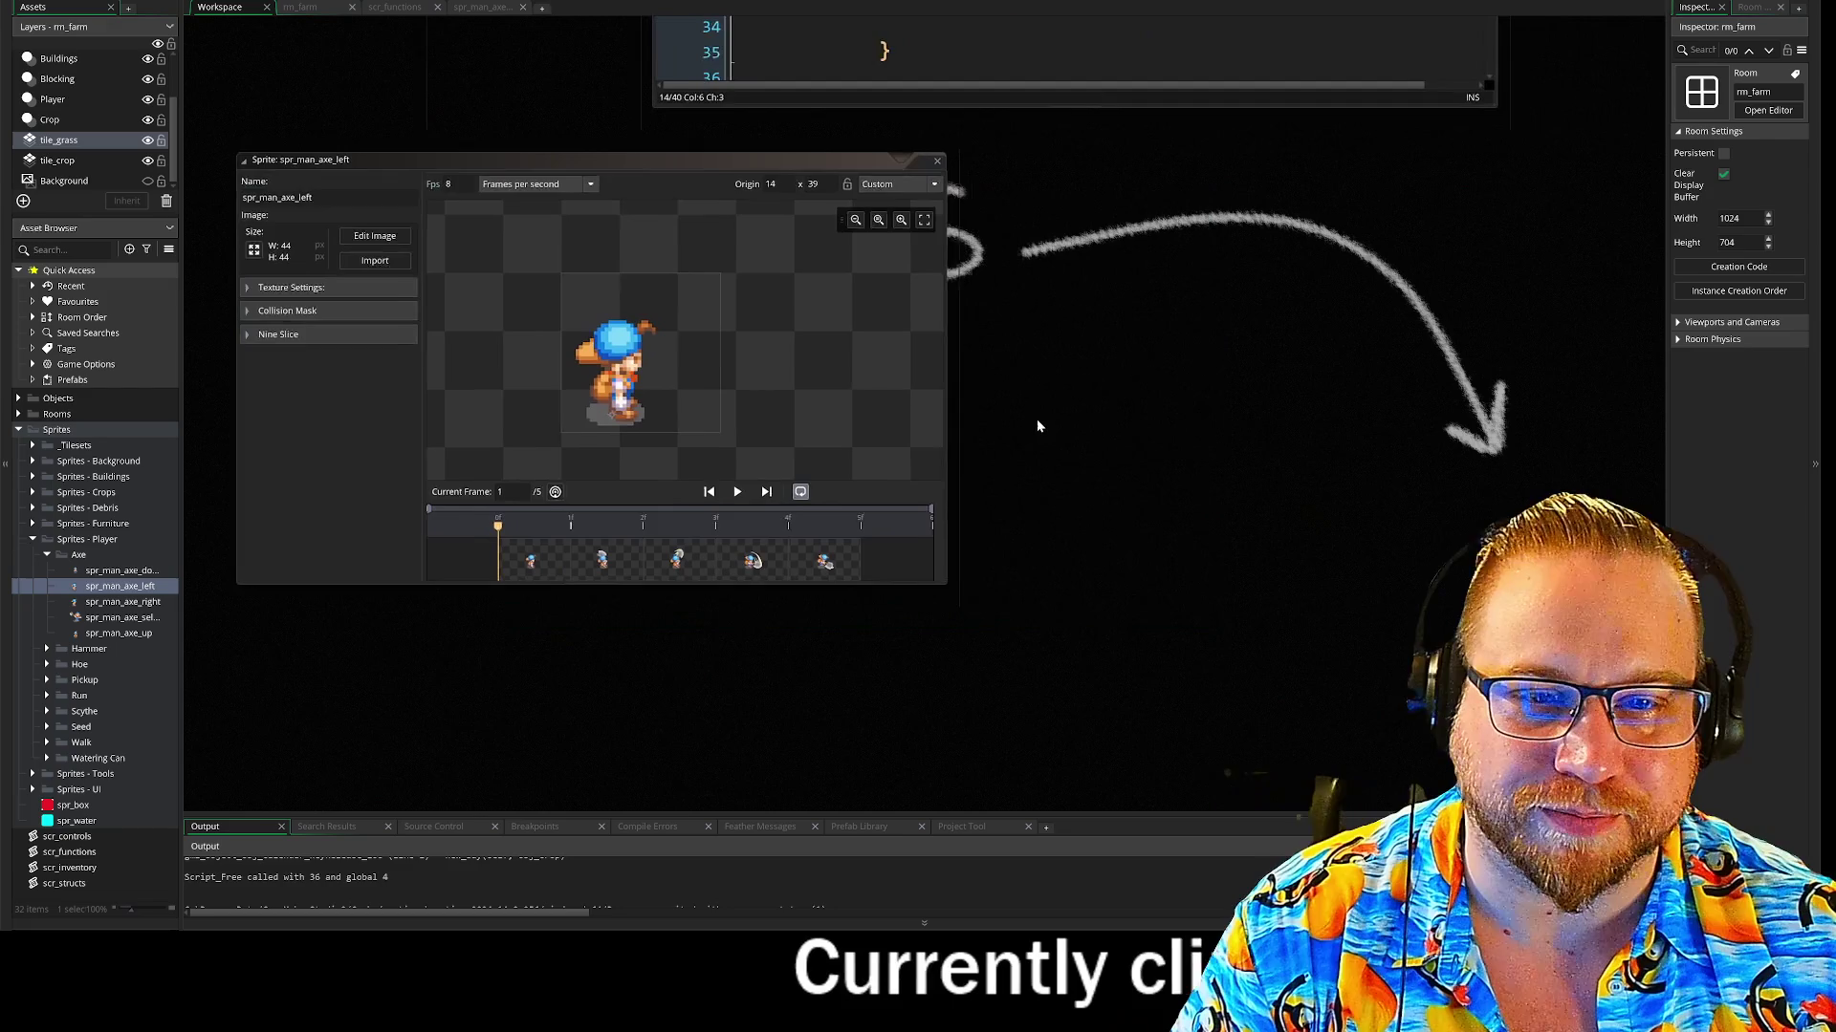
{"action": "scroll", "coordinate": [827, 371], "scroll_direction": "up", "scroll_amount": 3}
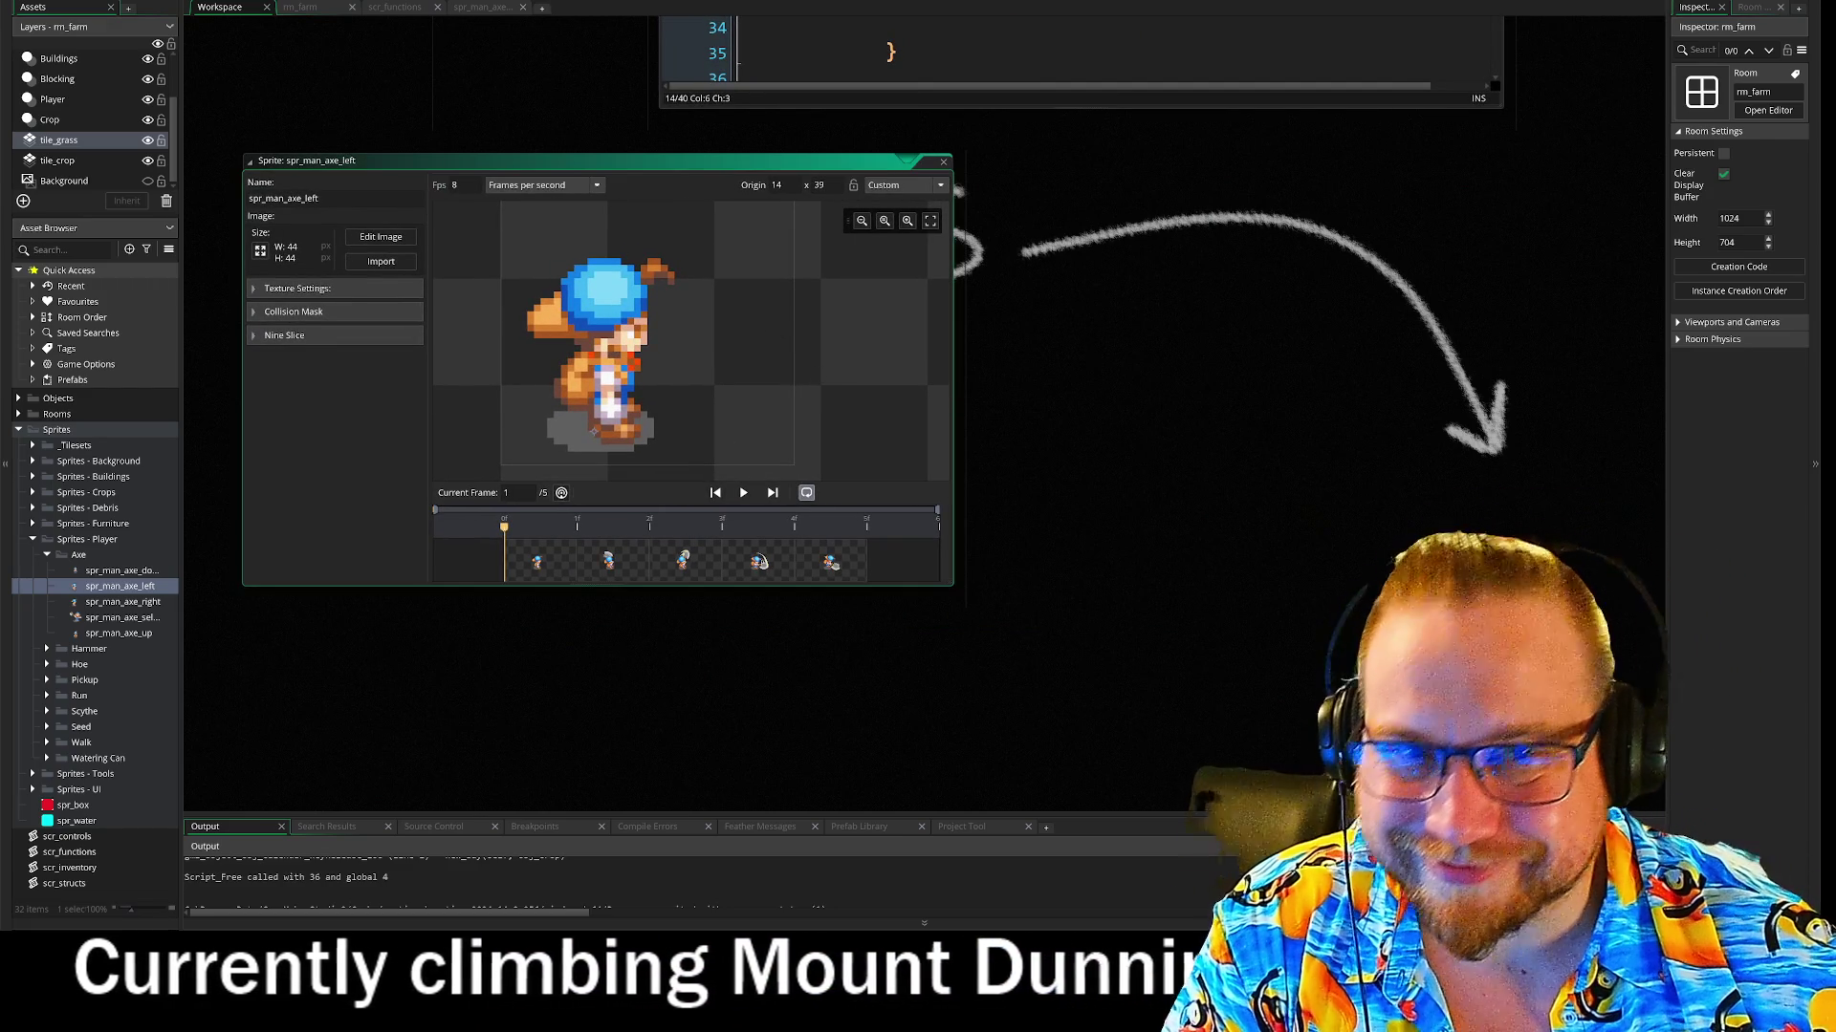
{"action": "double_click", "coordinate": [753, 317]}
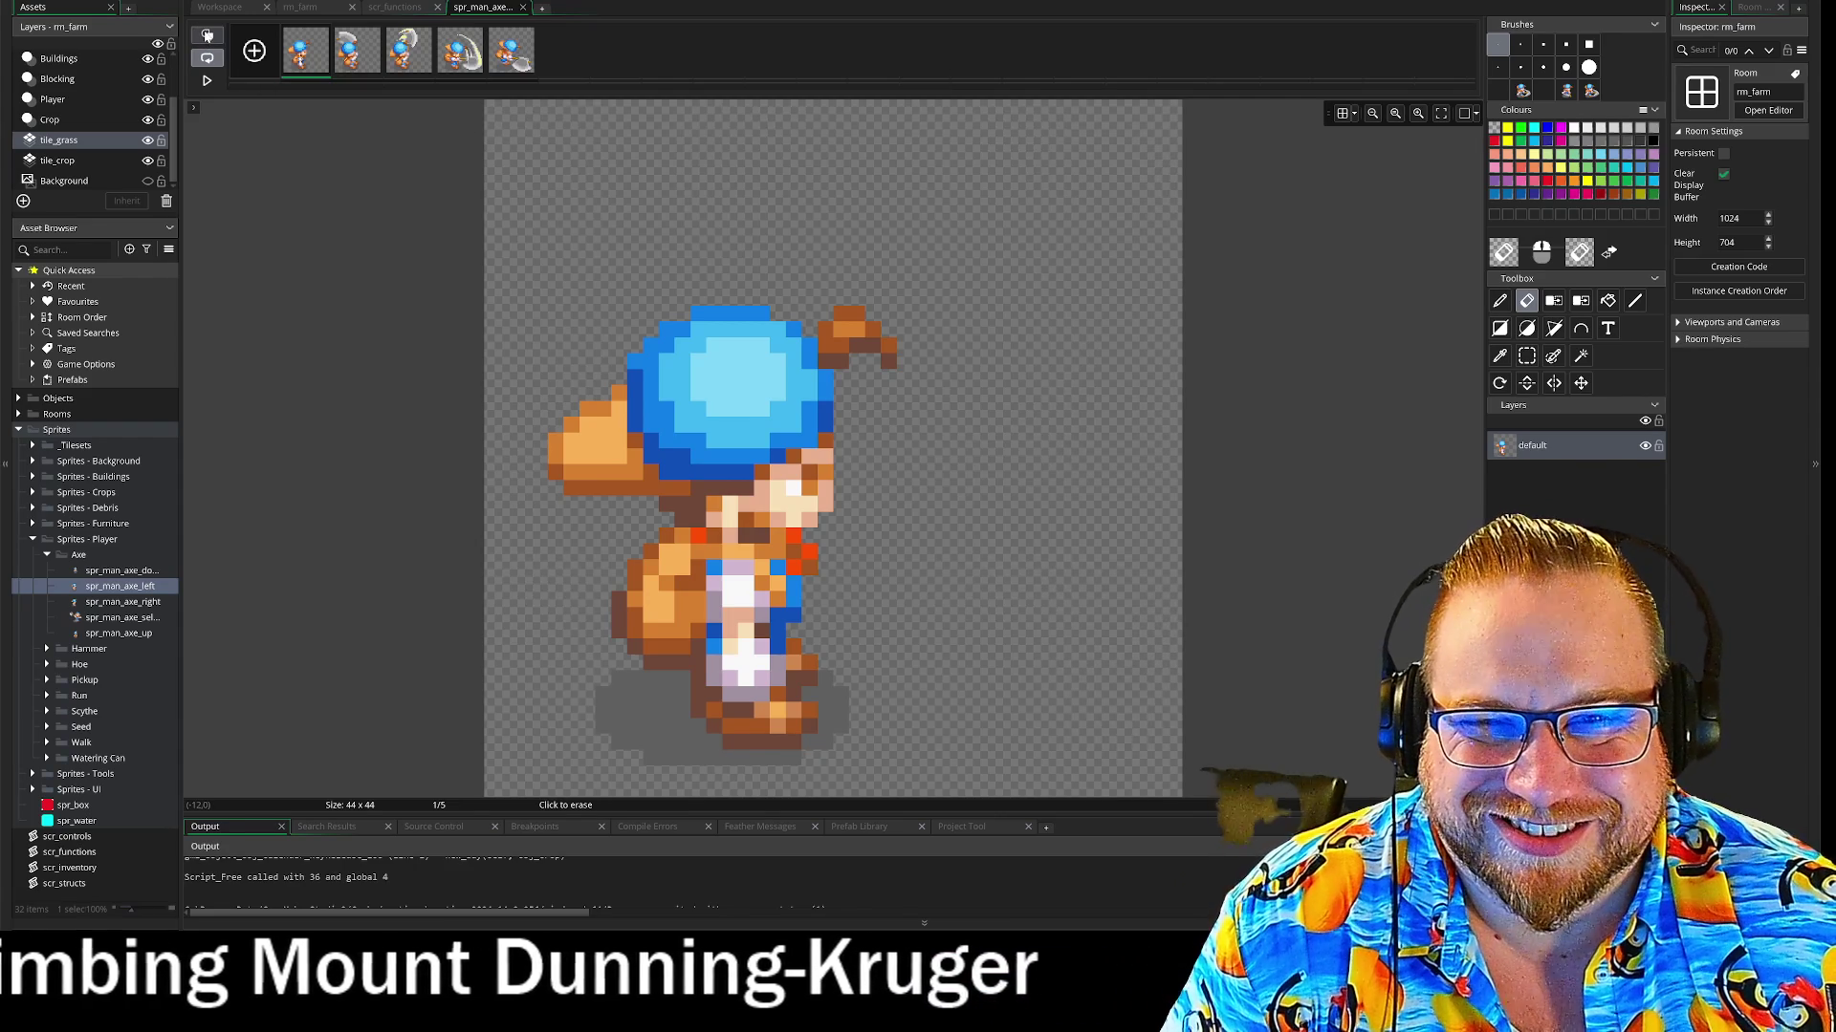
Turn on onion skinning, add a new layer, and show frame 4 of the swing
{"action": "left_click", "coordinate": [208, 35]}
{"action": "key", "text": "ctrl+shift+n"}
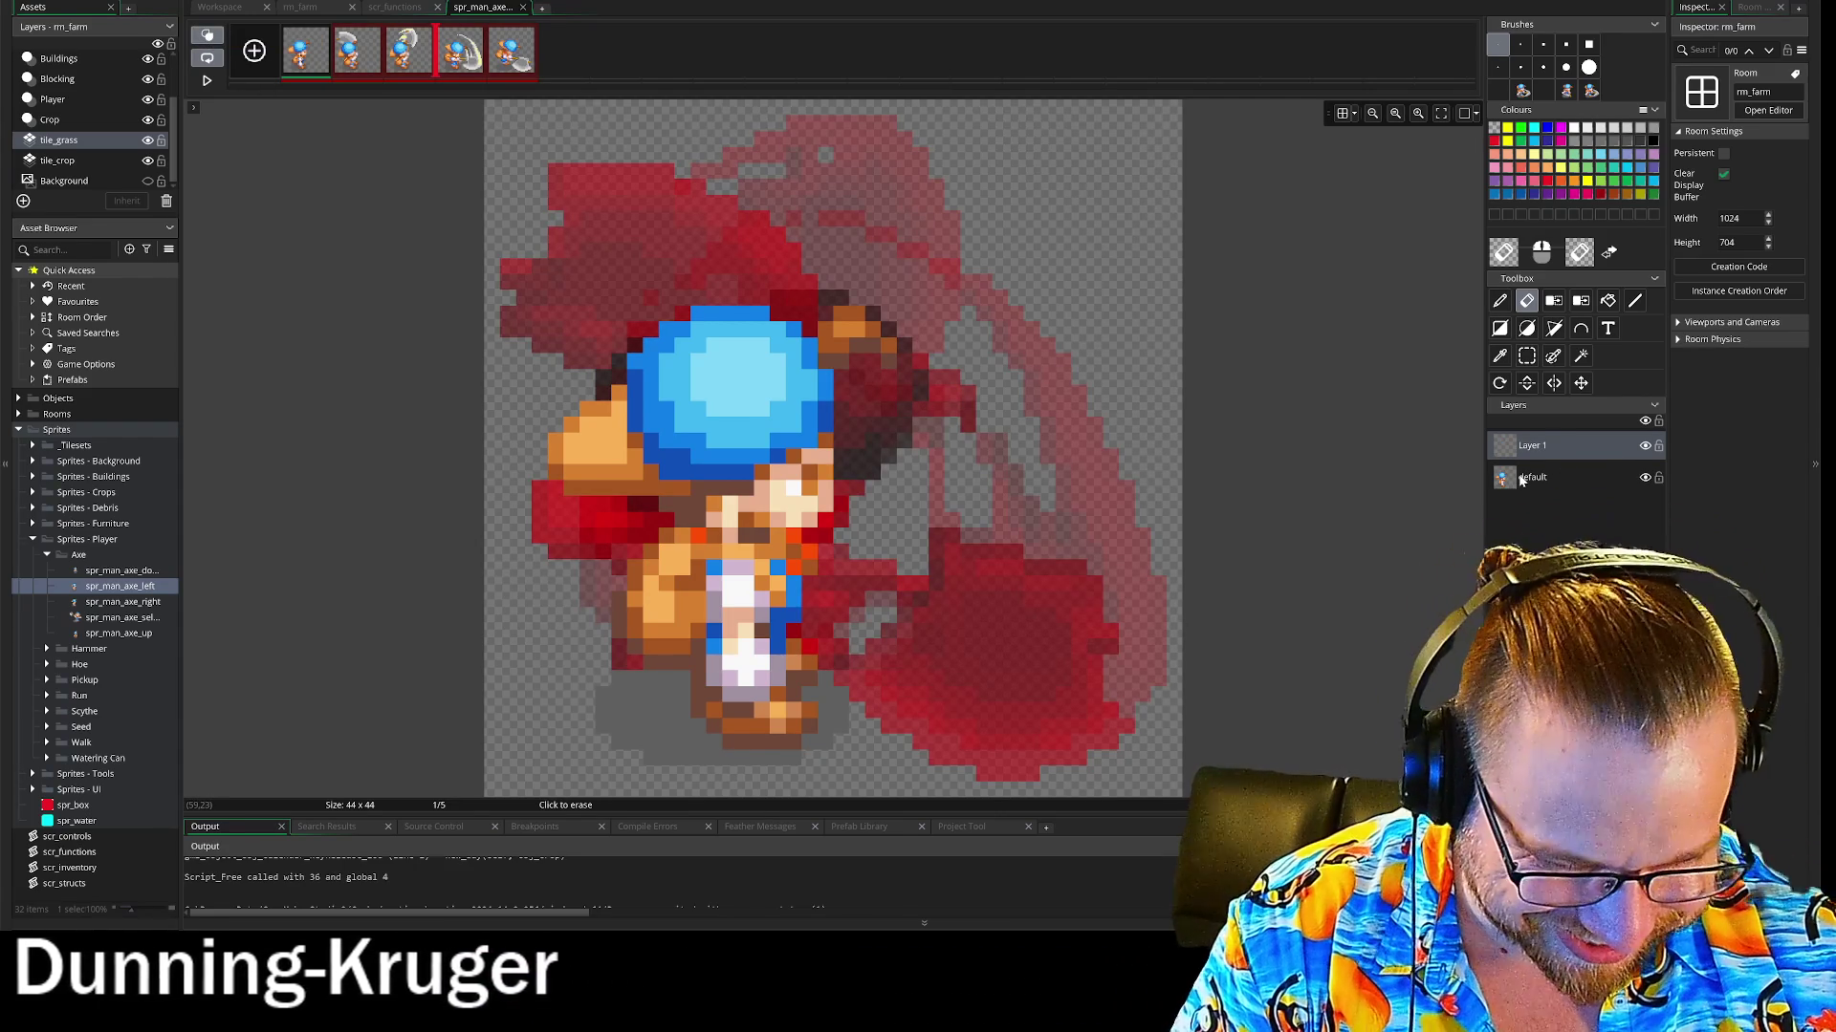
{"action": "left_click", "coordinate": [467, 57]}
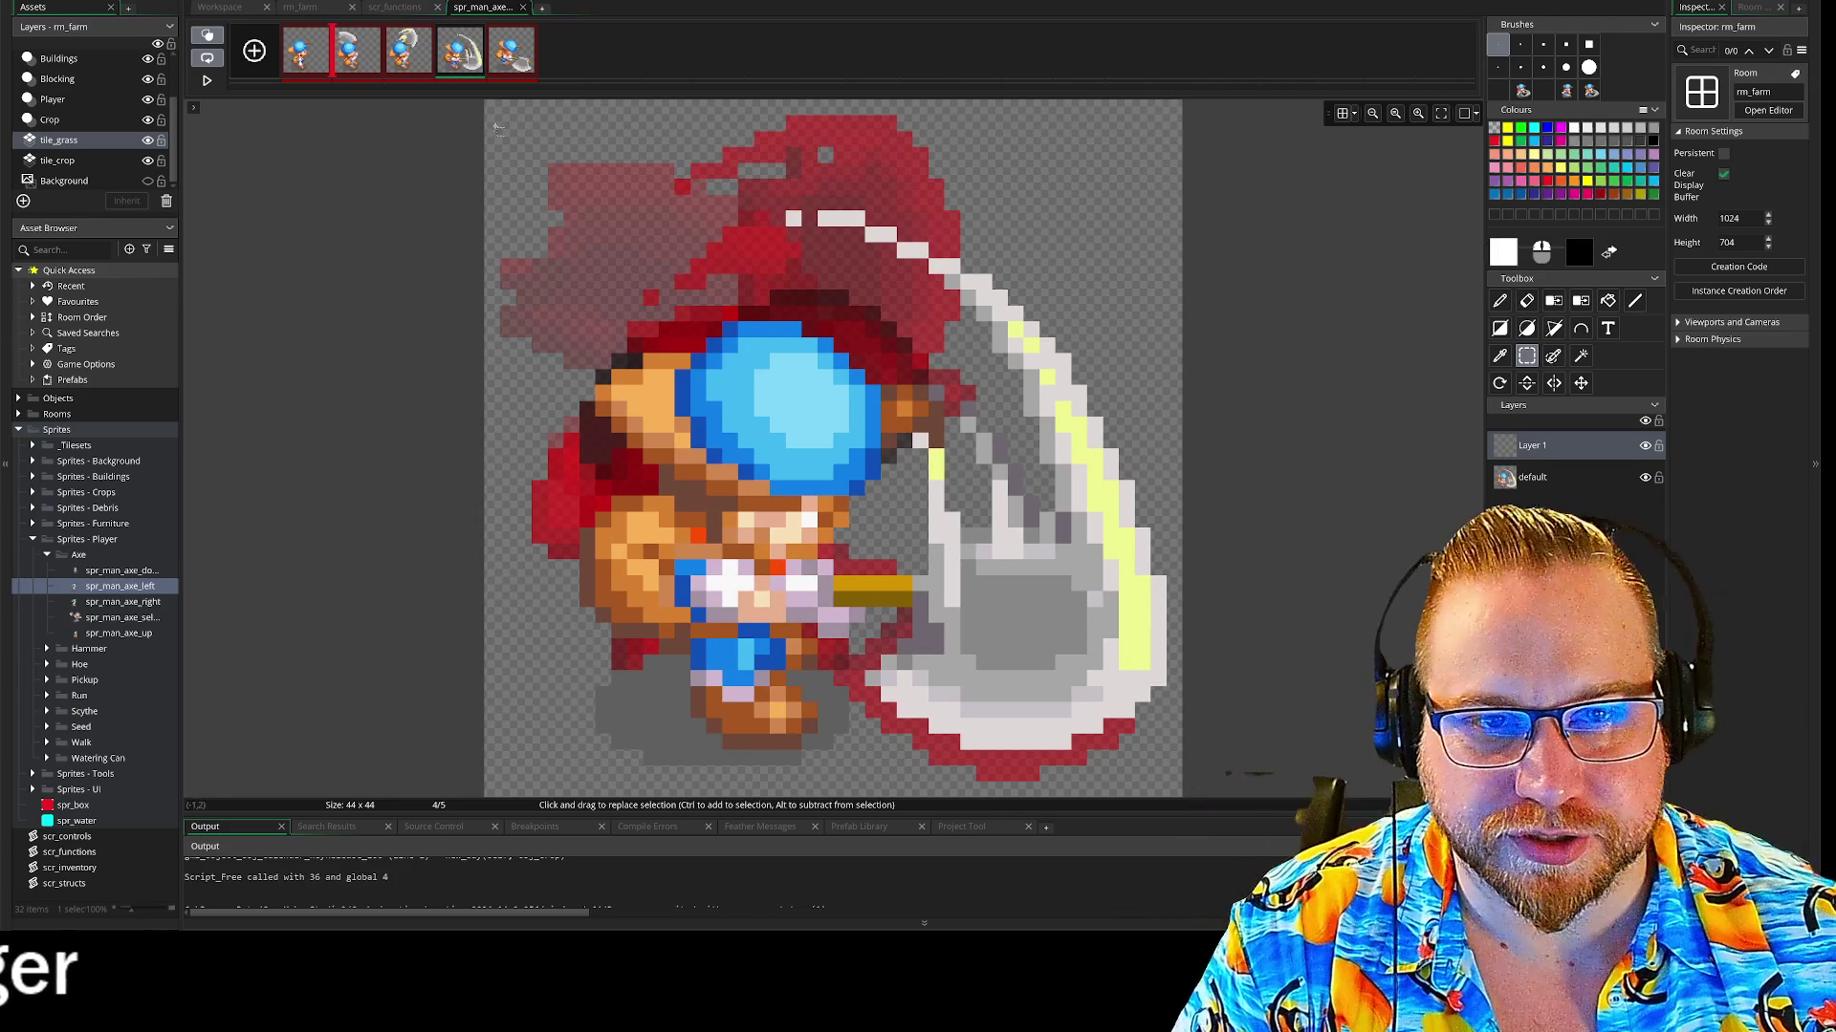
{"action": "scroll", "coordinate": [514, 153], "scroll_direction": "down", "scroll_amount": 1}
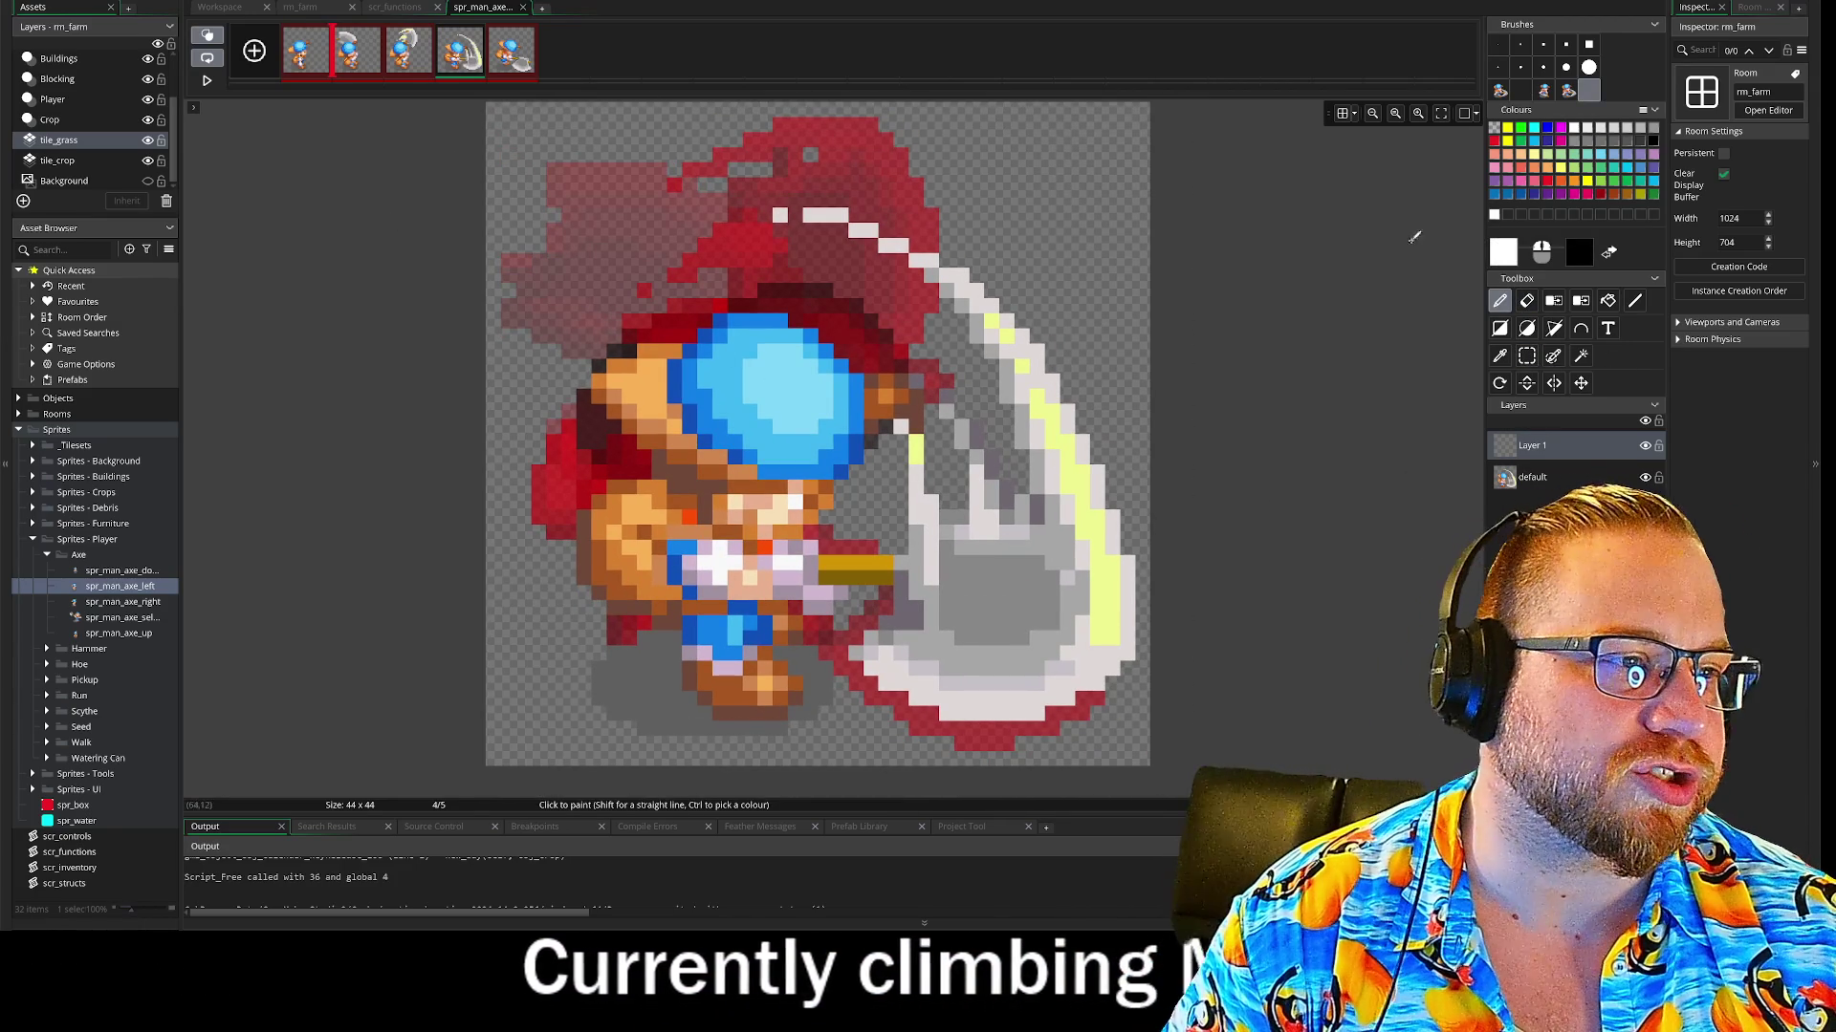
Rectangle-select the whole frame-4 canvas, then erase over the character
{"action": "left_click", "coordinate": [1527, 356]}
{"action": "left_click_drag", "start_coordinate": [488, 104], "coordinate": [1058, 584]}
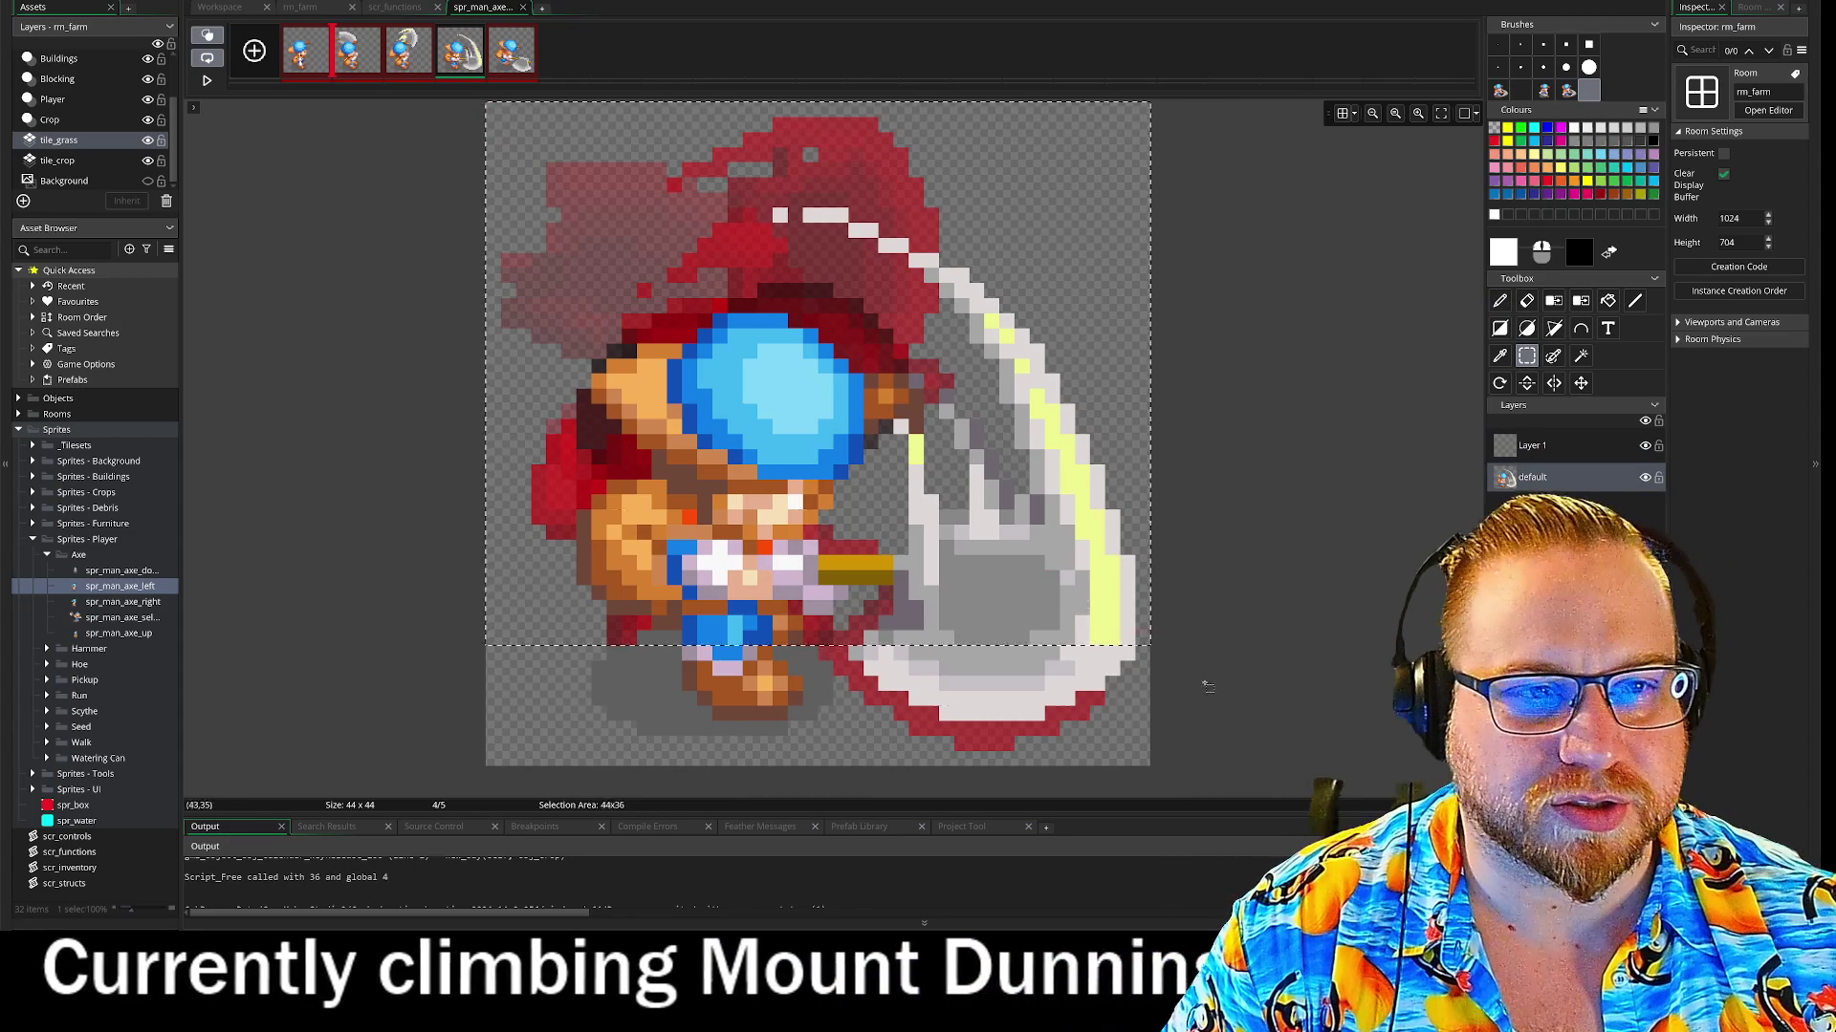
{"action": "left_click_drag", "start_coordinate": [1156, 651], "coordinate": [1211, 798]}
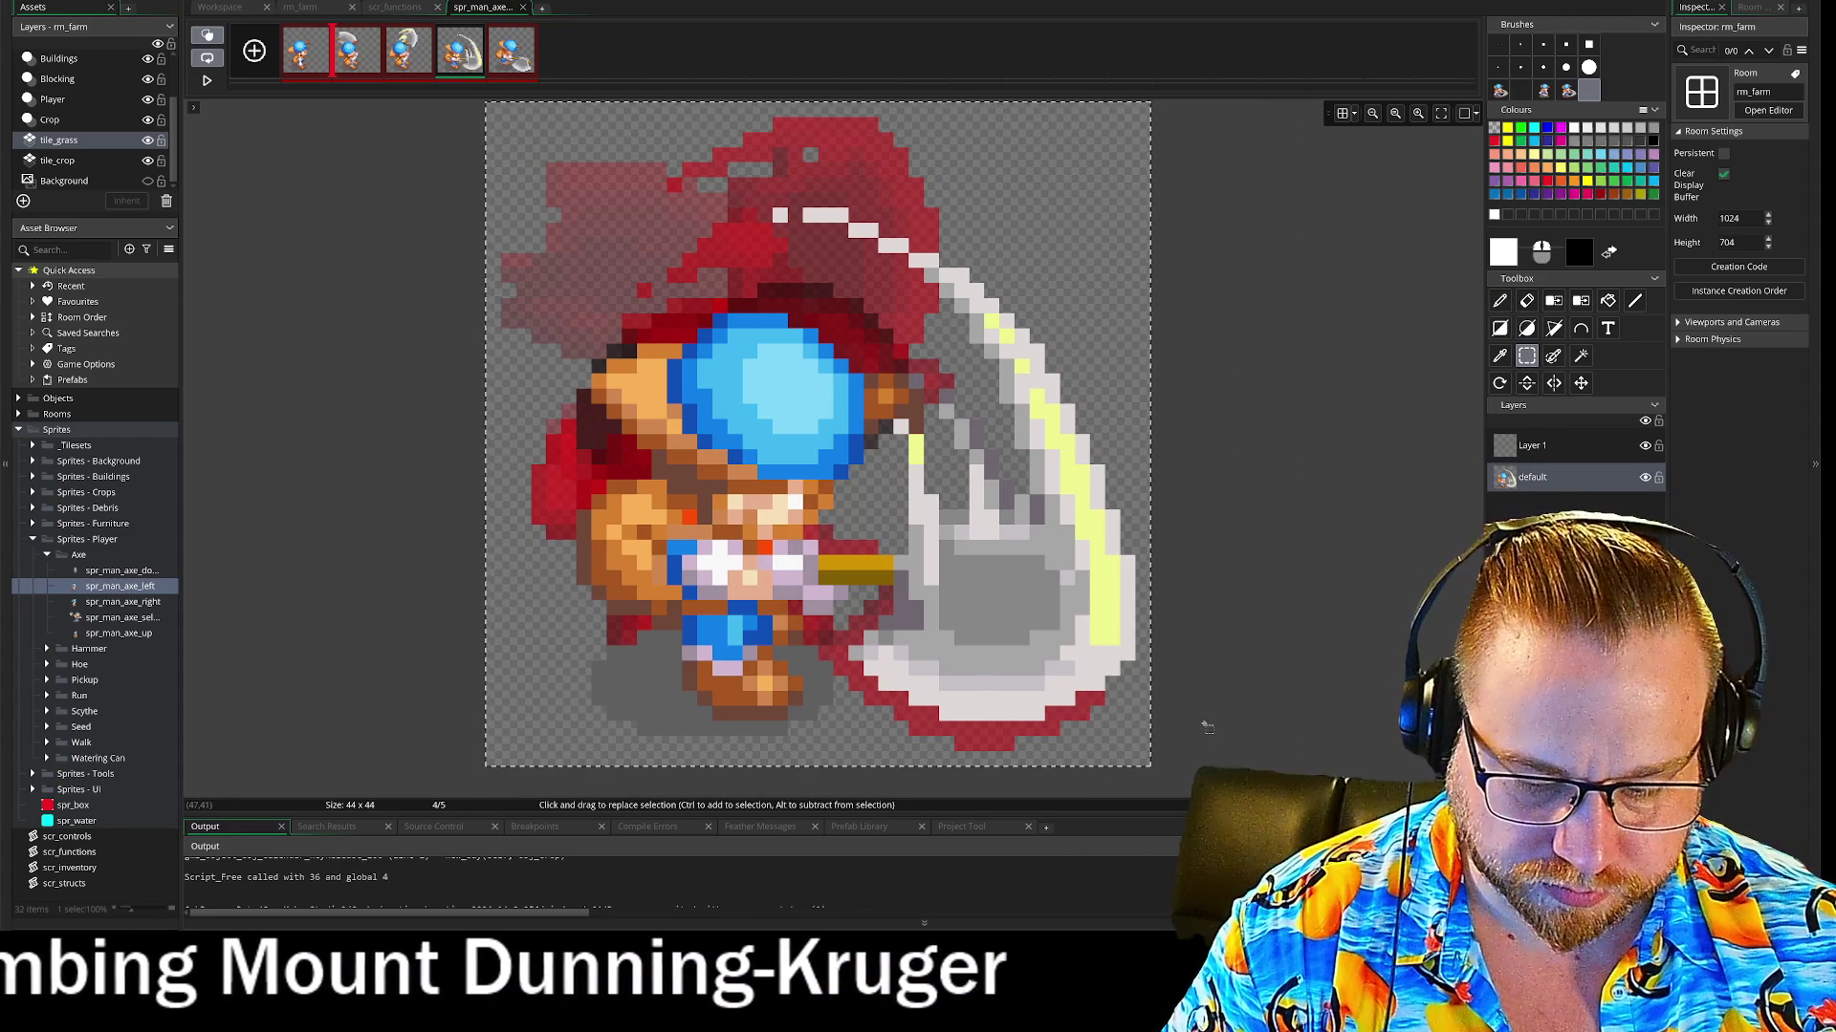
{"action": "key", "text": "d"}
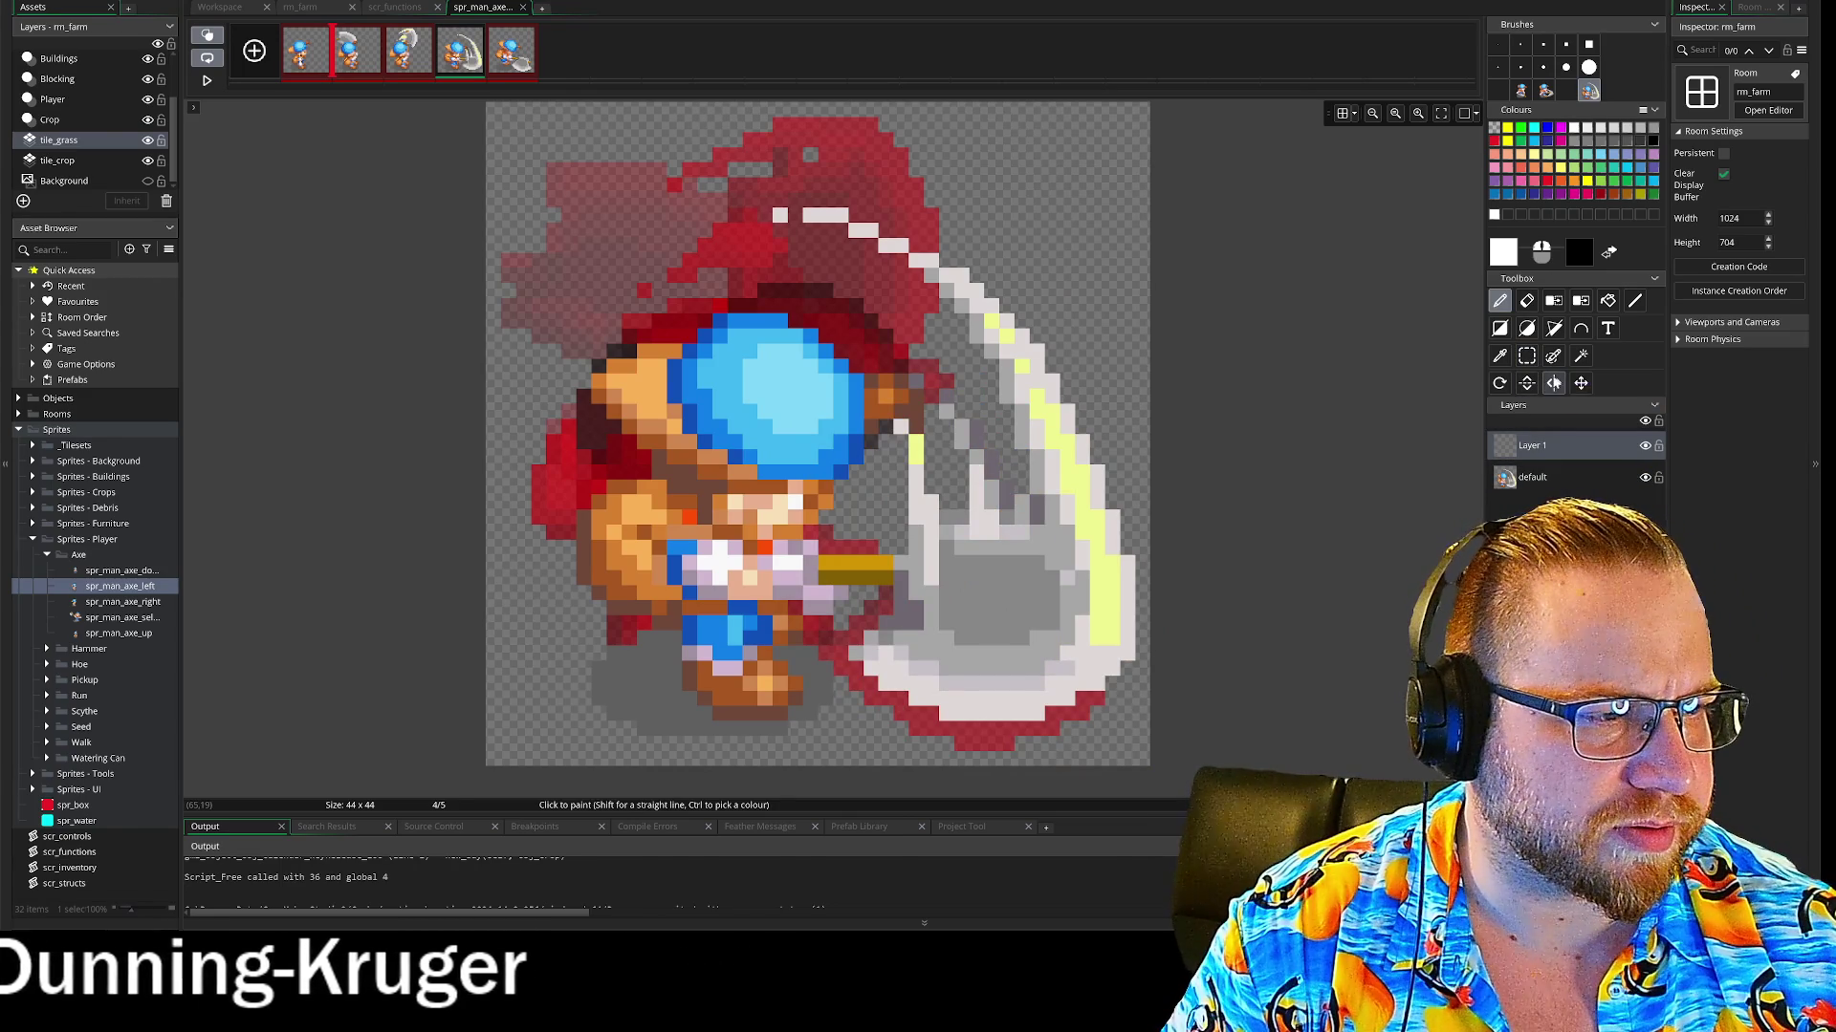
{"action": "mouse_move", "coordinate": [956, 401]}
{"action": "left_mouse_down"}
{"action": "mouse_move", "coordinate": [994, 430]}
{"action": "mouse_move", "coordinate": [727, 345]}
{"action": "mouse_move", "coordinate": [670, 536]}
{"action": "mouse_move", "coordinate": [882, 406]}
{"action": "mouse_move", "coordinate": [669, 621]}
{"action": "mouse_move", "coordinate": [908, 478]}
{"action": "mouse_move", "coordinate": [1004, 533]}
{"action": "mouse_move", "coordinate": [956, 287]}
{"action": "mouse_move", "coordinate": [1004, 430]}
{"action": "mouse_move", "coordinate": [861, 584]}
{"action": "mouse_move", "coordinate": [622, 593]}
{"action": "mouse_move", "coordinate": [669, 526]}
{"action": "left_mouse_up"}
Line up the flipped frame-4 character with the onion-skin ghosts, then show frame 3
{"action": "left_click", "coordinate": [1500, 302]}
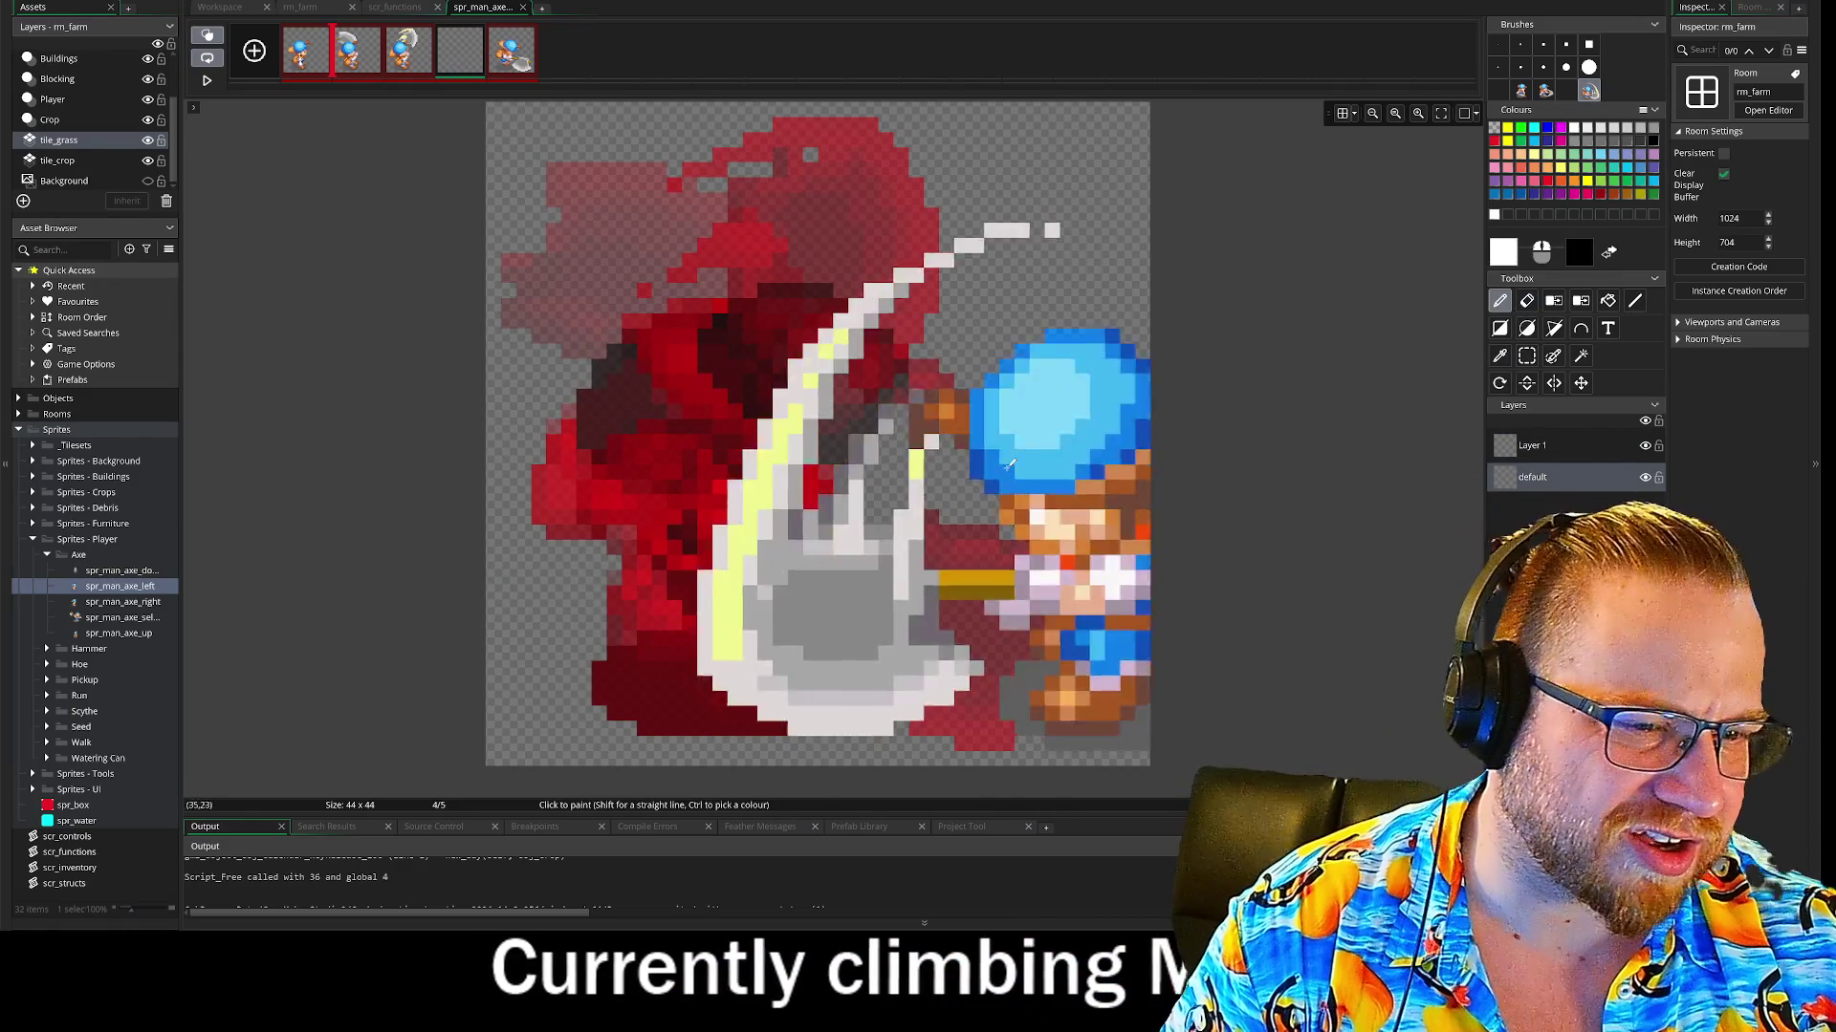
{"action": "key", "text": "ctrl+z"}
{"action": "key", "text": "ctrl+z"}
{"action": "key", "text": "ctrl+z"}
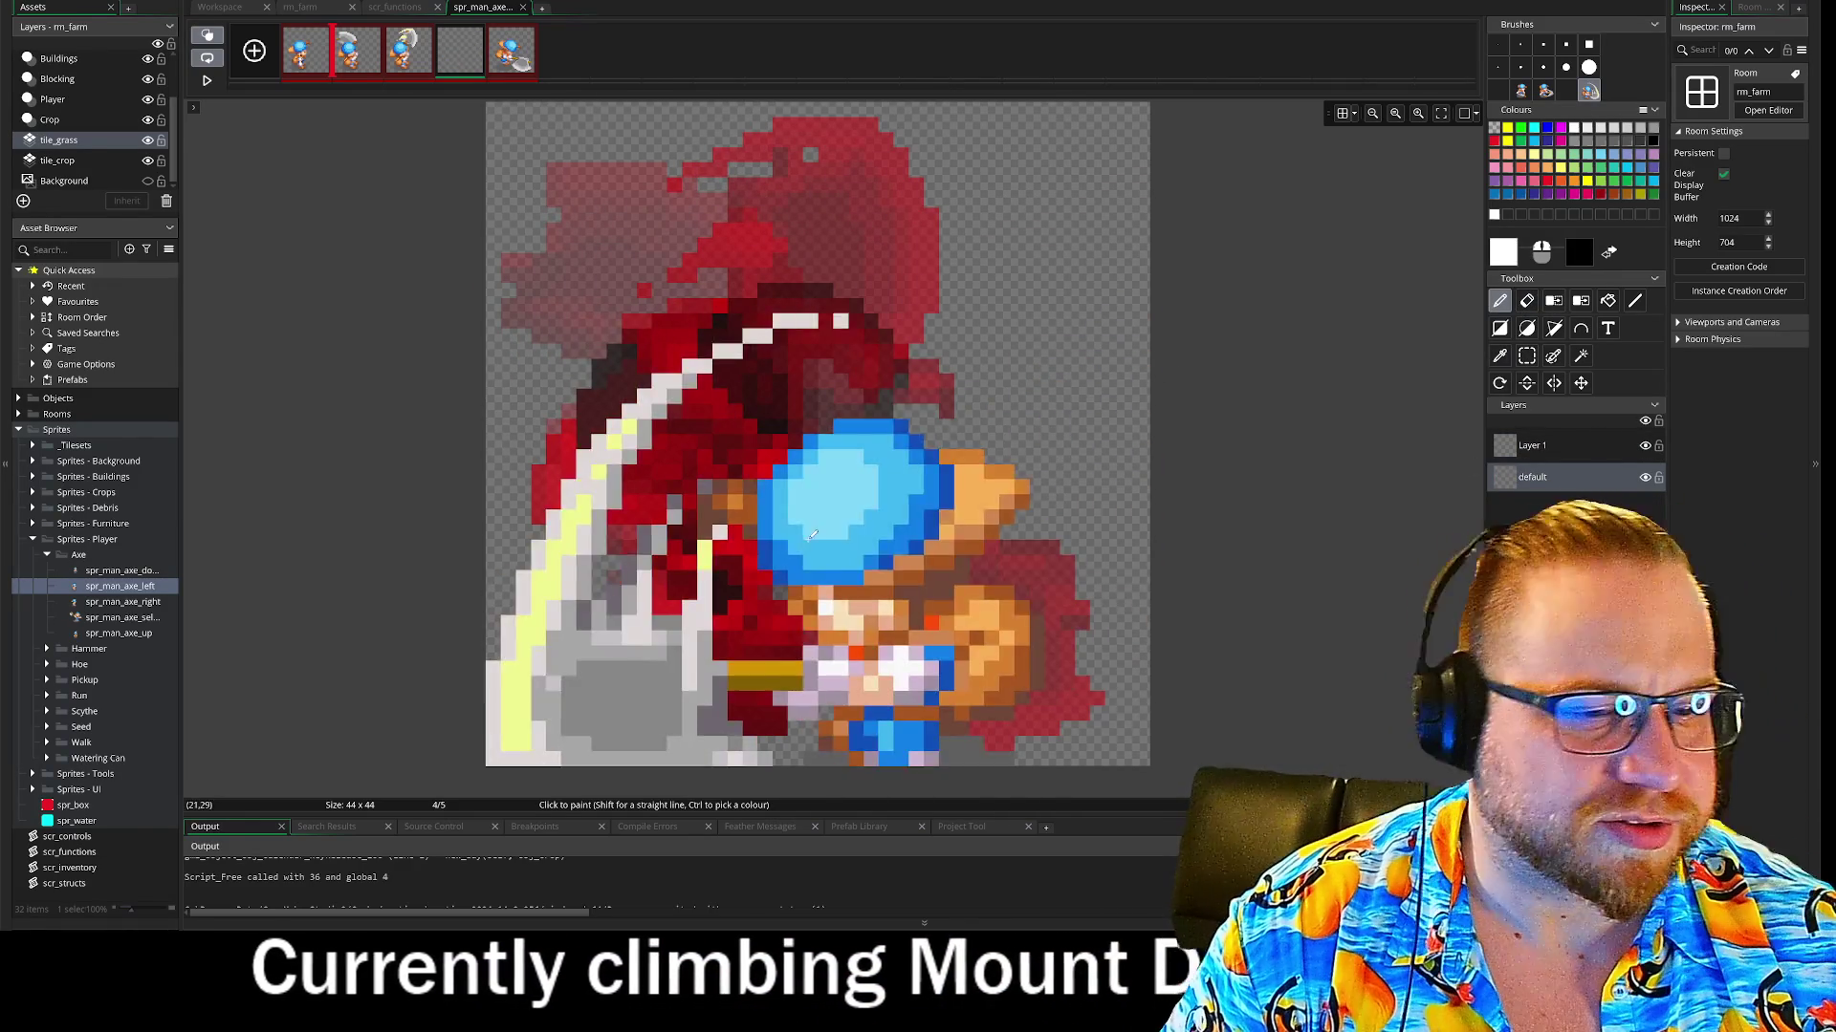
{"action": "key", "text": "ctrl+z"}
{"action": "key", "text": "ctrl+z"}
{"action": "key", "text": "ctrl+z"}
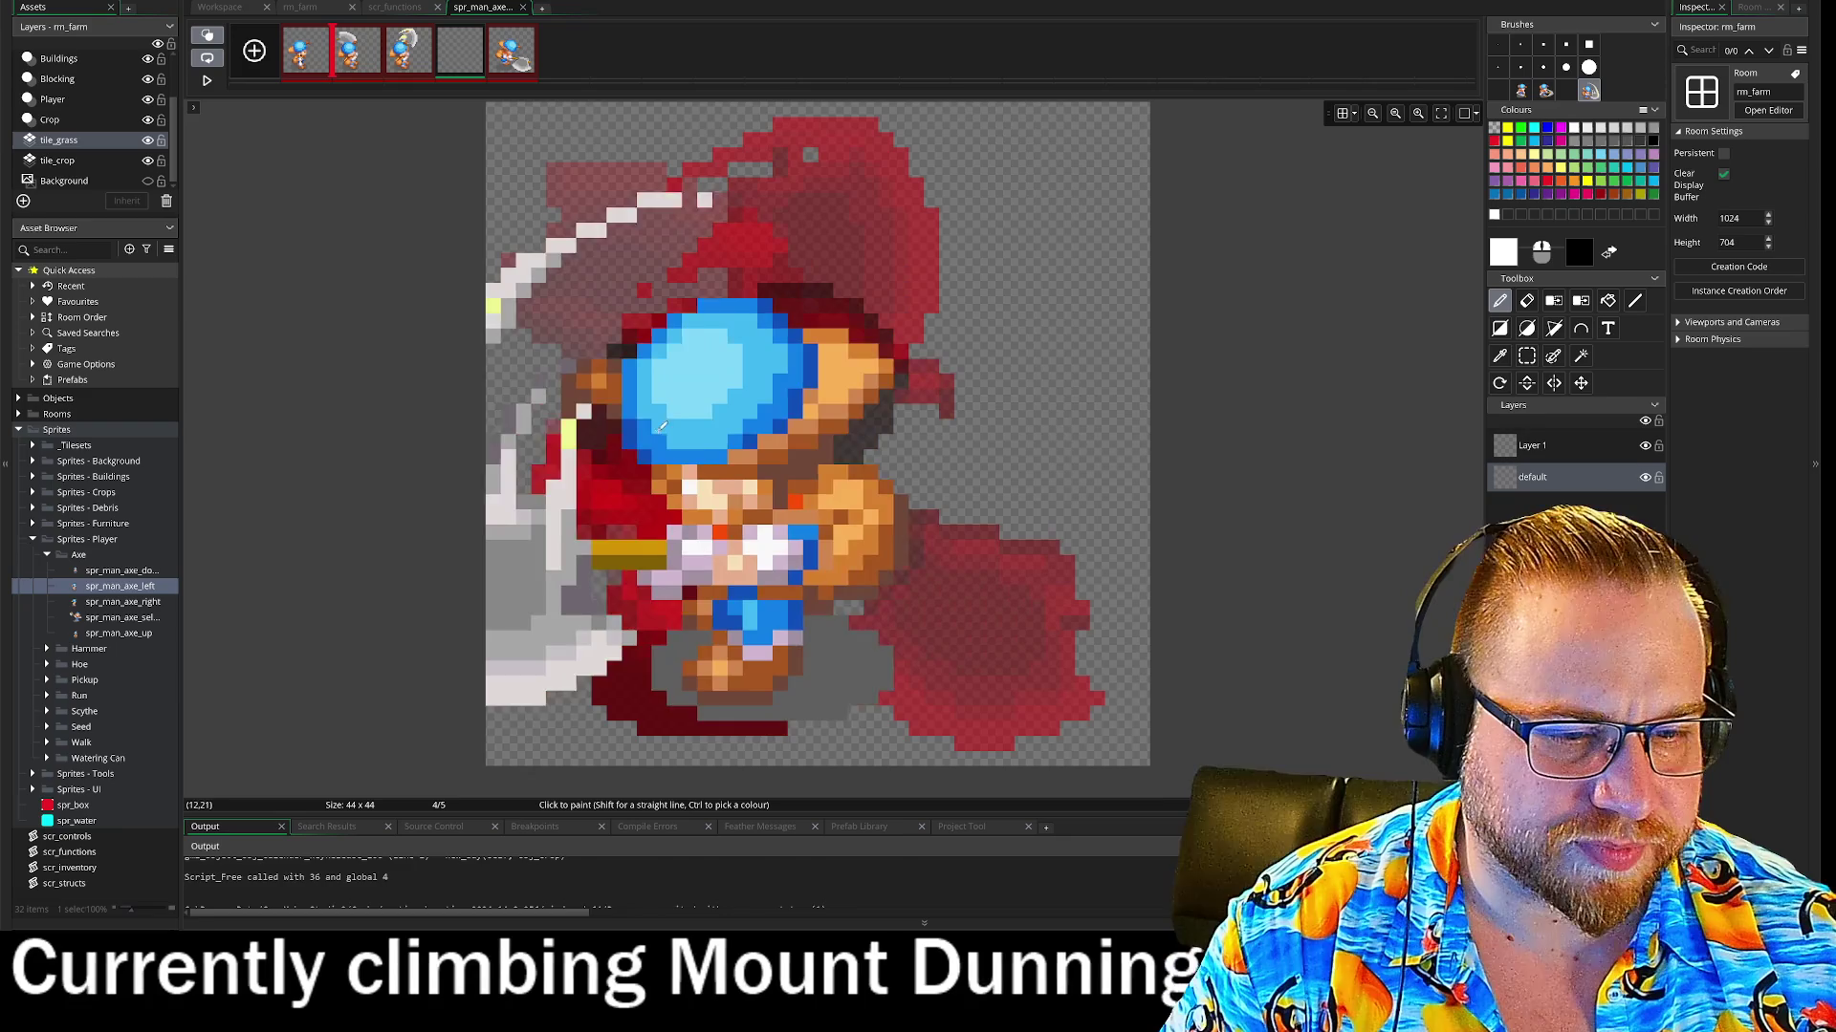
{"action": "key", "text": "ctrl+z"}
{"action": "key", "text": "ctrl+z"}
{"action": "key", "text": "ctrl+z"}
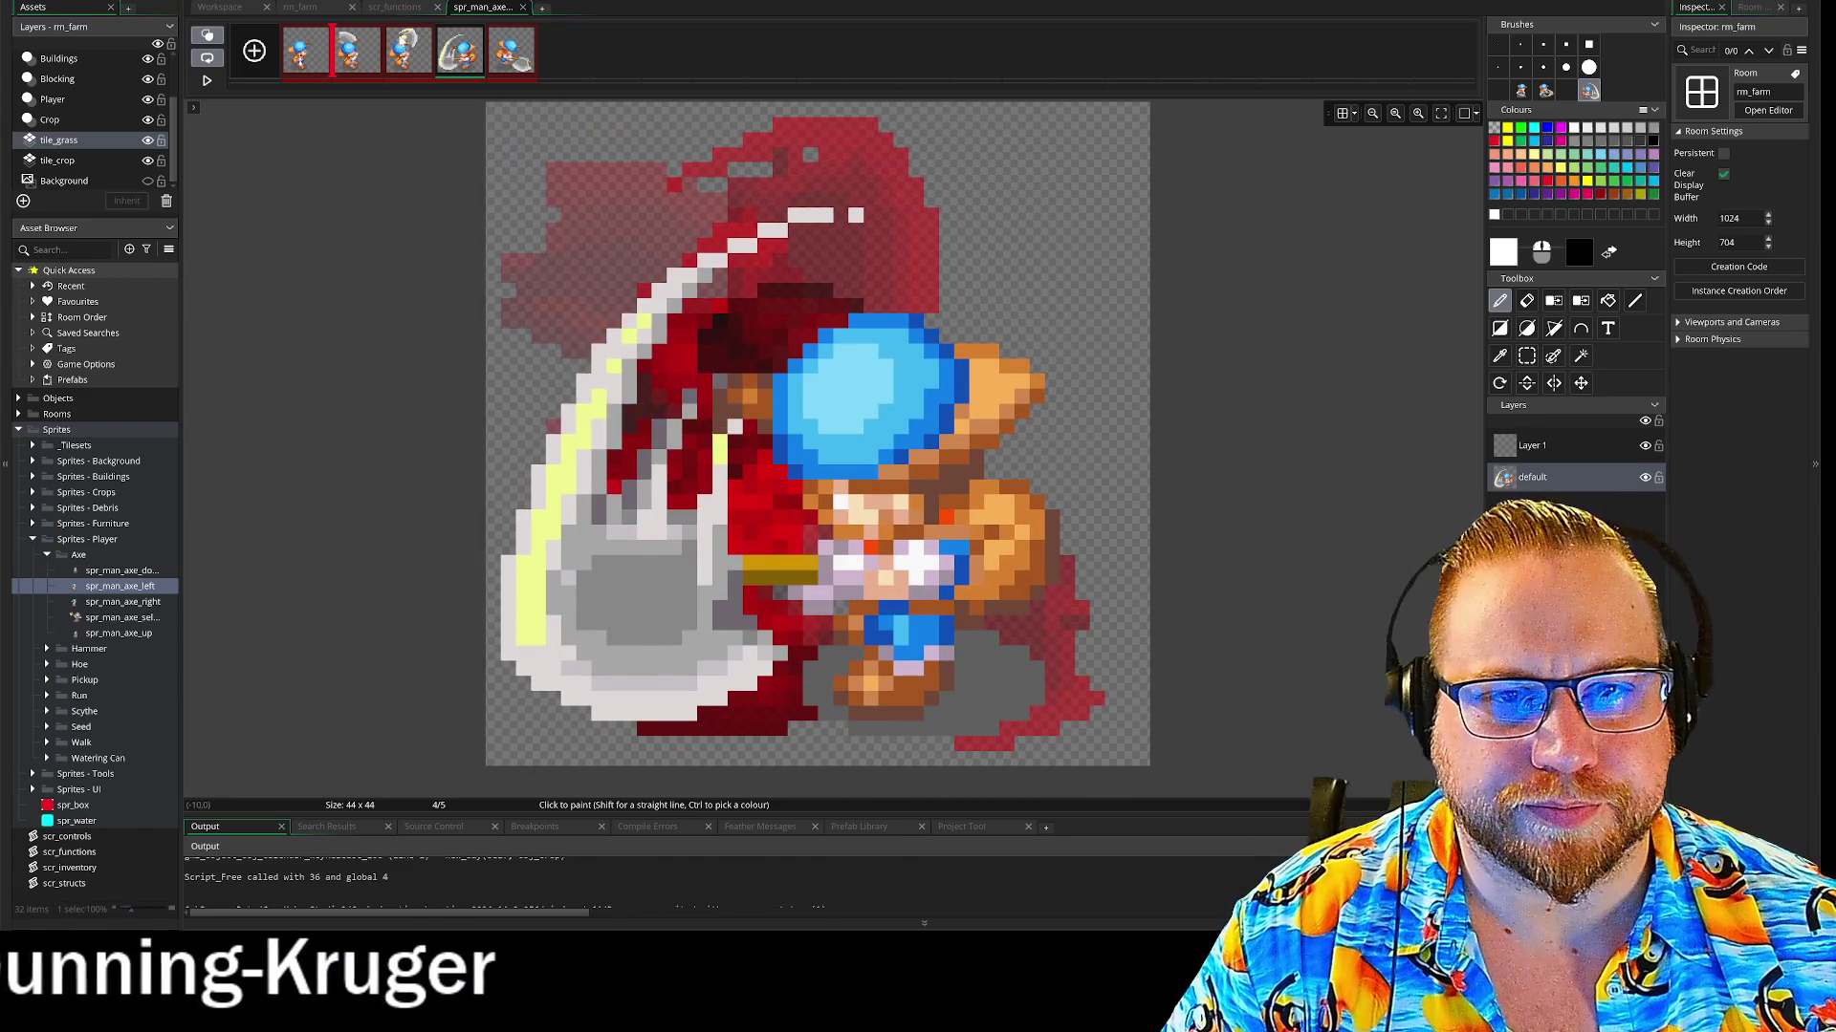
{"action": "left_click", "coordinate": [409, 56]}
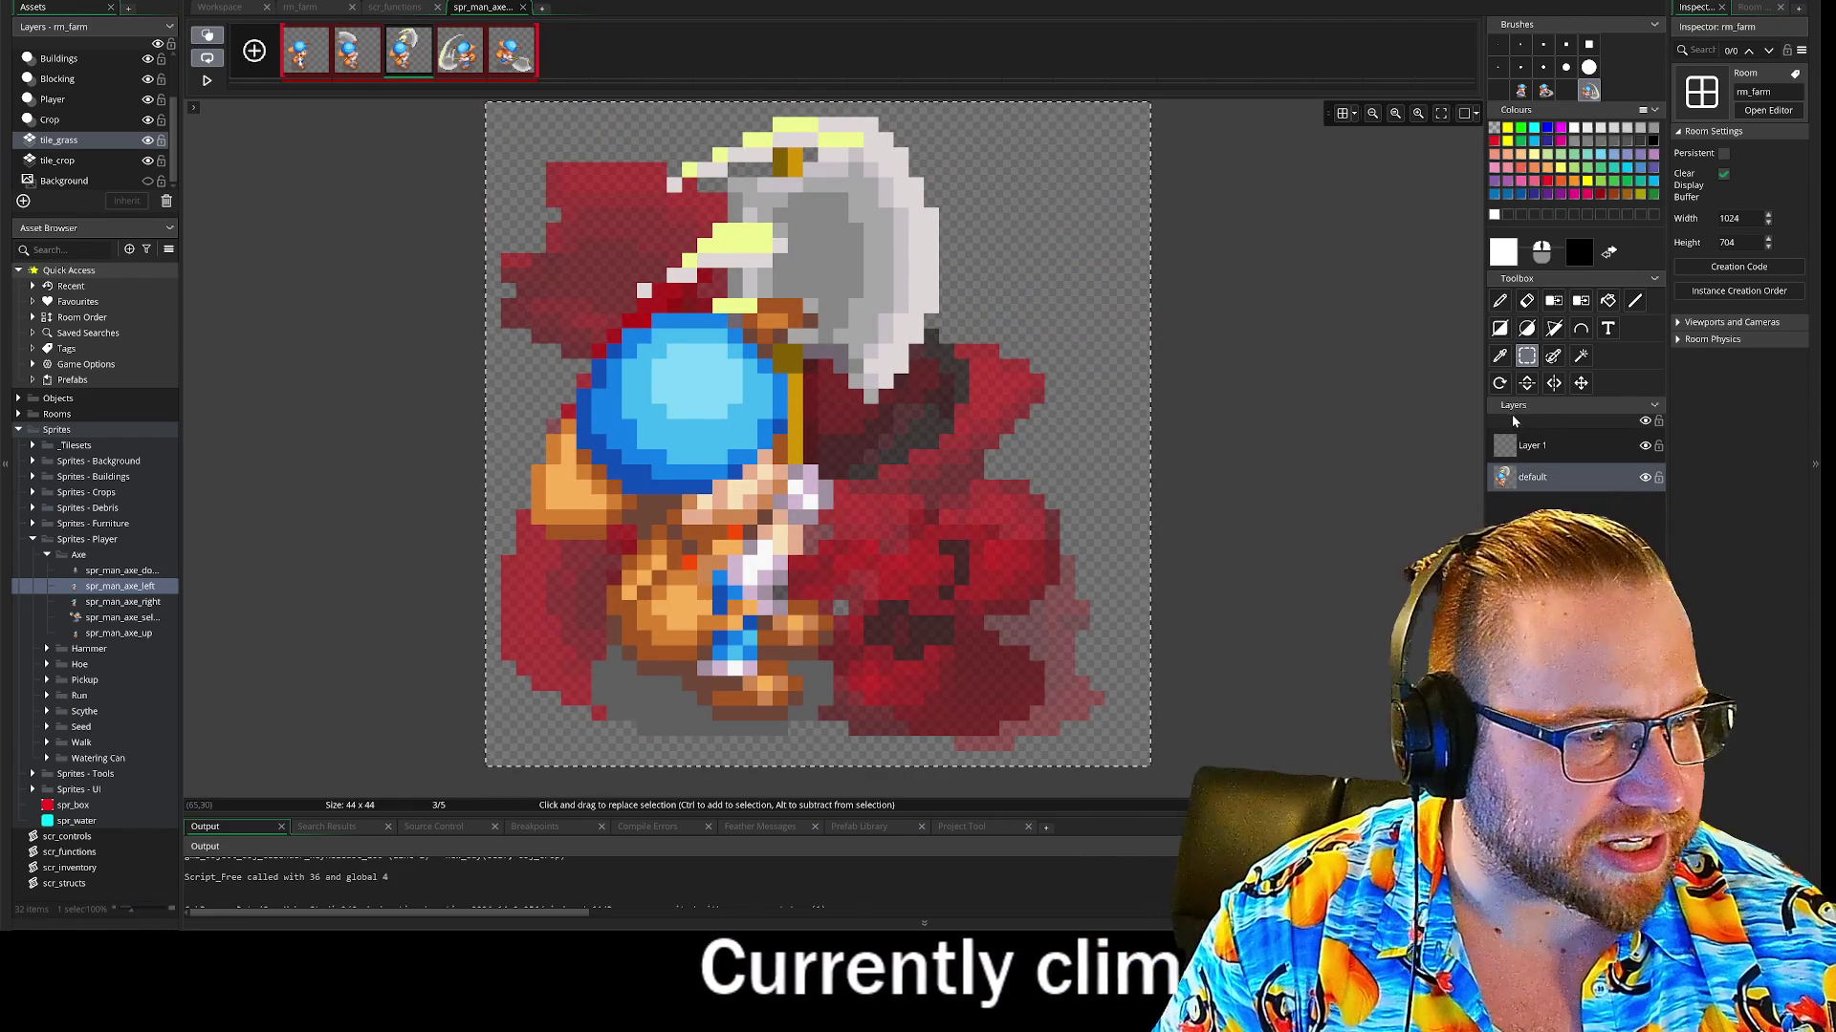
Replace frame 3's character with a left-facing version
{"action": "left_click", "coordinate": [1528, 302]}
{"action": "key", "text": "Delete"}
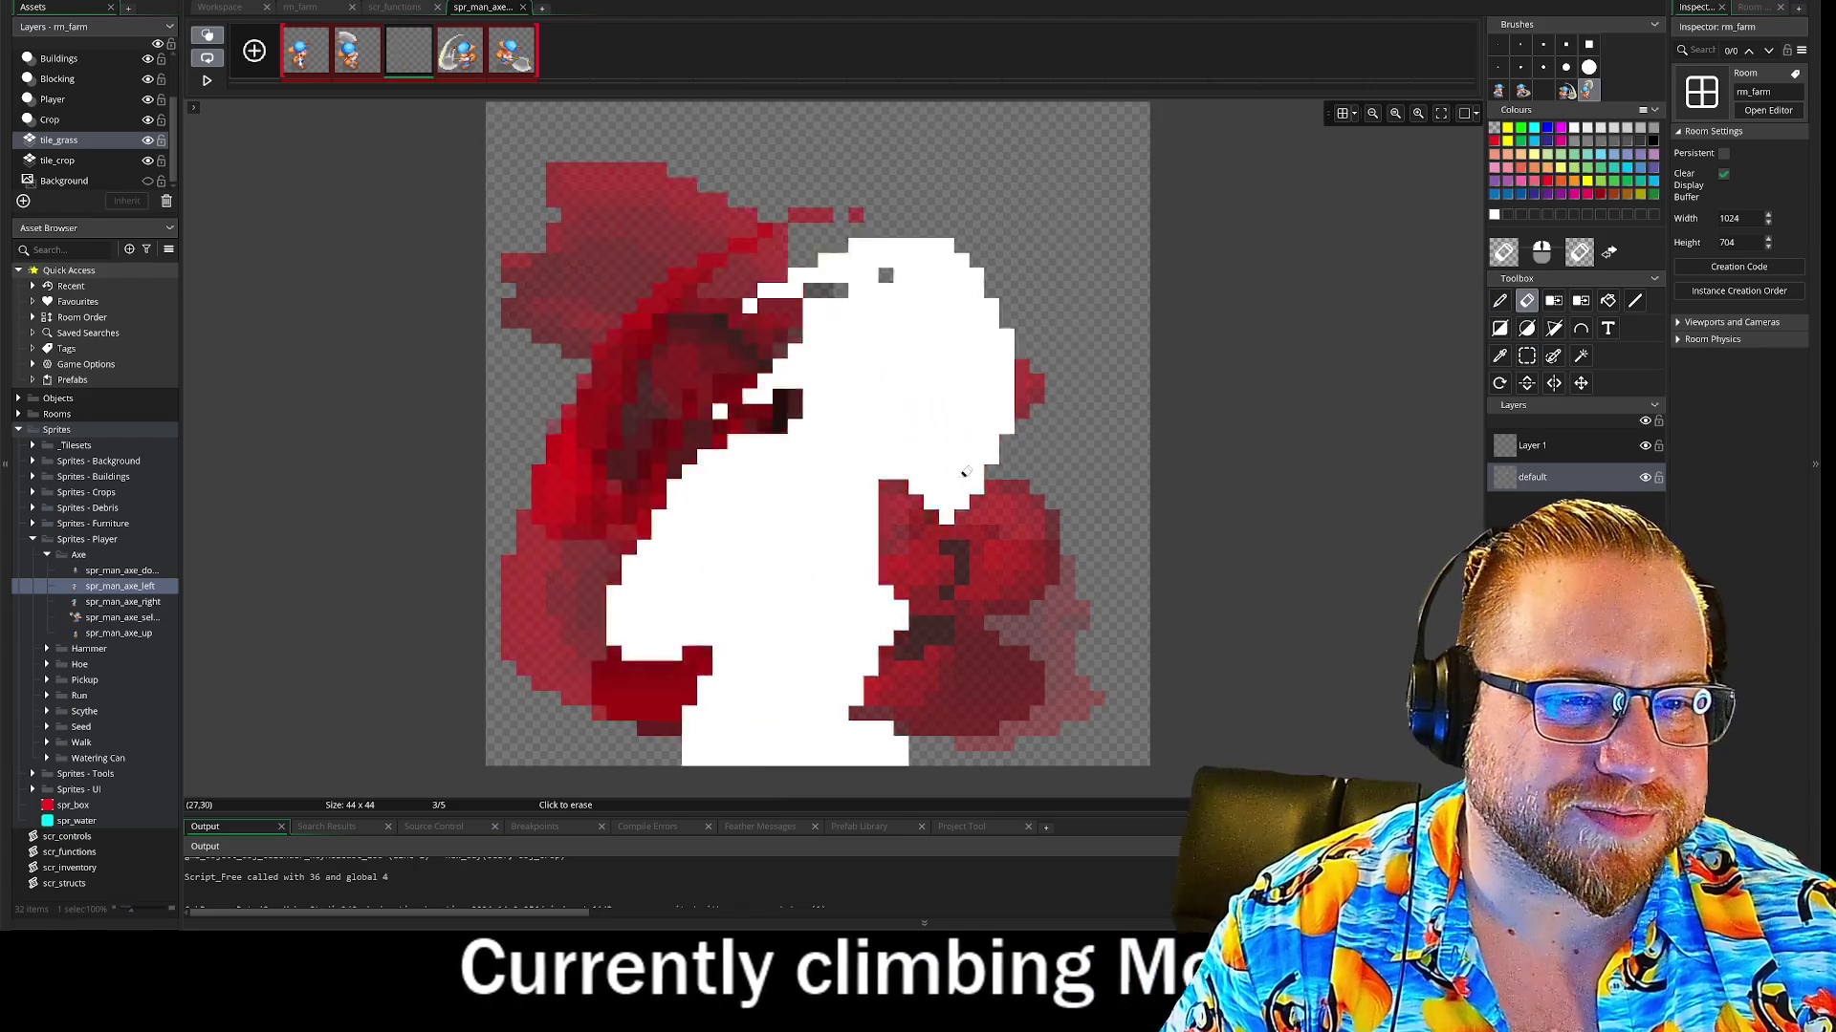
{"action": "key", "text": "ctrl+z"}
{"action": "left_click", "coordinate": [1499, 300]}
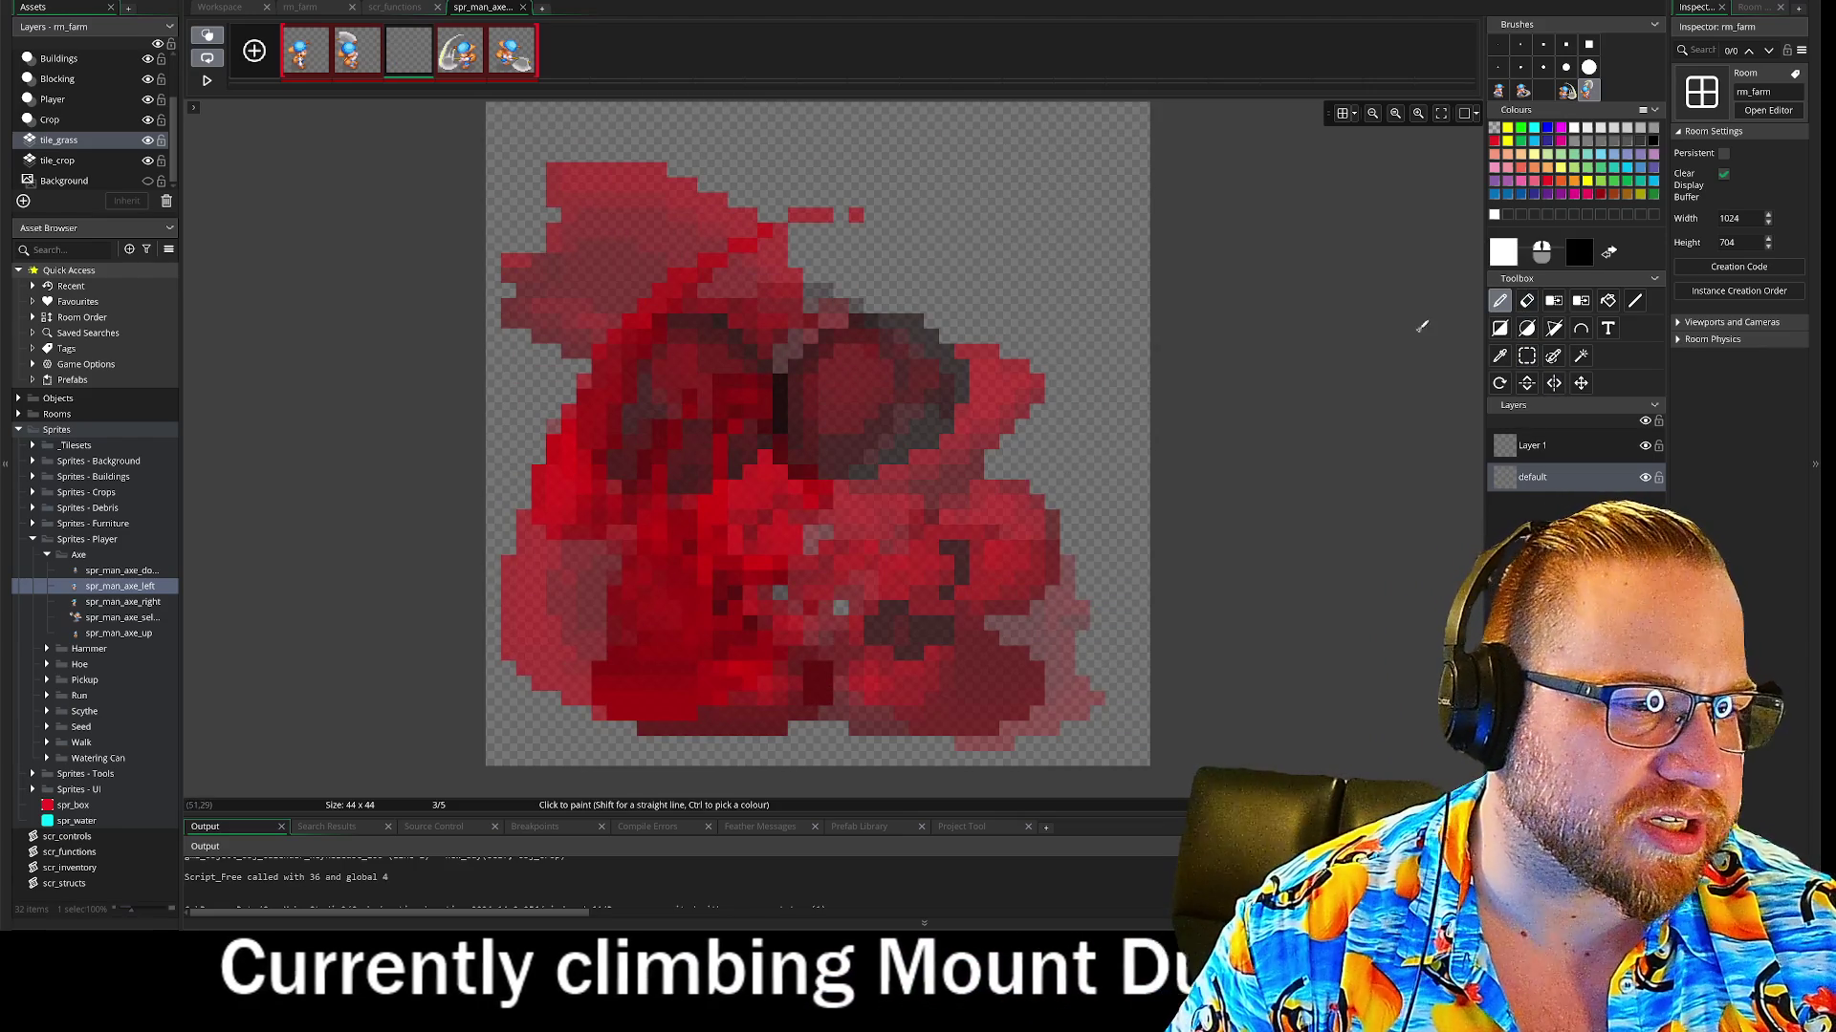
{"action": "key", "text": "ctrl+z"}
{"action": "key", "text": "ctrl+z"}
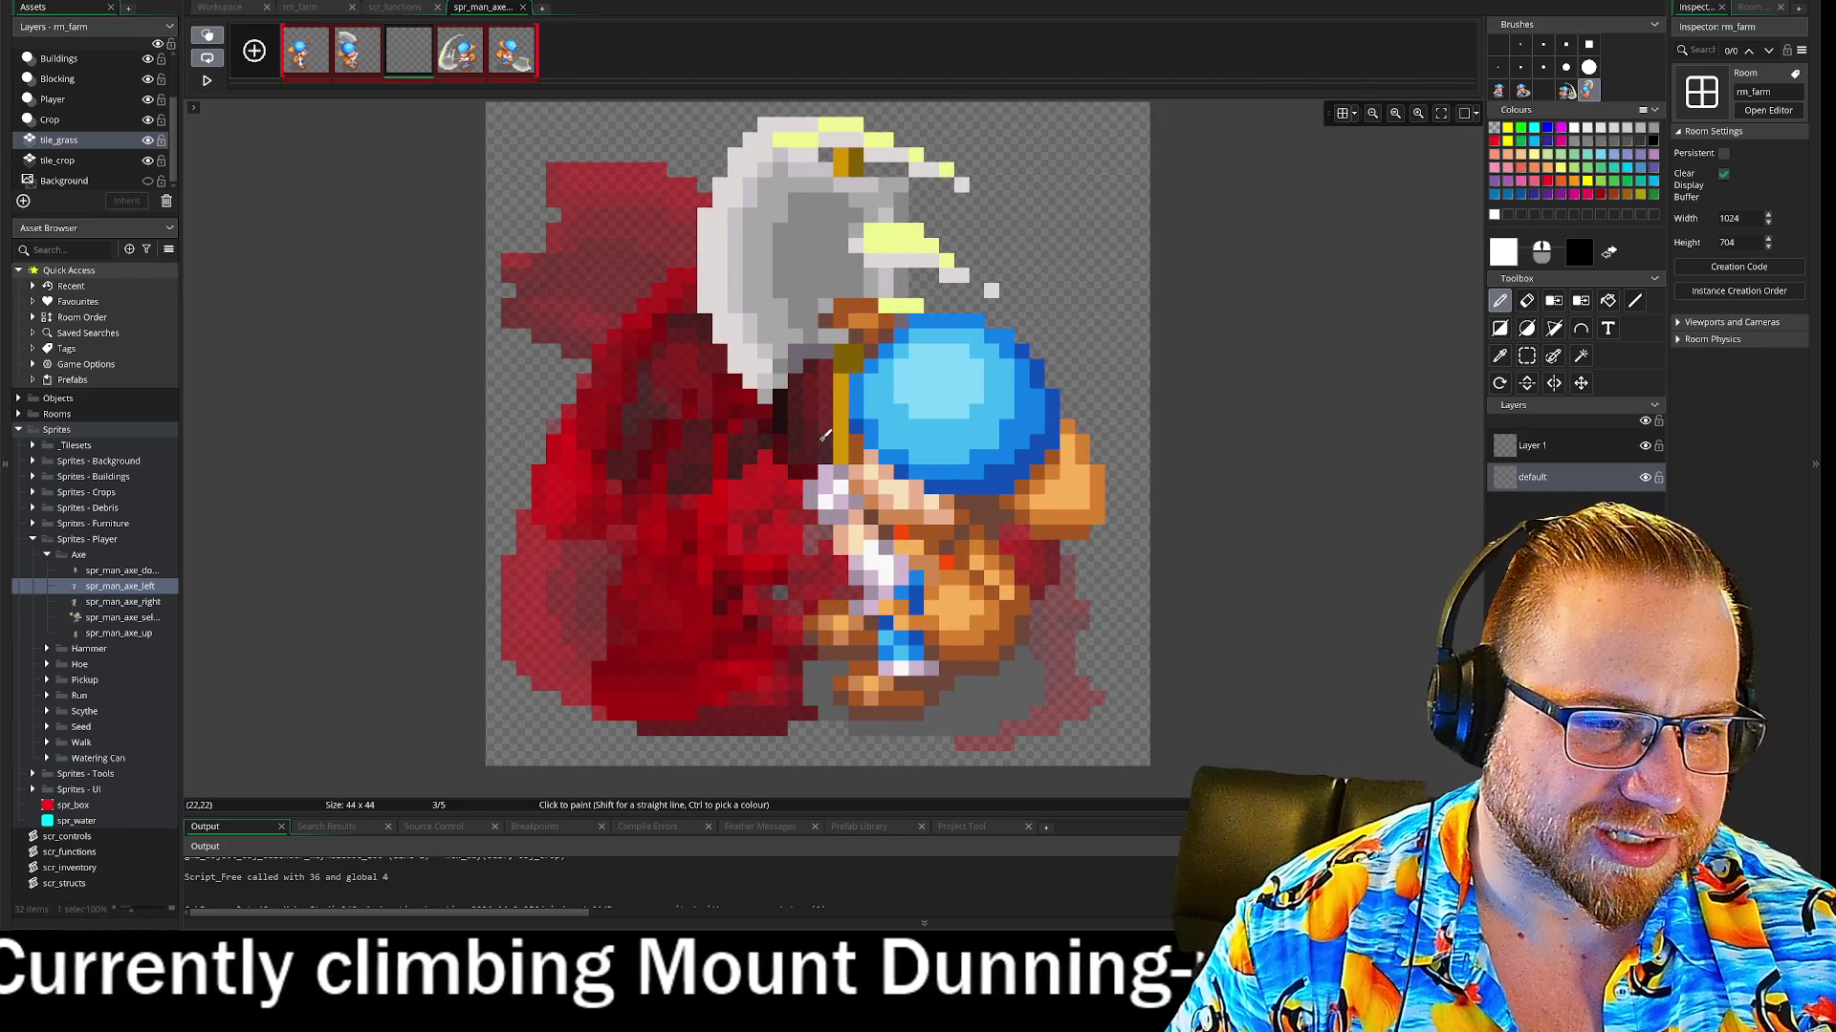
Erase frame 5 and restore its character facing left, then move to frame 2
{"action": "key", "text": "Right"}
{"action": "key", "text": "Right"}
{"action": "key", "text": "s"}
{"action": "key", "text": "p"}
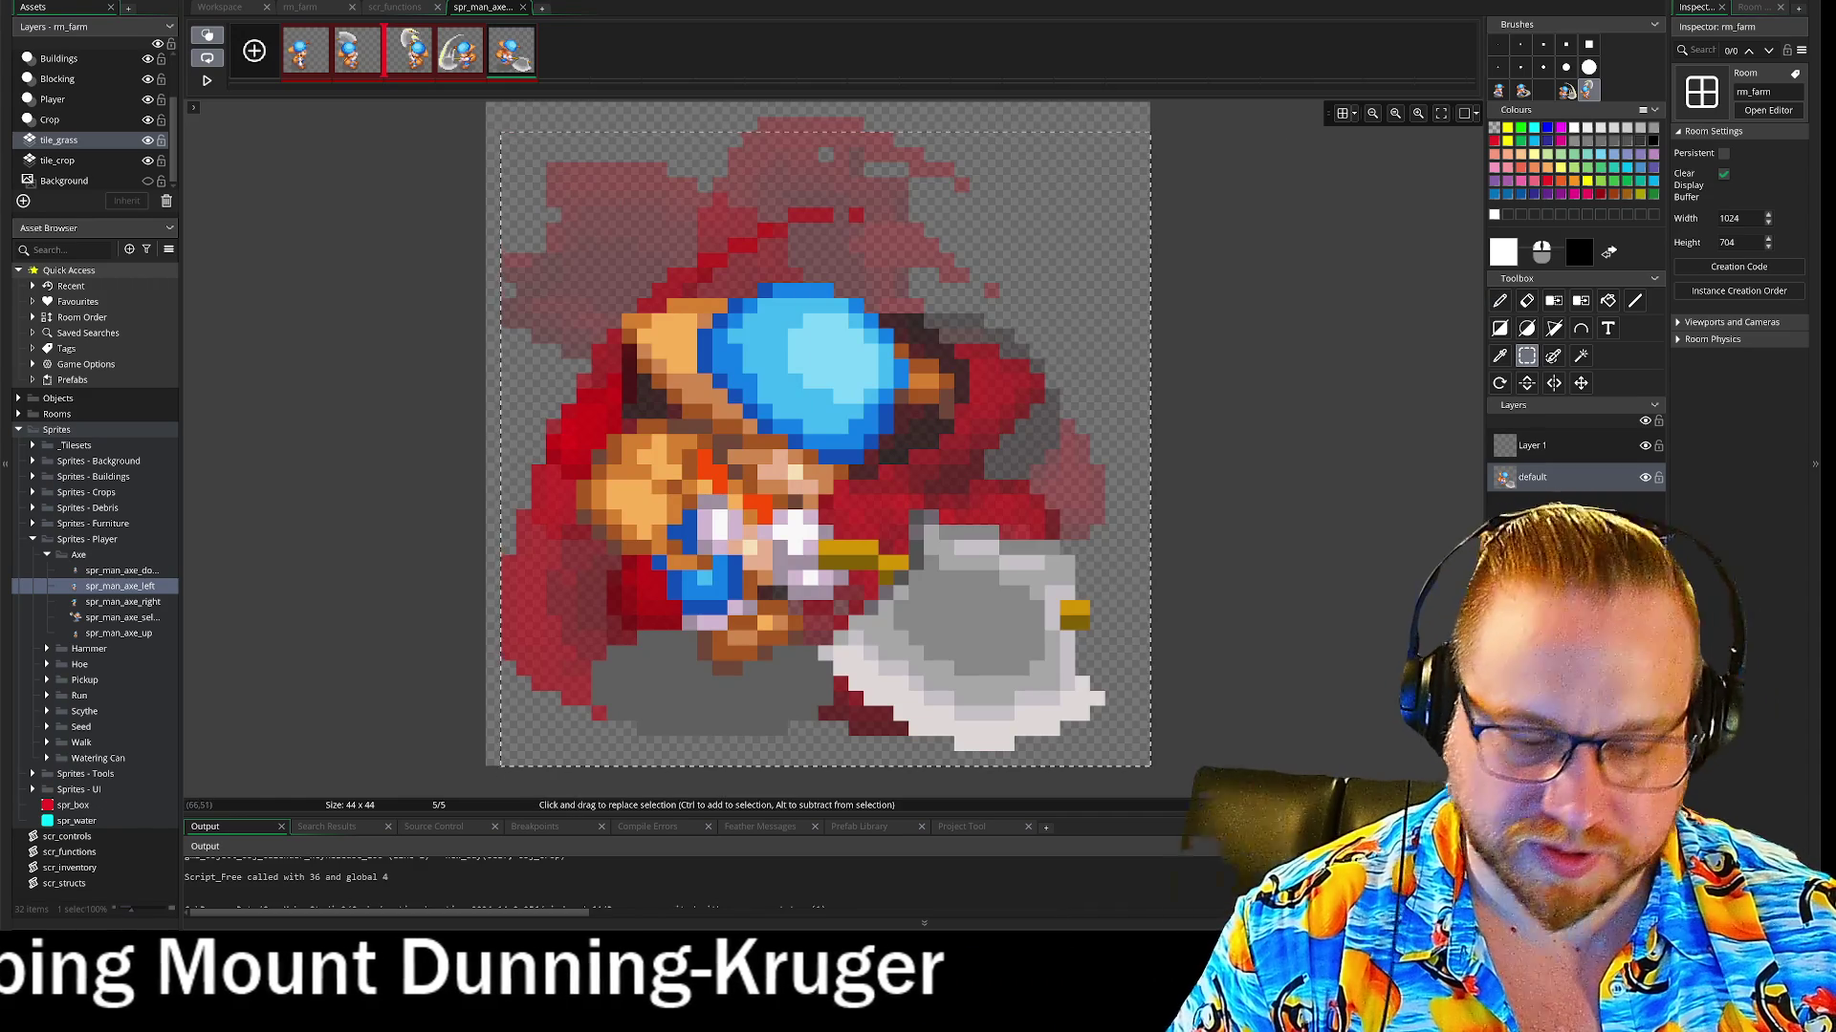
{"action": "key", "text": "e"}
{"action": "mouse_move", "coordinate": [1052, 430]}
{"action": "left_mouse_down"}
{"action": "mouse_move", "coordinate": [908, 574]}
{"action": "mouse_move", "coordinate": [765, 621]}
{"action": "left_mouse_up"}
{"action": "mouse_move", "coordinate": [1100, 621]}
{"action": "left_mouse_down"}
{"action": "mouse_move", "coordinate": [1080, 478]}
{"action": "mouse_move", "coordinate": [861, 335]}
{"action": "mouse_move", "coordinate": [669, 622]}
{"action": "mouse_move", "coordinate": [812, 449]}
{"action": "left_mouse_up"}
{"action": "mouse_move", "coordinate": [535, 134]}
{"action": "left_mouse_down"}
{"action": "mouse_move", "coordinate": [669, 286]}
{"action": "mouse_move", "coordinate": [860, 239]}
{"action": "mouse_move", "coordinate": [812, 382]}
{"action": "left_mouse_up"}
{"action": "key", "text": "ctrl+z"}
{"action": "key", "text": "ctrl+z"}
{"action": "key", "text": "ctrl+z"}
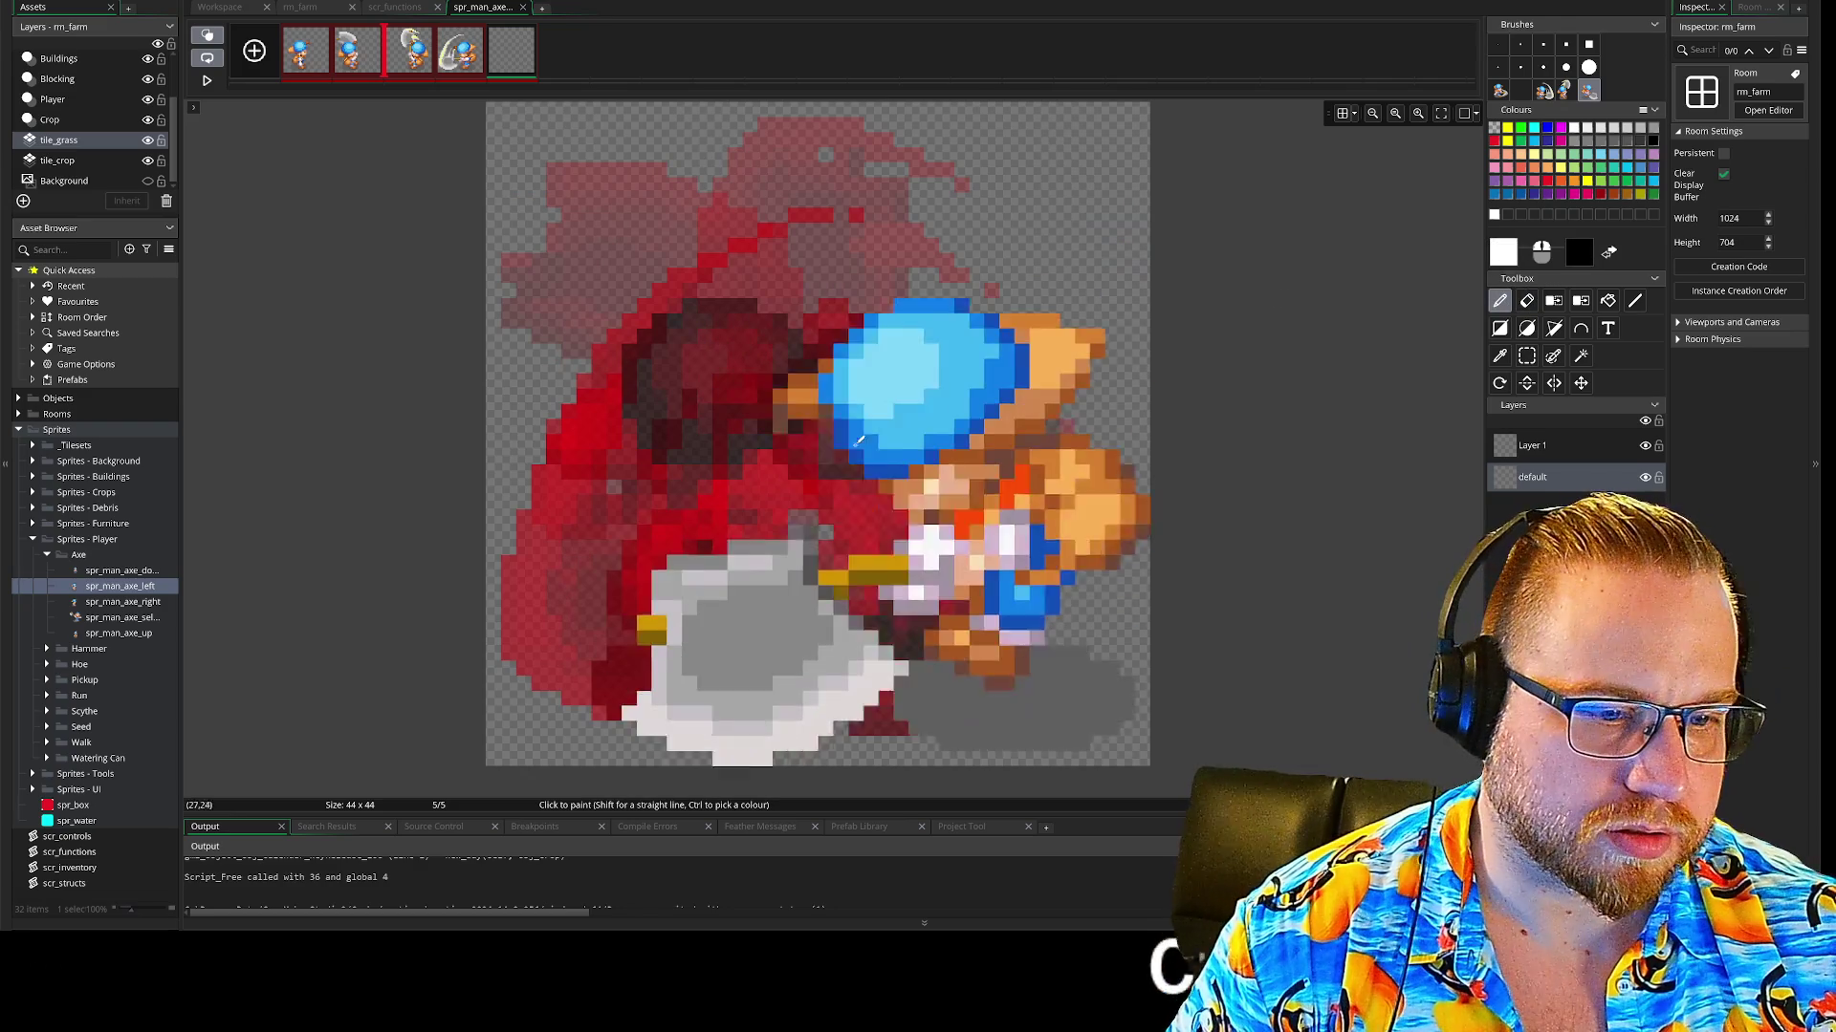
{"action": "key", "text": "Right"}
{"action": "key", "text": "Right"}
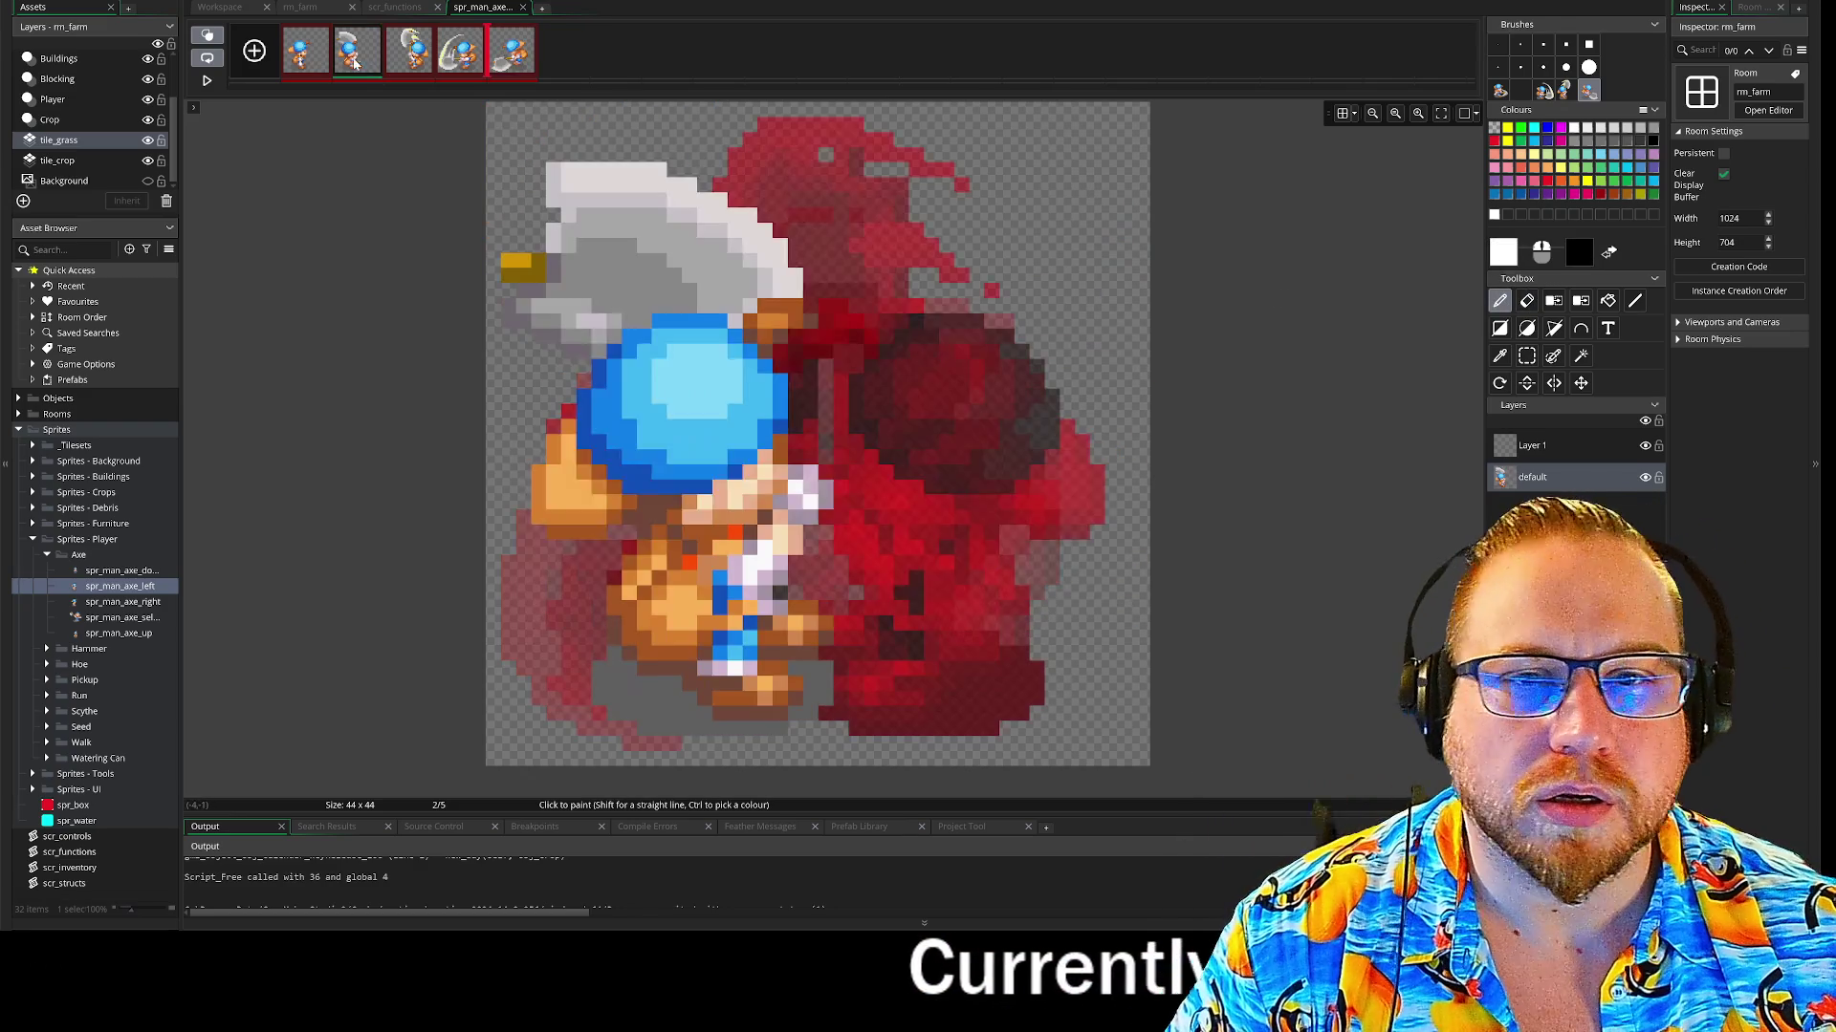
Cut frame 2's character as a brush, clear leftovers, and stamp it back realigned
{"action": "left_click", "coordinate": [1526, 357]}
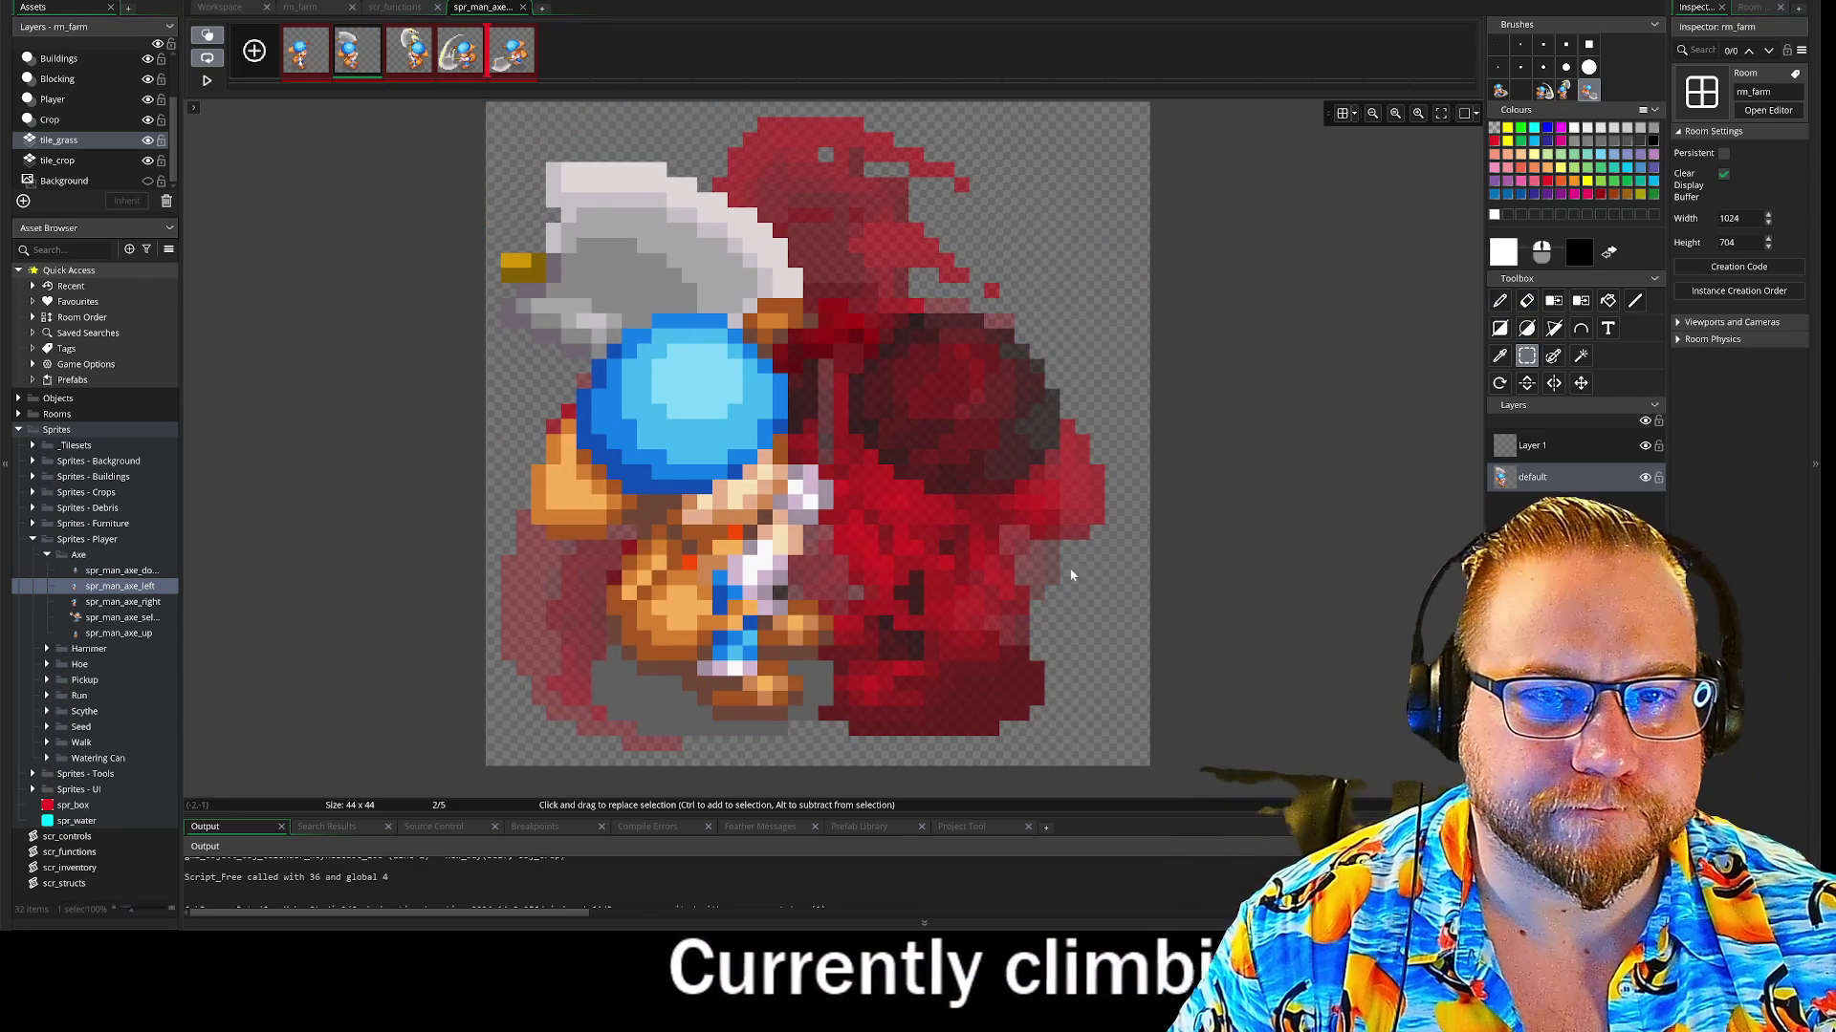
{"action": "left_click_drag", "start_coordinate": [1089, 750], "coordinate": [459, 76]}
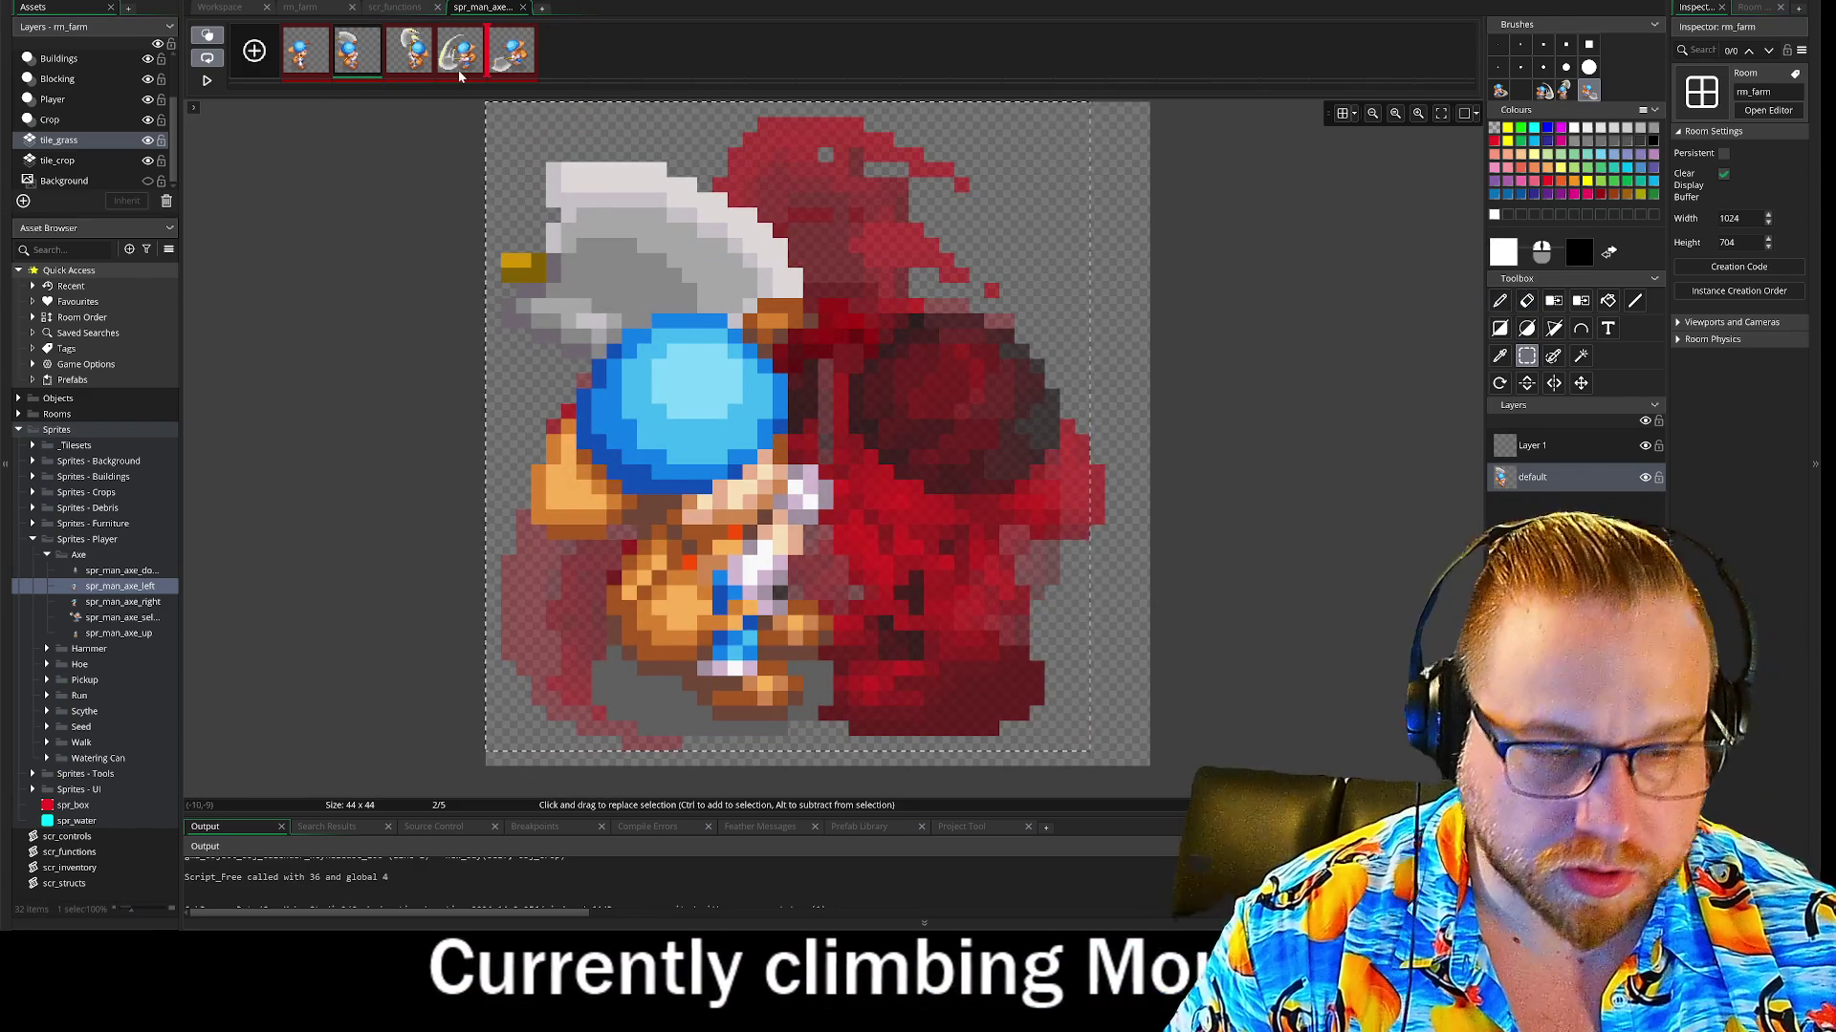
{"action": "key", "text": "e"}
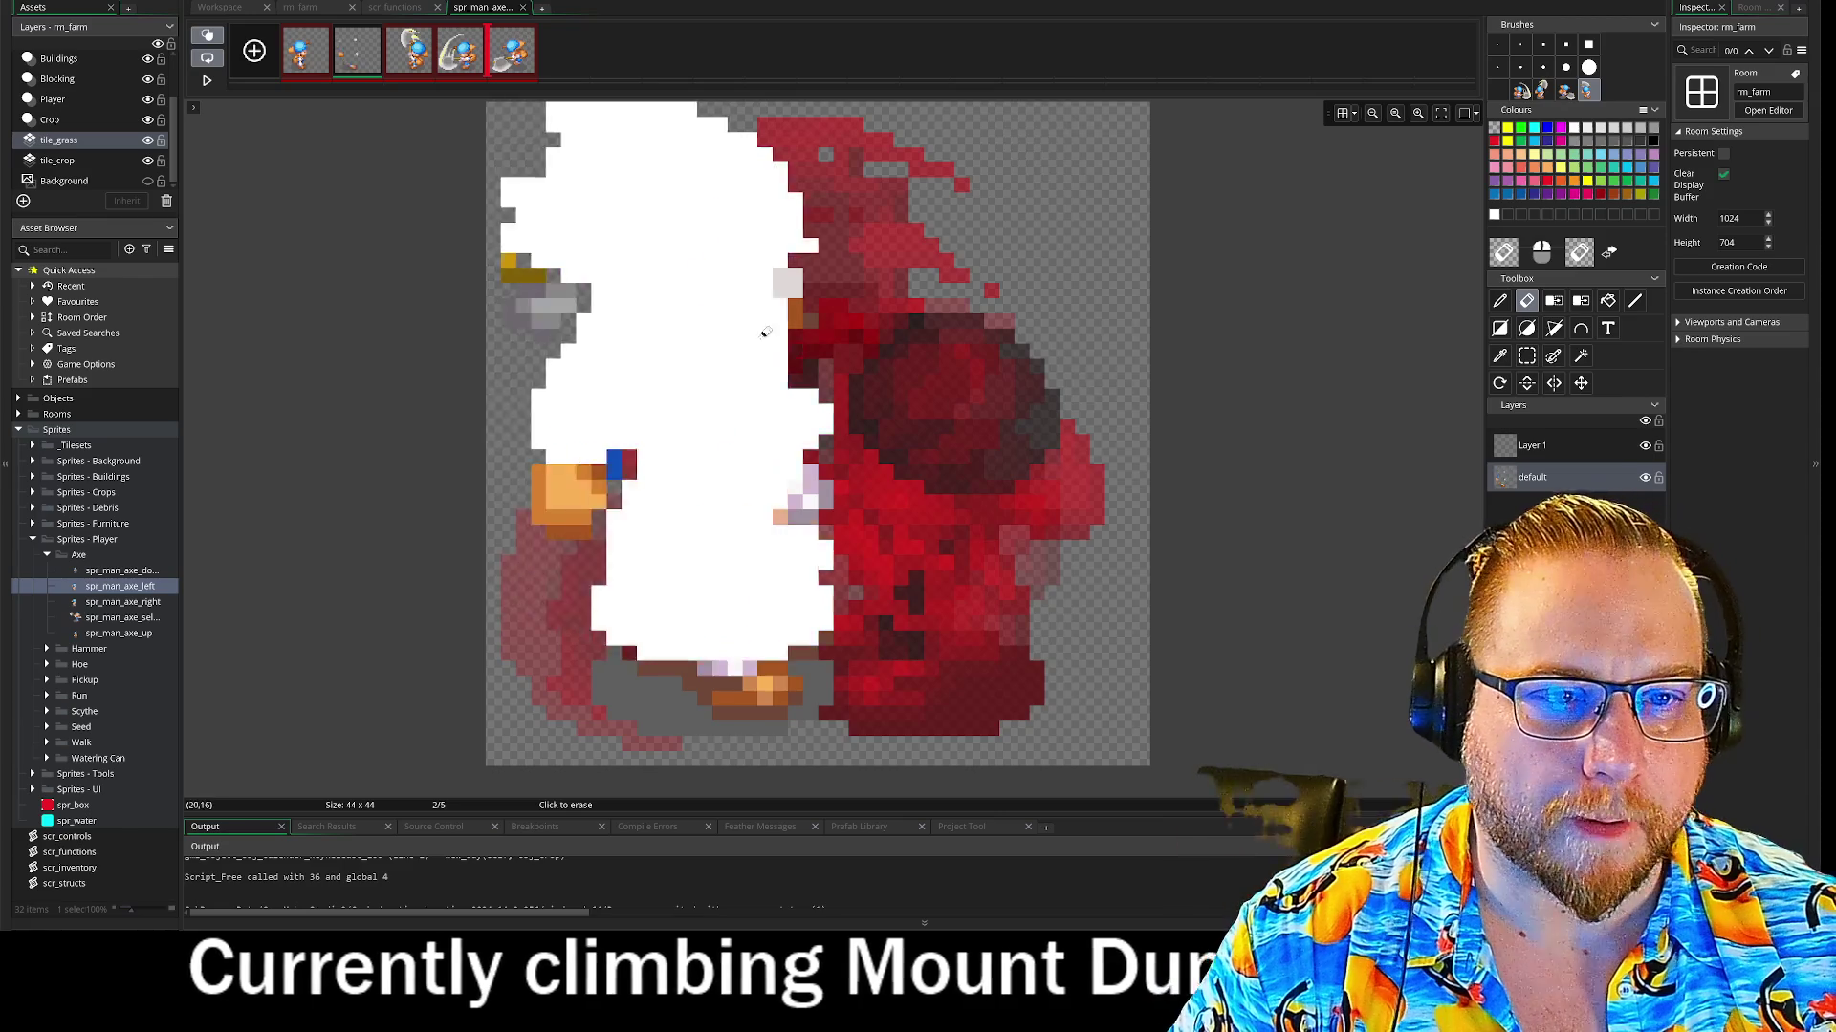
{"action": "left_click", "coordinate": [796, 340]}
{"action": "left_click", "coordinate": [1499, 302]}
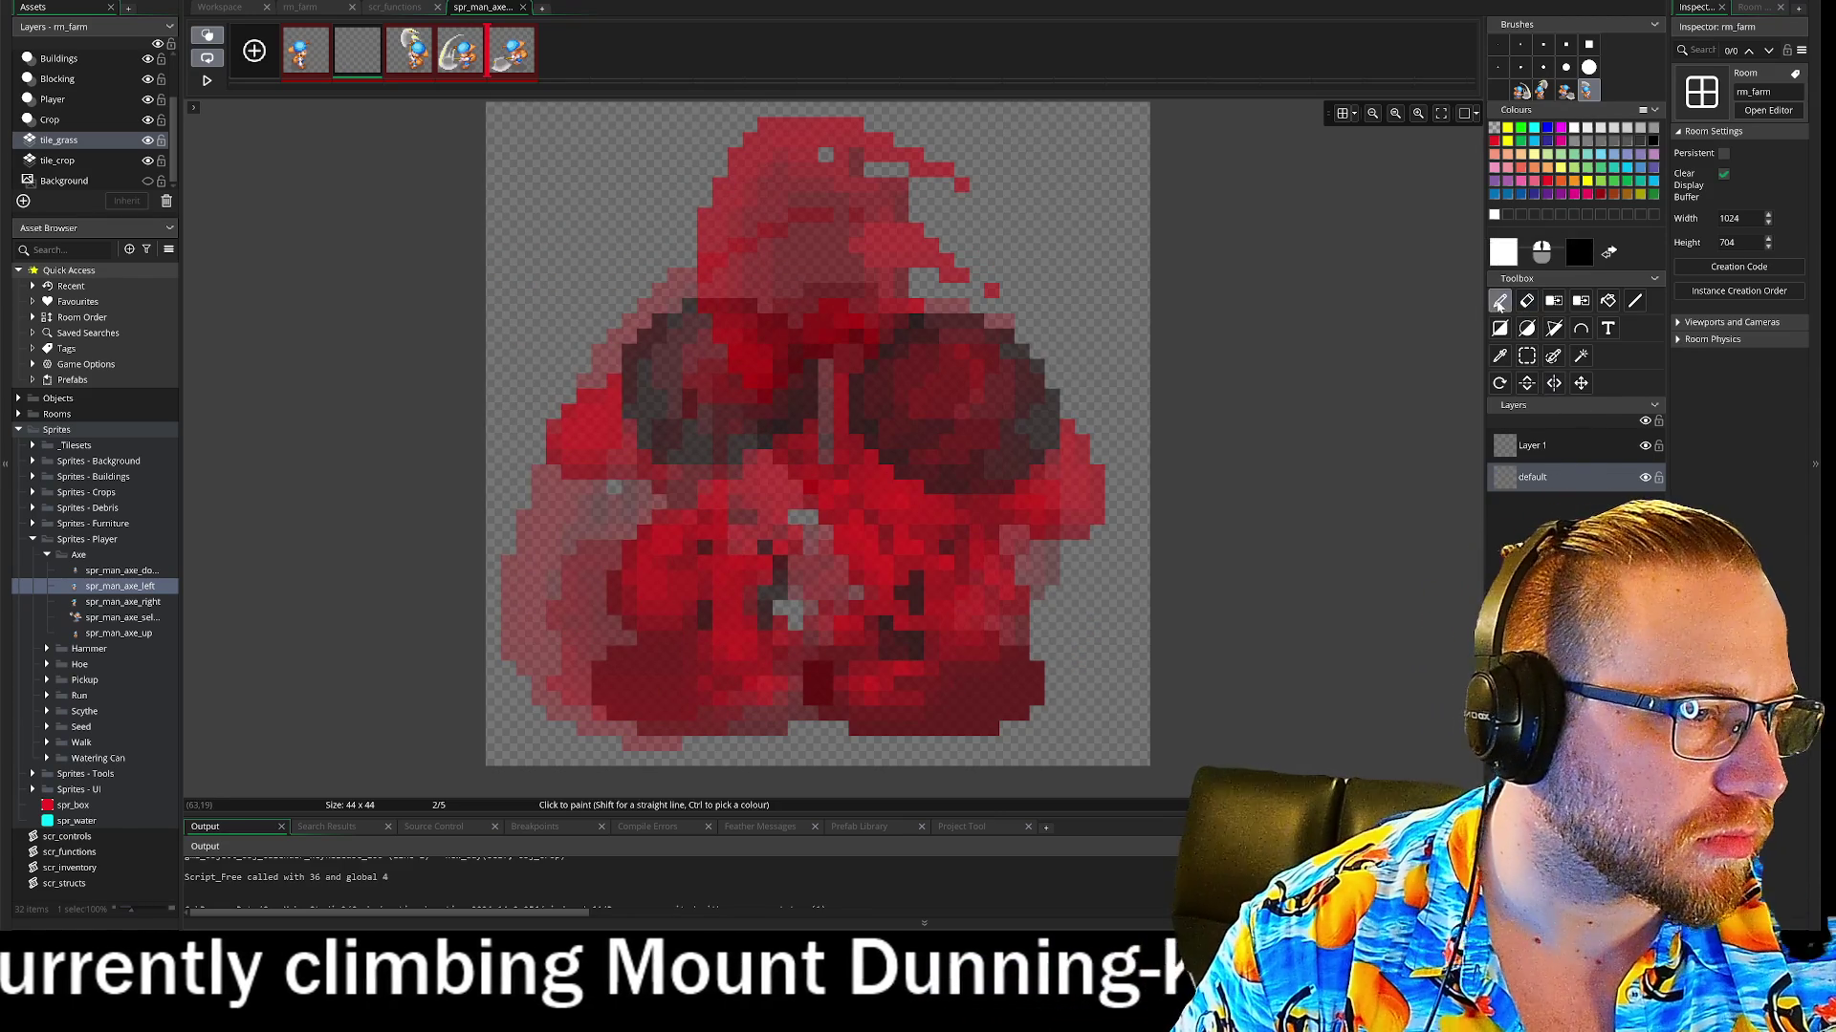
{"action": "left_click", "coordinate": [891, 369]}
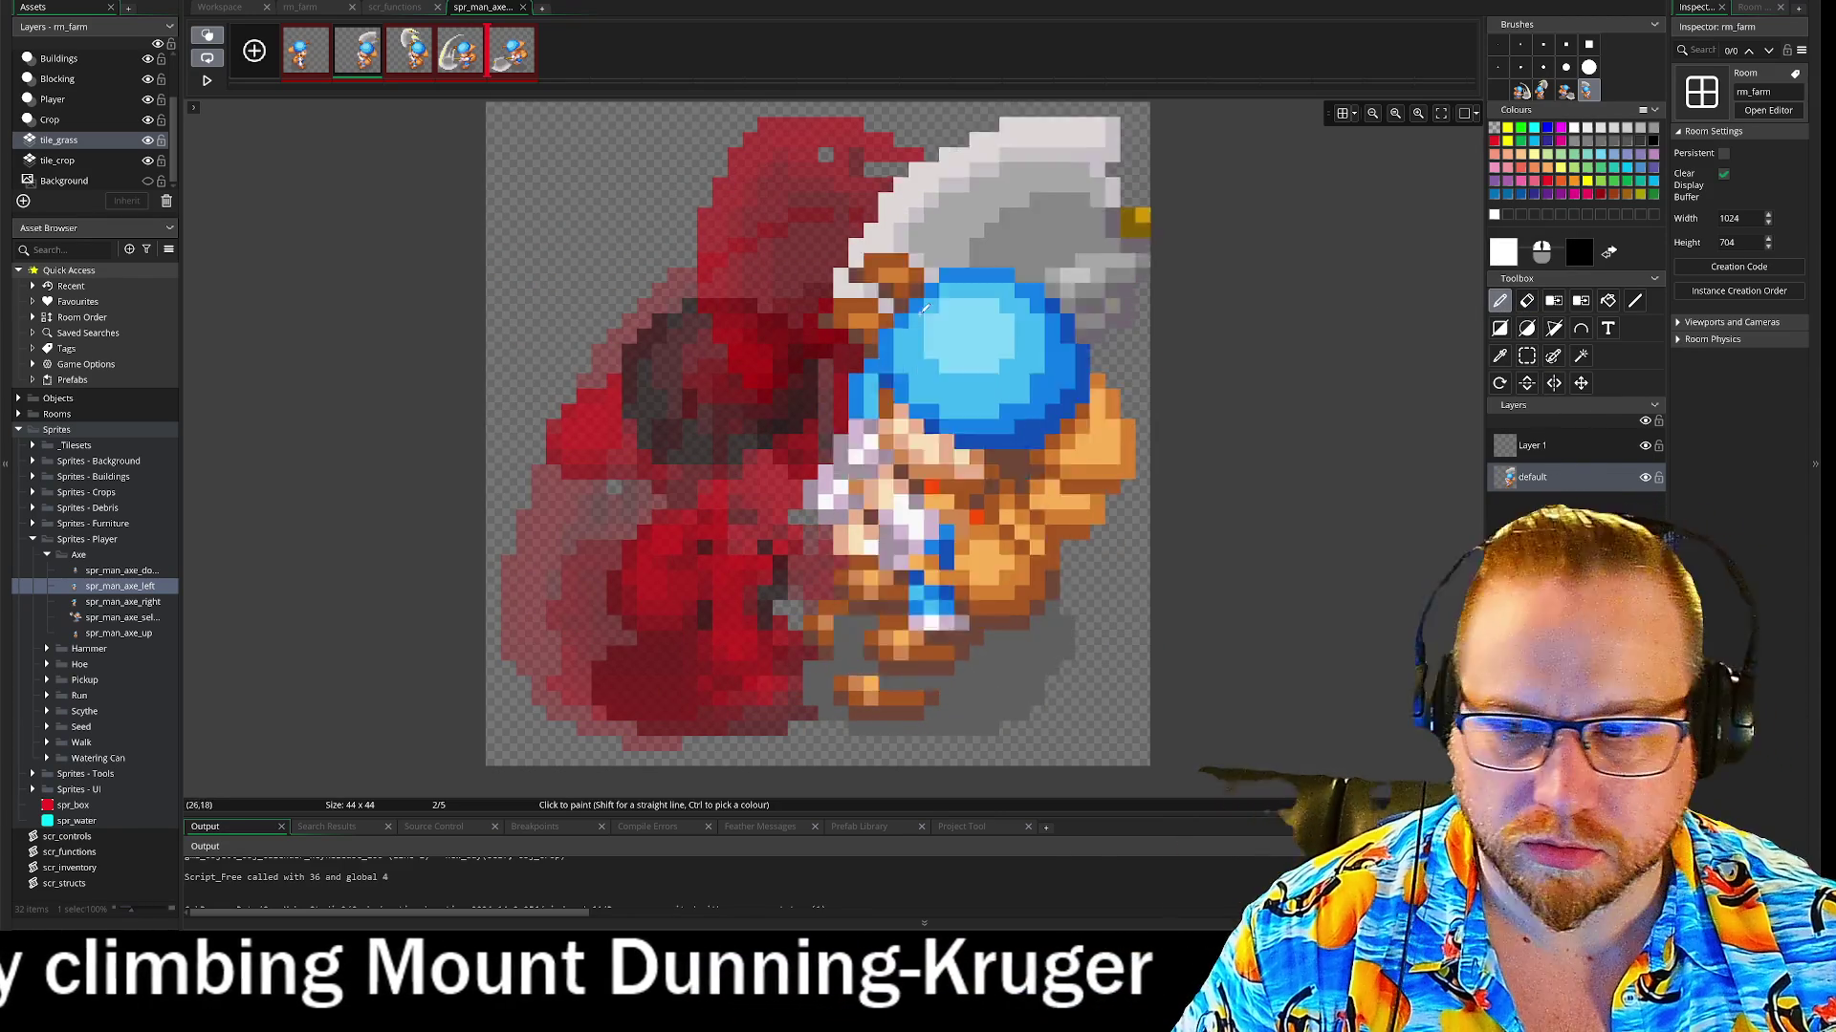
Erase frame 1's character, paste it back and move it into line with the onion skin
{"action": "left_click", "coordinate": [304, 67]}
{"action": "left_click", "coordinate": [1527, 355]}
{"action": "left_click_drag", "start_coordinate": [488, 165], "coordinate": [1179, 793]}
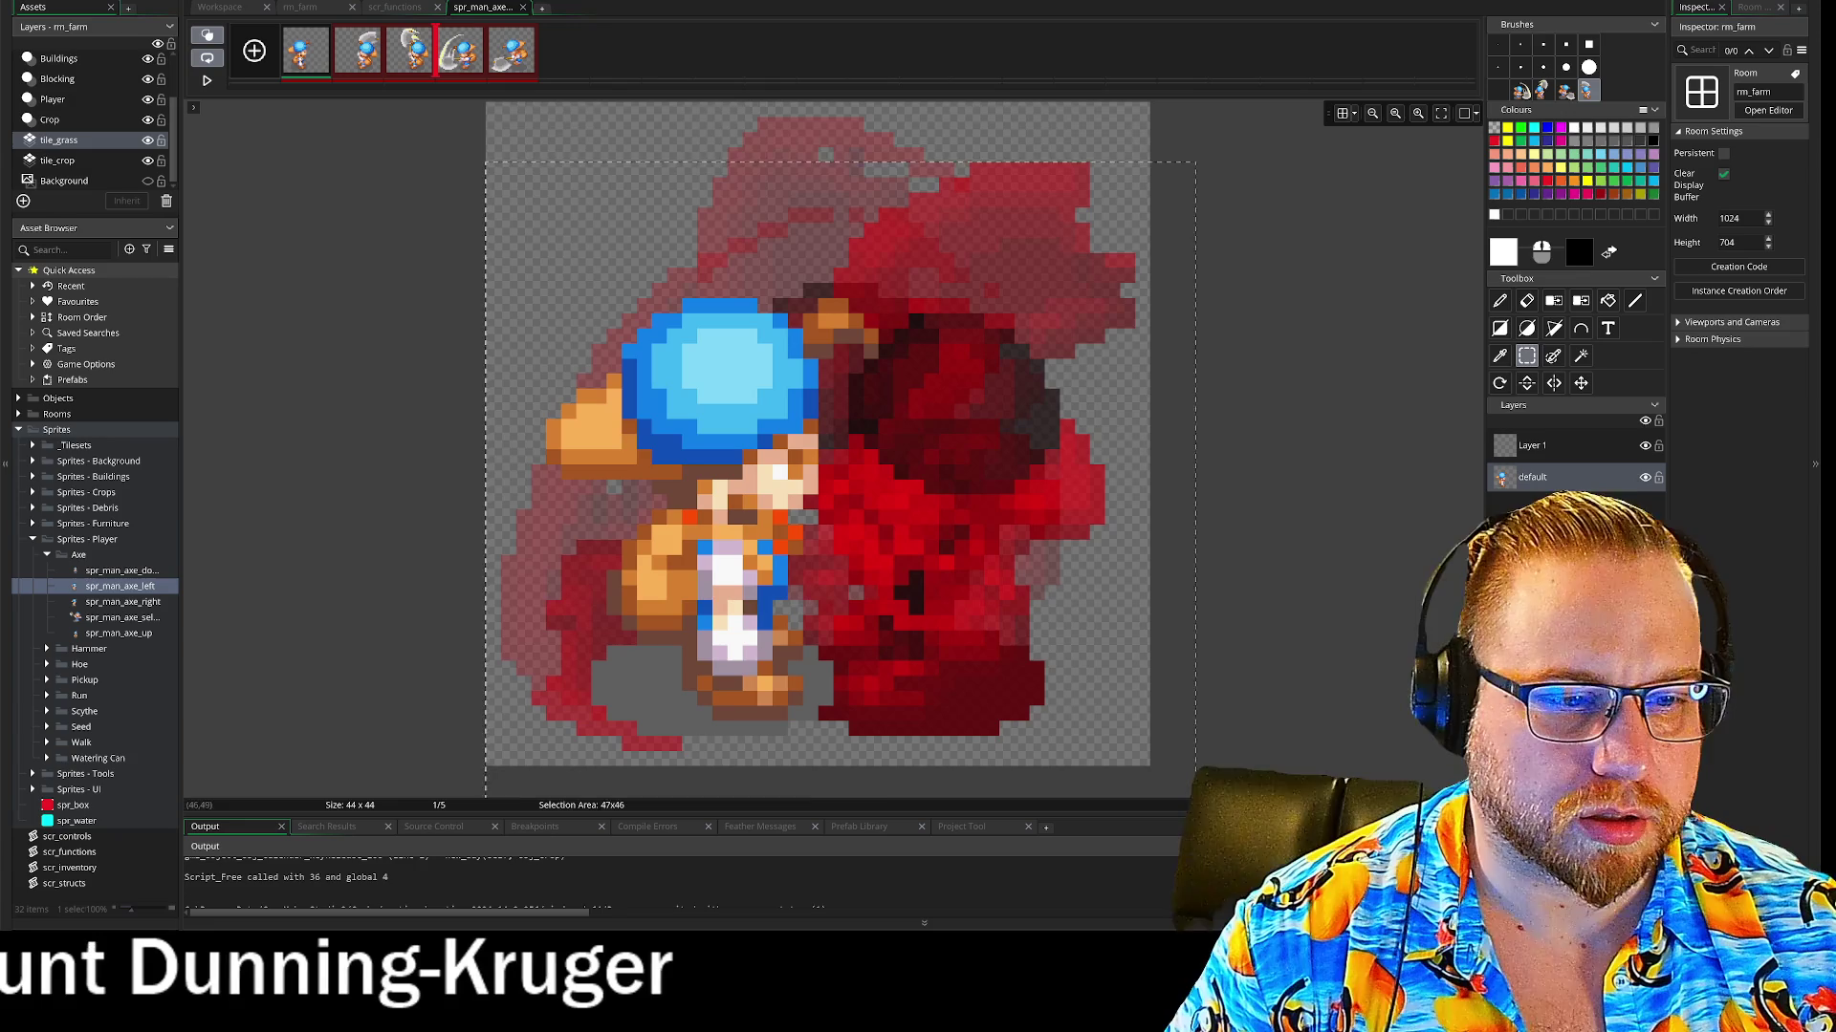
{"action": "left_click", "coordinate": [1500, 301]}
{"action": "left_click", "coordinate": [1527, 301]}
{"action": "mouse_move", "coordinate": [727, 363]}
{"action": "left_mouse_down"}
{"action": "mouse_move", "coordinate": [669, 526]}
{"action": "mouse_move", "coordinate": [611, 593]}
{"action": "mouse_move", "coordinate": [573, 459]}
{"action": "left_mouse_up"}
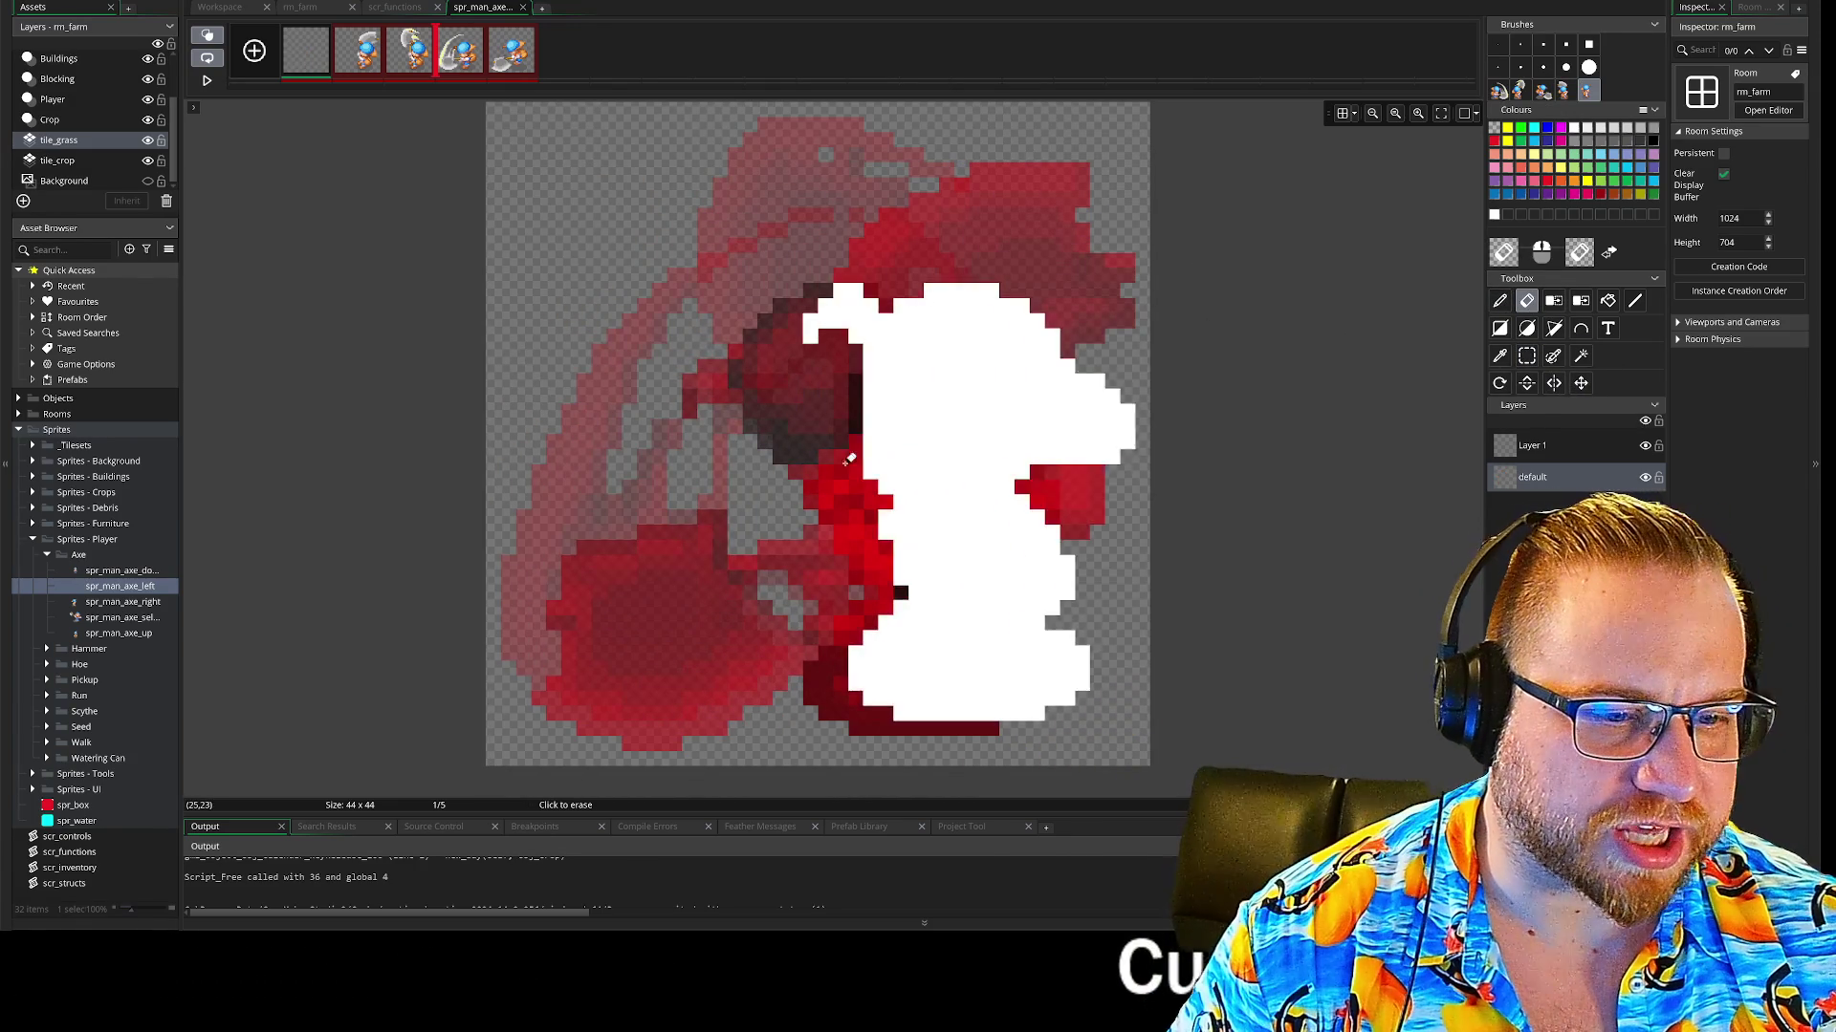
{"action": "key", "text": "ctrl+v"}
{"action": "mouse_move", "coordinate": [830, 303]}
{"action": "left_mouse_down"}
{"action": "mouse_move", "coordinate": [799, 288]}
{"action": "mouse_move", "coordinate": [616, 366]}
{"action": "left_mouse_up"}
{"action": "key", "text": "ctrl+z"}
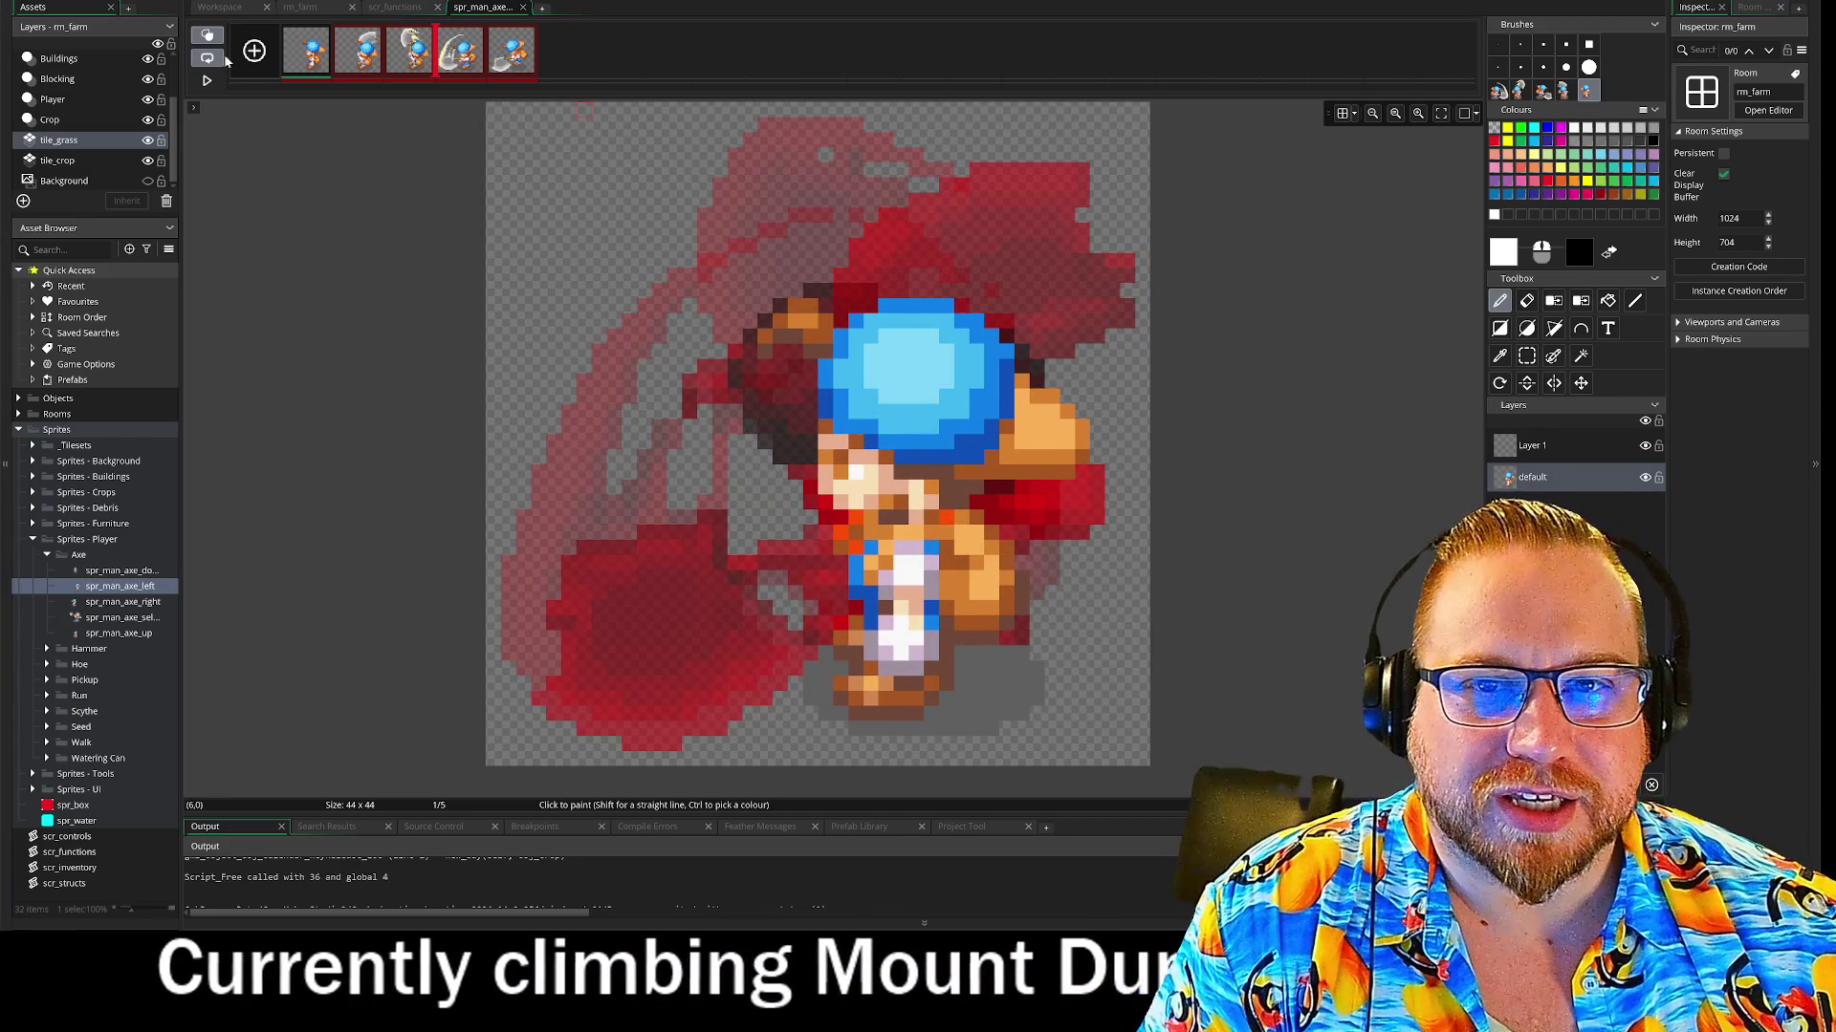
Play and stop the left axe swing preview, hide onion skin, and close the image editor
{"action": "left_click", "coordinate": [208, 81]}
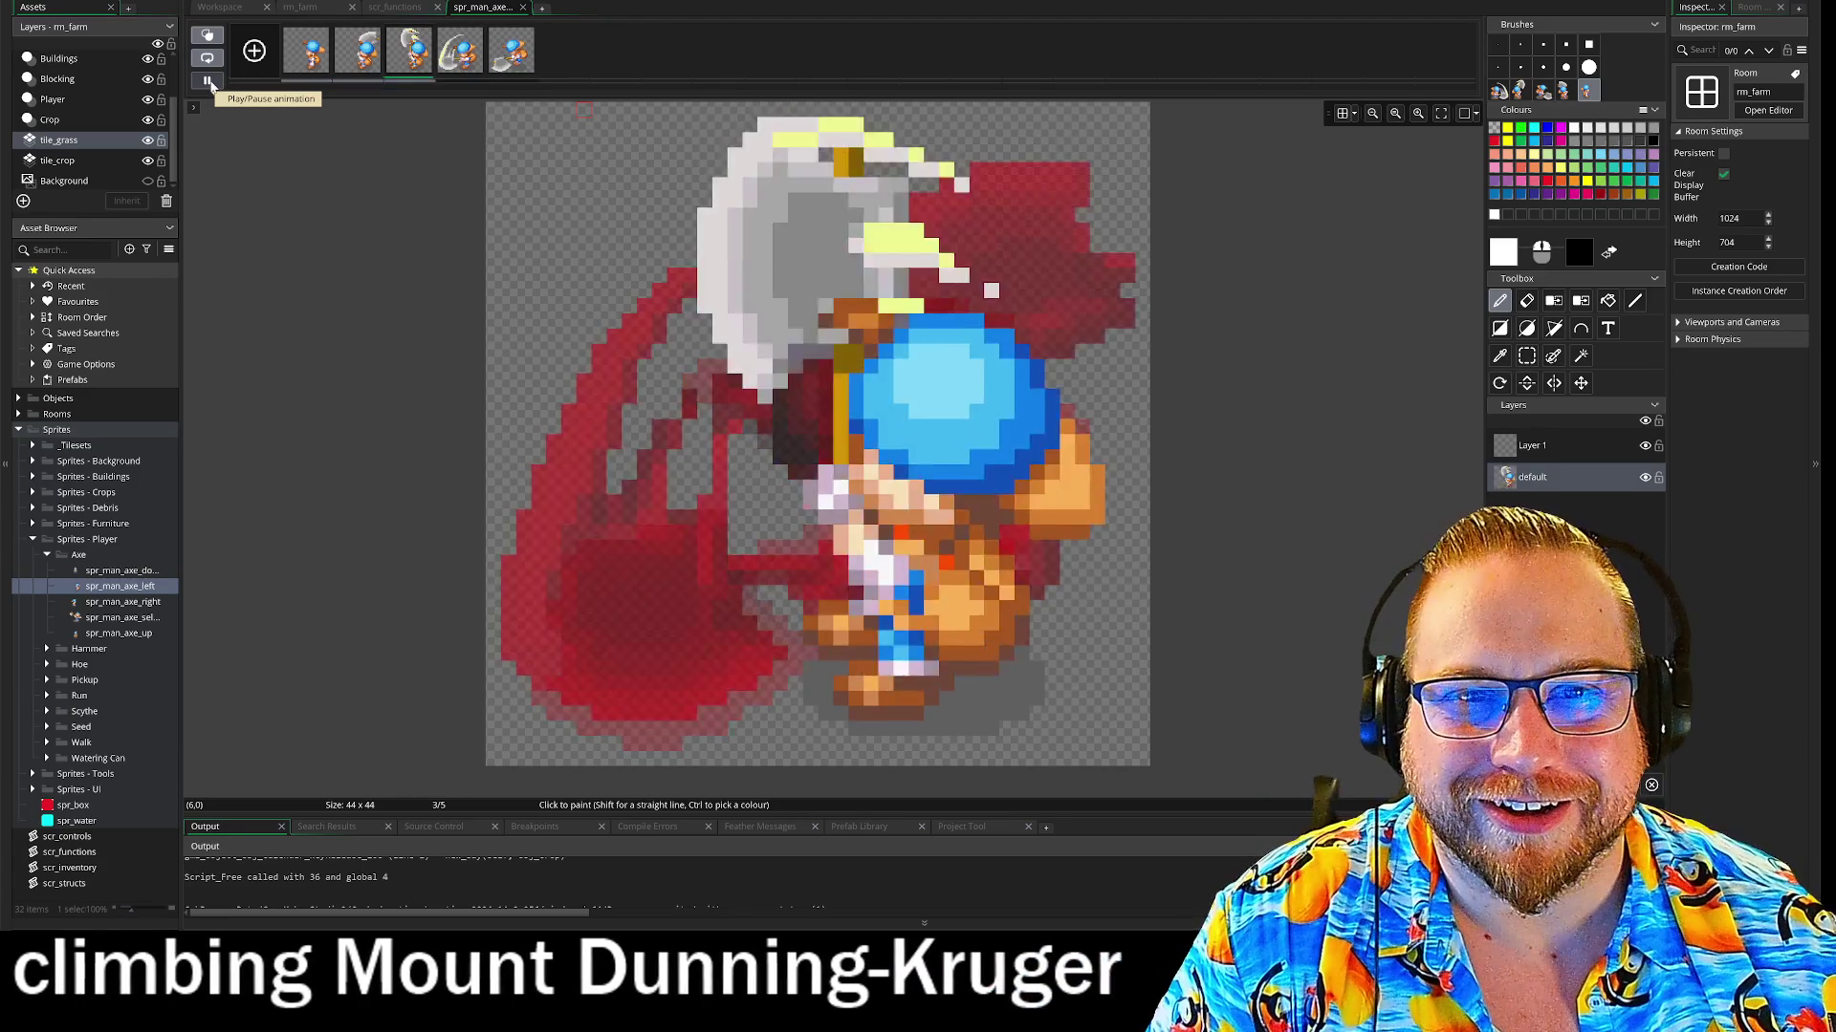
{"action": "left_click", "coordinate": [210, 82]}
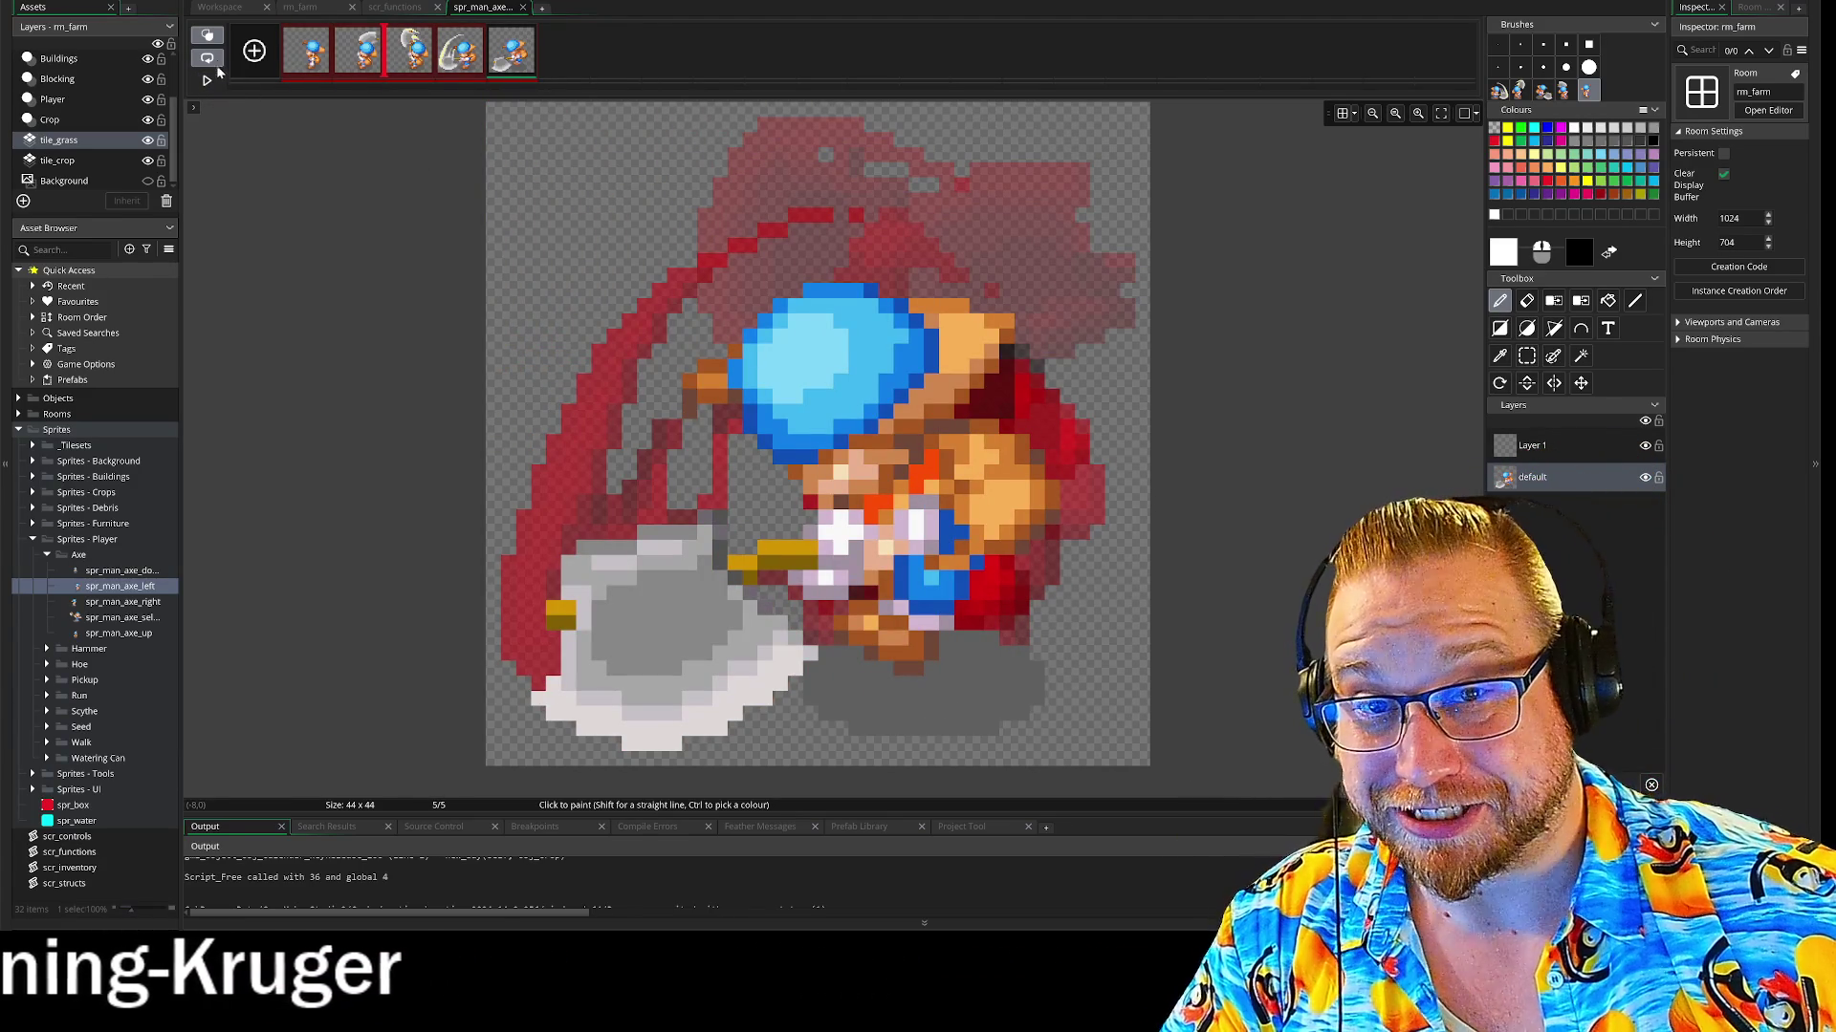
{"action": "left_click", "coordinate": [208, 36]}
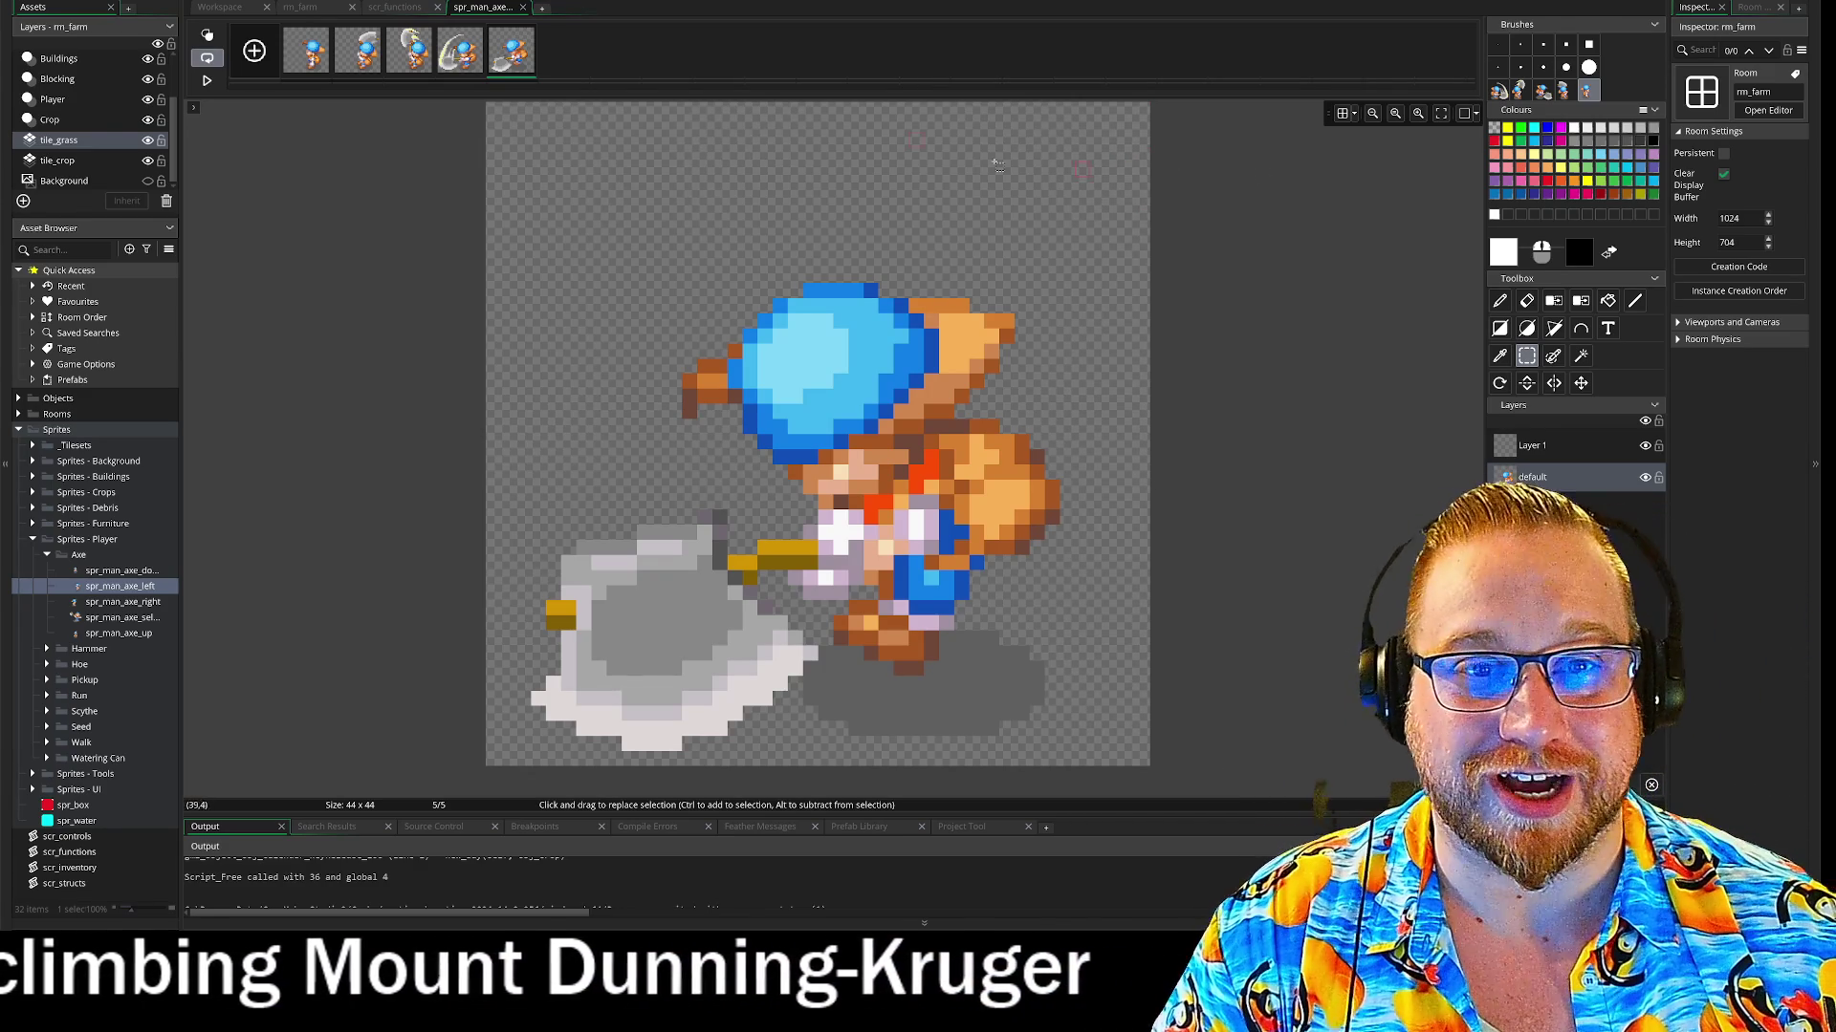
{"action": "left_click", "coordinate": [394, 8]}
{"action": "left_click", "coordinate": [469, 8]}
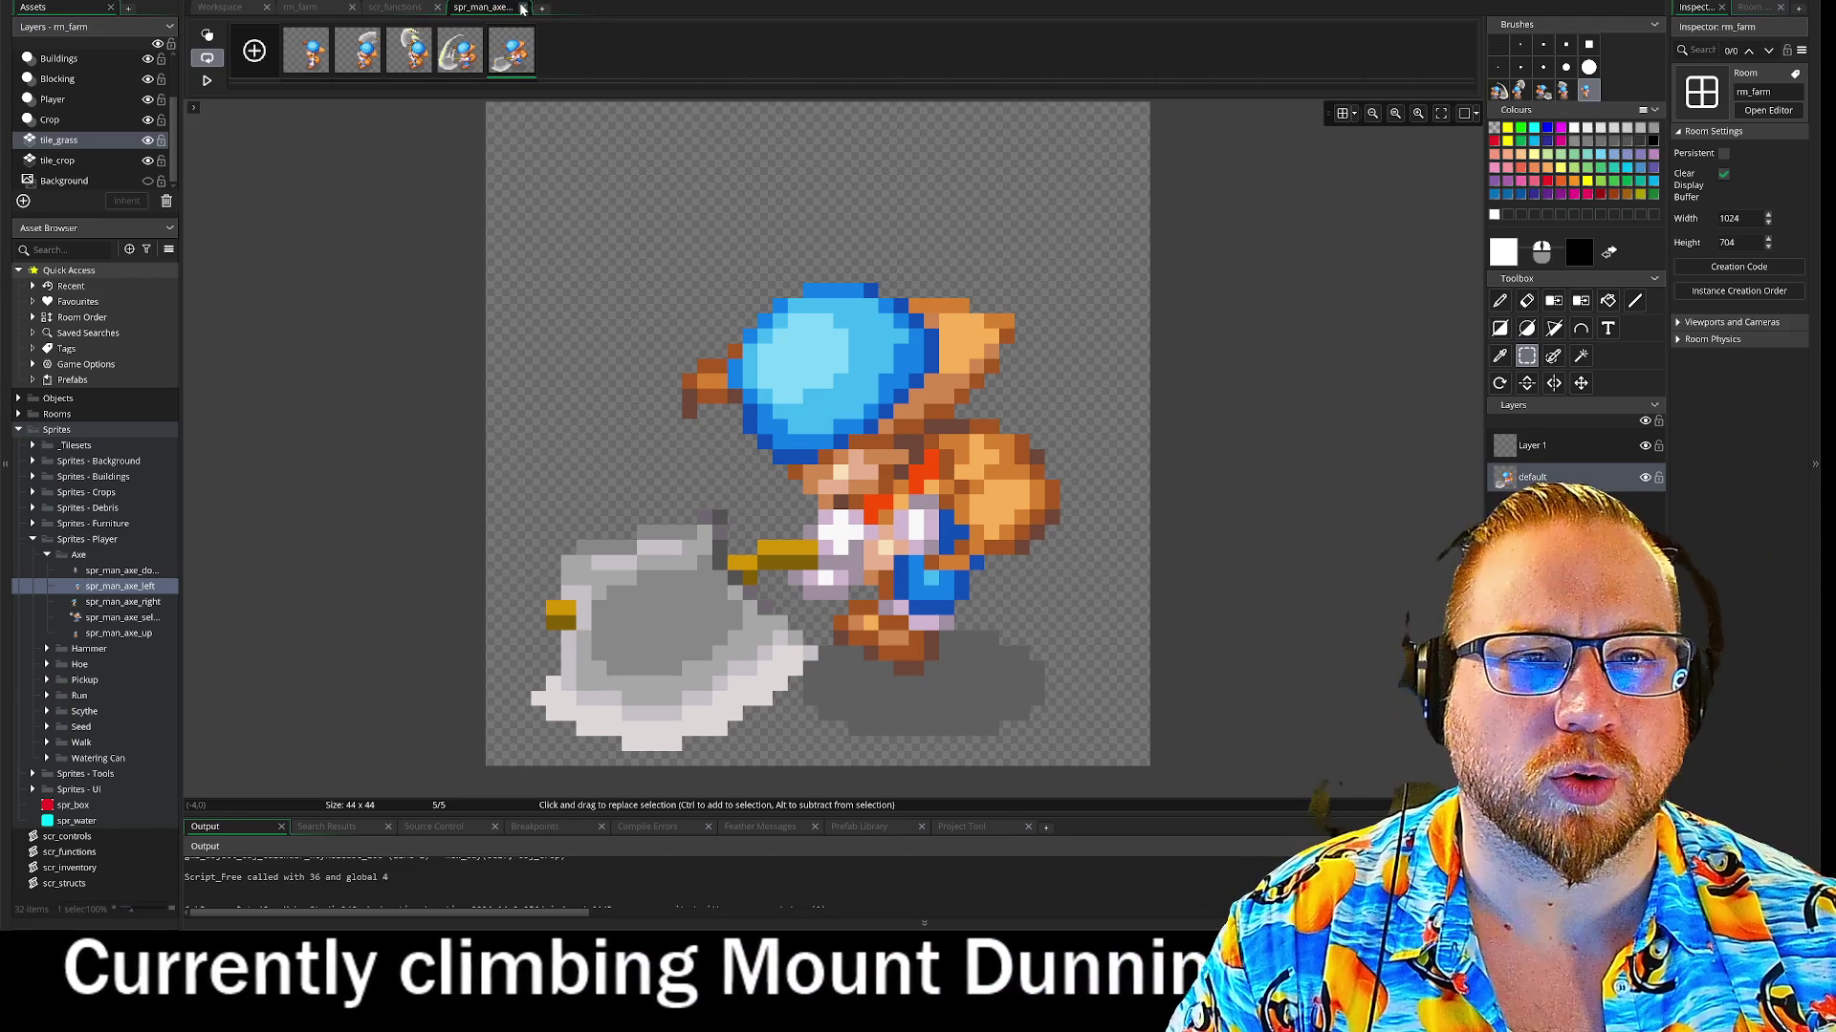
{"action": "left_click", "coordinate": [522, 8]}
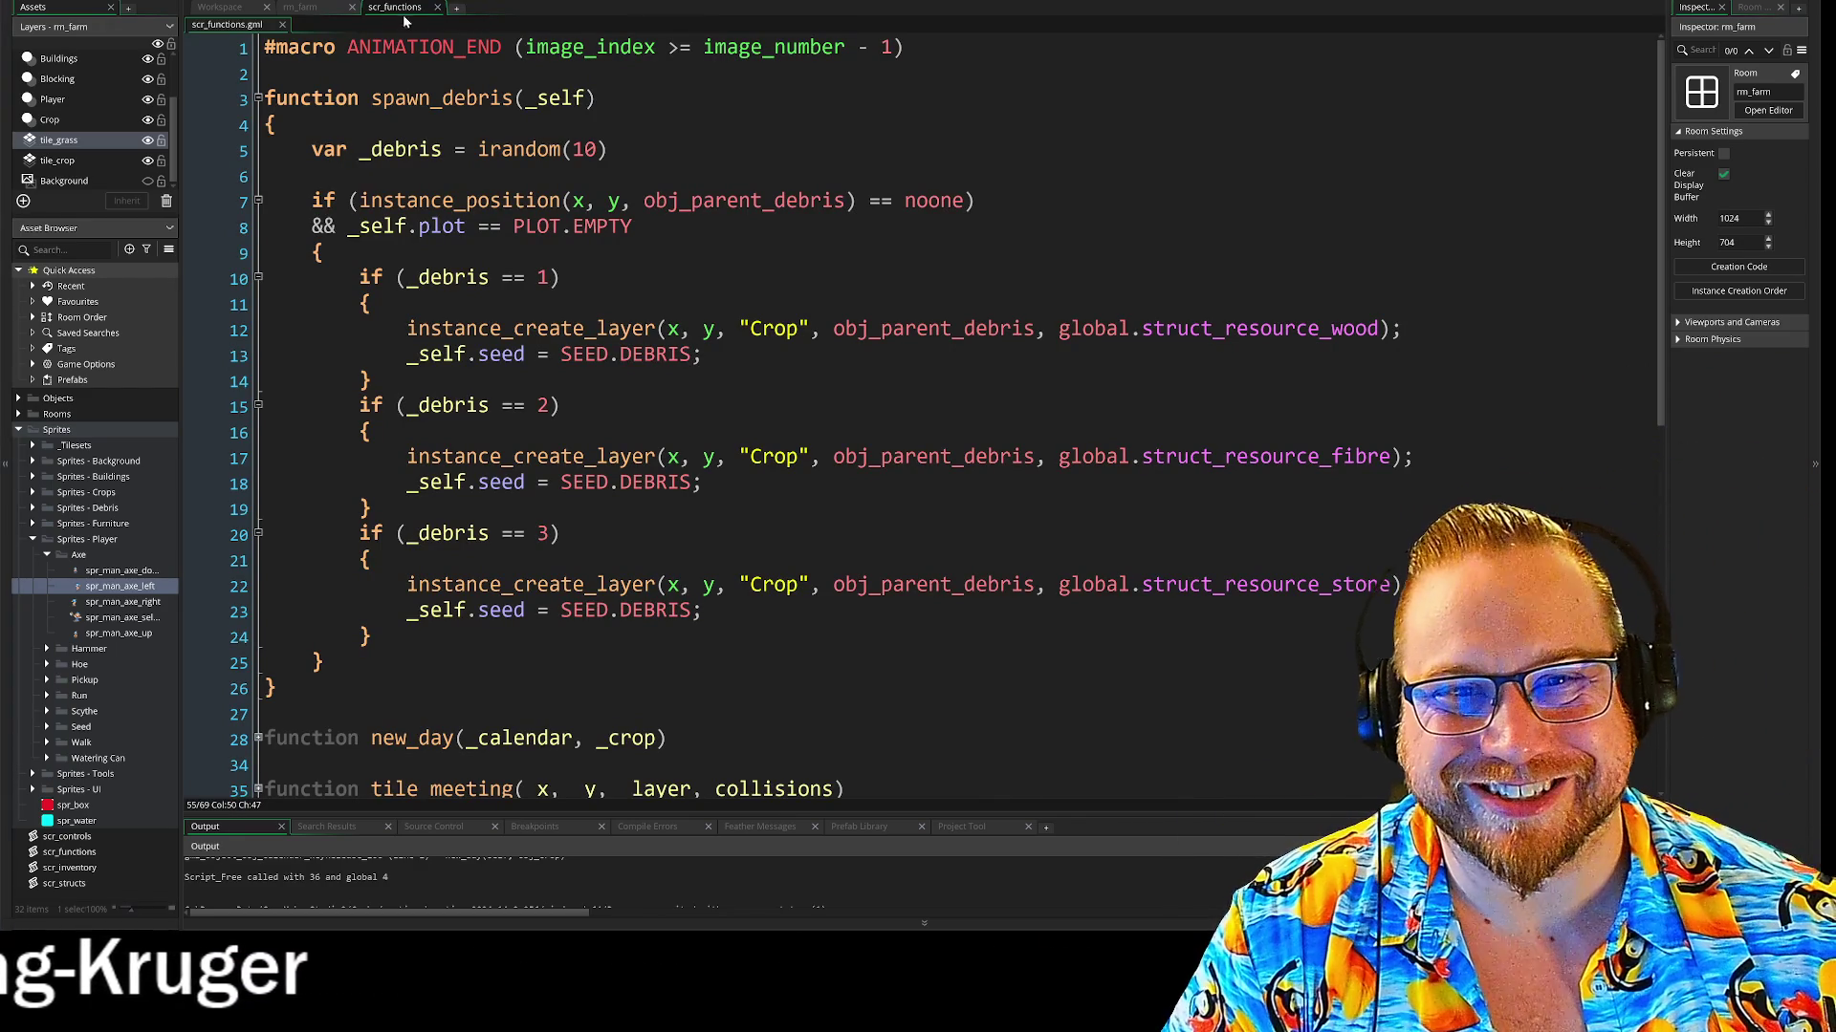
Go back to the Workspace tab, collapse the Axe folder and expand the Hammer folder
{"action": "left_click", "coordinate": [306, 8]}
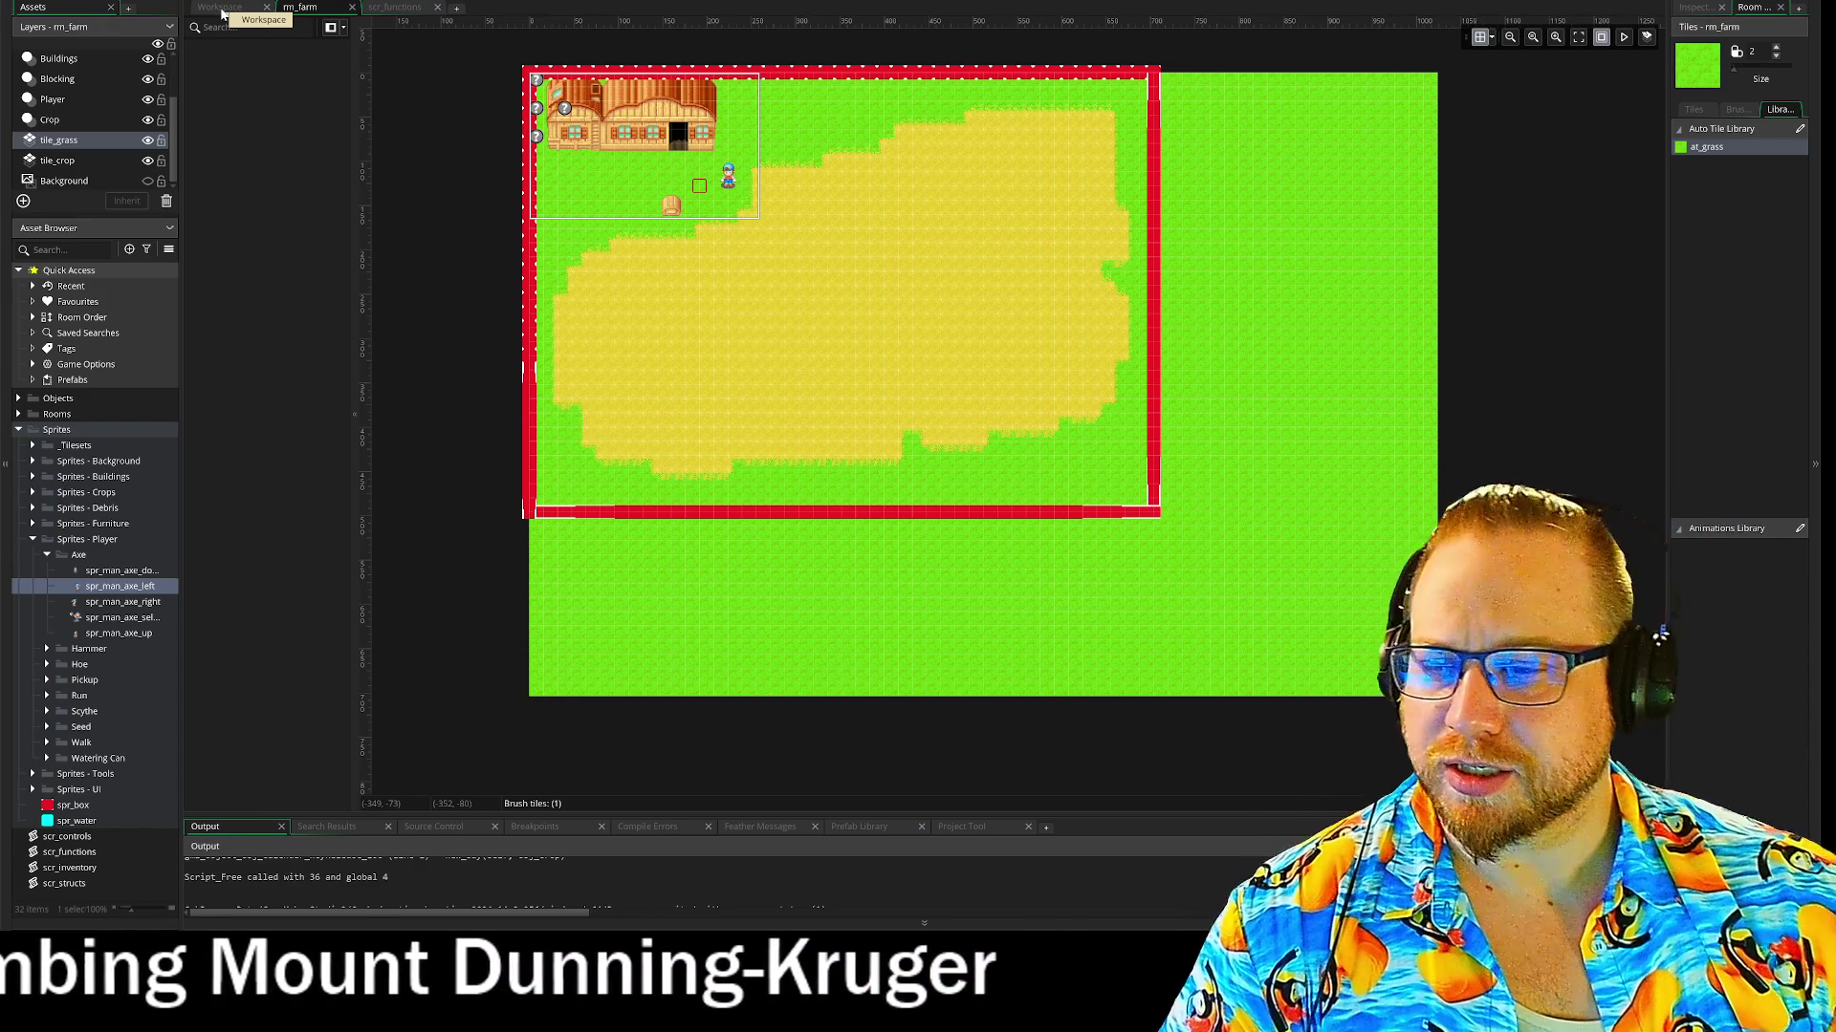
{"action": "left_click", "coordinate": [383, 9]}
{"action": "left_click", "coordinate": [220, 7]}
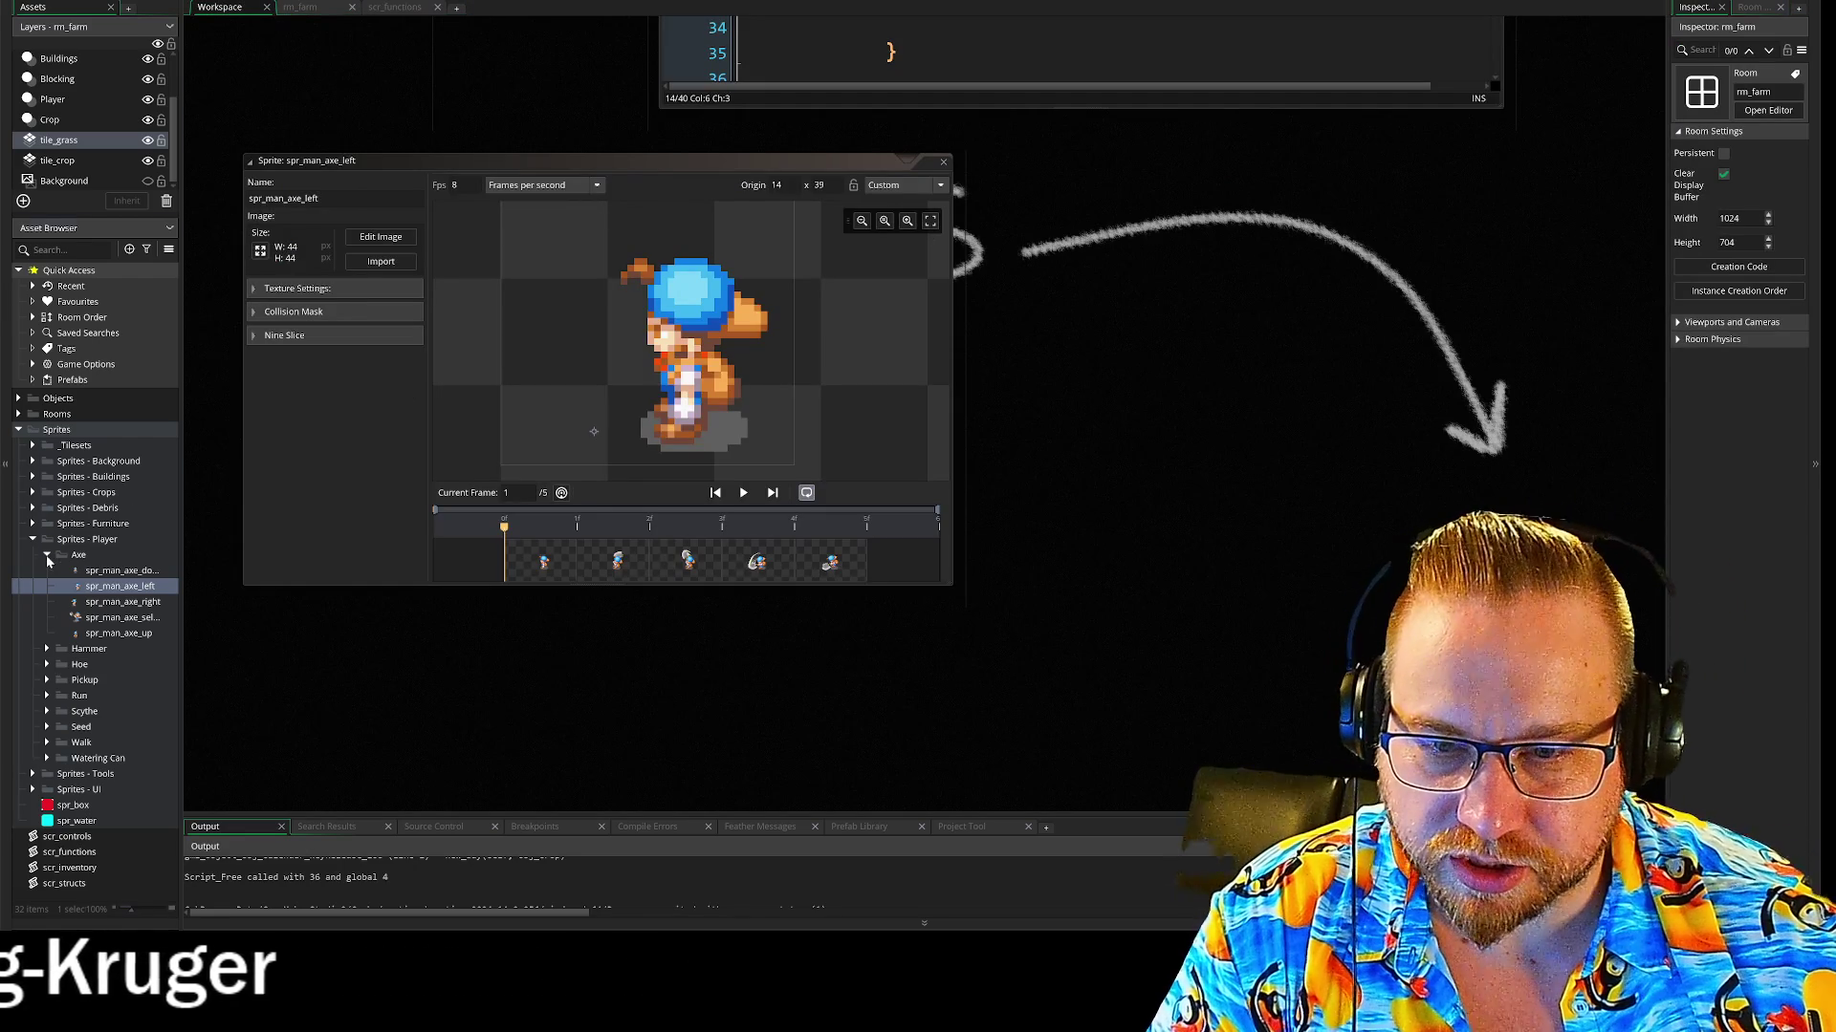
{"action": "left_click", "coordinate": [48, 557]}
{"action": "left_click", "coordinate": [46, 570]}
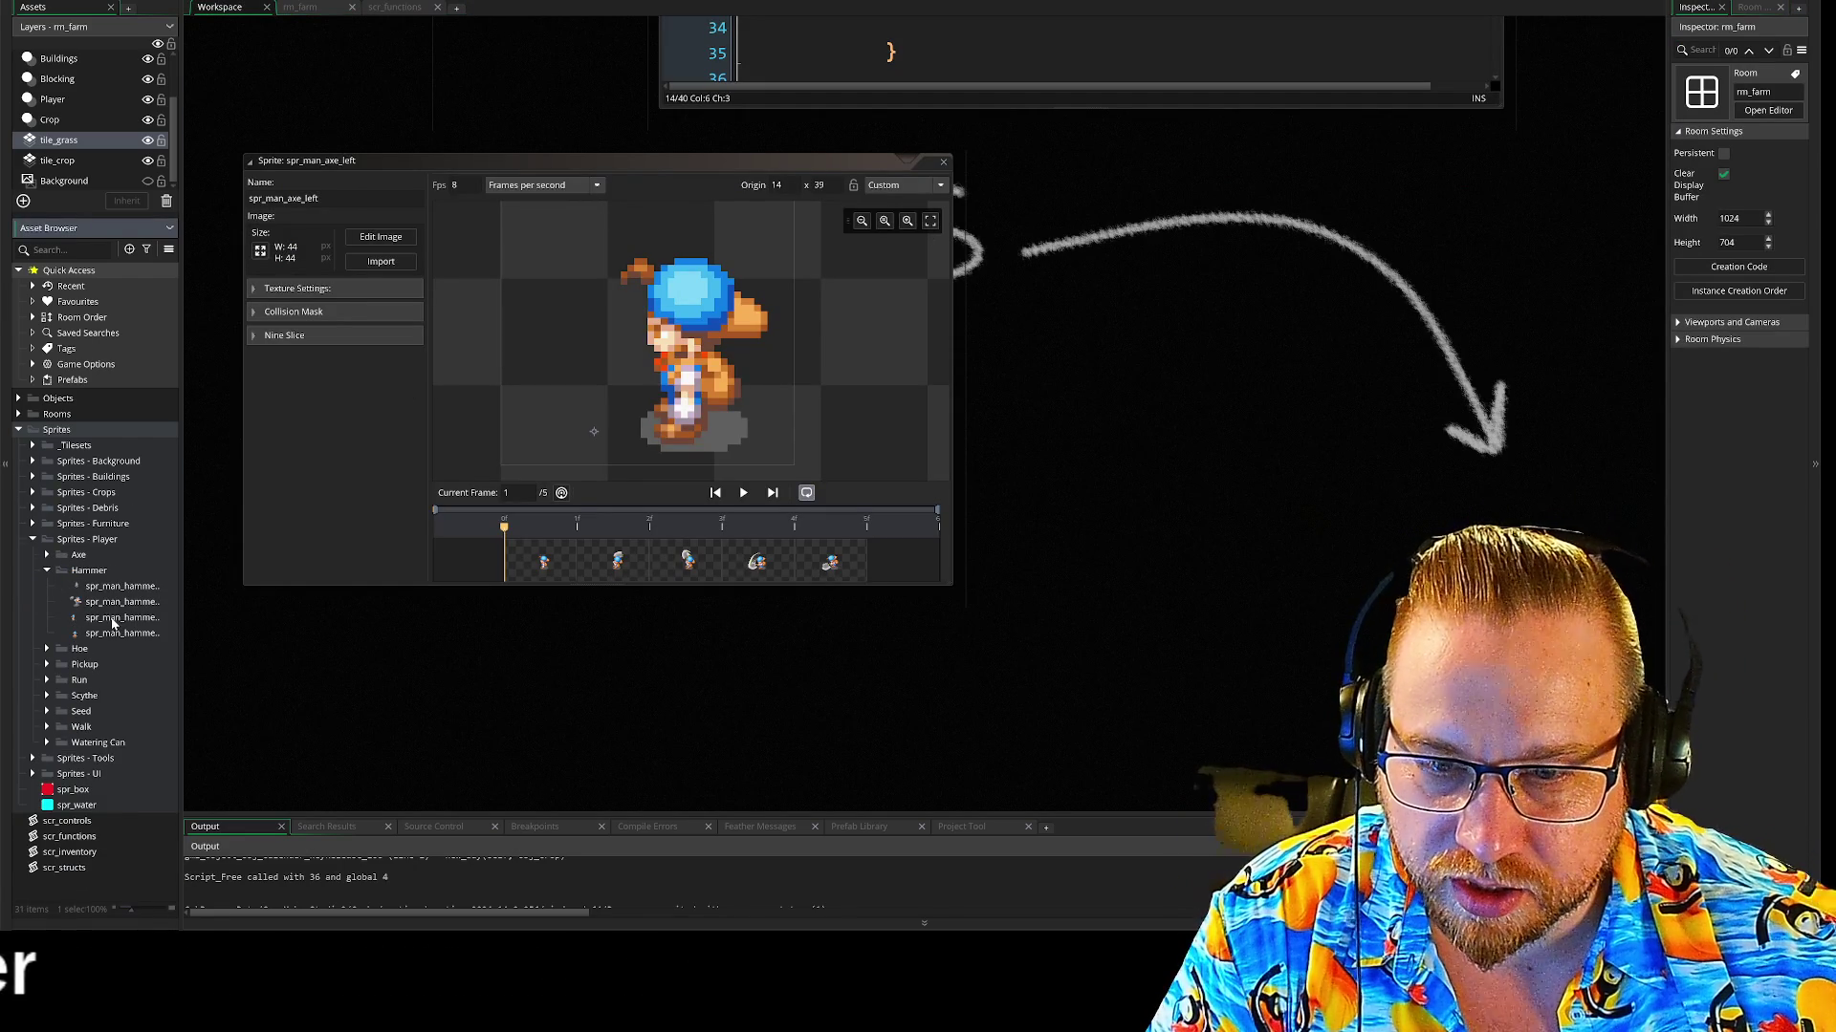
Duplicate spr_man_hammer_side and rename the copy spr_man_hammer_left
{"action": "right_click", "coordinate": [113, 621]}
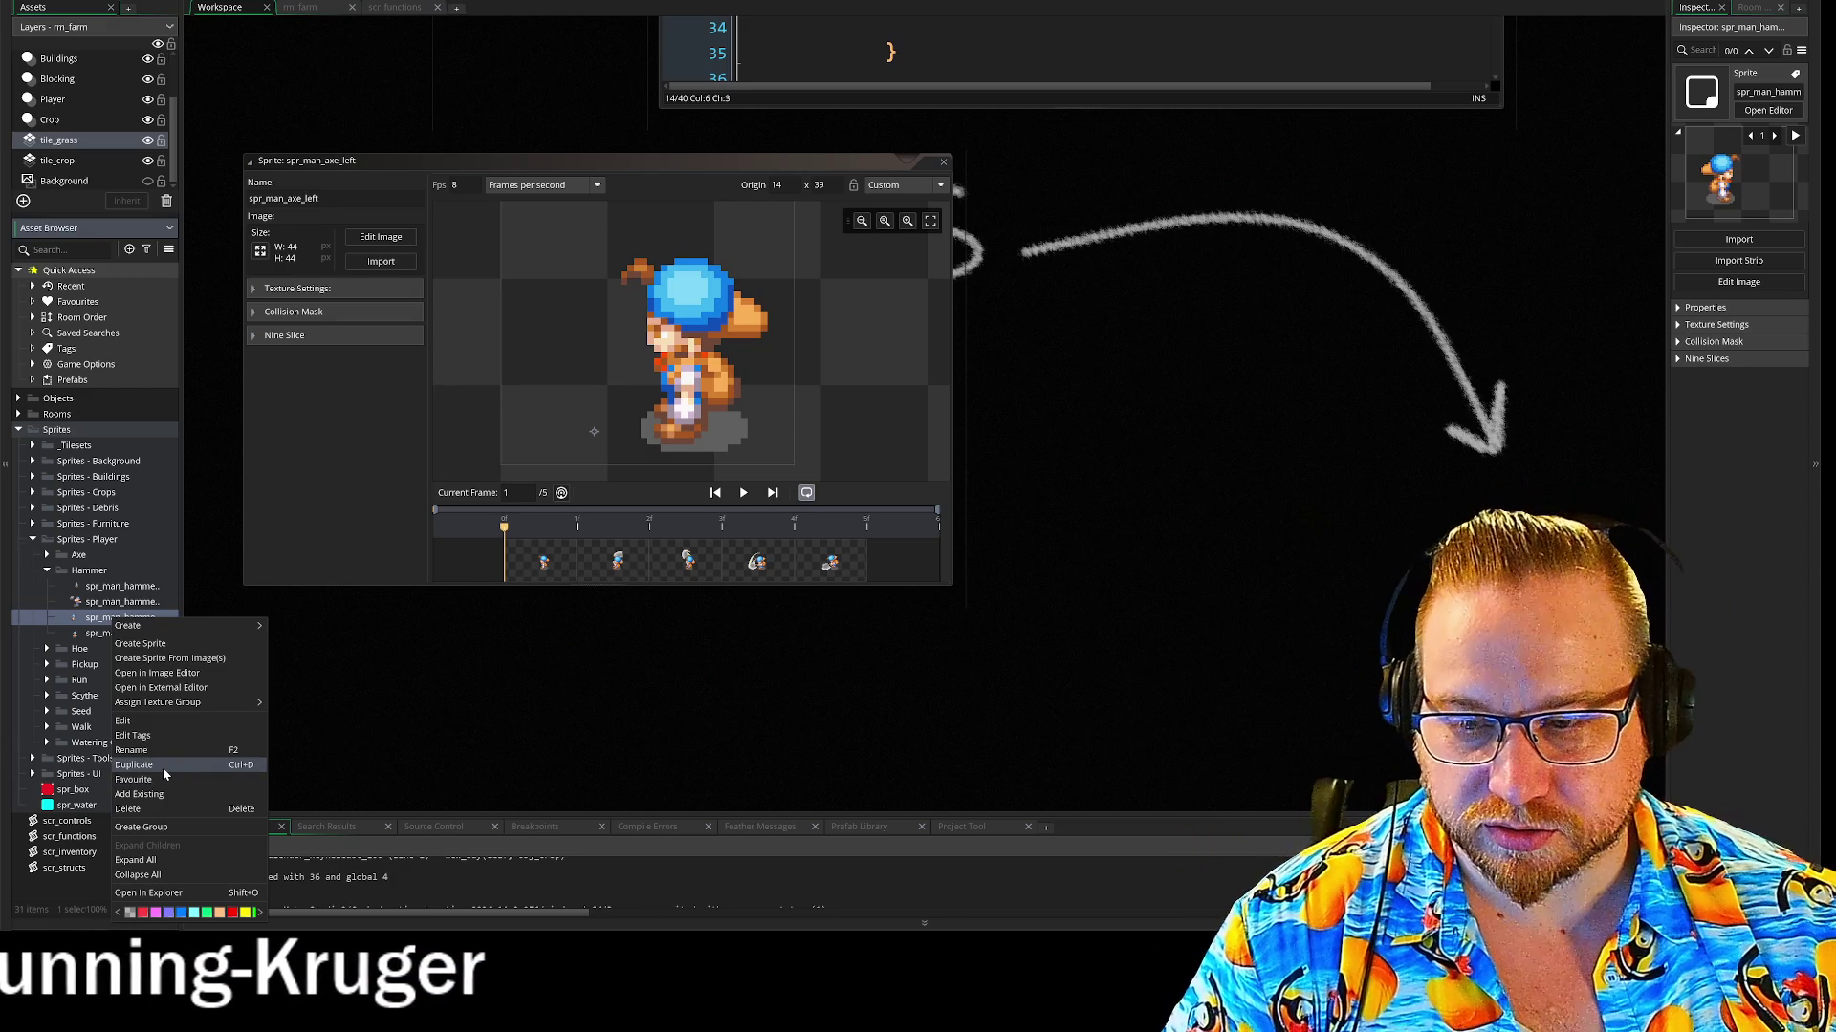
{"action": "left_click", "coordinate": [162, 767]}
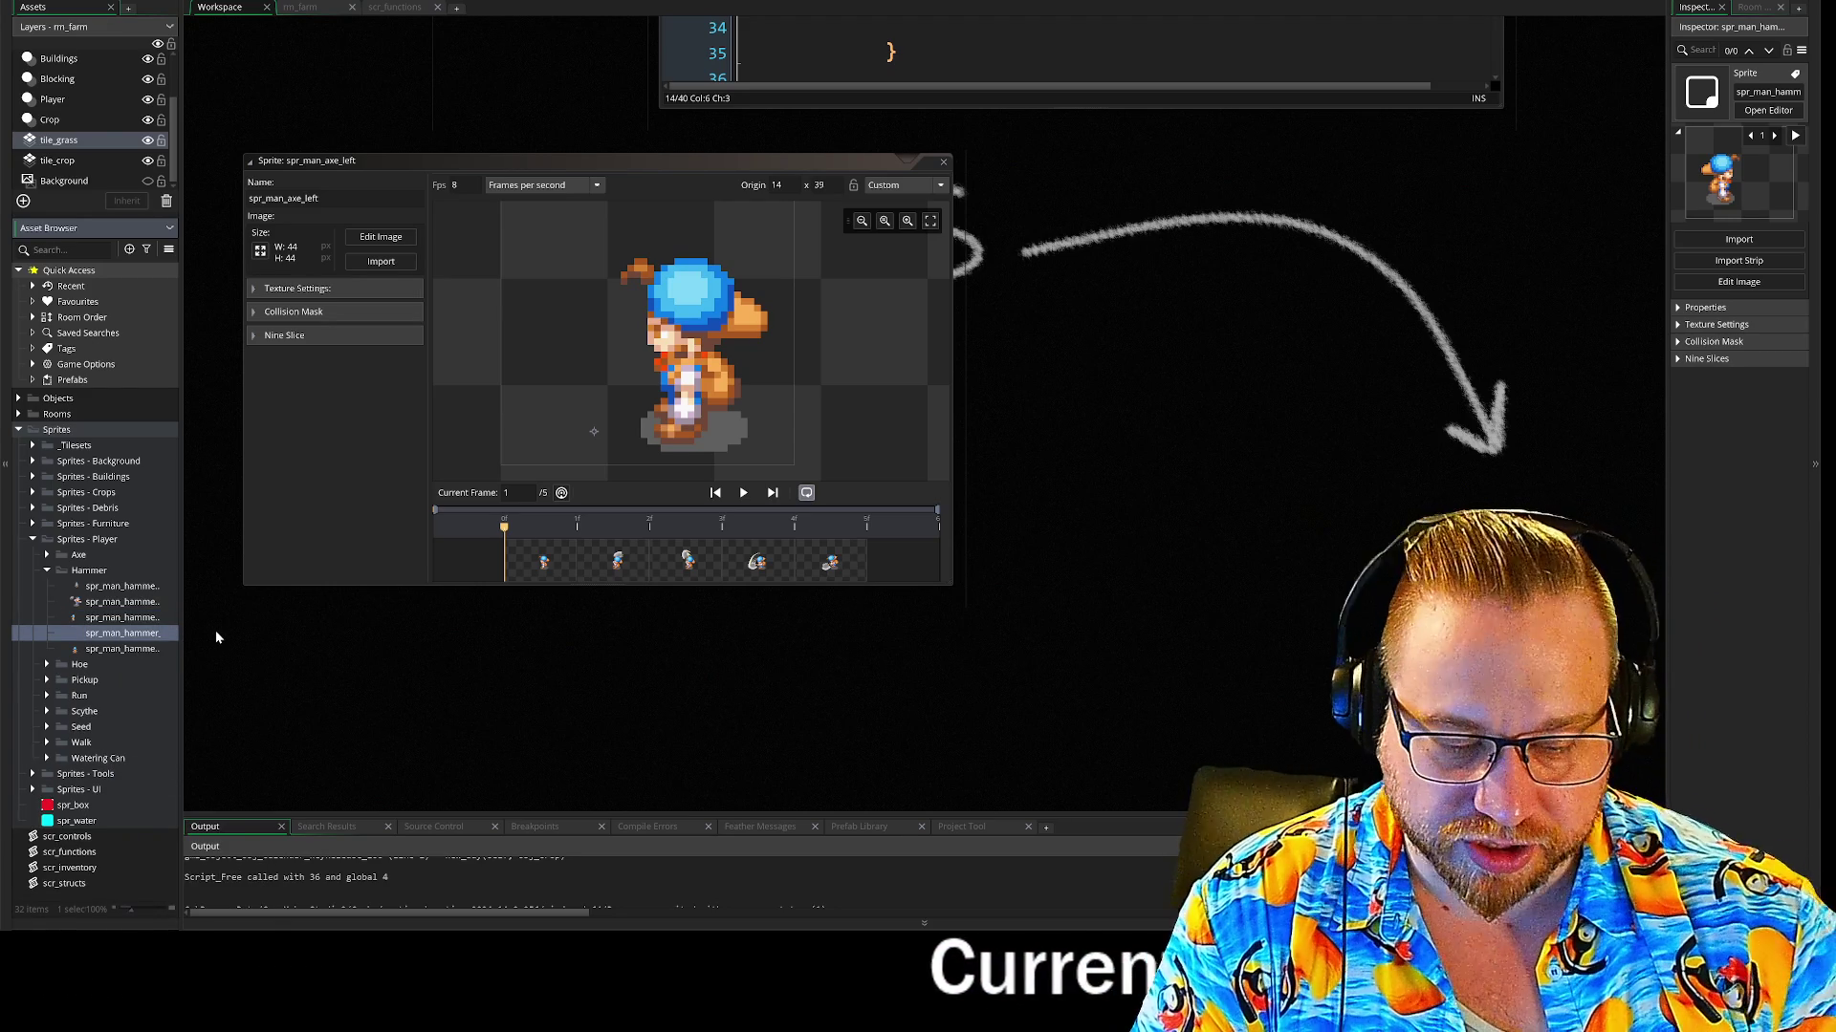
{"action": "left_click_drag", "start_coordinate": [182, 605], "coordinate": [265, 604]}
{"action": "right_click", "coordinate": [177, 633]}
{"action": "key", "text": "Escape"}
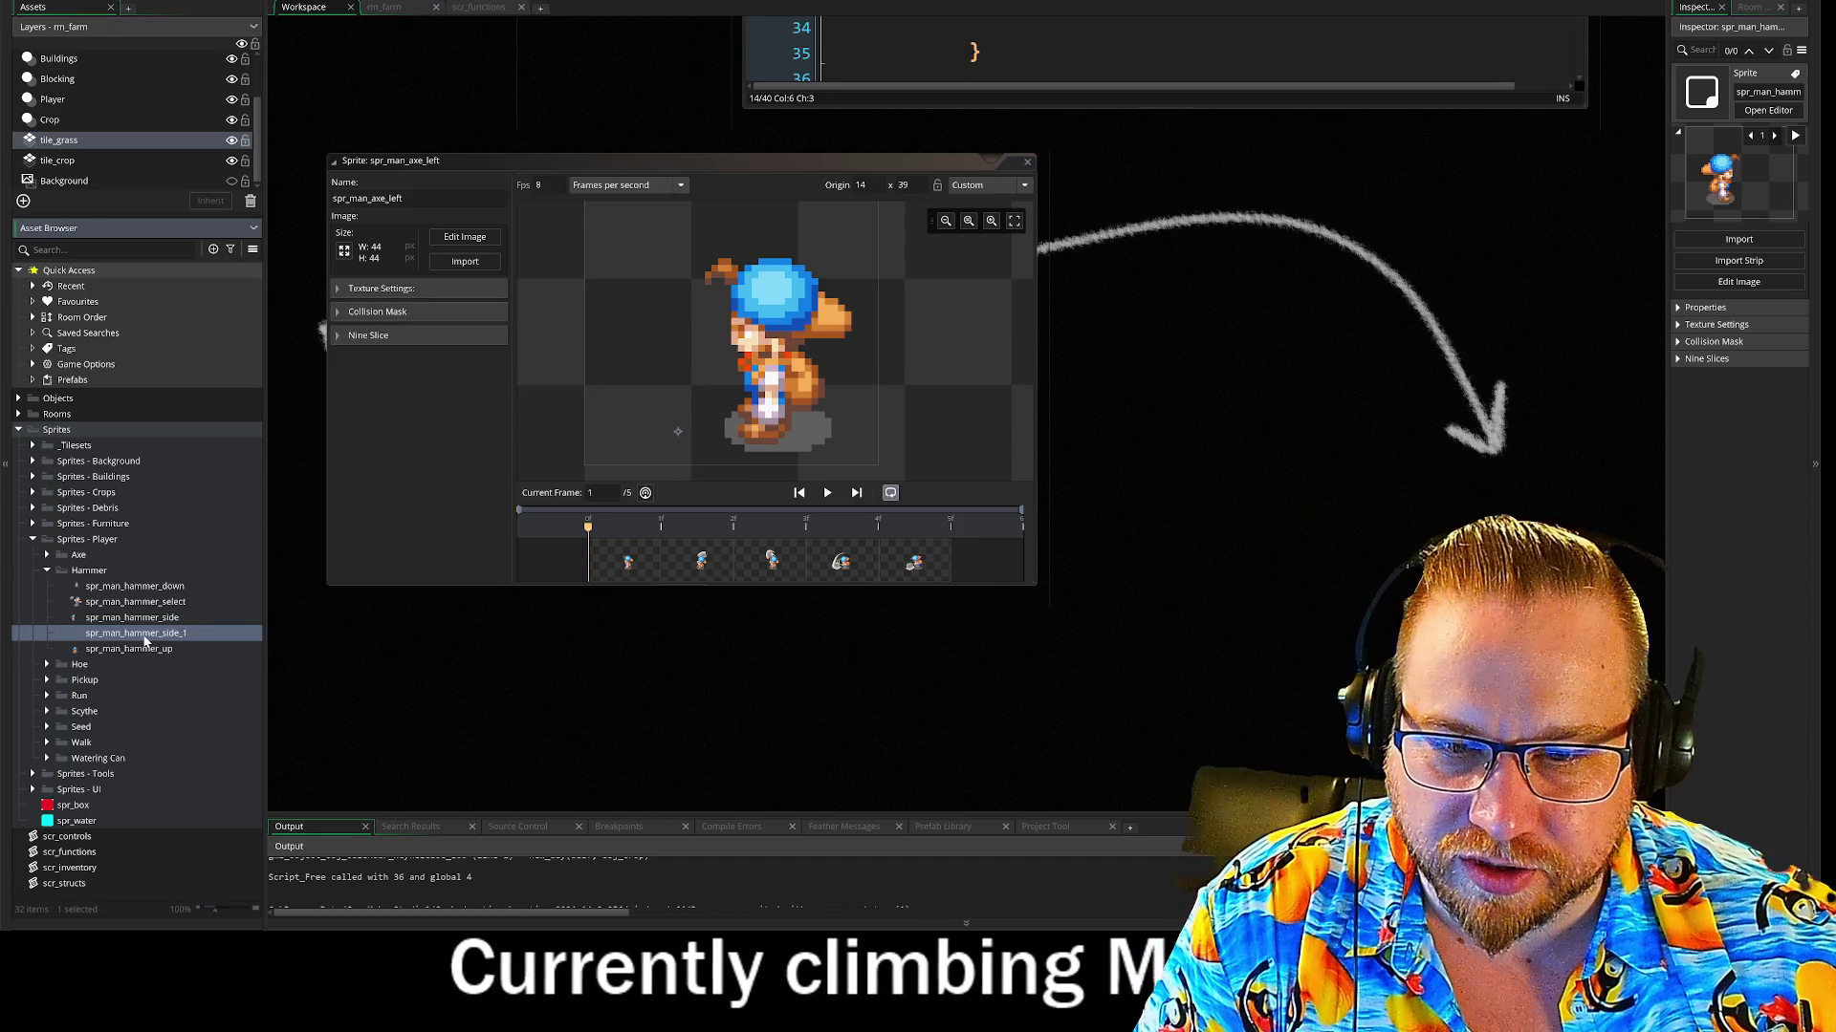
{"action": "double_click", "coordinate": [143, 634]}
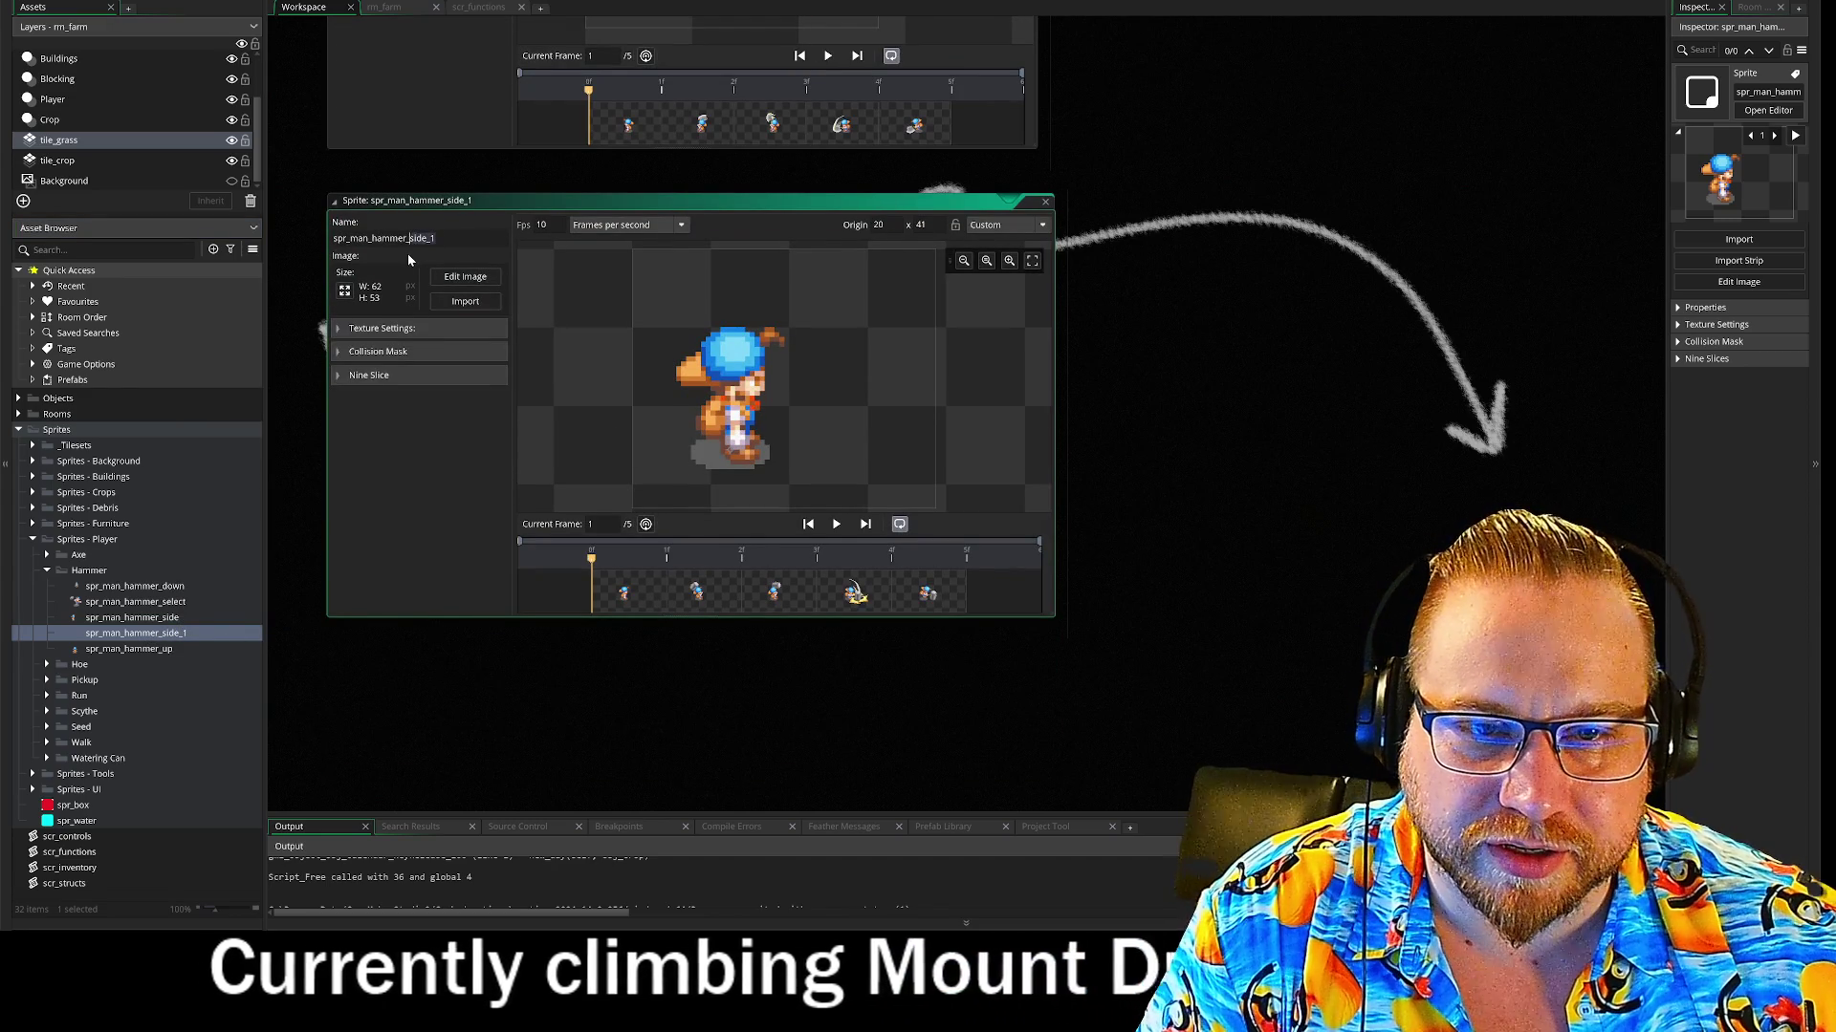
{"action": "type", "text": "left"}
{"action": "key", "text": "Return"}
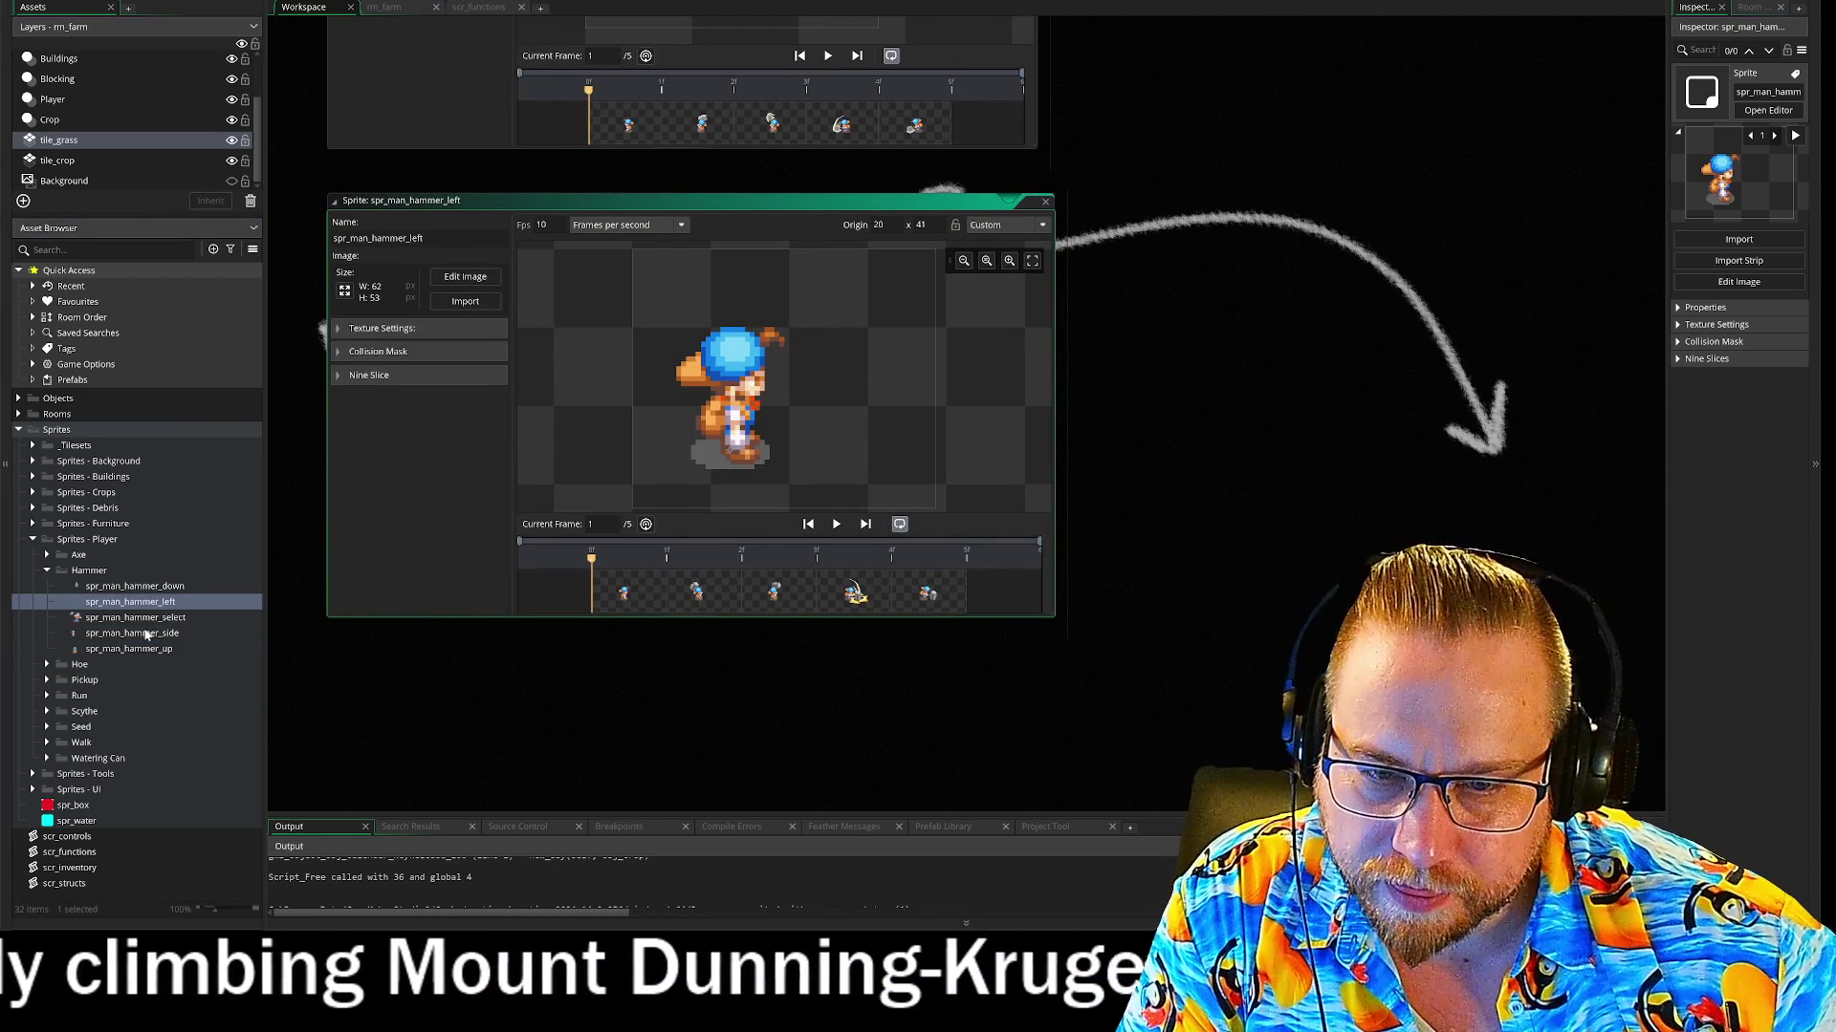
Rename the original side sprite spr_man_hammer_right and close both hammer sprite windows
{"action": "right_click", "coordinate": [145, 634]}
{"action": "left_click", "coordinate": [172, 459]}
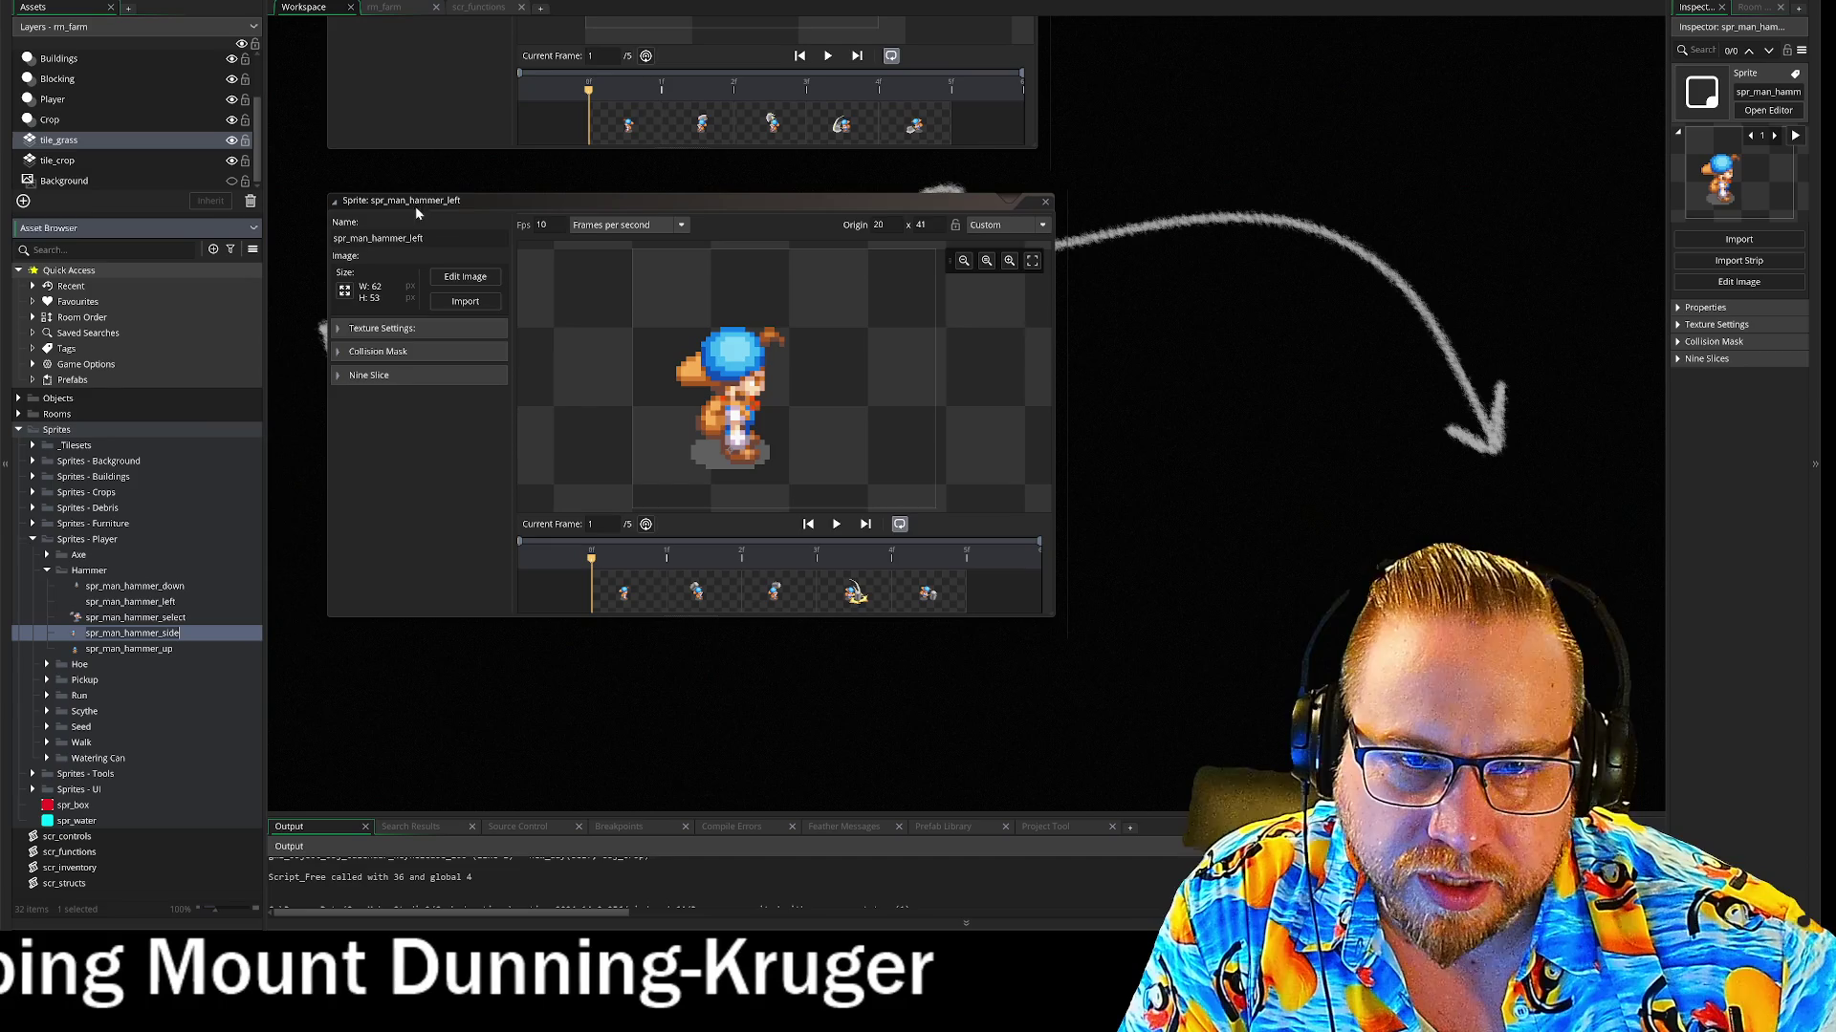
{"action": "scroll", "coordinate": [455, 507], "scroll_direction": "up", "scroll_amount": 4}
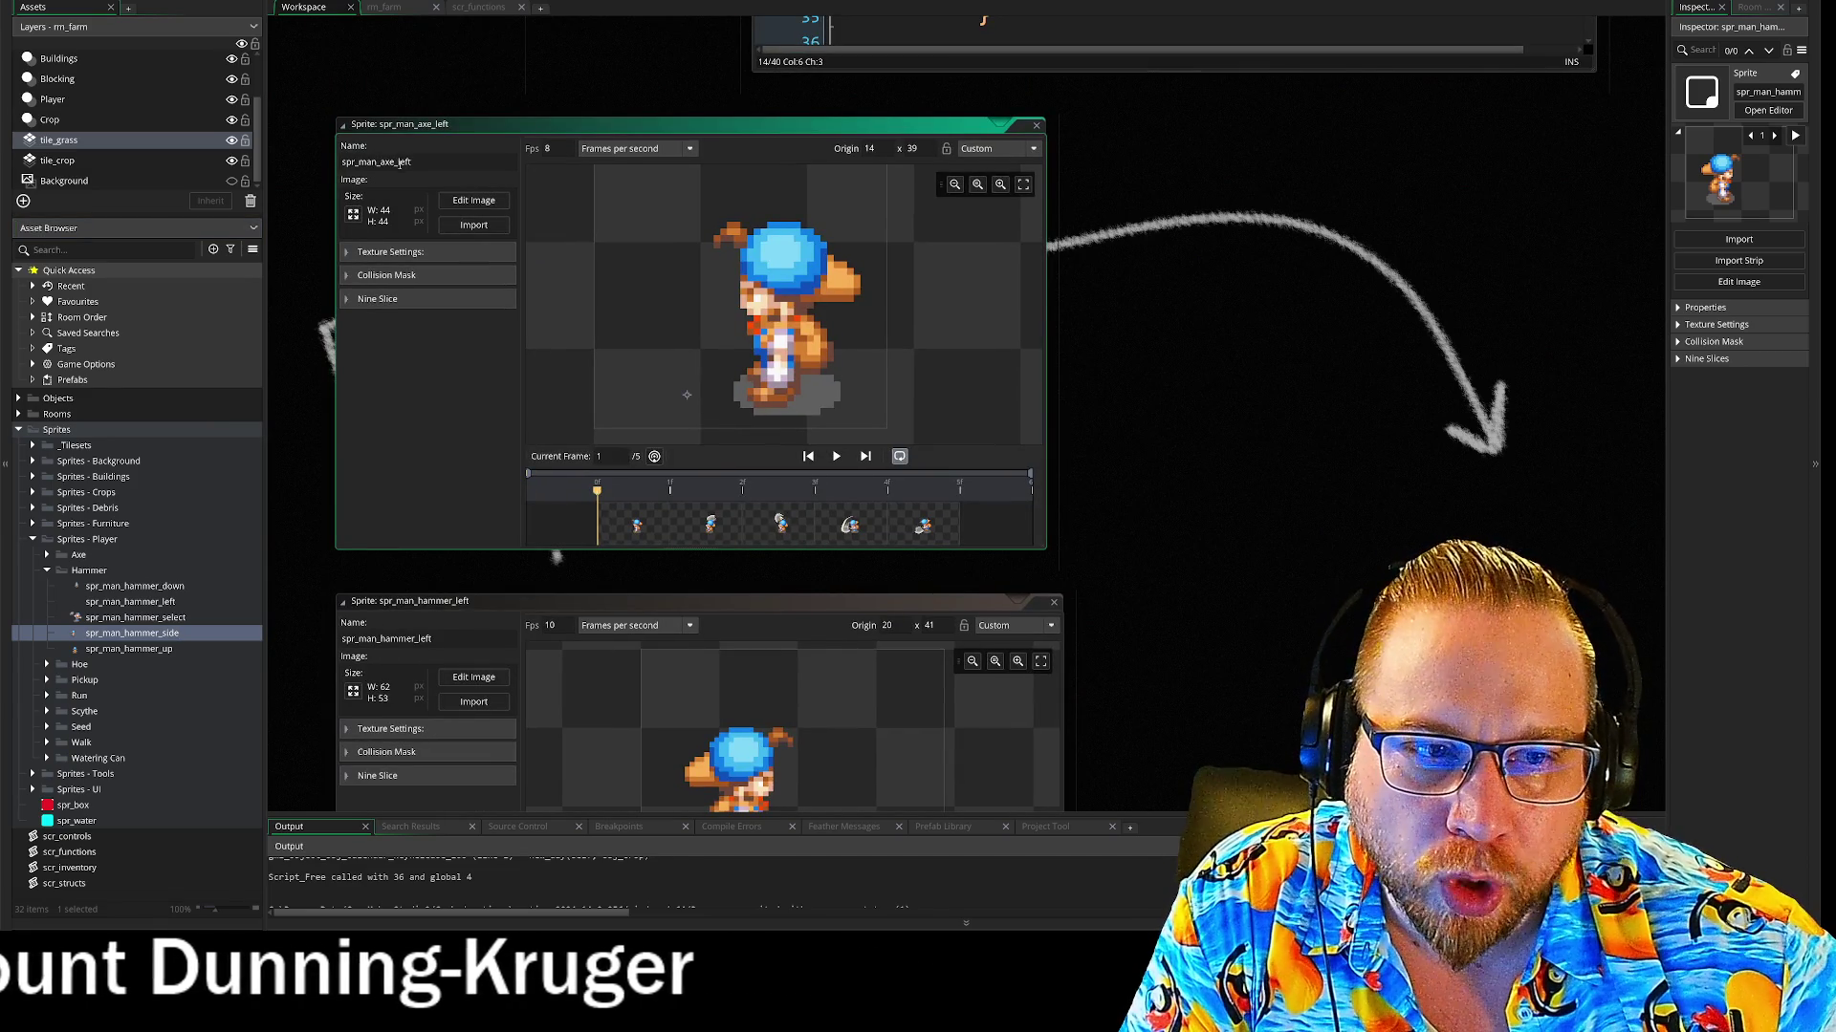
{"action": "scroll", "coordinate": [444, 421], "scroll_direction": "down", "scroll_amount": 2}
{"action": "scroll", "coordinate": [436, 367], "scroll_direction": "down", "scroll_amount": 2}
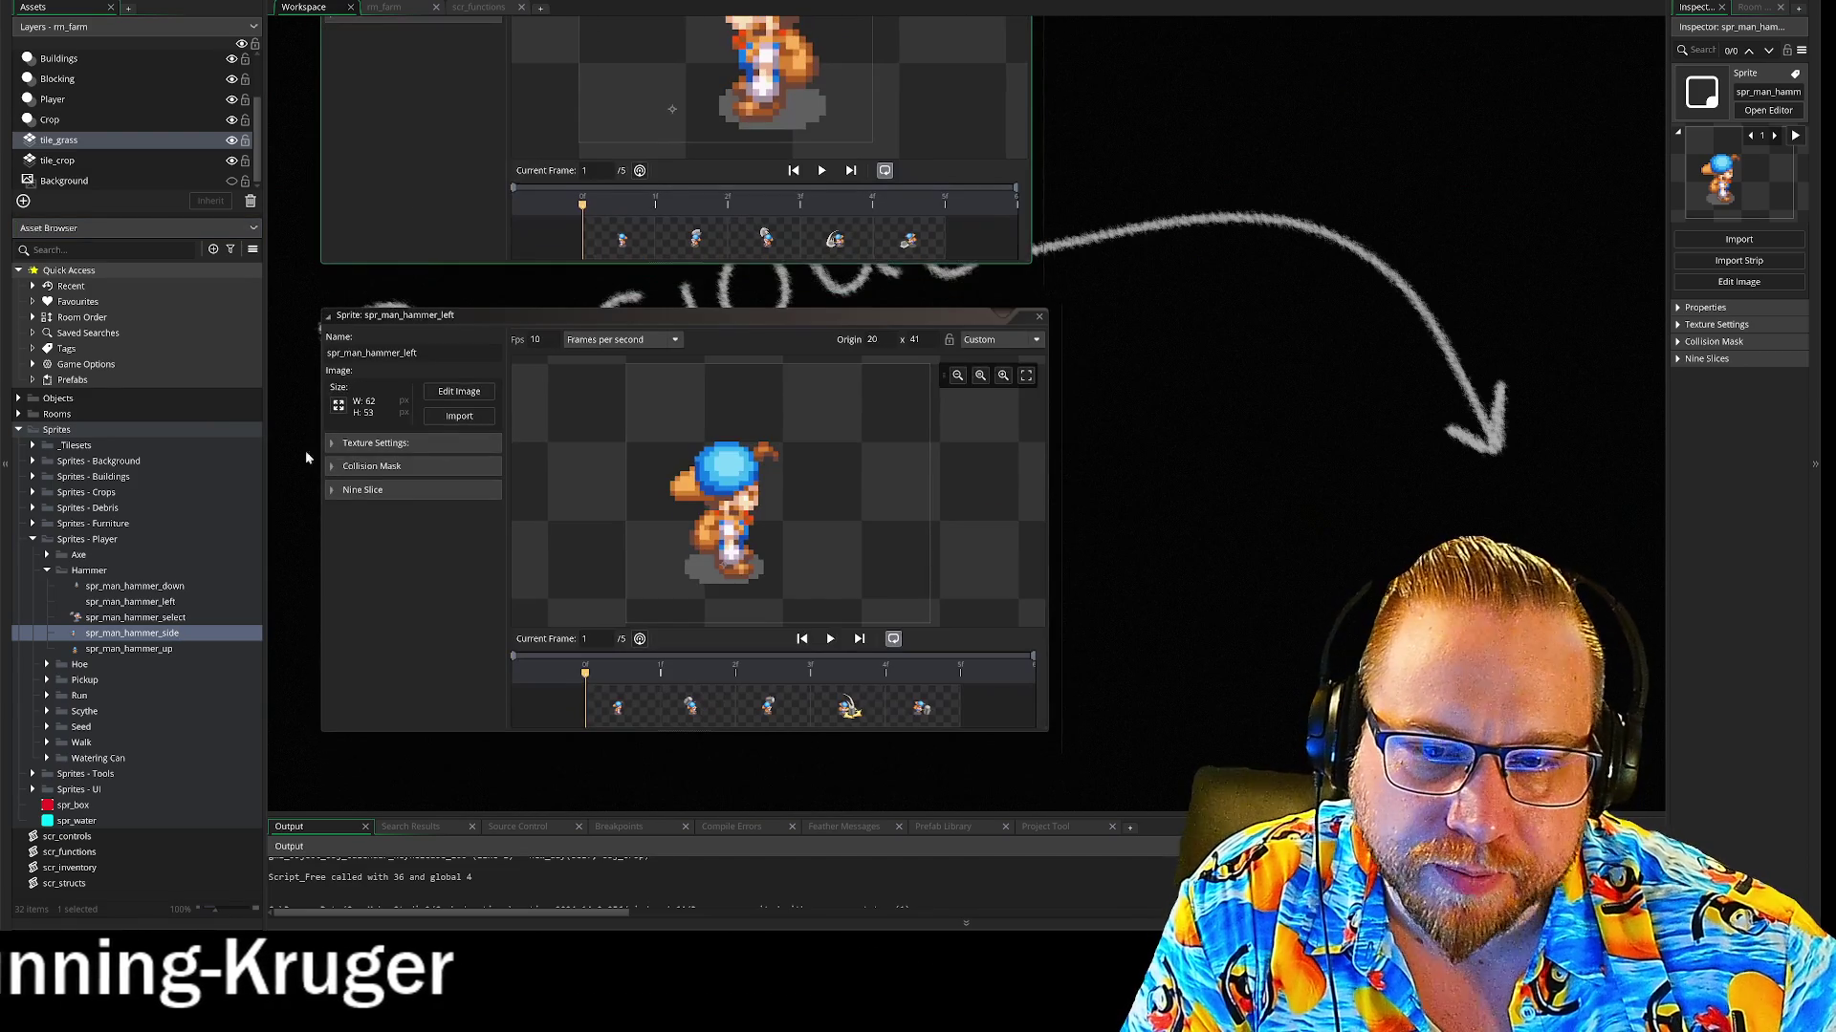
{"action": "double_click", "coordinate": [139, 635]}
{"action": "type", "text": "spr_man_hammer_right"}
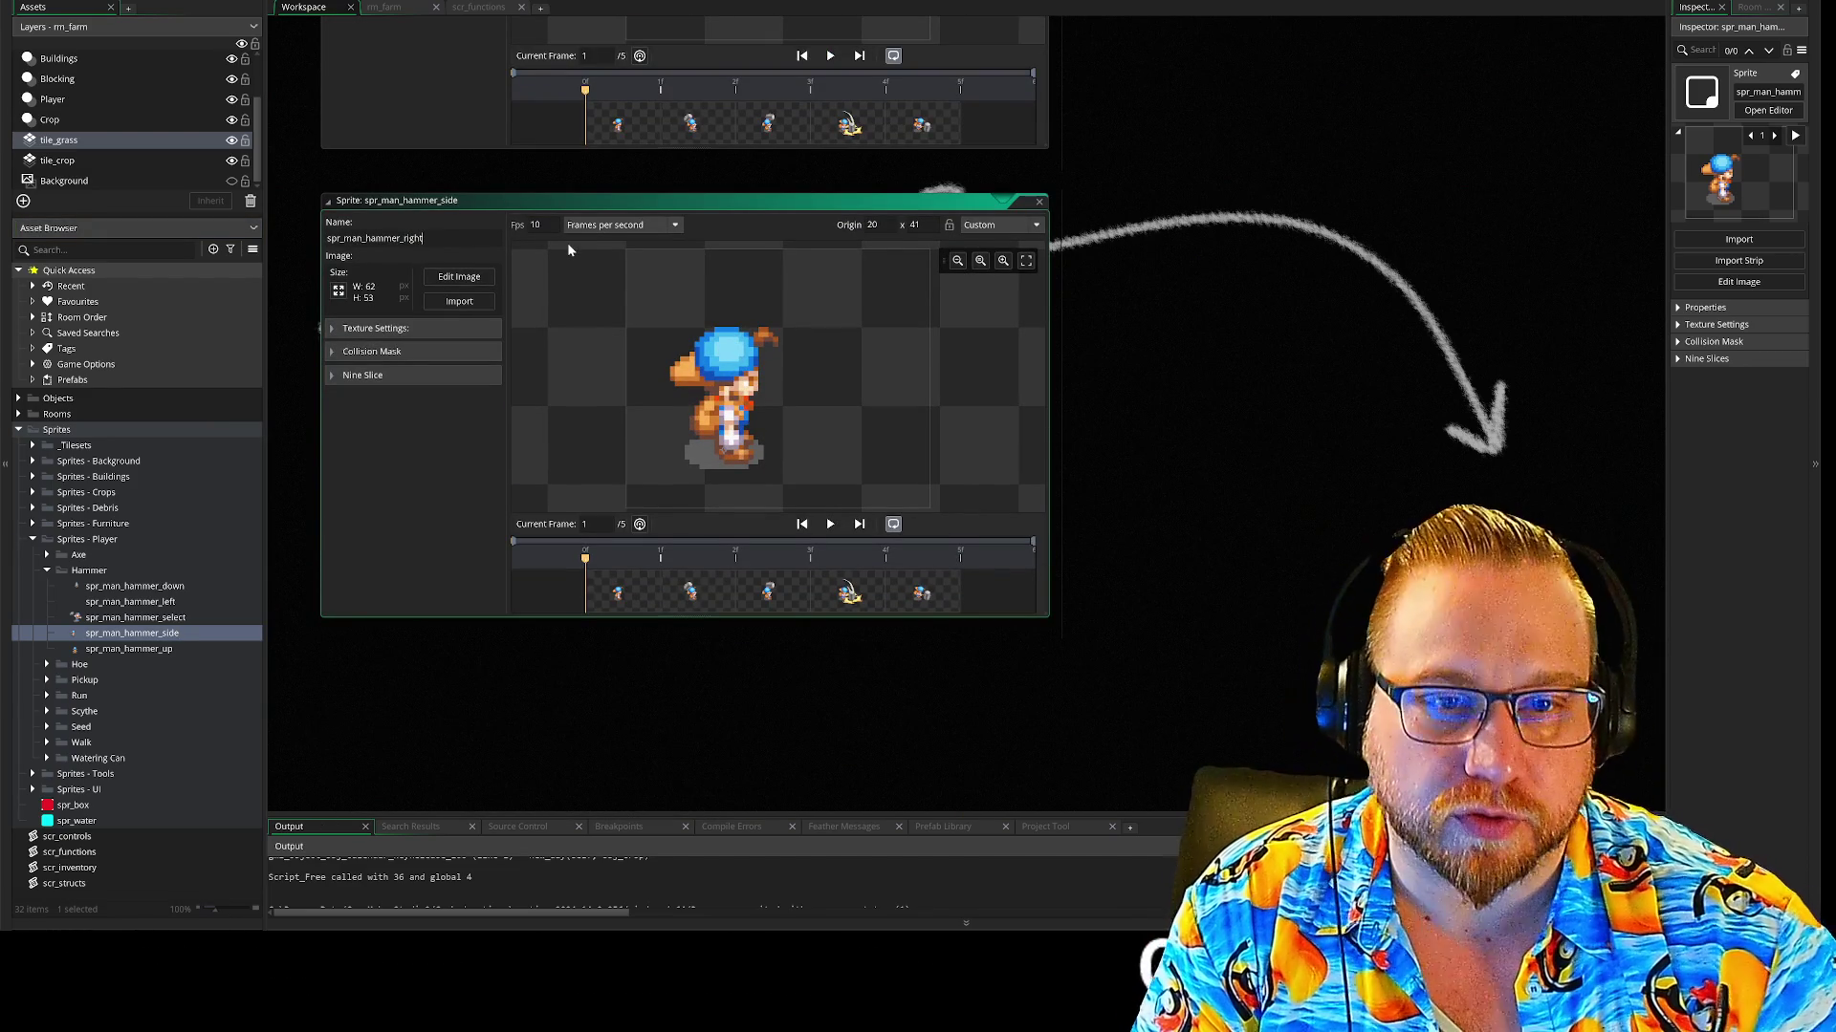
{"action": "key", "text": "Return"}
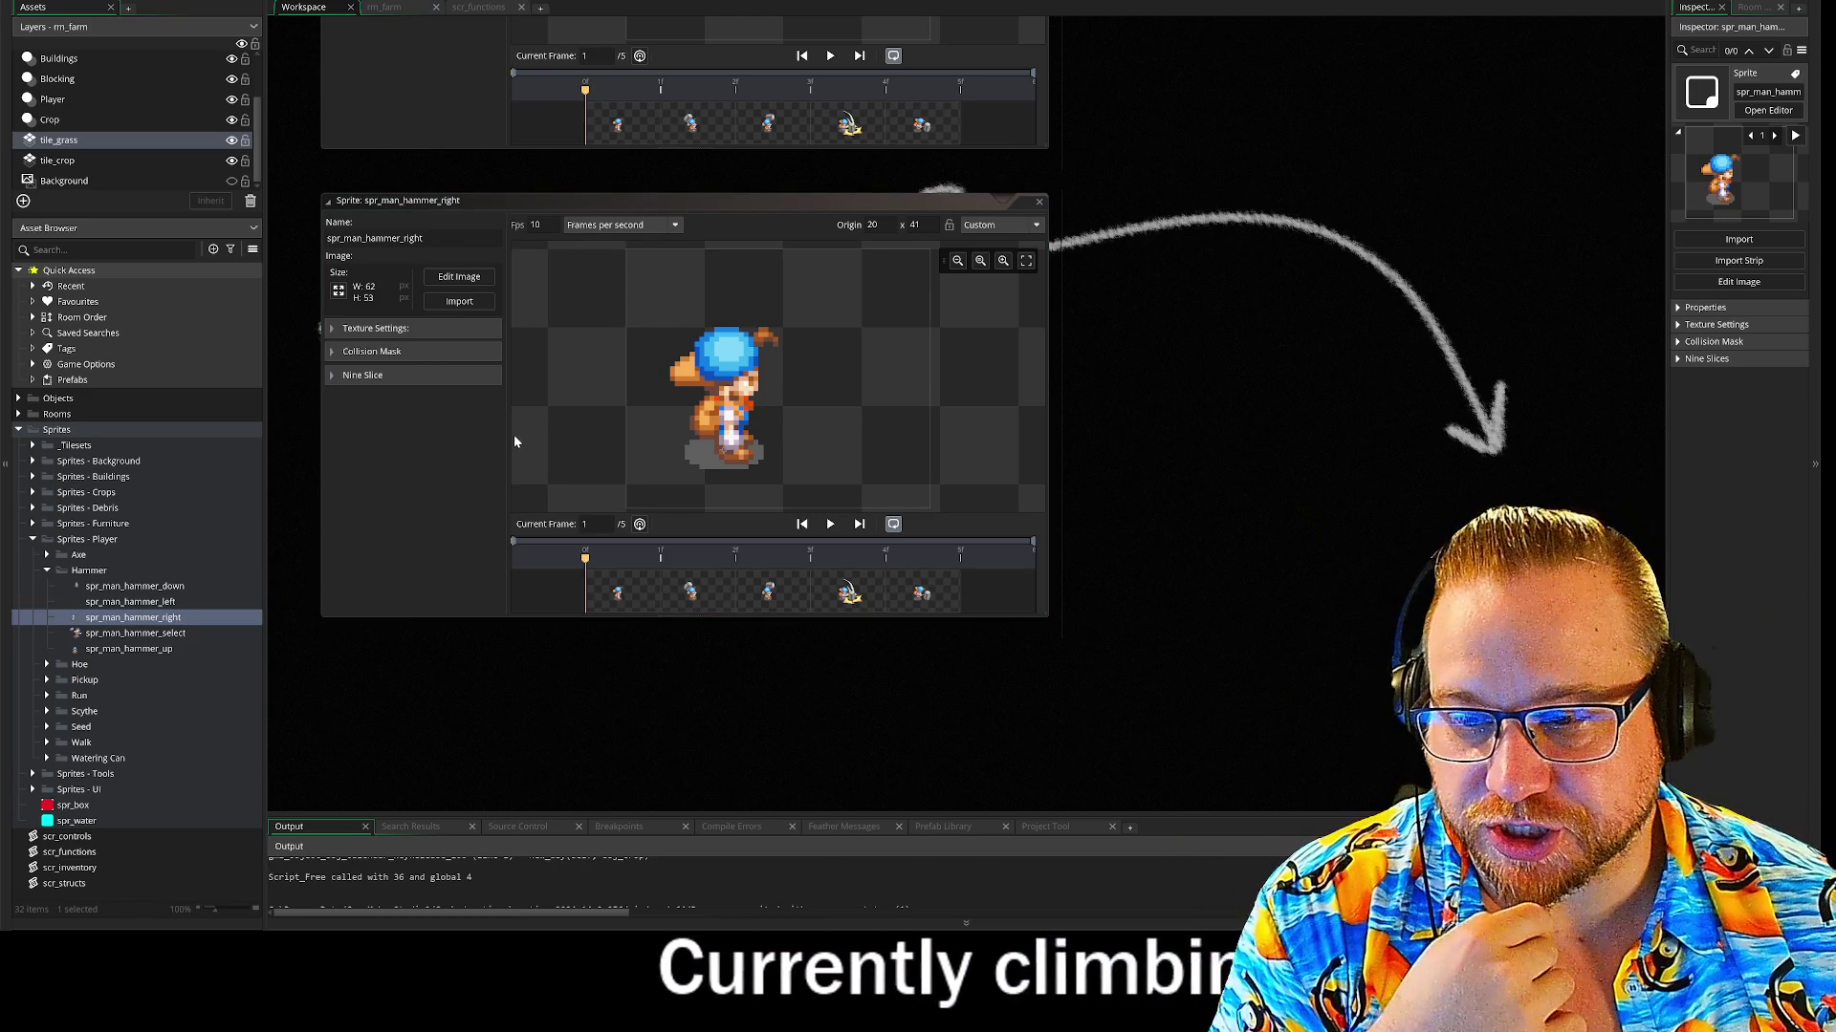
{"action": "left_click", "coordinate": [1039, 202]}
{"action": "left_click", "coordinate": [1100, 100]}
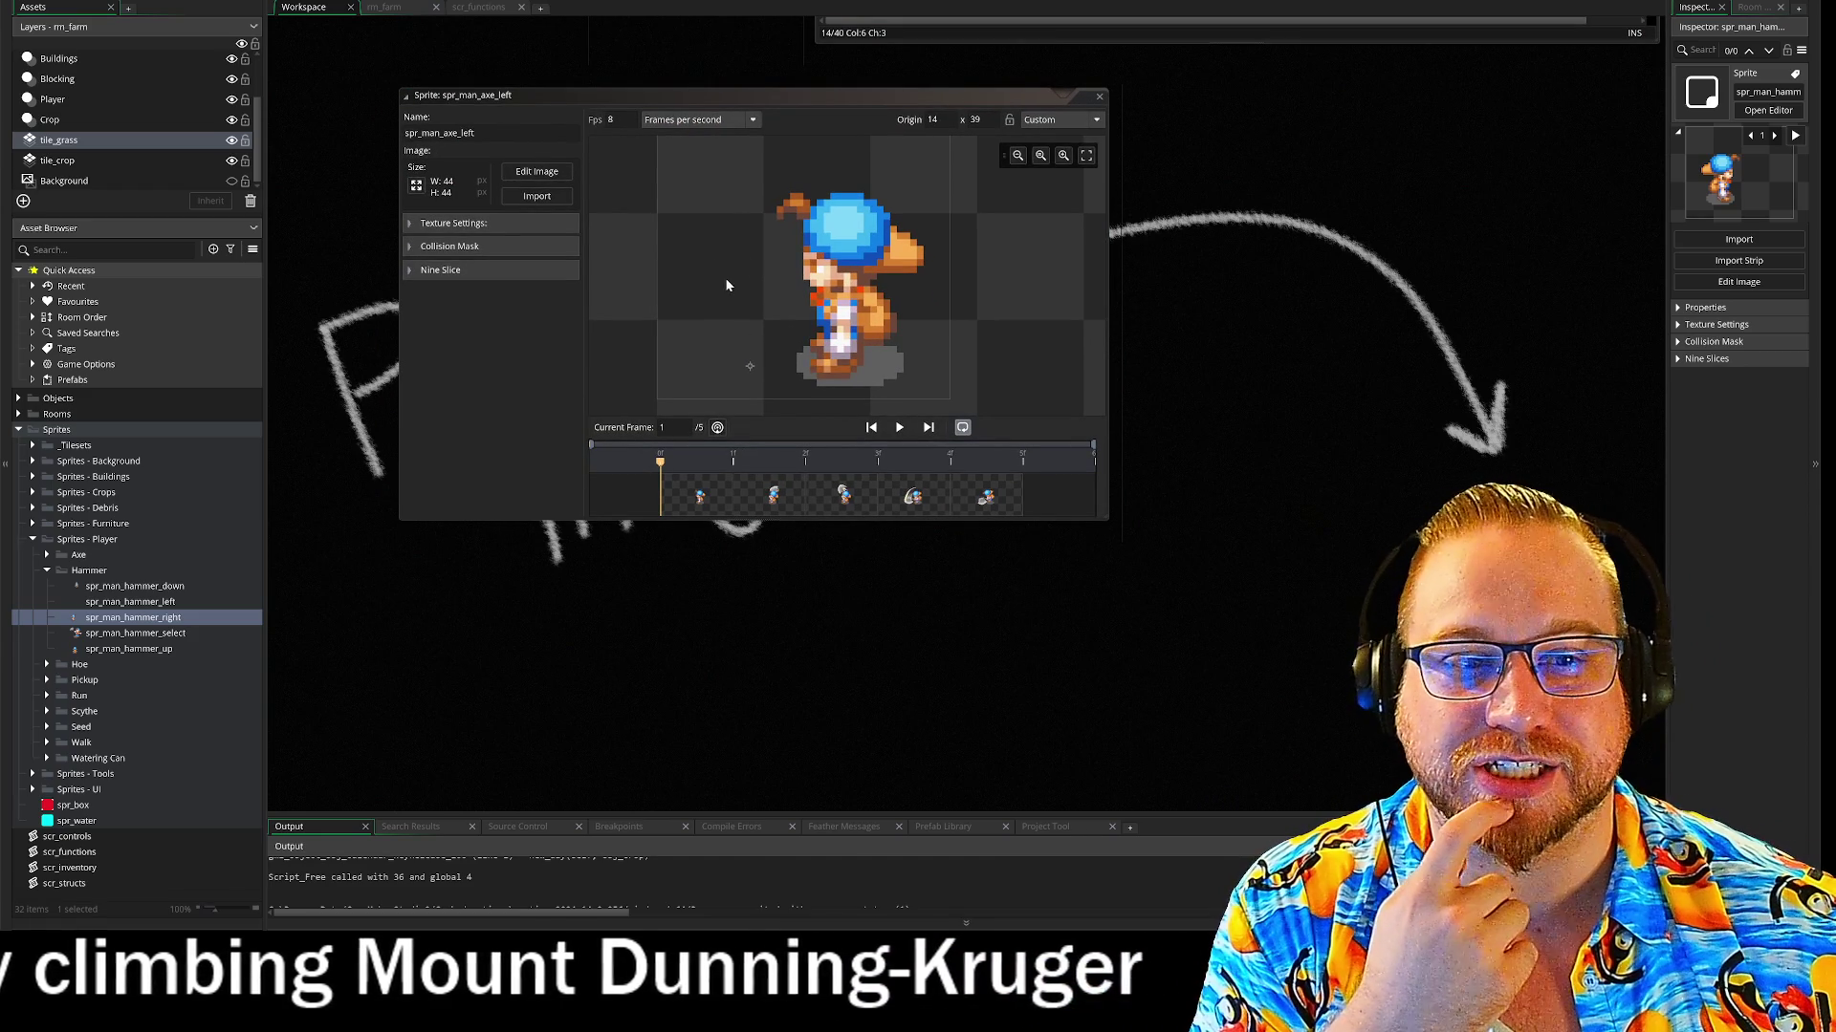
Drag spr_man_axe_left's origin to X 30, close it, and open spr_man_hammer_left
{"action": "left_click_drag", "start_coordinate": [751, 370], "coordinate": [856, 367]}
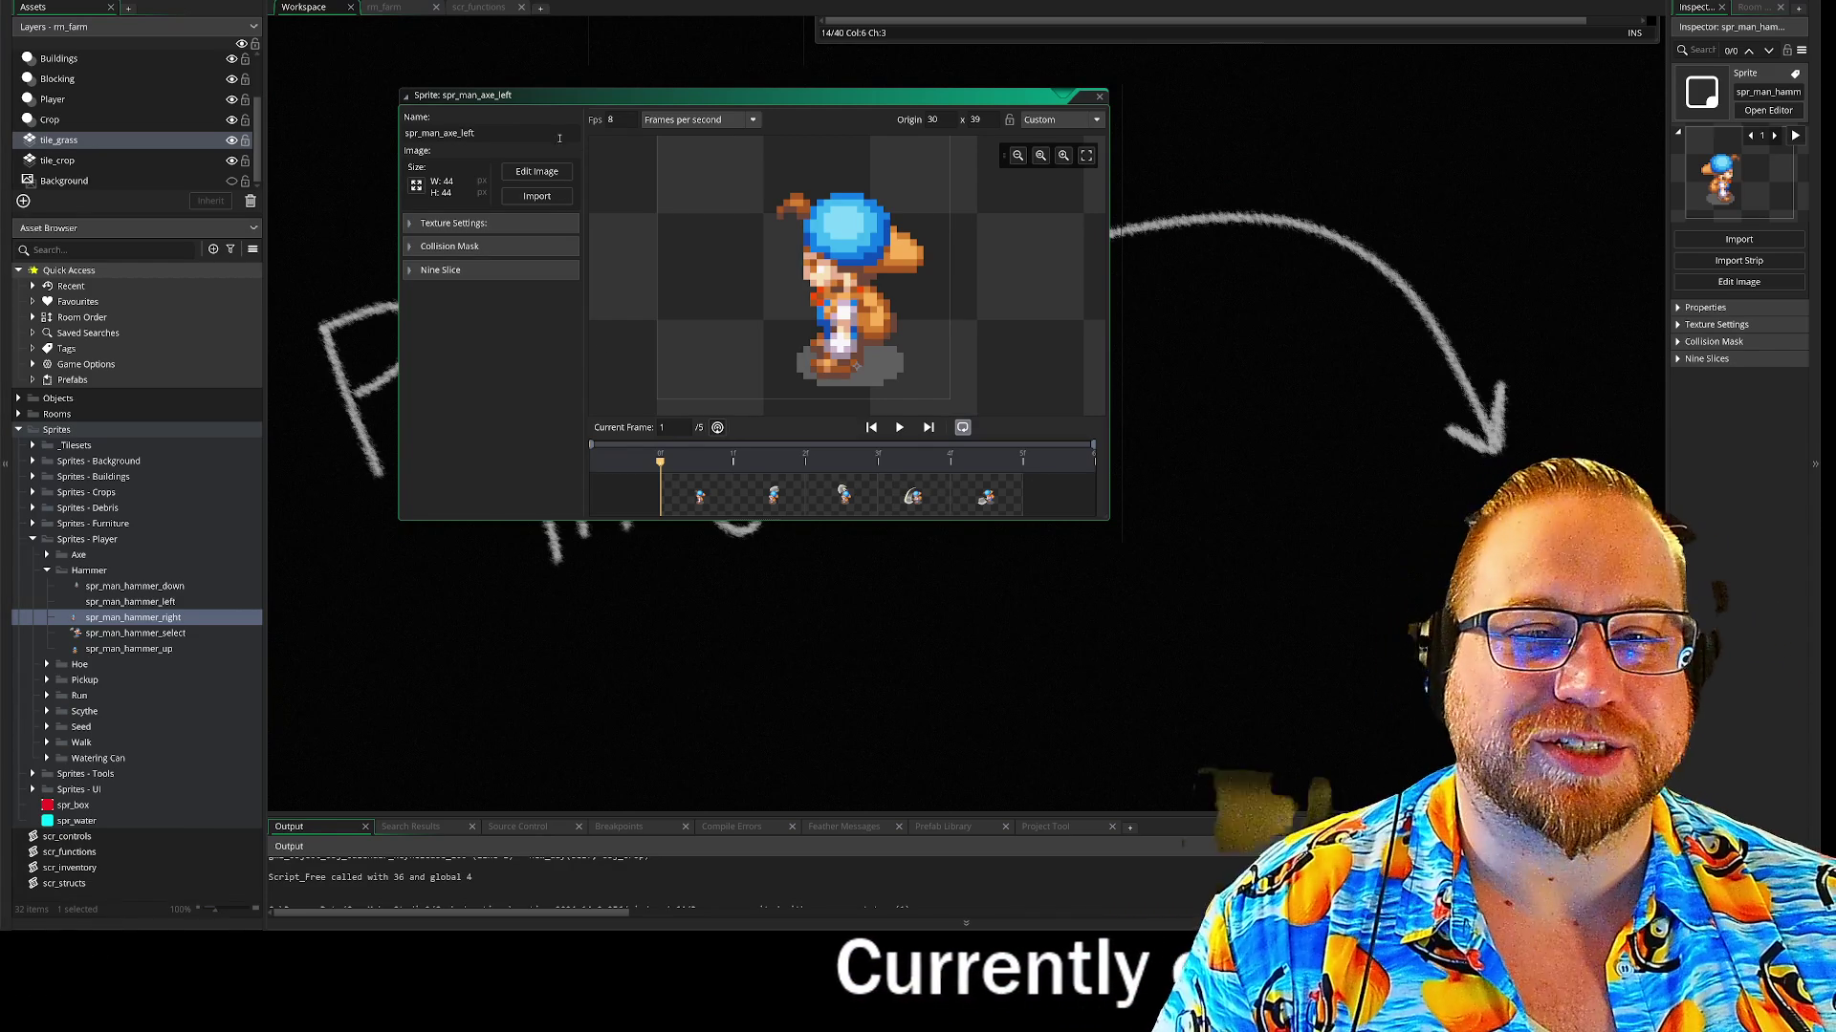
{"action": "left_click", "coordinate": [1100, 98]}
{"action": "double_click", "coordinate": [113, 603]}
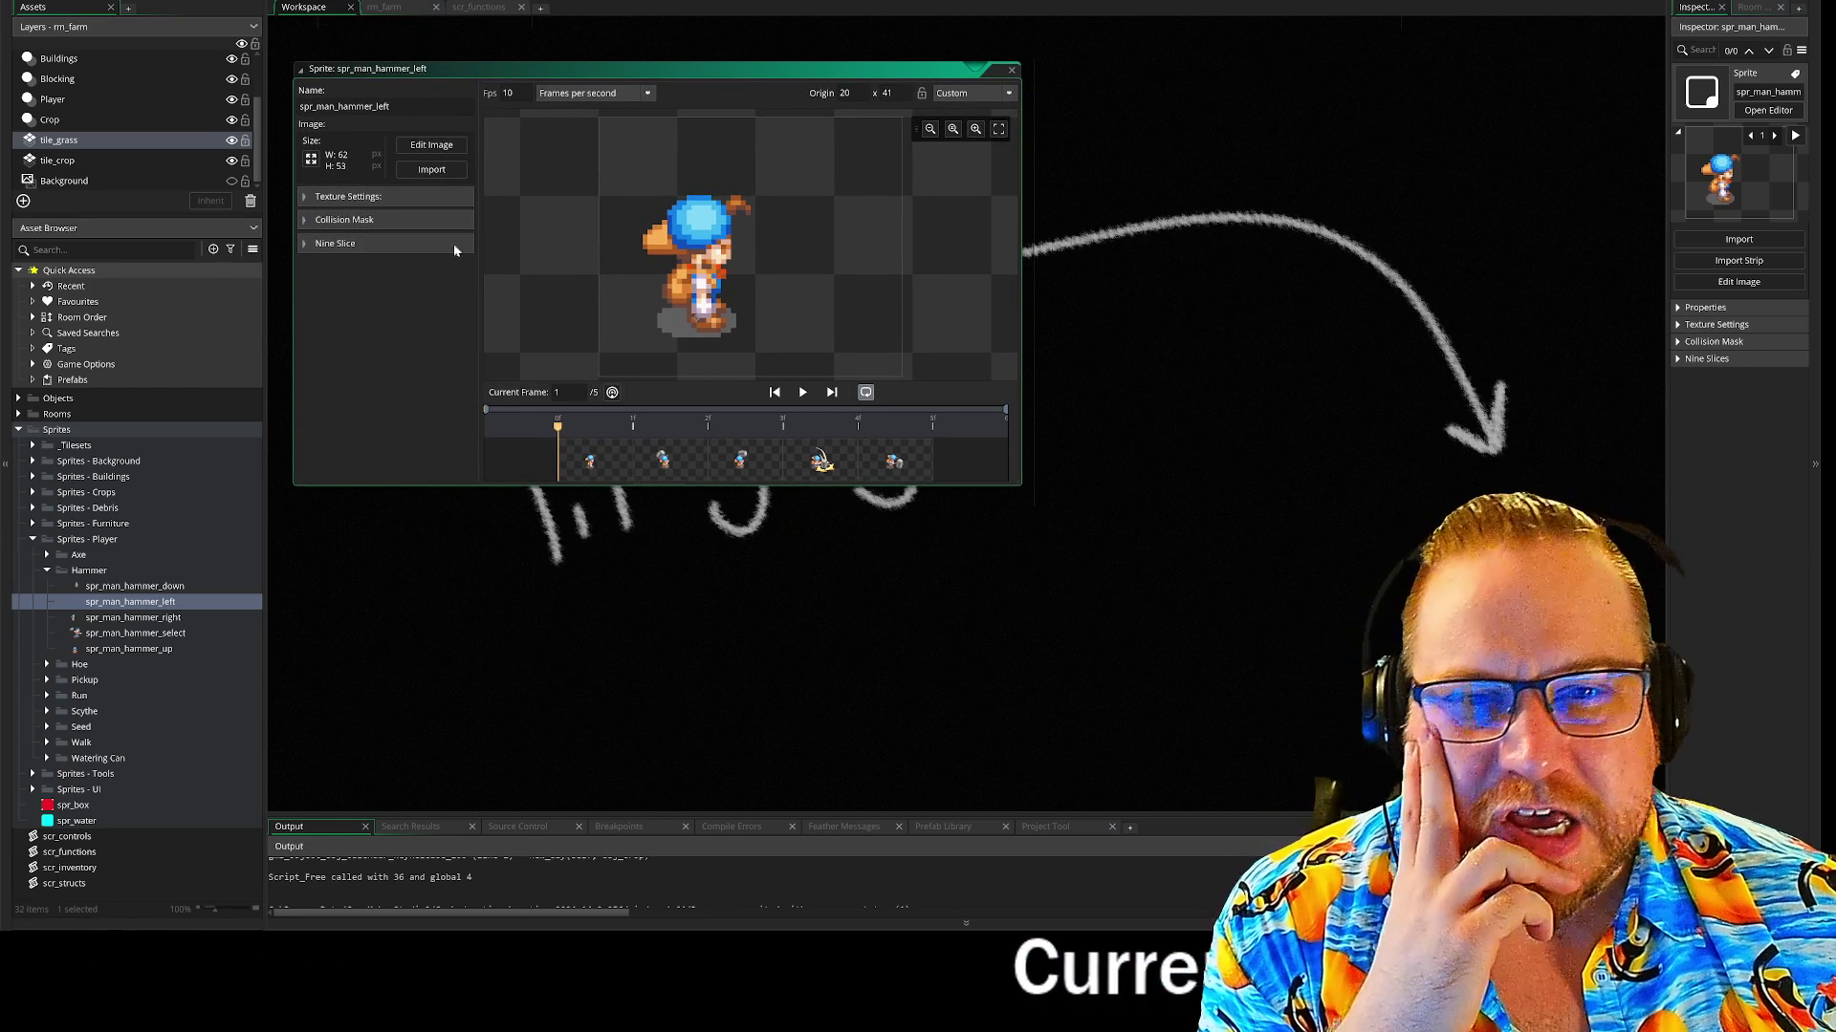
In the hammer-left image editor, erase frame 4 and stamp its mirrored copy back
{"action": "left_click", "coordinate": [431, 145]}
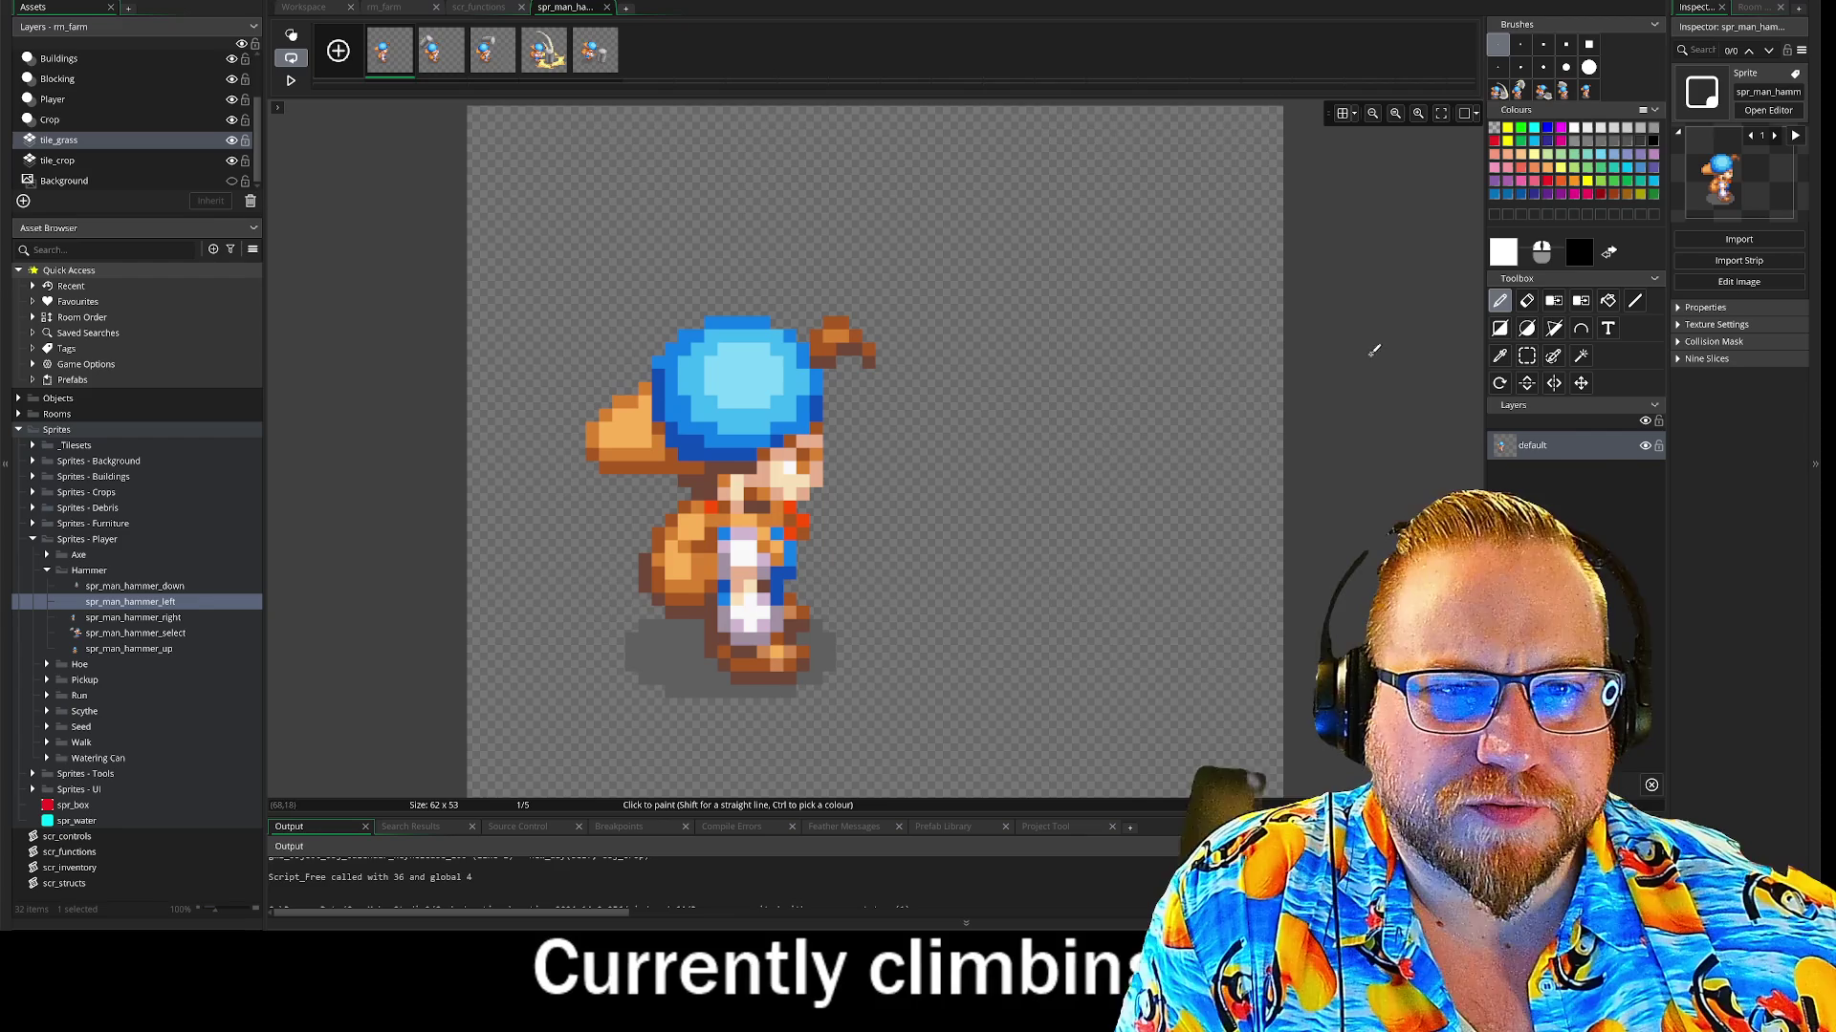
{"action": "left_click", "coordinate": [545, 52]}
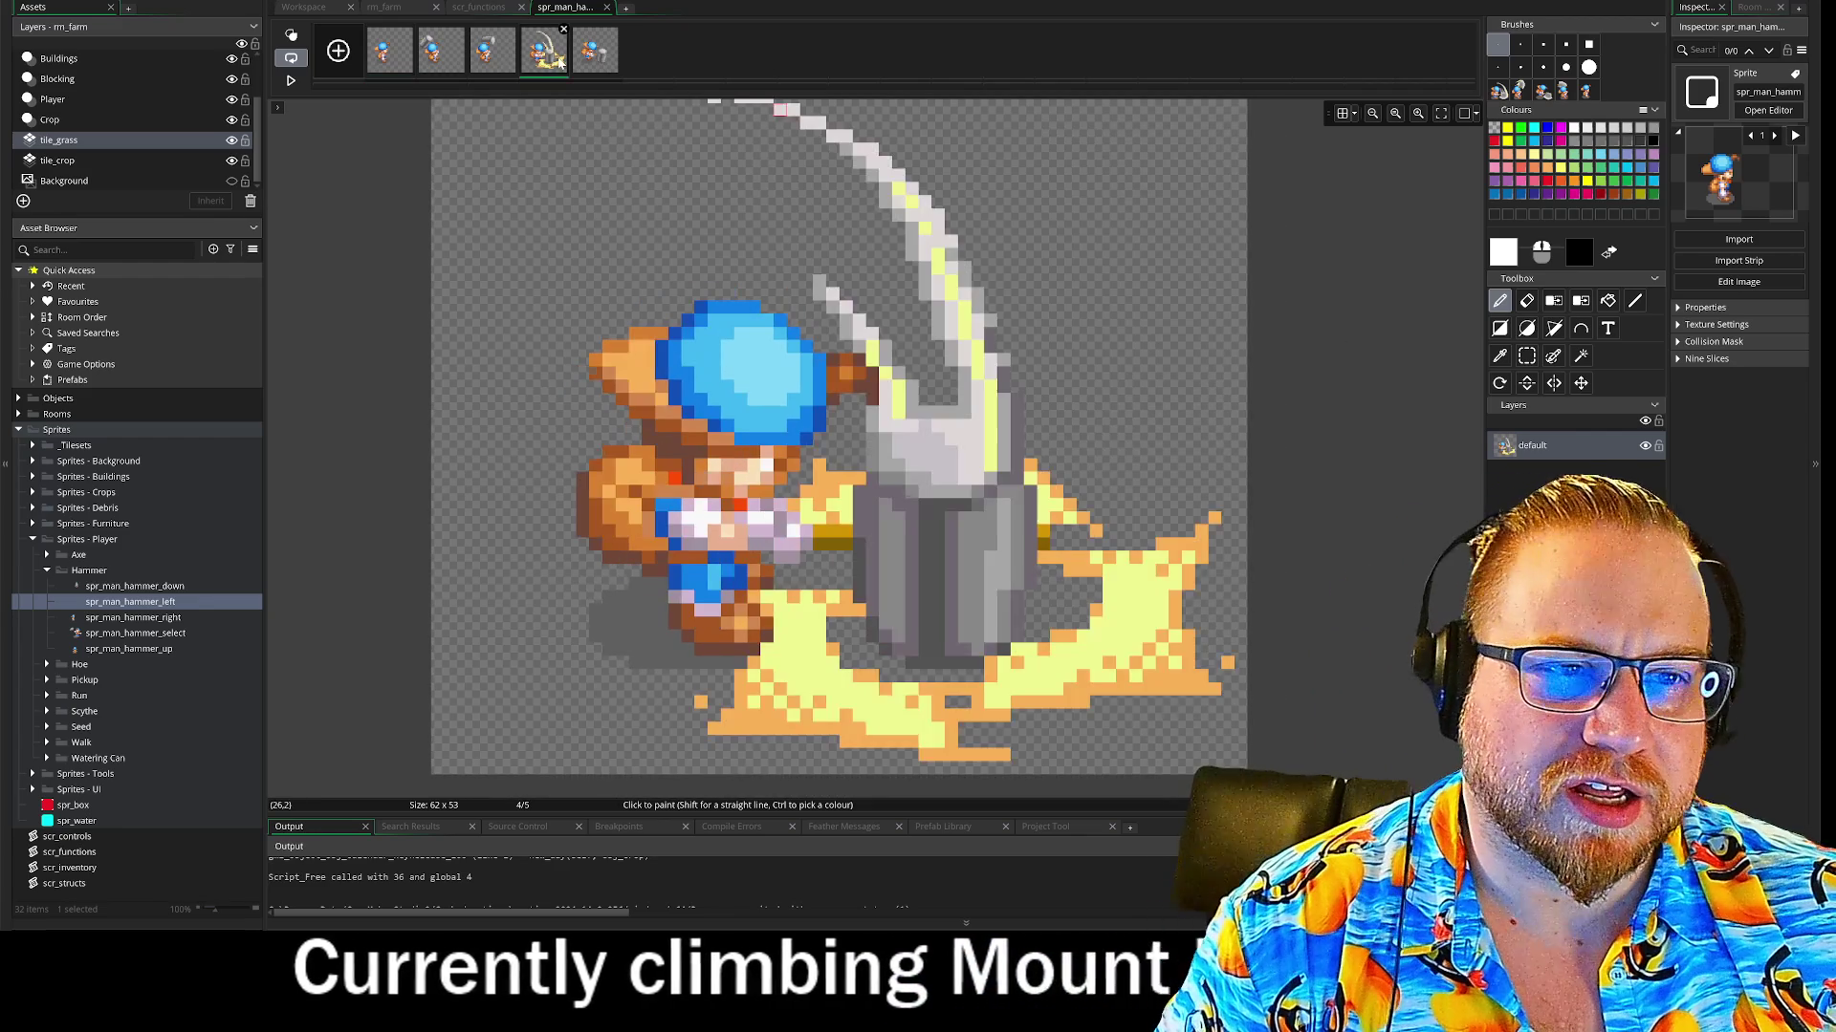
{"action": "scroll", "coordinate": [1192, 275], "scroll_direction": "down", "scroll_amount": 2}
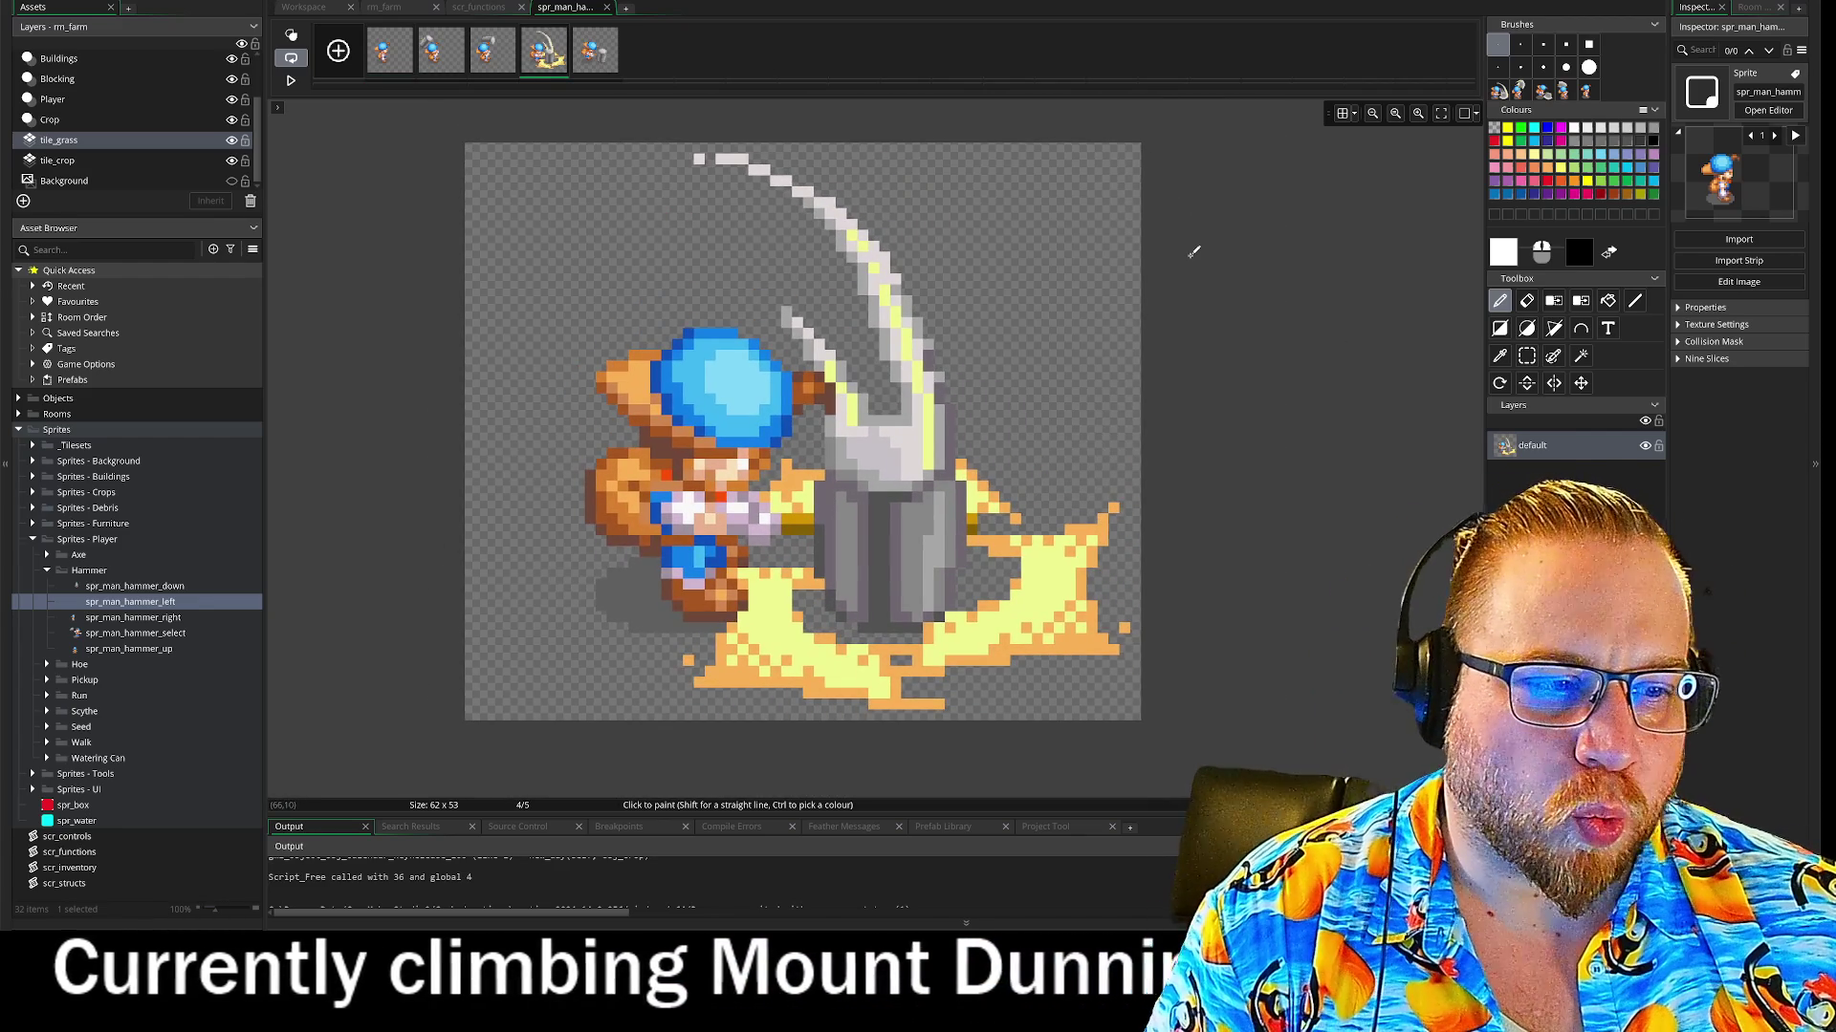
{"action": "left_click", "coordinate": [1526, 357]}
{"action": "key", "text": "ctrl+a"}
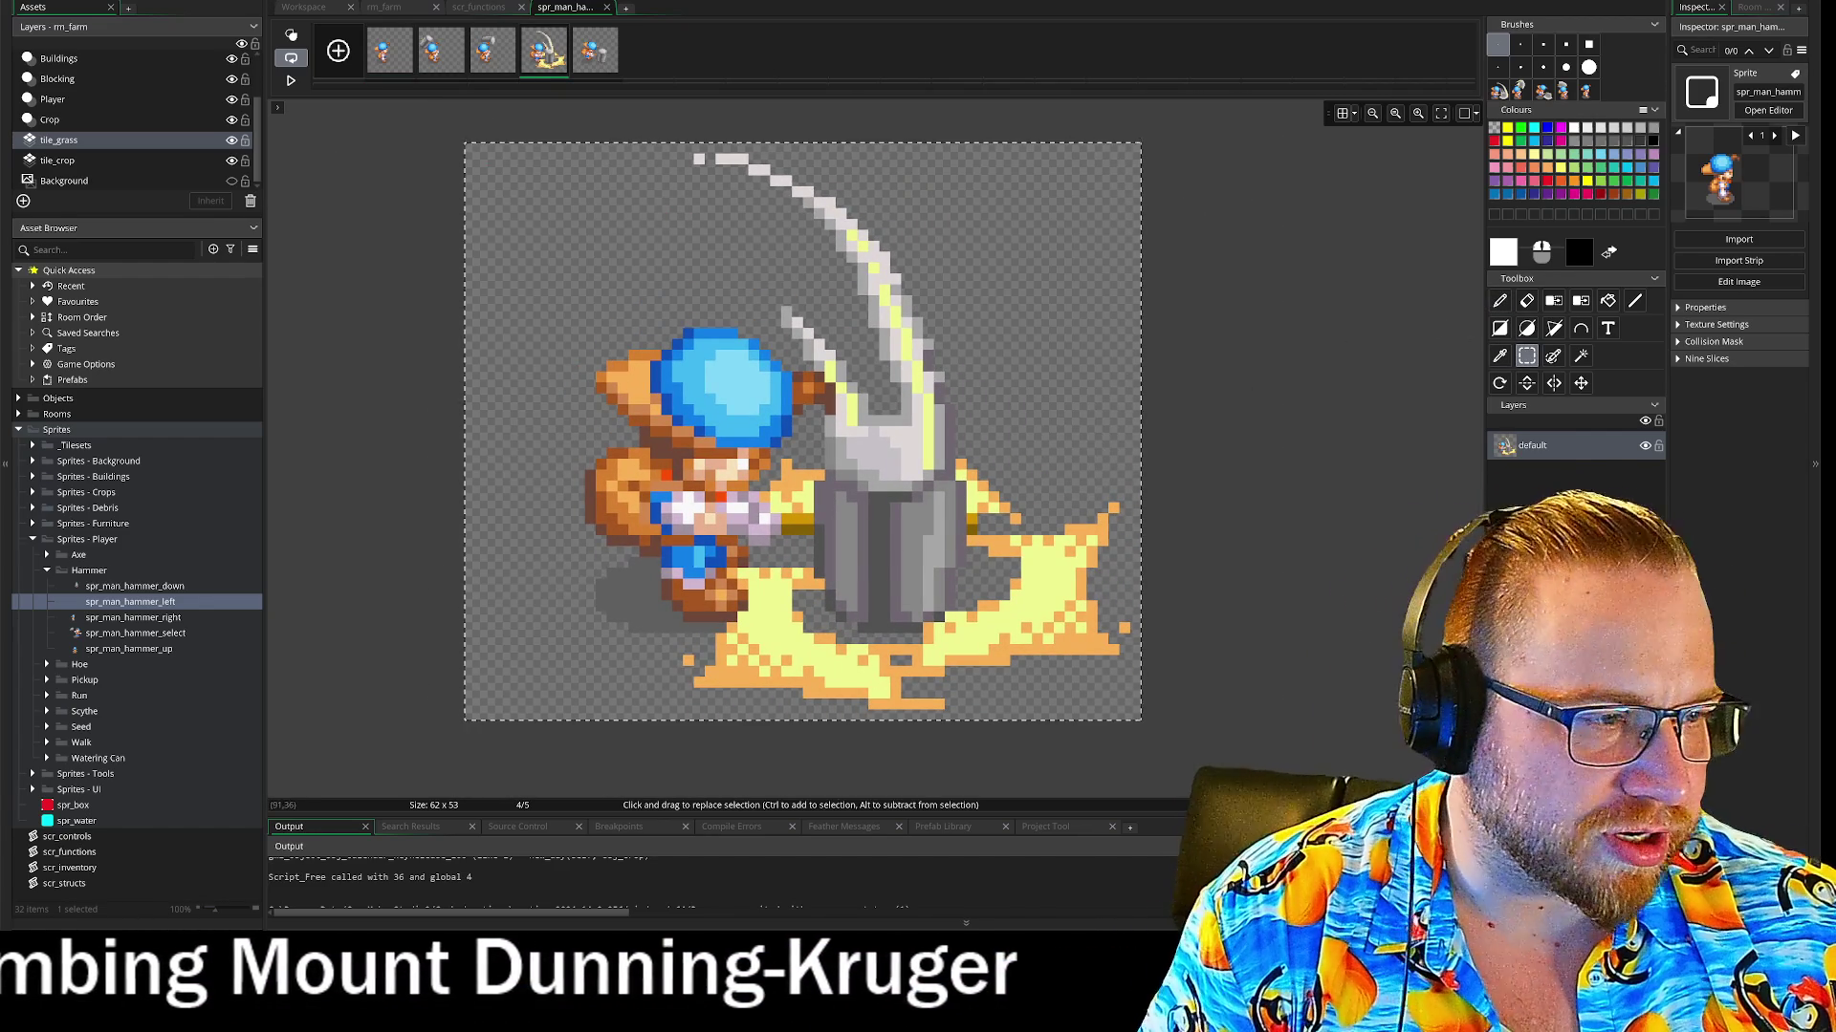
{"action": "key", "text": "ctrl+c"}
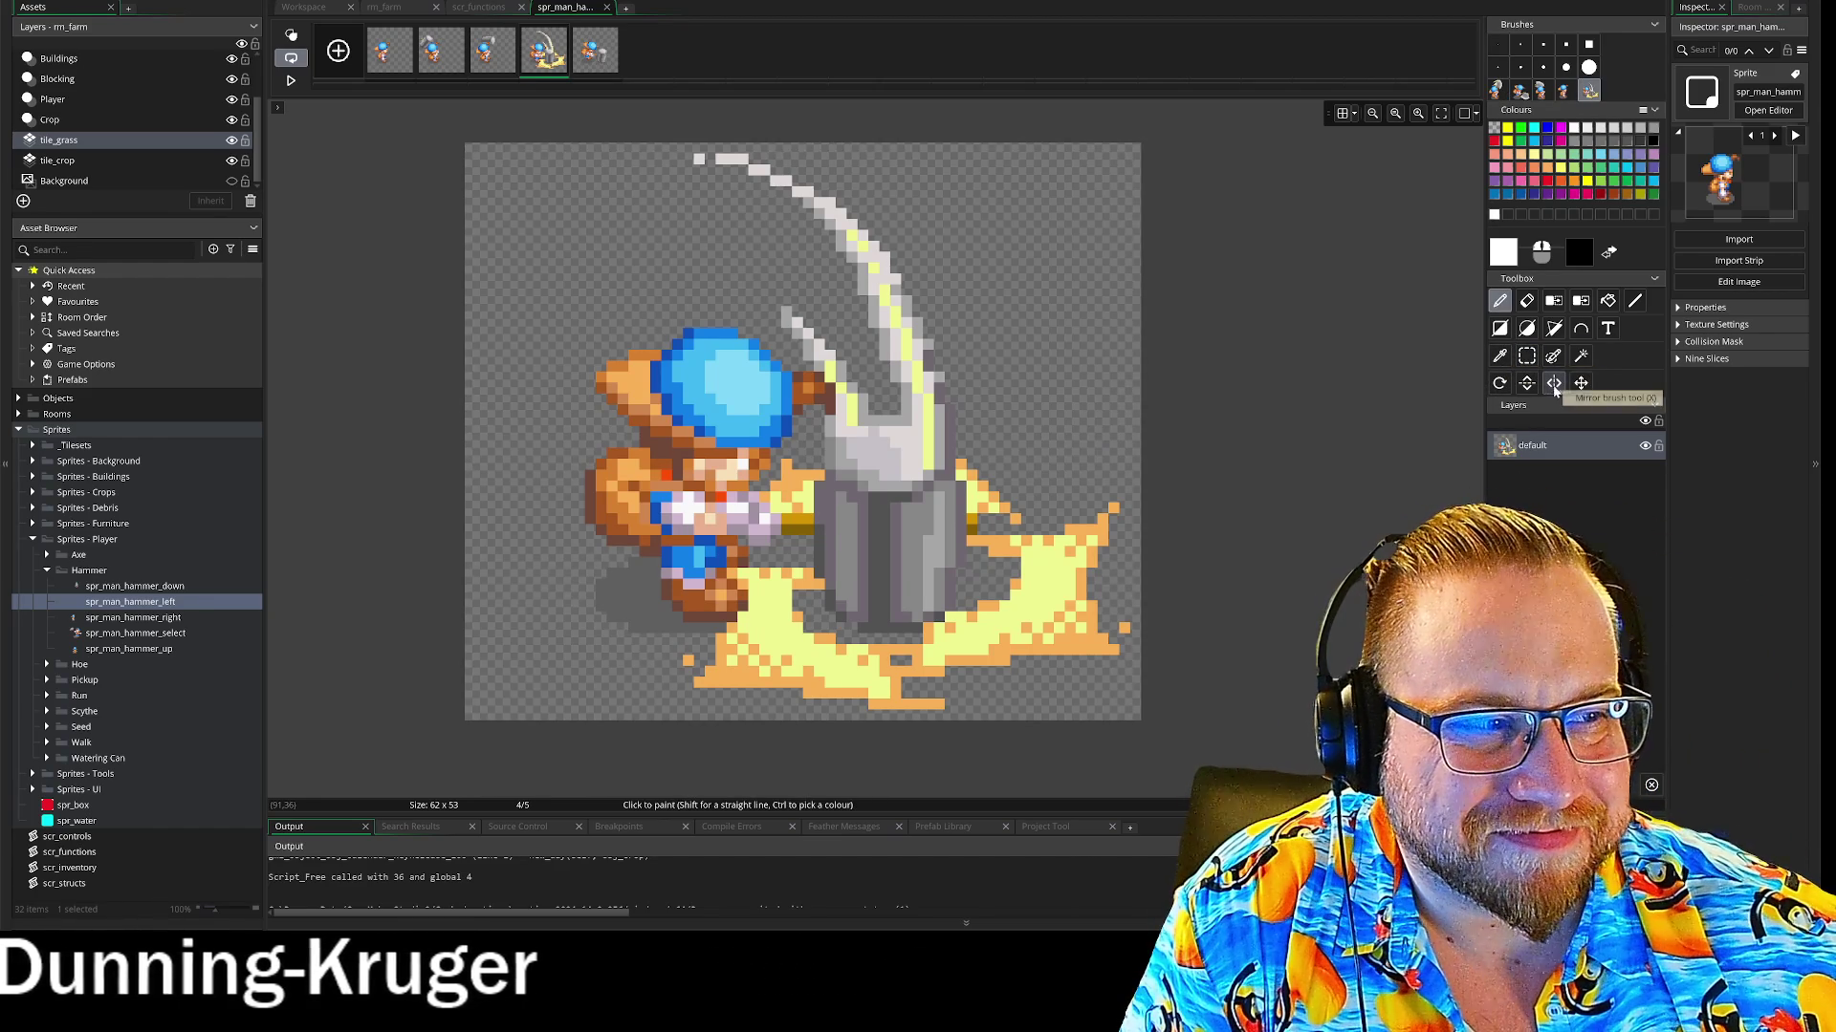
{"action": "left_click", "coordinate": [1527, 300]}
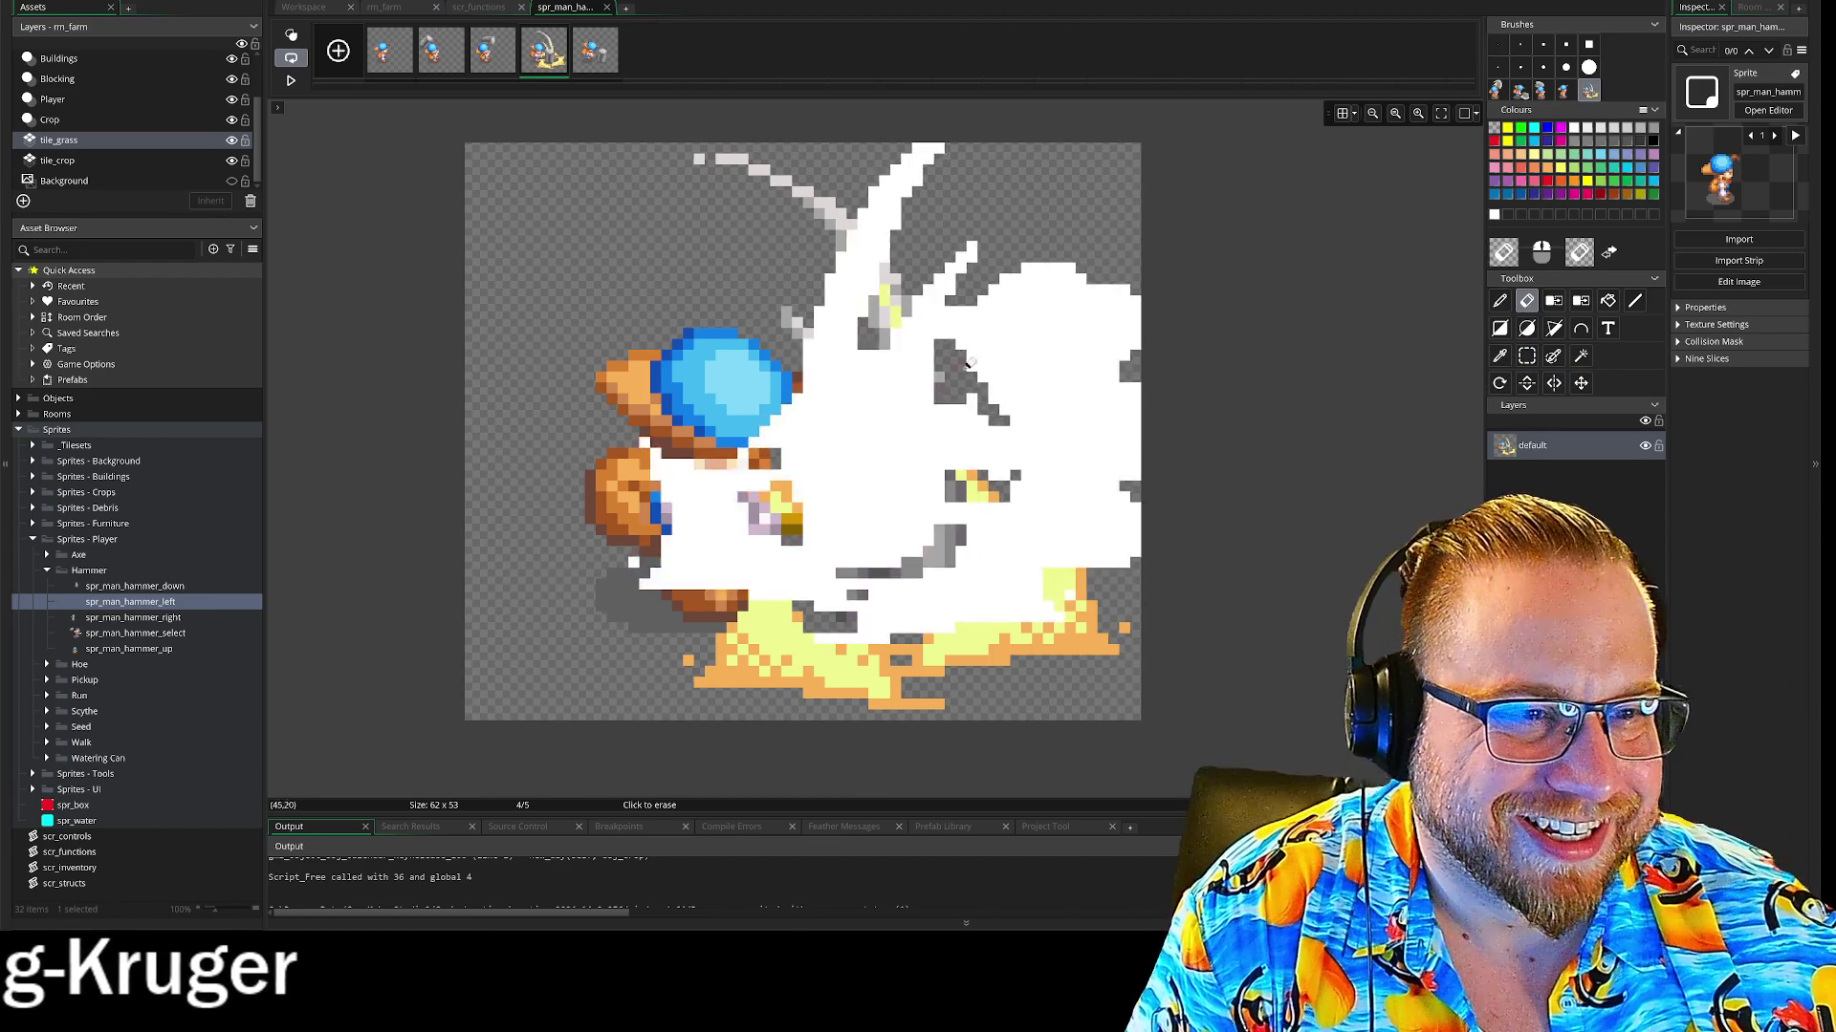
{"action": "left_click", "coordinate": [963, 361]}
{"action": "key", "text": "p"}
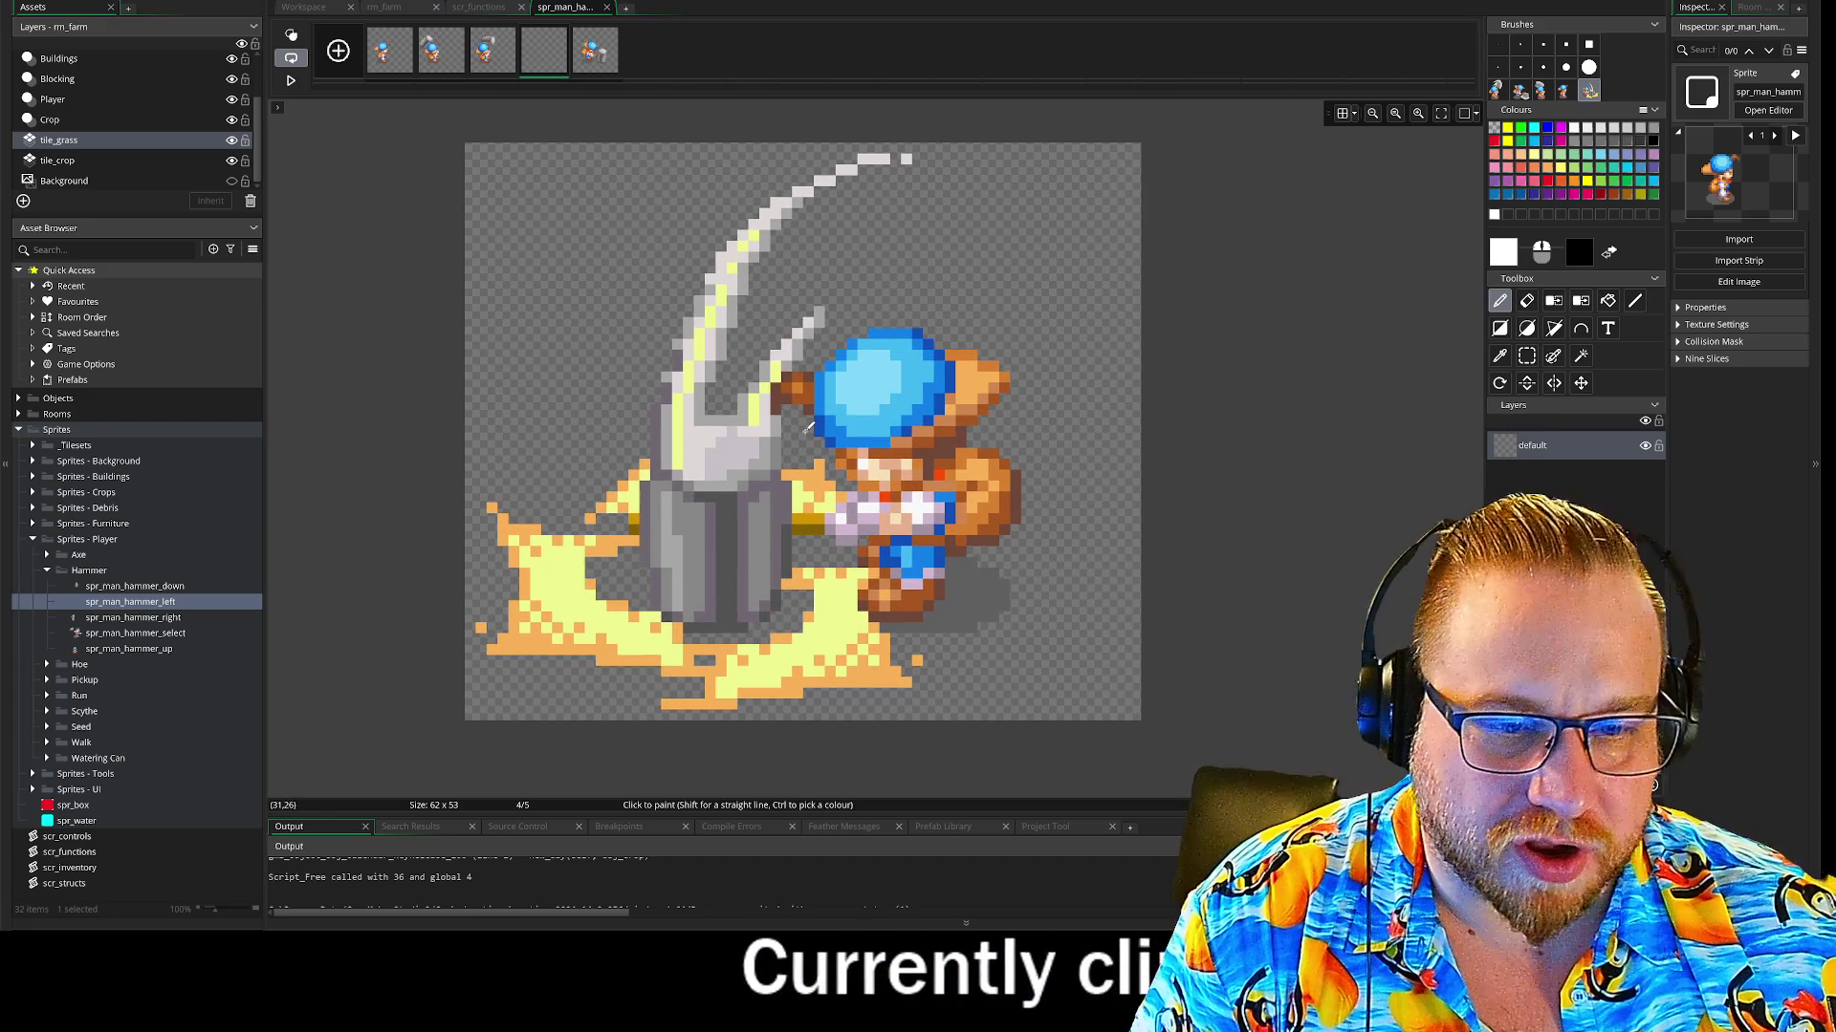
{"action": "left_click", "coordinate": [806, 428]}
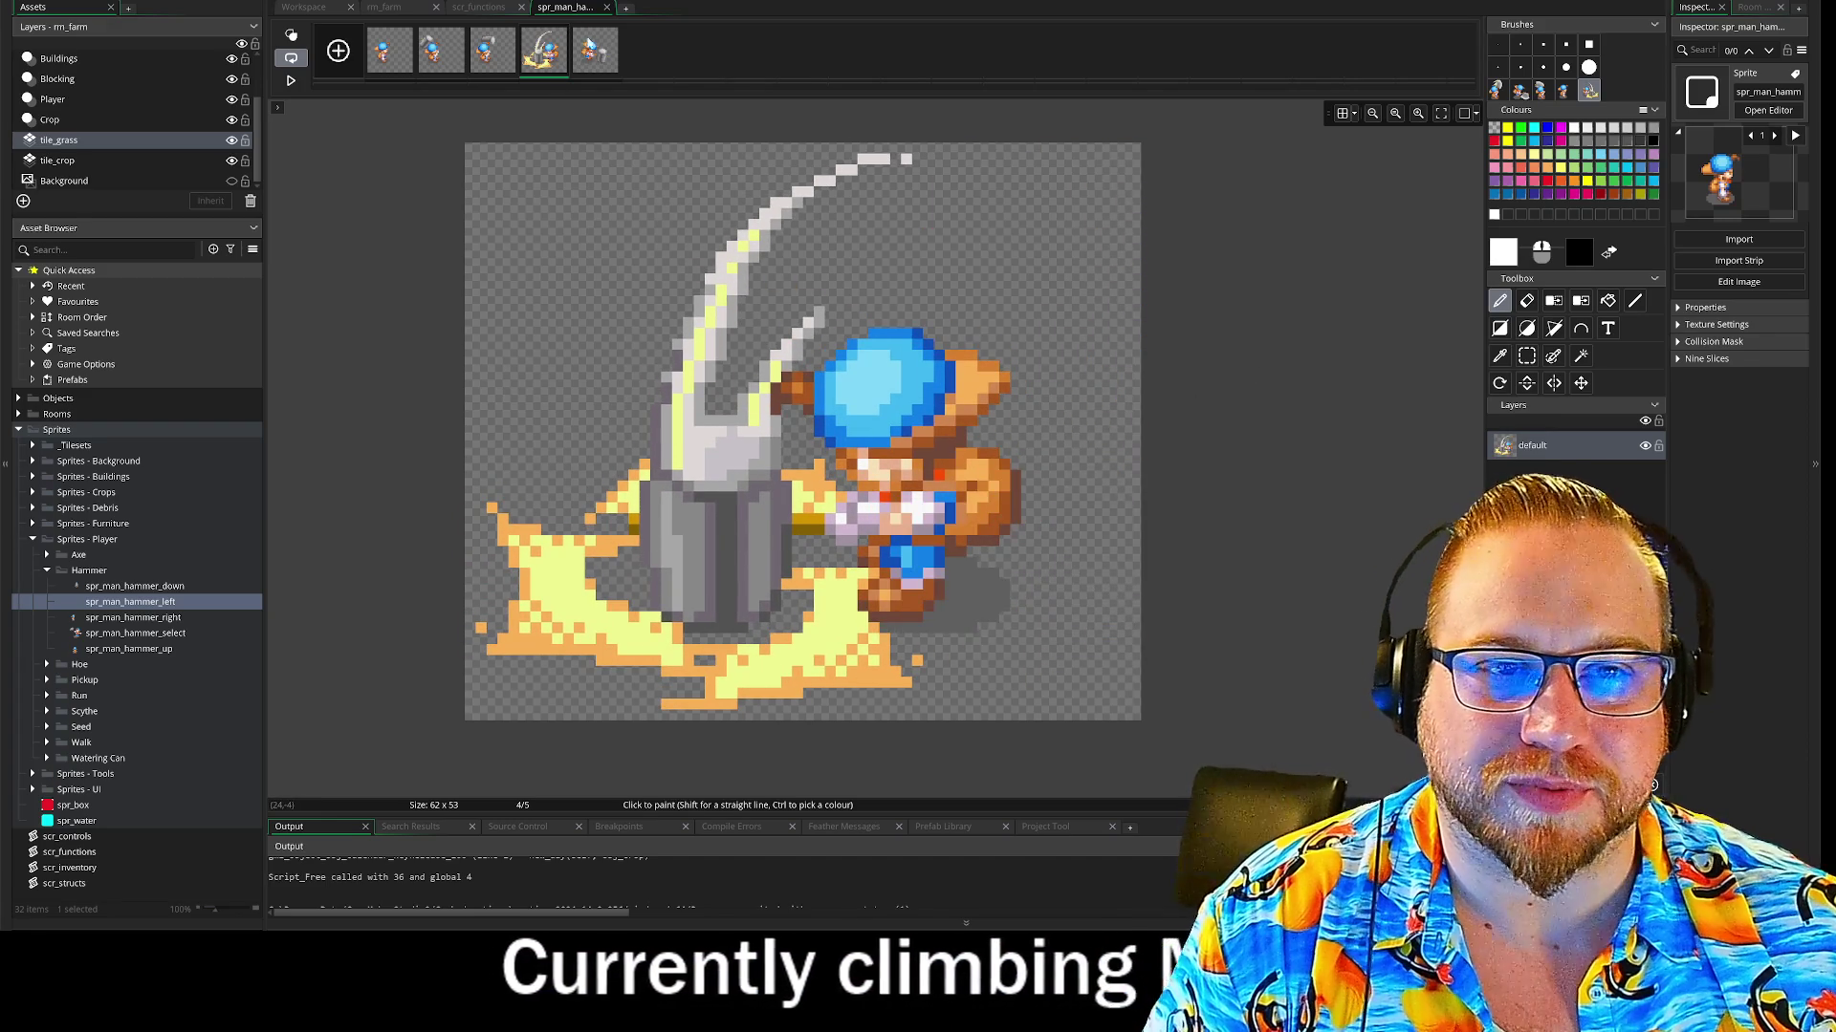
On frame 5, capture the selected character area as a custom brush
{"action": "left_click", "coordinate": [594, 48]}
{"action": "key", "text": "s"}
{"action": "left_click_drag", "start_coordinate": [488, 243], "coordinate": [1145, 724]}
{"action": "key", "text": "ctrl+c"}
{"action": "key", "text": "ctrl+v"}
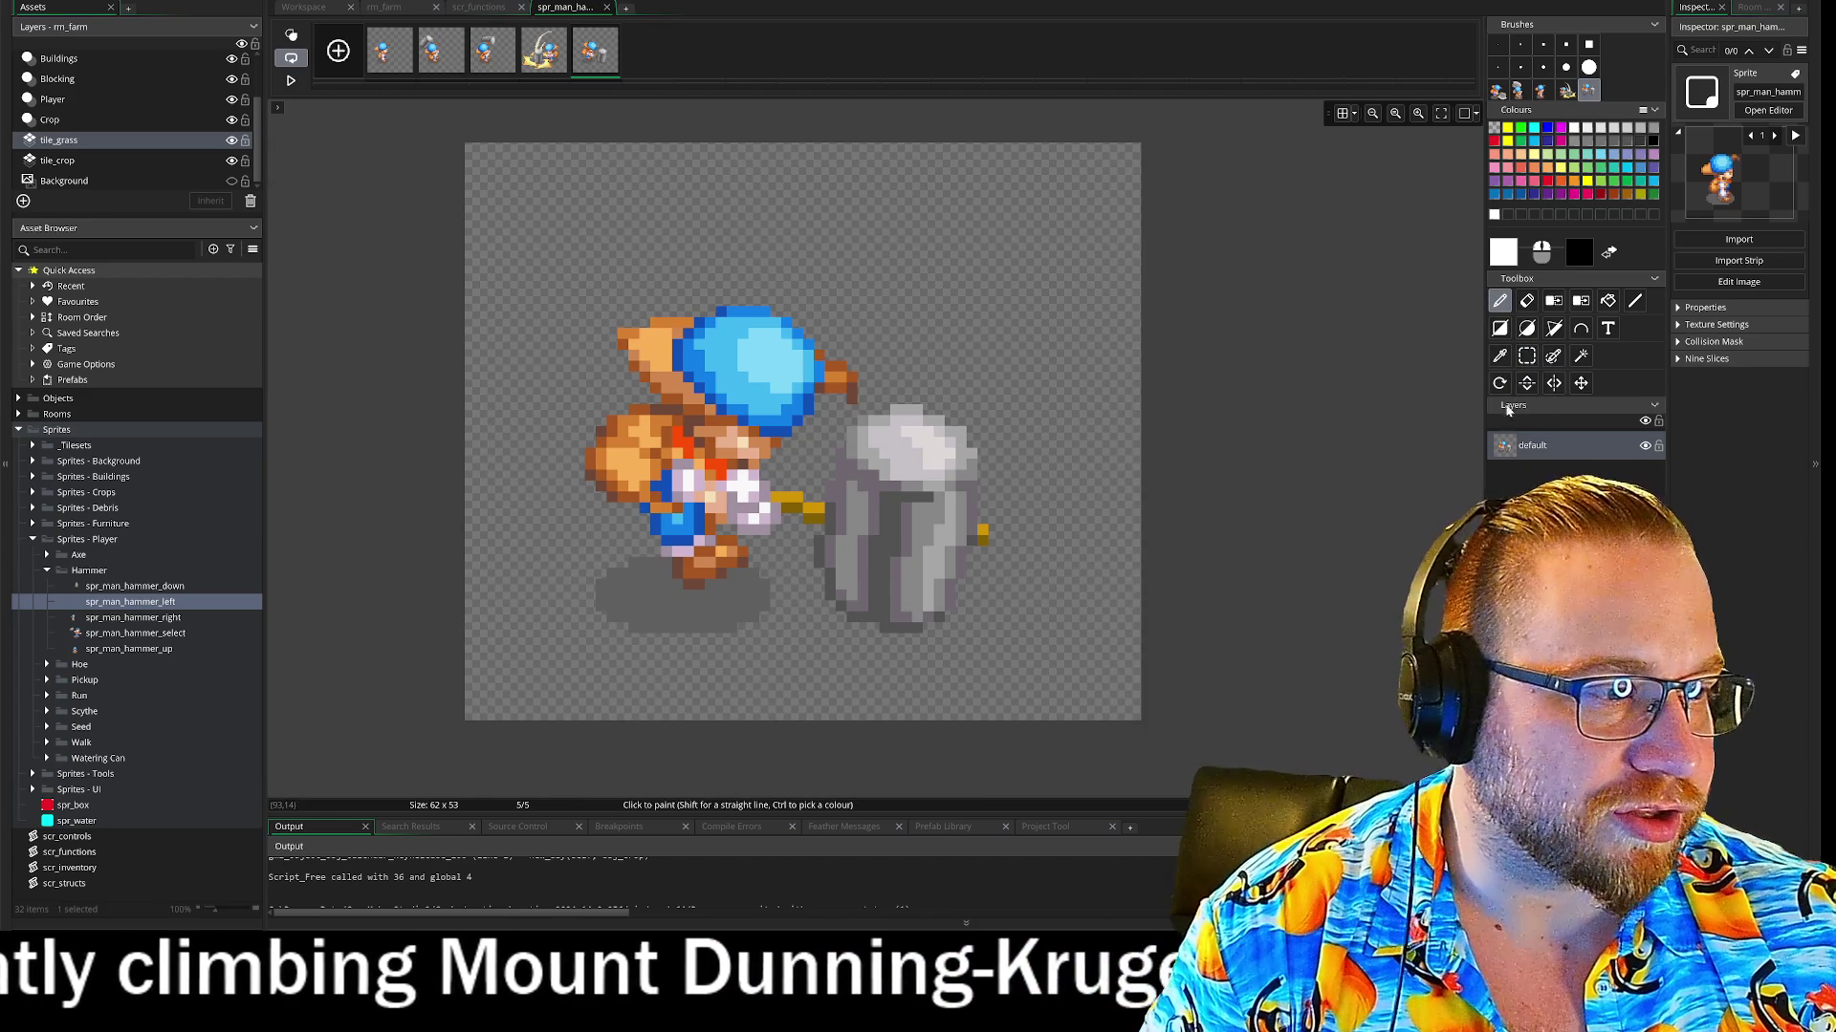
With onion skin on, replace frame 5 with its mirror aligned to the neighbouring hammer, then show frame 3
{"action": "left_click", "coordinate": [294, 38]}
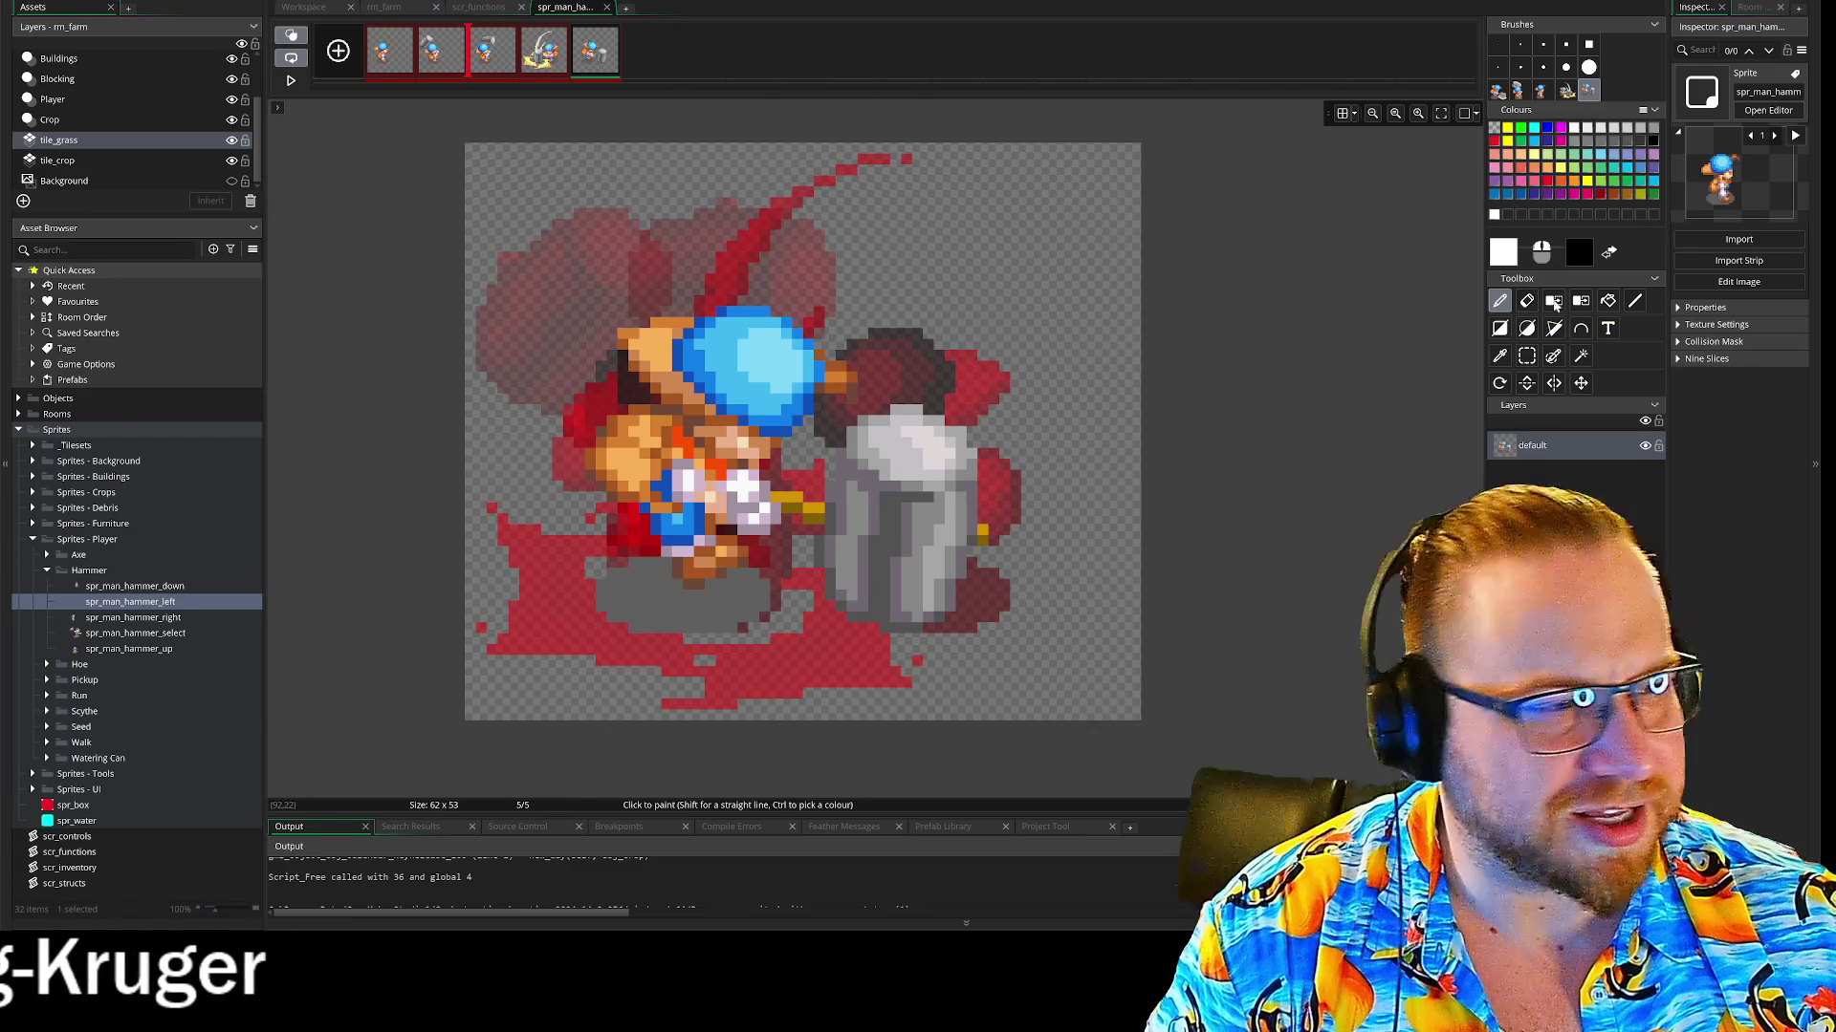
{"action": "left_click", "coordinate": [1527, 301]}
{"action": "mouse_move", "coordinate": [803, 450]}
{"action": "left_mouse_down"}
{"action": "mouse_move", "coordinate": [679, 392]}
{"action": "mouse_move", "coordinate": [860, 382]}
{"action": "left_mouse_up"}
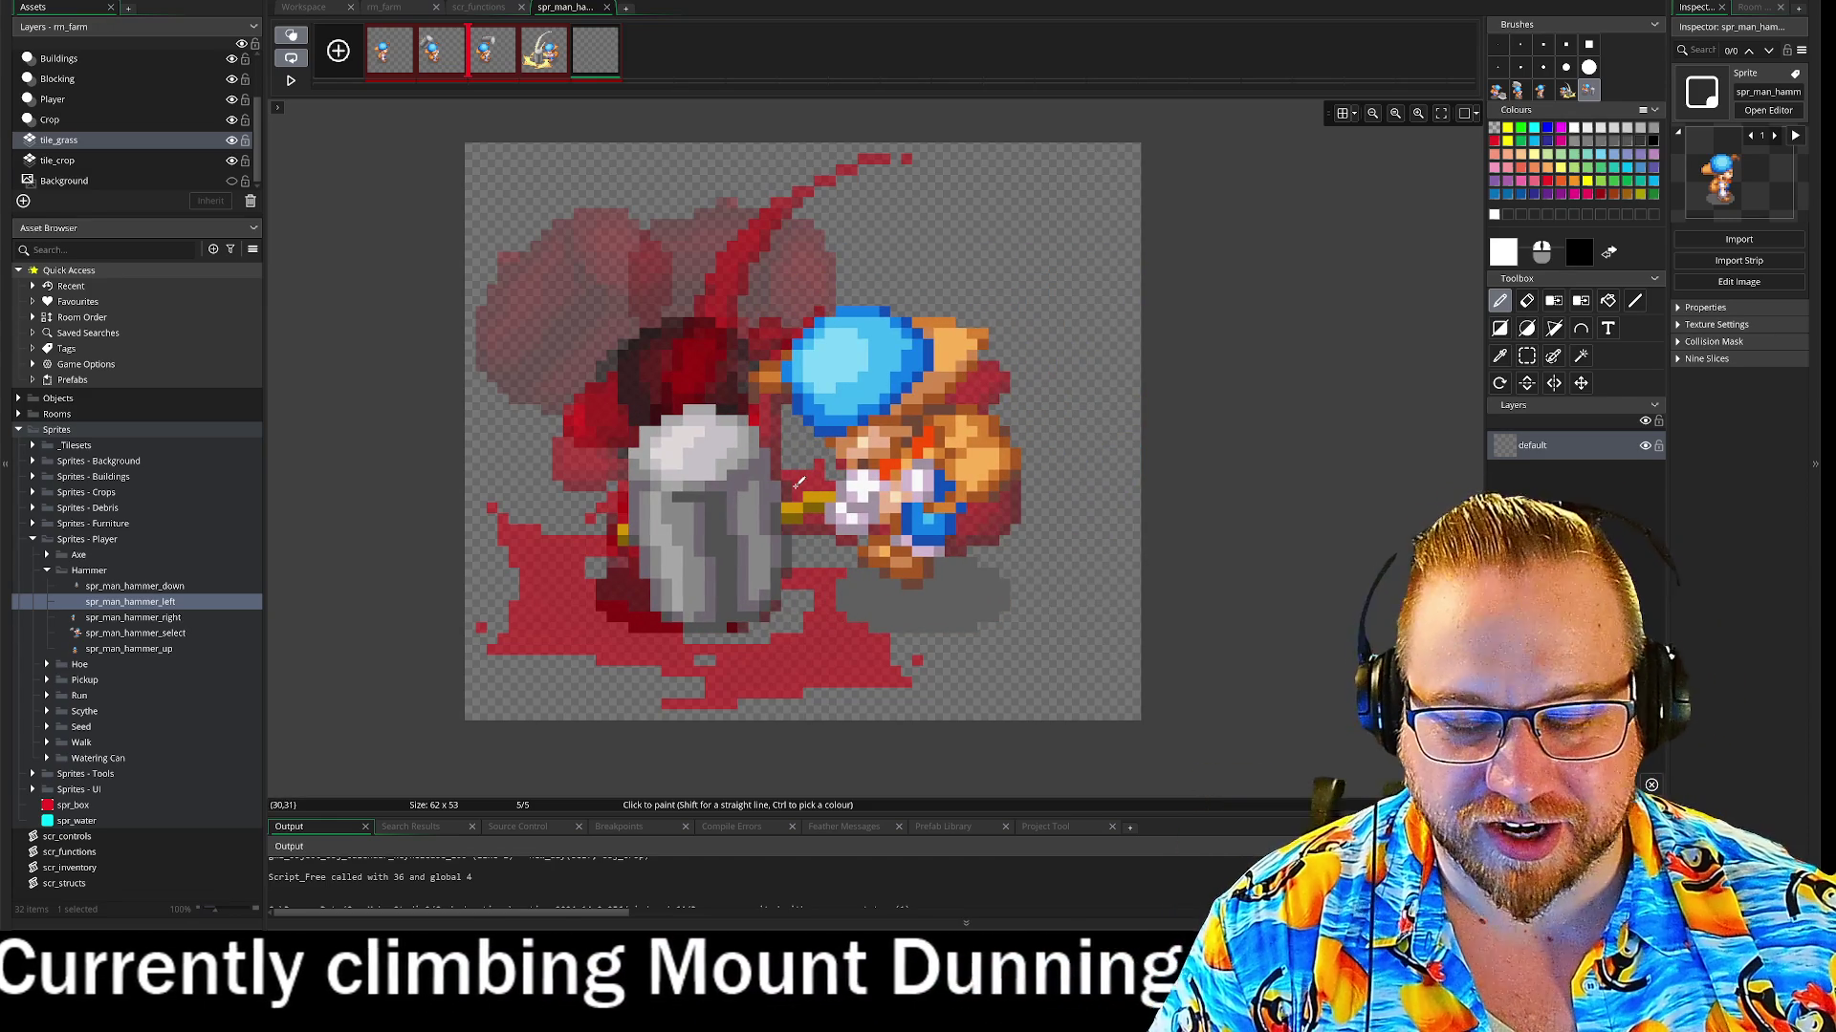
{"action": "left_click", "coordinate": [918, 390]}
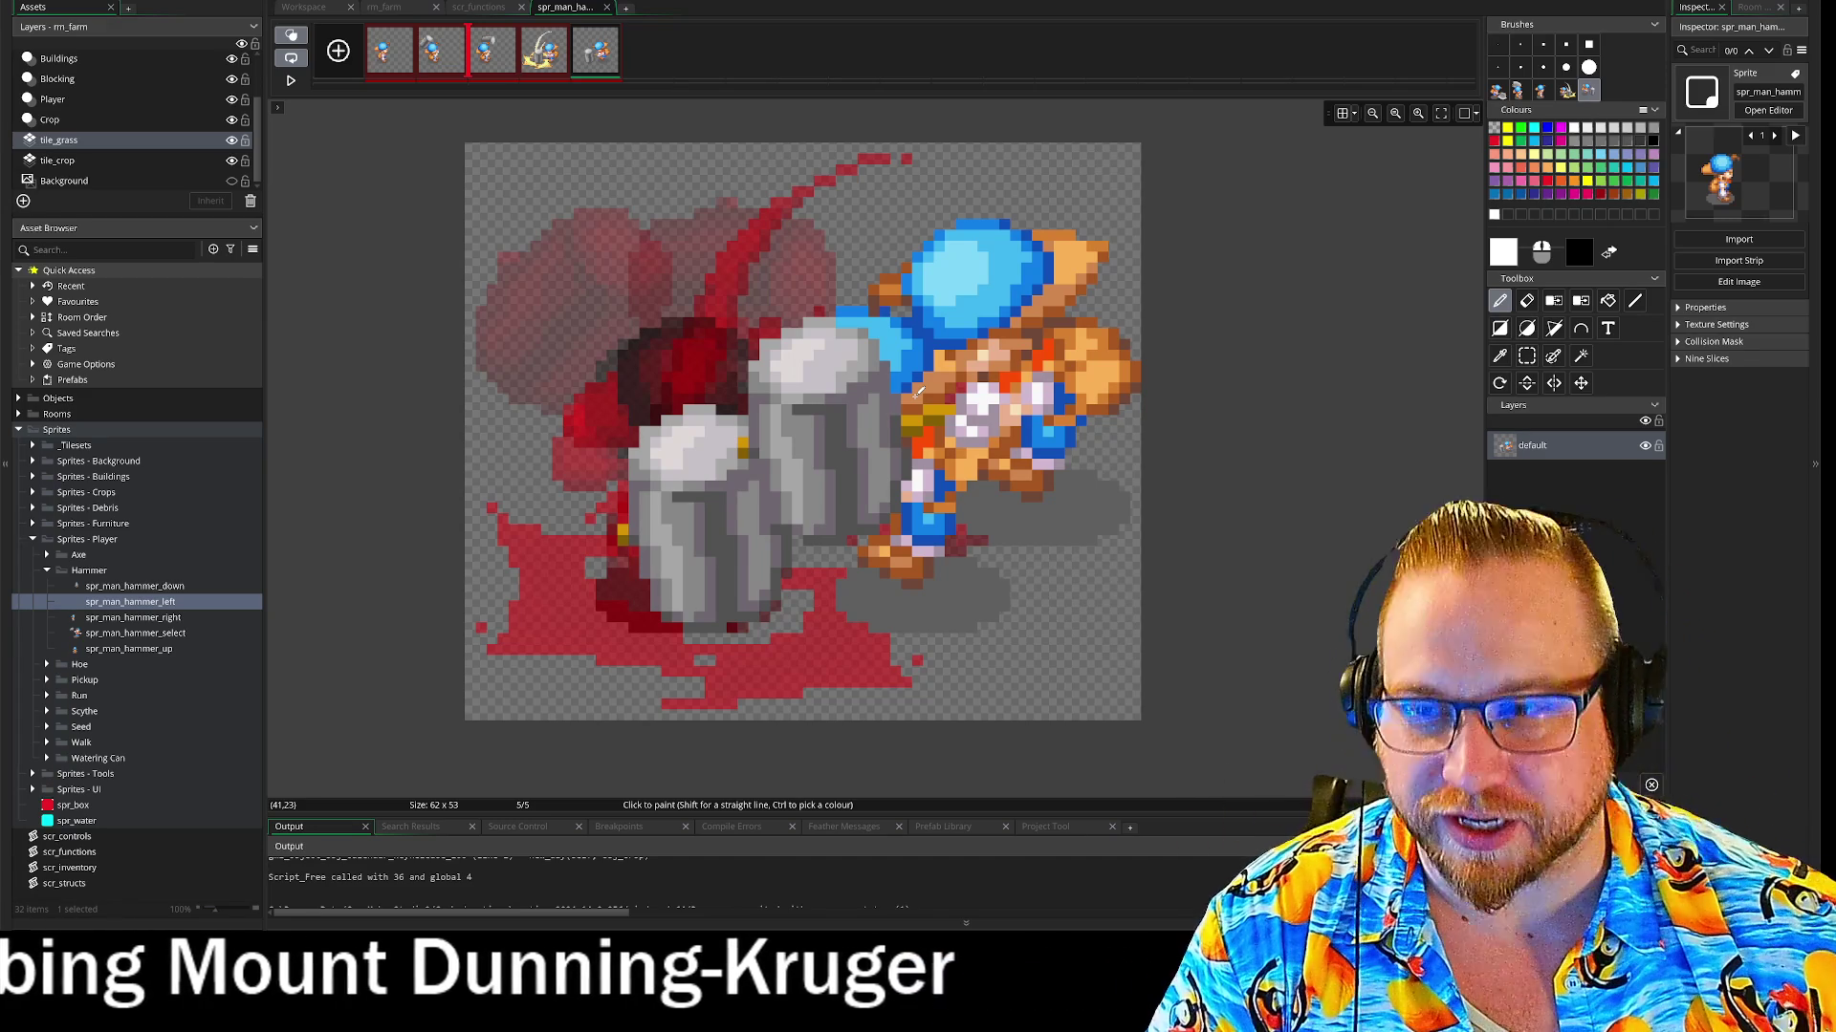
{"action": "left_click_drag", "start_coordinate": [917, 390], "coordinate": [929, 366]}
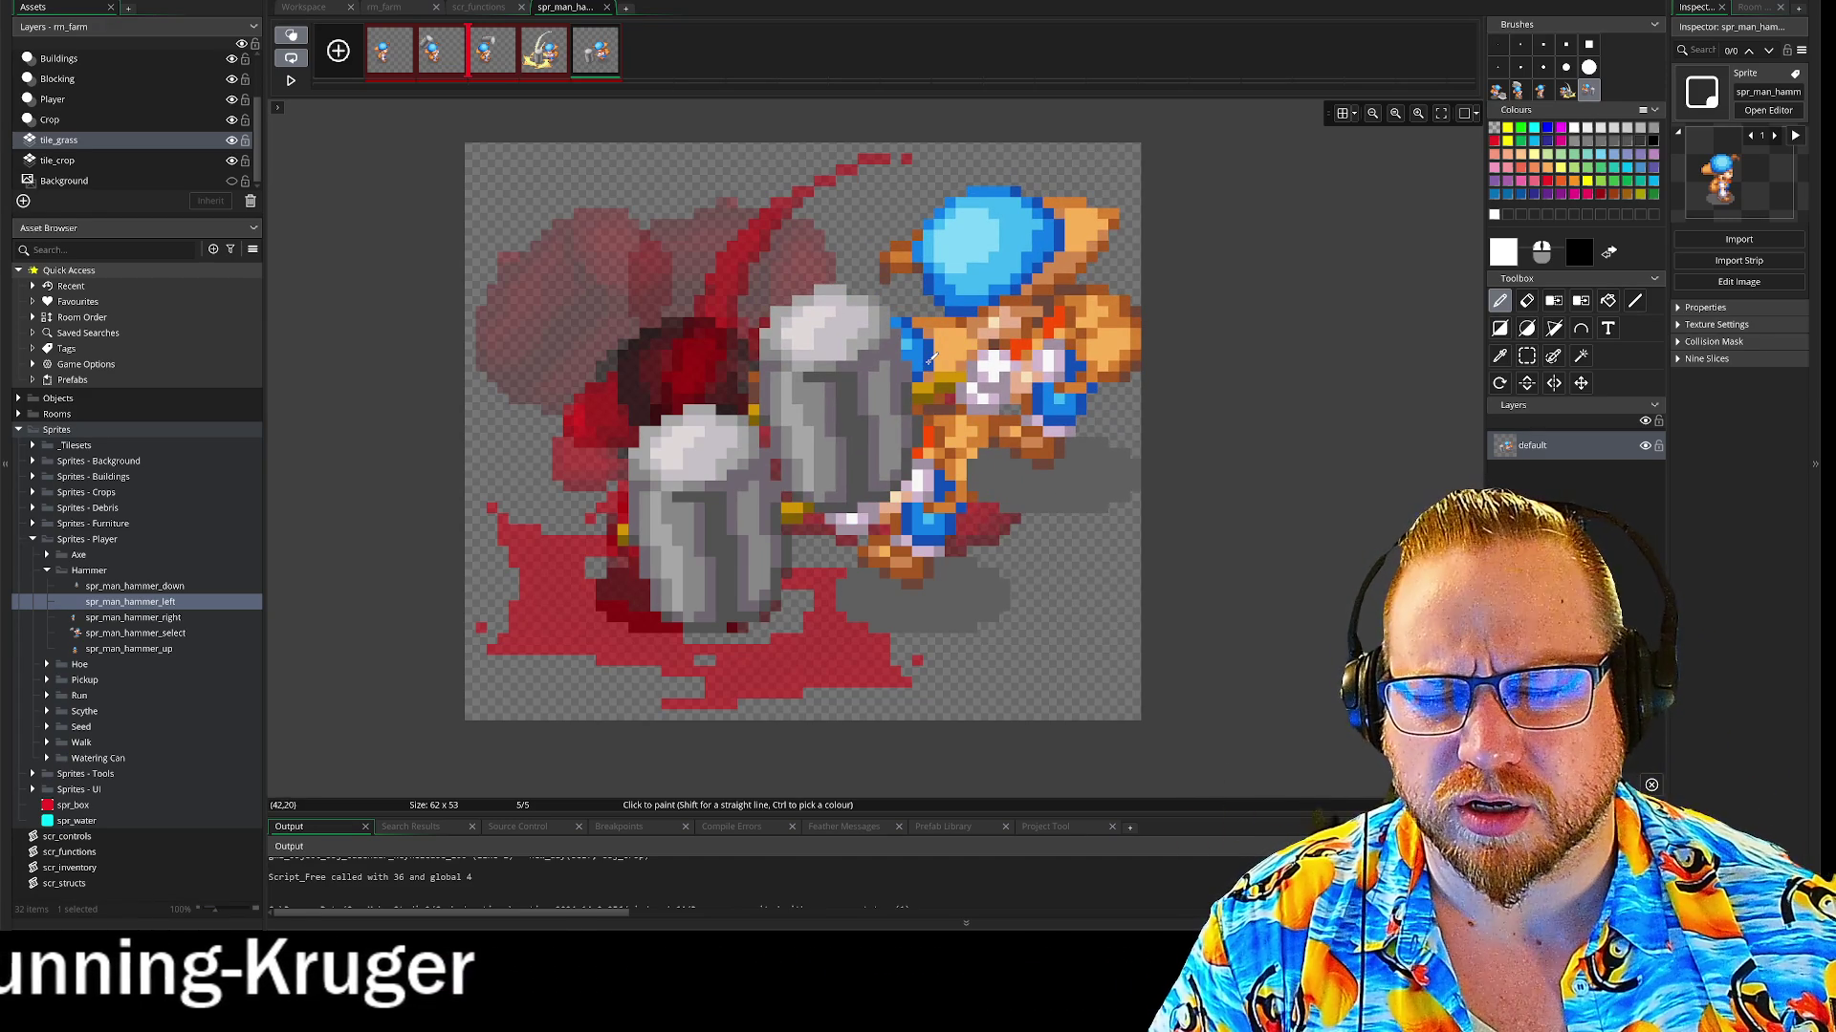
{"action": "left_click_drag", "start_coordinate": [930, 358], "coordinate": [795, 473]}
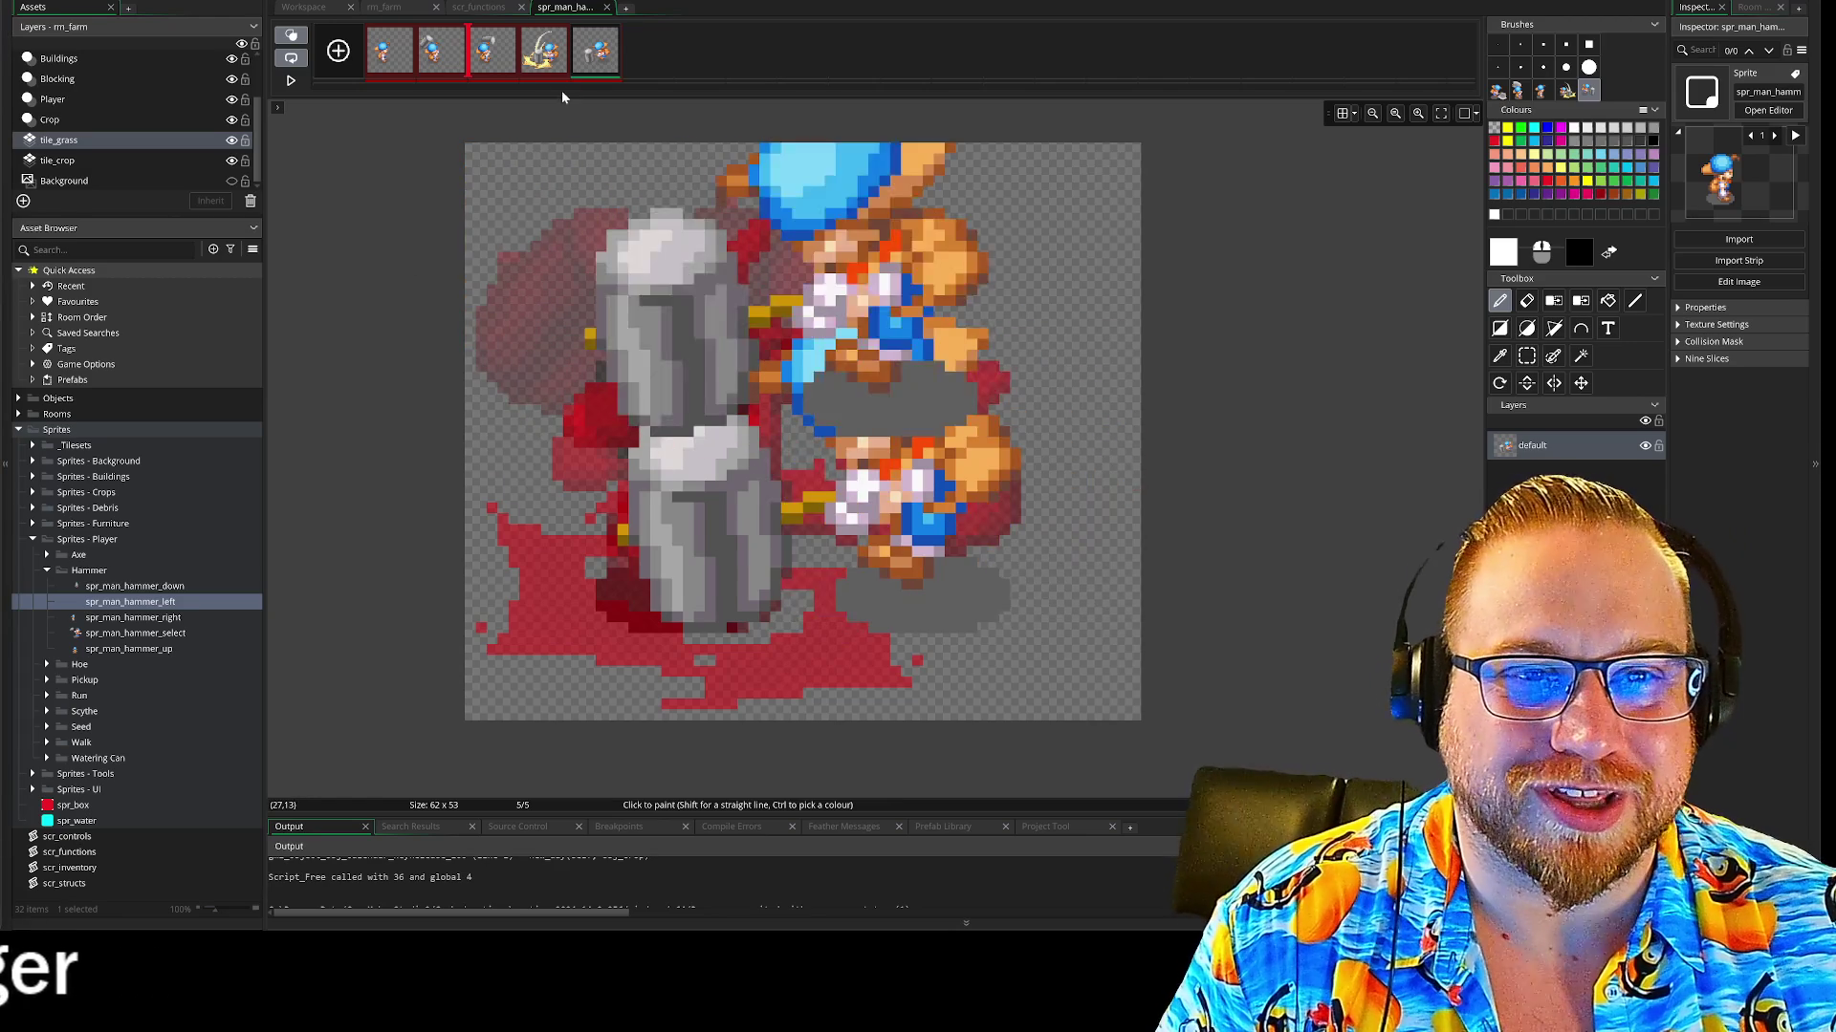
{"action": "left_click", "coordinate": [489, 61]}
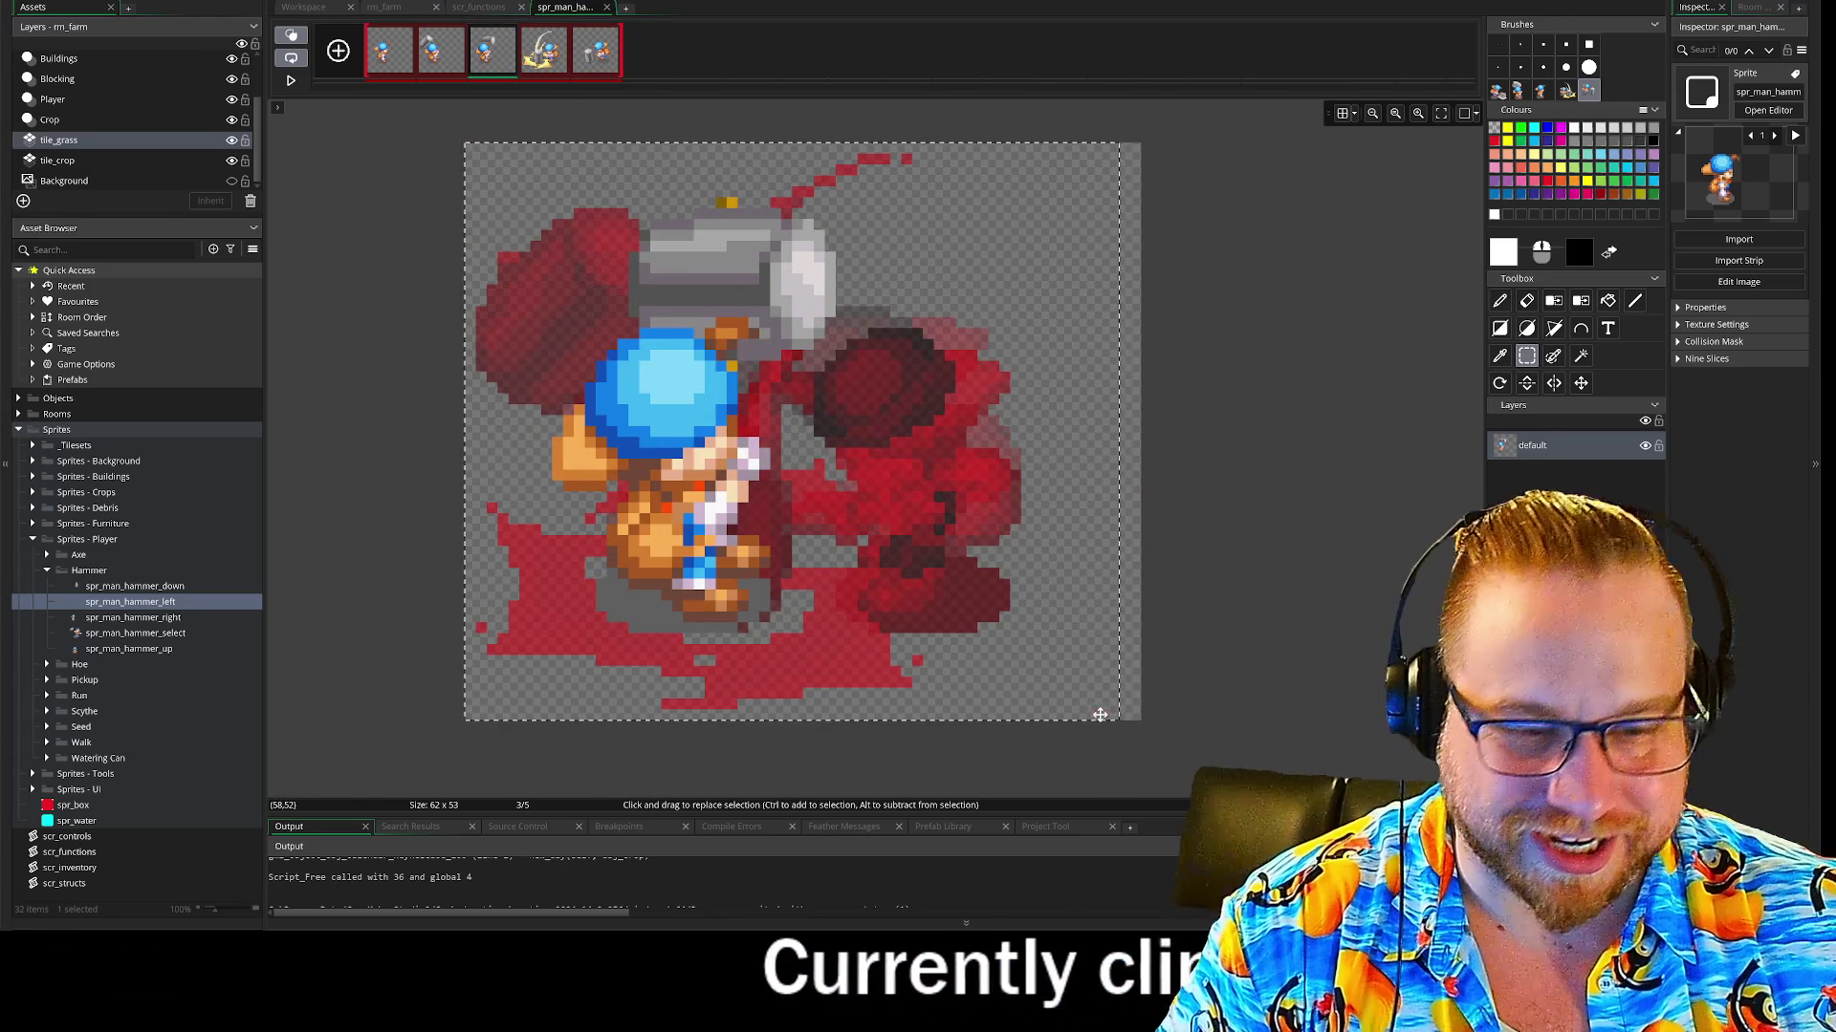
Capture frame 3's character as a brush, erase it, and stamp the mirrored copy back
{"action": "key", "text": "p"}
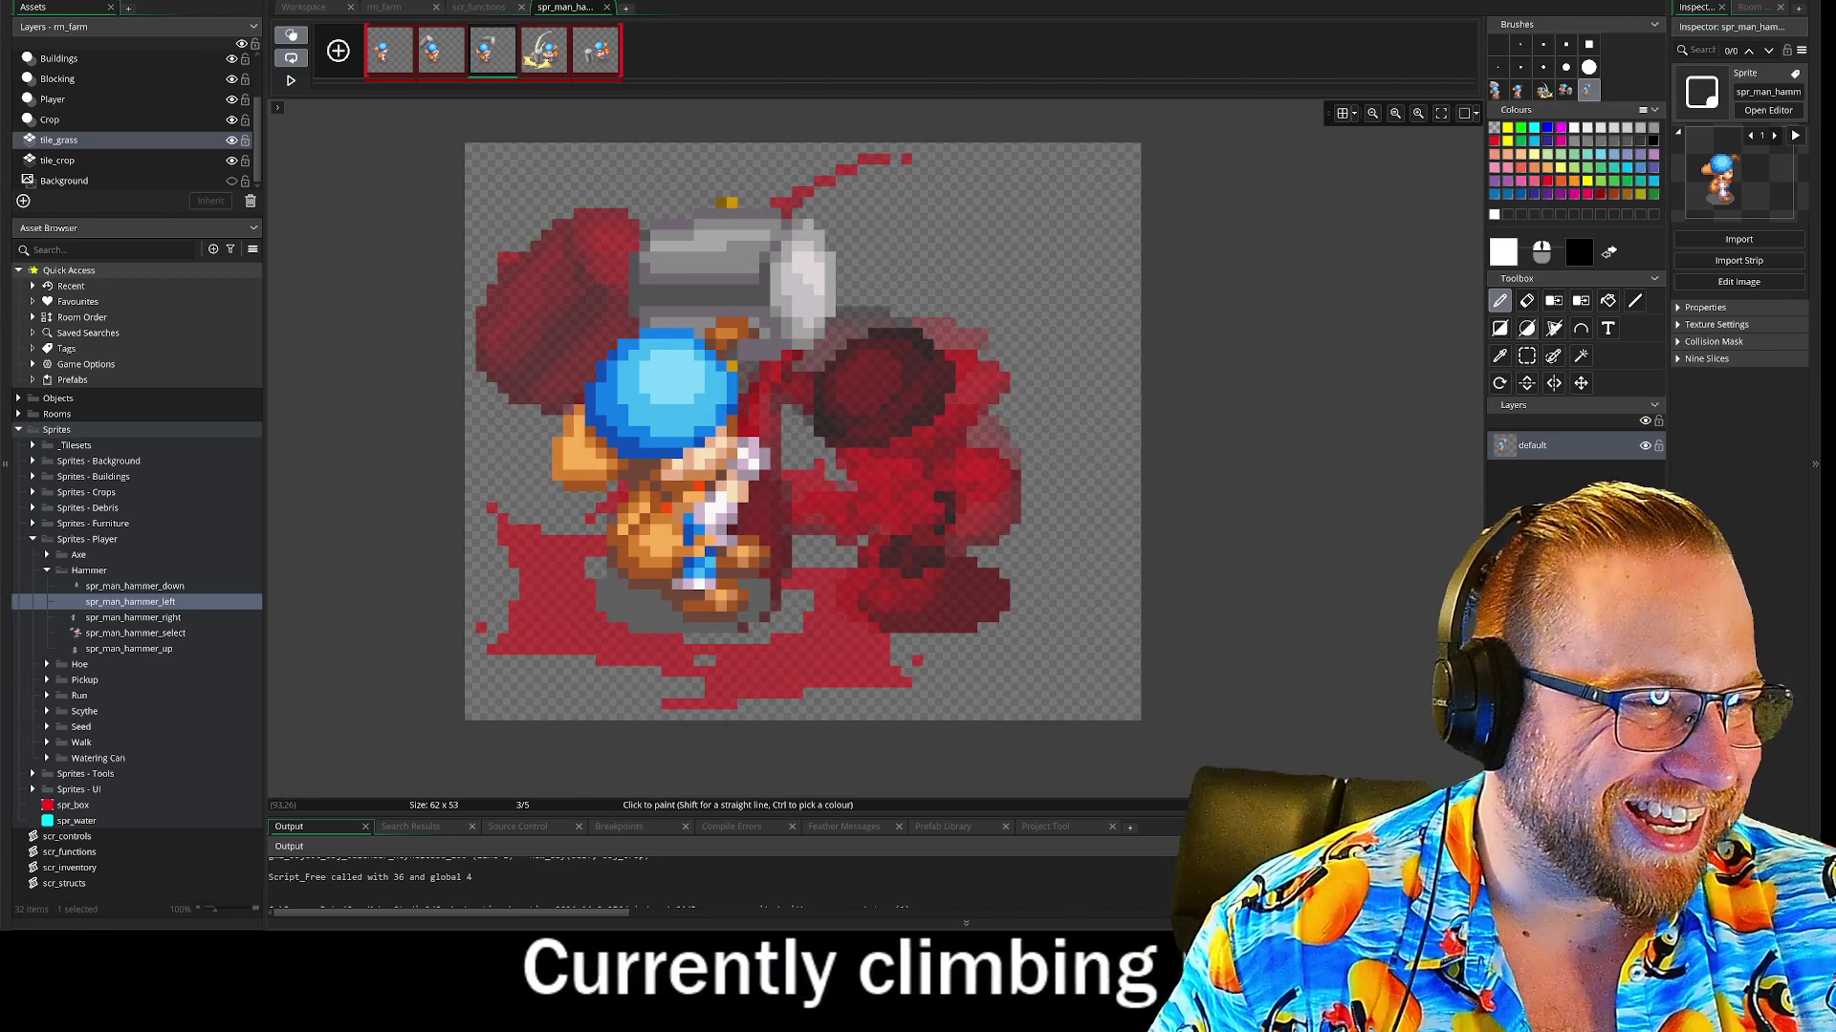
{"action": "left_click", "coordinate": [1527, 301]}
{"action": "mouse_move", "coordinate": [670, 430]}
{"action": "left_mouse_down"}
{"action": "mouse_move", "coordinate": [573, 287]}
{"action": "mouse_move", "coordinate": [726, 383]}
{"action": "mouse_move", "coordinate": [832, 318]}
{"action": "mouse_move", "coordinate": [856, 275]}
{"action": "left_mouse_up"}
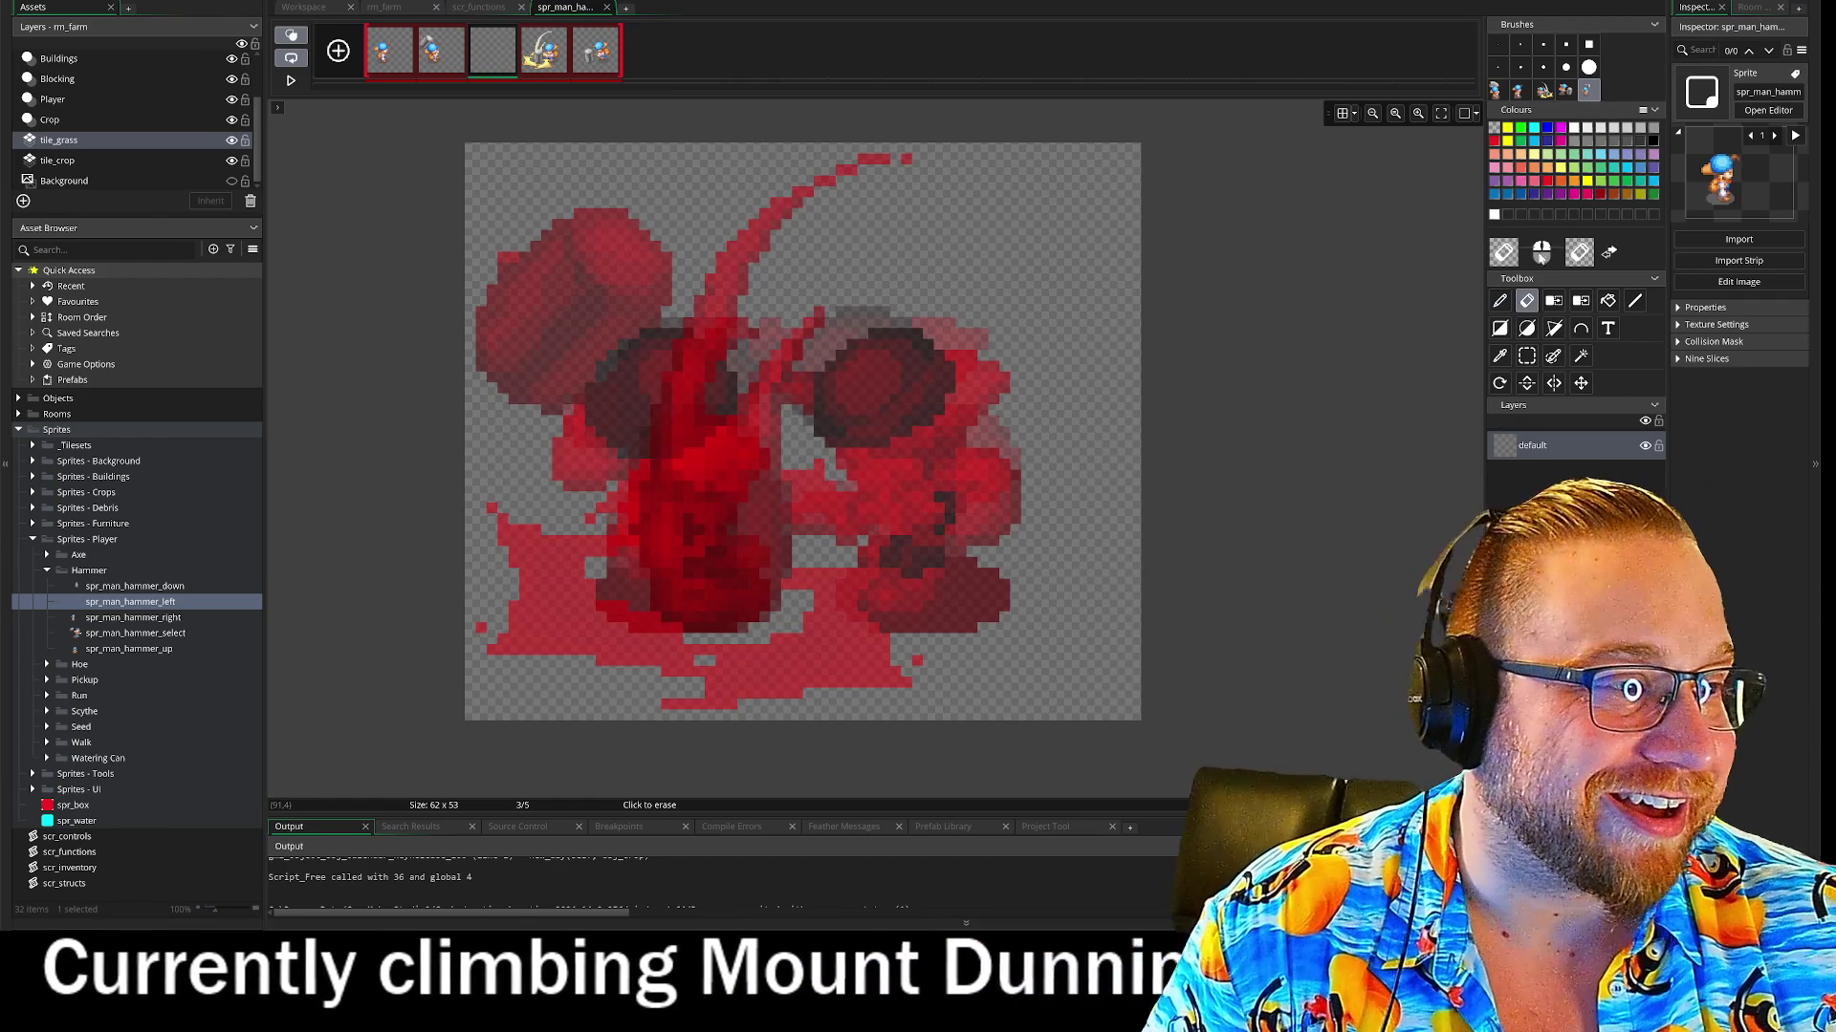
{"action": "left_click", "coordinate": [1500, 302]}
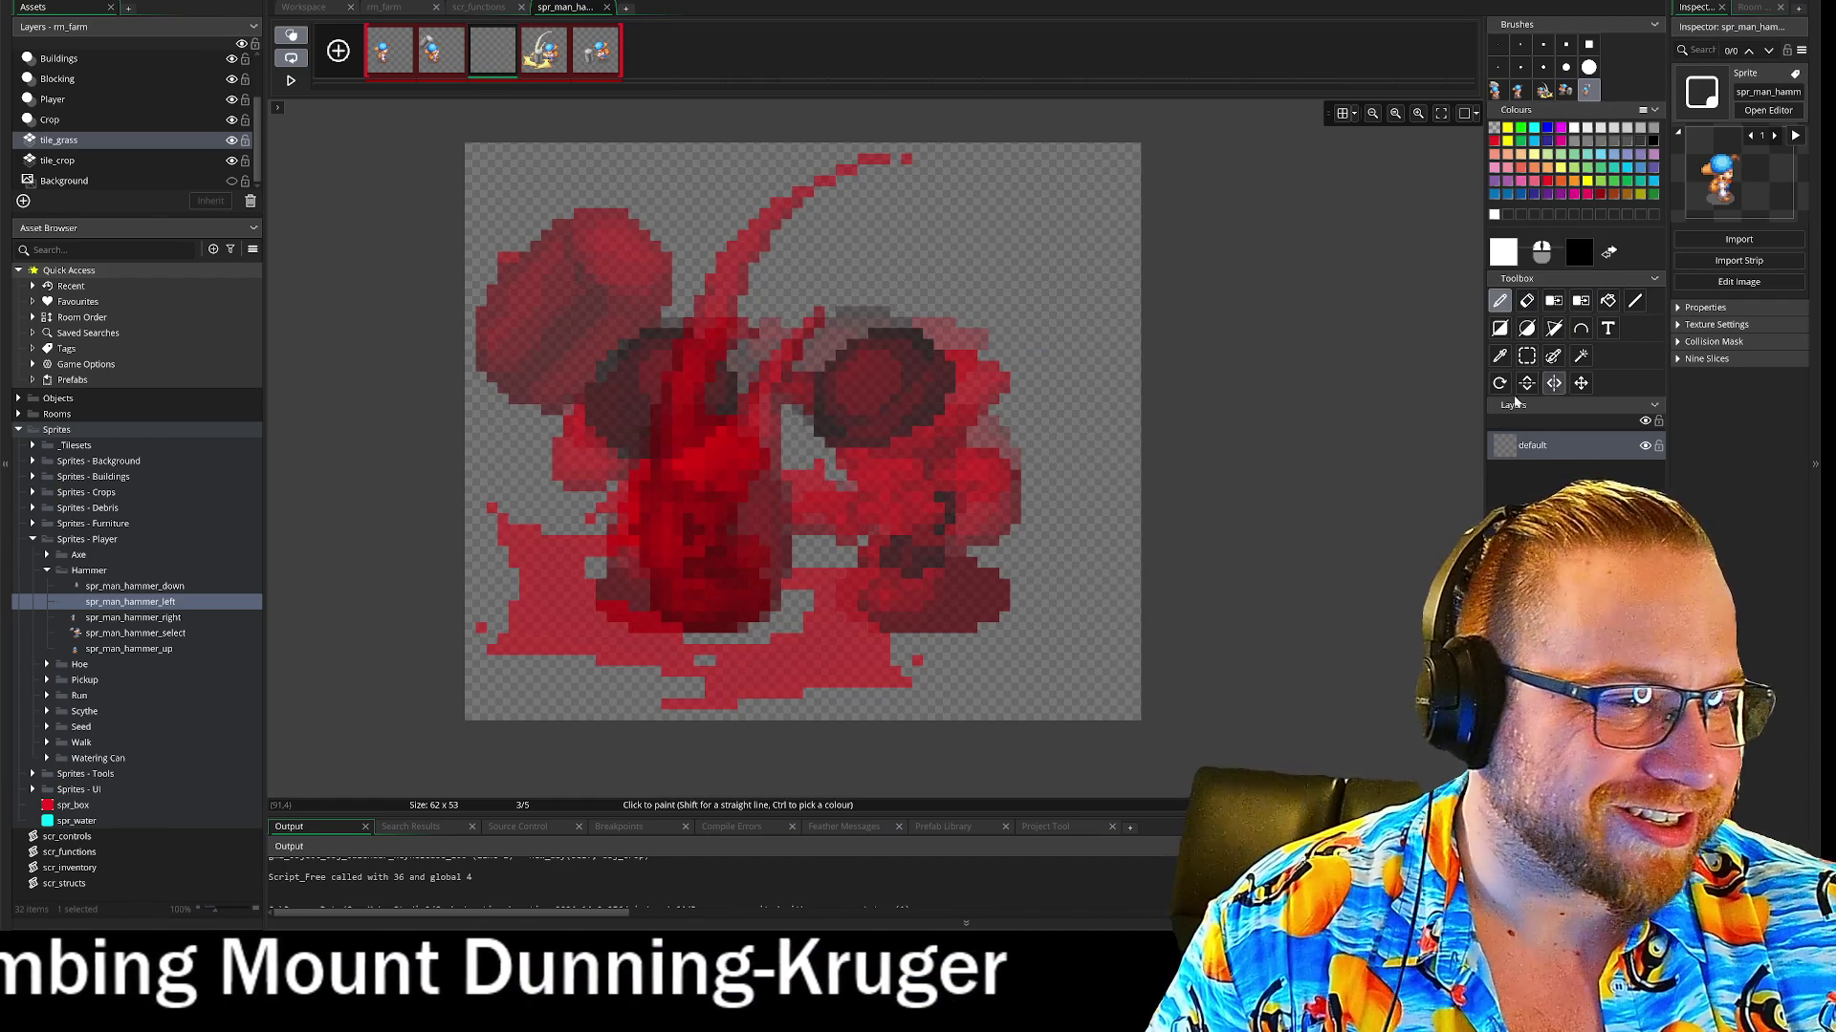
{"action": "key", "text": "ctrl+z"}
{"action": "key", "text": "ctrl+z"}
{"action": "key", "text": "ctrl+z"}
{"action": "key", "text": "ctrl+z"}
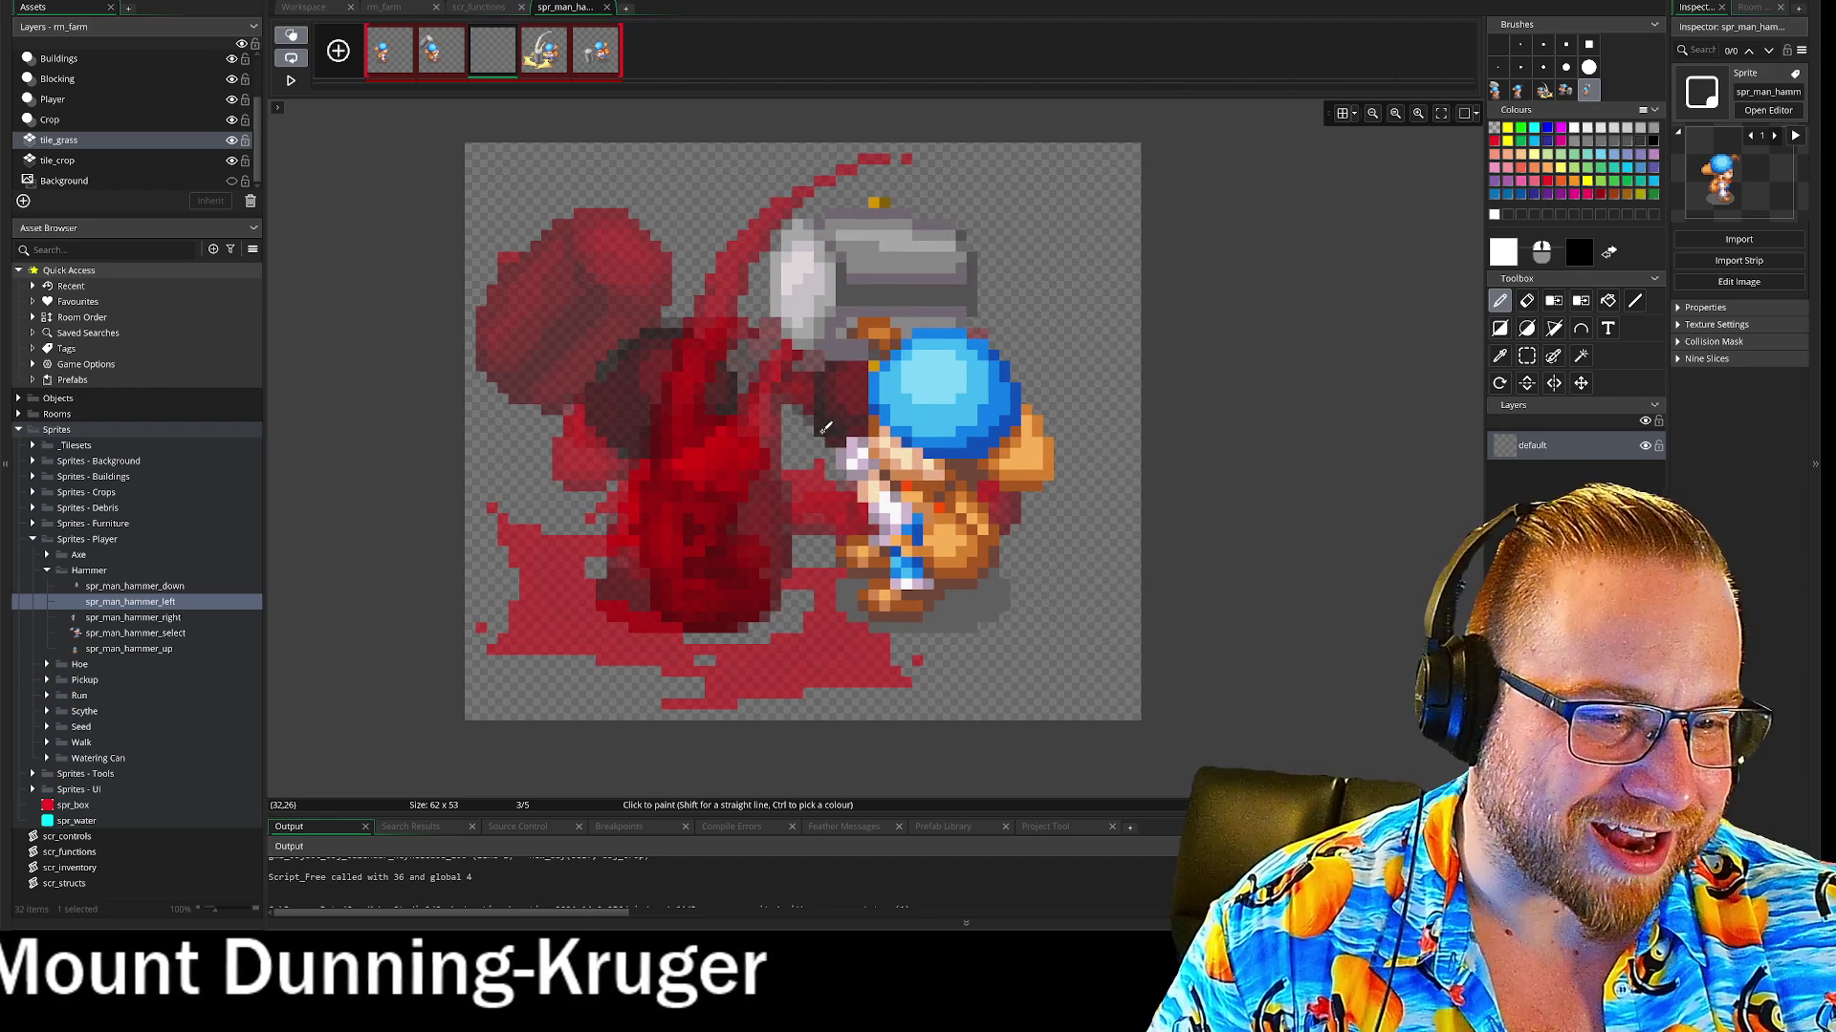
{"action": "key", "text": "ctrl+v"}
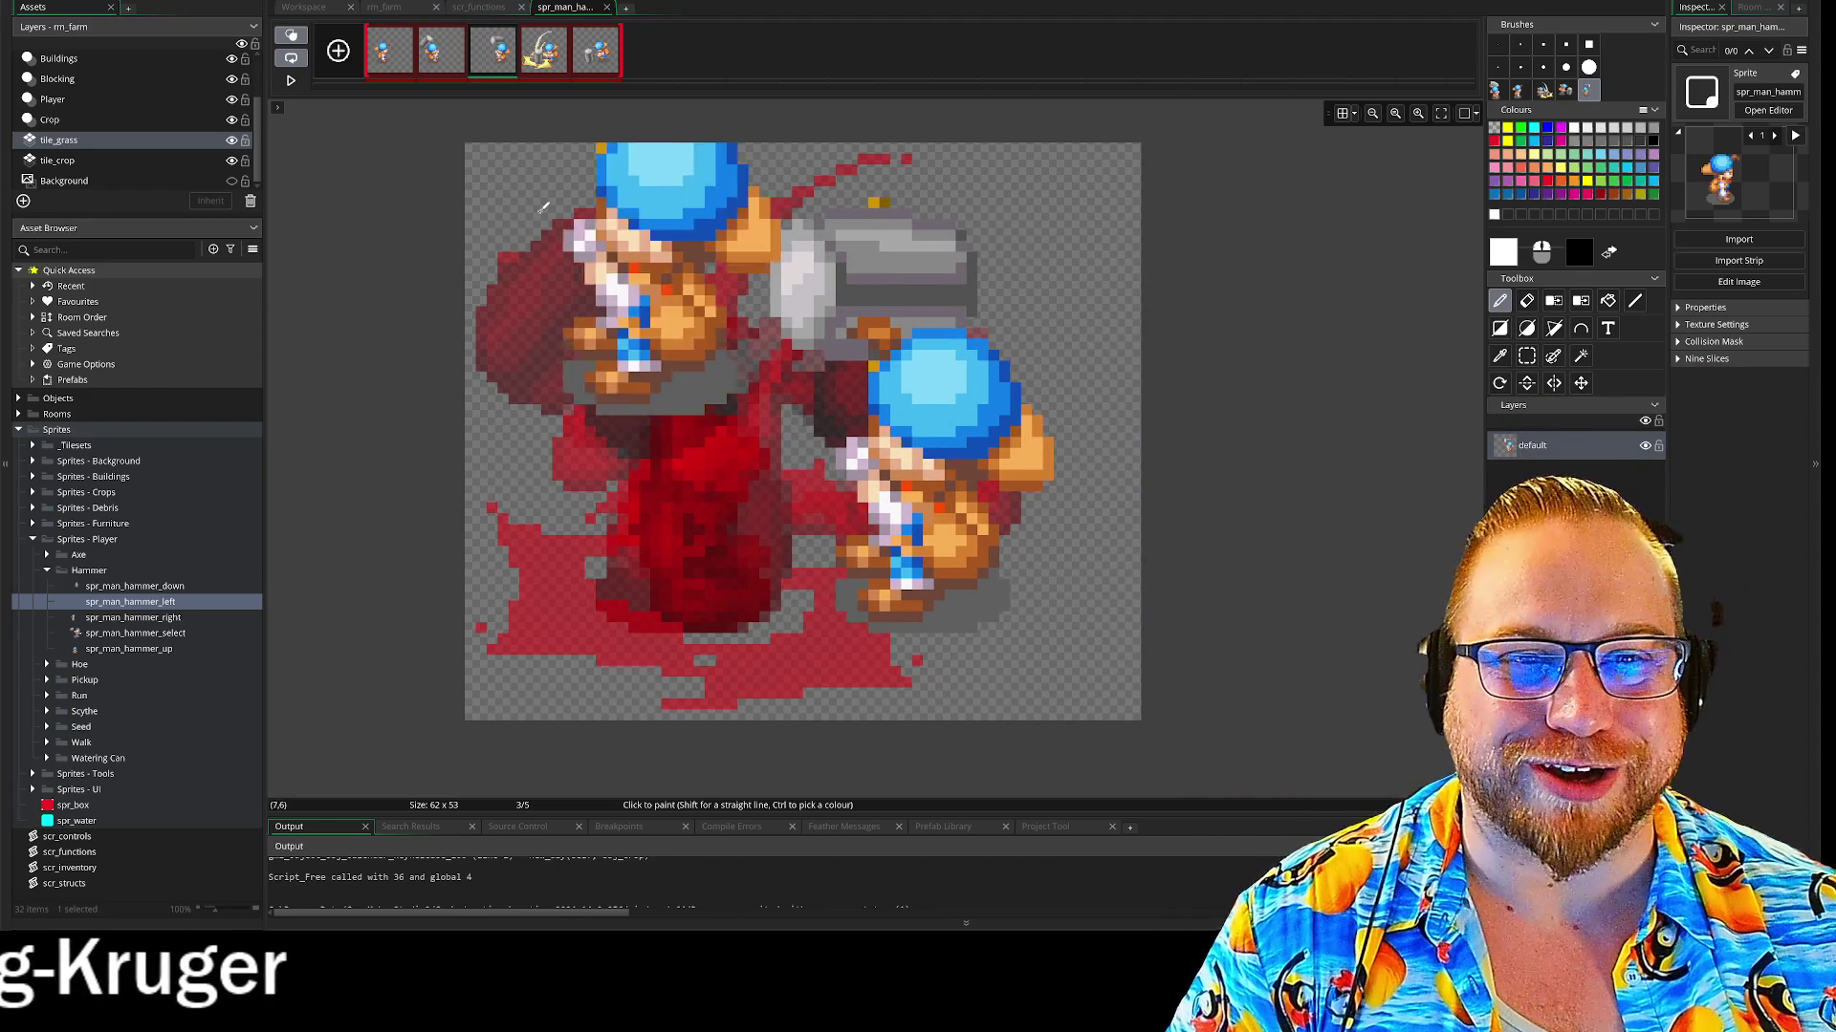
Mirror the character on frame 2 by capturing, erasing and restamping it flipped
{"action": "key", "text": "Left"}
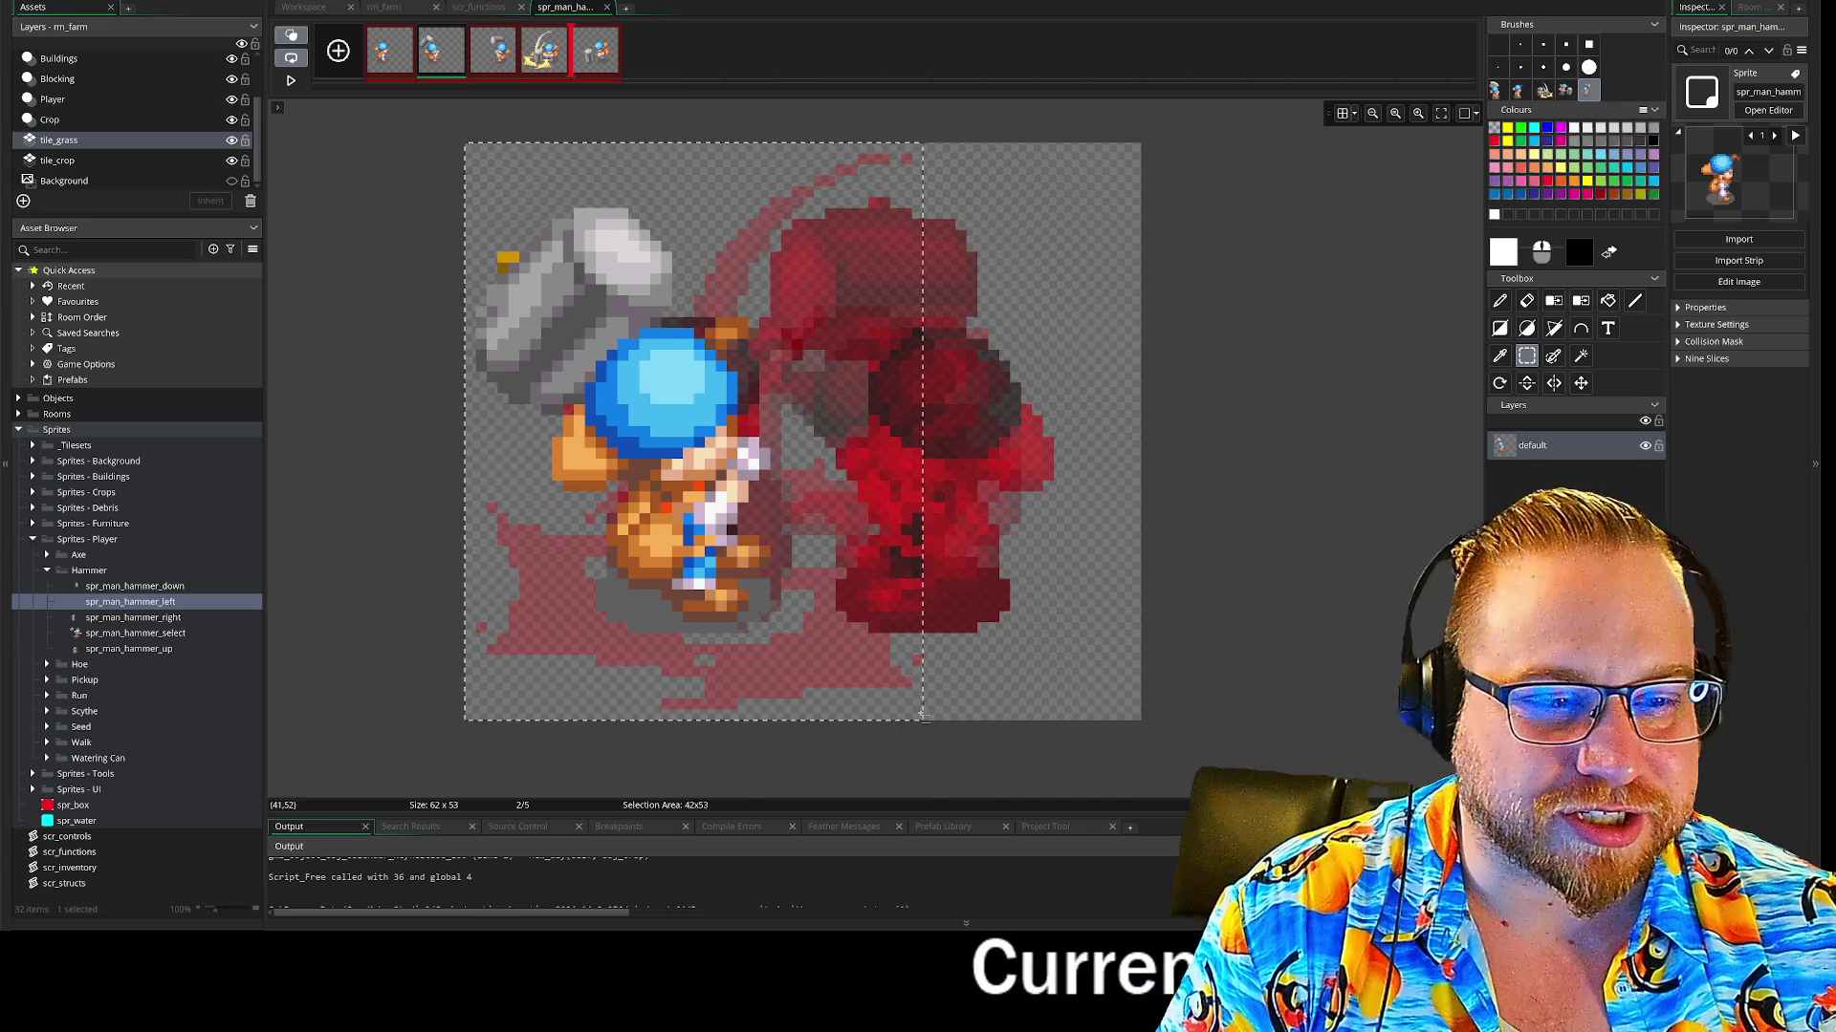
{"action": "key", "text": "ctrl+c"}
{"action": "key", "text": "ctrl+v"}
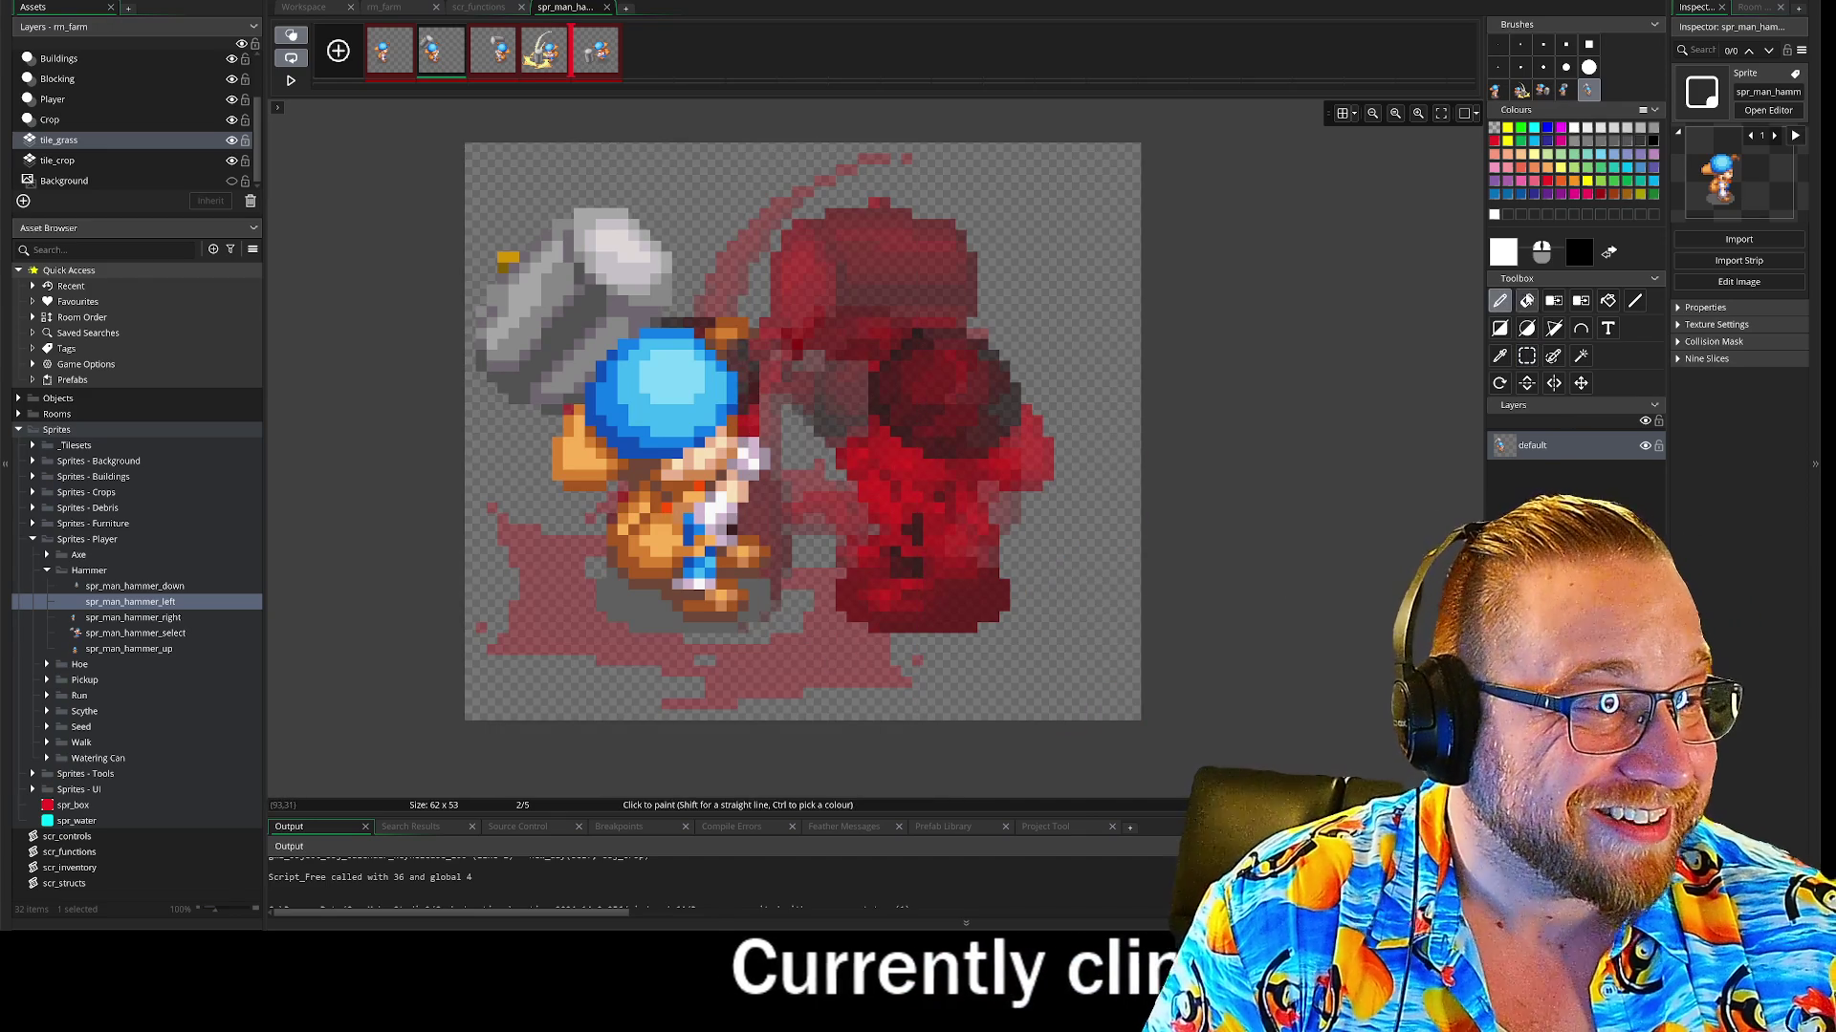
{"action": "left_click", "coordinate": [1526, 302]}
{"action": "left_click", "coordinate": [631, 449]}
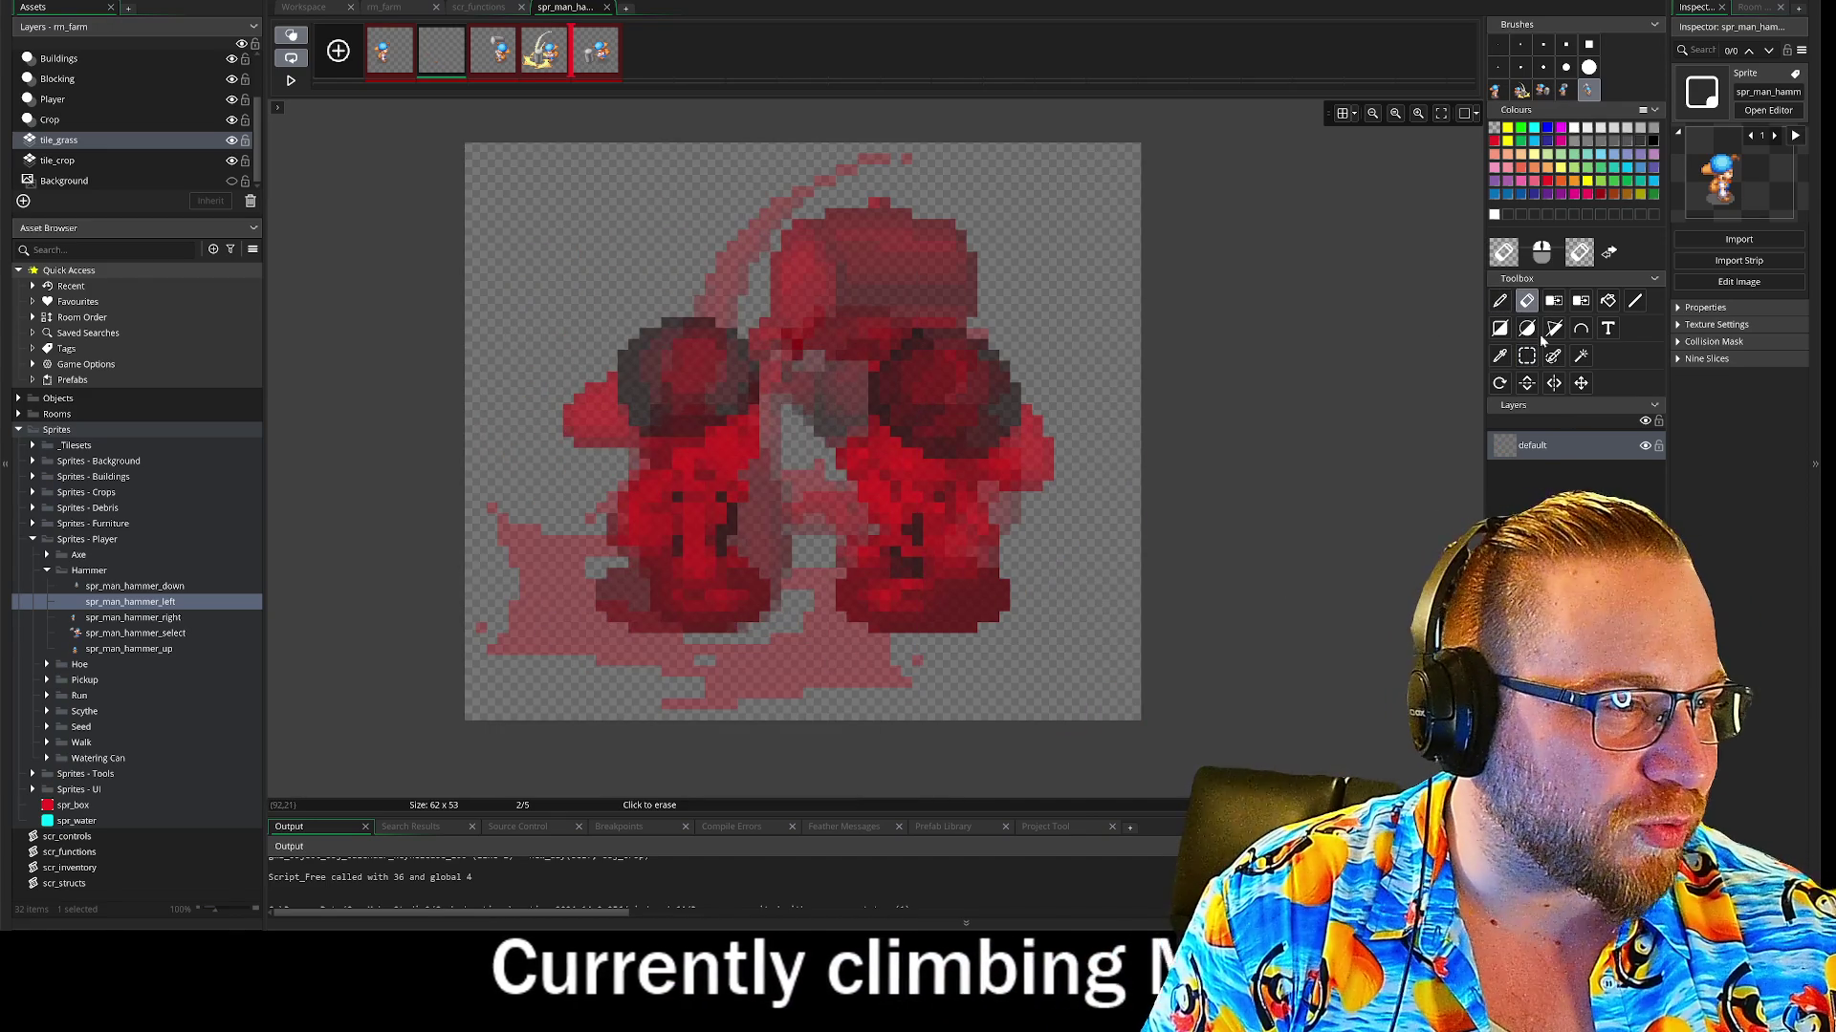
{"action": "left_click", "coordinate": [1499, 303]}
{"action": "left_click", "coordinate": [832, 411]}
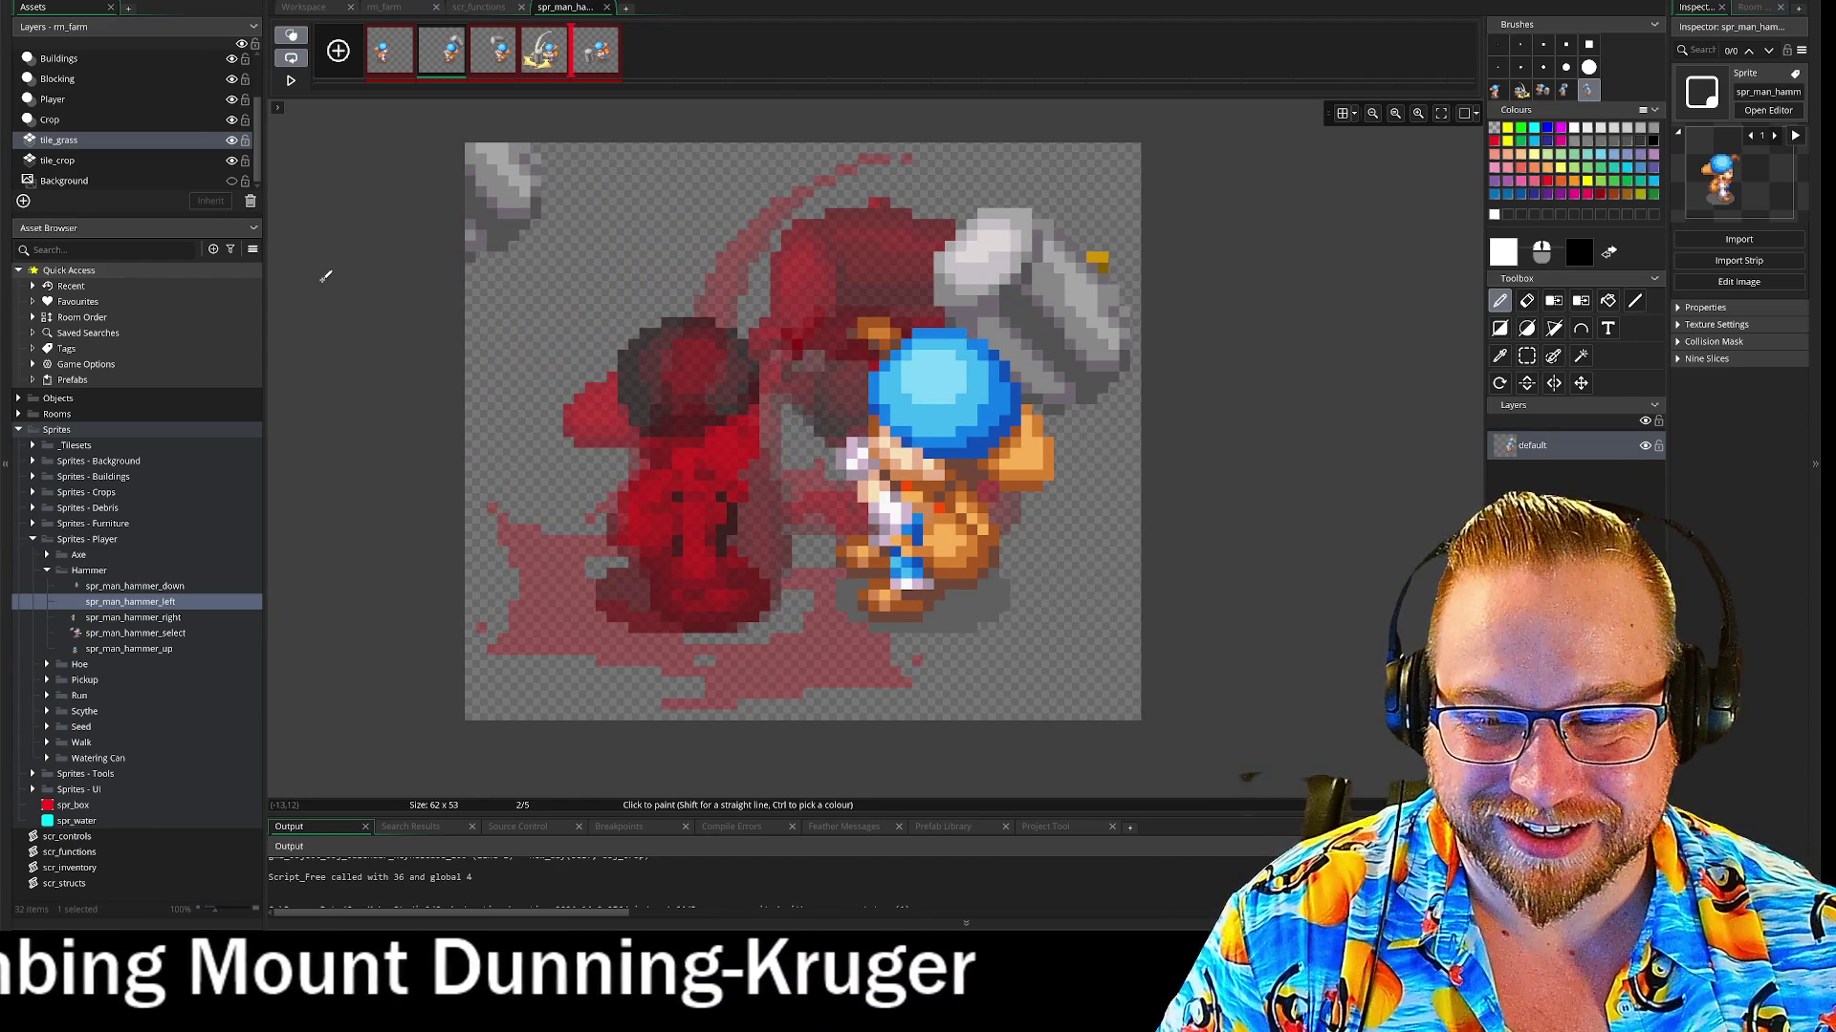
Undo the accidental erase on frame 1, preview the swing animation, and add an empty frame
{"action": "key", "text": "Left"}
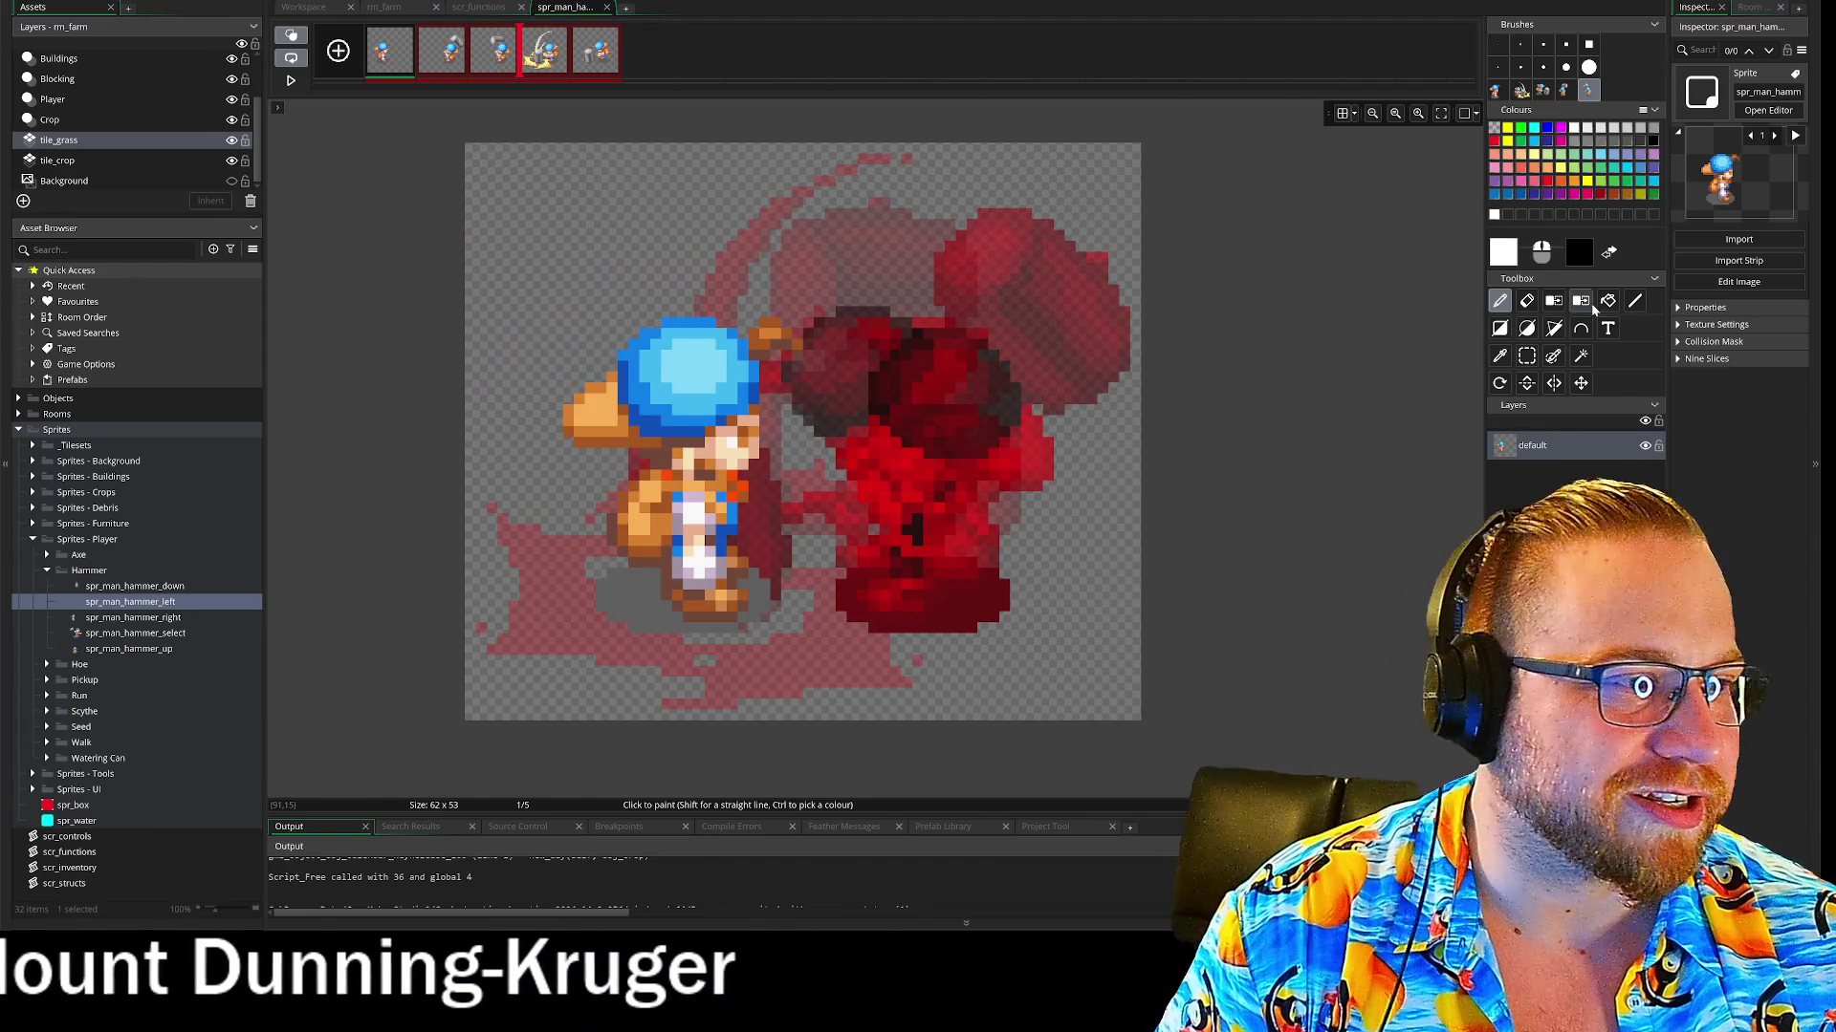
{"action": "left_click", "coordinate": [1526, 356]}
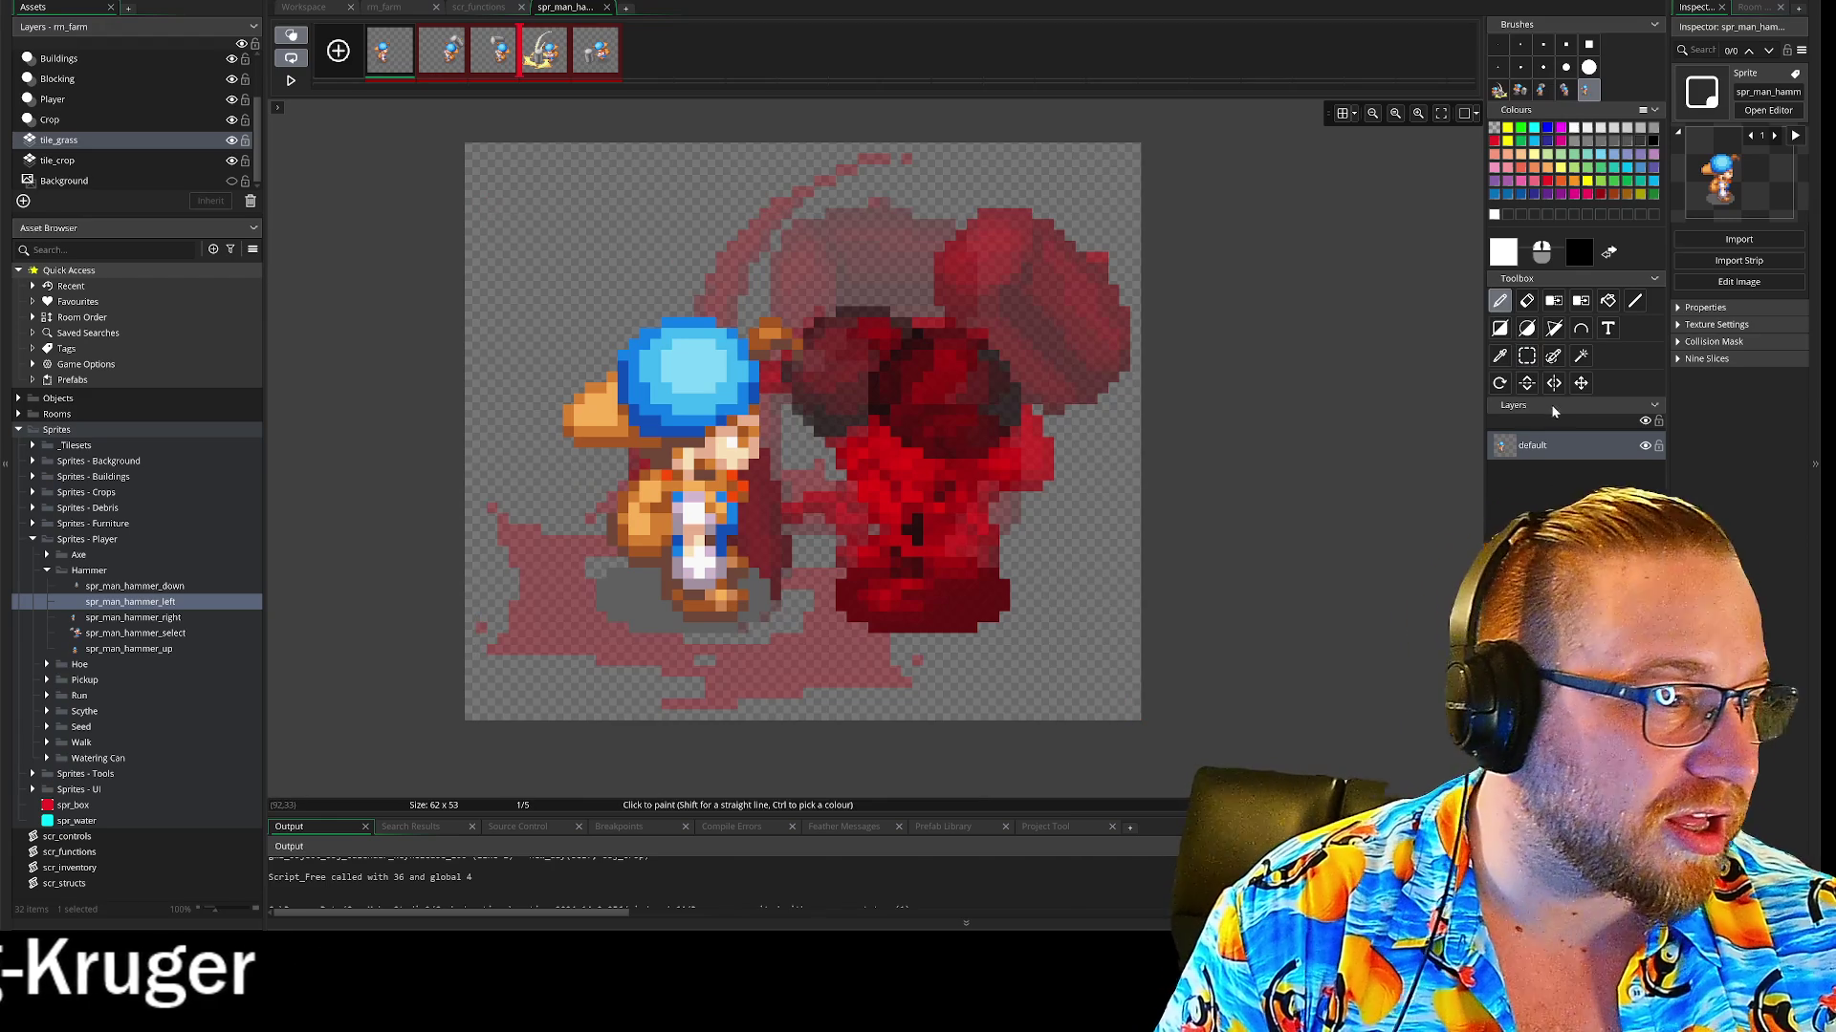
{"action": "left_click", "coordinate": [1526, 301]}
{"action": "mouse_move", "coordinate": [626, 533]}
{"action": "left_mouse_down"}
{"action": "mouse_move", "coordinate": [712, 564]}
{"action": "mouse_move", "coordinate": [902, 459]}
{"action": "left_mouse_up"}
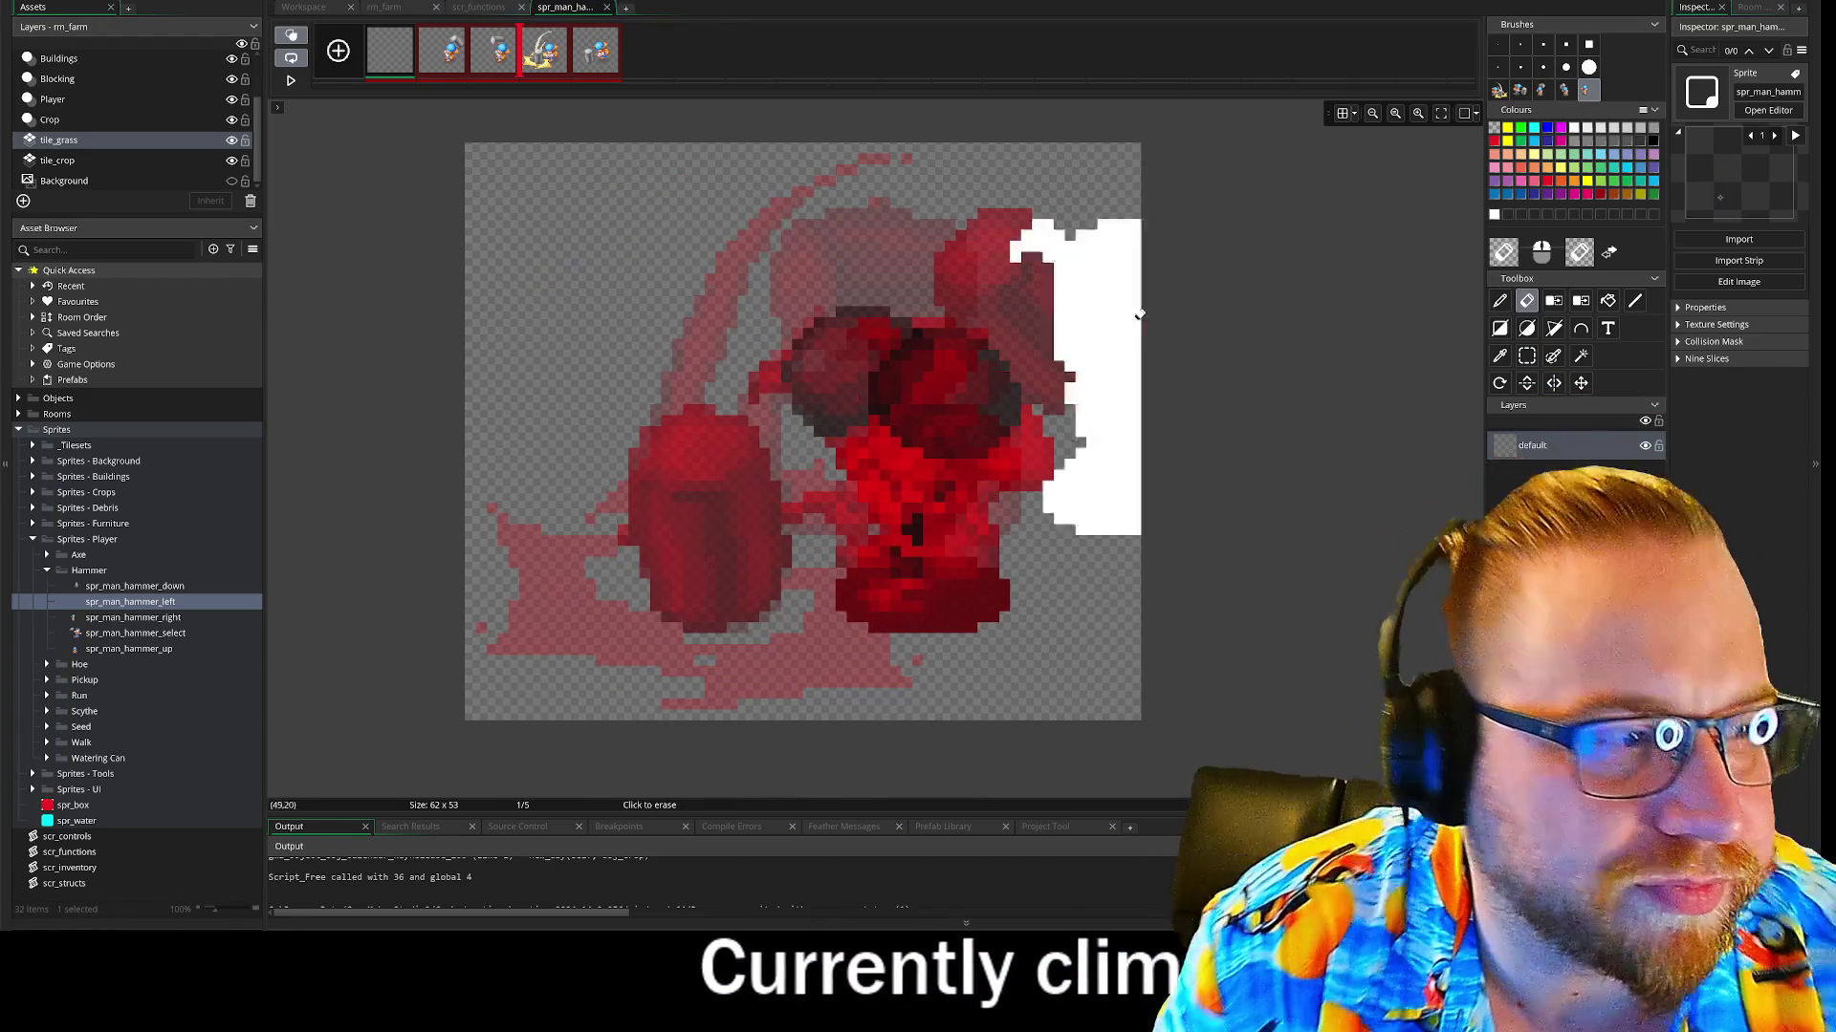
{"action": "key", "text": "ctrl+z"}
{"action": "key", "text": "ctrl+z"}
{"action": "key", "text": "ctrl+z"}
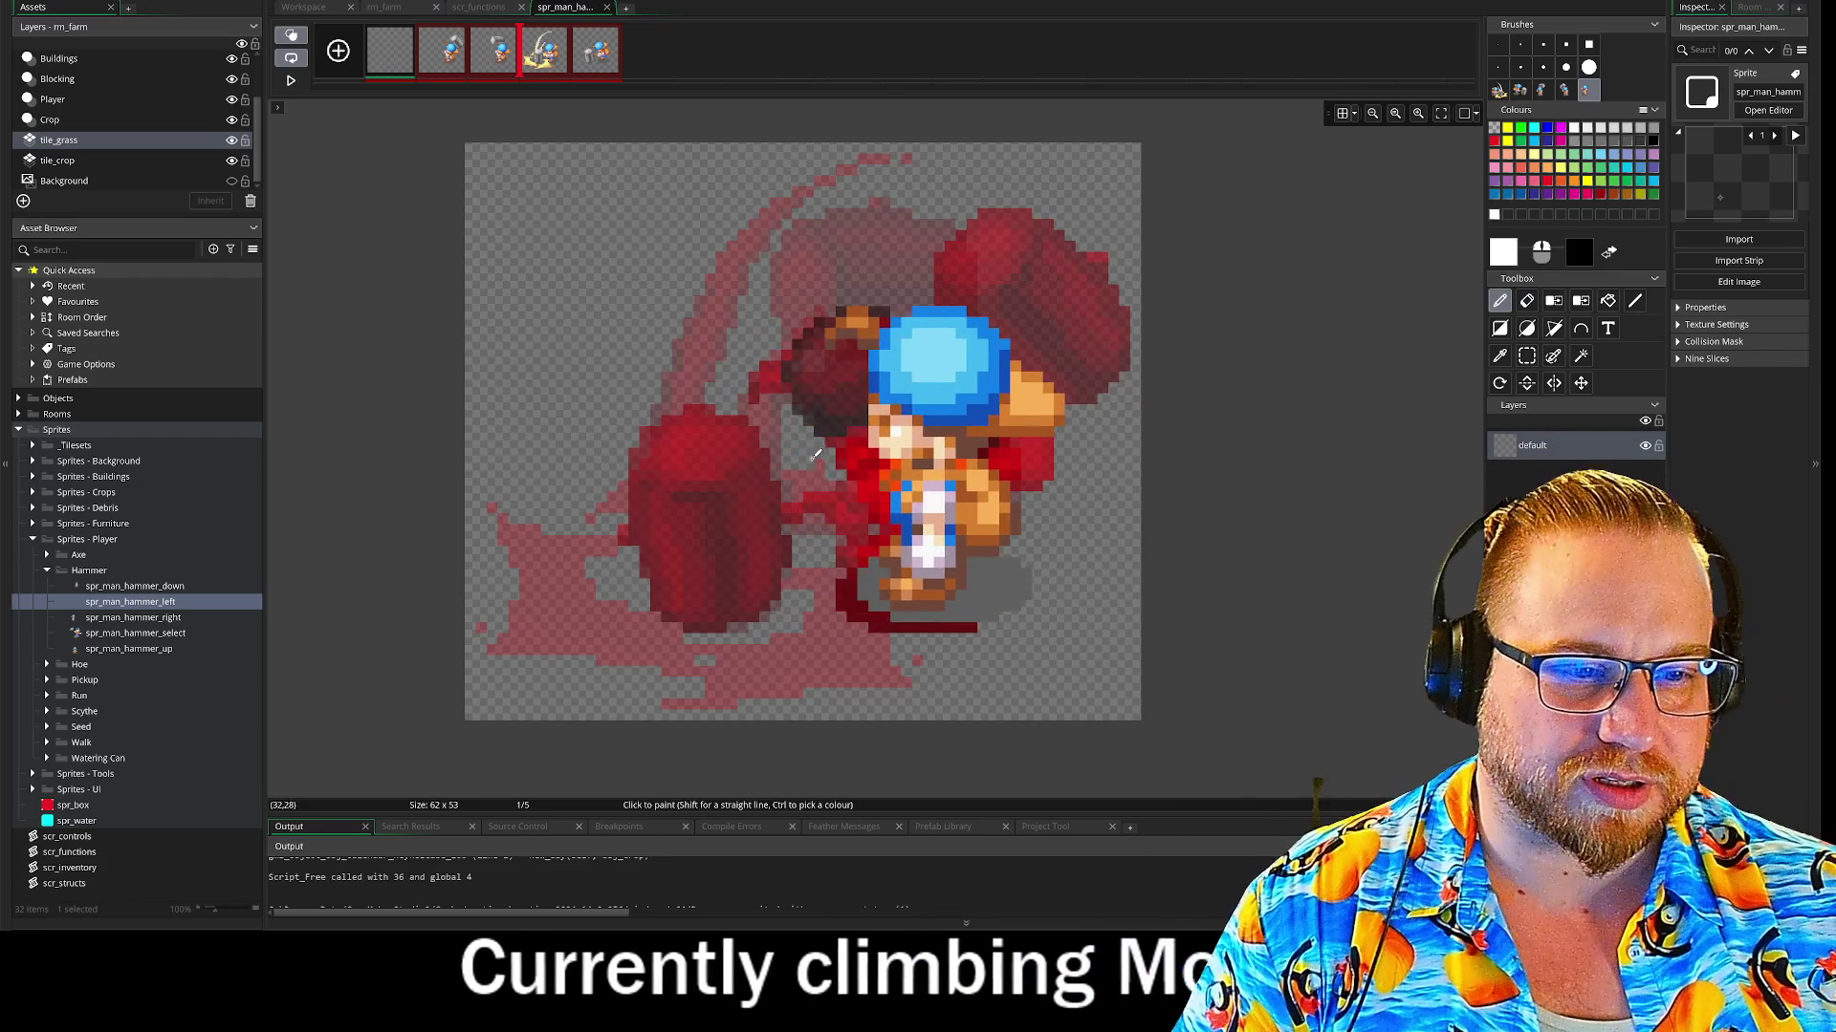
{"action": "key", "text": "ctrl+z"}
{"action": "key", "text": "ctrl+z"}
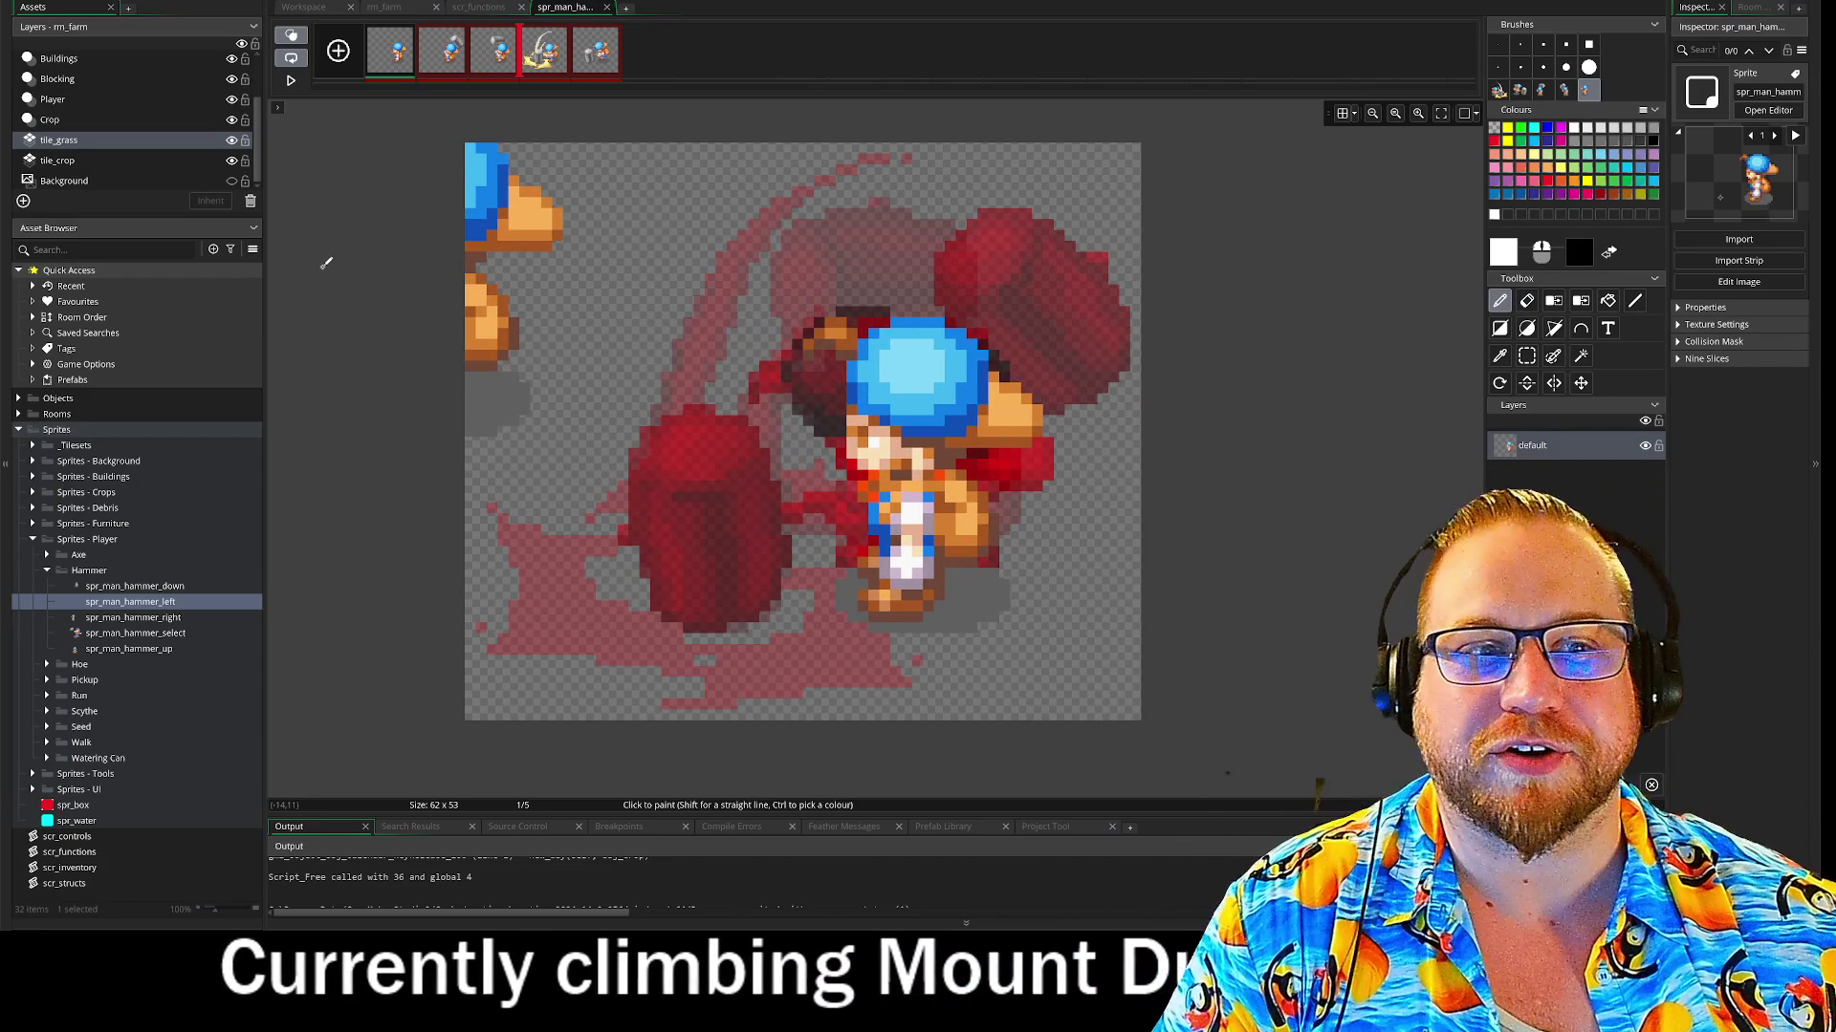
{"action": "key", "text": "ctrl+z"}
{"action": "key", "text": "ctrl+z"}
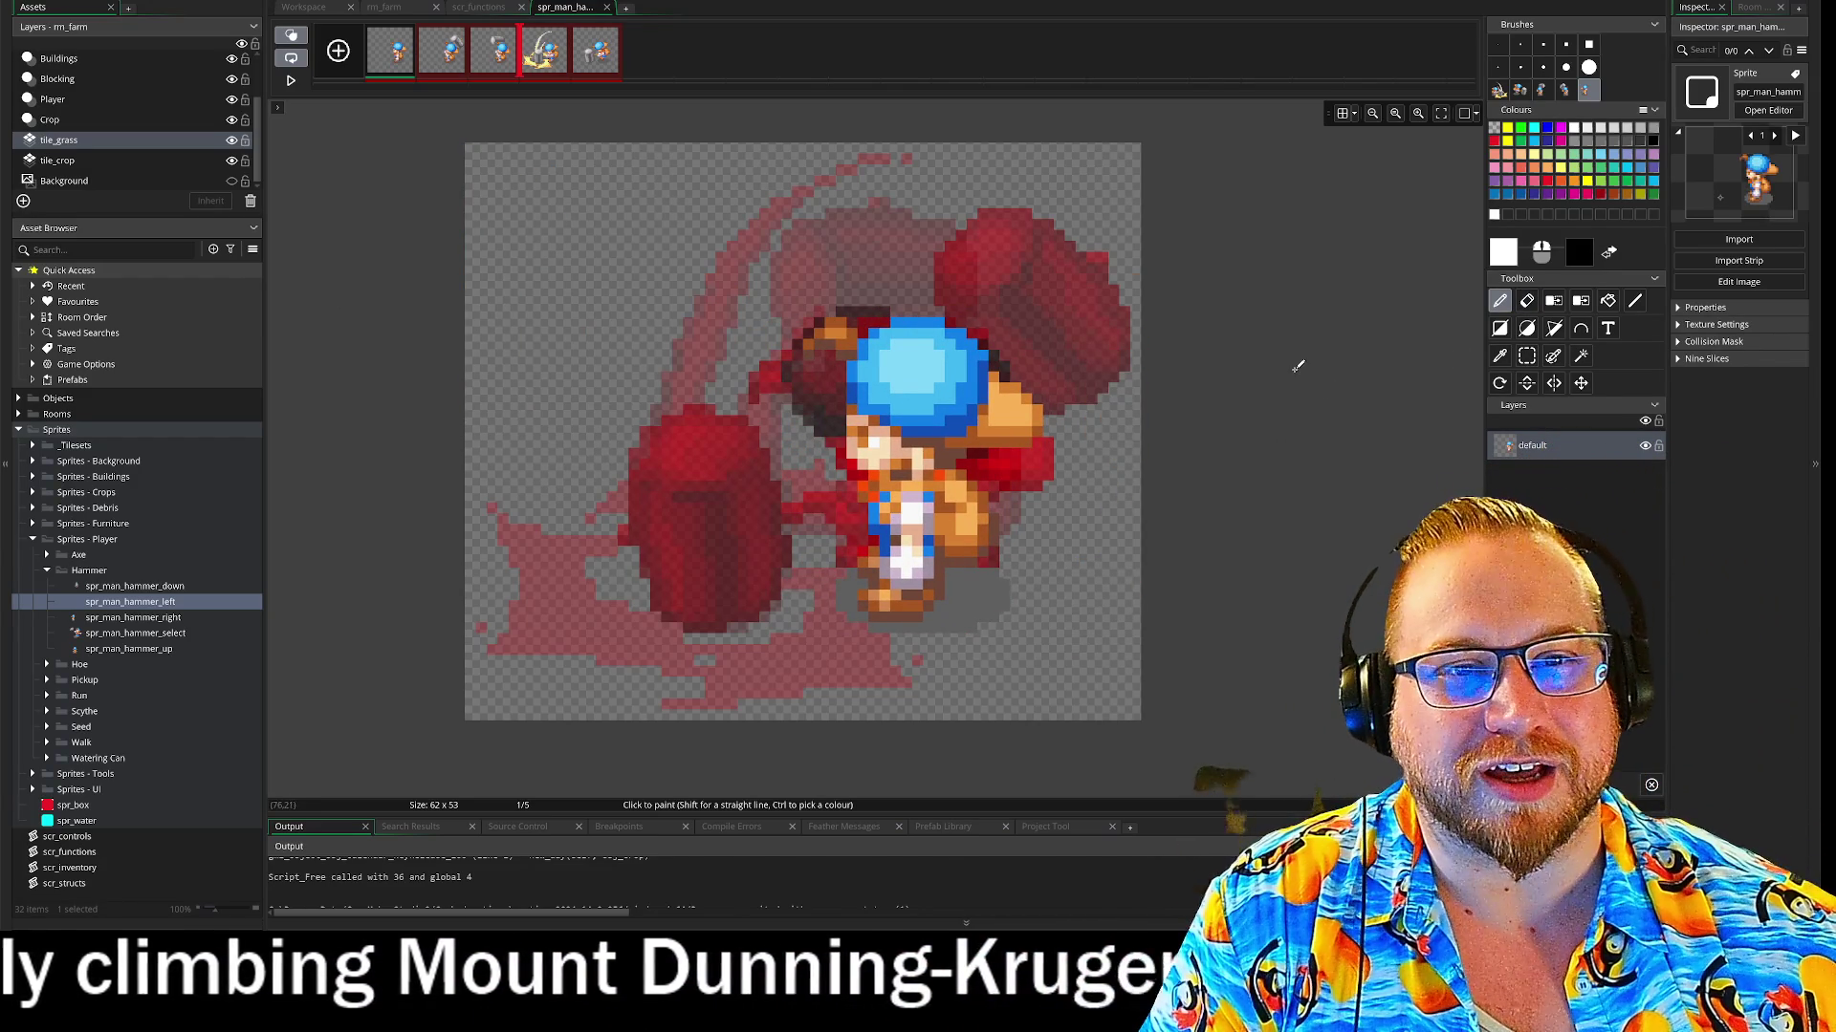
{"action": "left_click", "coordinate": [290, 79]}
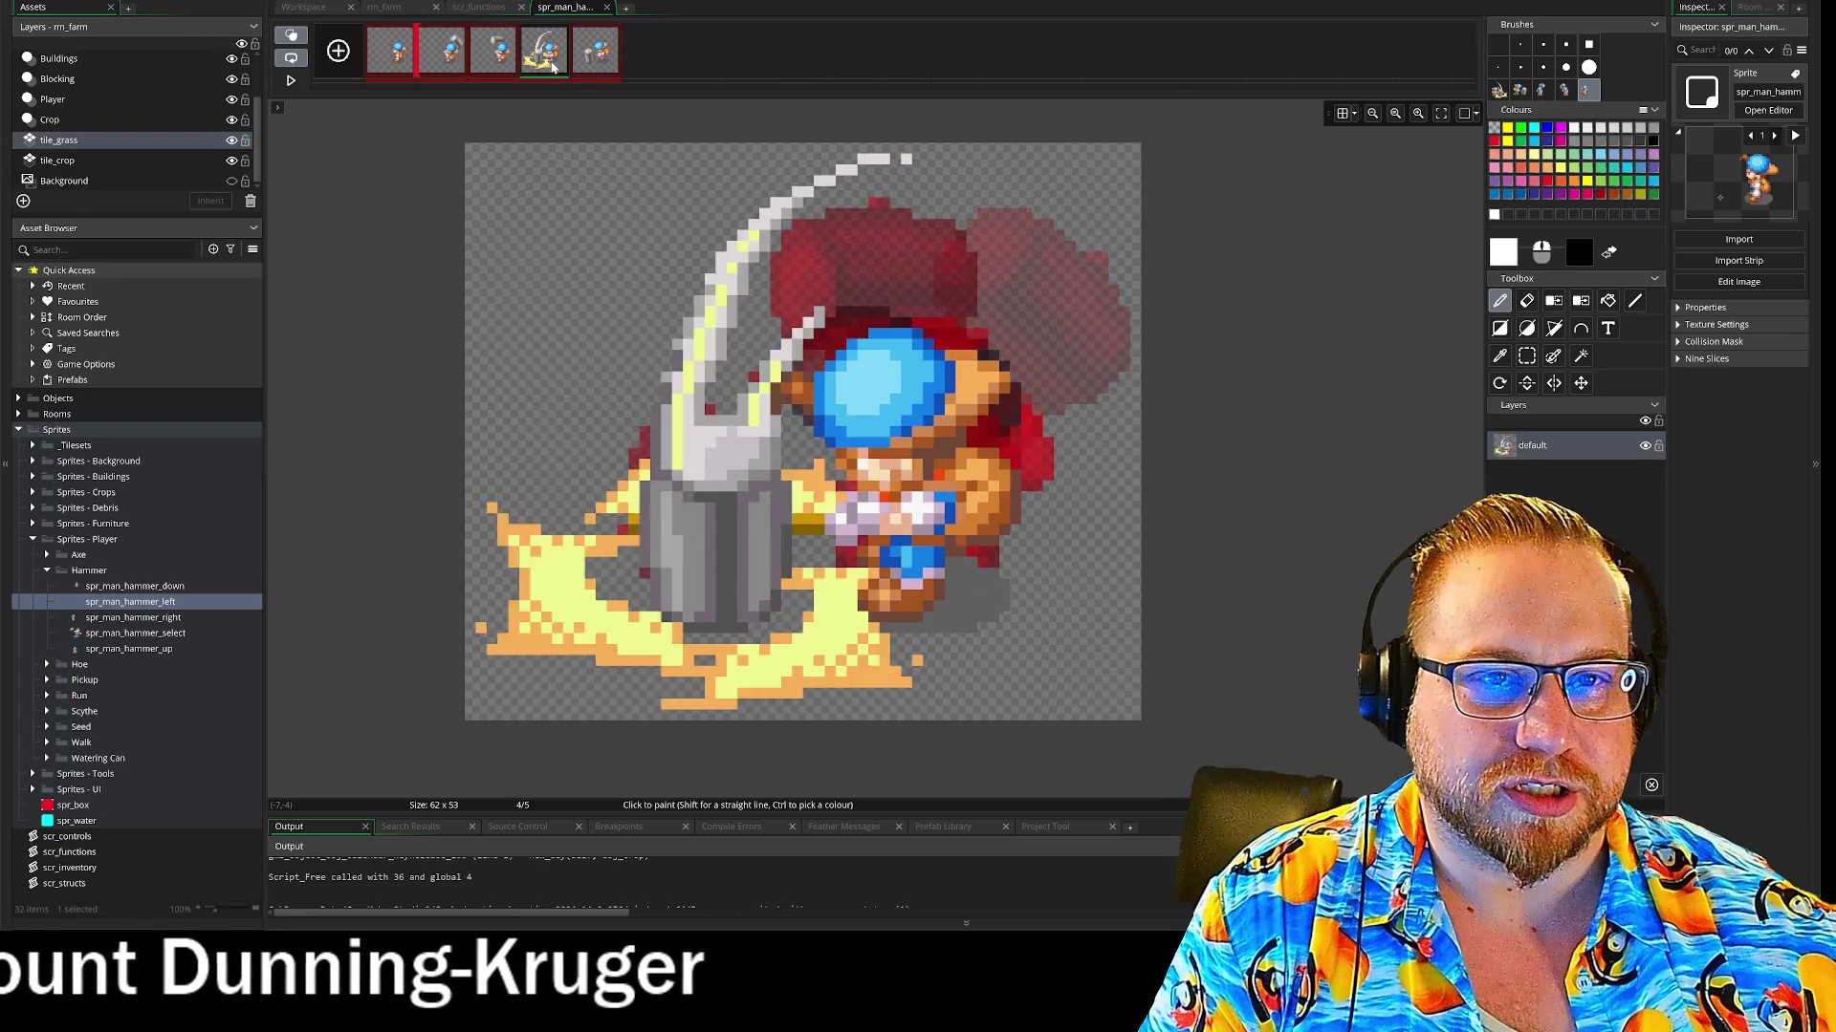
{"action": "left_click", "coordinate": [339, 53]}
Delete the empty sixth frame, switch off onion skinning, and close spr_man_hammer_left's editor
{"action": "left_click", "coordinate": [658, 59]}
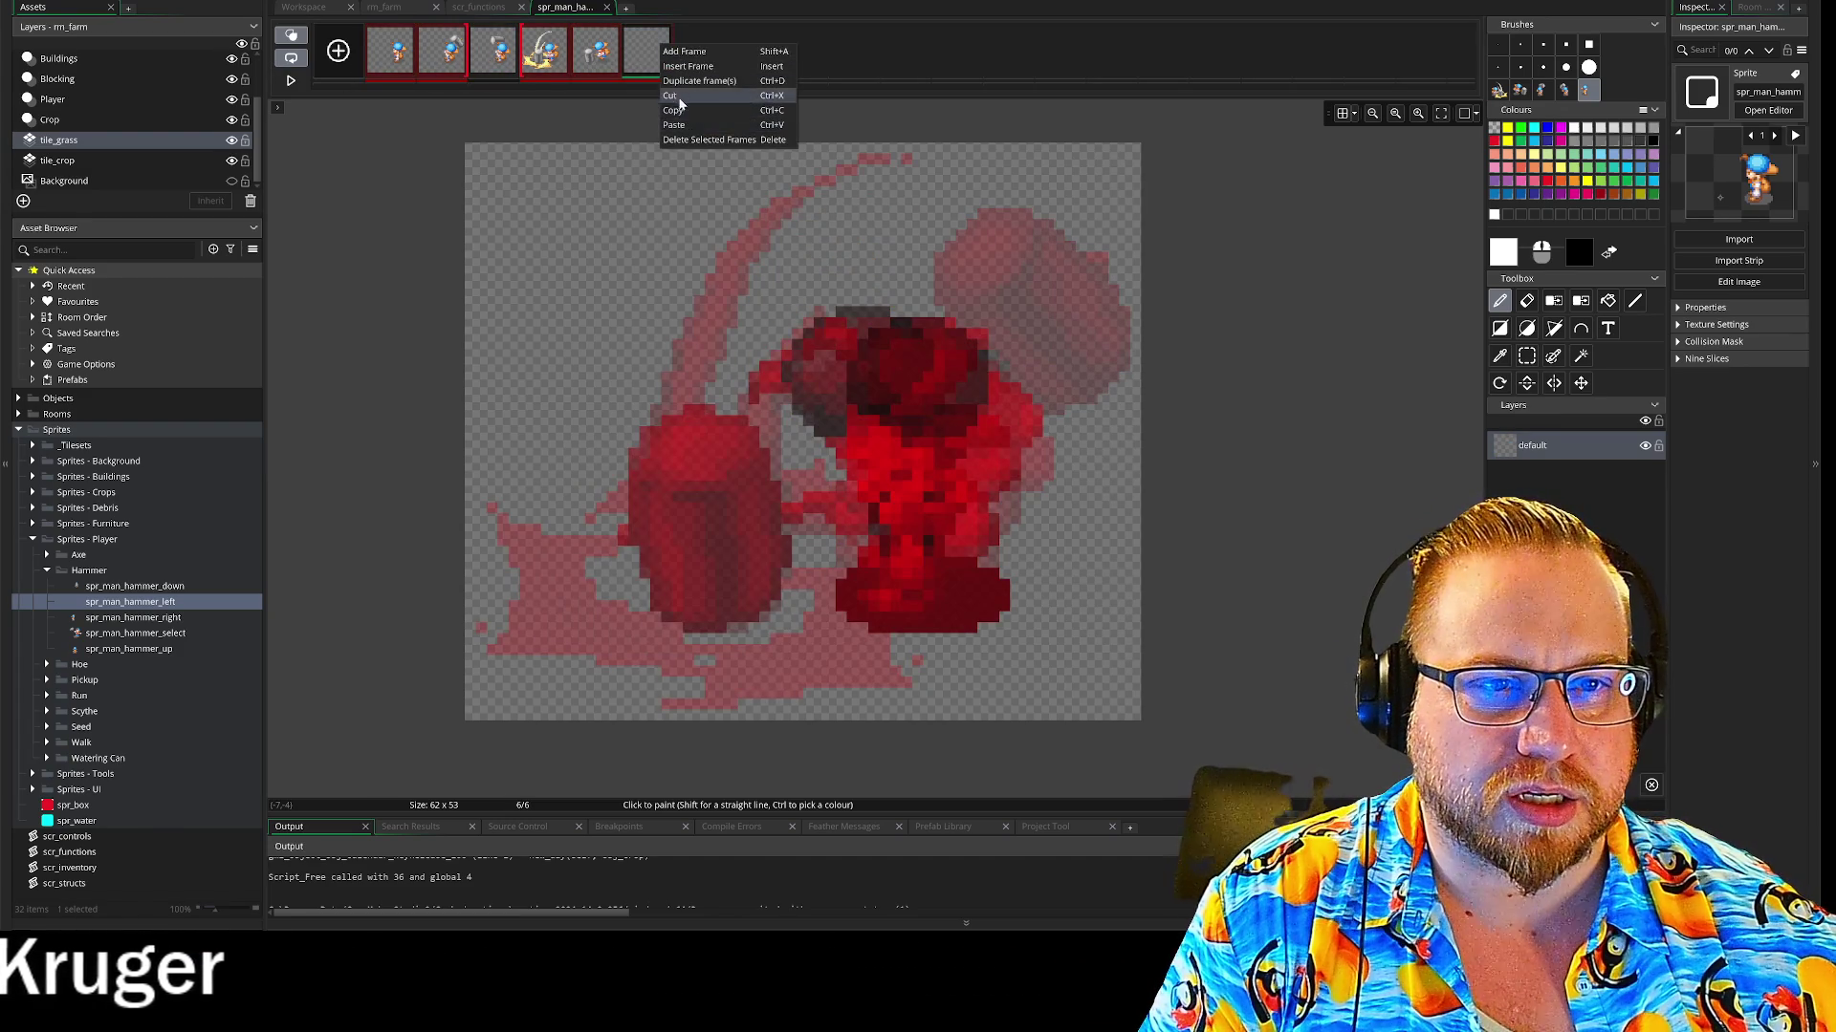
{"action": "left_click", "coordinate": [672, 96]}
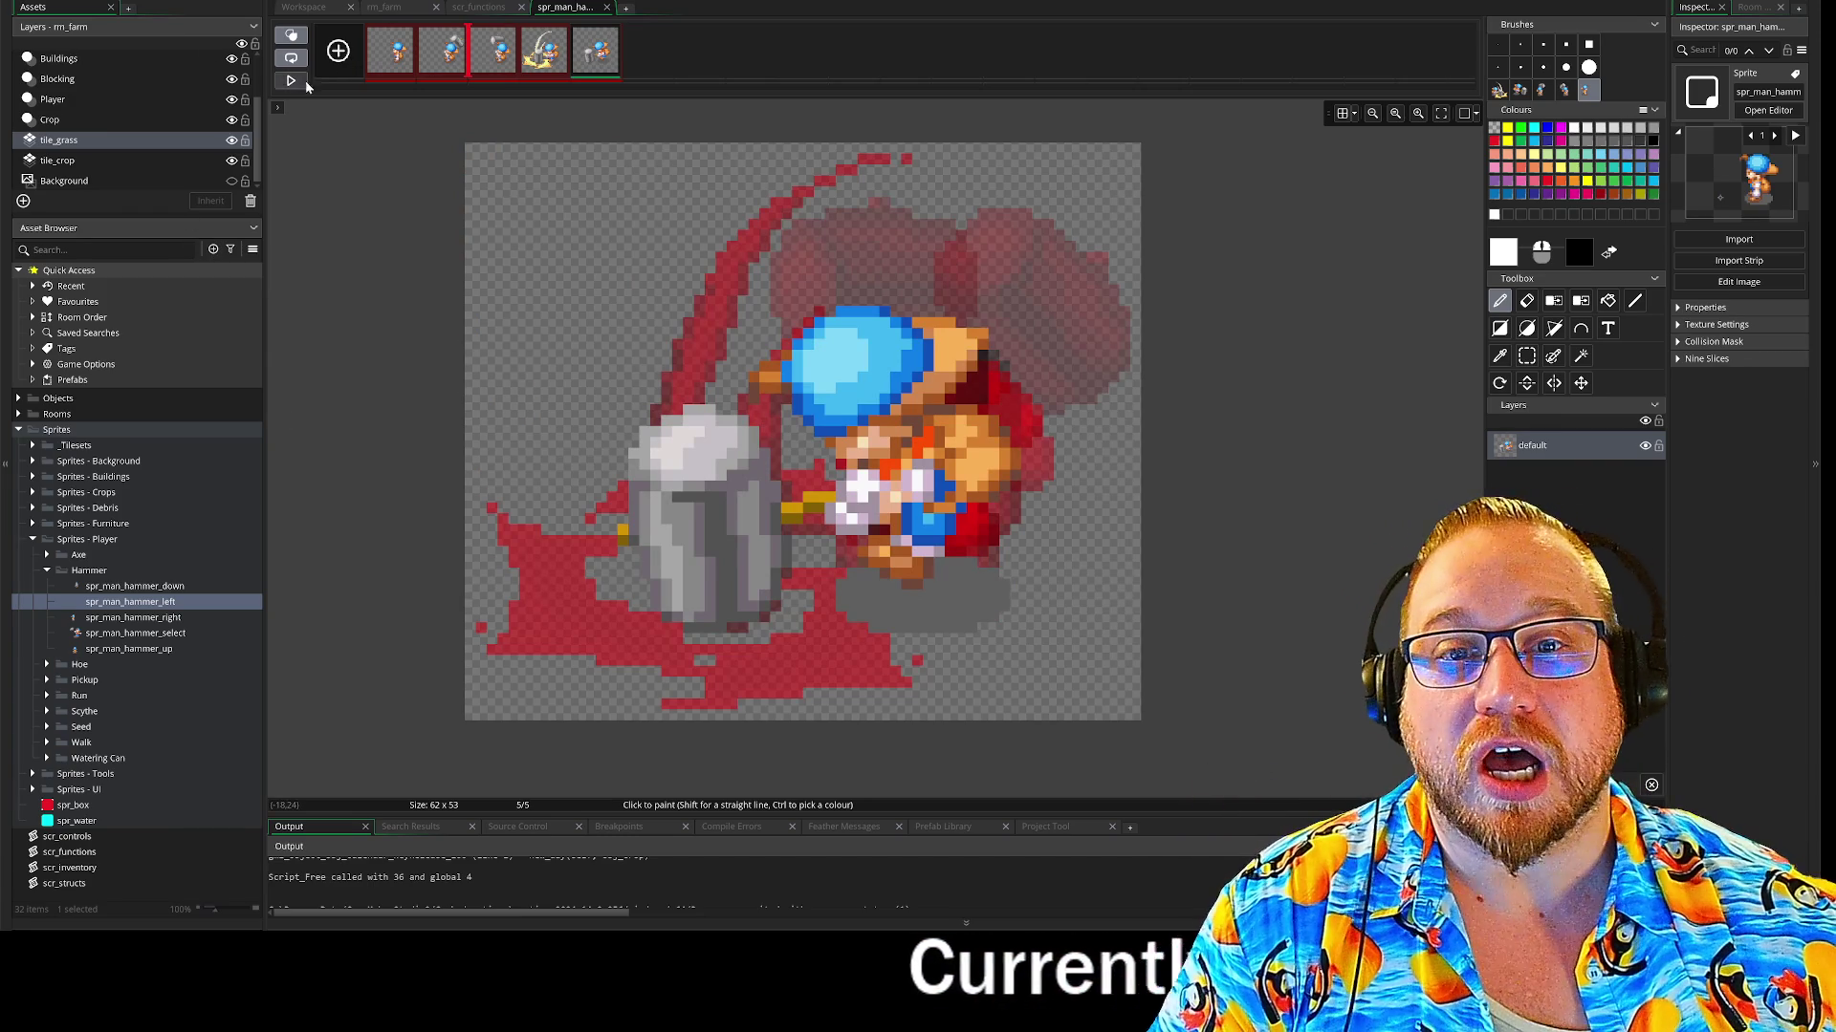
{"action": "left_click", "coordinate": [292, 36]}
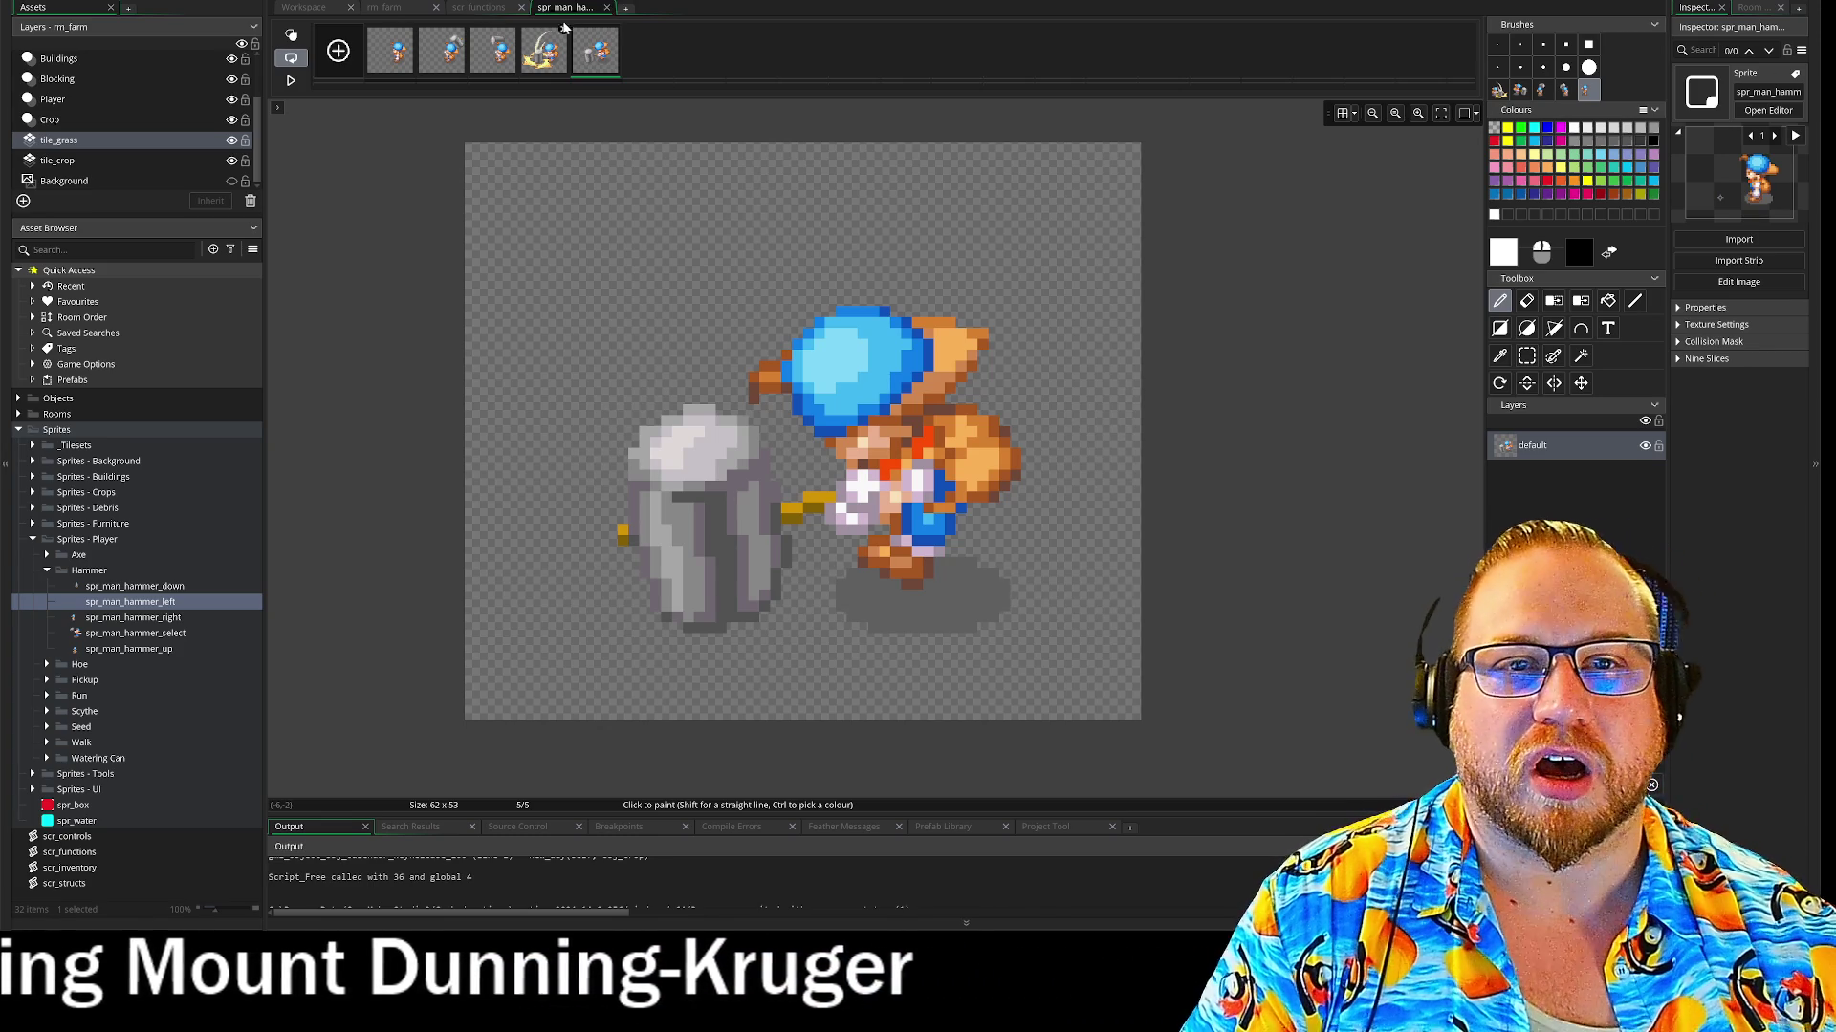
{"action": "right_click", "coordinate": [415, 50]}
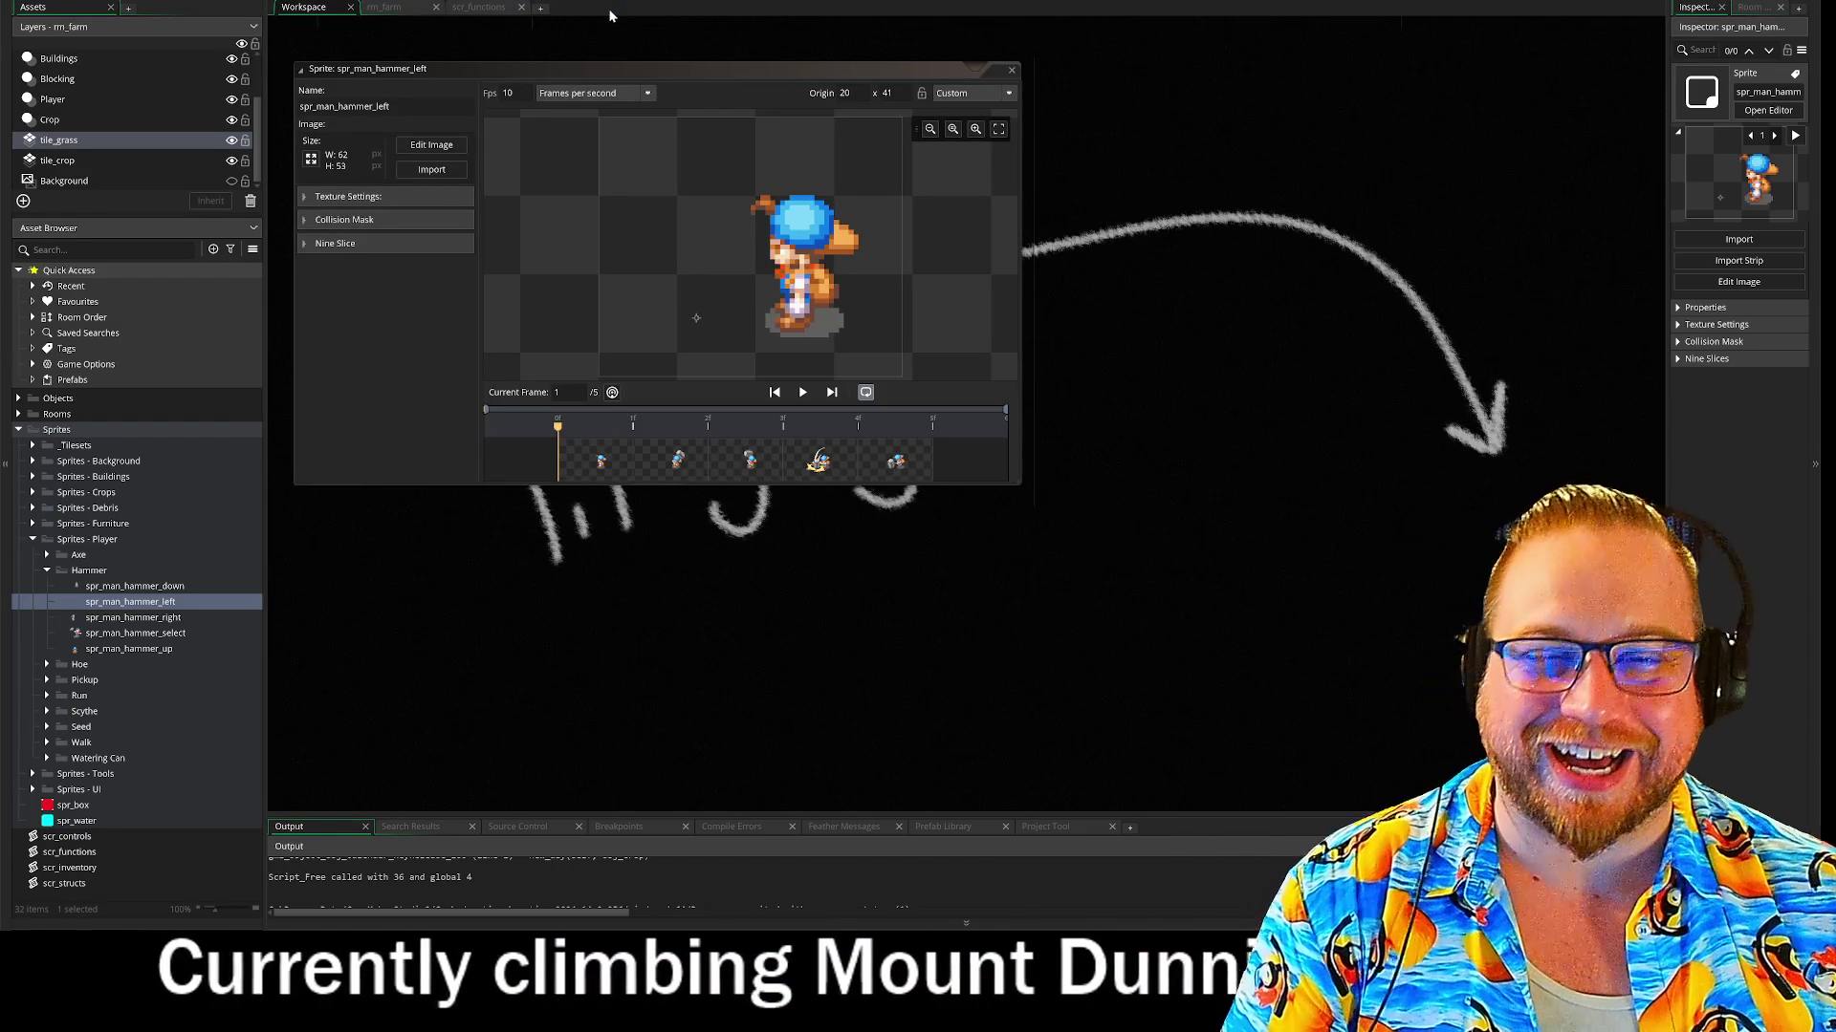
{"action": "left_click", "coordinate": [1011, 70]}
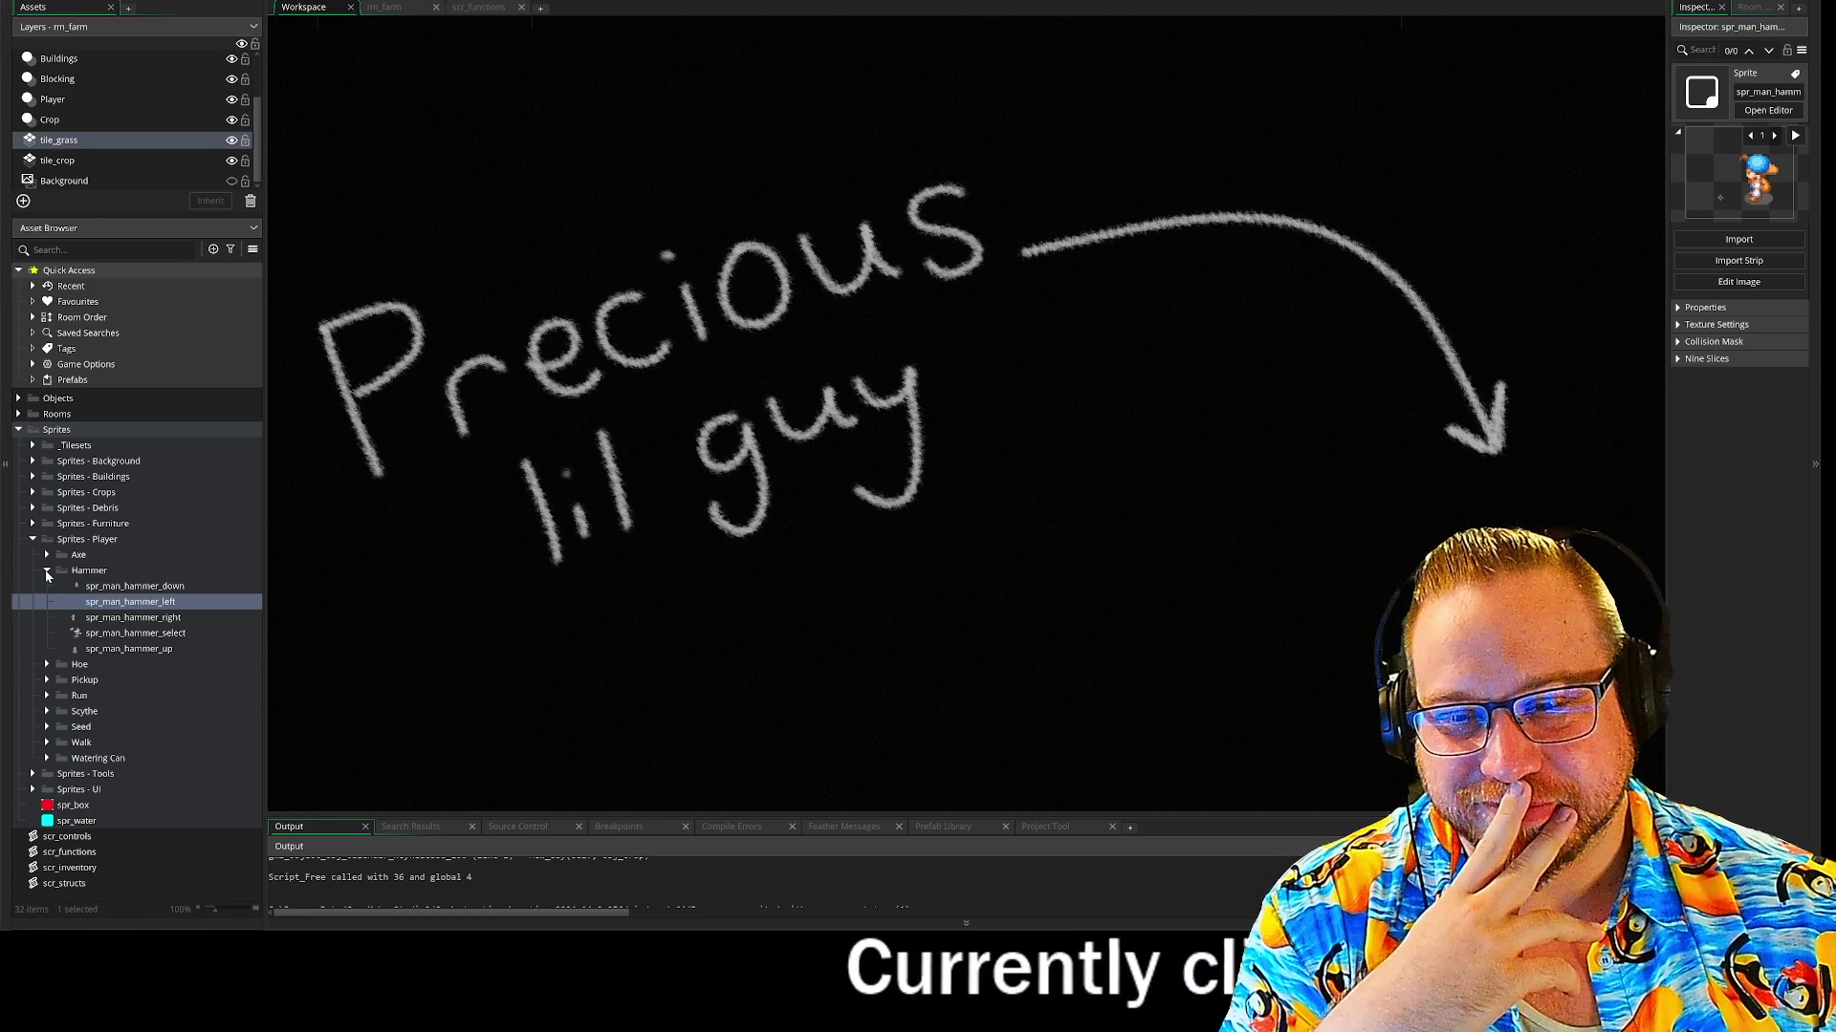
In the Hoe folder, duplicate spr_man_hoe_side and name the copy spr_man_hoe_left
{"action": "left_click", "coordinate": [47, 572]}
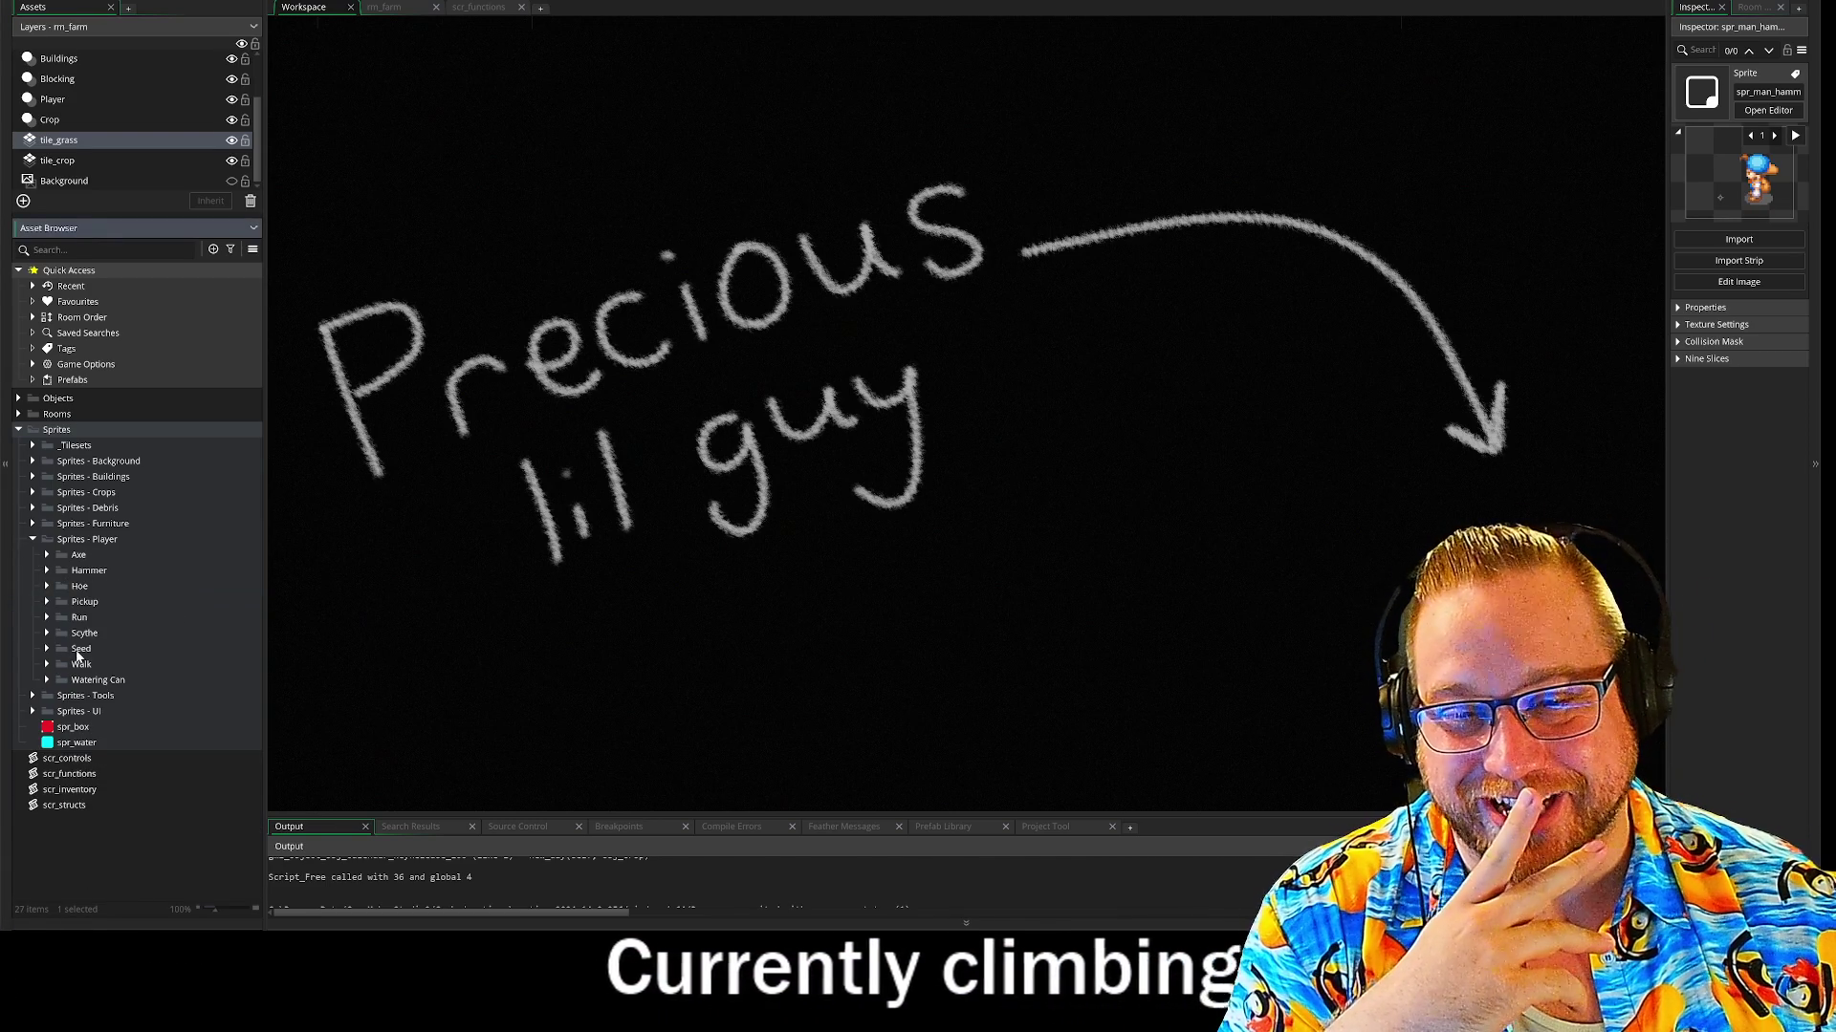
{"action": "left_click", "coordinate": [47, 586]}
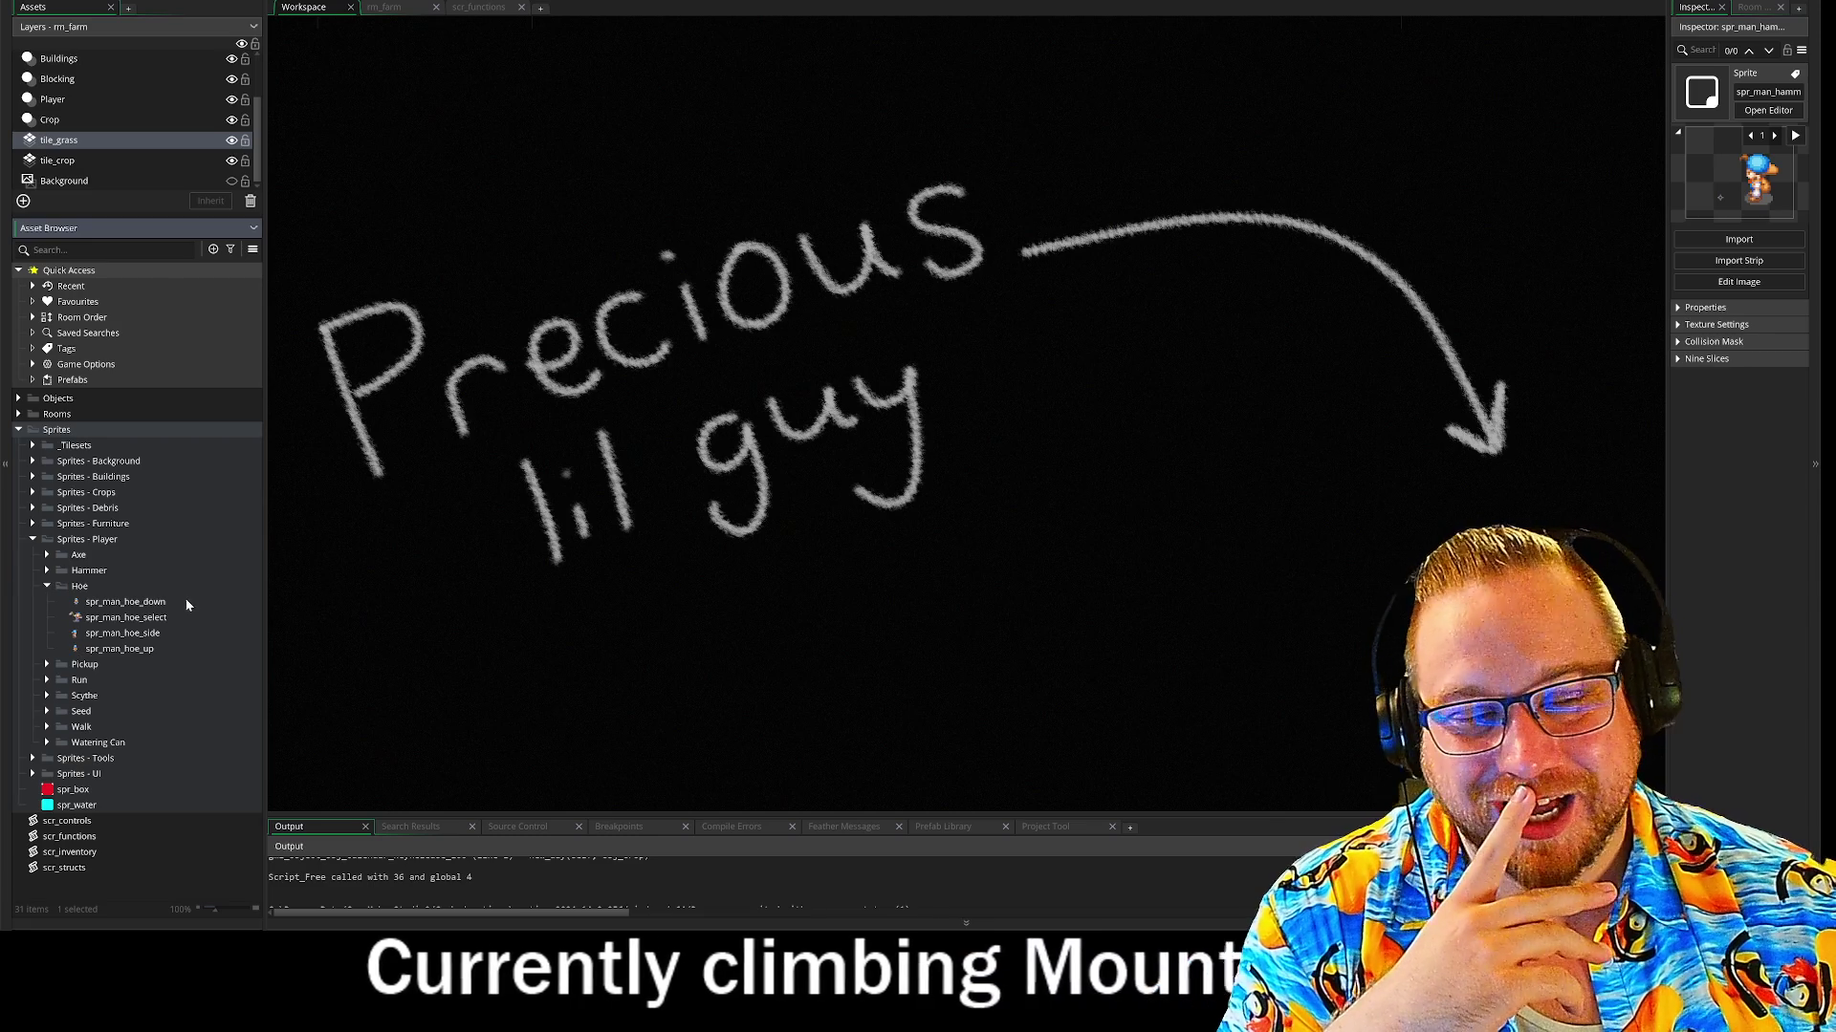
{"action": "right_click", "coordinate": [124, 633]}
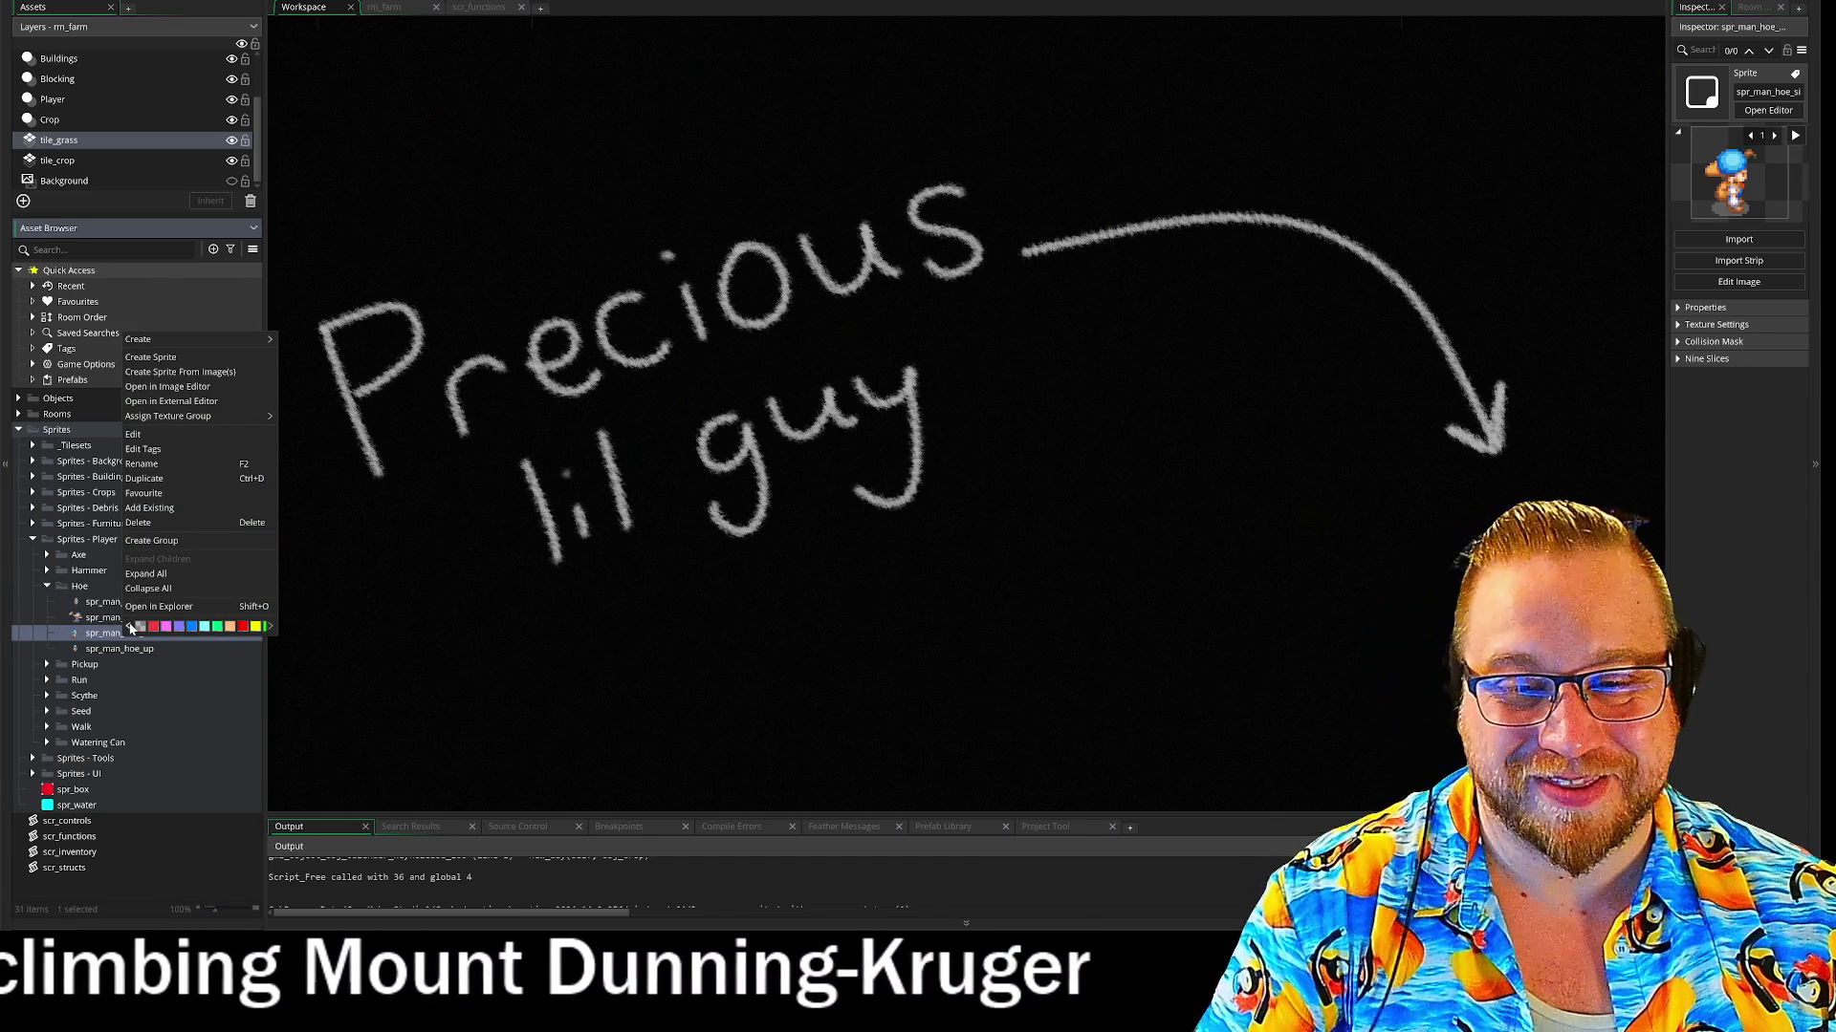
{"action": "left_click", "coordinate": [168, 474]}
{"action": "type", "text": "spr_man_hoe_left"}
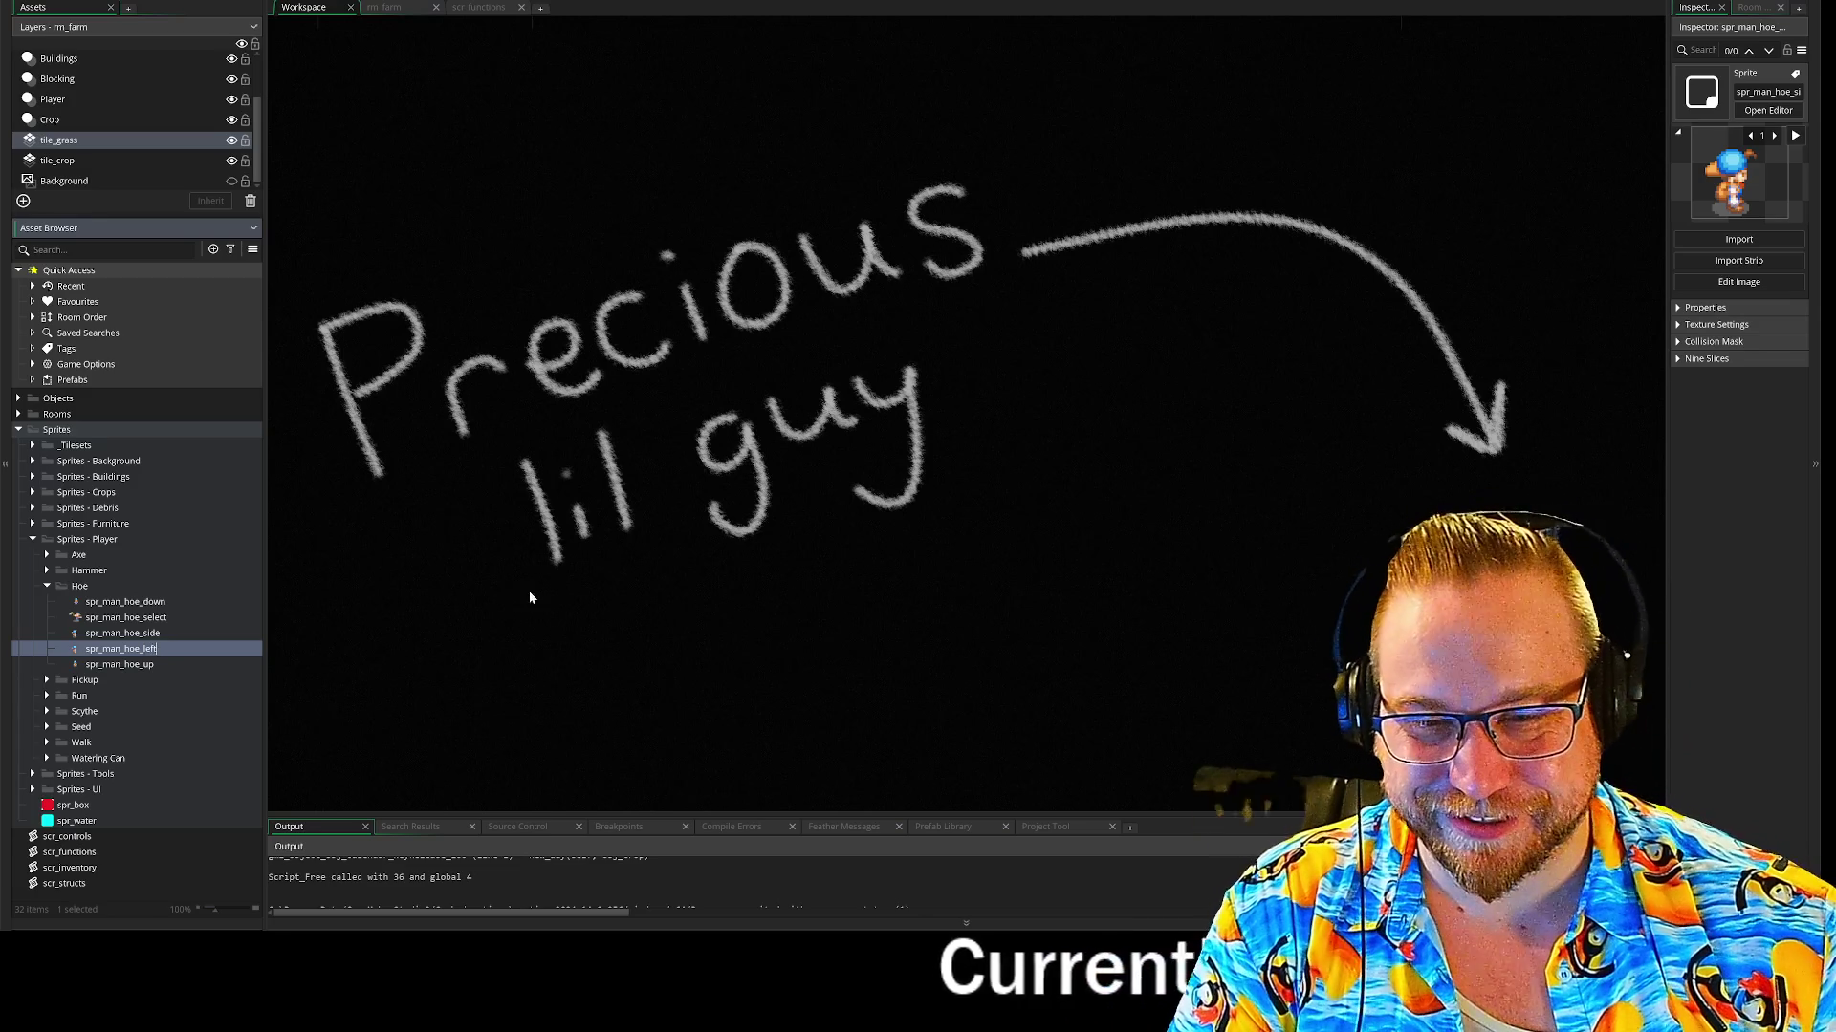
{"action": "key", "text": "Return"}
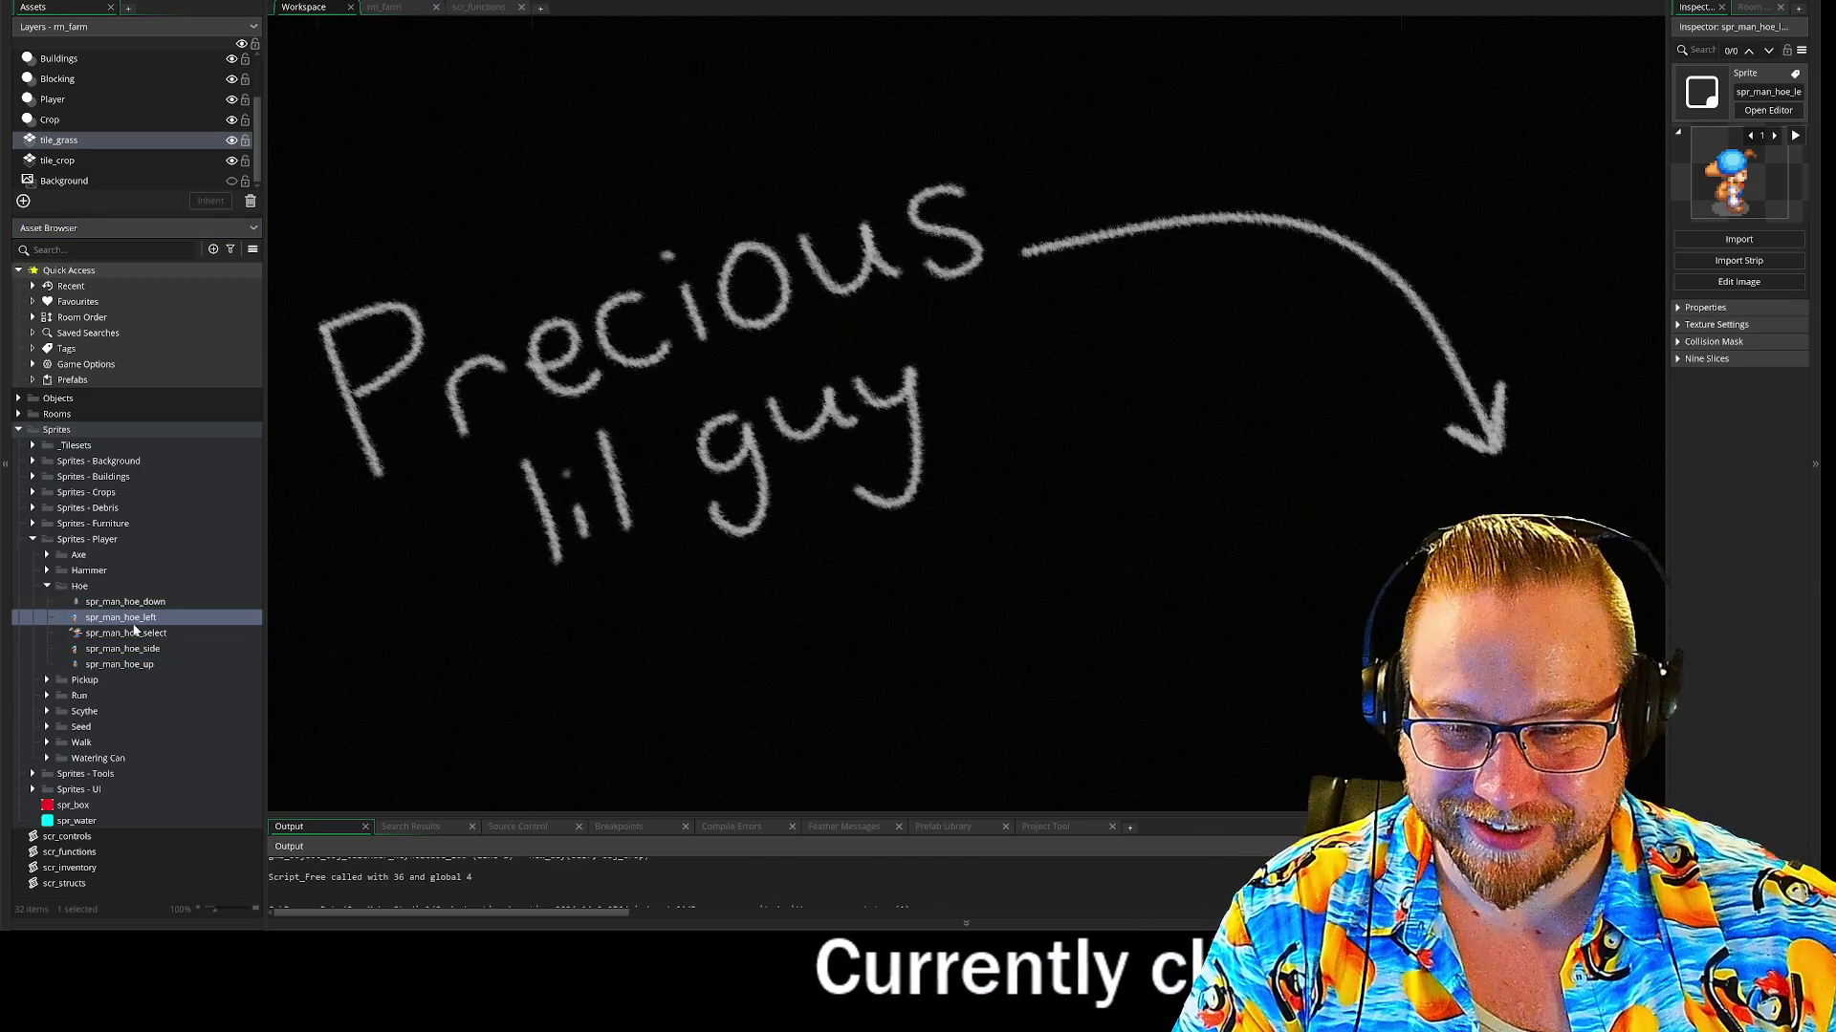
Rename the original sprite to spr_man_hoe_right and open spr_man_hoe_left
{"action": "right_click", "coordinate": [134, 651]}
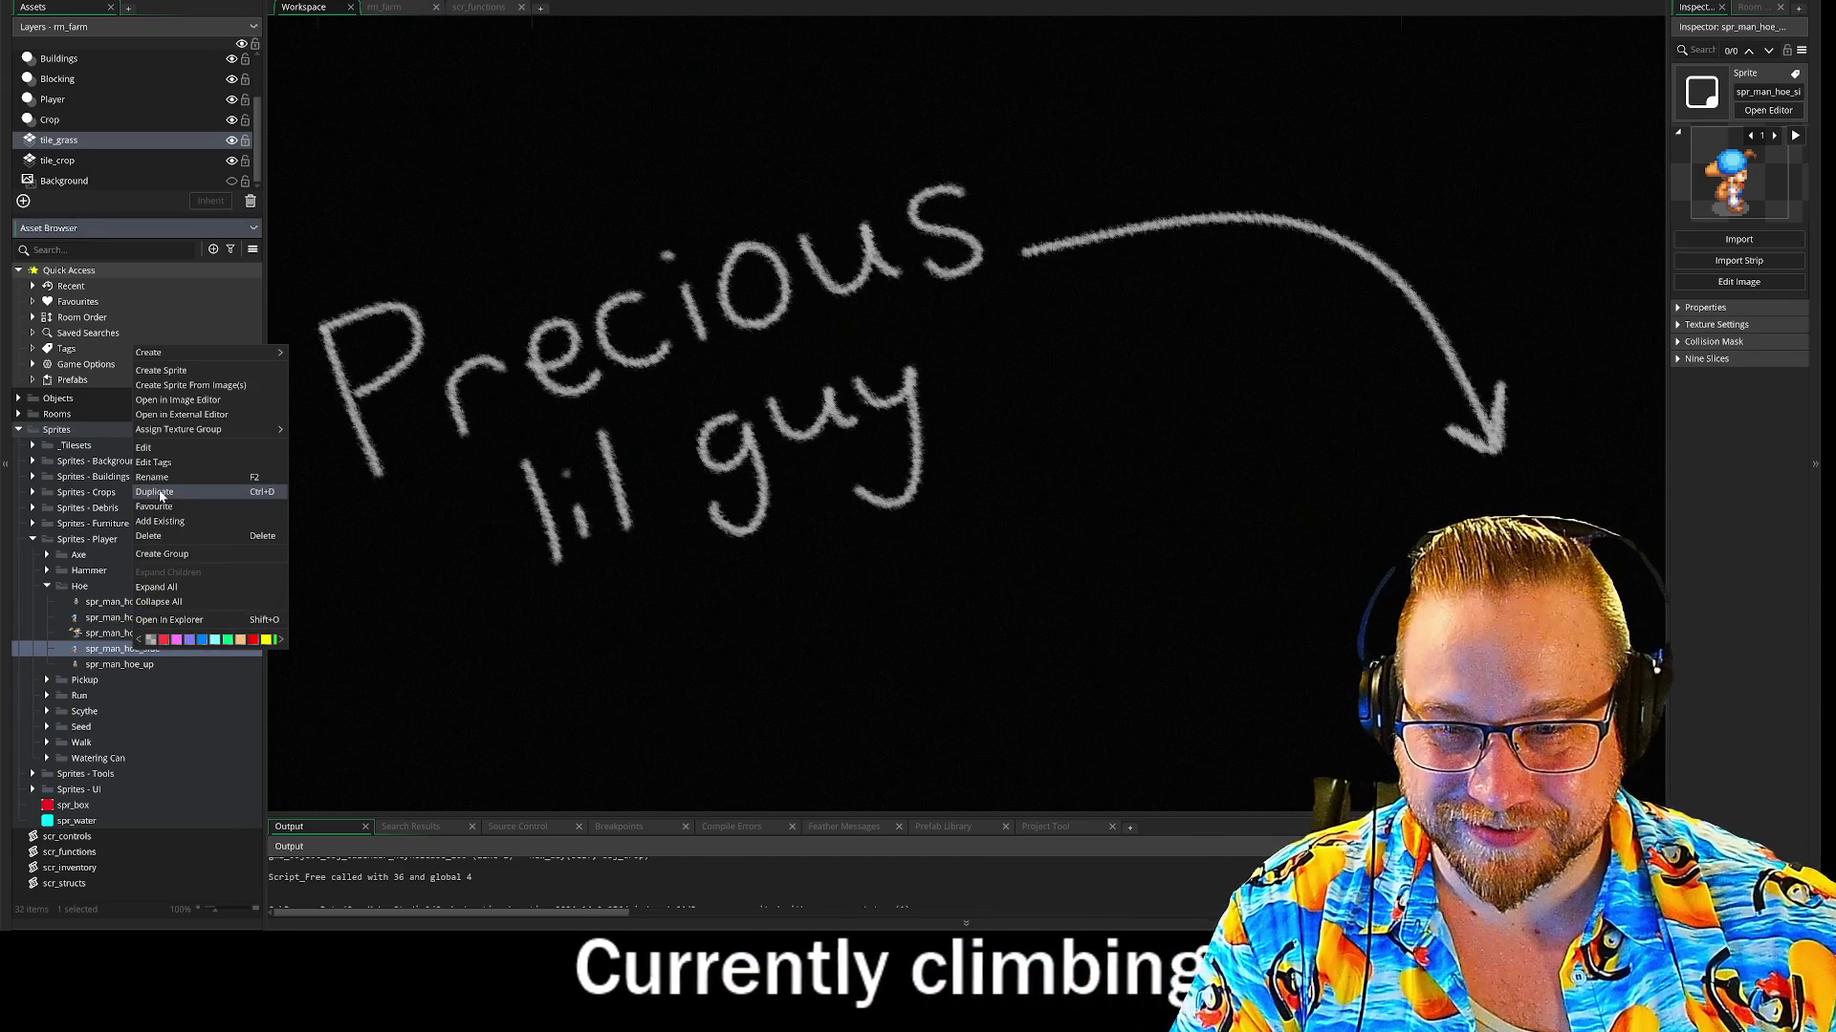
{"action": "key", "text": "Escape"}
{"action": "key", "text": "F2"}
{"action": "type", "text": "spr_man_hoe_right"}
{"action": "key", "text": "Return"}
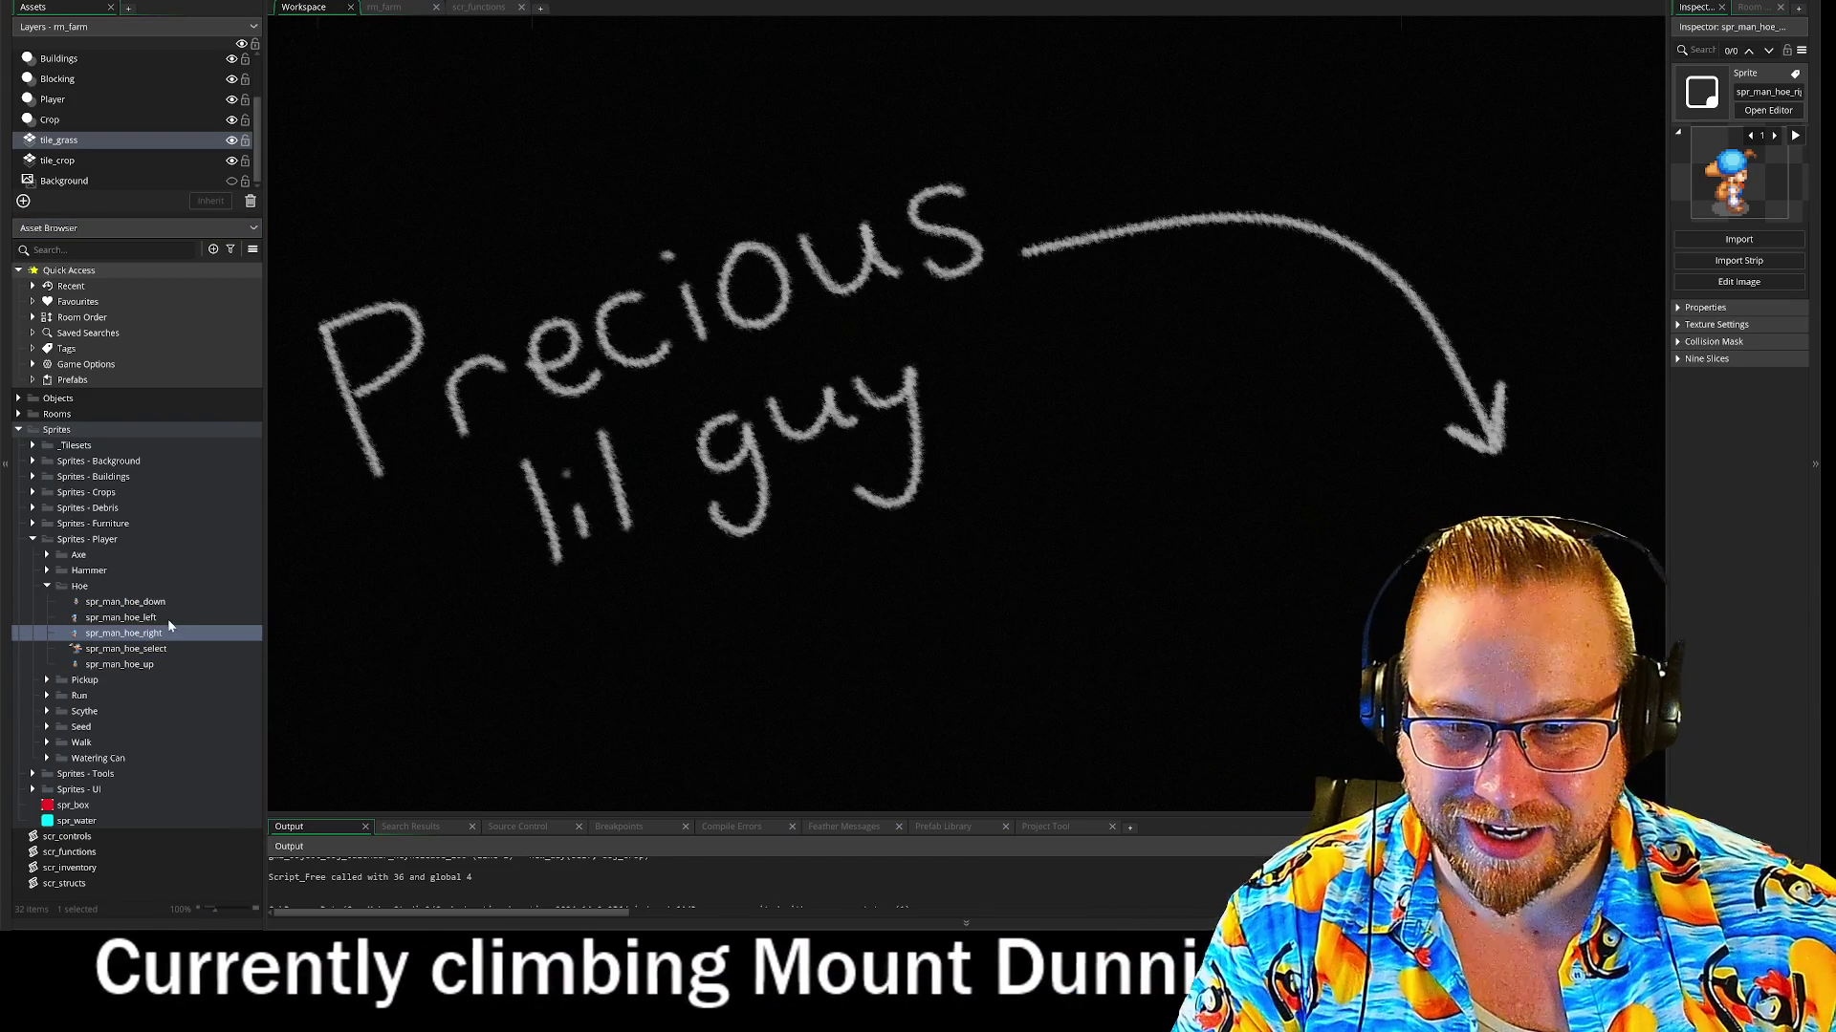
{"action": "double_click", "coordinate": [168, 619]}
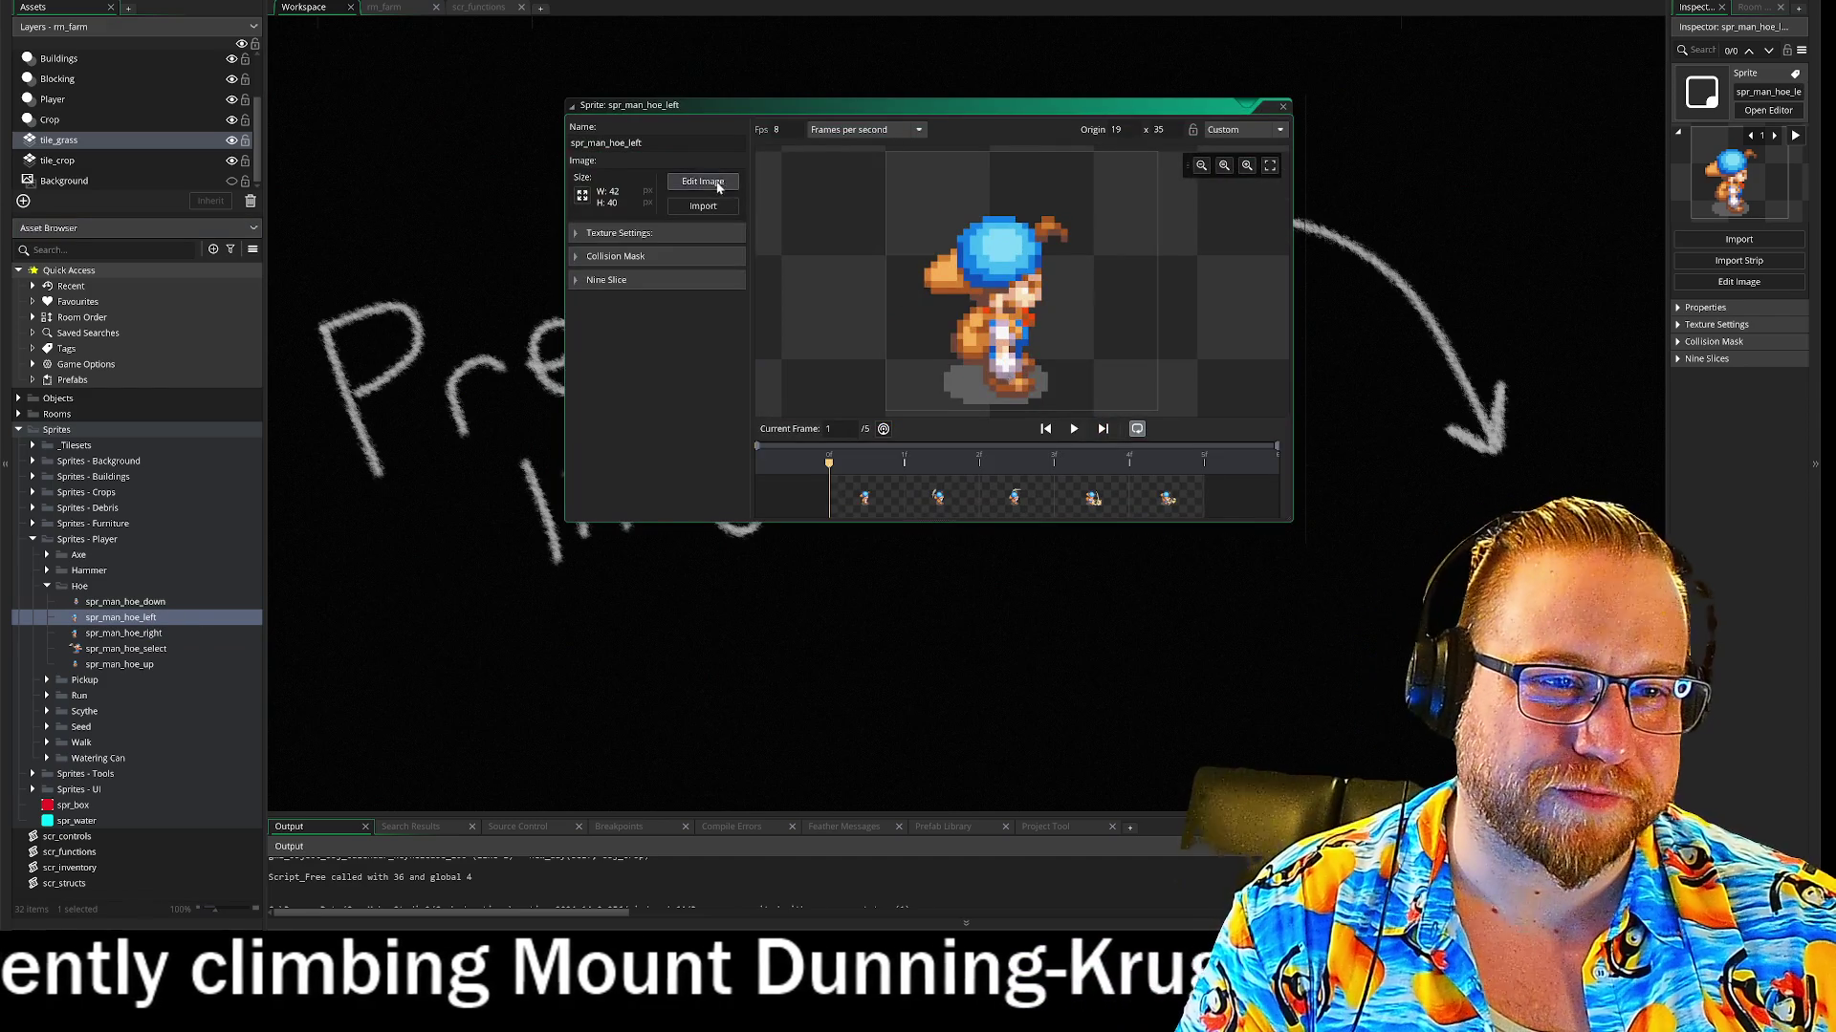
Mirror all spr_man_hoe_left frames horizontally in the image editor, reversing an accidental vertical flip first
{"action": "left_click", "coordinate": [703, 182]}
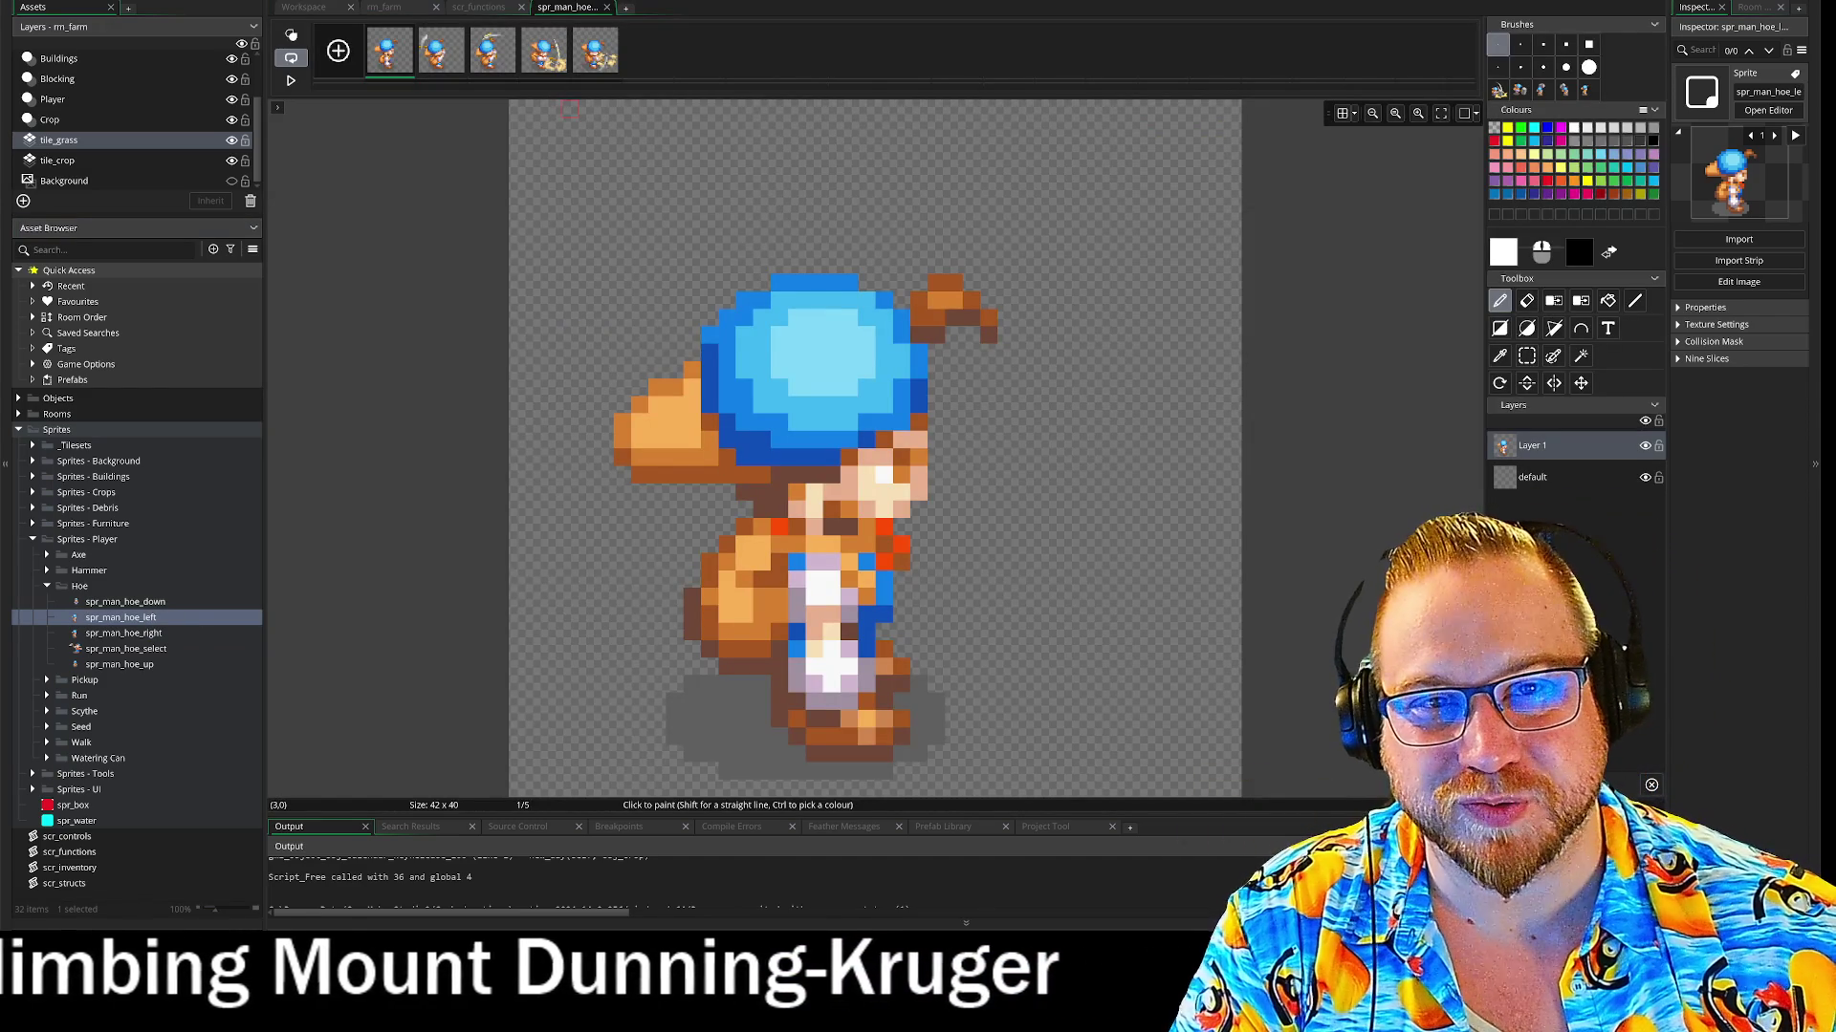
{"action": "right_click", "coordinate": [406, 52]}
{"action": "mouse_move", "coordinate": [573, 270]}
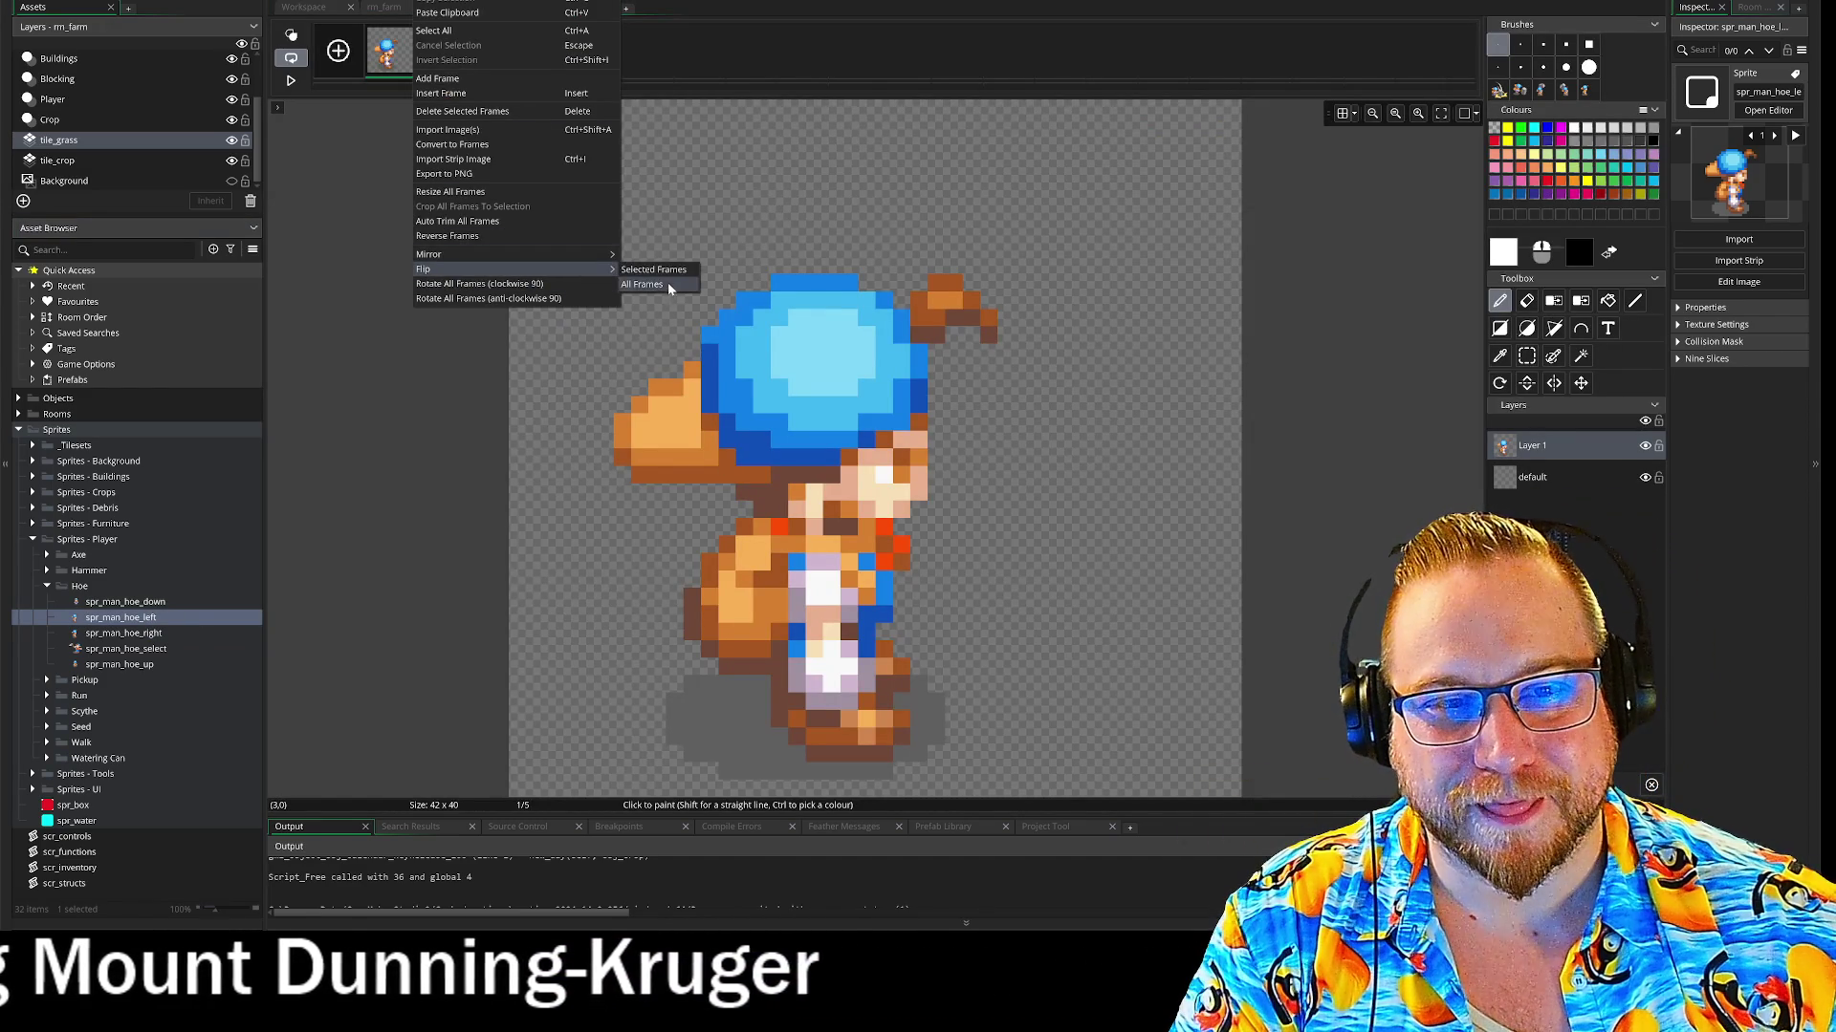
{"action": "left_click", "coordinate": [669, 286]}
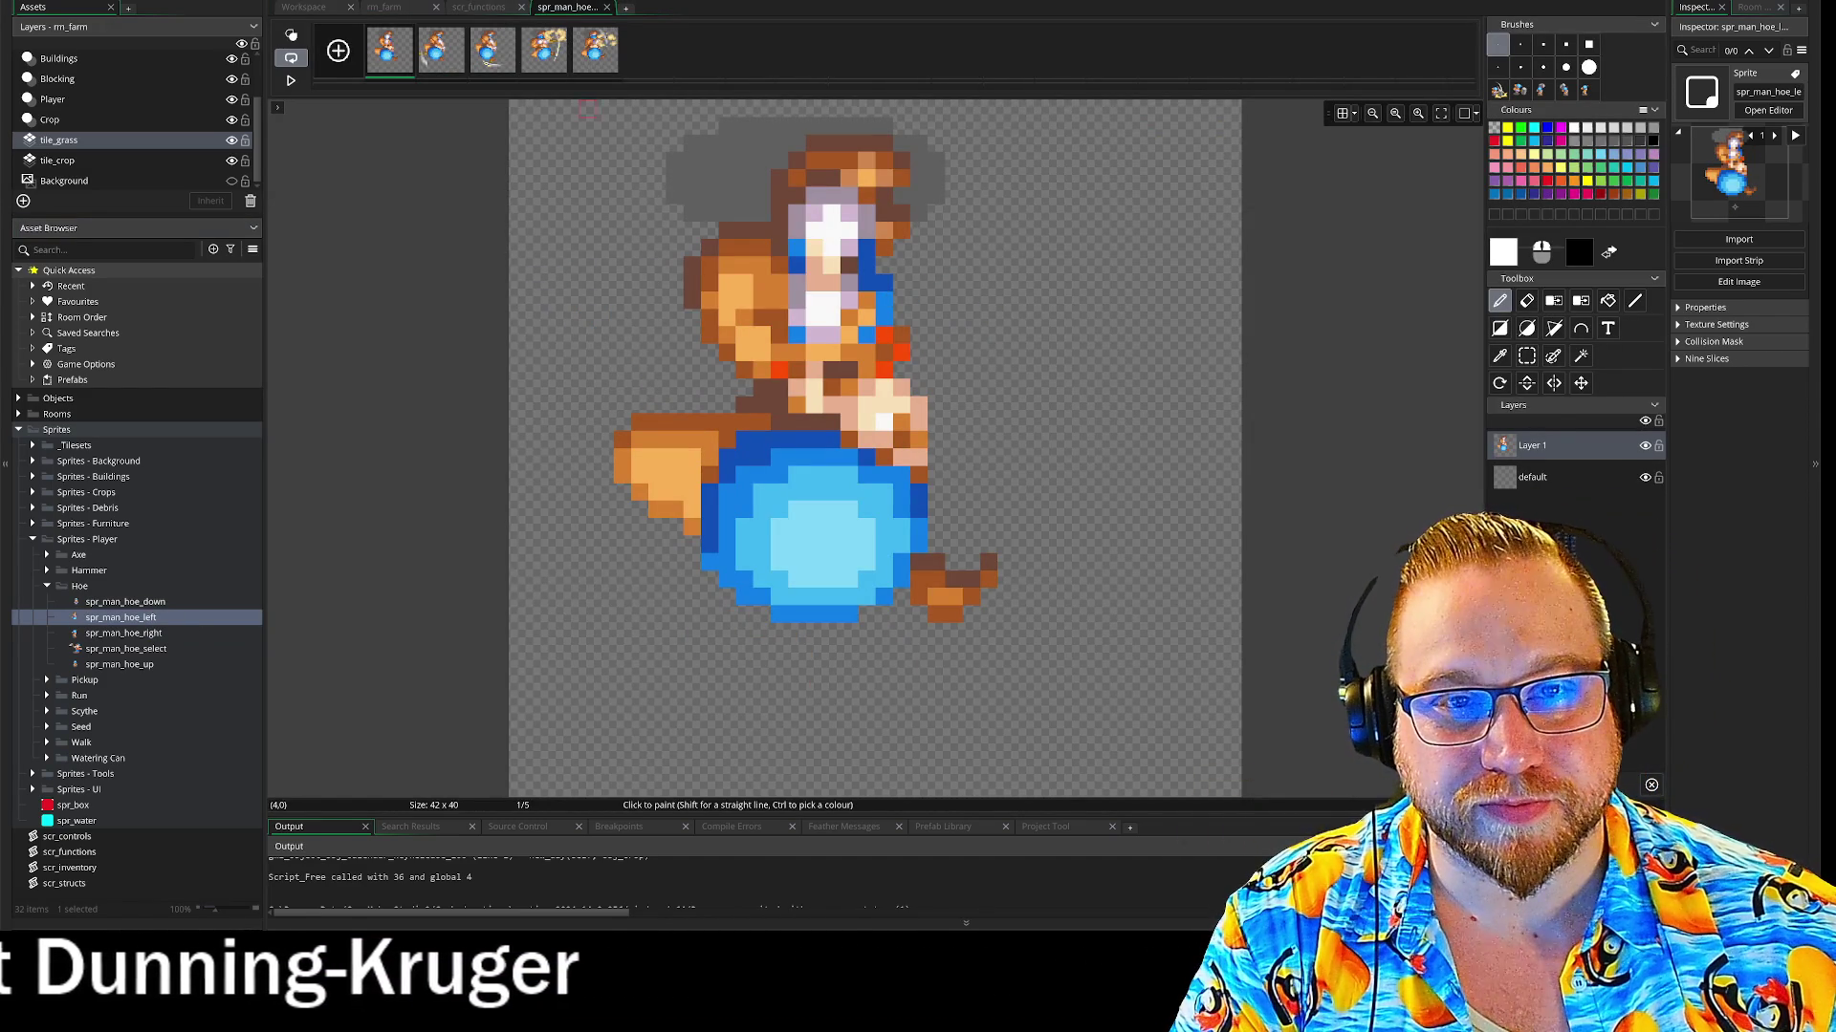
{"action": "right_click", "coordinate": [413, 49]}
{"action": "mouse_move", "coordinate": [450, 269]}
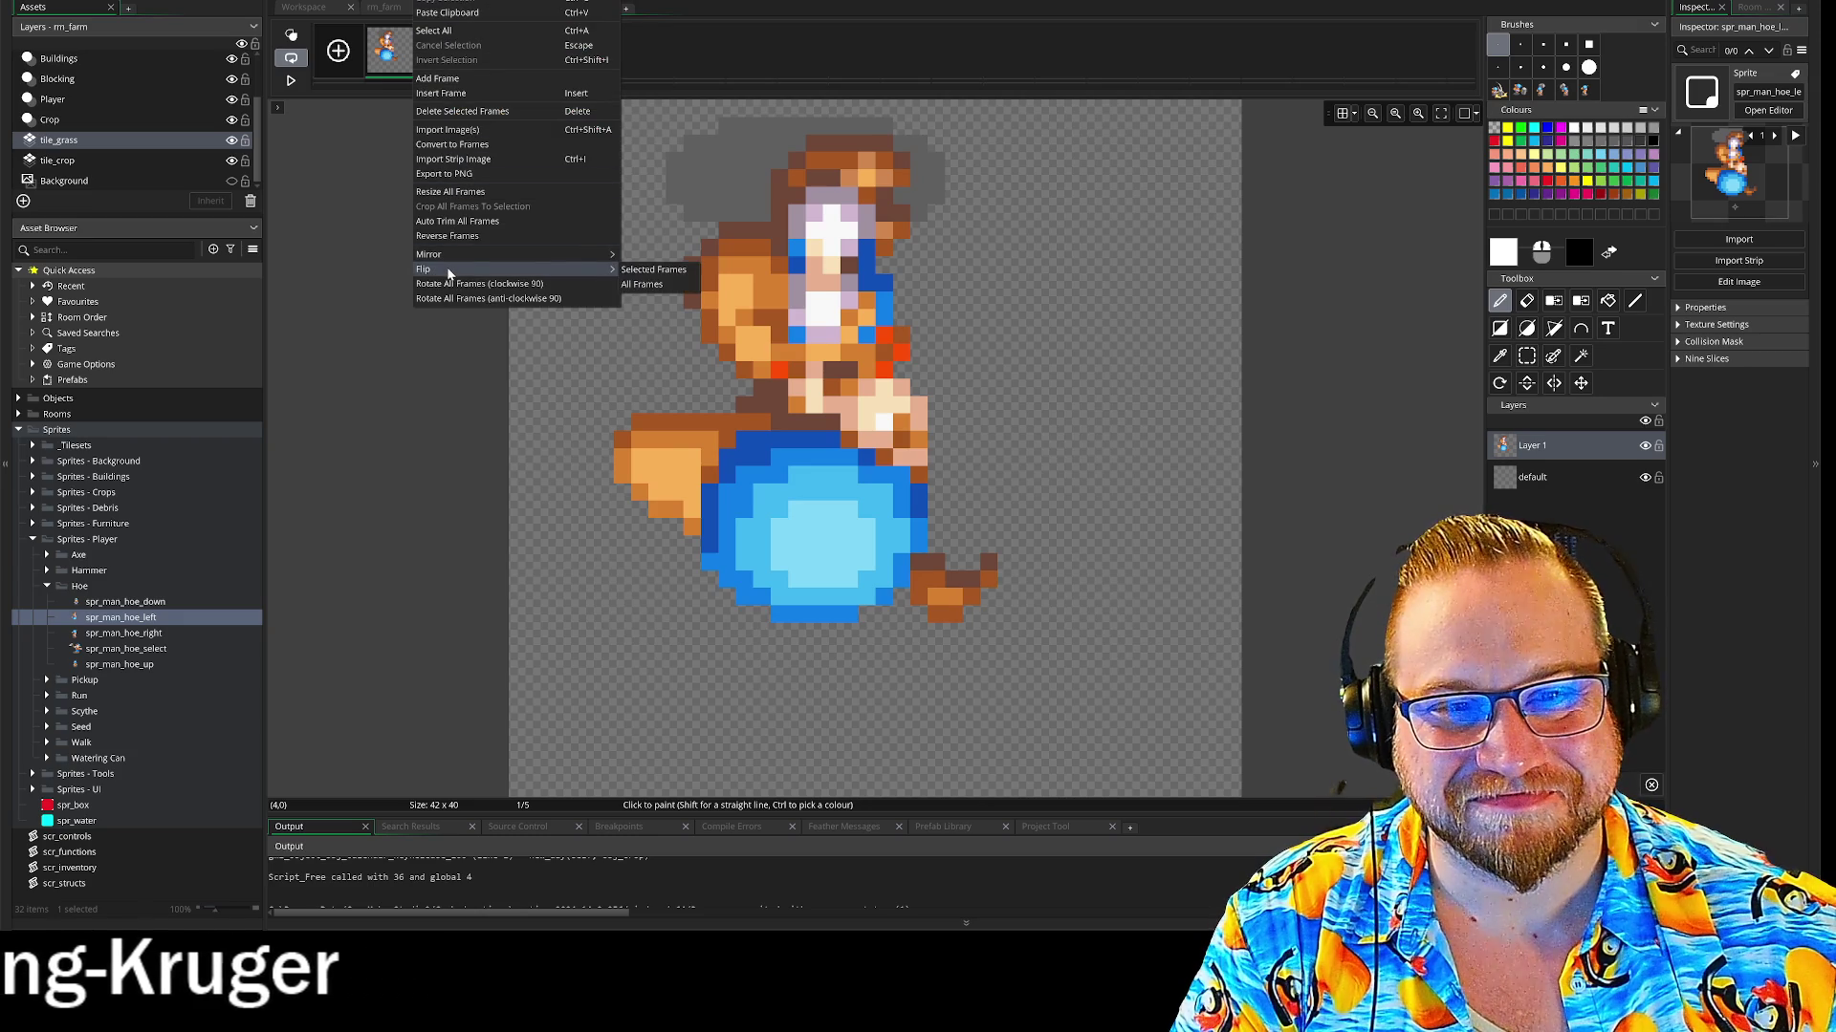
{"action": "left_click", "coordinate": [659, 285]}
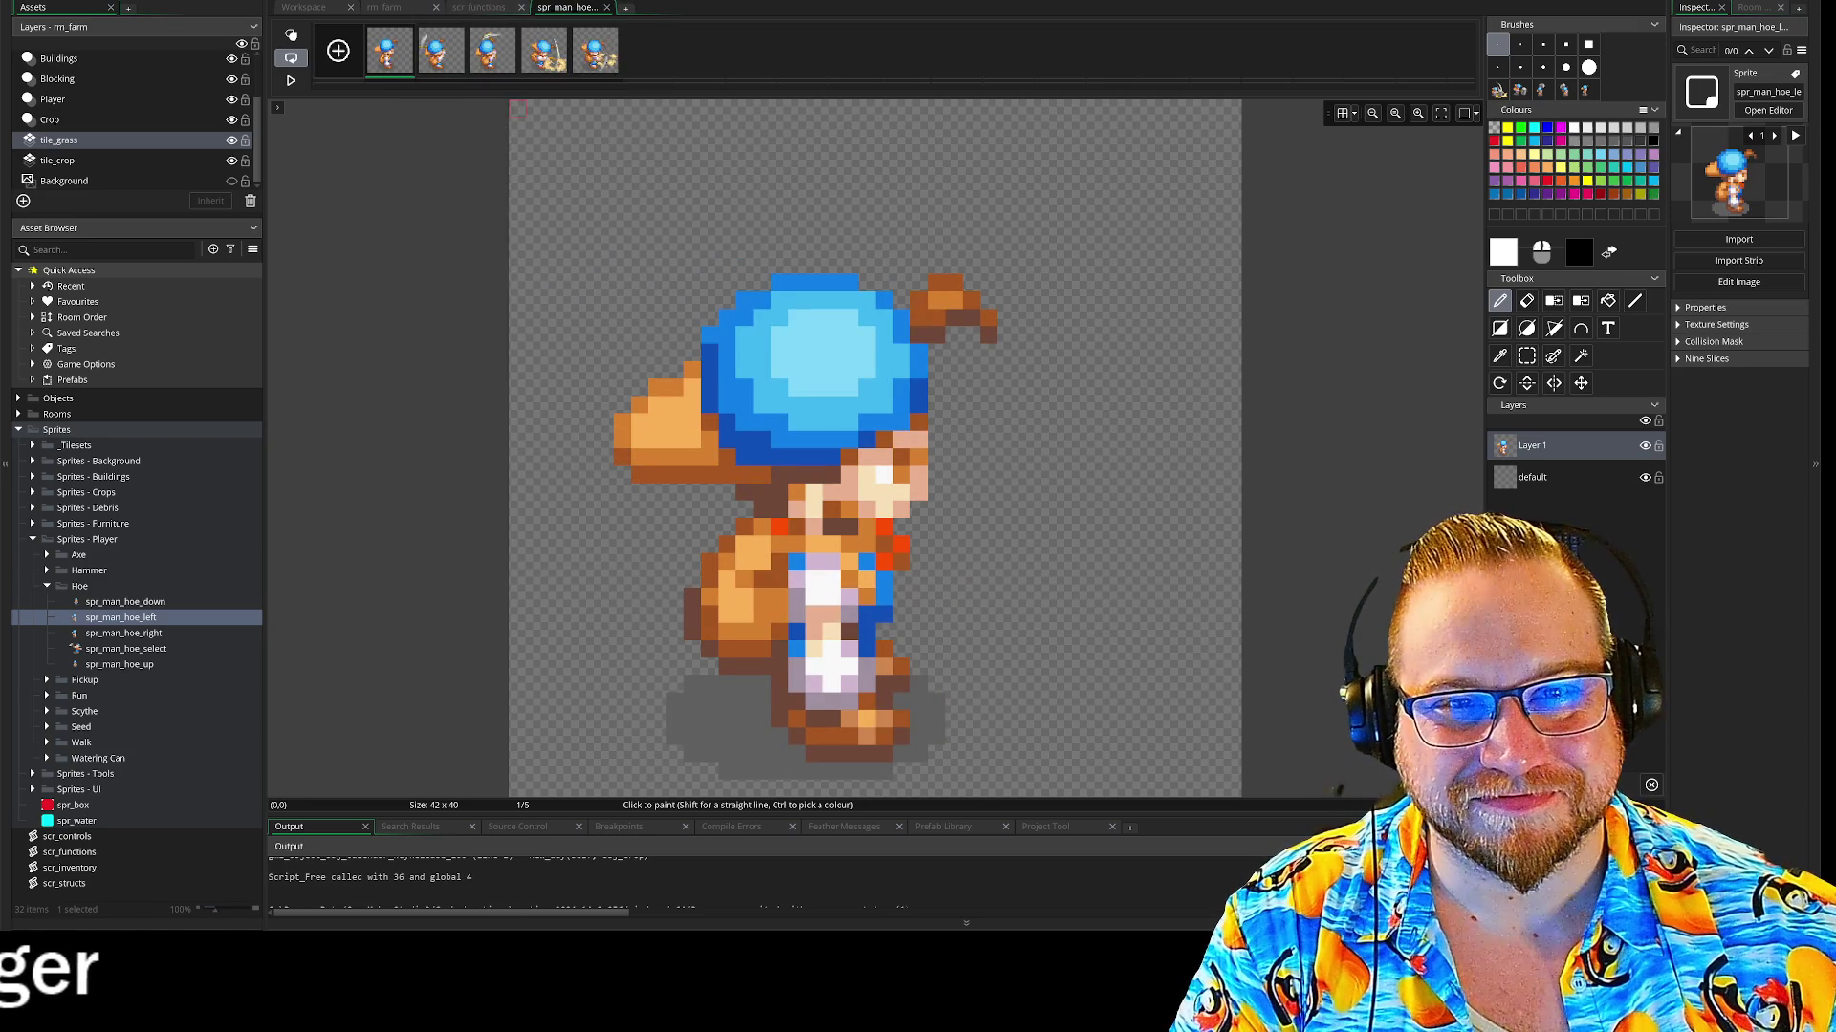
{"action": "right_click", "coordinate": [413, 50]}
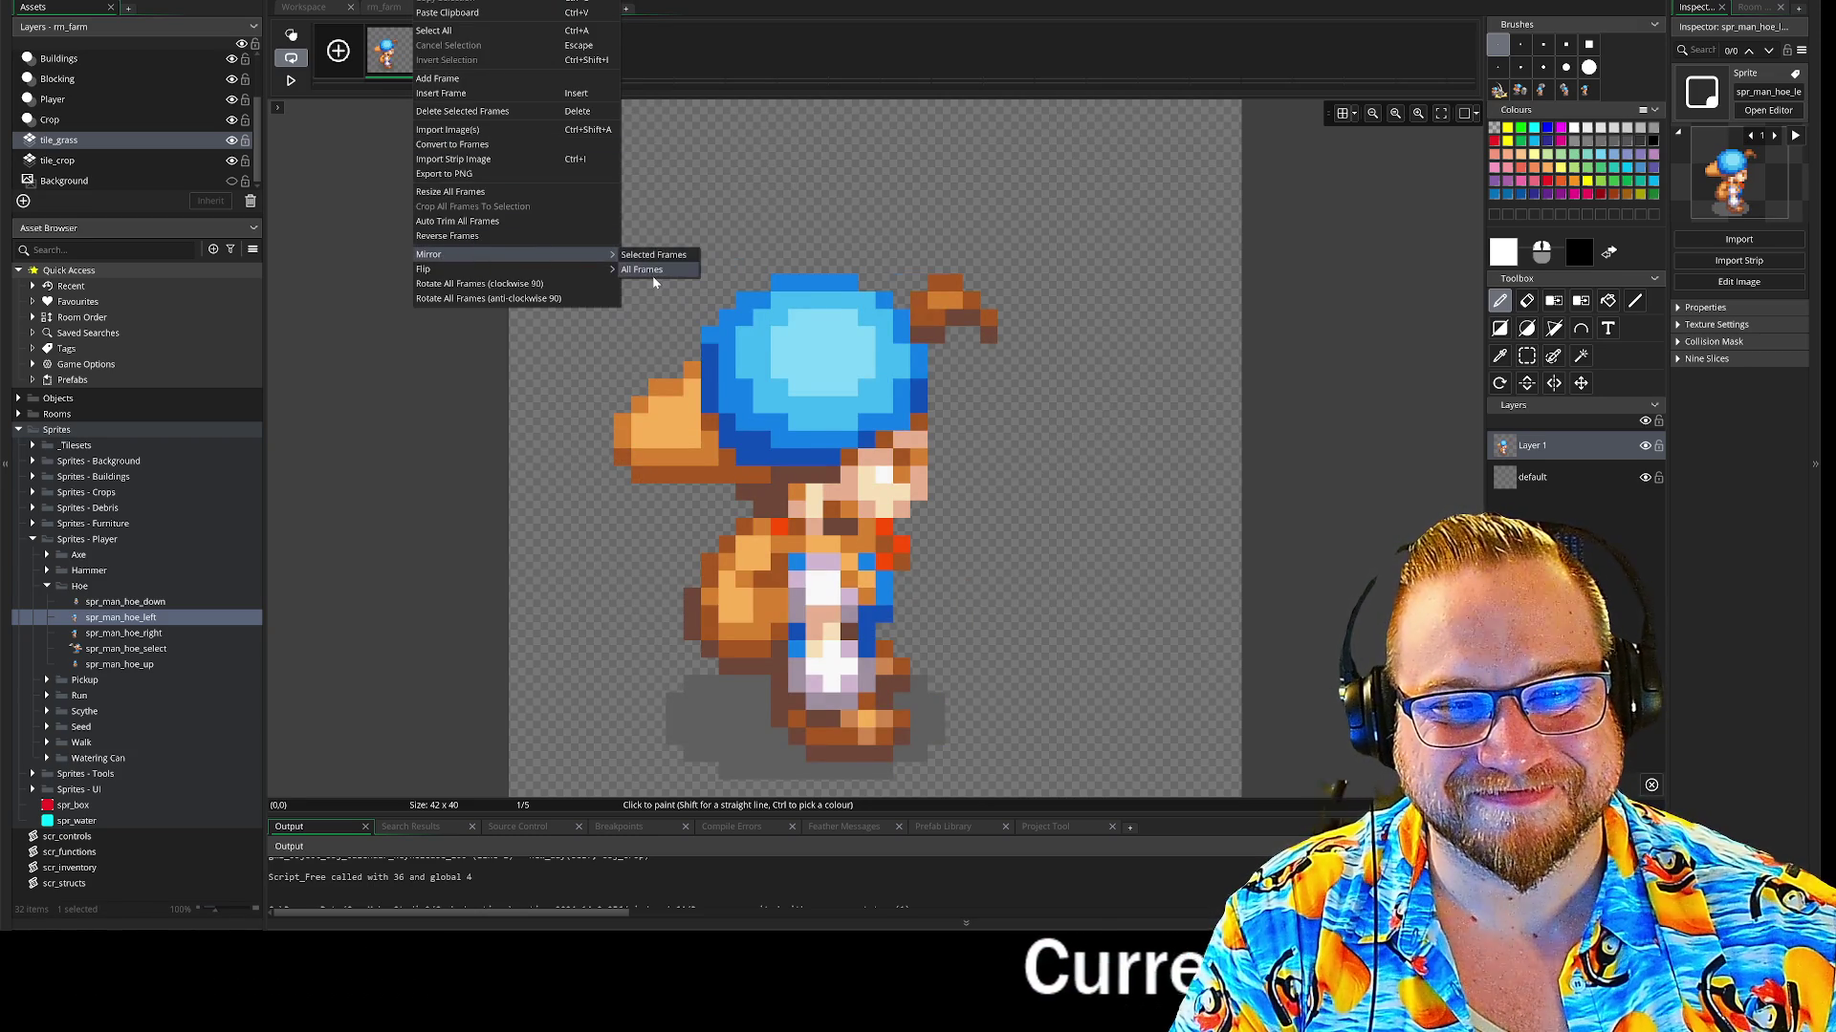
{"action": "left_click", "coordinate": [654, 270]}
{"action": "left_click", "coordinate": [607, 7]}
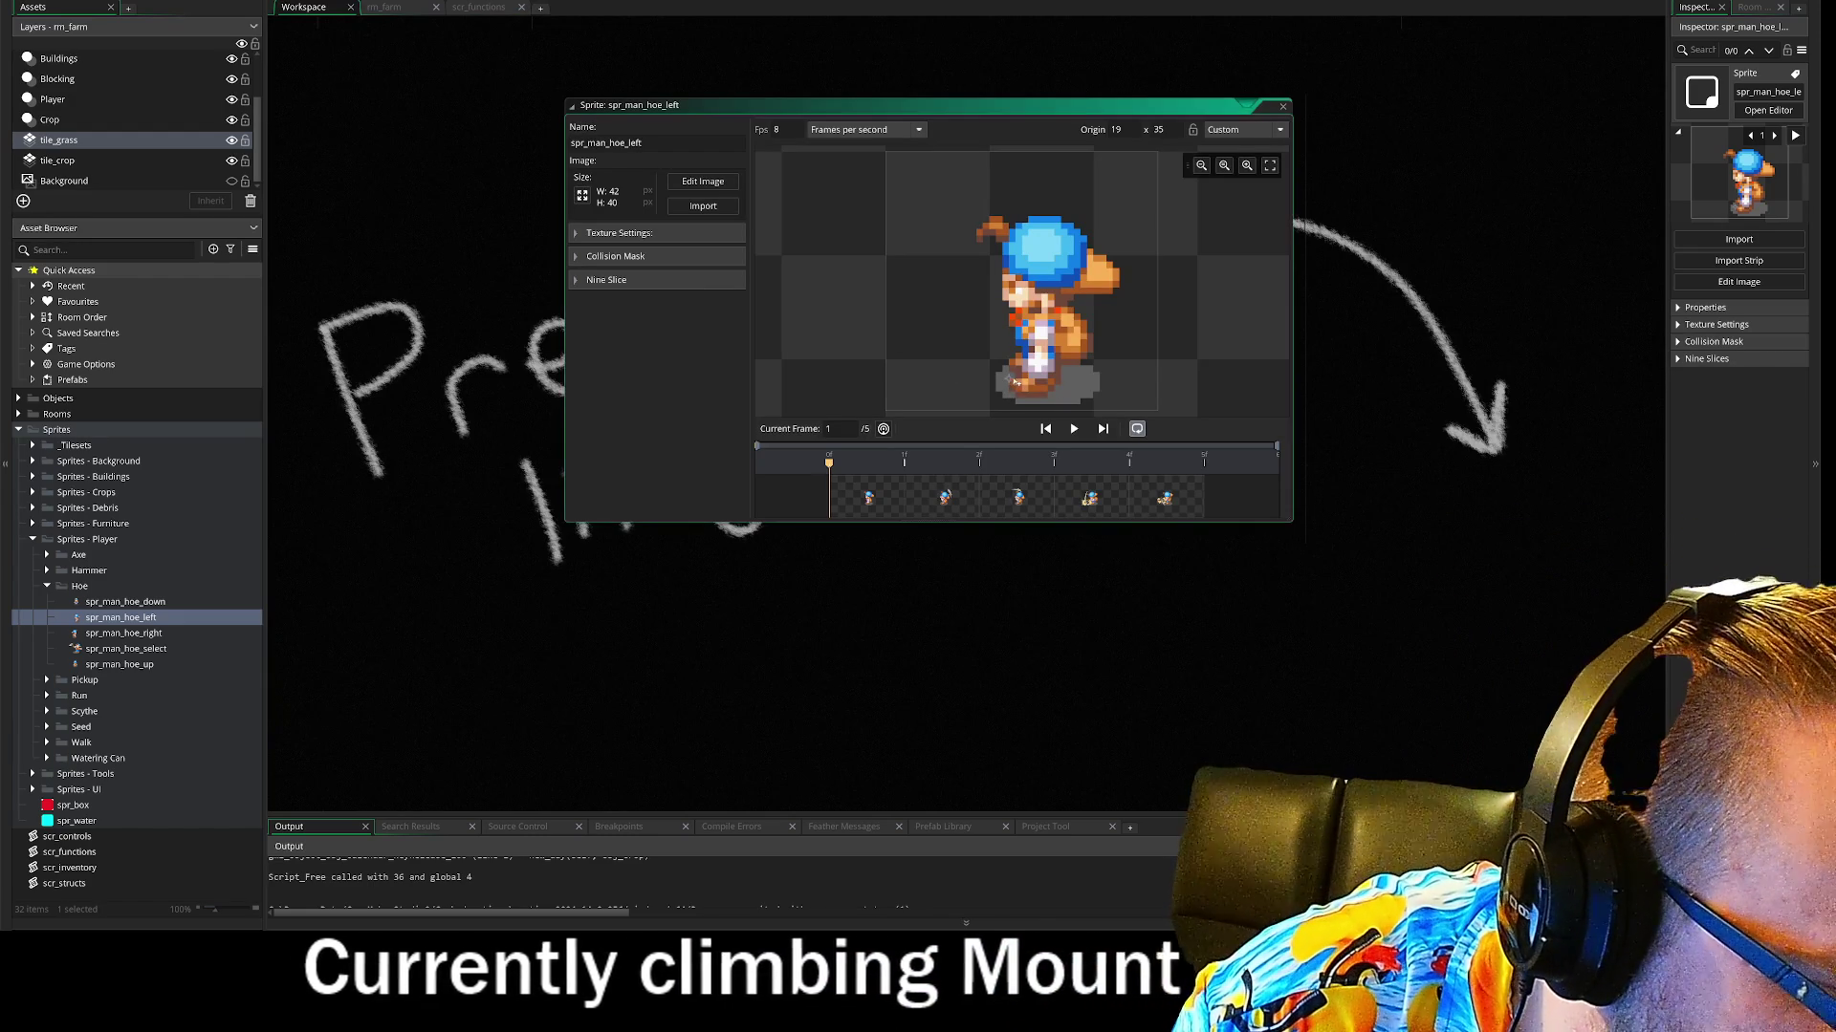
Move the origin to the character's feet at 26, 36 and close the sprite editor
{"action": "left_click_drag", "start_coordinate": [1014, 382], "coordinate": [1059, 388]}
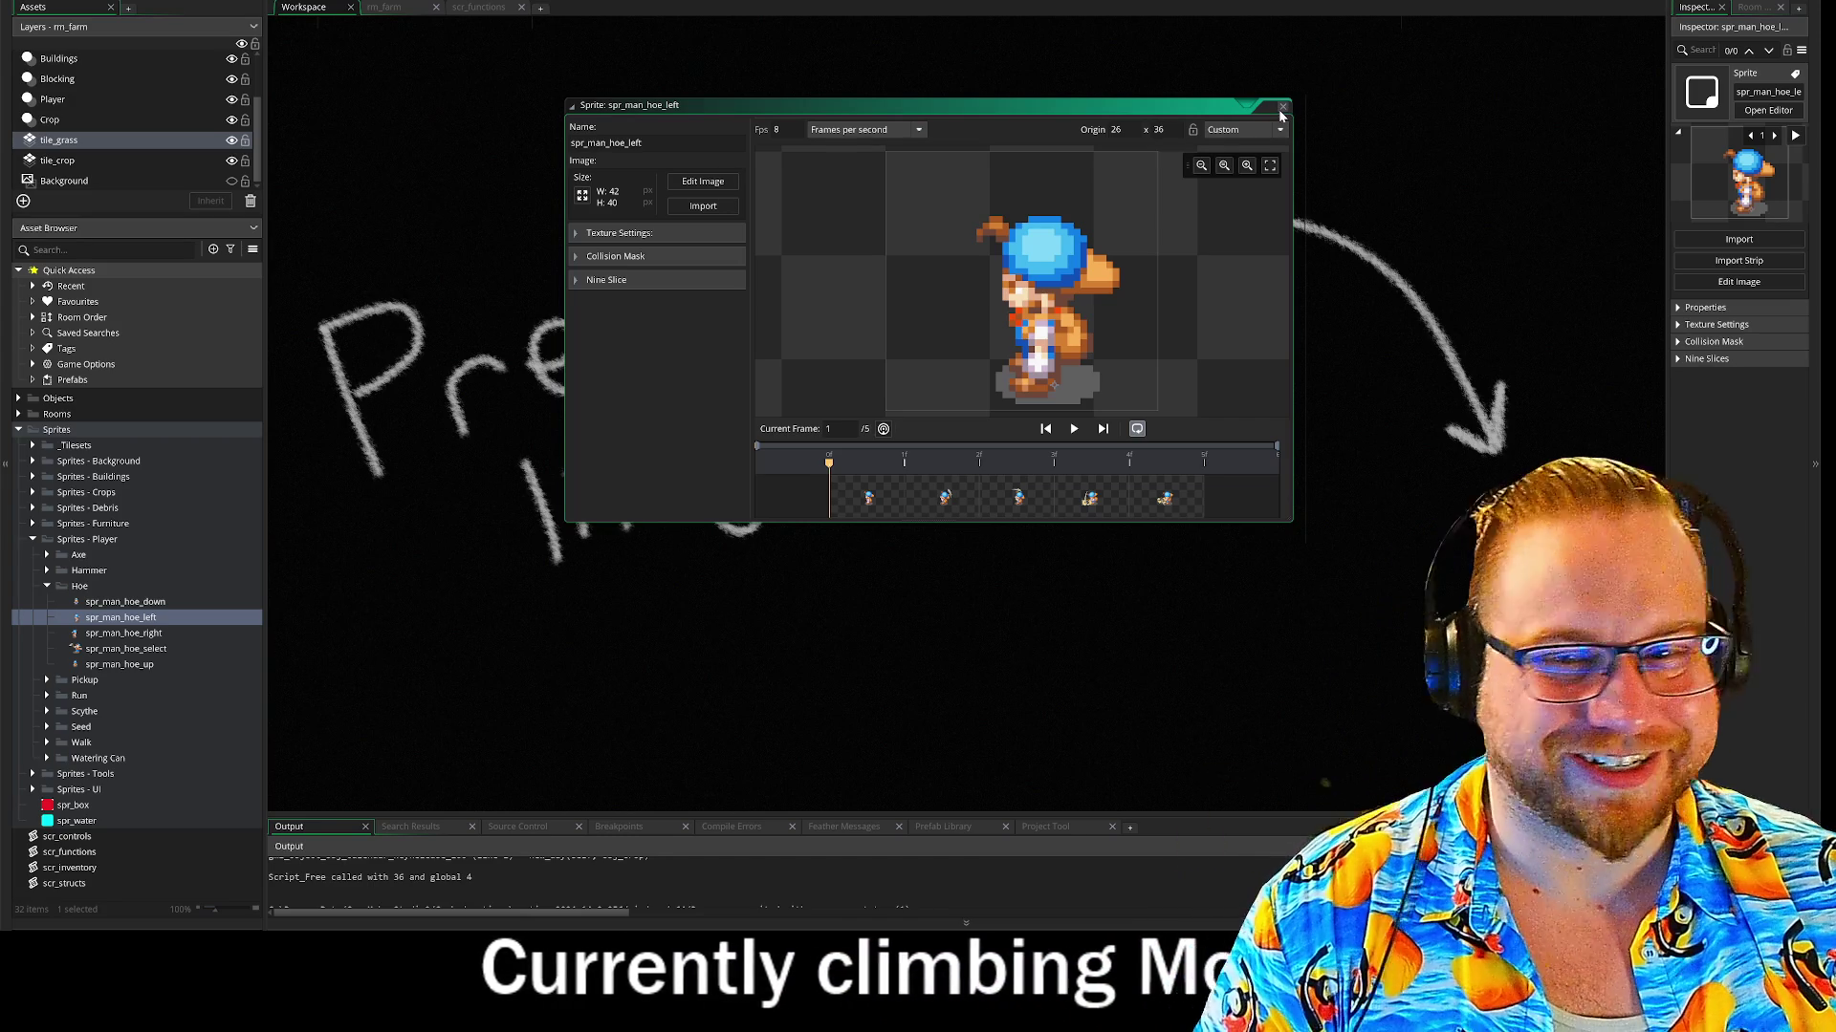
{"action": "left_click", "coordinate": [1283, 109]}
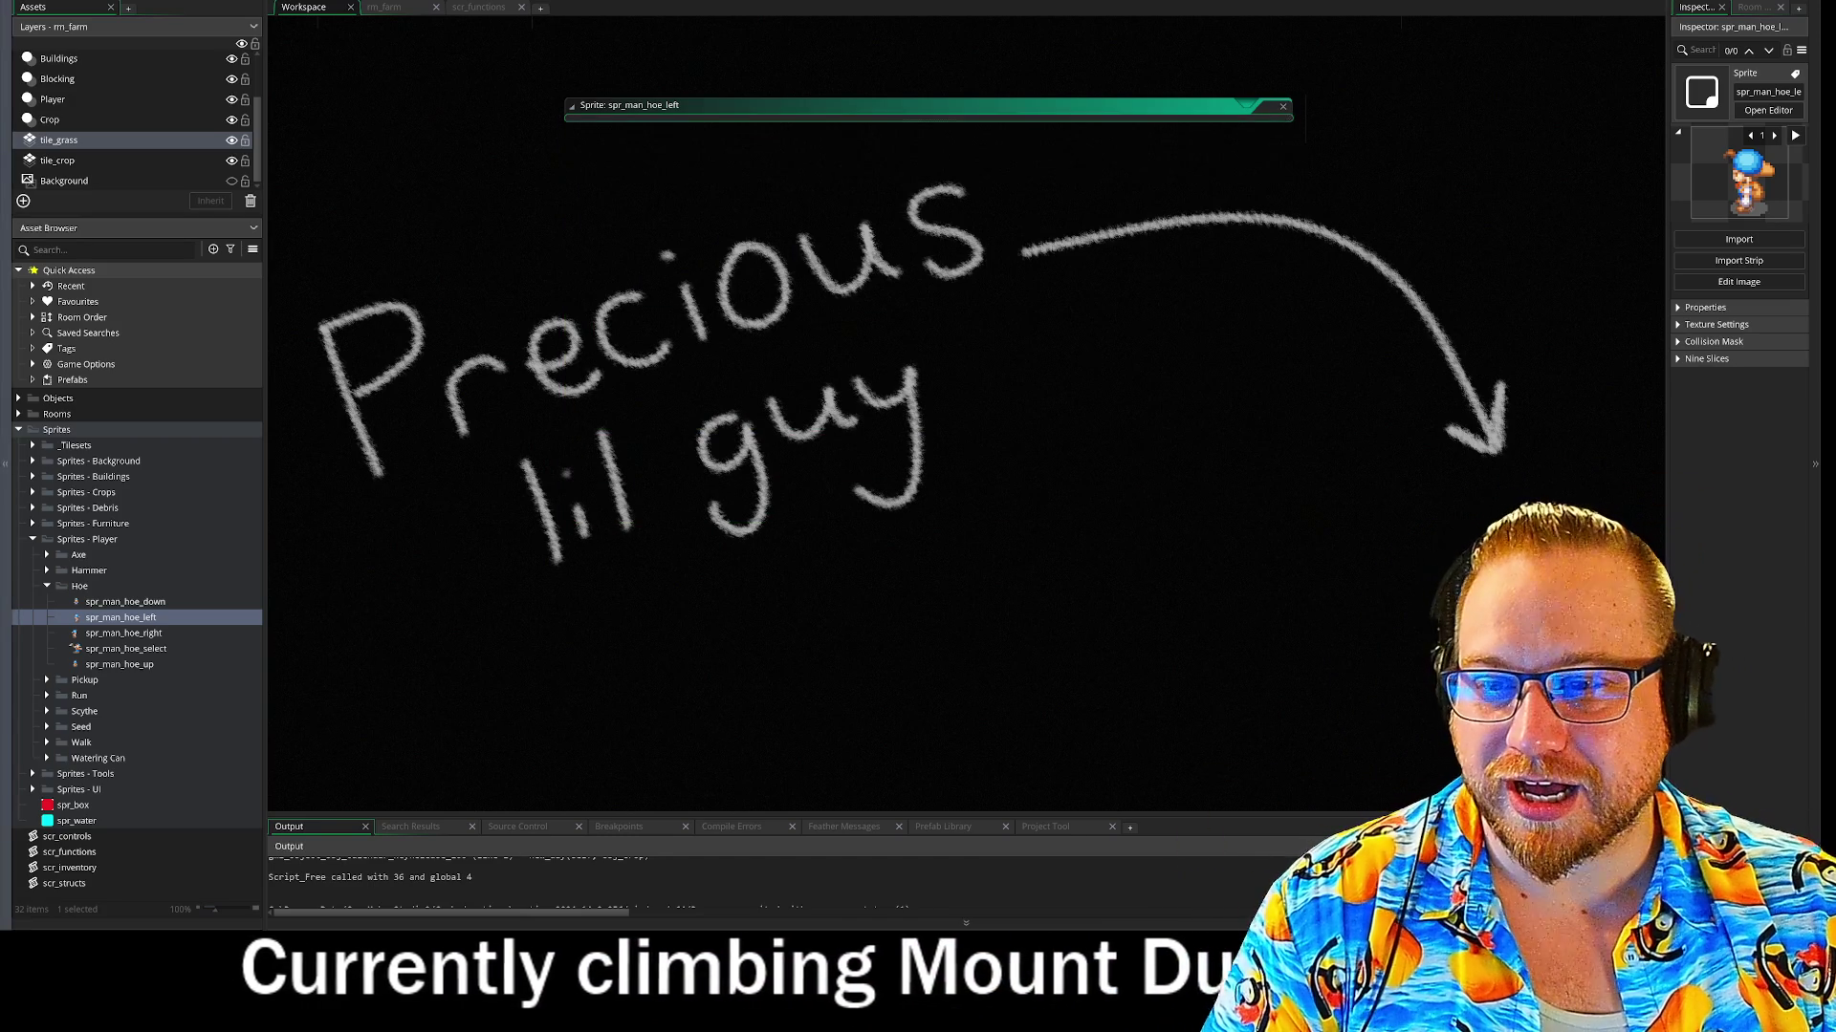